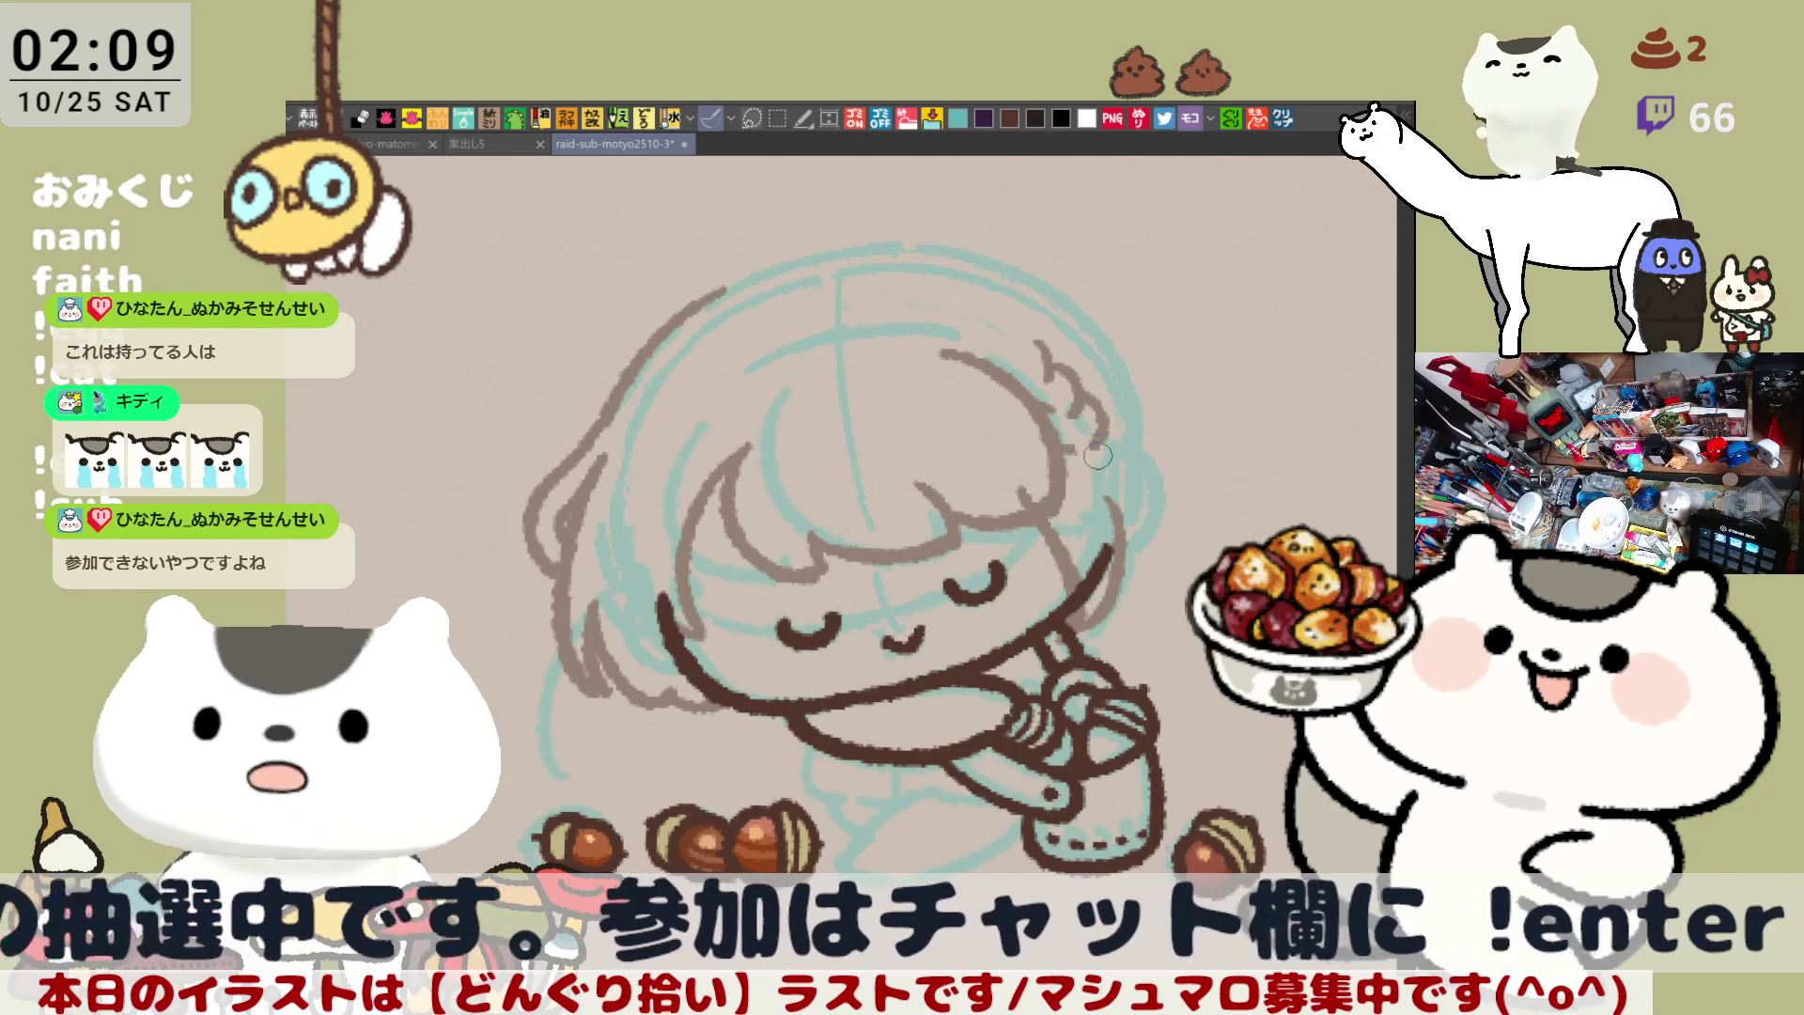
# Ink brown hair strands beside the ear and along the hair's right edge
pyautogui.moveTo(1101, 441)
pyautogui.mouseDown()
pyautogui.moveTo(1104, 475)
pyautogui.moveTo(1061, 455)
pyautogui.moveTo(1099, 477)
pyautogui.moveTo(1080, 526)
pyautogui.moveTo(1092, 494)
pyautogui.moveTo(1112, 537)
pyautogui.mouseUp()
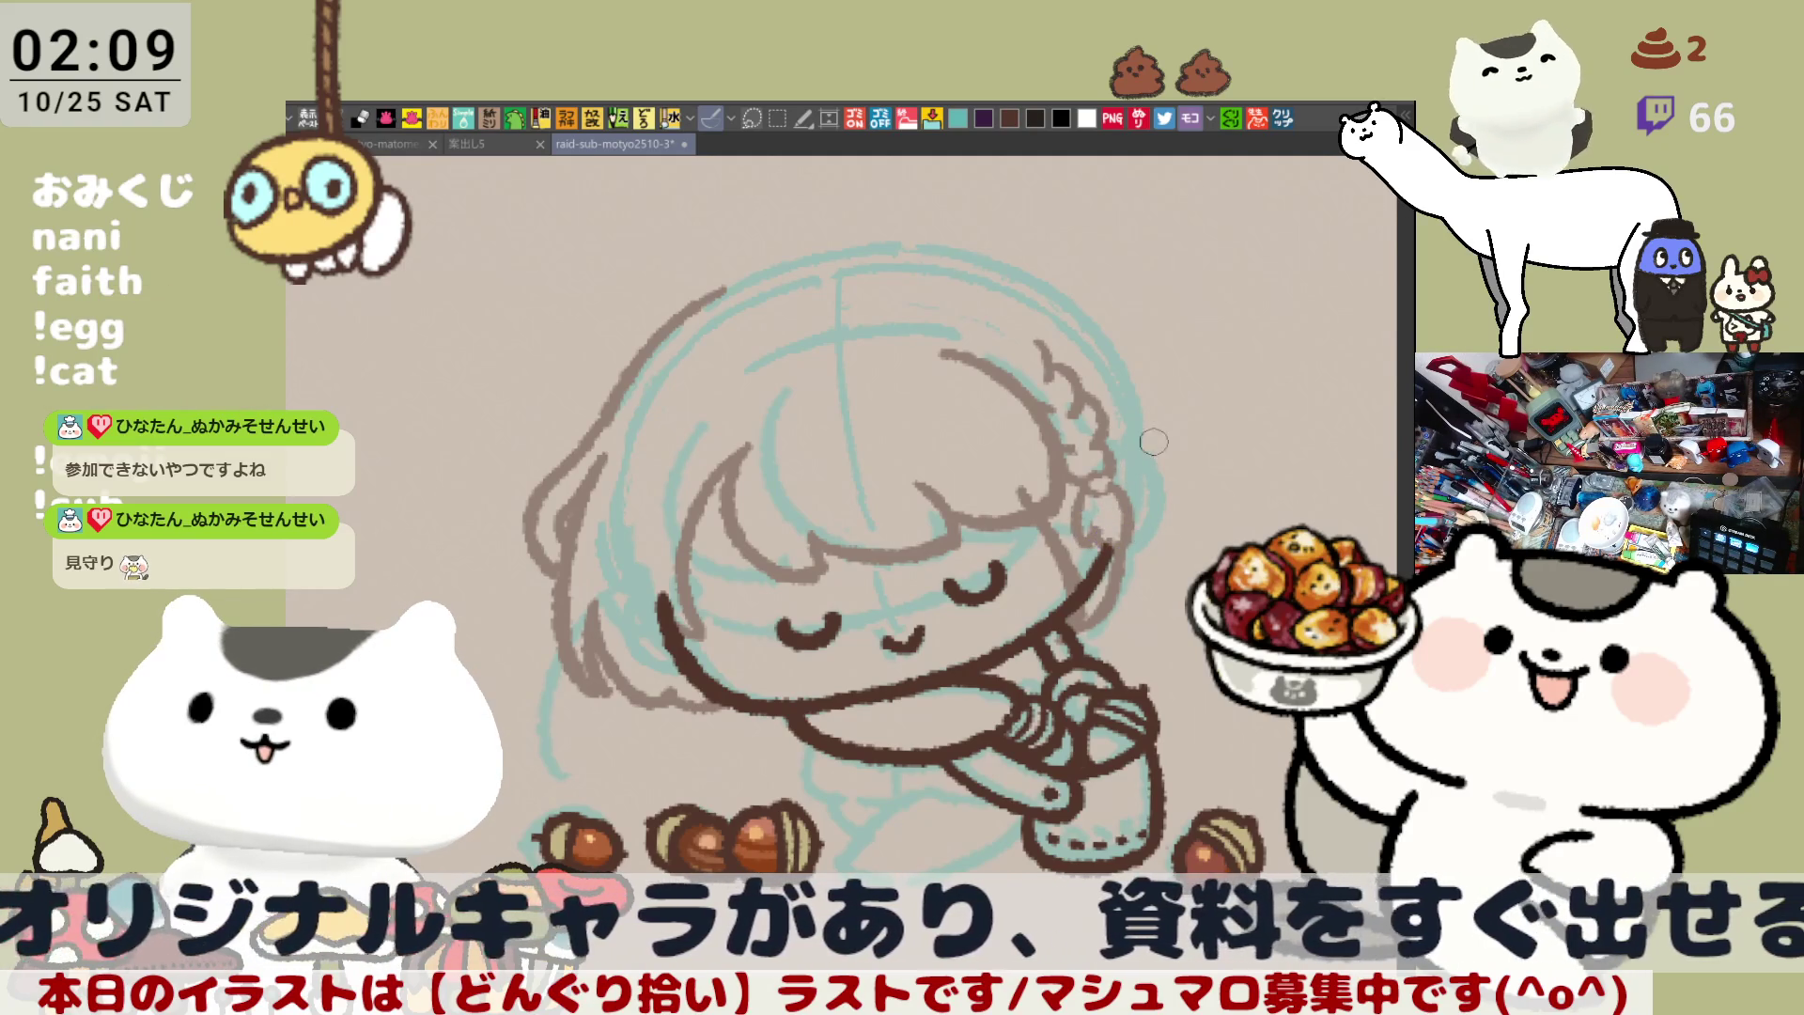
pyautogui.moveTo(1099, 324); pyautogui.dragTo(1176, 508)
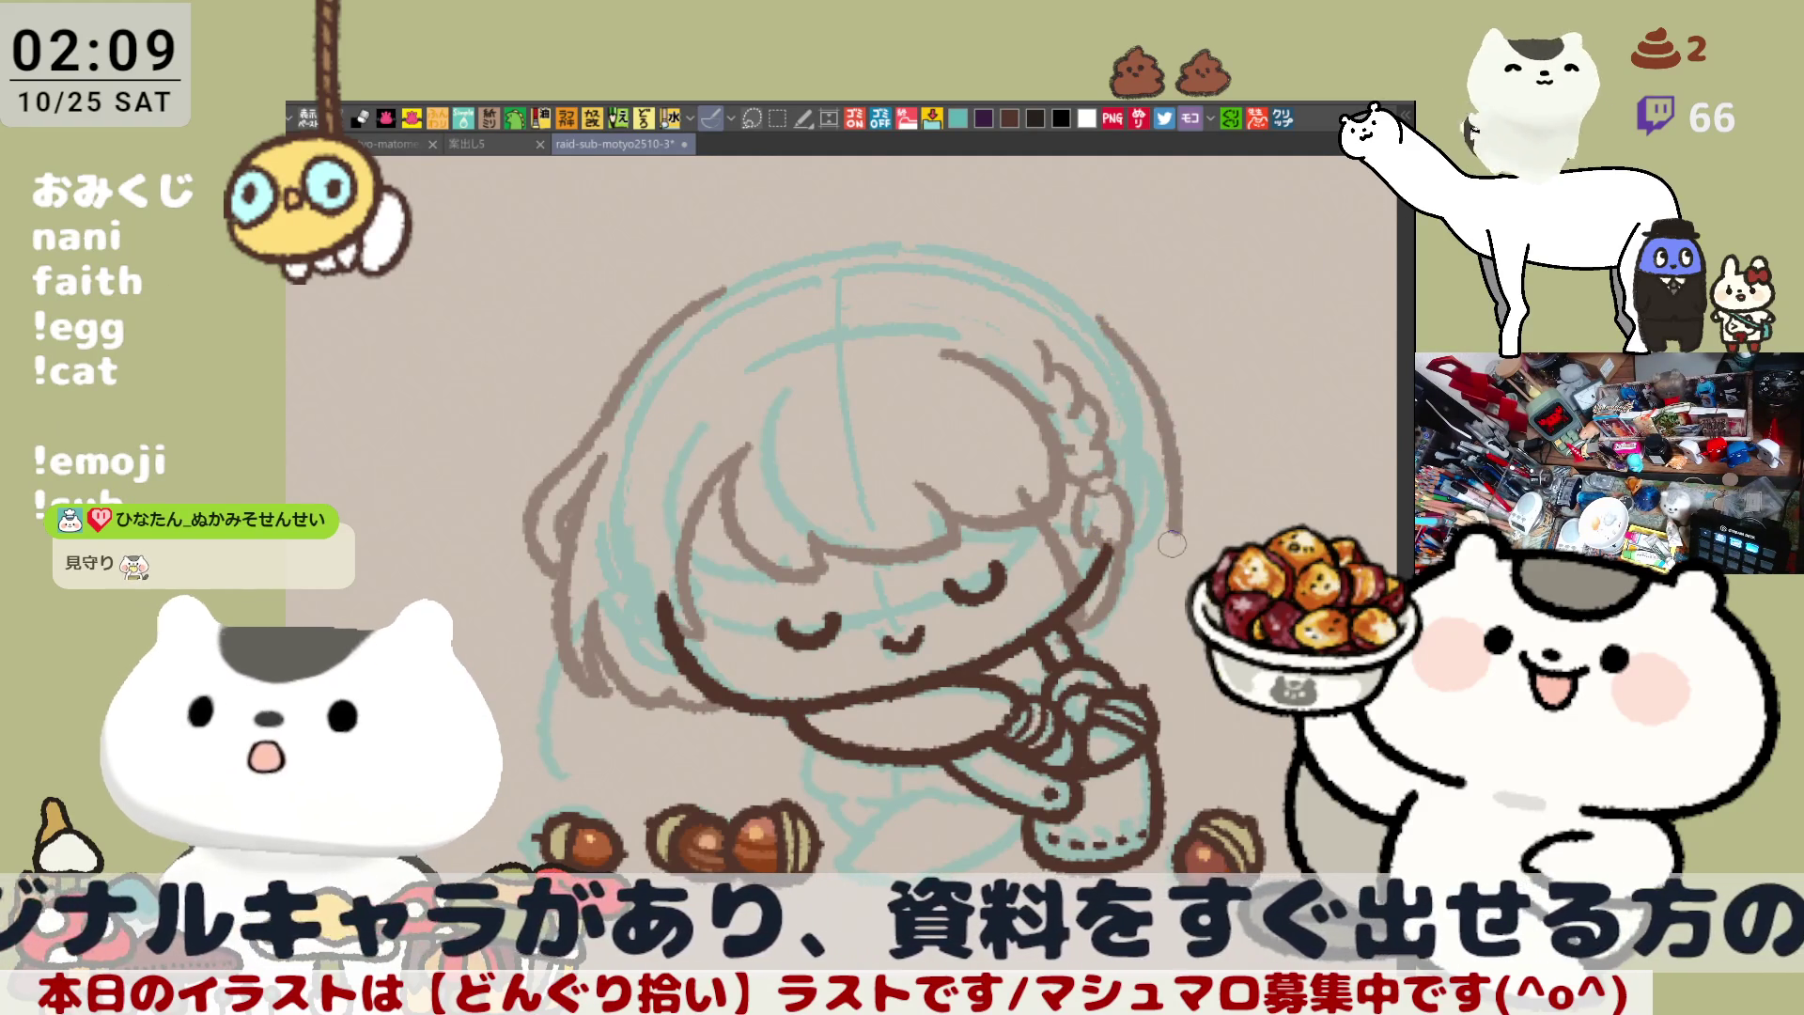
pyautogui.press('h')
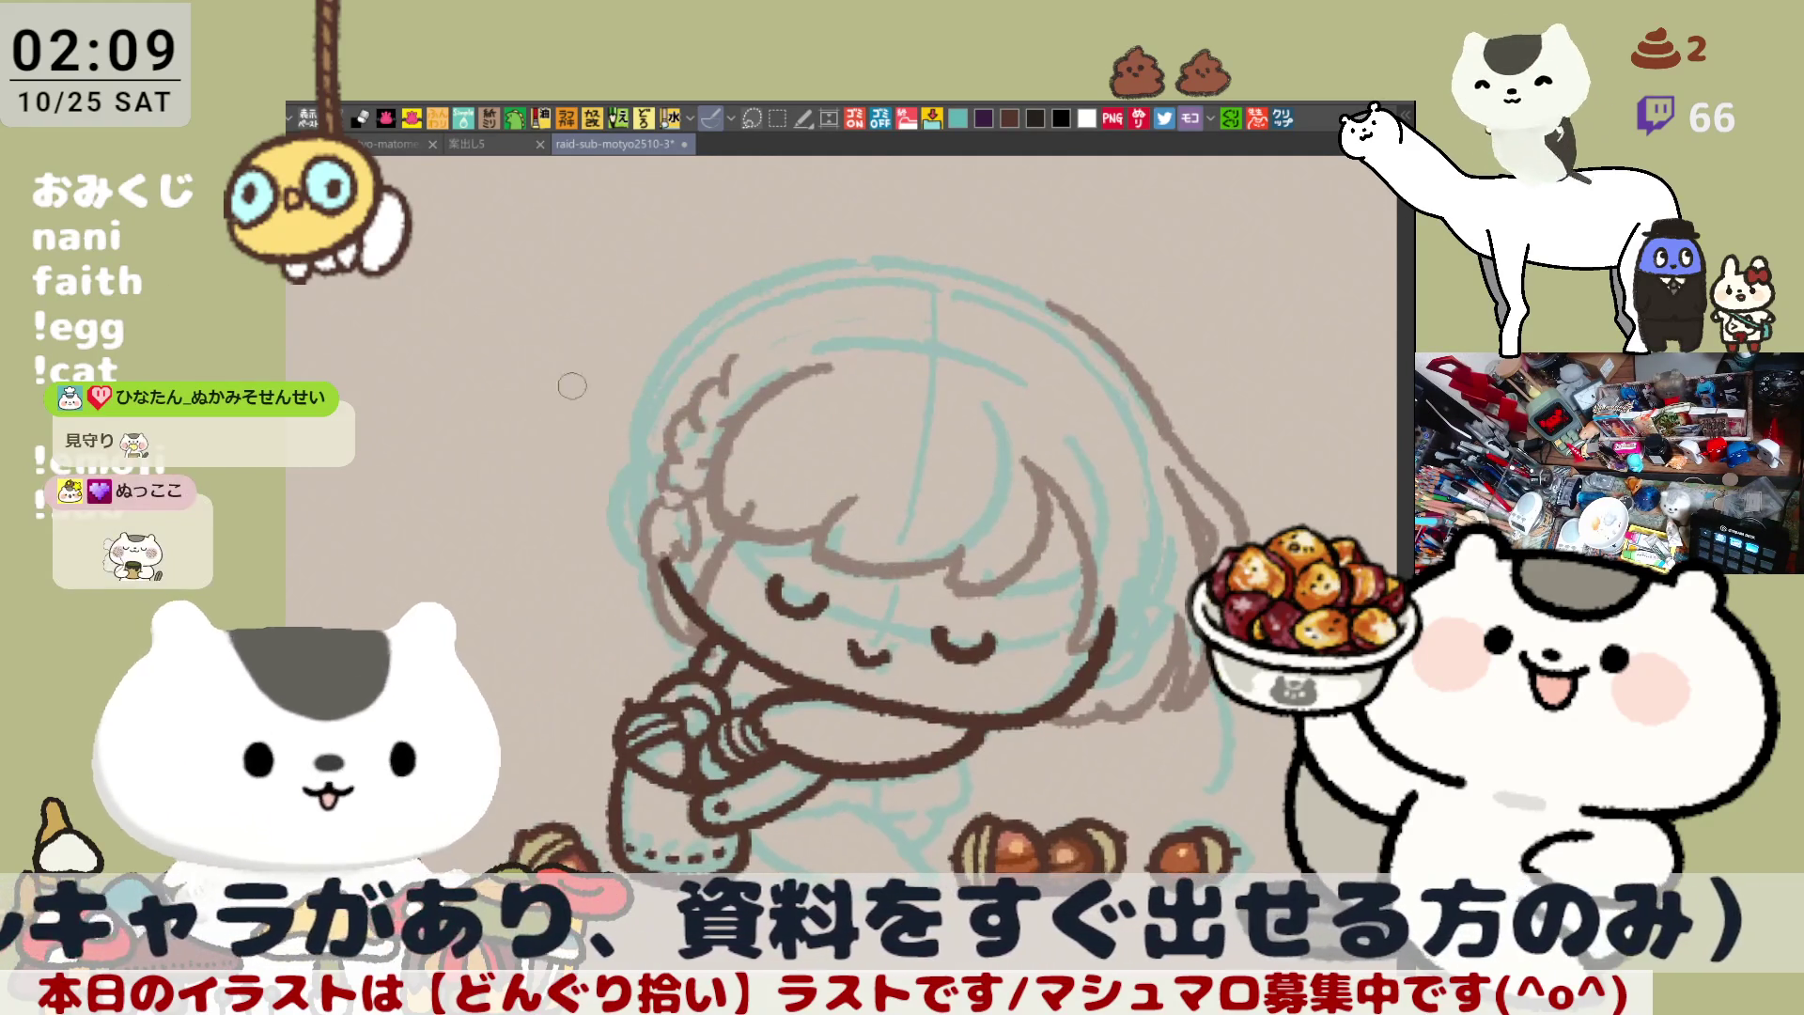
# On the mirrored canvas, ink the hair's left edge from top down, redrawing until satisfied
pyautogui.moveTo(671, 328); pyautogui.dragTo(628, 589)
pyautogui.hotkey('ctrl', 'z')
pyautogui.moveTo(705, 327)
pyautogui.mouseDown()
pyautogui.moveTo(635, 395)
pyautogui.moveTo(629, 564)
pyautogui.mouseUp()
pyautogui.hotkey('ctrl', 'z')
pyautogui.moveTo(694, 323); pyautogui.dragTo(628, 590)
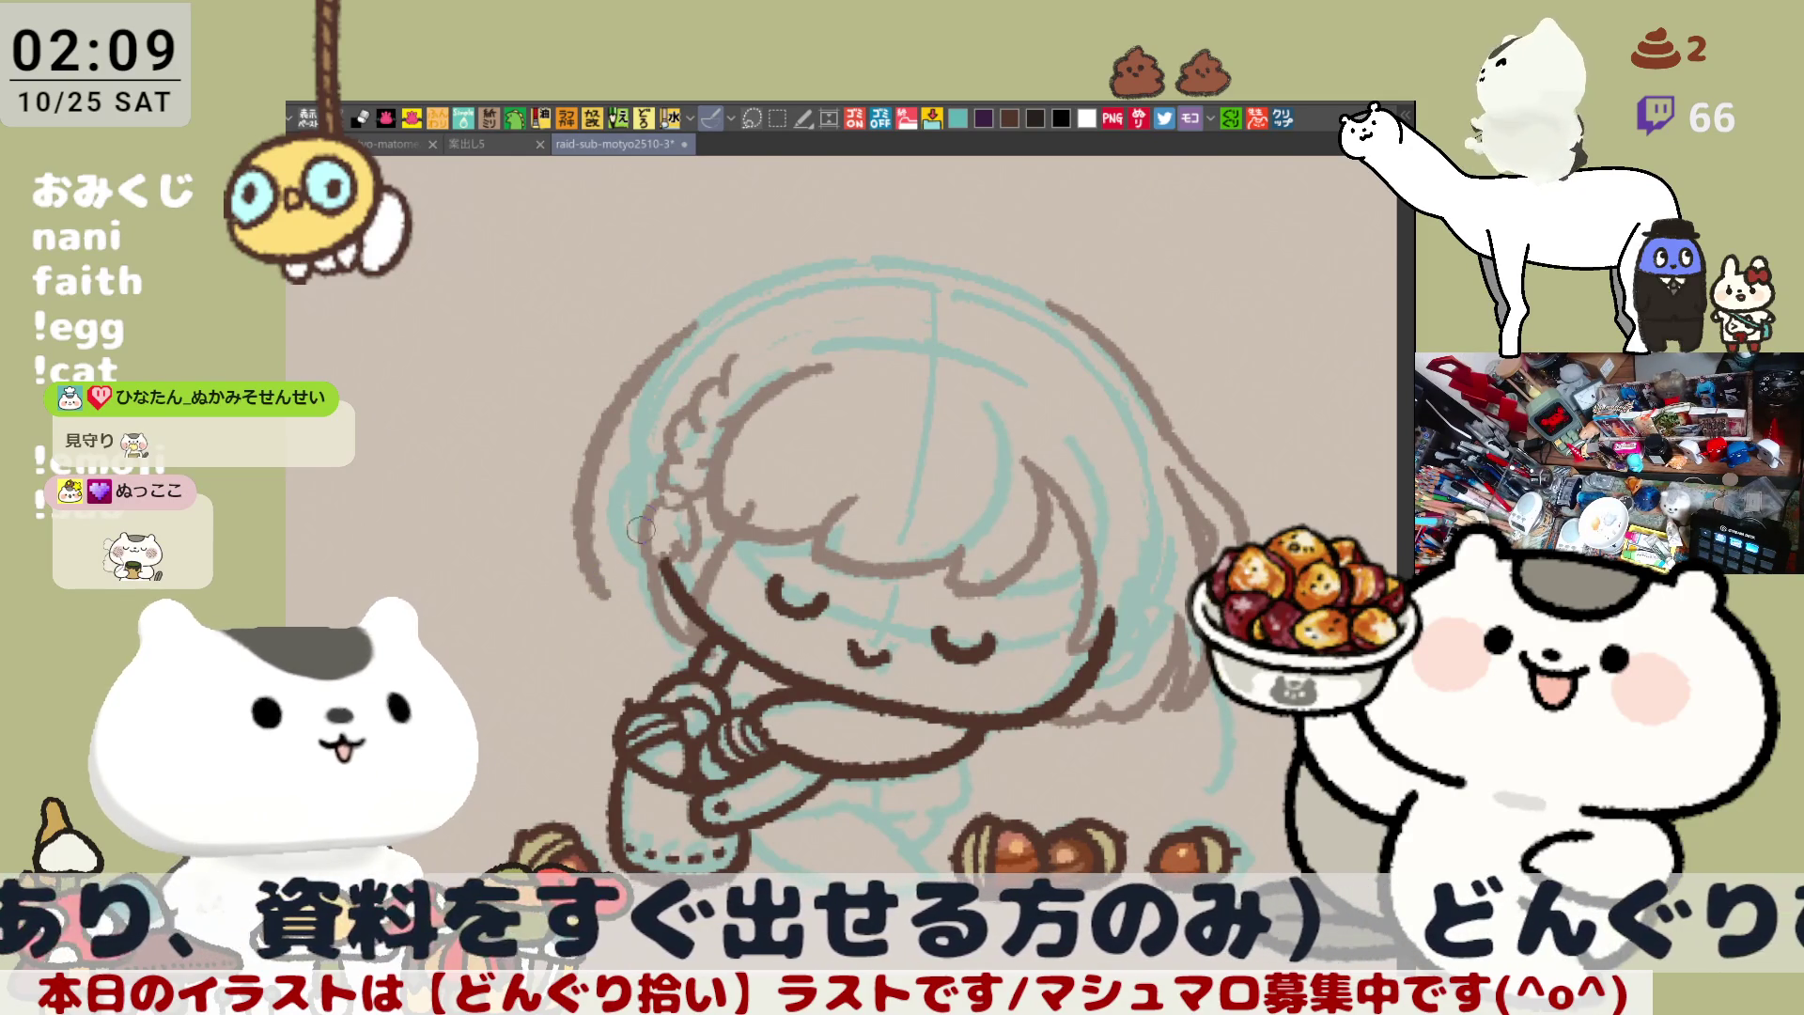
pyautogui.hotkey('ctrl', 'z')
pyautogui.moveTo(706, 315)
pyautogui.mouseDown()
pyautogui.moveTo(628, 403)
pyautogui.moveTo(624, 583)
pyautogui.mouseUp()
pyautogui.hotkey('ctrl', 'z')
pyautogui.moveTo(712, 315)
pyautogui.mouseDown()
pyautogui.moveTo(609, 507)
pyautogui.moveTo(601, 587)
pyautogui.mouseUp()
pyautogui.hotkey('ctrl', 'z')
pyautogui.moveTo(712, 317)
pyautogui.mouseDown()
pyautogui.moveTo(606, 536)
pyautogui.moveTo(616, 594)
pyautogui.mouseUp()
pyautogui.hotkey('ctrl', 'z')
pyautogui.moveTo(718, 319); pyautogui.dragTo(615, 590)
pyautogui.hotkey('ctrl', 'z')
pyautogui.moveTo(700, 329); pyautogui.dragTo(620, 592)
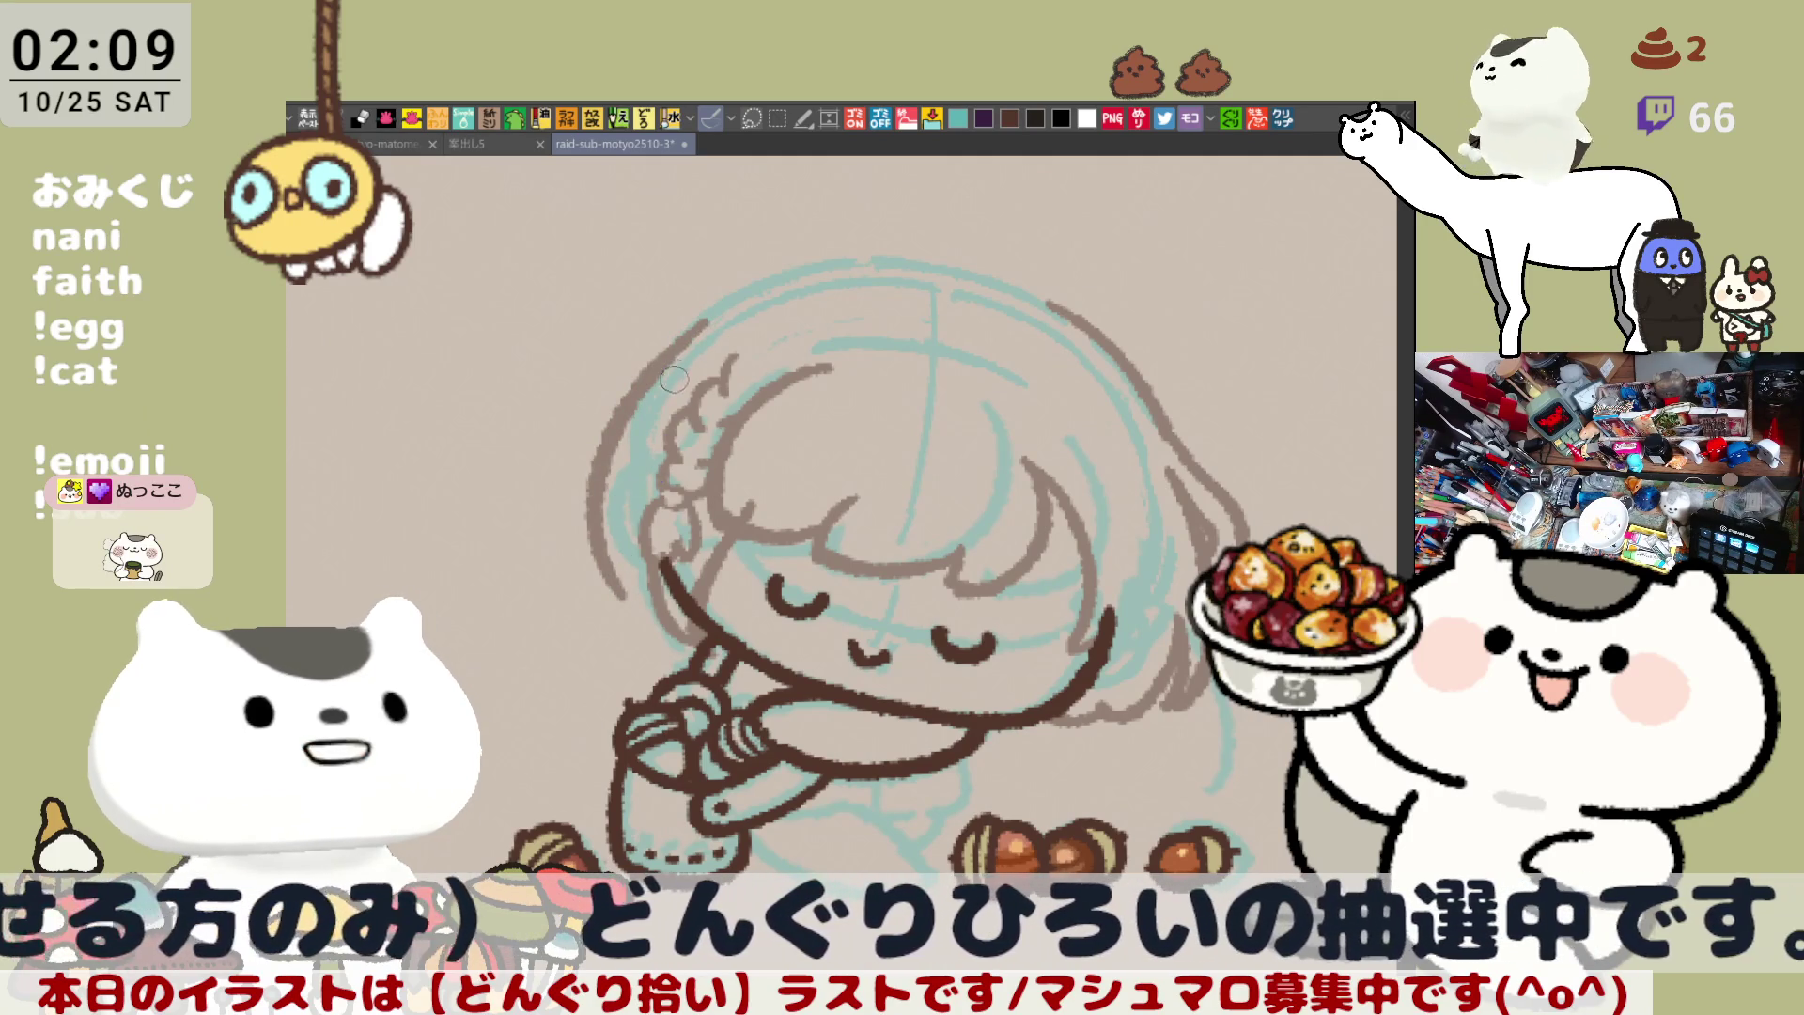
pyautogui.hotkey('ctrl', 'z')
pyautogui.moveTo(697, 323)
pyautogui.mouseDown()
pyautogui.moveTo(610, 573)
pyautogui.moveTo(625, 602)
pyautogui.mouseUp()
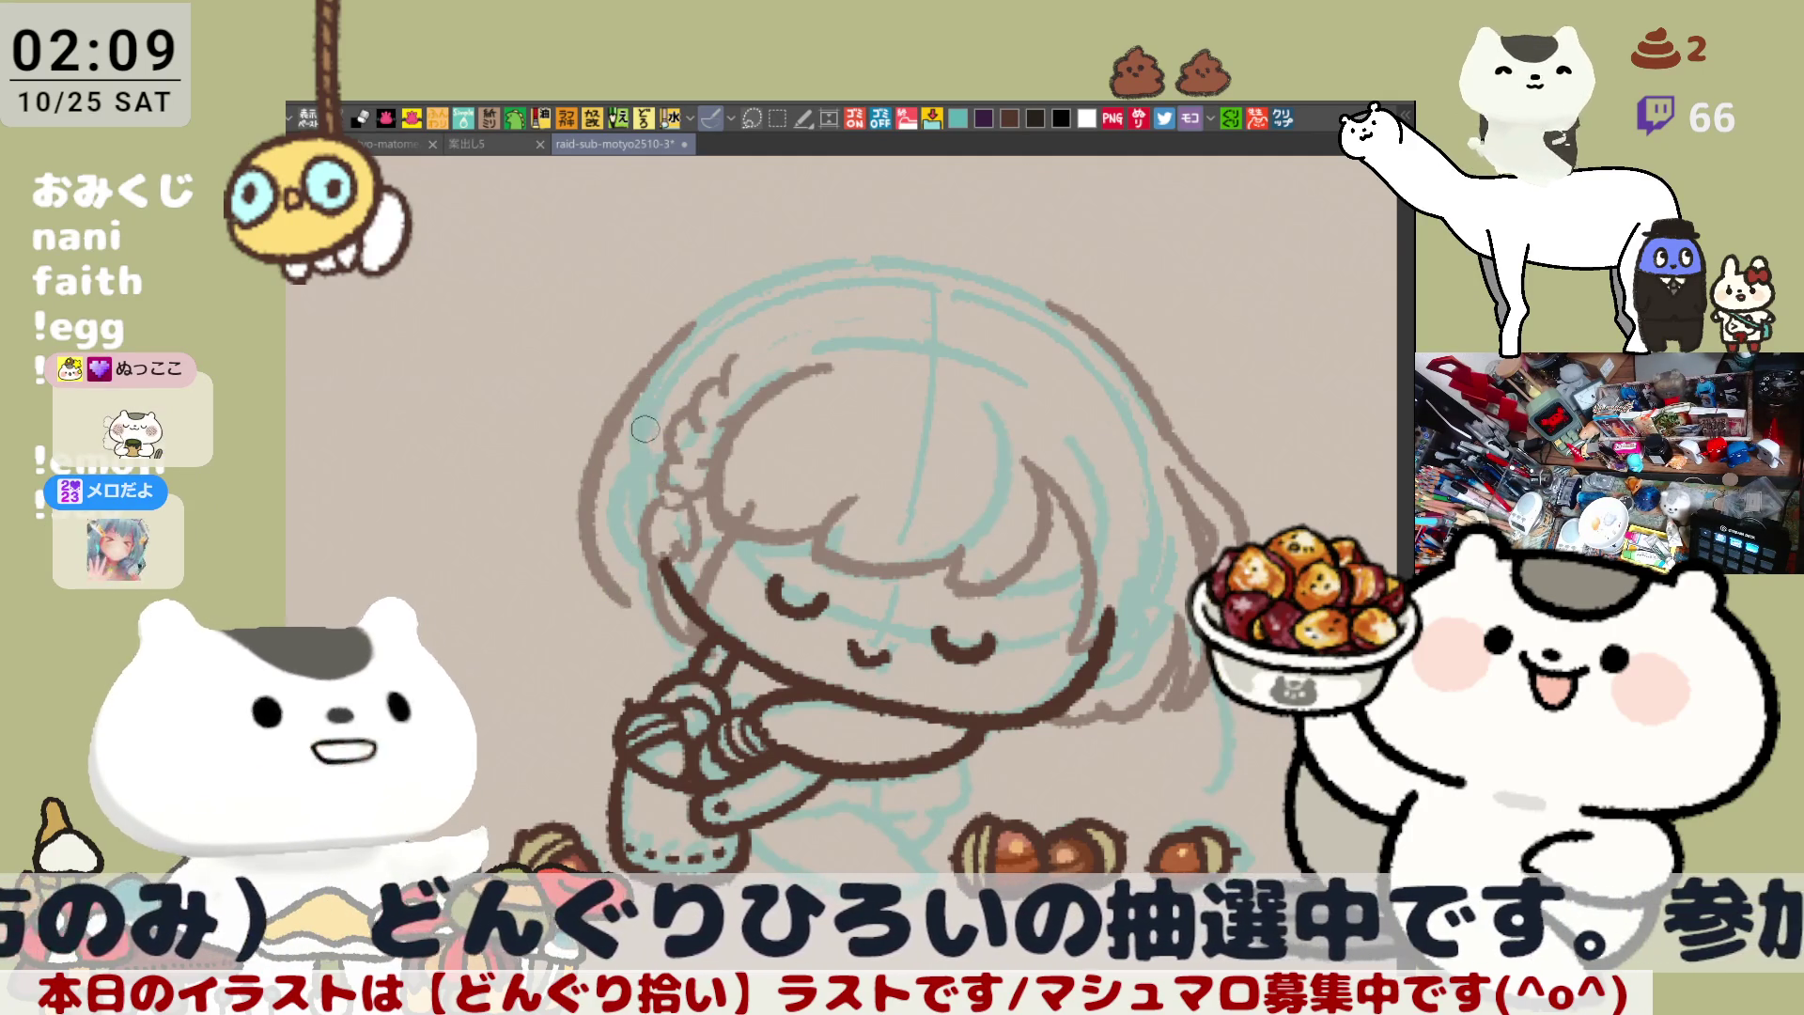
pyautogui.hotkey('ctrl', 'z')
pyautogui.moveTo(703, 310); pyautogui.dragTo(606, 589)
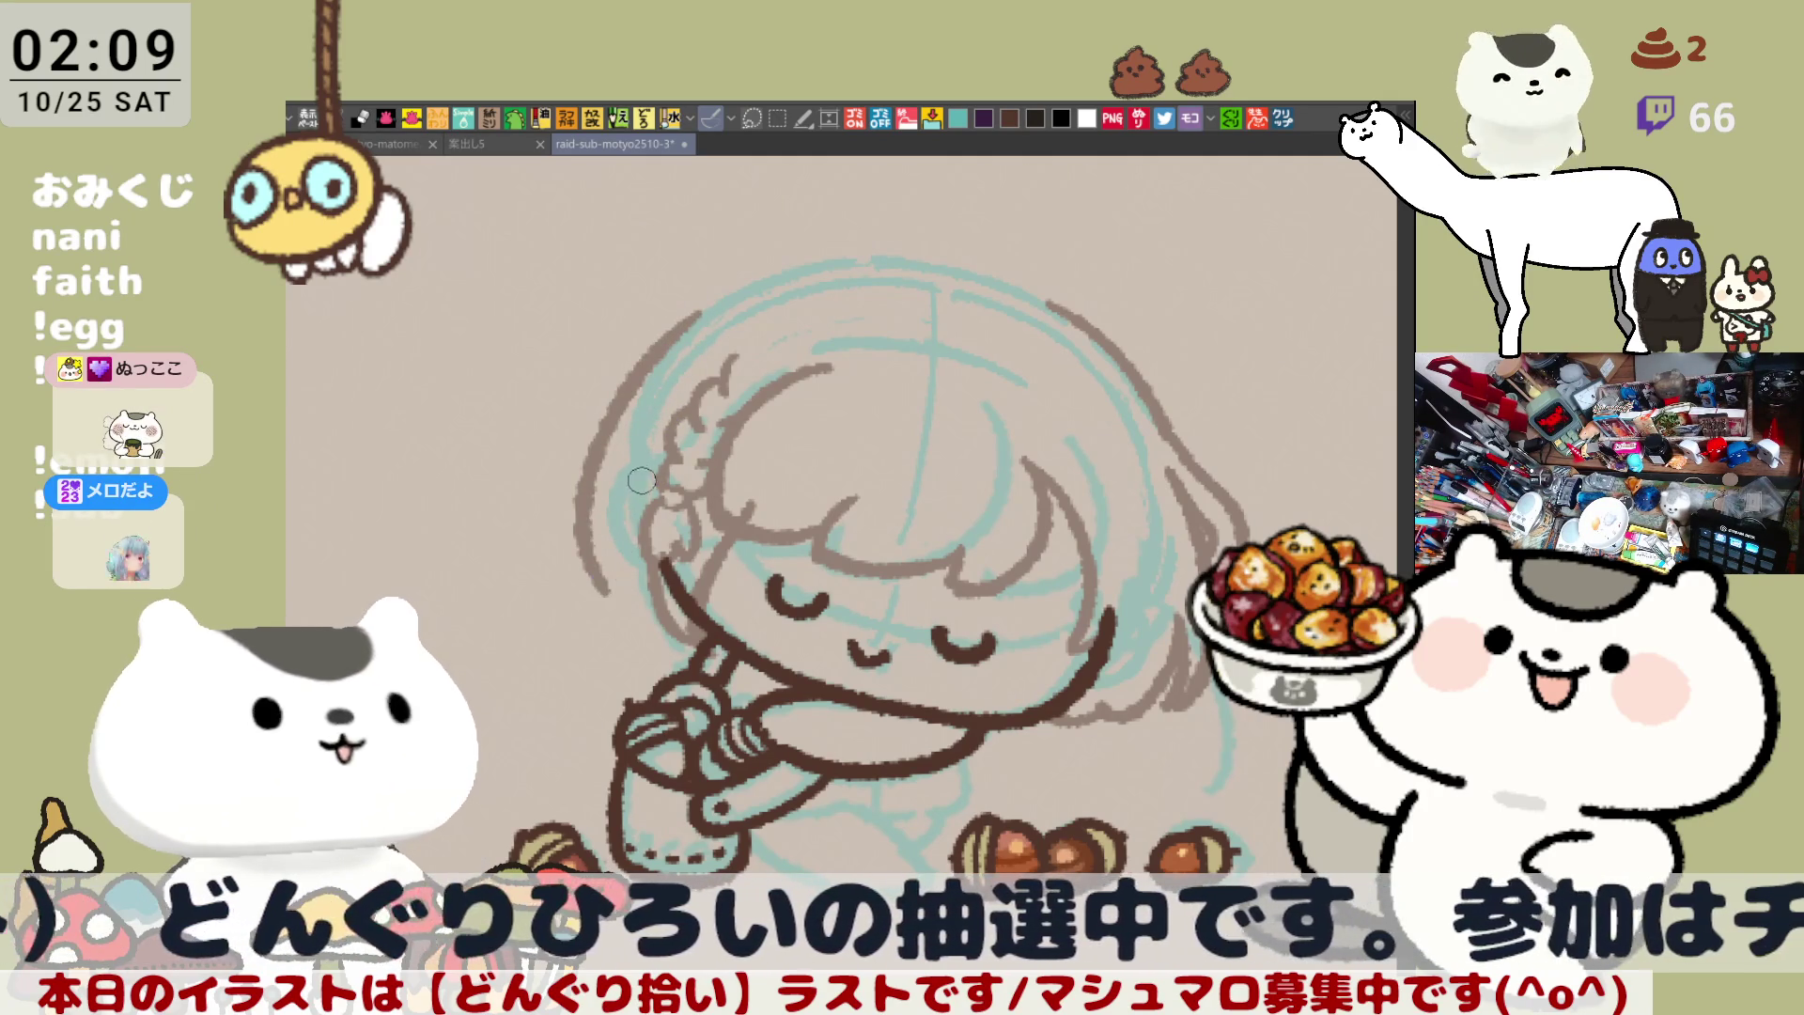
pyautogui.hotkey('ctrl', 'z')
pyautogui.moveTo(703, 310); pyautogui.dragTo(609, 592)
pyautogui.hotkey('ctrl', 'z')
pyautogui.moveTo(704, 315)
pyautogui.mouseDown()
pyautogui.moveTo(627, 404)
pyautogui.moveTo(620, 602)
pyautogui.mouseUp()
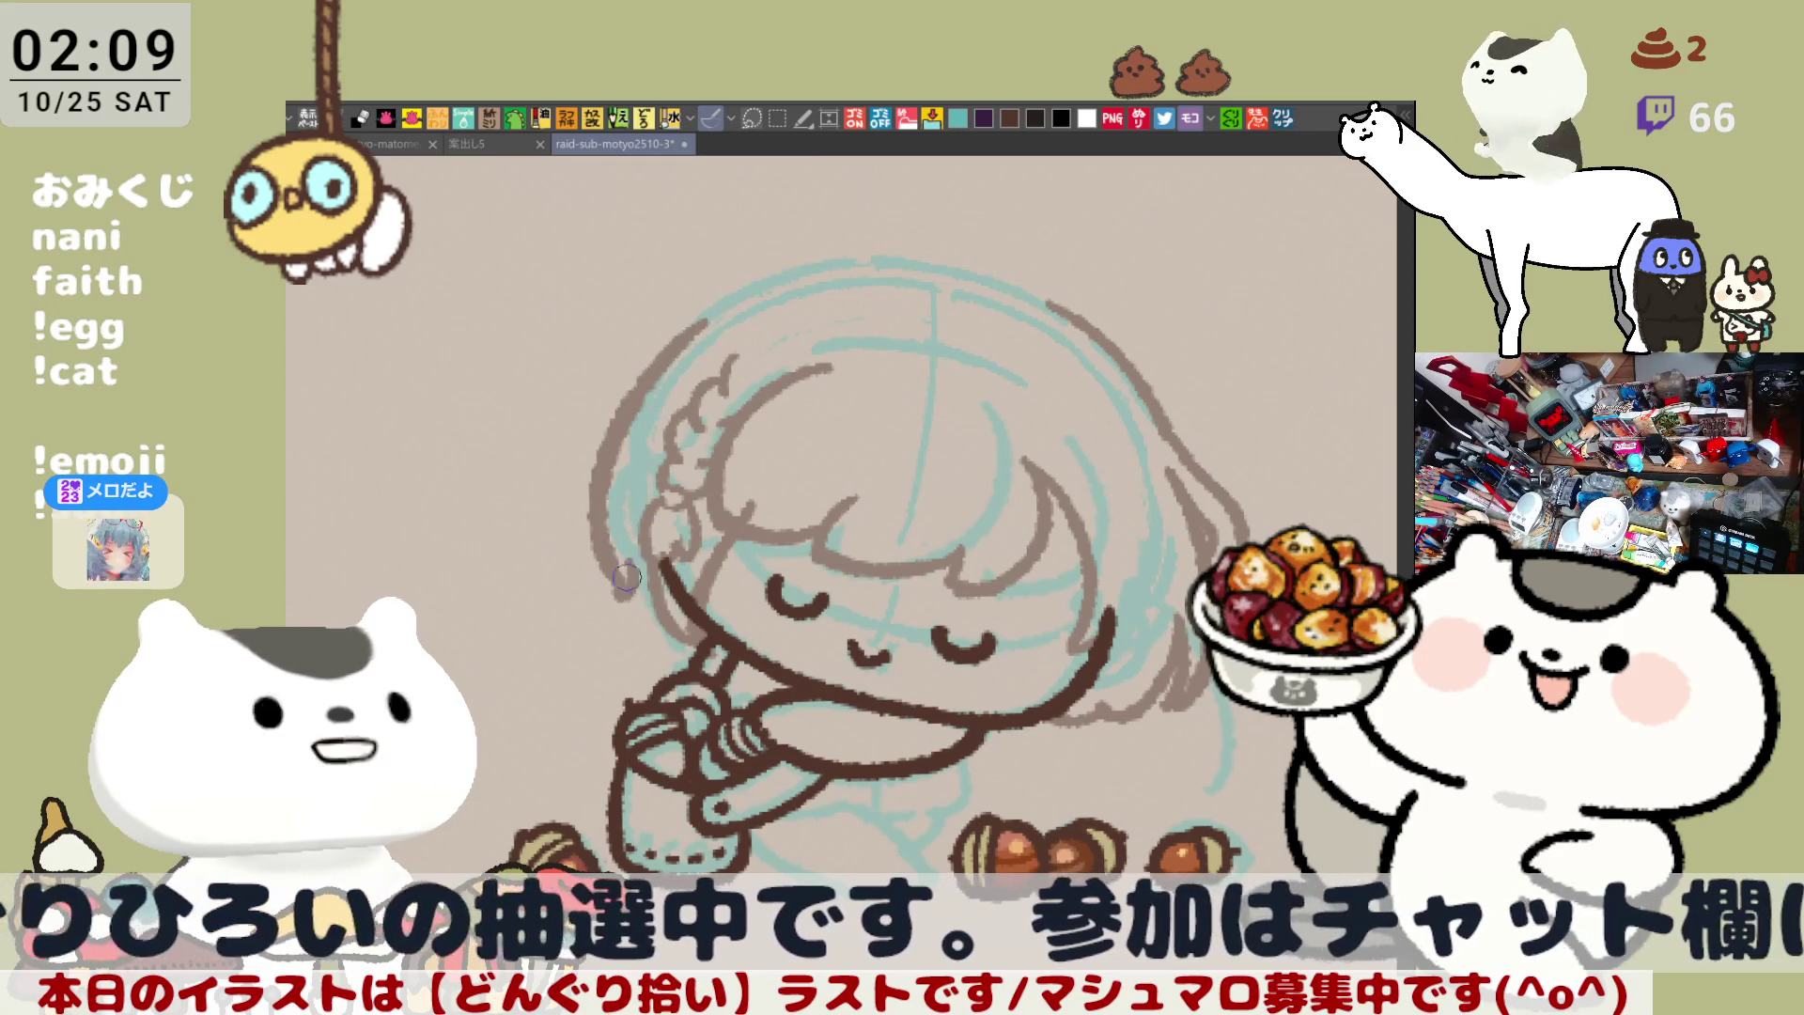
pyautogui.hotkey('ctrl', 'z')
pyautogui.moveTo(709, 320); pyautogui.dragTo(601, 590)
pyautogui.hotkey('ctrl', 'z')
pyautogui.moveTo(702, 315)
pyautogui.mouseDown()
pyautogui.moveTo(624, 404)
pyautogui.moveTo(601, 591)
pyautogui.moveTo(695, 339)
pyautogui.moveTo(606, 568)
pyautogui.mouseUp()
pyautogui.hotkey('ctrl', 'z')
pyautogui.hotkey('ctrl', 'z')
pyautogui.moveTo(704, 315)
pyautogui.mouseDown()
pyautogui.moveTo(628, 407)
pyautogui.moveTo(622, 512)
pyautogui.mouseUp()
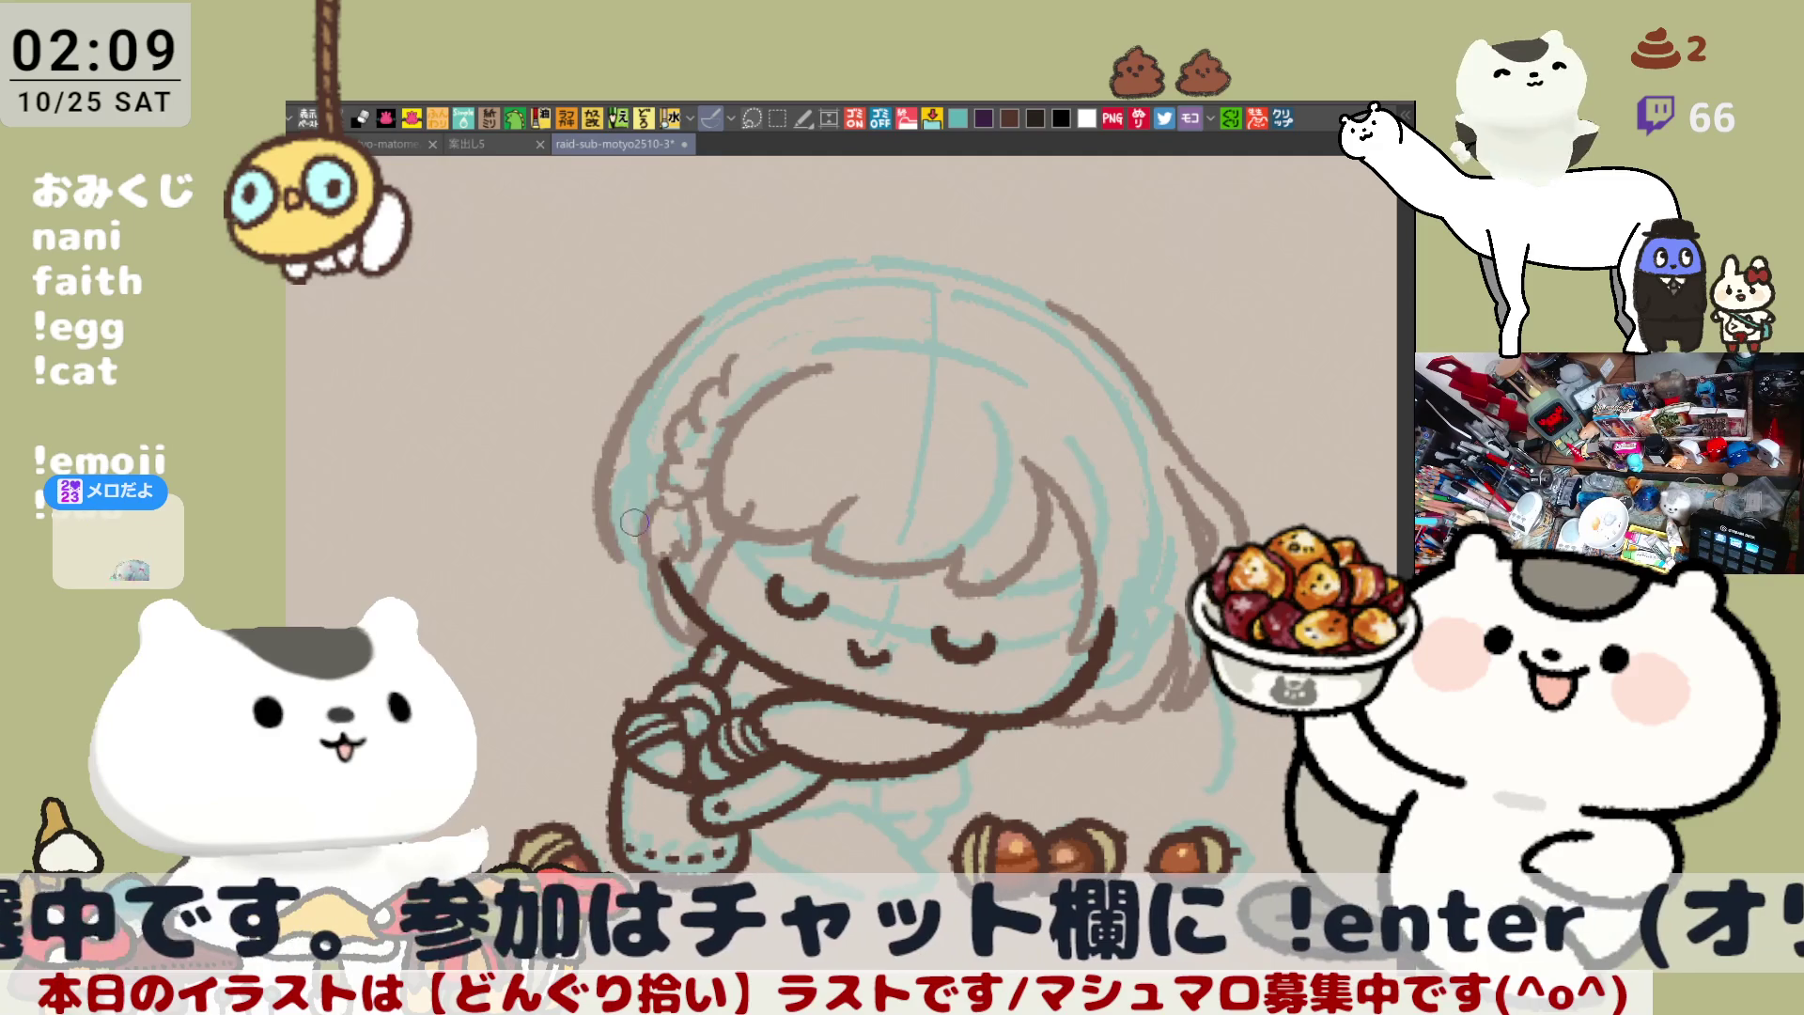
pyautogui.hotkey('ctrl', 'z')
pyautogui.moveTo(703, 310)
pyautogui.mouseDown()
pyautogui.moveTo(597, 441)
pyautogui.moveTo(605, 559)
pyautogui.mouseUp()
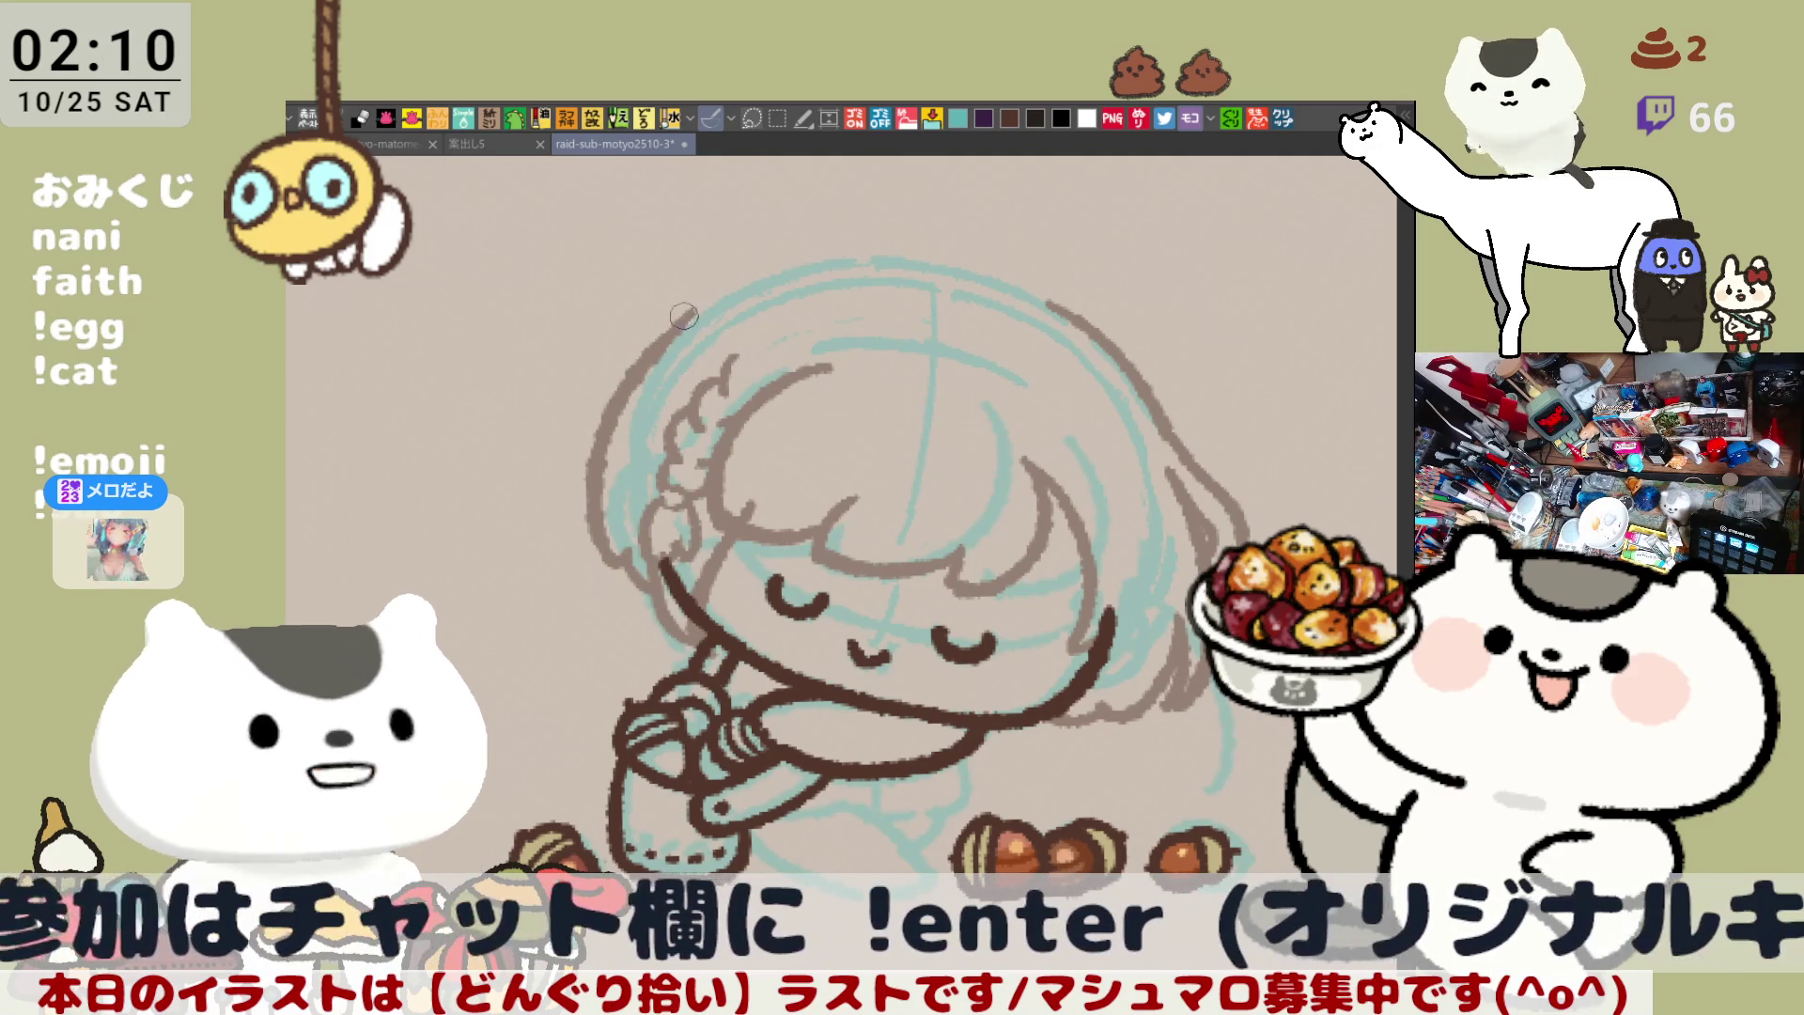
# With the view unmirrored, ink the arc across the top of the hair, retrying the top-left part
pyautogui.press('h')
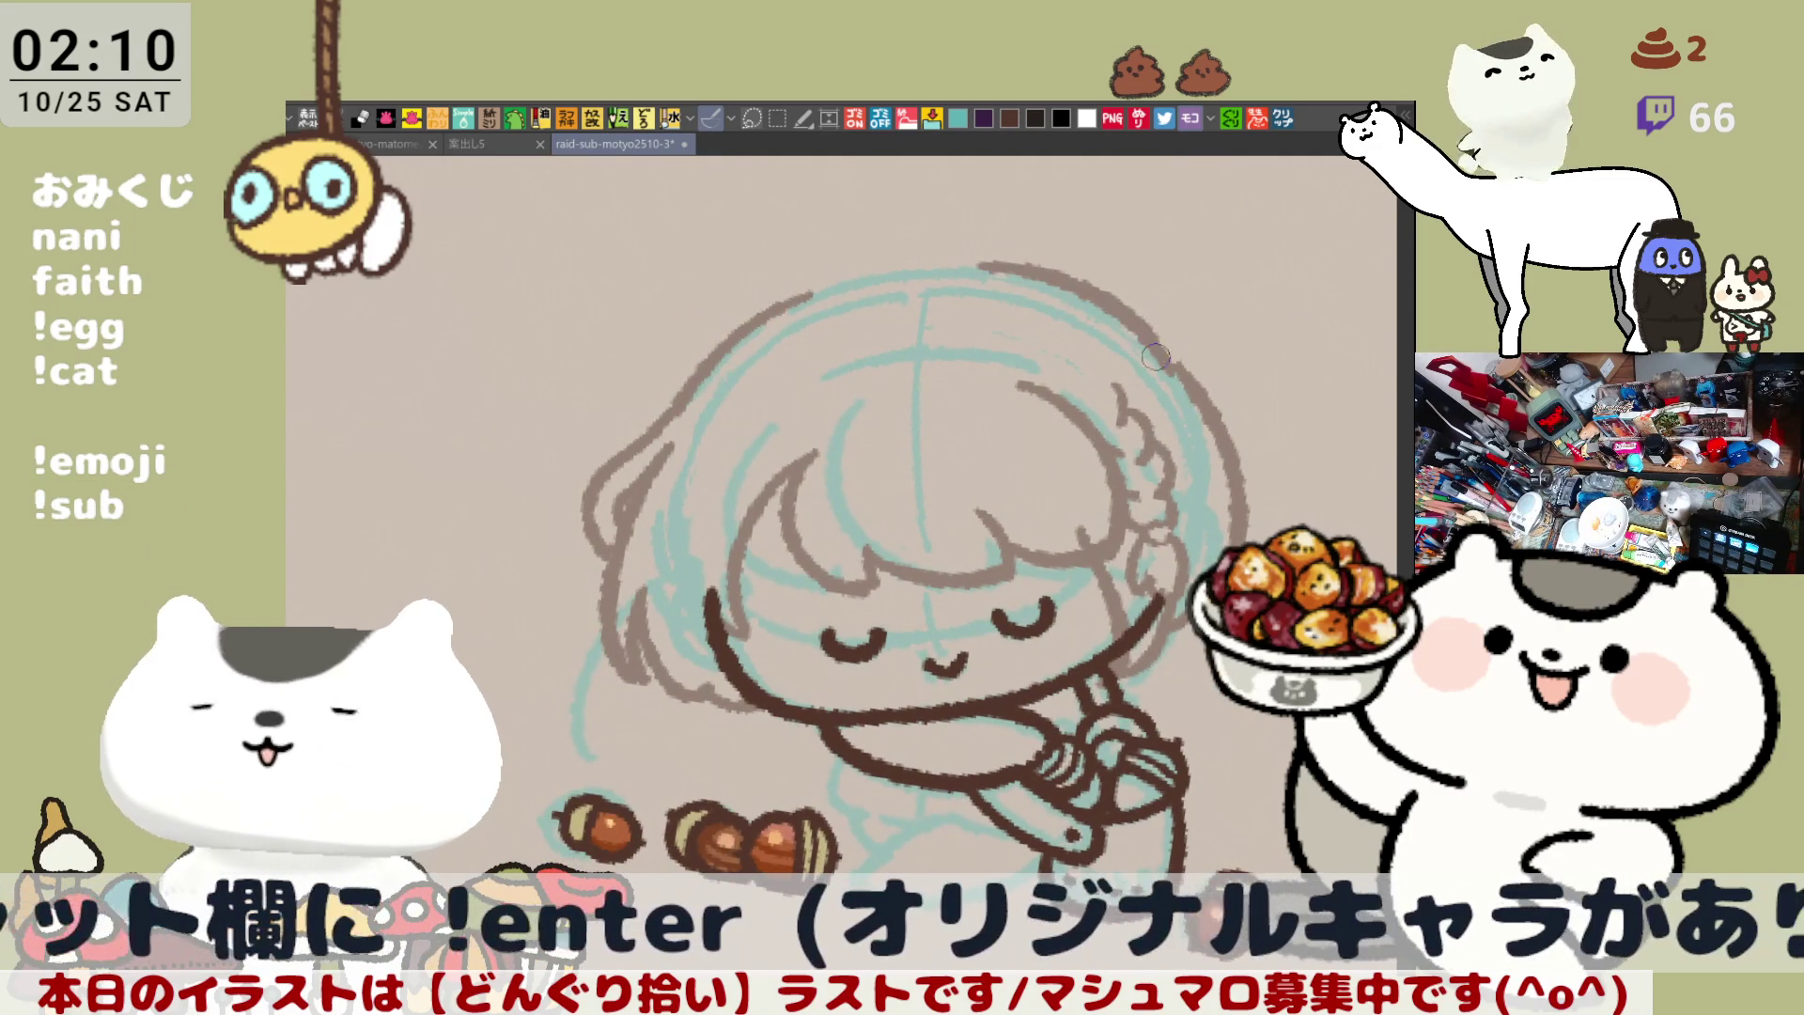
pyautogui.moveTo(966, 262); pyautogui.dragTo(1173, 385)
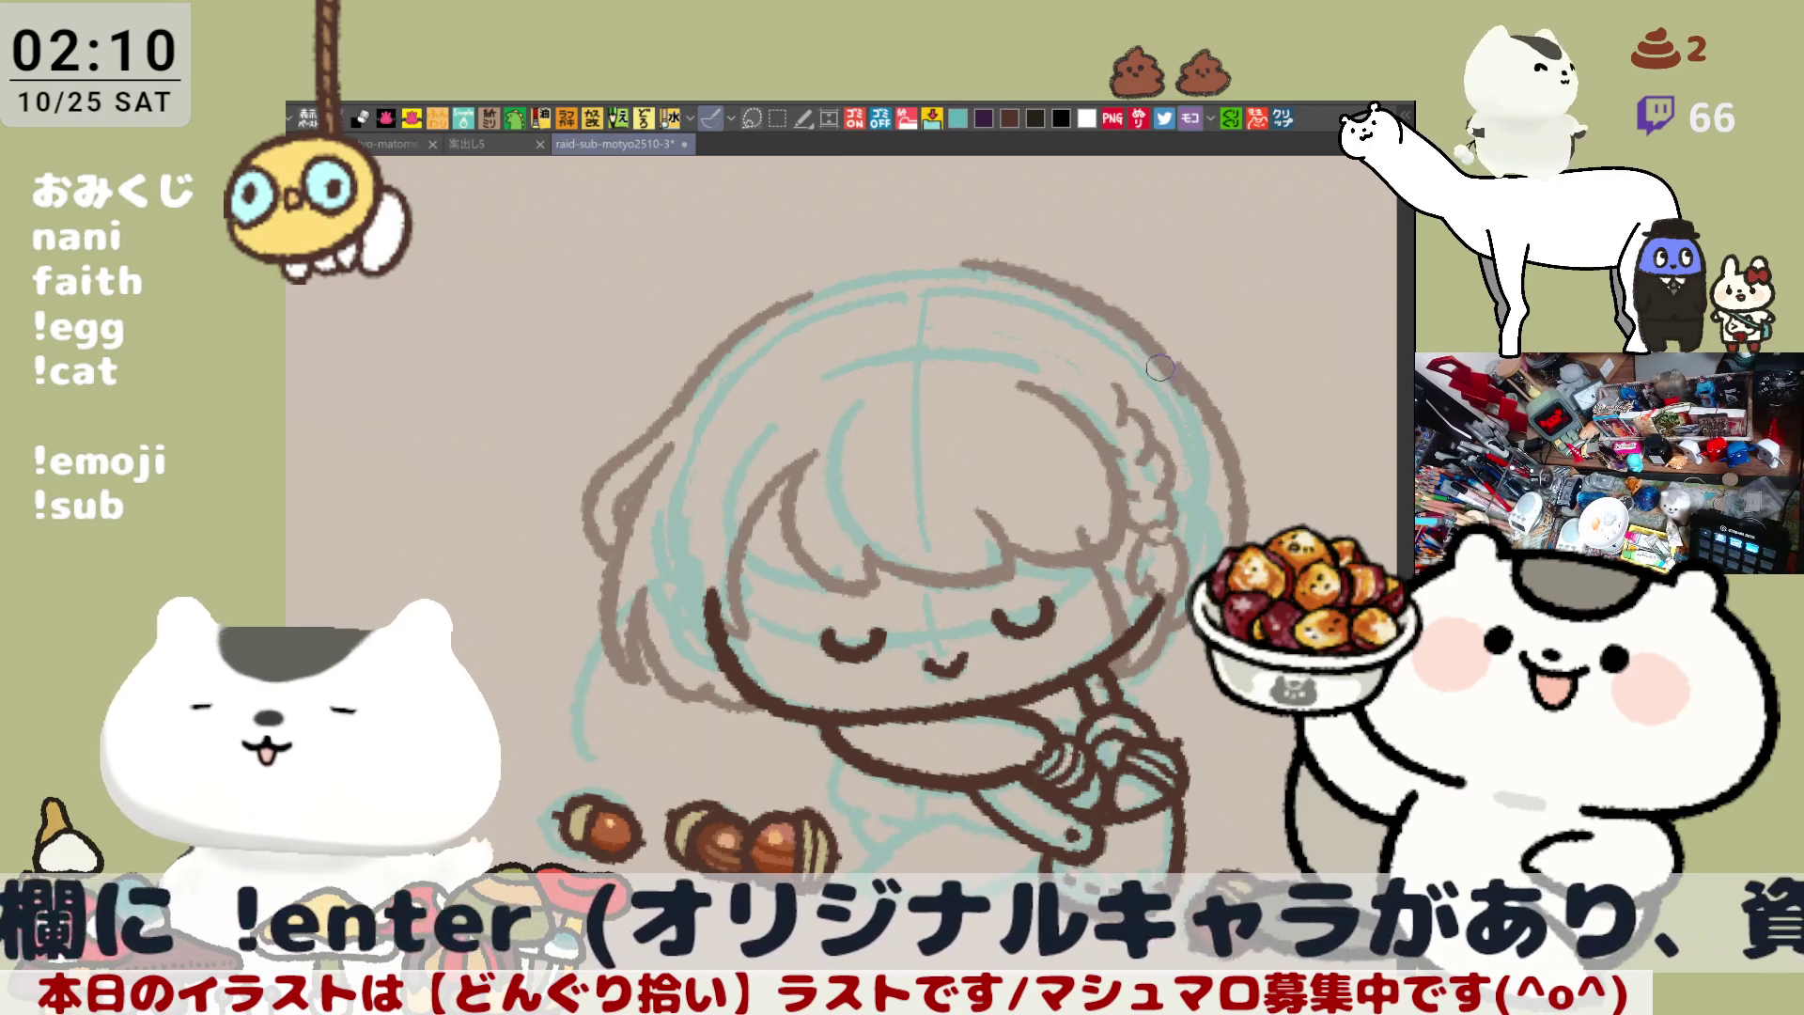
pyautogui.hotkey('ctrl', 'z')
pyautogui.moveTo(965, 261); pyautogui.dragTo(1153, 336)
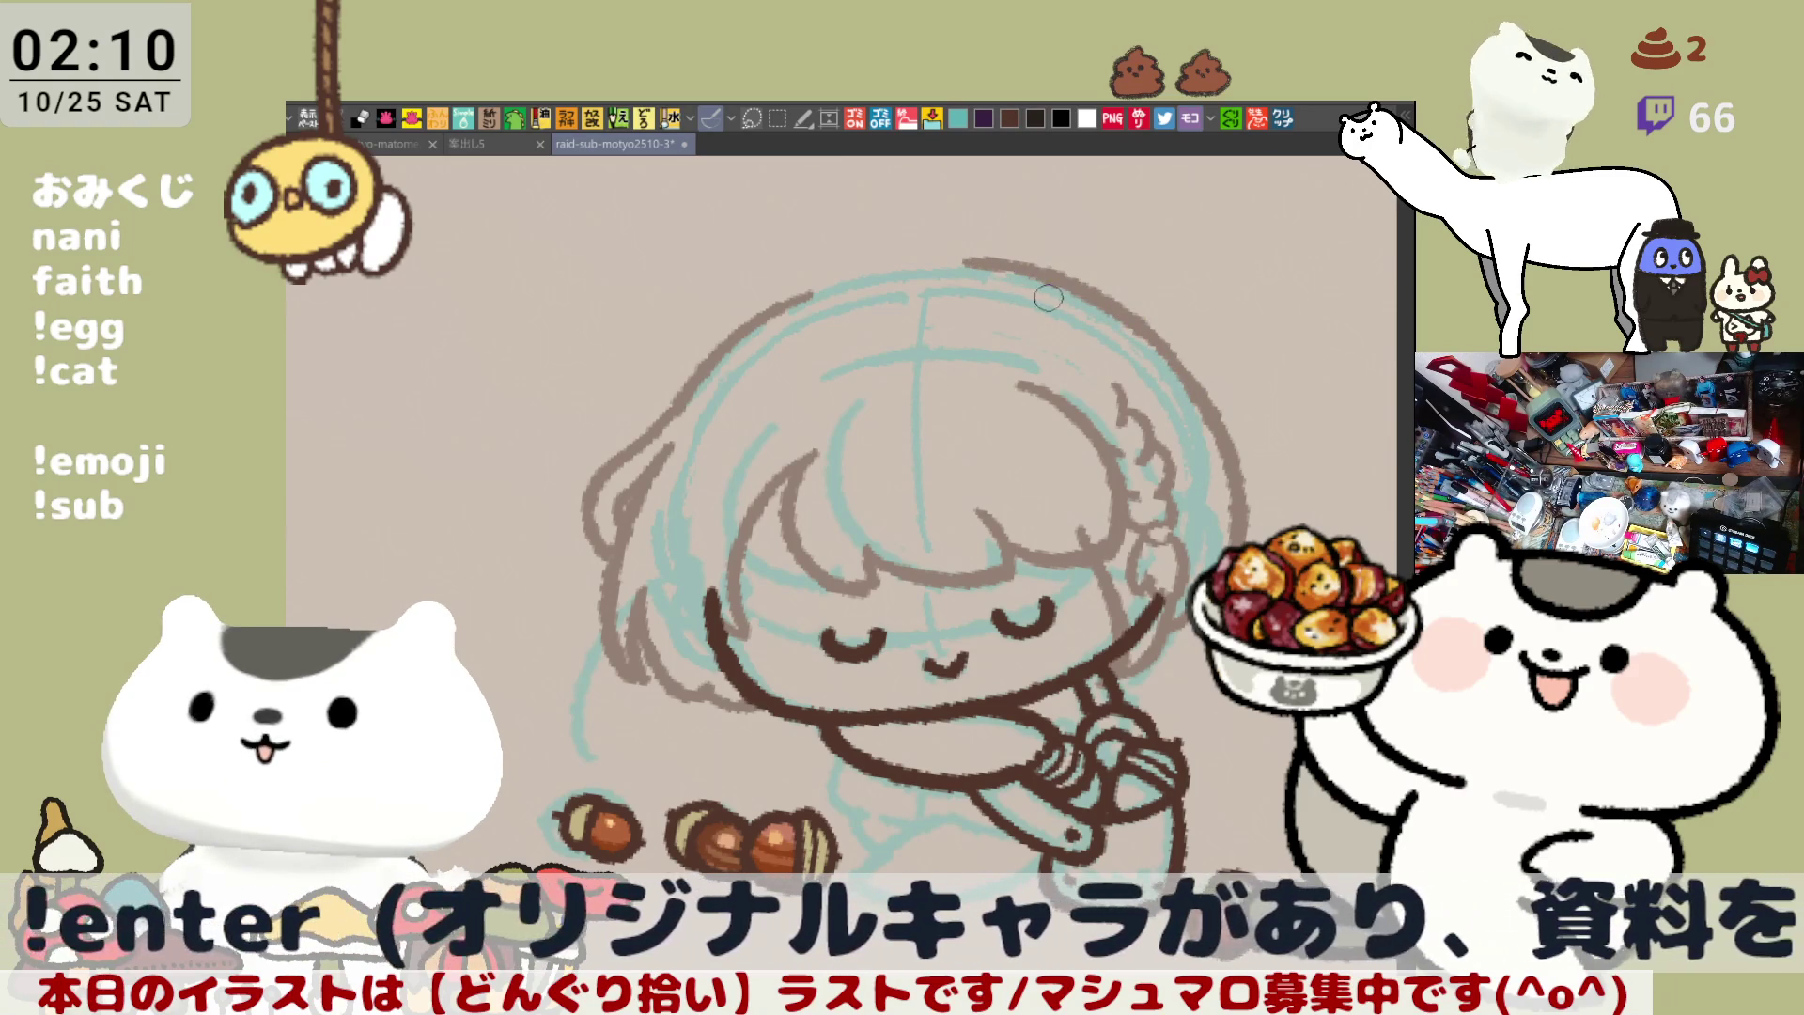
pyautogui.moveTo(731, 324); pyautogui.dragTo(865, 261)
pyautogui.hotkey('ctrl', 'z')
pyautogui.hotkey('ctrl', 'z')
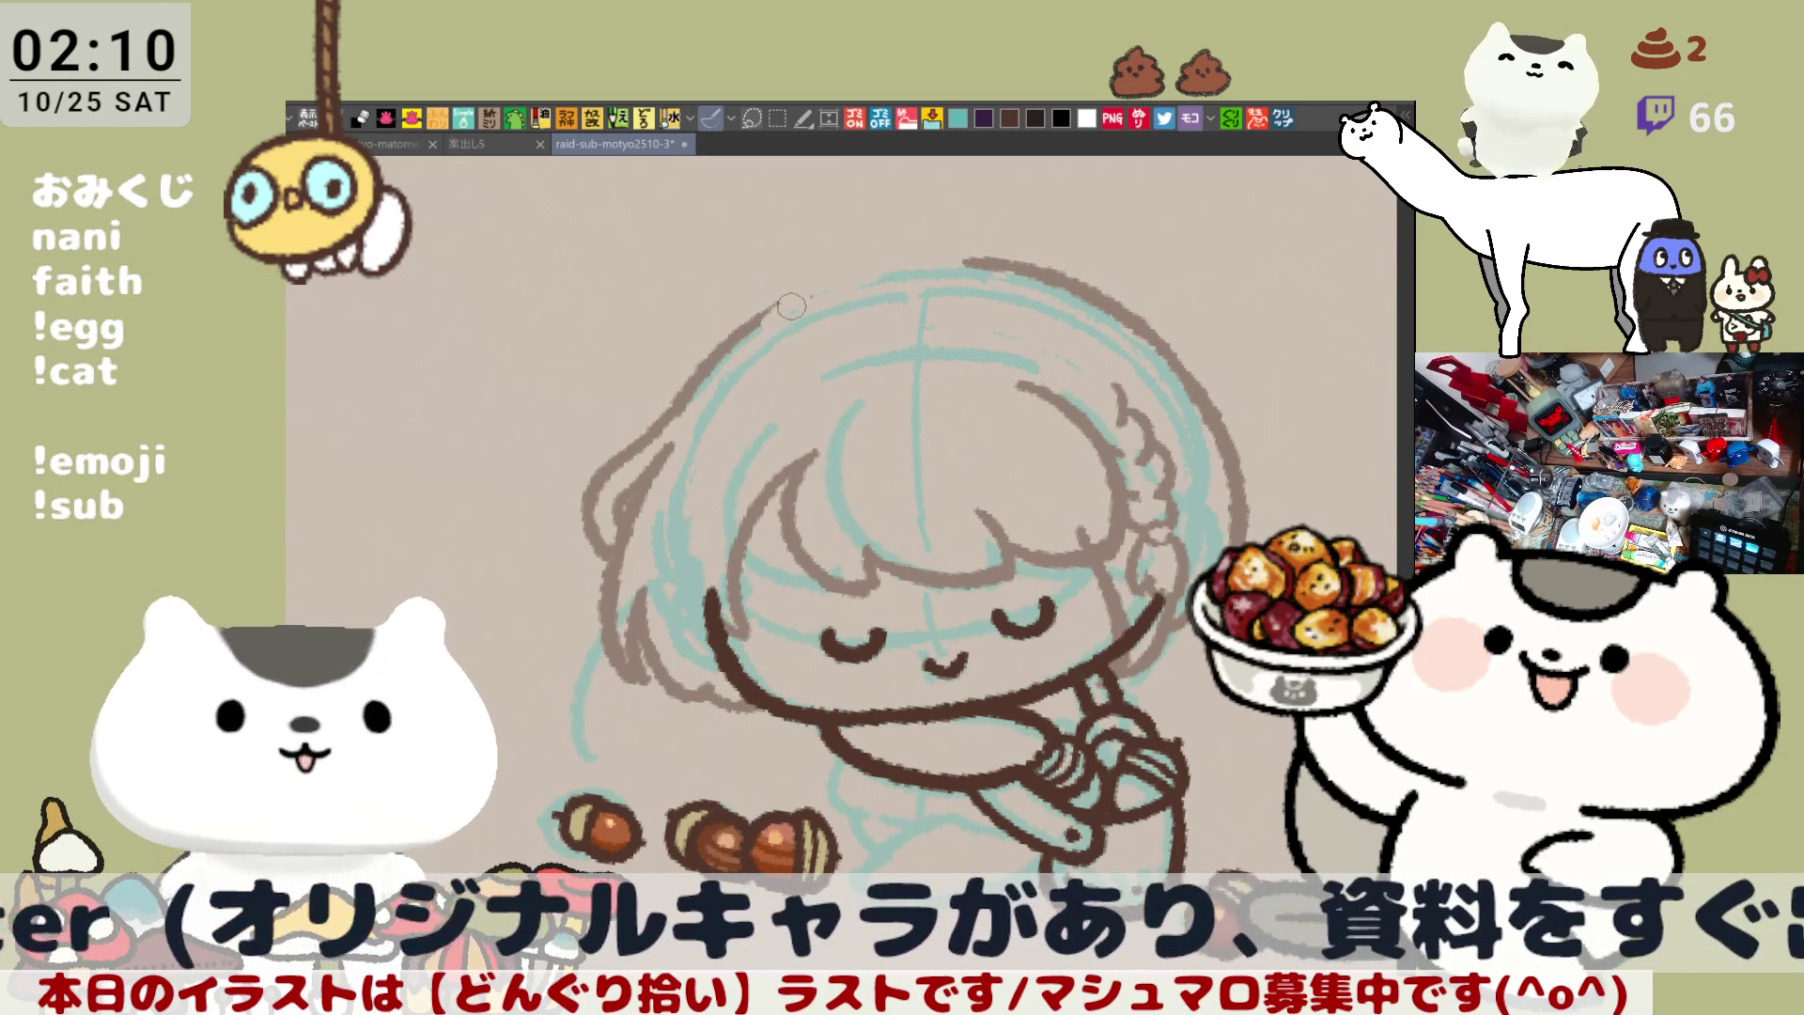
pyautogui.moveTo(773, 306); pyautogui.dragTo(906, 263)
pyautogui.hotkey('ctrl', 'z')
pyautogui.moveTo(766, 315); pyautogui.dragTo(921, 264)
pyautogui.hotkey('ctrl', 'z')
pyautogui.hotkey('ctrl', 'z')
pyautogui.moveTo(775, 315); pyautogui.dragTo(926, 263)
pyautogui.hotkey('ctrl', 'z')
pyautogui.moveTo(779, 317); pyautogui.dragTo(917, 268)
pyautogui.hotkey('ctrl', 'z')
pyautogui.hotkey('ctrl', 'z')
pyautogui.hotkey('ctrl', 'z')
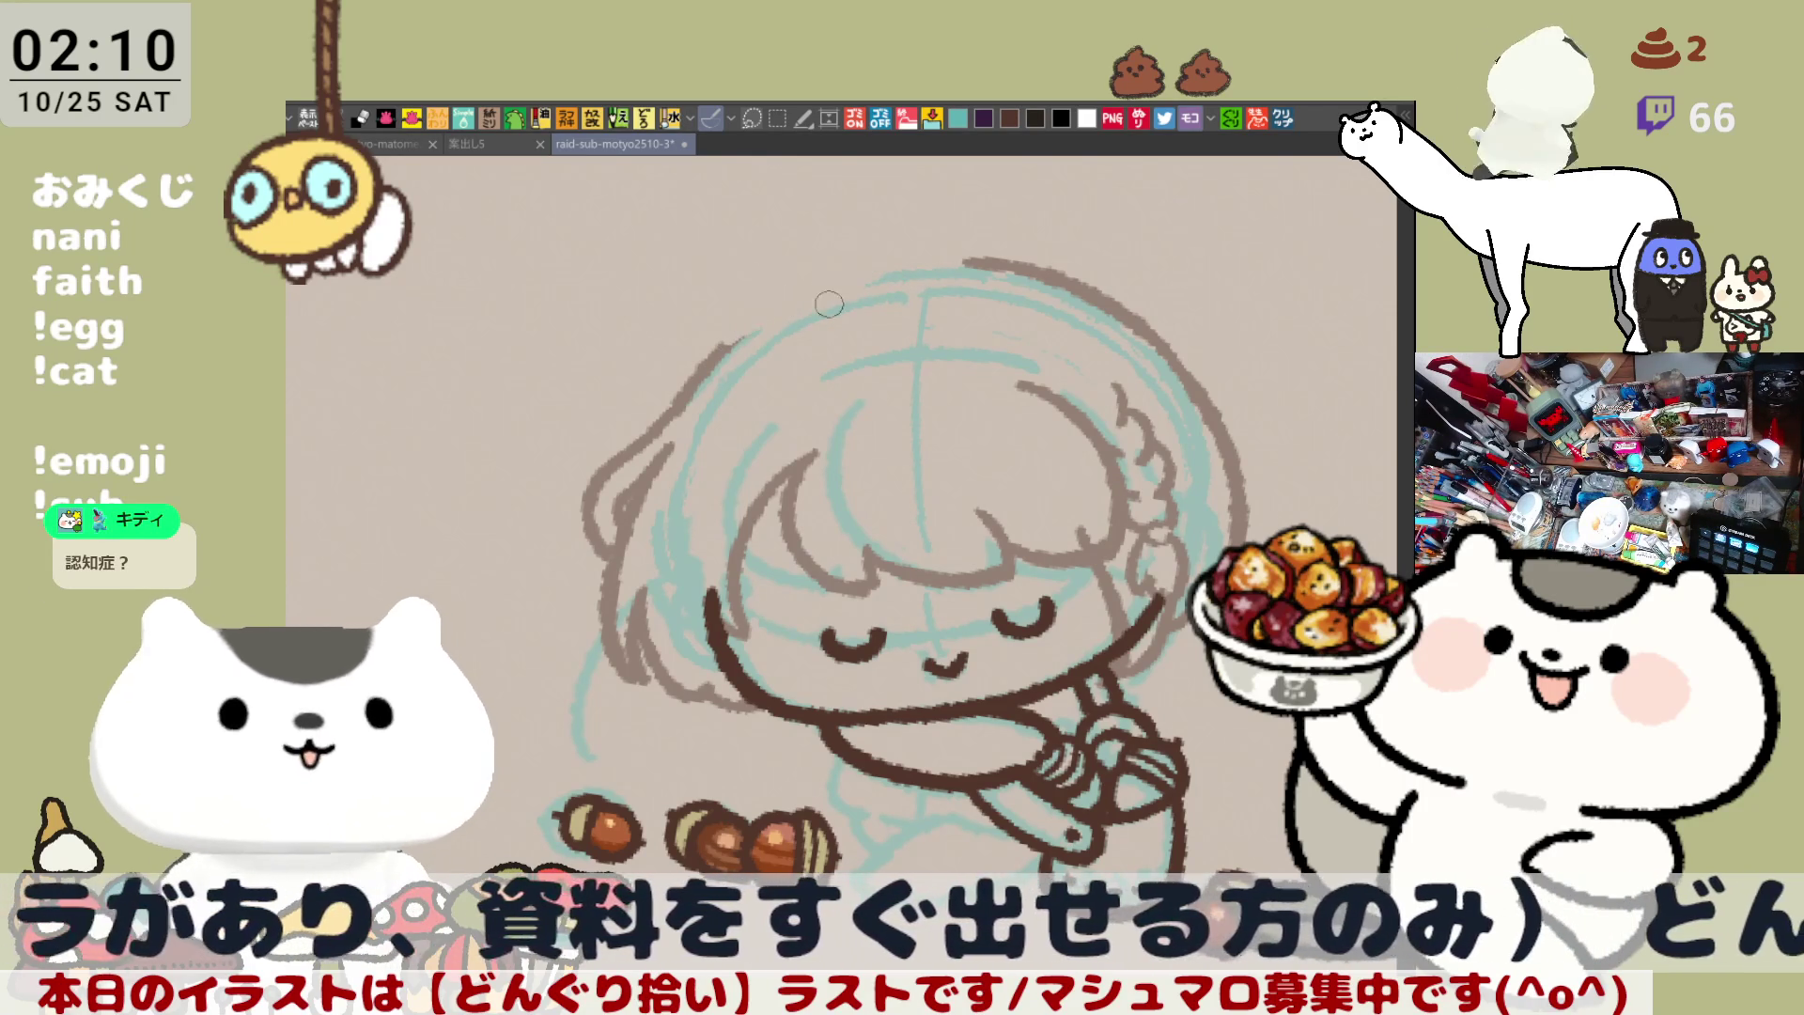
pyautogui.press('-')
pyautogui.press('-')
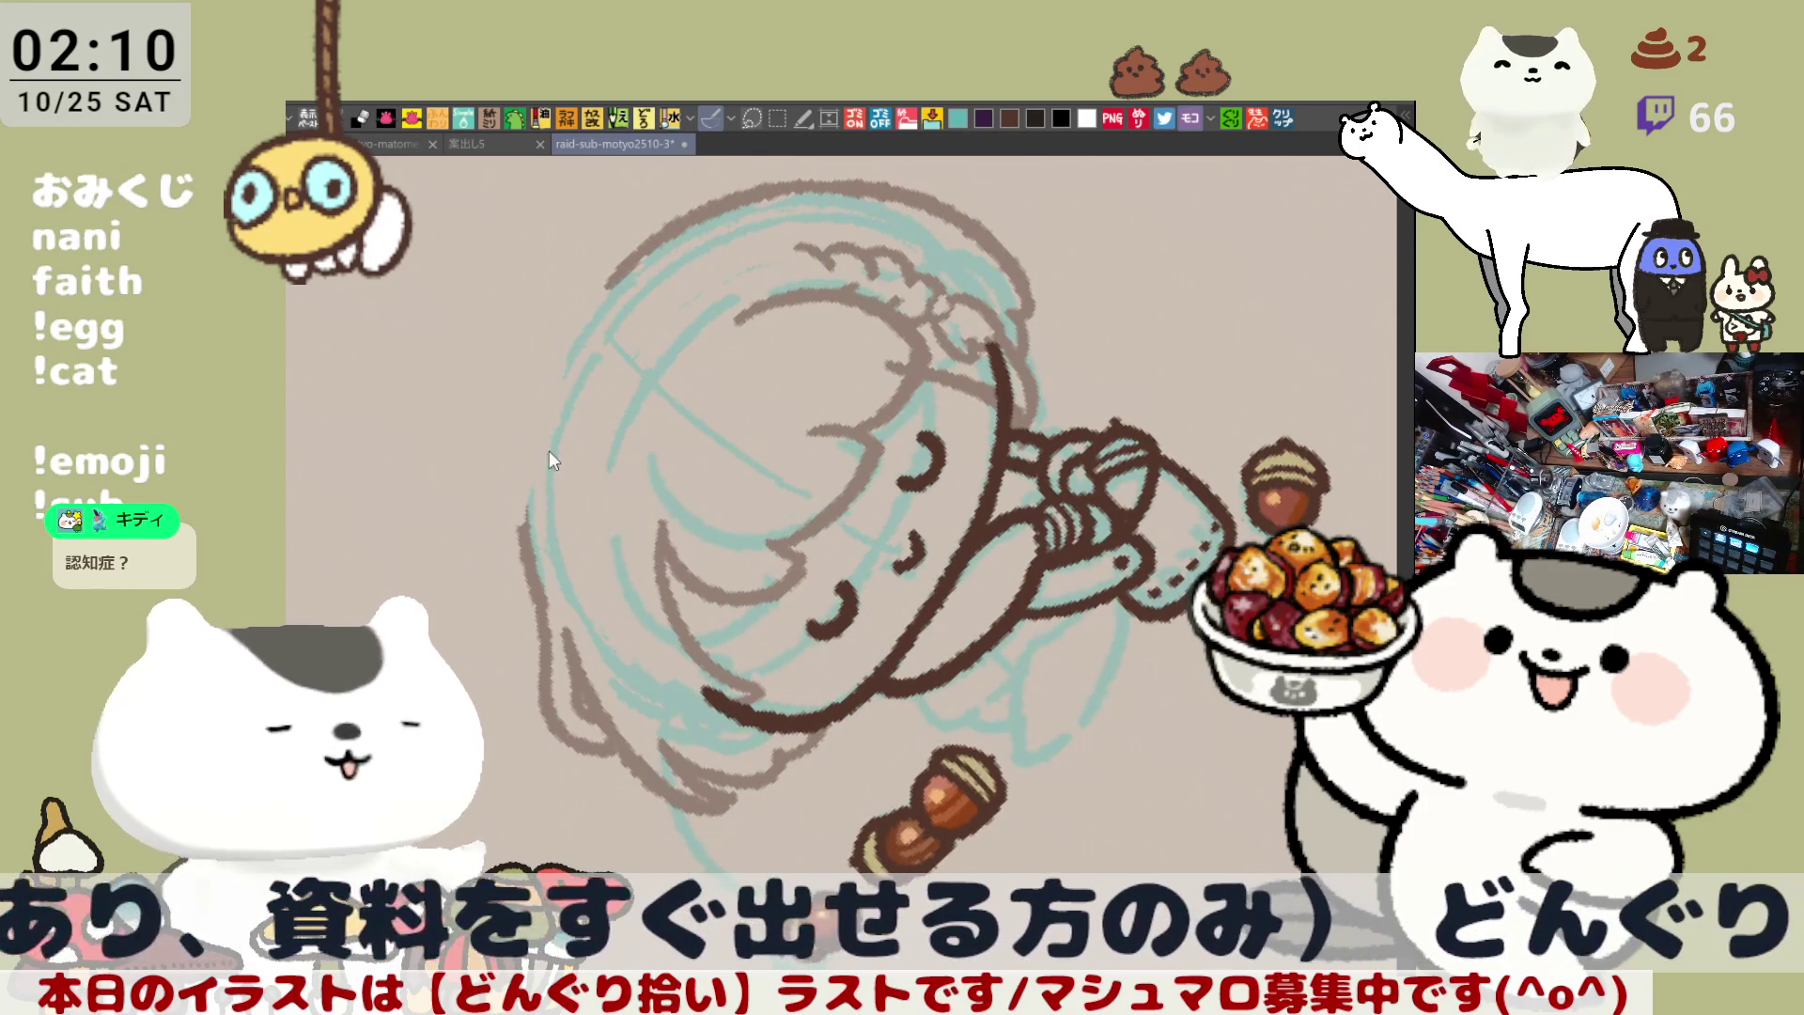
# Ink the outline of the head's left side and try extending the top-of-head outline
pyautogui.moveTo(575, 353); pyautogui.dragTo(537, 578)
pyautogui.hotkey('ctrl', 'z')
pyautogui.hotkey('ctrl', 'z')
pyautogui.moveTo(564, 355); pyautogui.dragTo(548, 602)
pyautogui.press('^')
pyautogui.press('^')
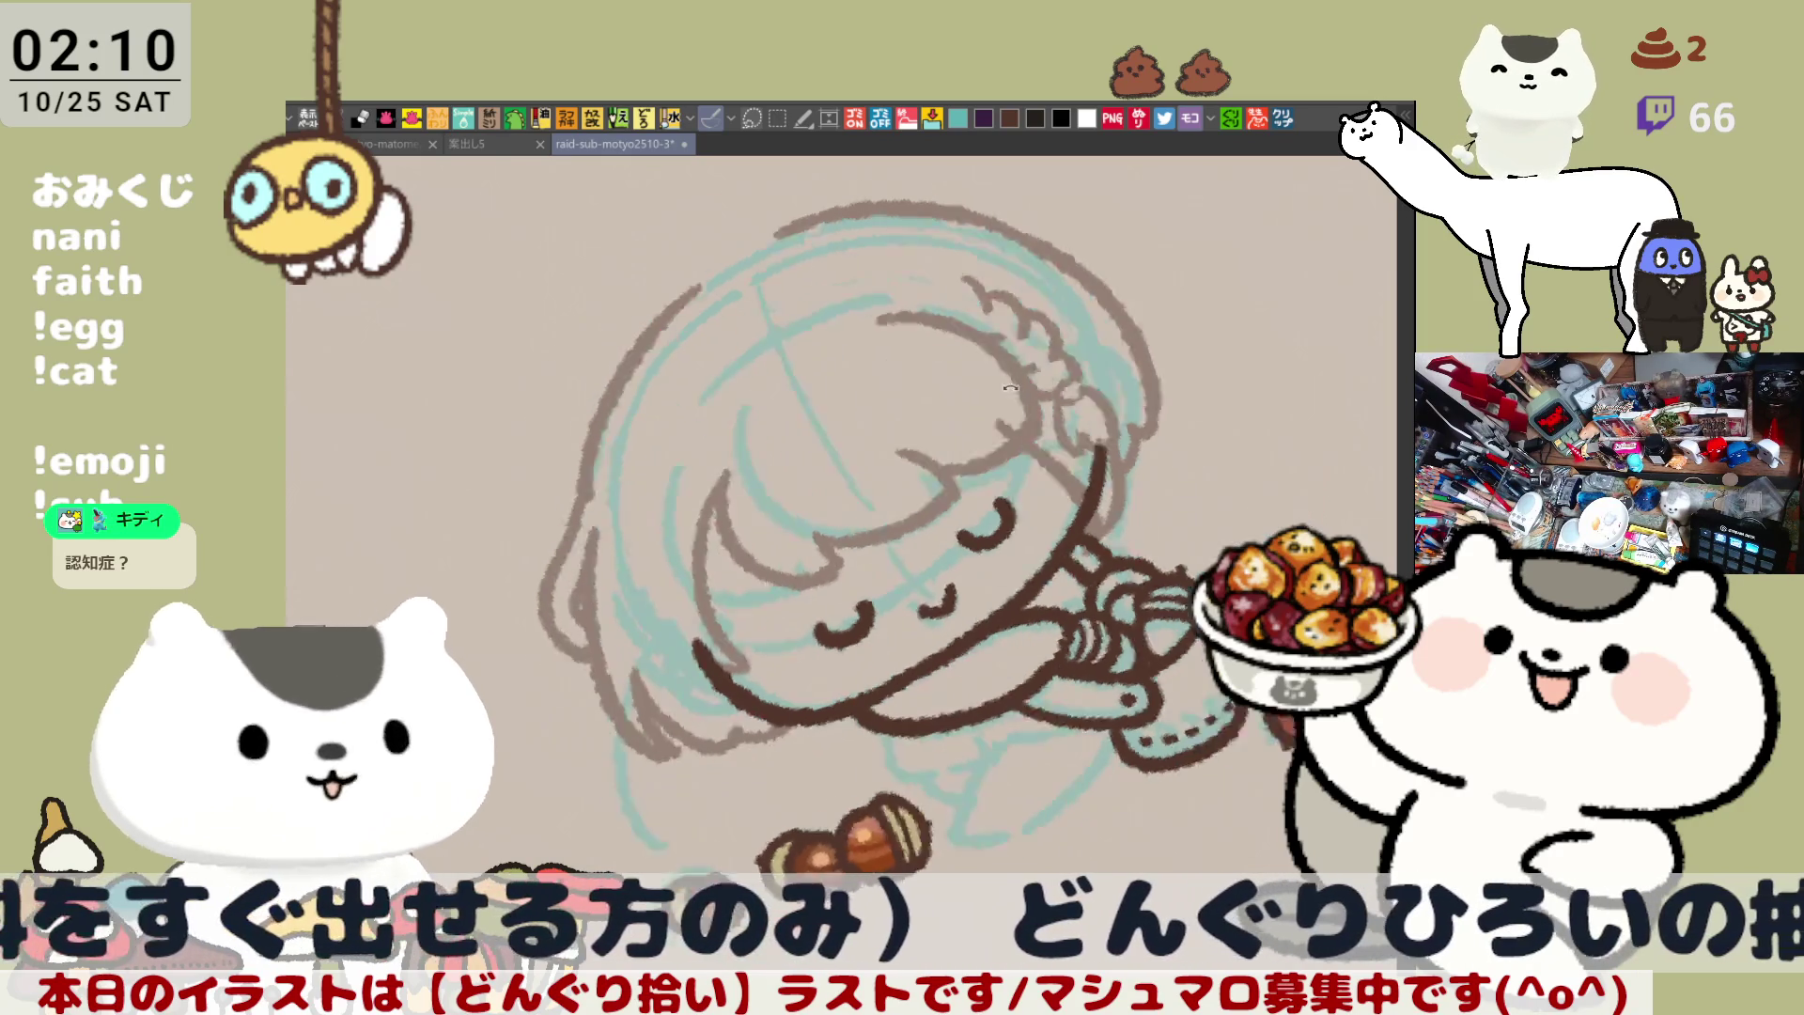
pyautogui.moveTo(1109, 467); pyautogui.dragTo(994, 338)
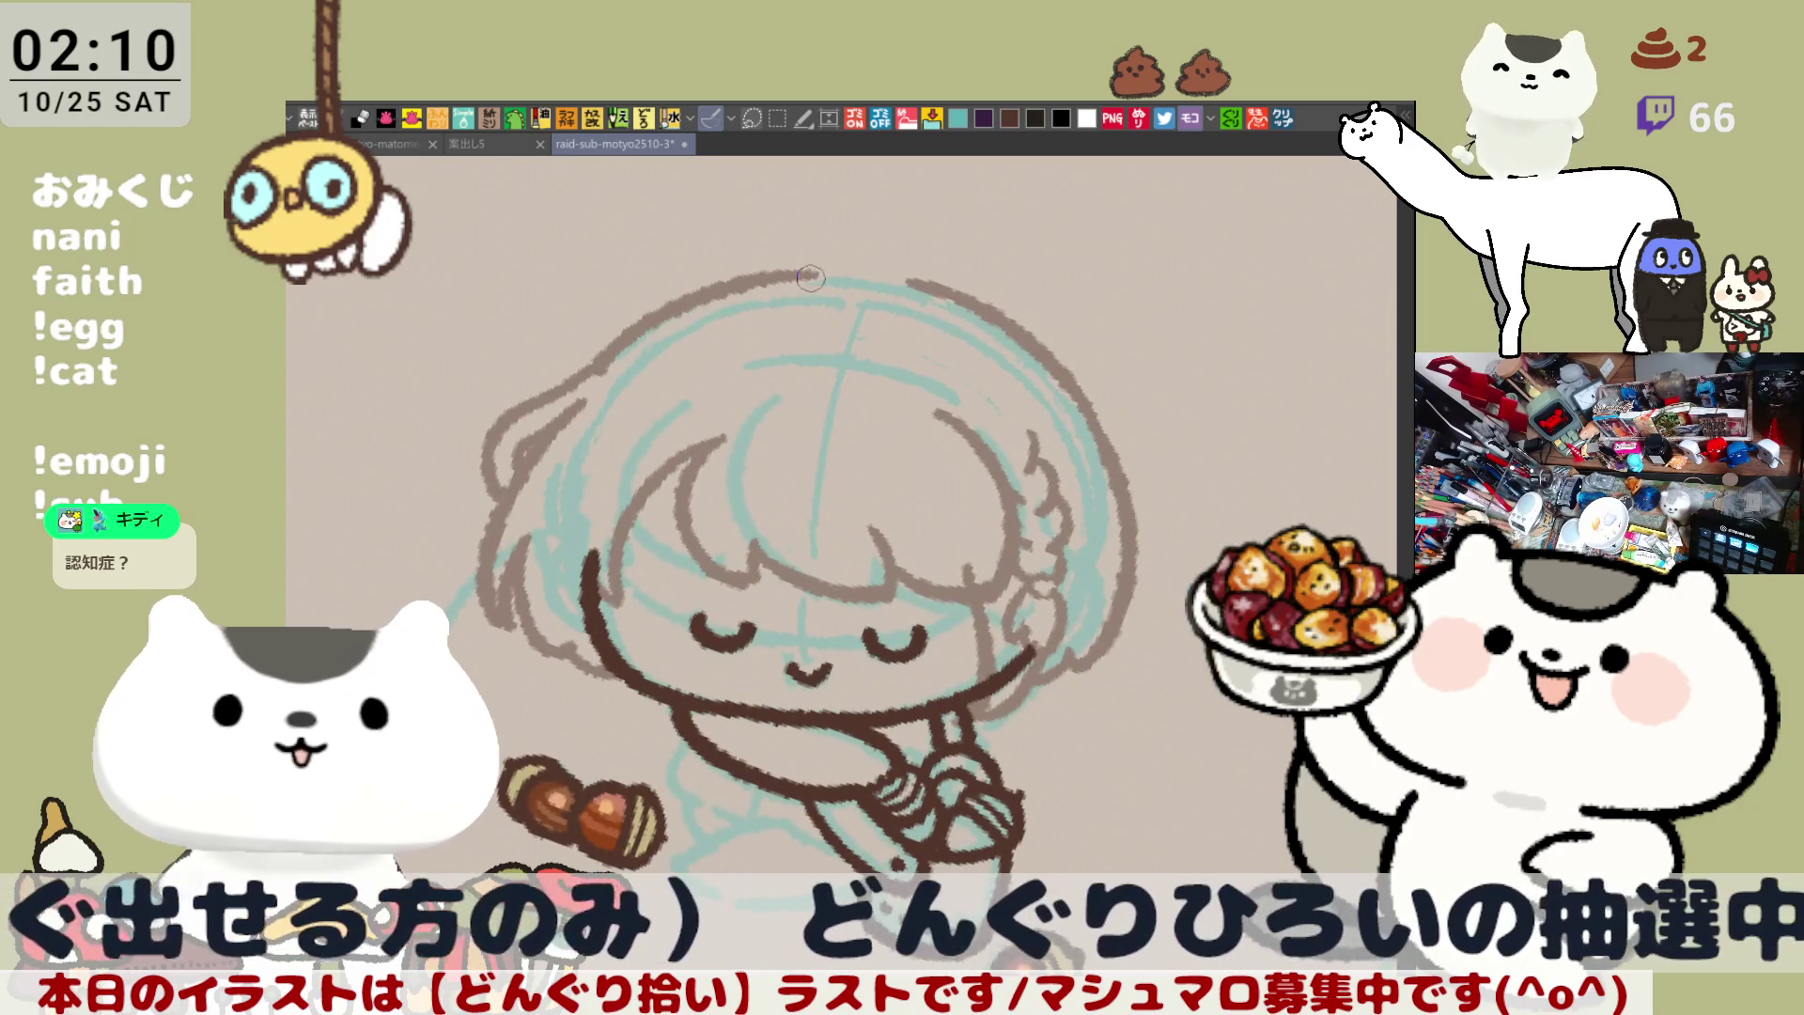
pyautogui.moveTo(741, 287); pyautogui.dragTo(888, 271)
pyautogui.hotkey('ctrl', 'z')
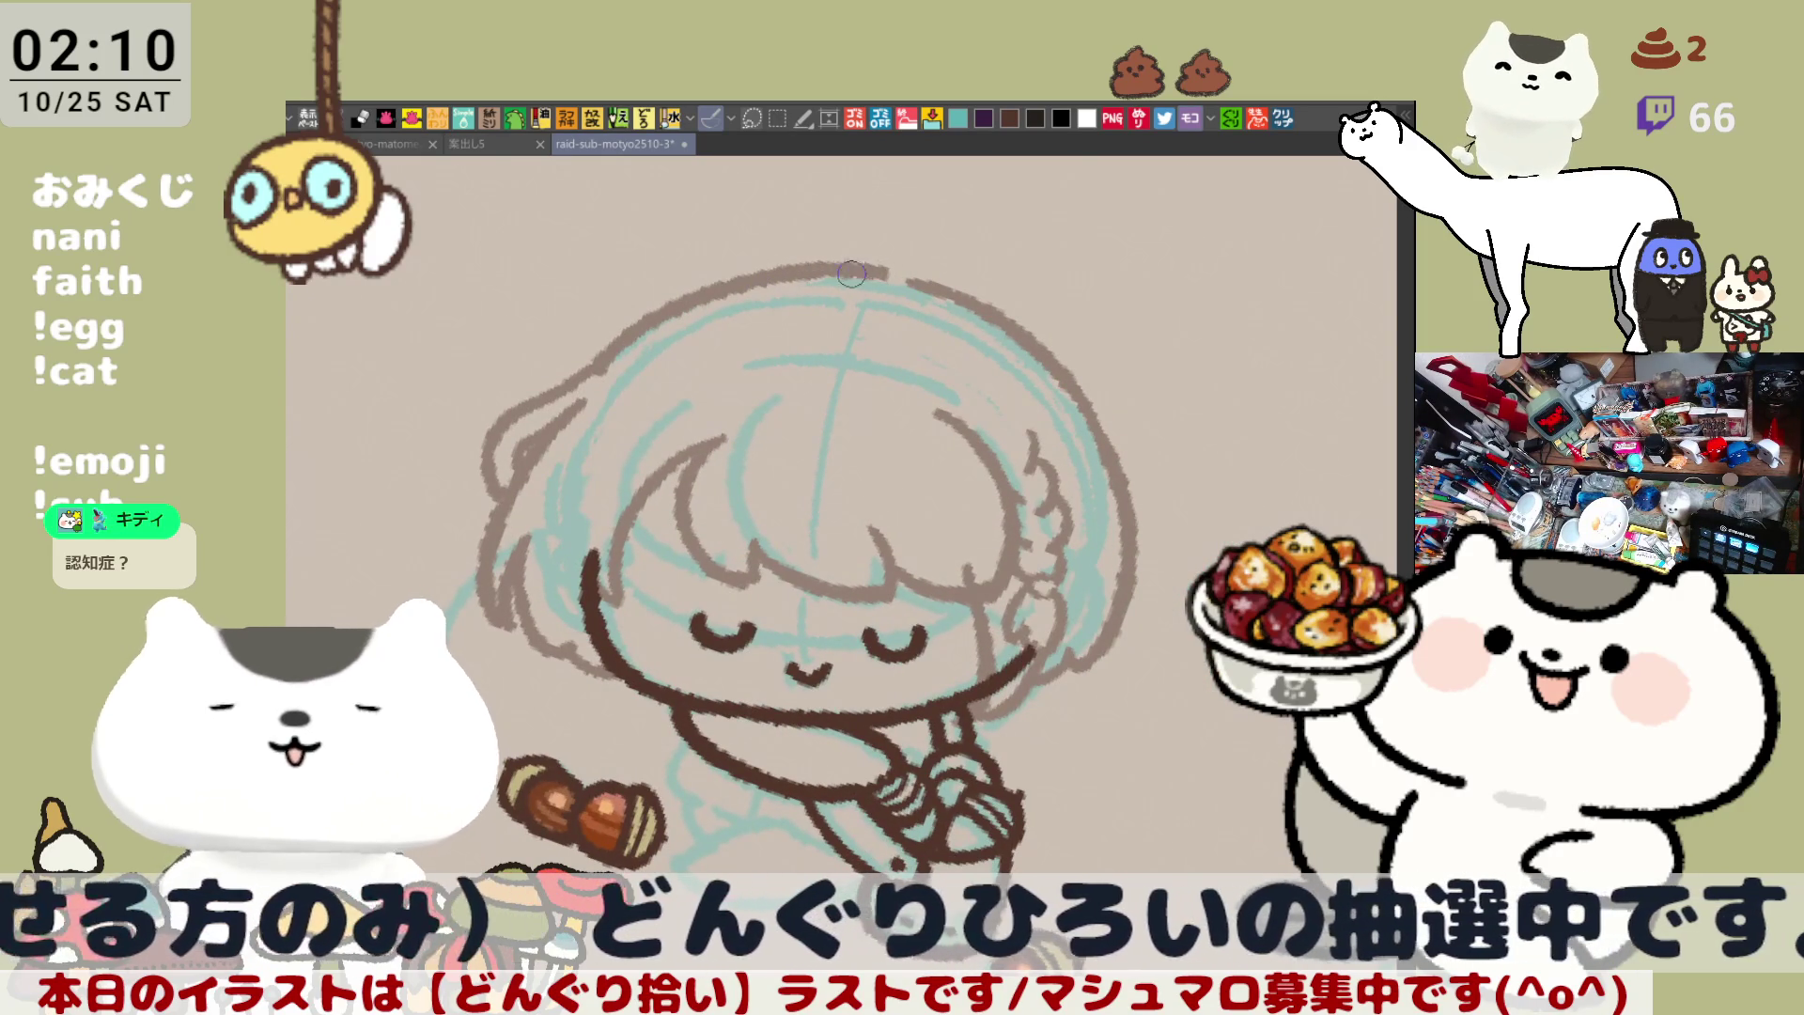
pyautogui.press('-')
pyautogui.press('-')
pyautogui.press('-')
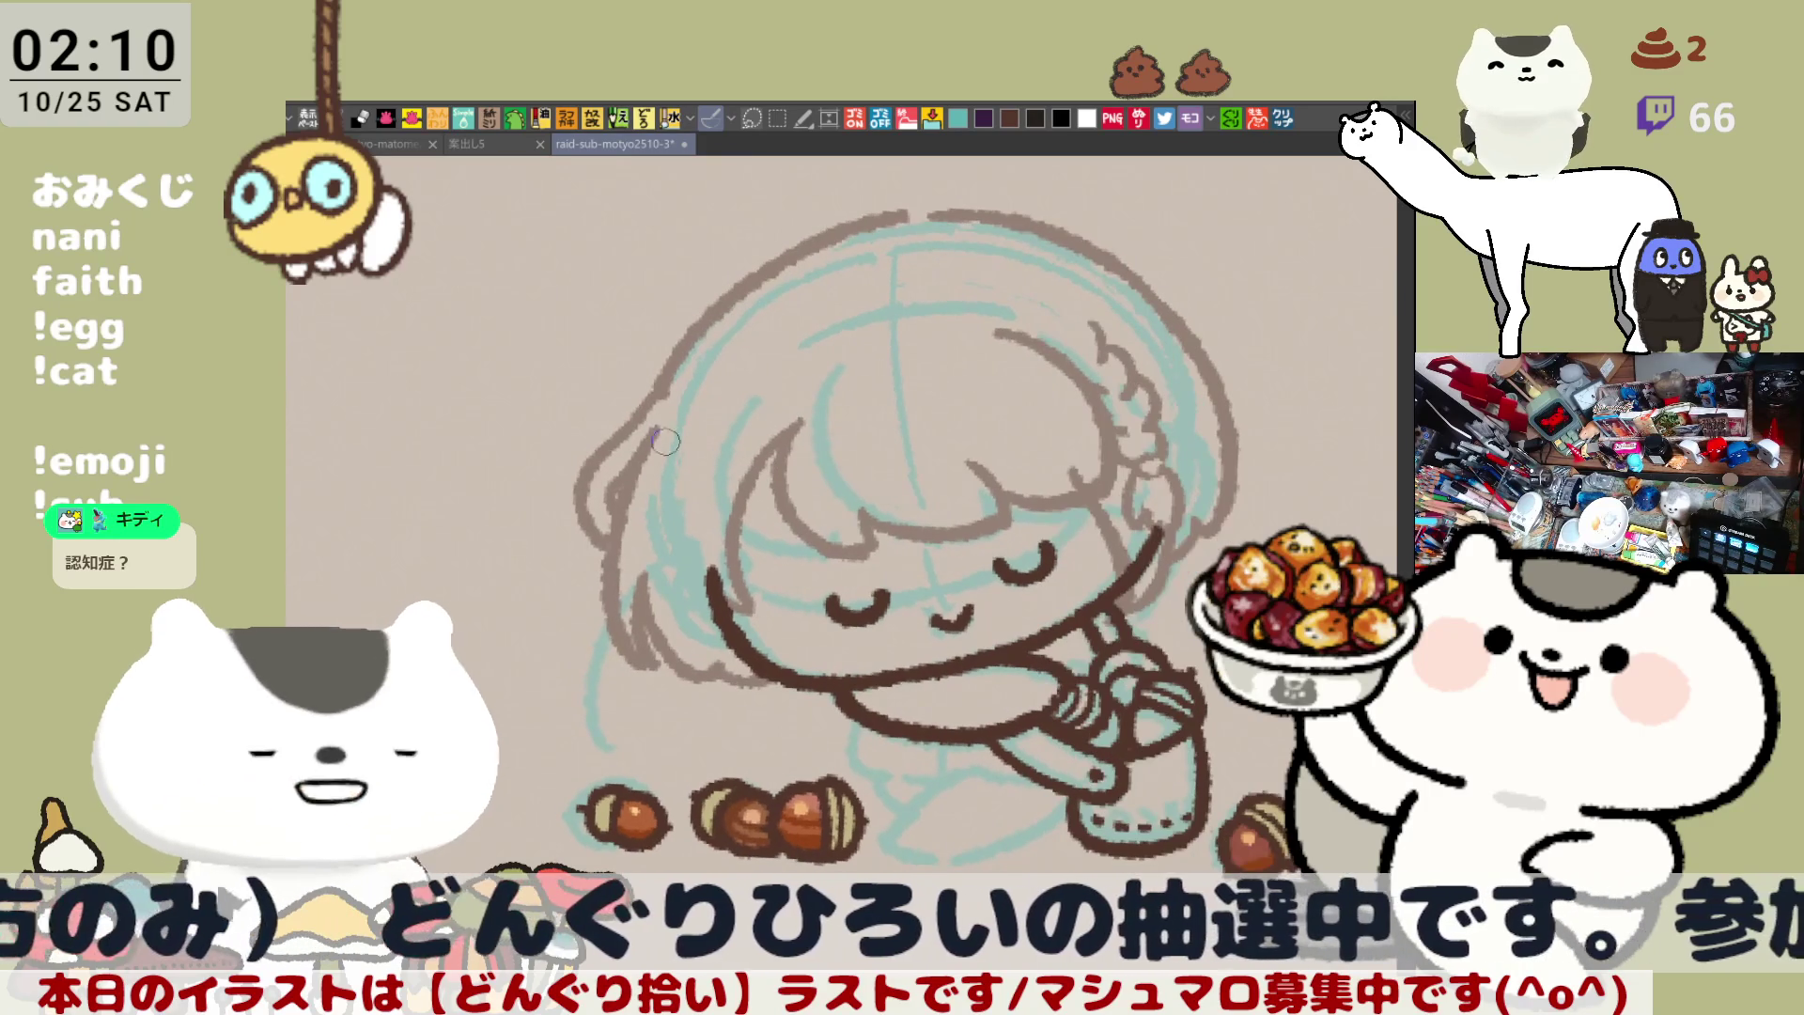
# Erase sketch marks and draw a light-brown stroke down the hair's left edge
pyautogui.moveTo(642, 408)
pyautogui.mouseDown()
pyautogui.moveTo(601, 507)
pyautogui.moveTo(601, 658)
pyautogui.moveTo(648, 679)
pyautogui.mouseUp()
pyautogui.moveTo(658, 475); pyautogui.dragTo(683, 664)
pyautogui.hotkey('ctrl', 'z')
pyautogui.moveTo(655, 529); pyautogui.dragTo(697, 676)
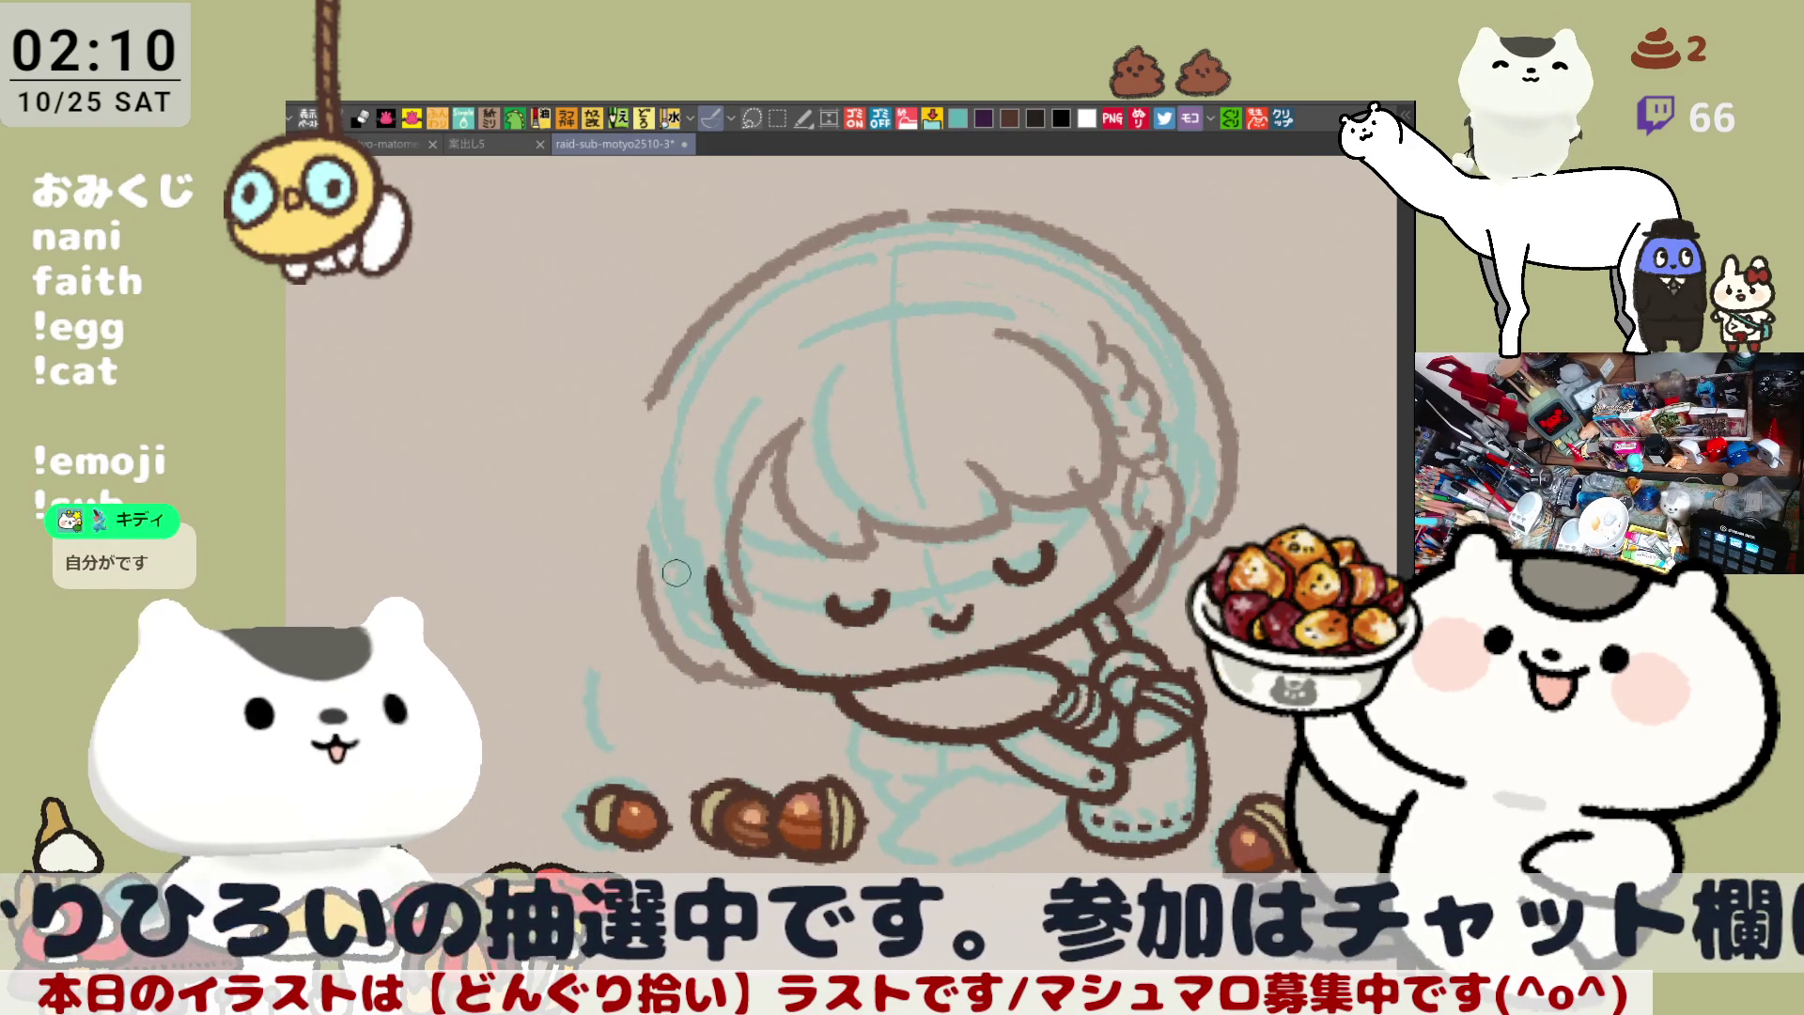
pyautogui.moveTo(653, 404); pyautogui.dragTo(612, 536)
pyautogui.hotkey('ctrl', 'z')
pyautogui.moveTo(669, 372); pyautogui.dragTo(616, 562)
pyautogui.hotkey('ctrl', 'z')
pyautogui.moveTo(663, 372)
pyautogui.mouseDown()
pyautogui.moveTo(616, 554)
pyautogui.moveTo(620, 540)
pyautogui.mouseUp()
pyautogui.hotkey('ctrl', 'z')
pyautogui.hotkey('ctrl', 'z')
pyautogui.moveTo(669, 371); pyautogui.dragTo(615, 563)
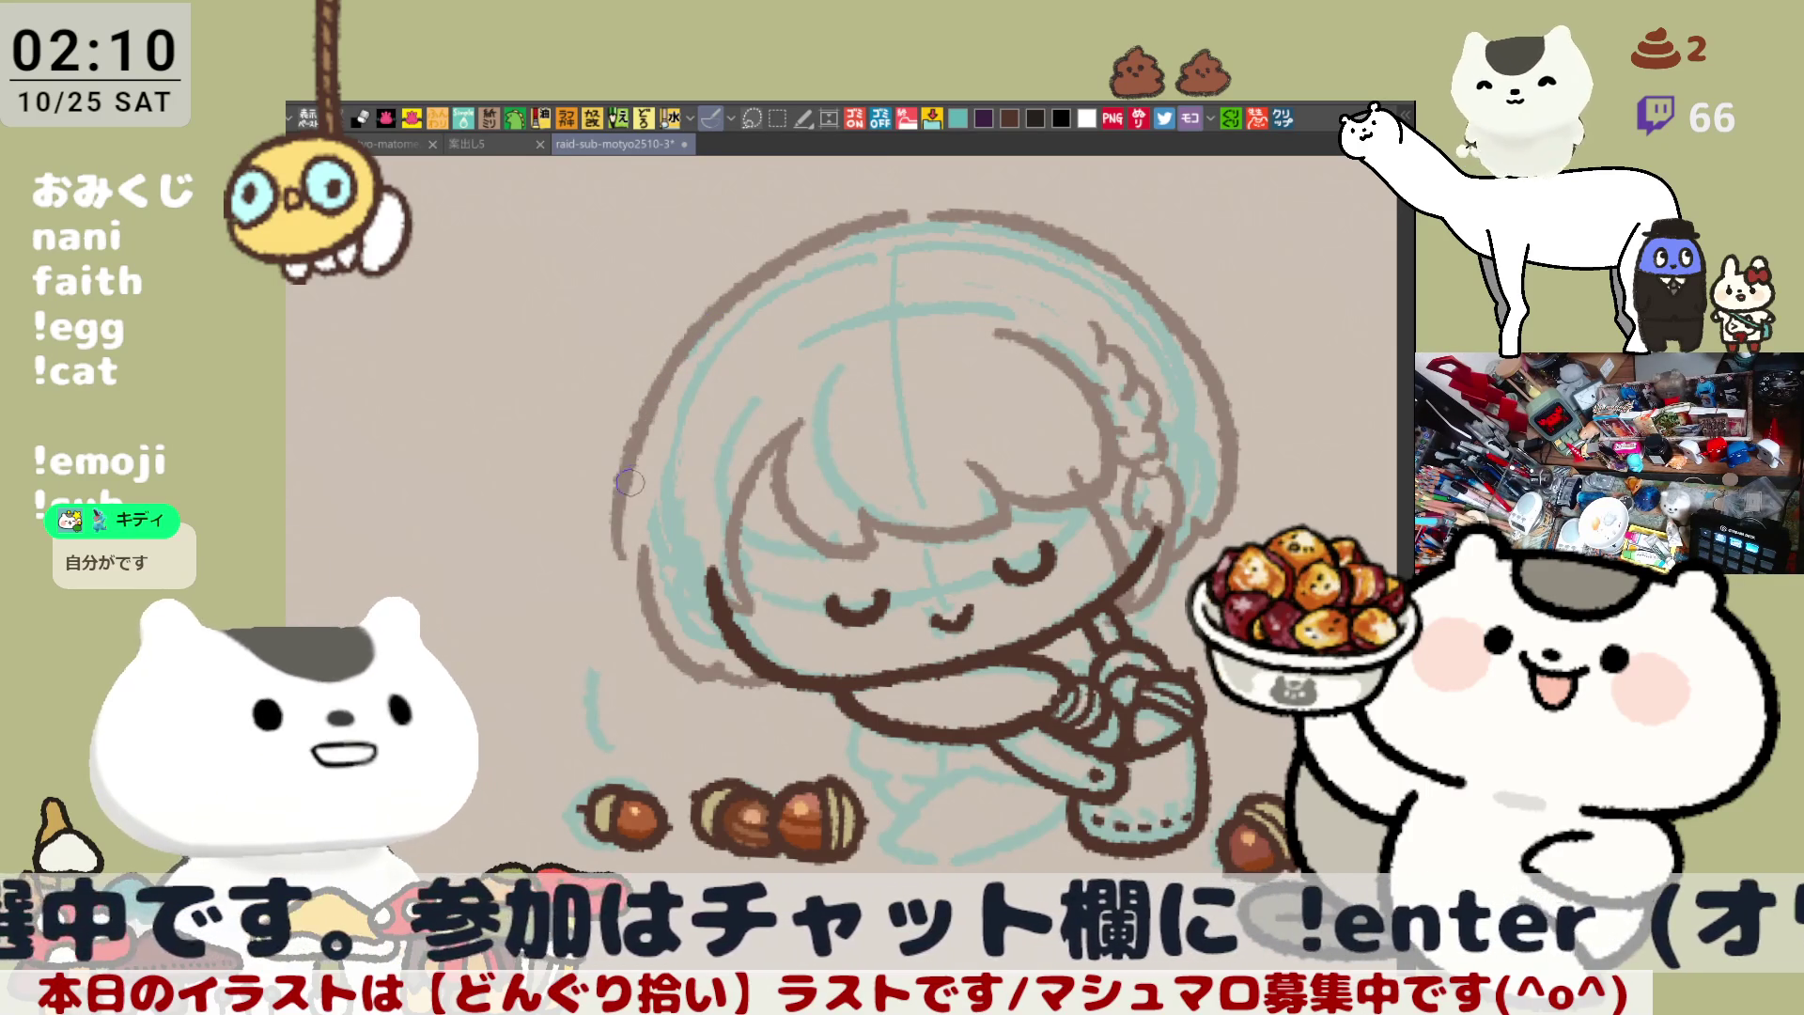
pyautogui.hotkey('ctrl', 'z')
pyautogui.moveTo(678, 361); pyautogui.dragTo(624, 550)
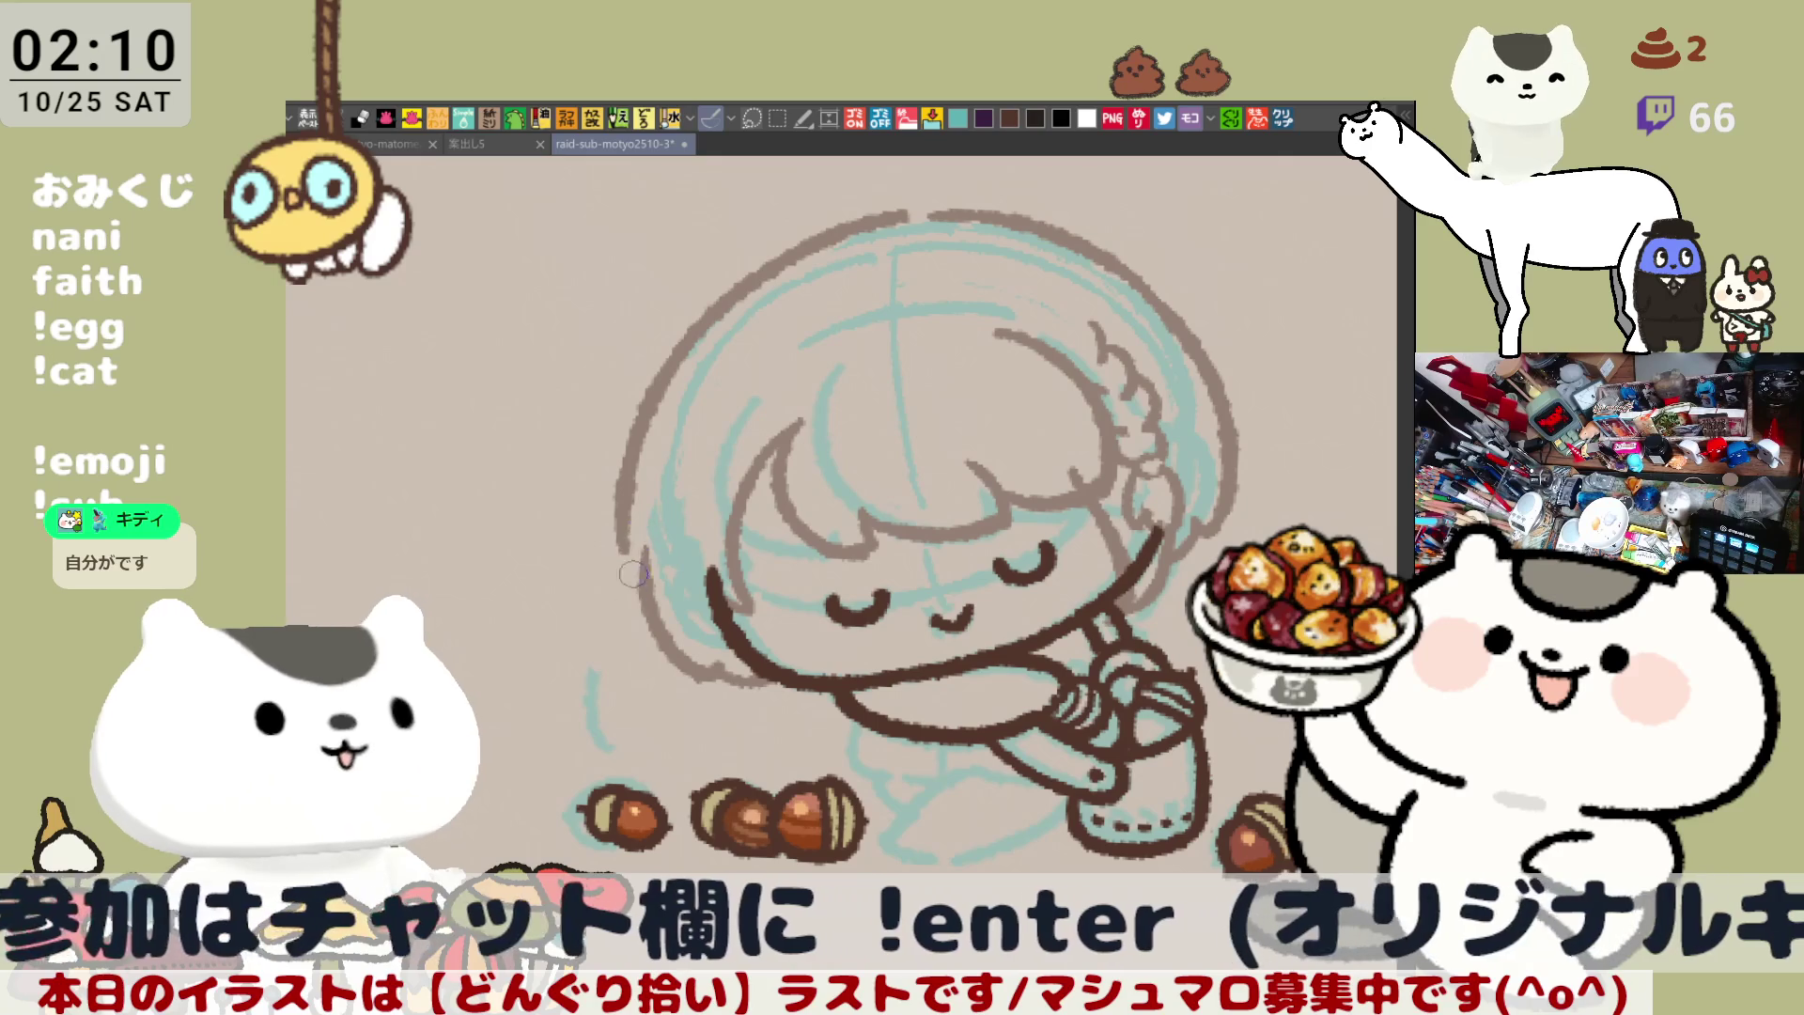
# Rework the lower part of the left hair edge so it reaches the shoulder
pyautogui.hotkey('ctrl', 'z')
pyautogui.moveTo(639, 458); pyautogui.dragTo(615, 648)
pyautogui.hotkey('ctrl', 'z')
pyautogui.moveTo(666, 393); pyautogui.dragTo(630, 602)
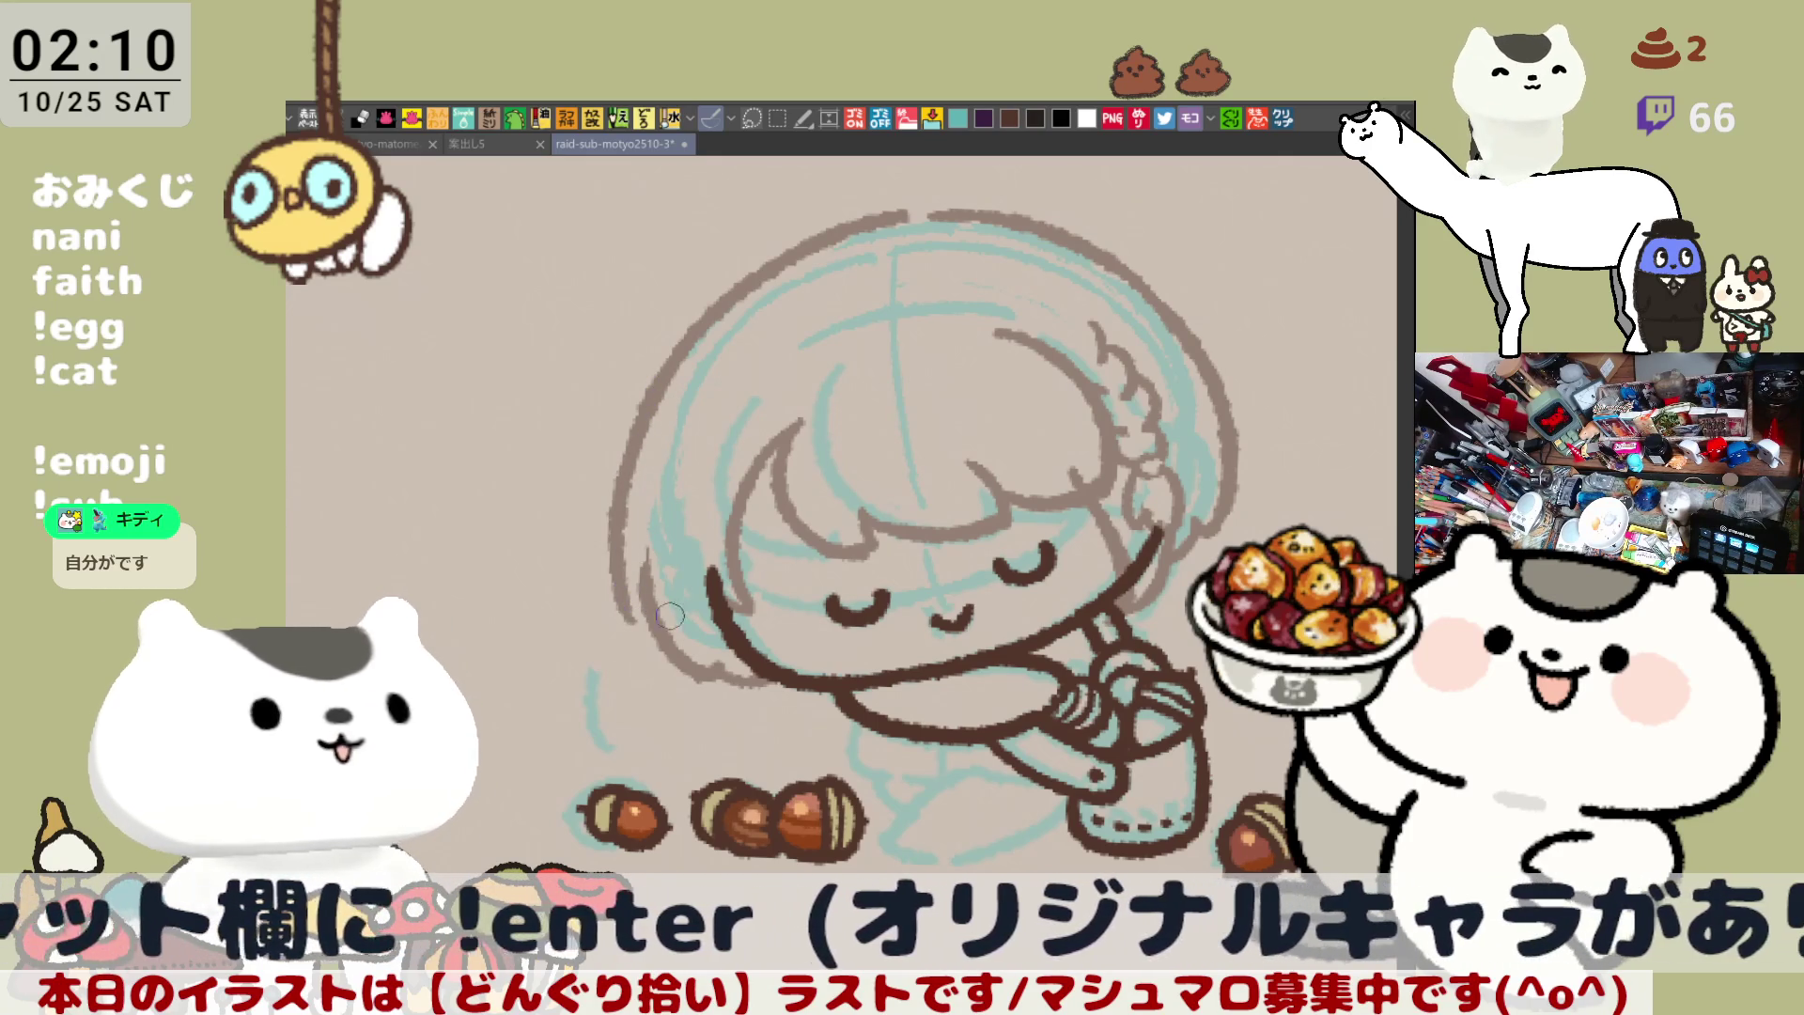
pyautogui.hotkey('ctrl', 'z')
pyautogui.moveTo(662, 512); pyautogui.dragTo(662, 637)
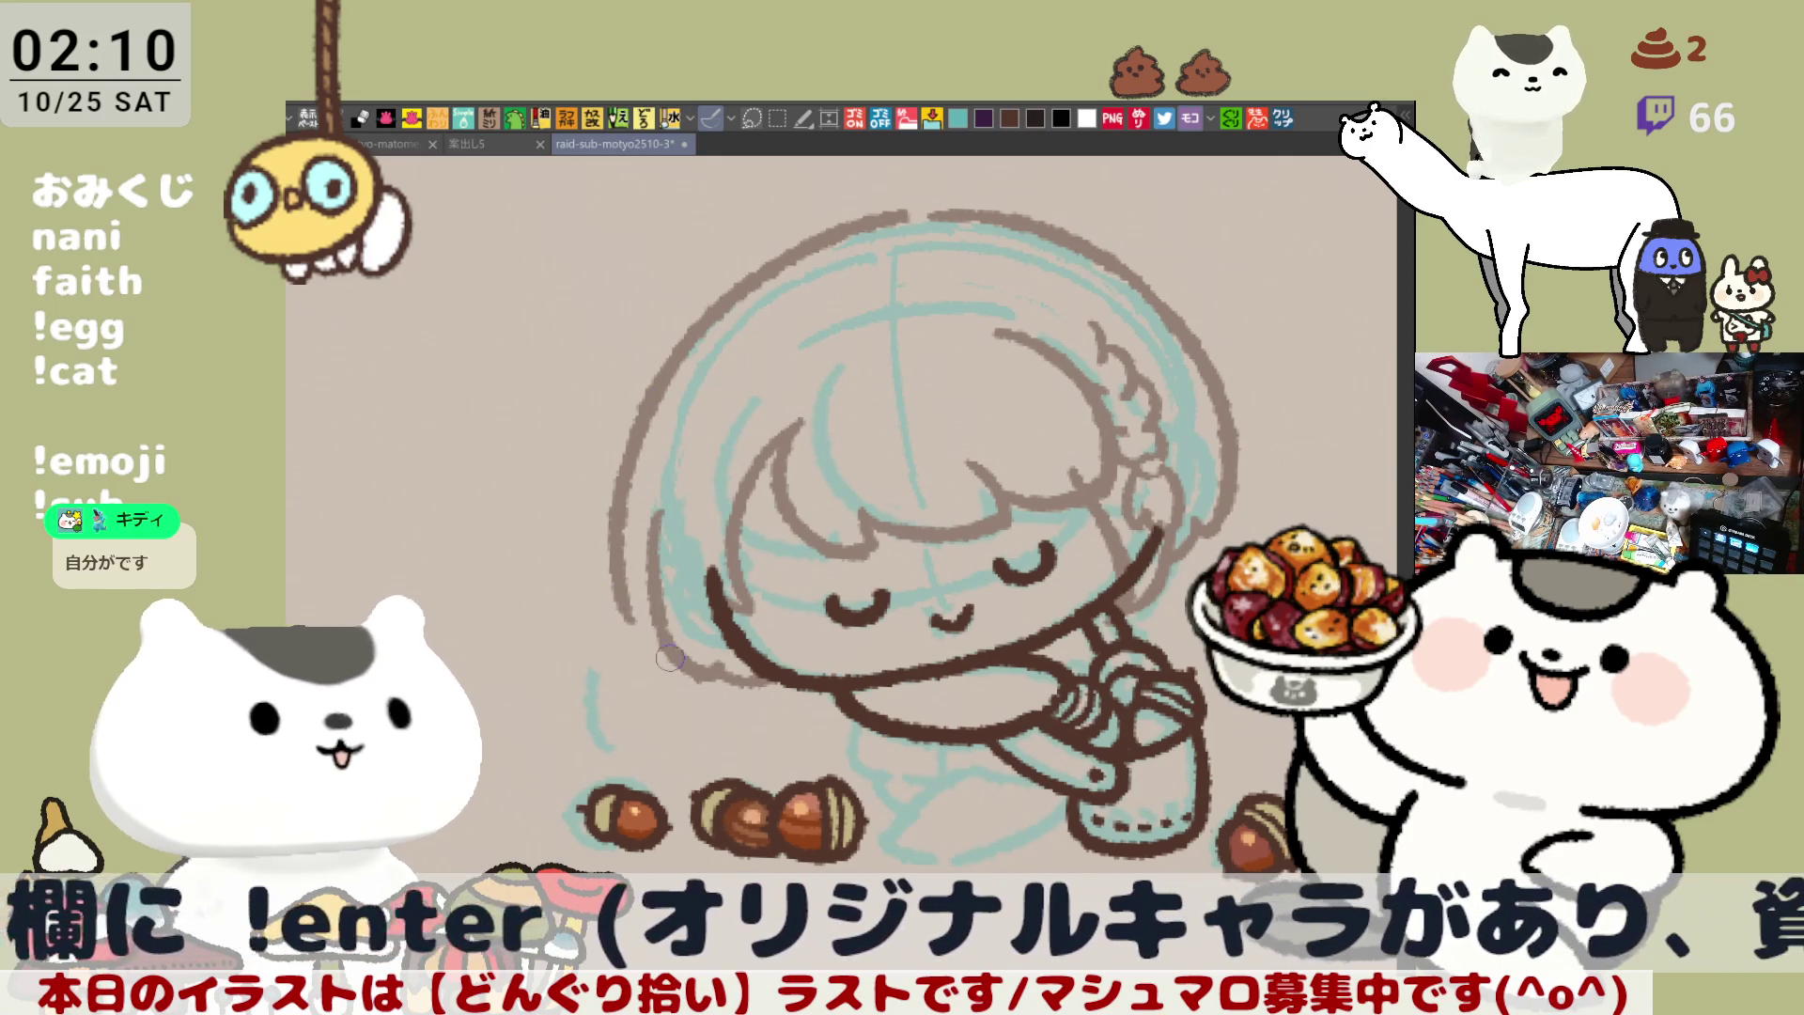
pyautogui.hotkey('ctrl', 'z')
pyautogui.moveTo(648, 543); pyautogui.dragTo(678, 611)
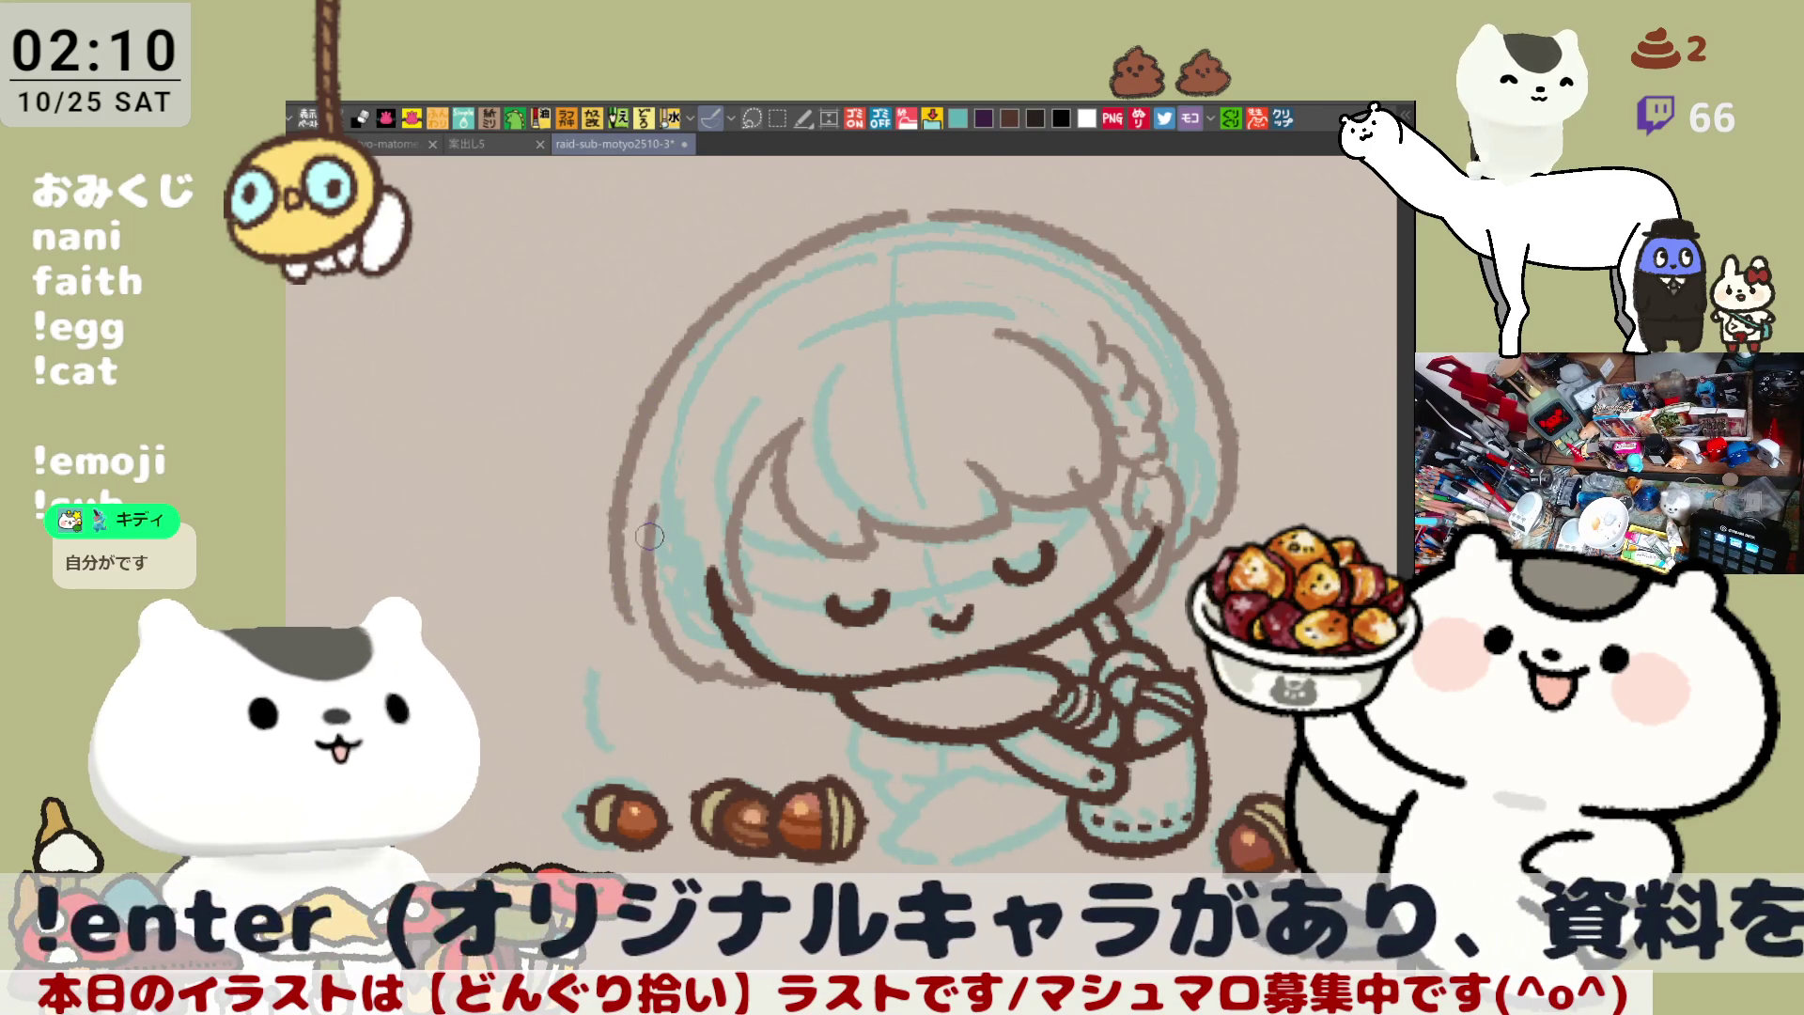
pyautogui.moveTo(643, 543); pyautogui.dragTo(622, 631)
pyautogui.hotkey('ctrl', 'z')
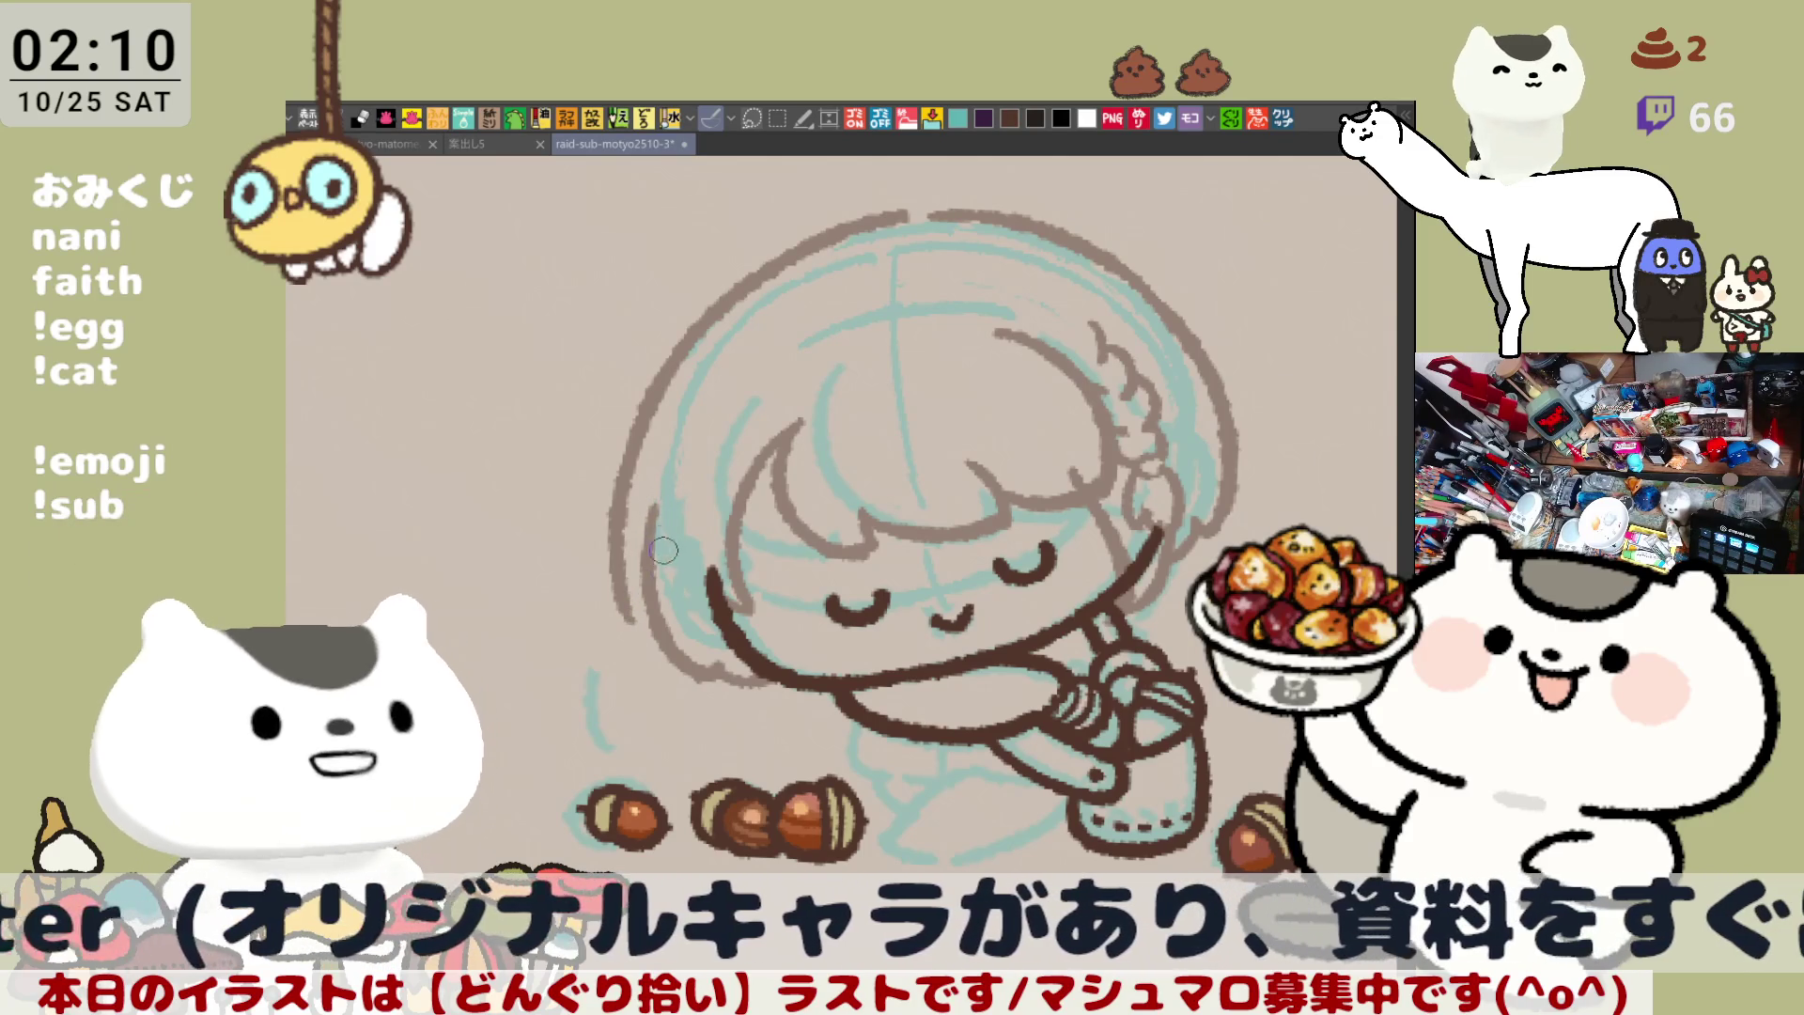
pyautogui.moveTo(627, 567)
pyautogui.mouseDown()
pyautogui.moveTo(661, 420)
pyautogui.moveTo(629, 448)
pyautogui.moveTo(649, 643)
pyautogui.mouseUp()
pyautogui.hotkey('ctrl', 'z')
pyautogui.moveTo(663, 375); pyautogui.dragTo(610, 648)
pyautogui.hotkey('ctrl', 'z')
pyautogui.moveTo(657, 404); pyautogui.dragTo(648, 626)
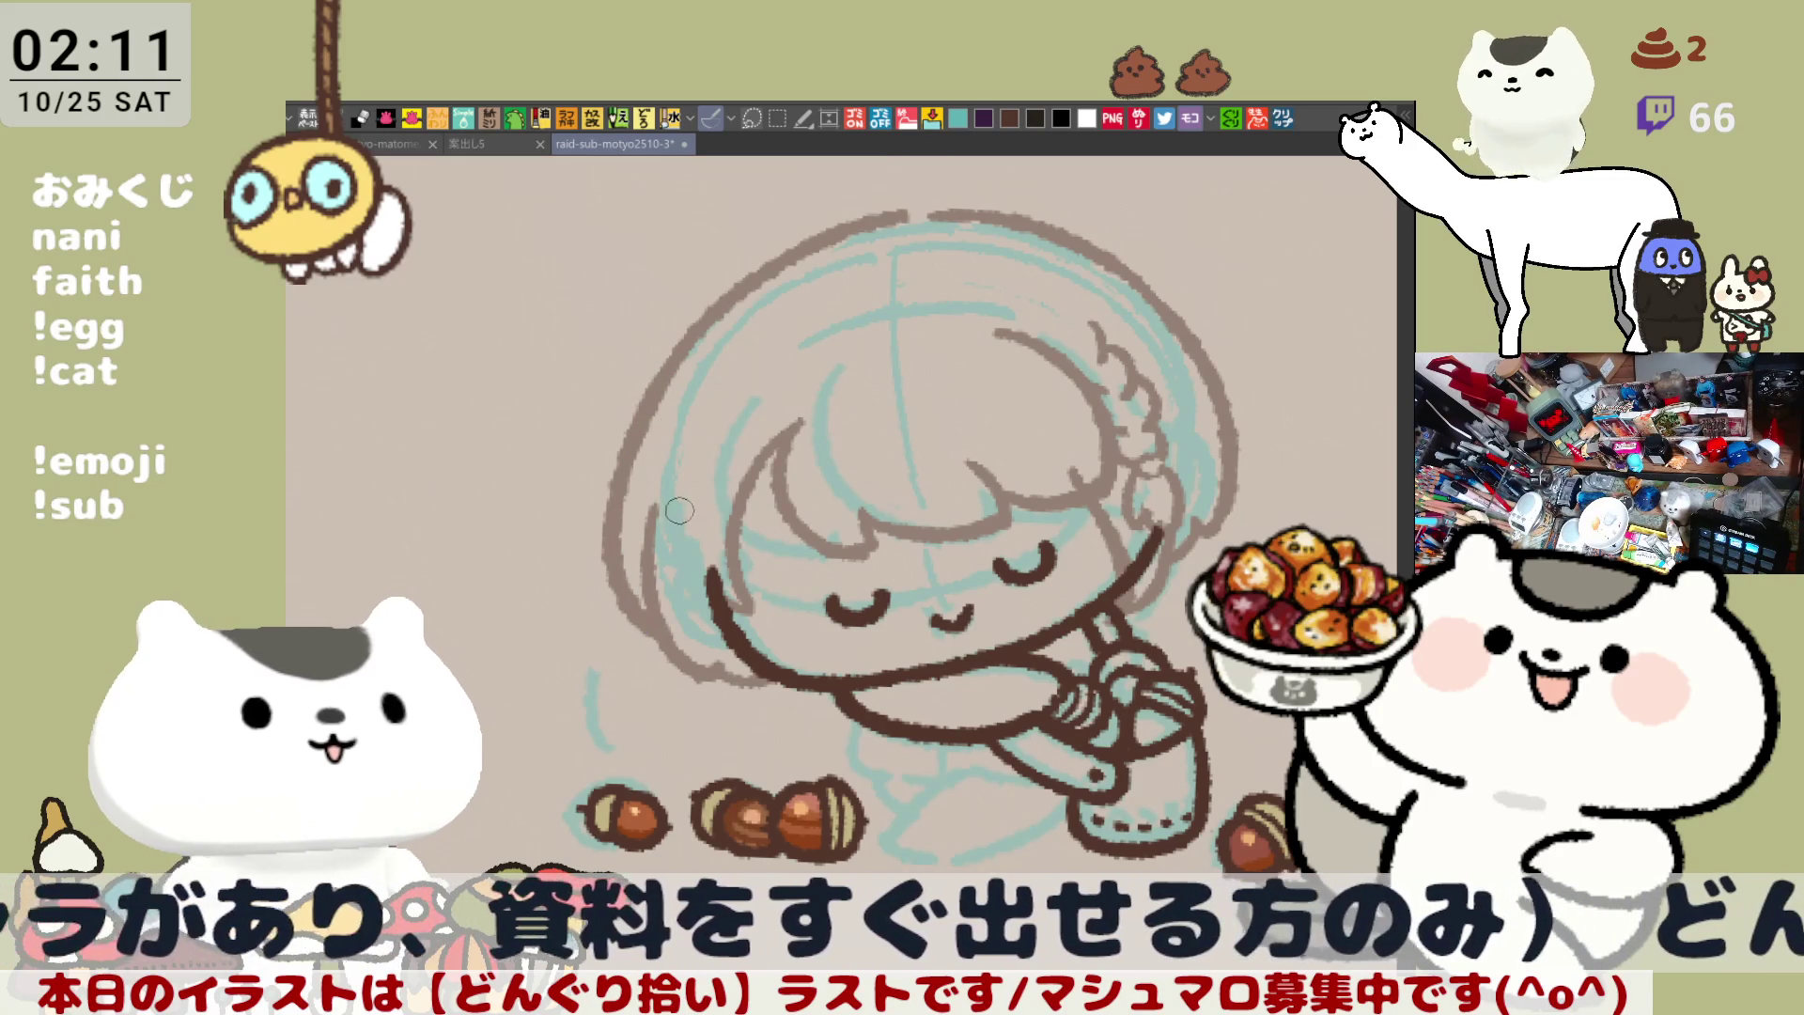
pyautogui.moveTo(669, 465); pyautogui.dragTo(628, 569)
pyautogui.hotkey('ctrl', 'z')
pyautogui.moveTo(665, 451); pyautogui.dragTo(640, 567)
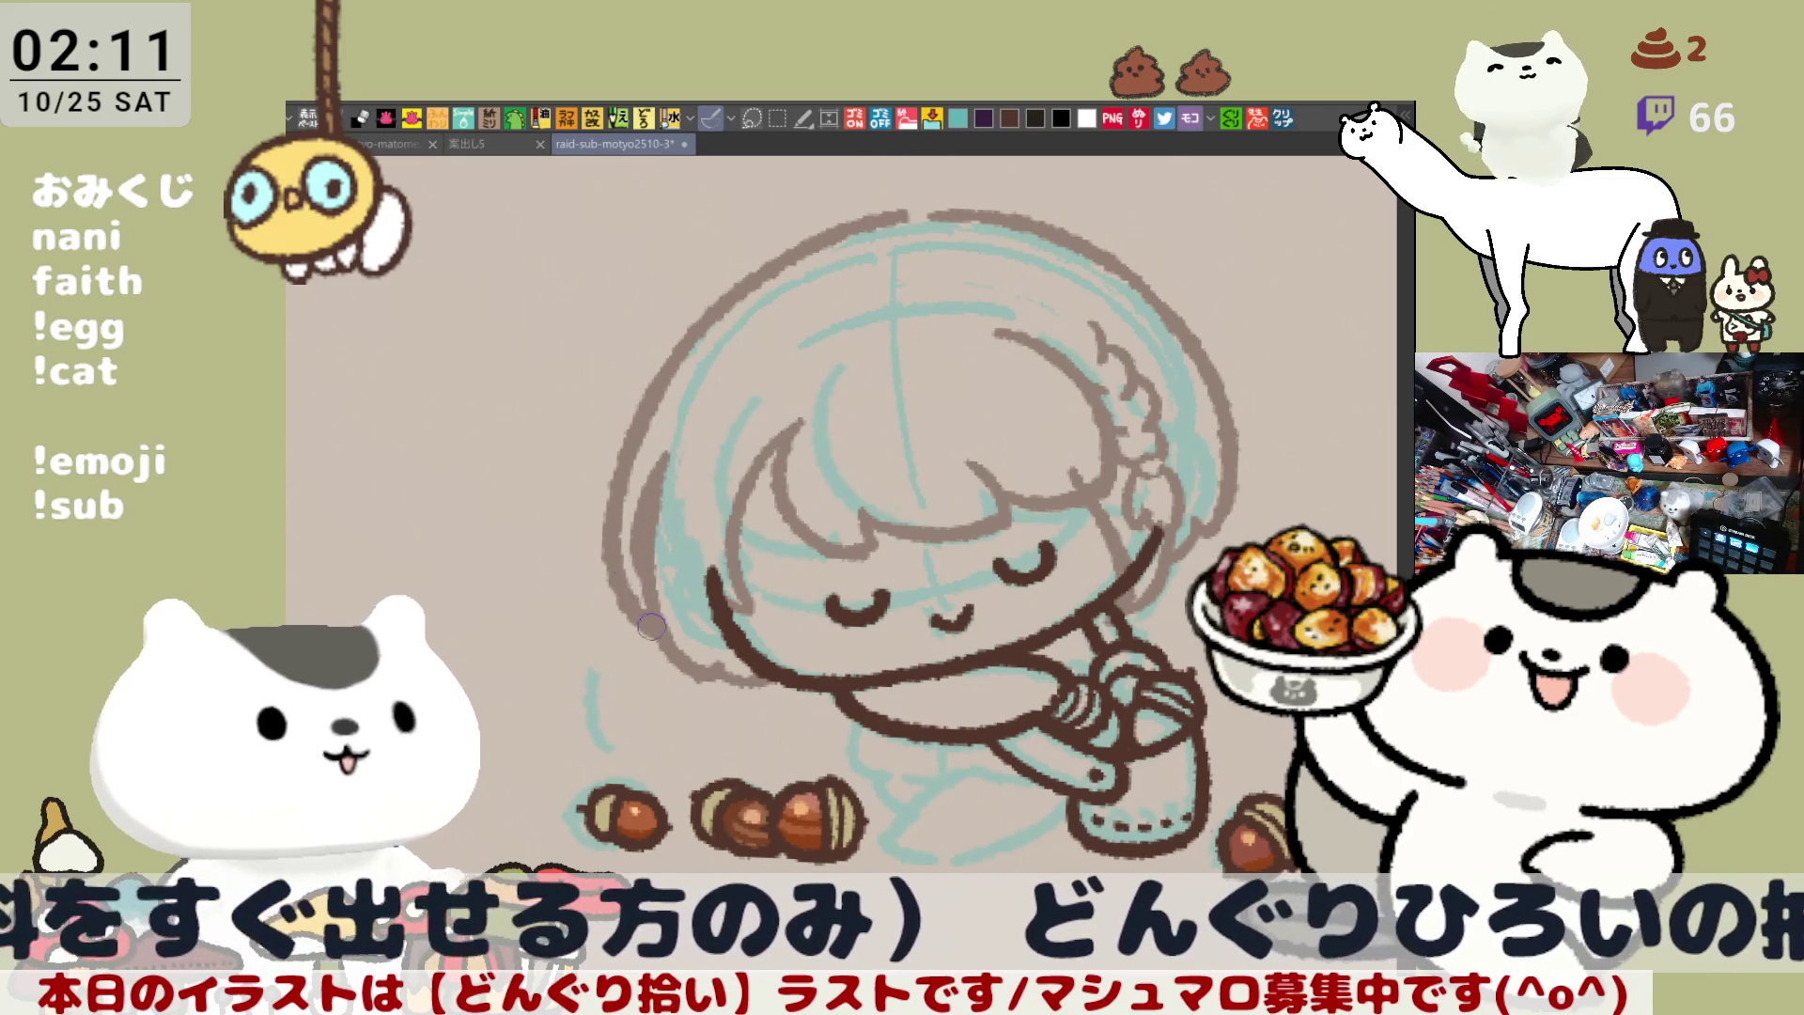
# Ink the brown arc along the hair's right edge toward the cheek, then the left outline
pyautogui.moveTo(742, 727)
pyautogui.mouseDown()
pyautogui.moveTo(803, 524)
pyautogui.moveTo(747, 628)
pyautogui.mouseUp()
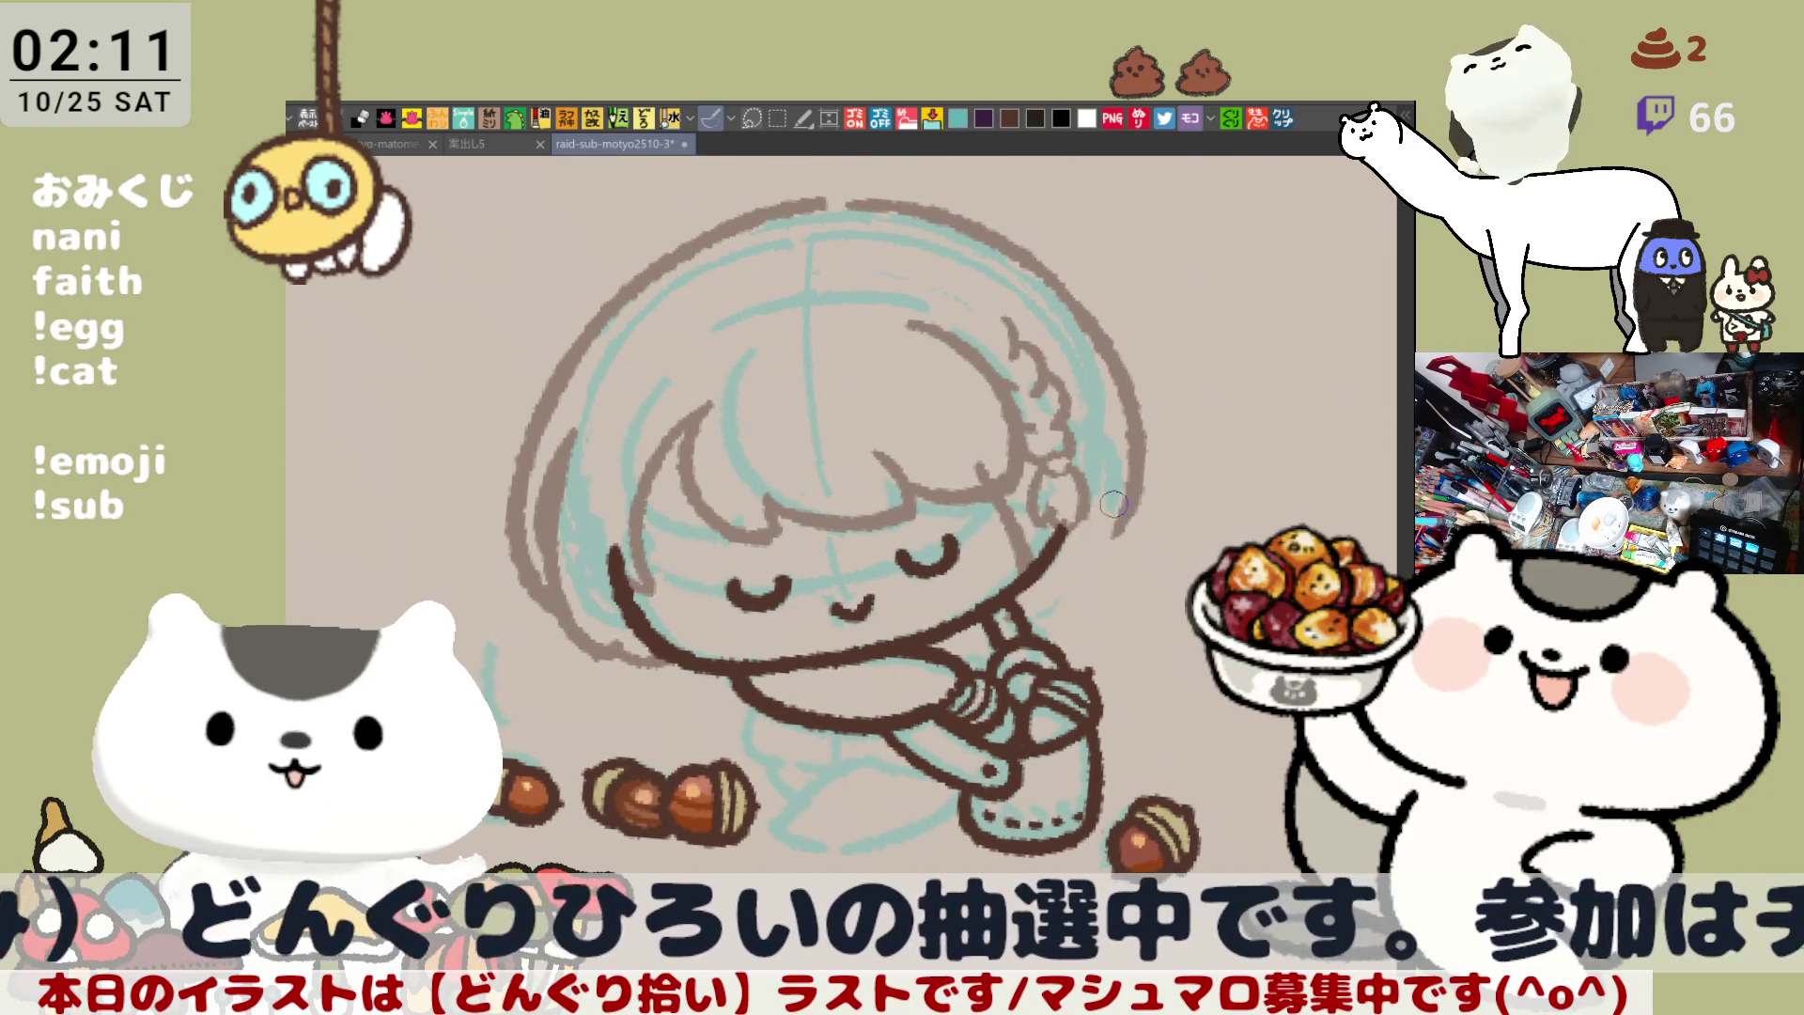
pyautogui.hotkey('ctrl', 'z')
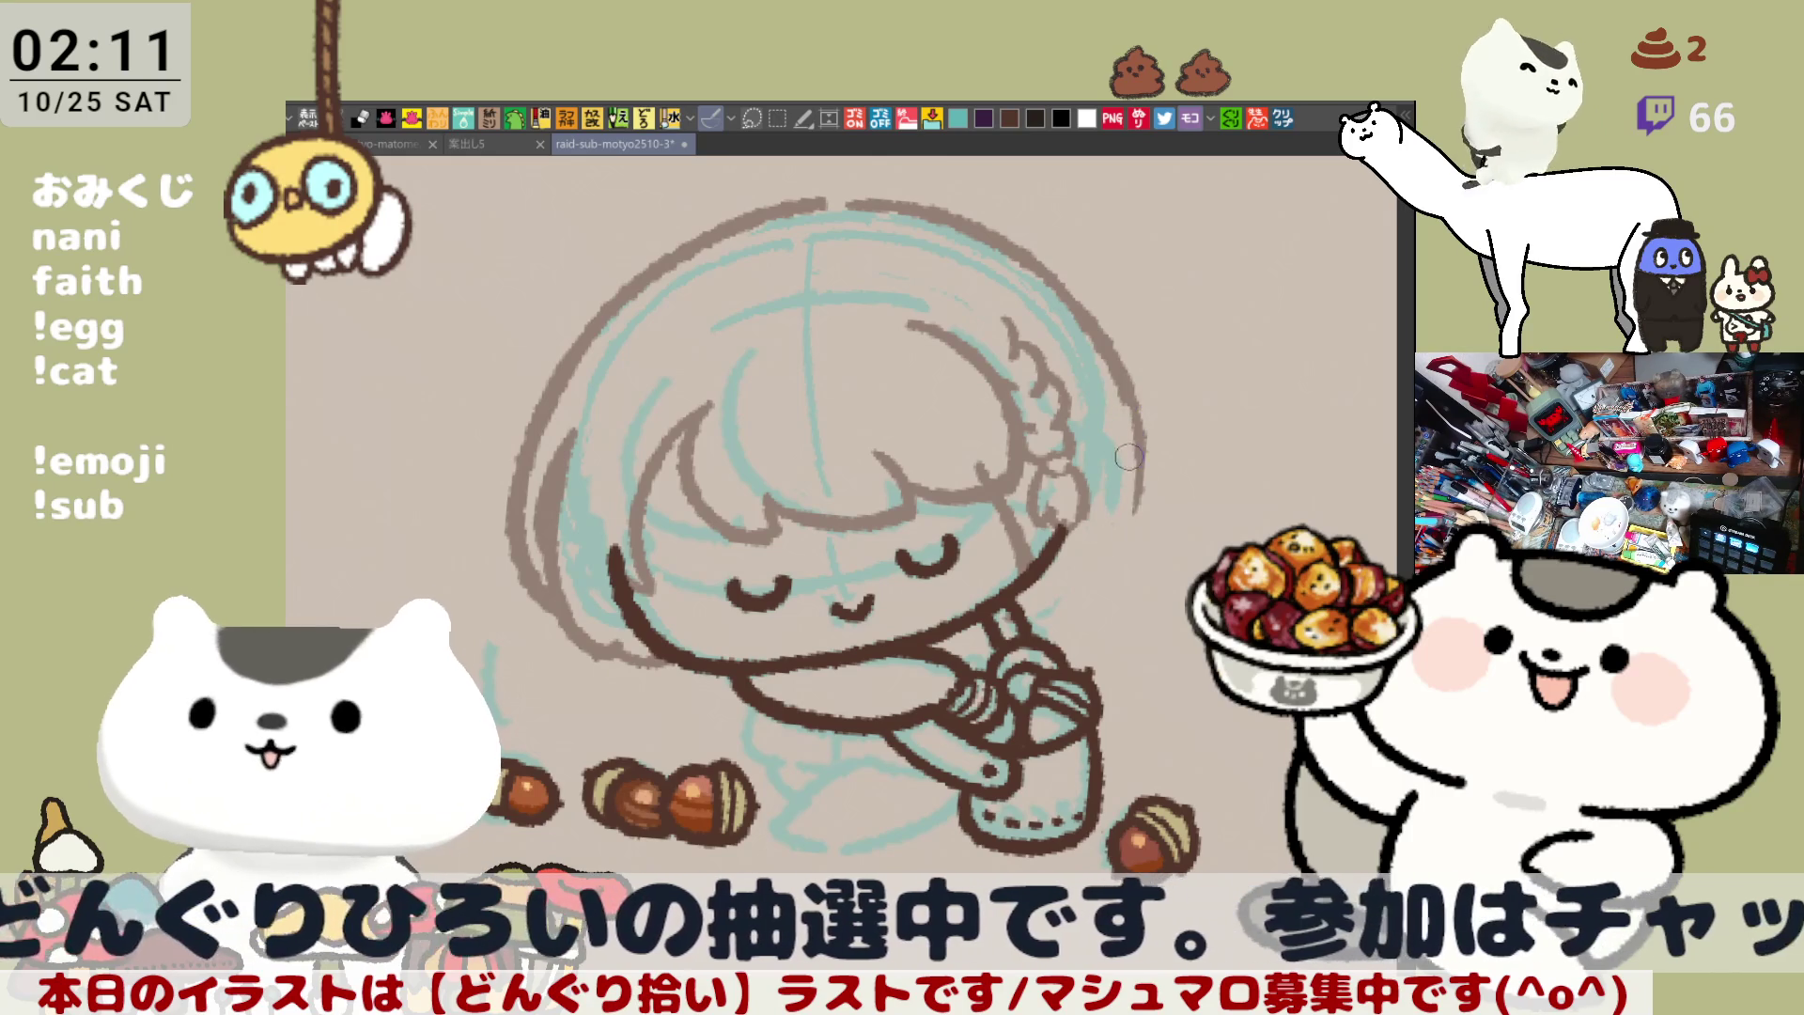
pyautogui.moveTo(1134, 414); pyautogui.dragTo(1083, 584)
pyautogui.hotkey('ctrl', 'z')
pyautogui.moveTo(1145, 449); pyautogui.dragTo(1075, 584)
pyautogui.hotkey('ctrl', 'z')
pyautogui.moveTo(1138, 413); pyautogui.dragTo(1081, 578)
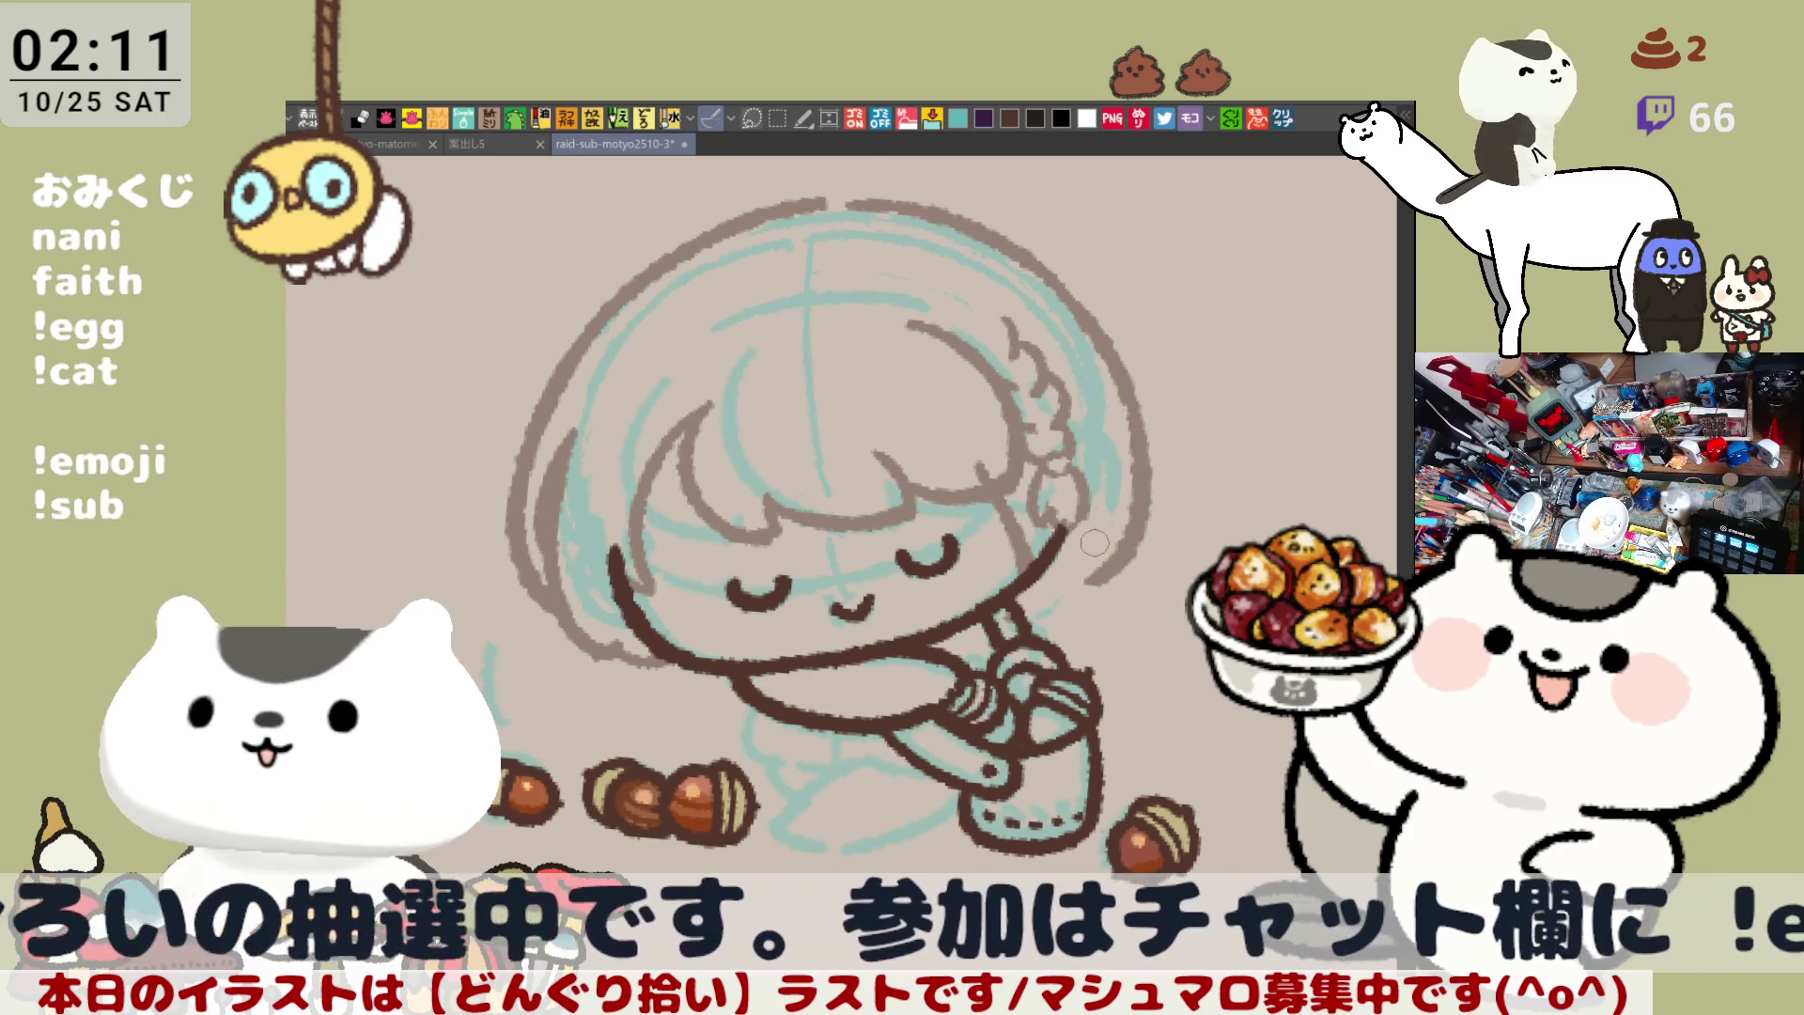
pyautogui.hotkey('ctrl', 'z')
pyautogui.moveTo(1141, 418); pyautogui.dragTo(1082, 562)
pyautogui.press('h')
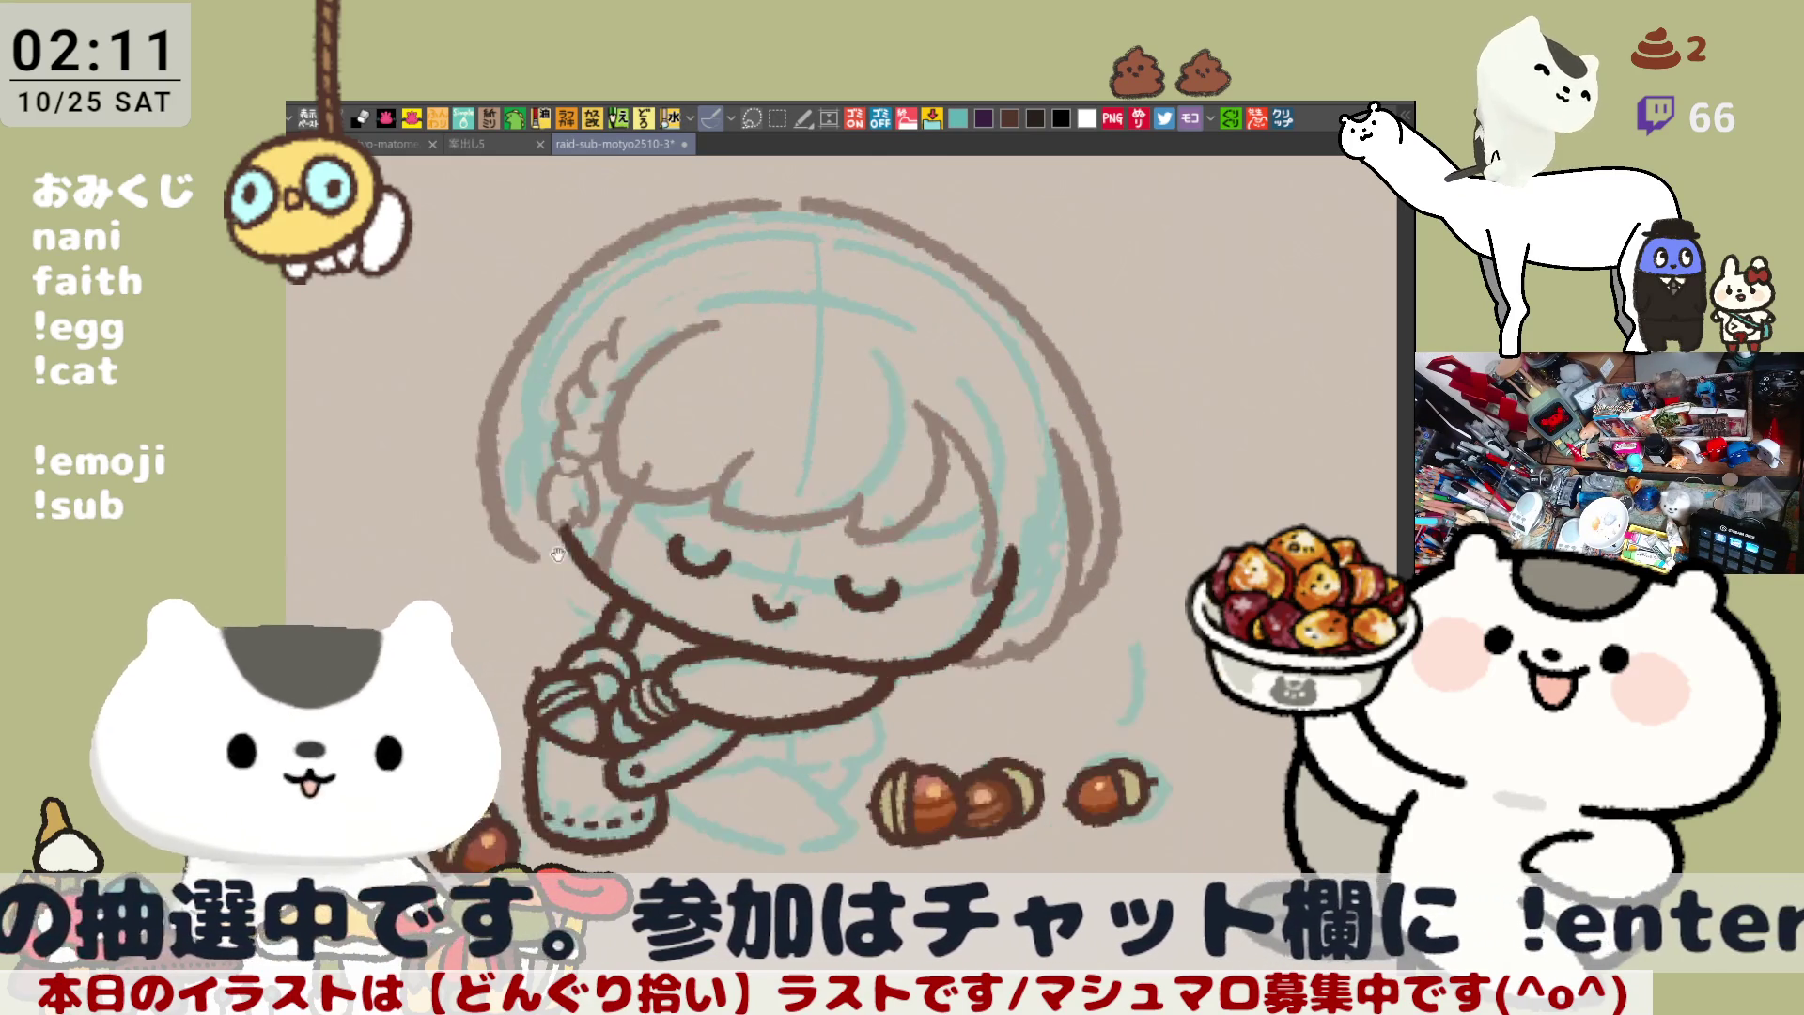
pyautogui.moveTo(774, 376); pyautogui.dragTo(772, 574)
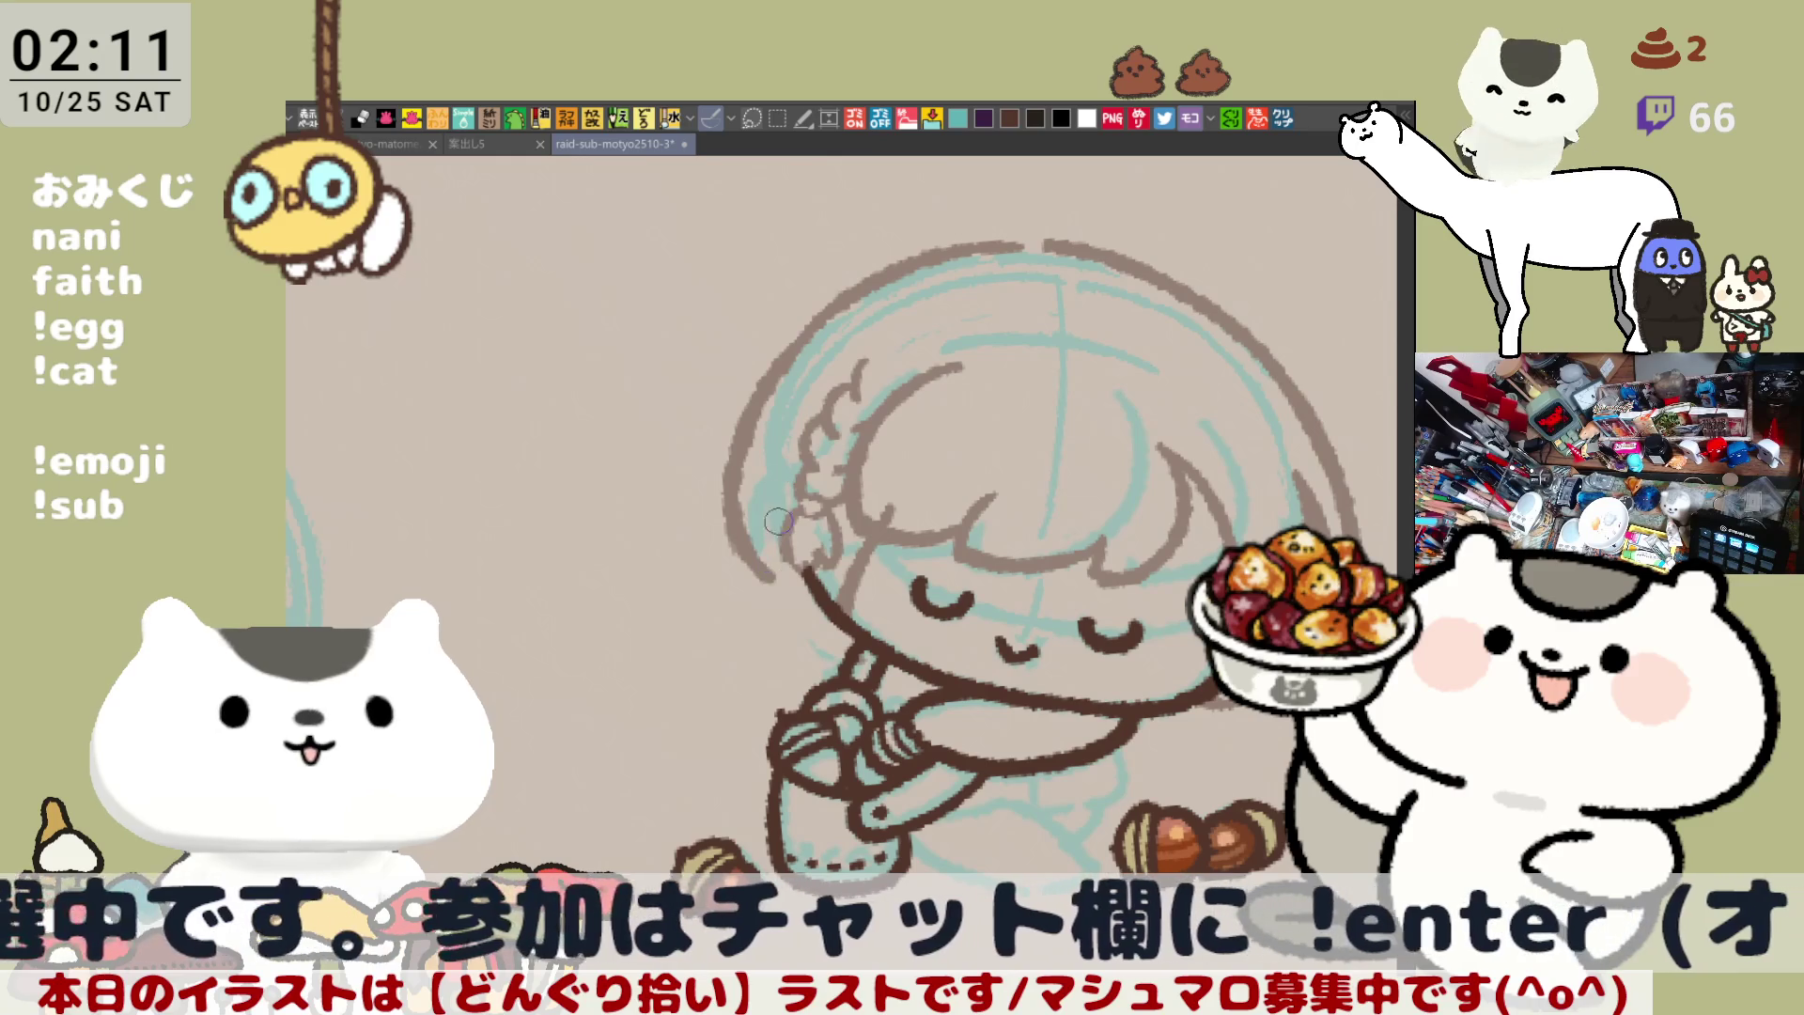
# Flip the view back to normal orientation and pan the drawing up and to the right
pyautogui.press('h')
pyautogui.scroll(-2, 815, 573)
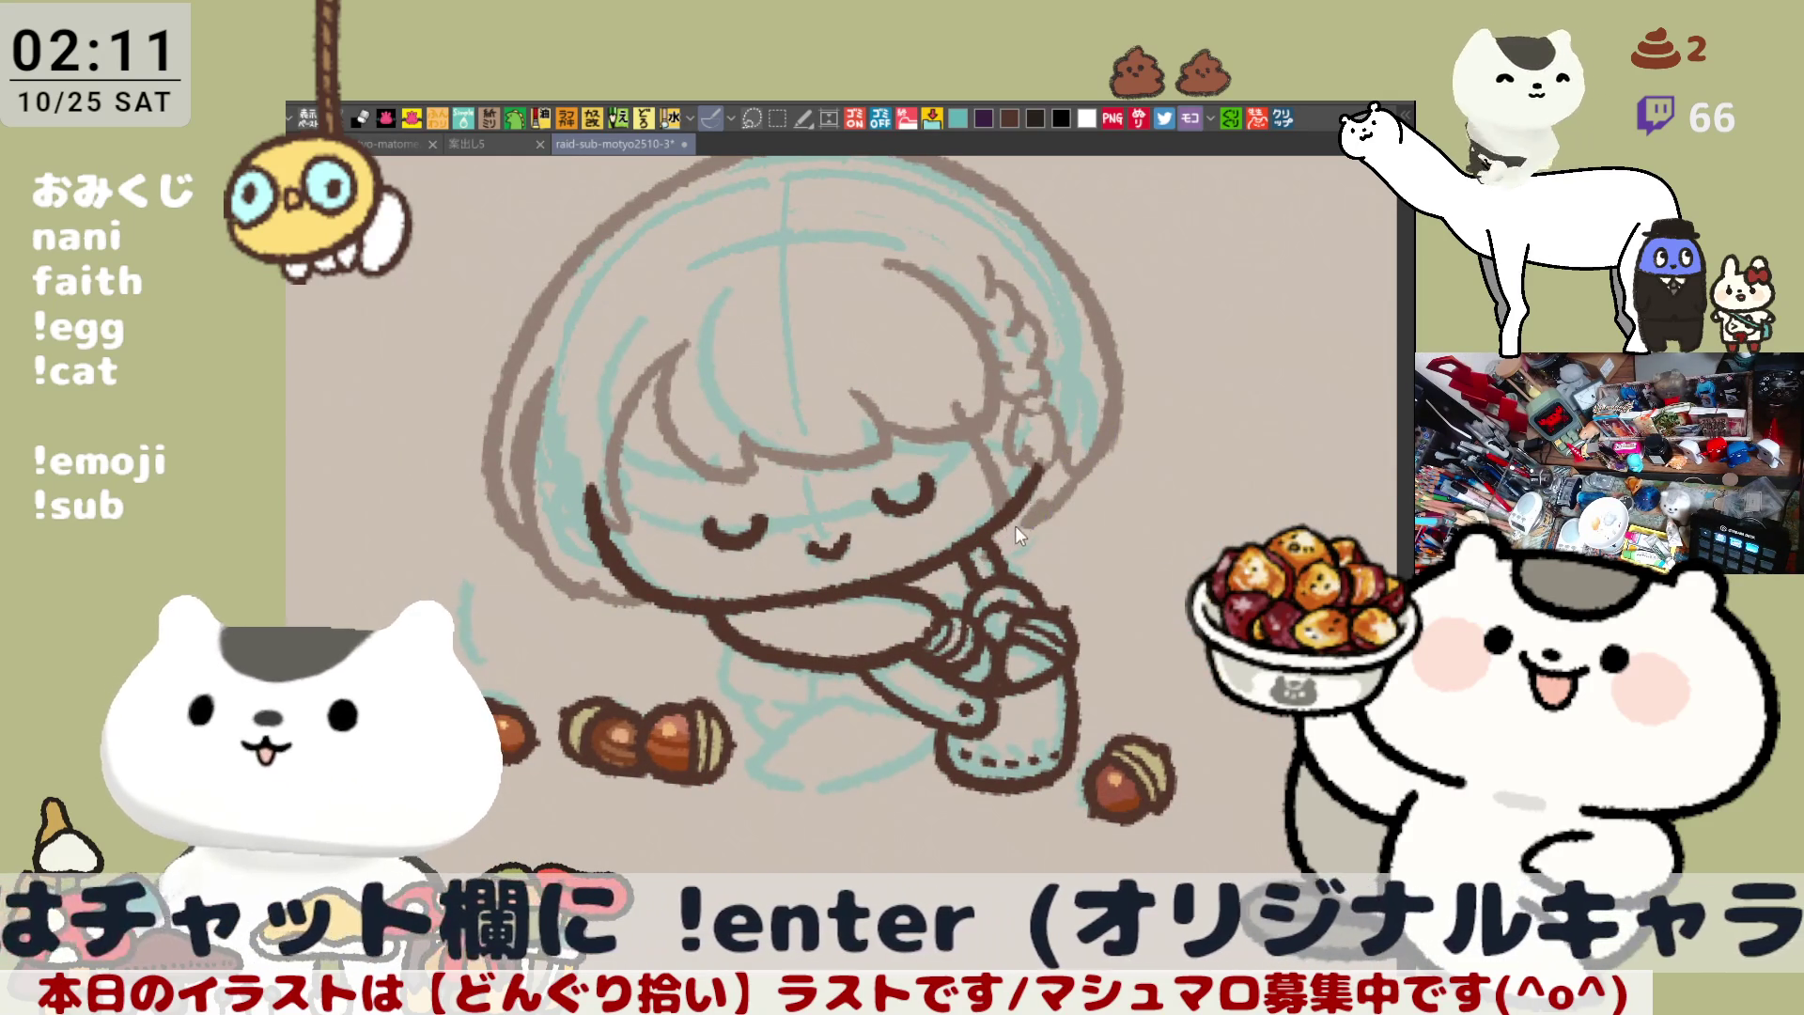
pyautogui.moveTo(1002, 750); pyautogui.dragTo(1080, 736)
pyautogui.moveTo(822, 579); pyautogui.dragTo(953, 568)
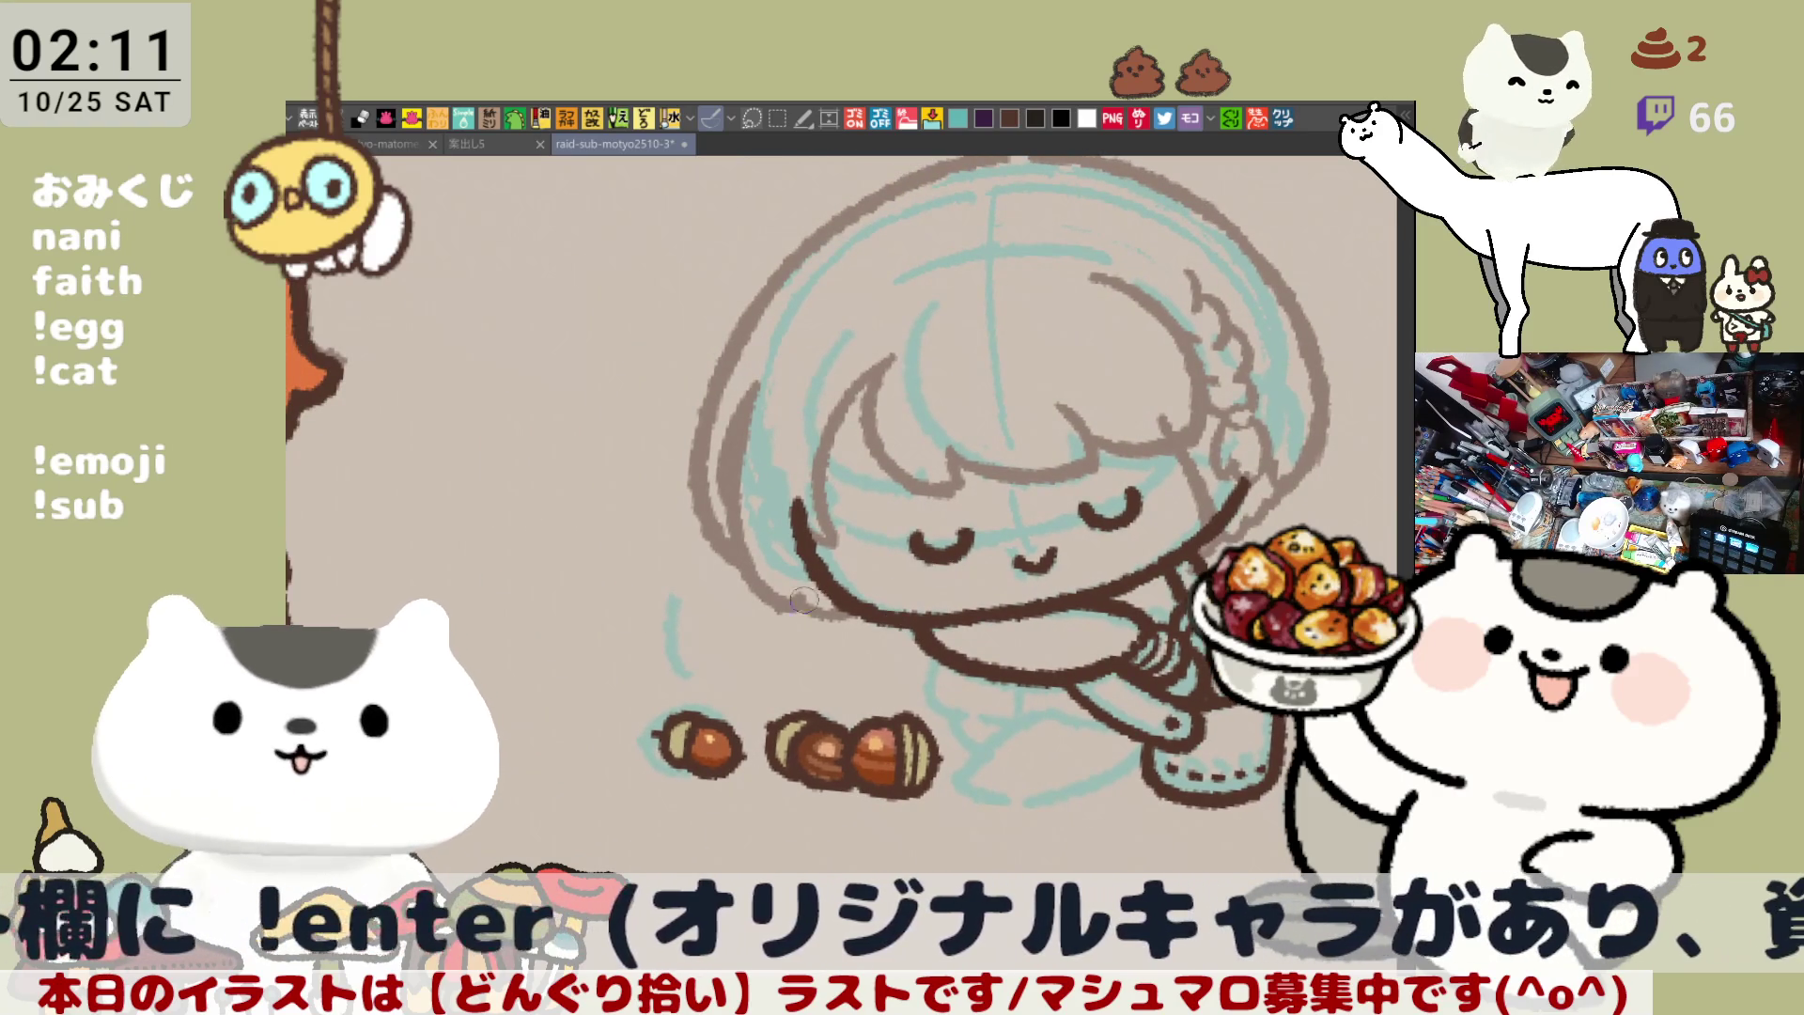
pyautogui.moveTo(1043, 766)
pyautogui.mouseDown()
pyautogui.moveTo(1073, 660)
pyautogui.moveTo(1067, 675)
pyautogui.mouseUp()
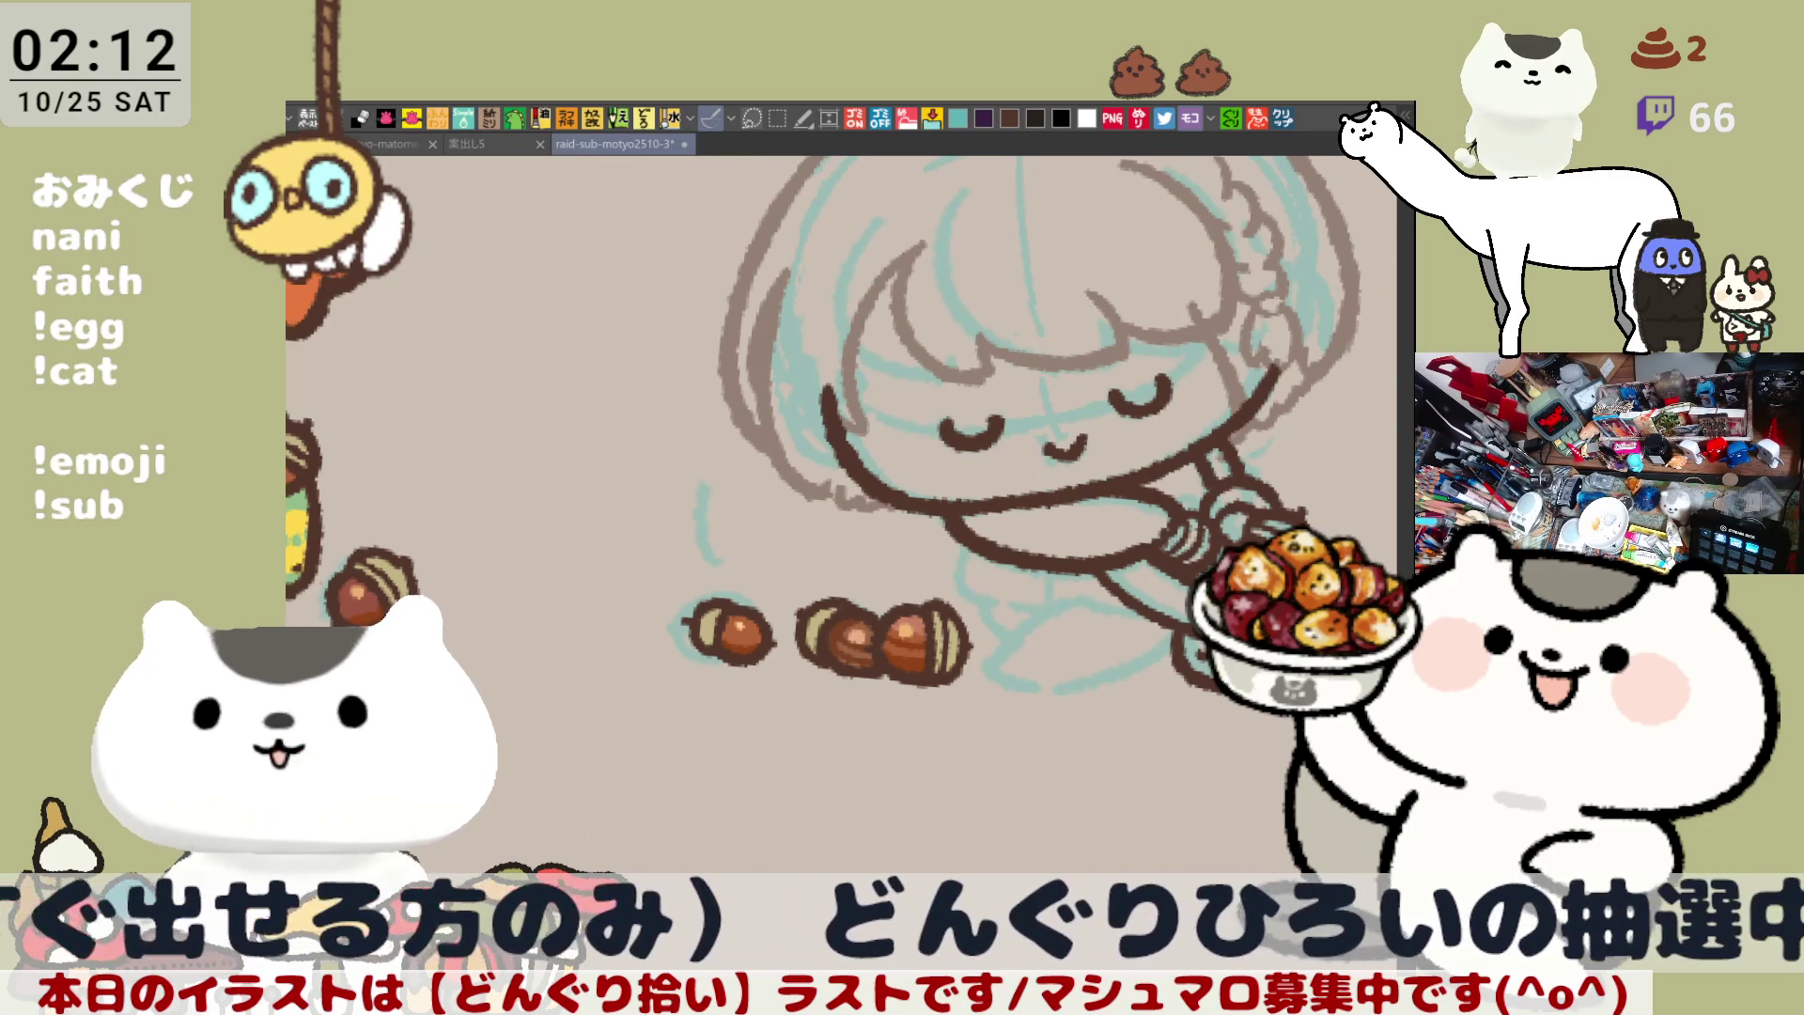
pyautogui.click(1292, 119)
# Zoom in and out on the reference sheet to study the outfit and hair colours
pyautogui.scroll(5, 515, 545)
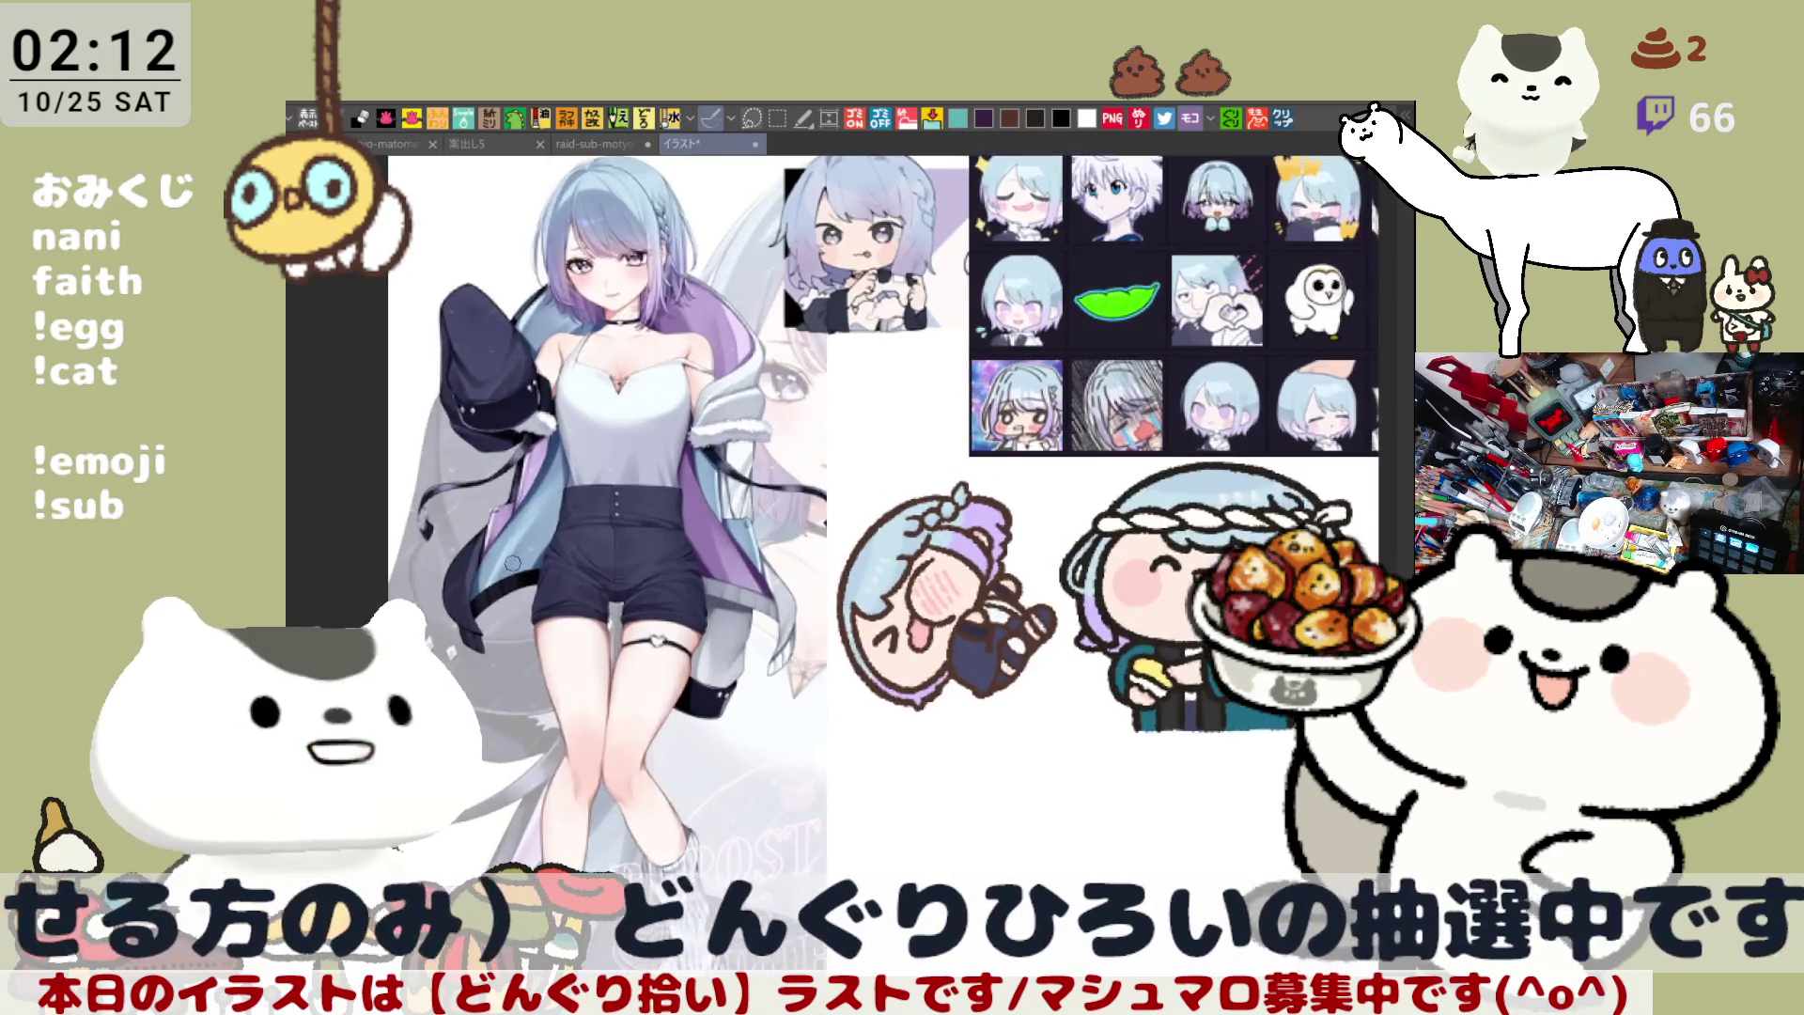
pyautogui.scroll(1, 524, 516)
pyautogui.scroll(2, 597, 411)
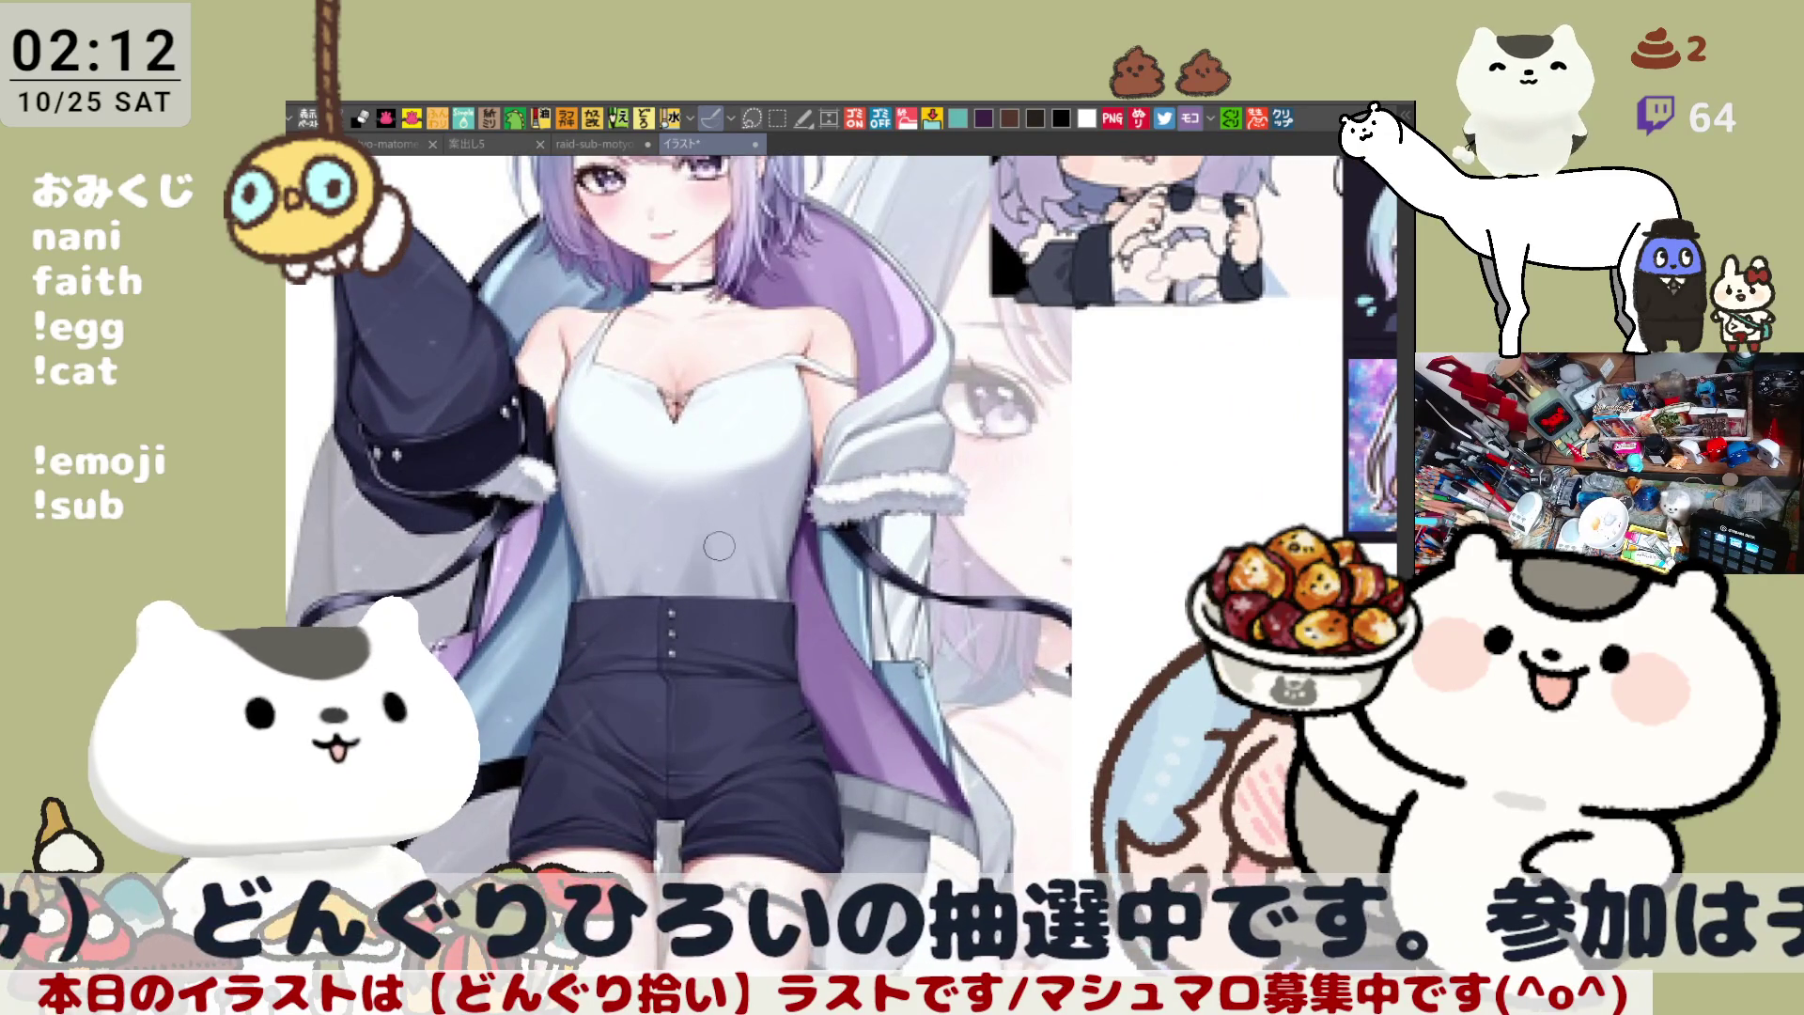
pyautogui.scroll(-3, 865, 588)
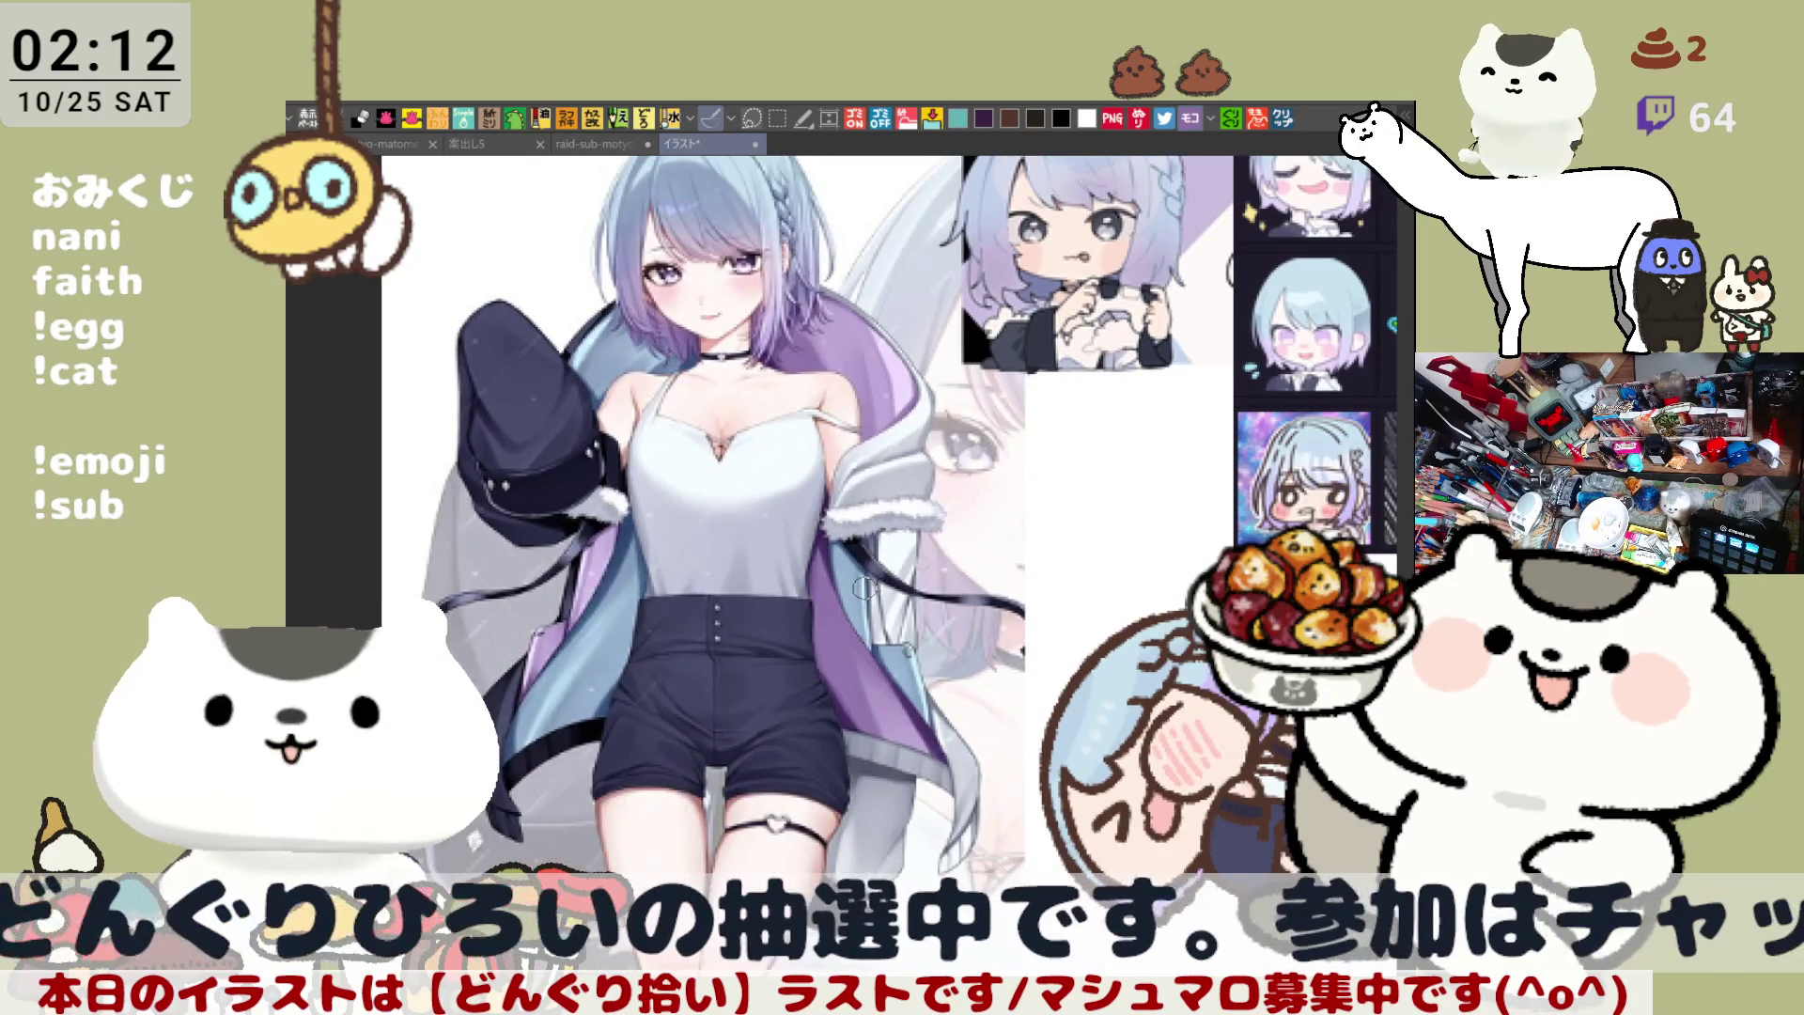
pyautogui.scroll(4, 865, 588)
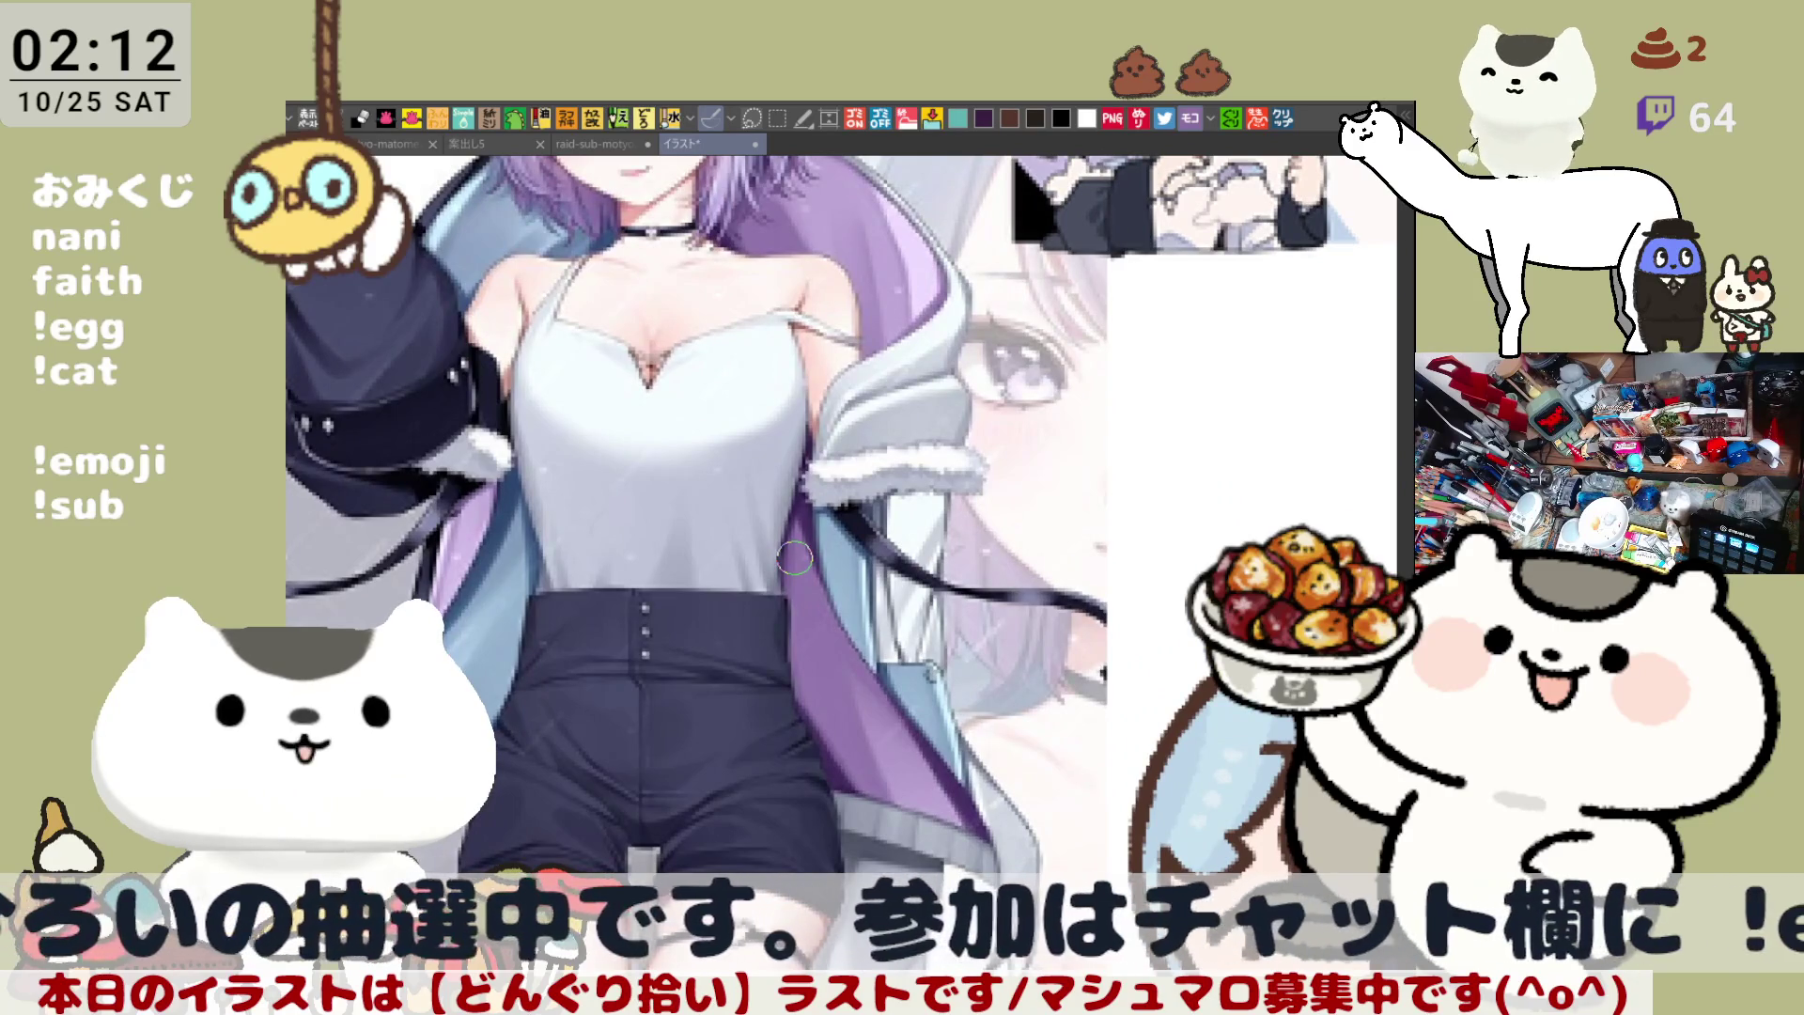
pyautogui.scroll(-3, 794, 559)
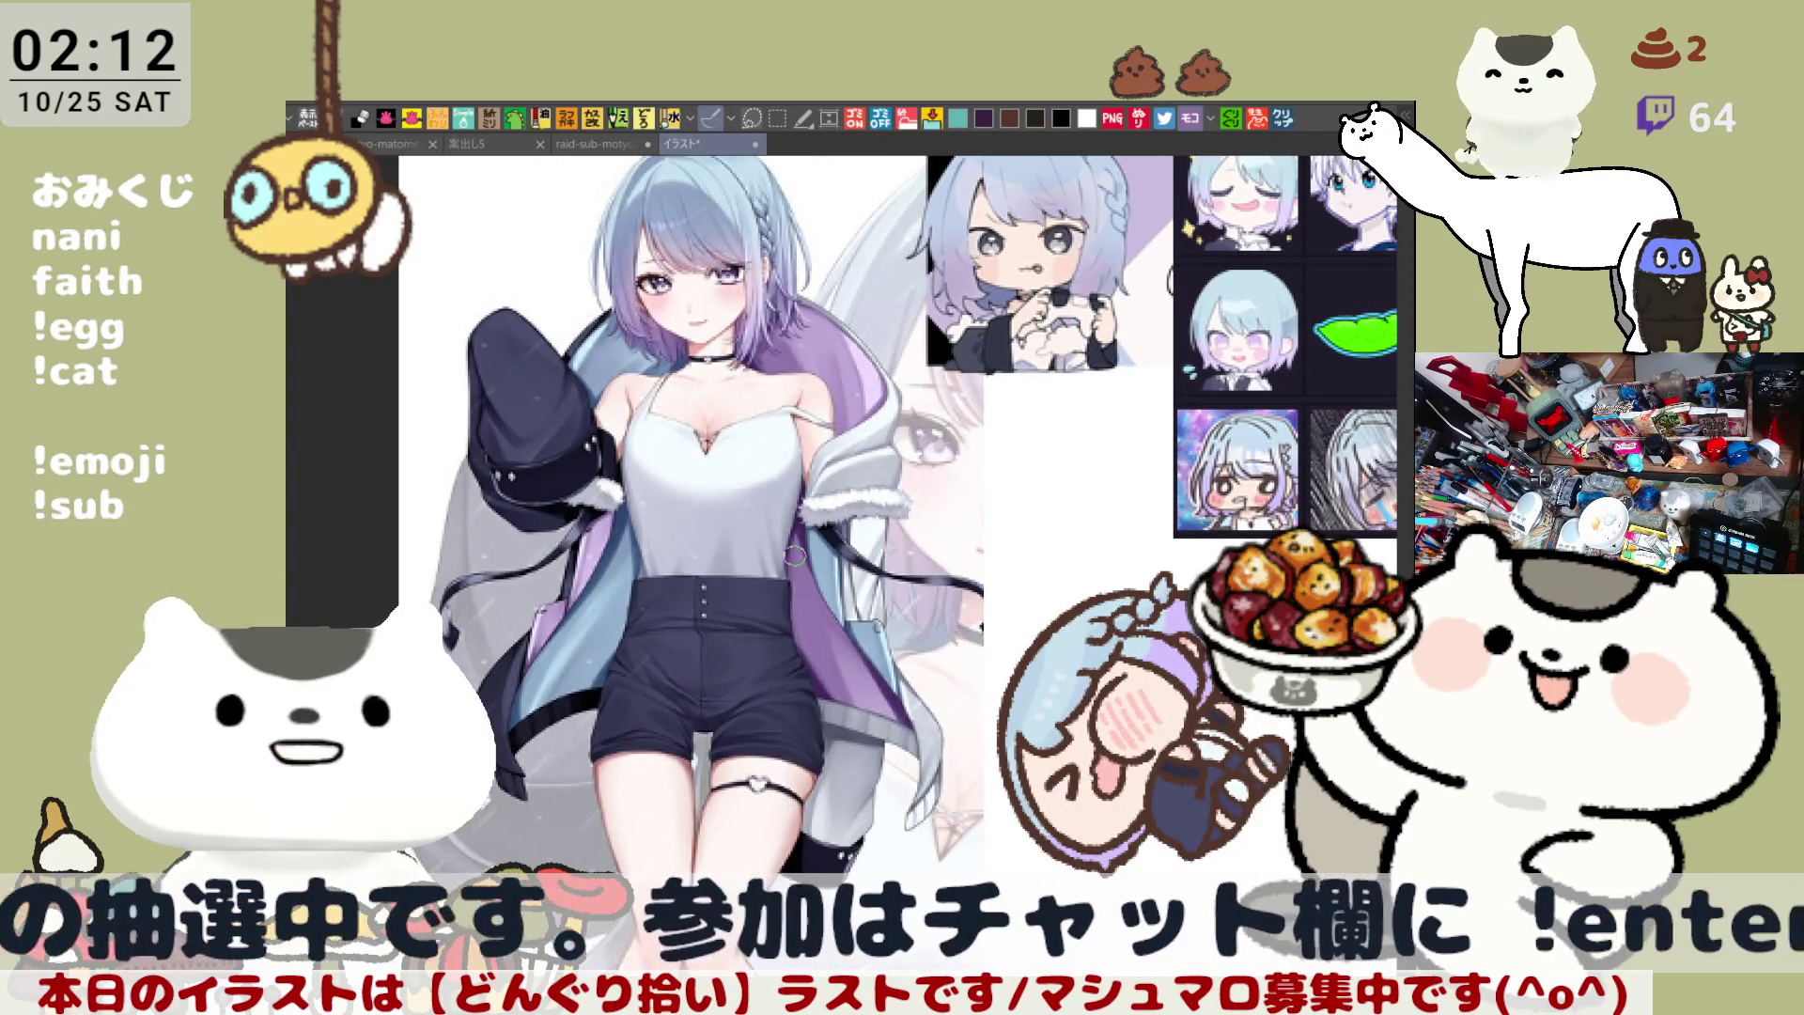
pyautogui.scroll(-1, 794, 558)
pyautogui.scroll(1, 791, 554)
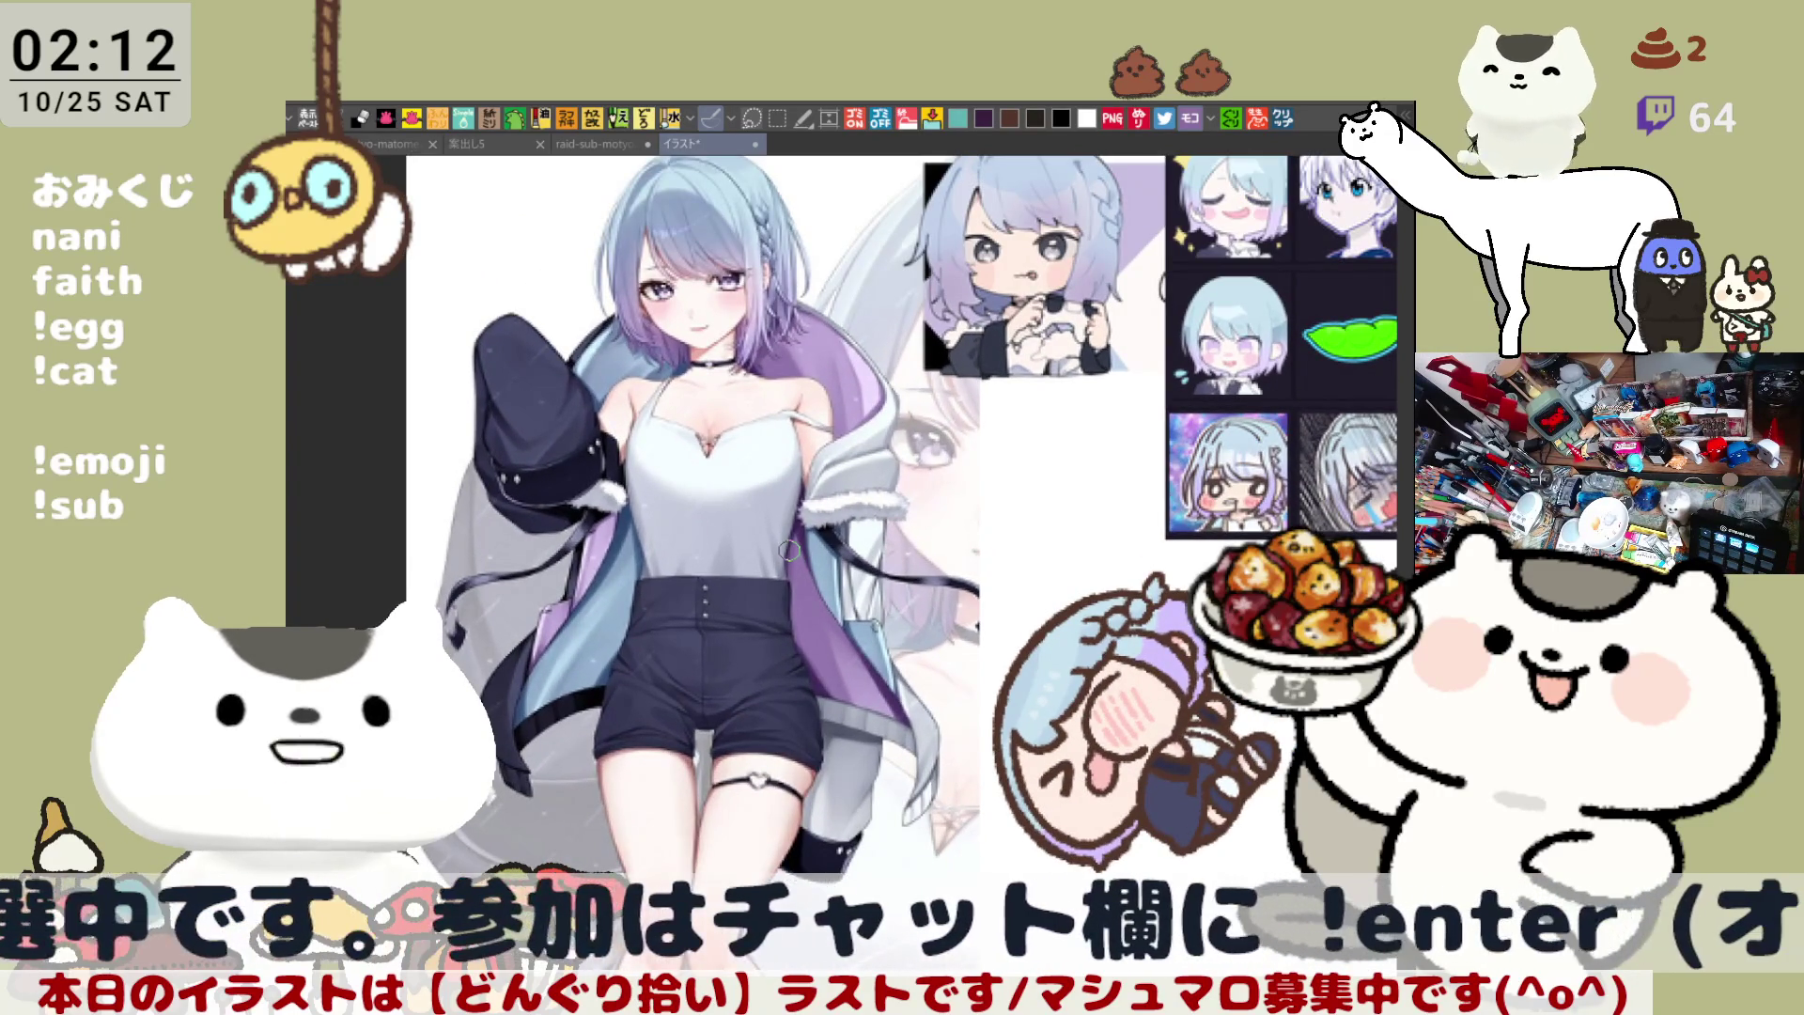
pyautogui.scroll(4, 789, 550)
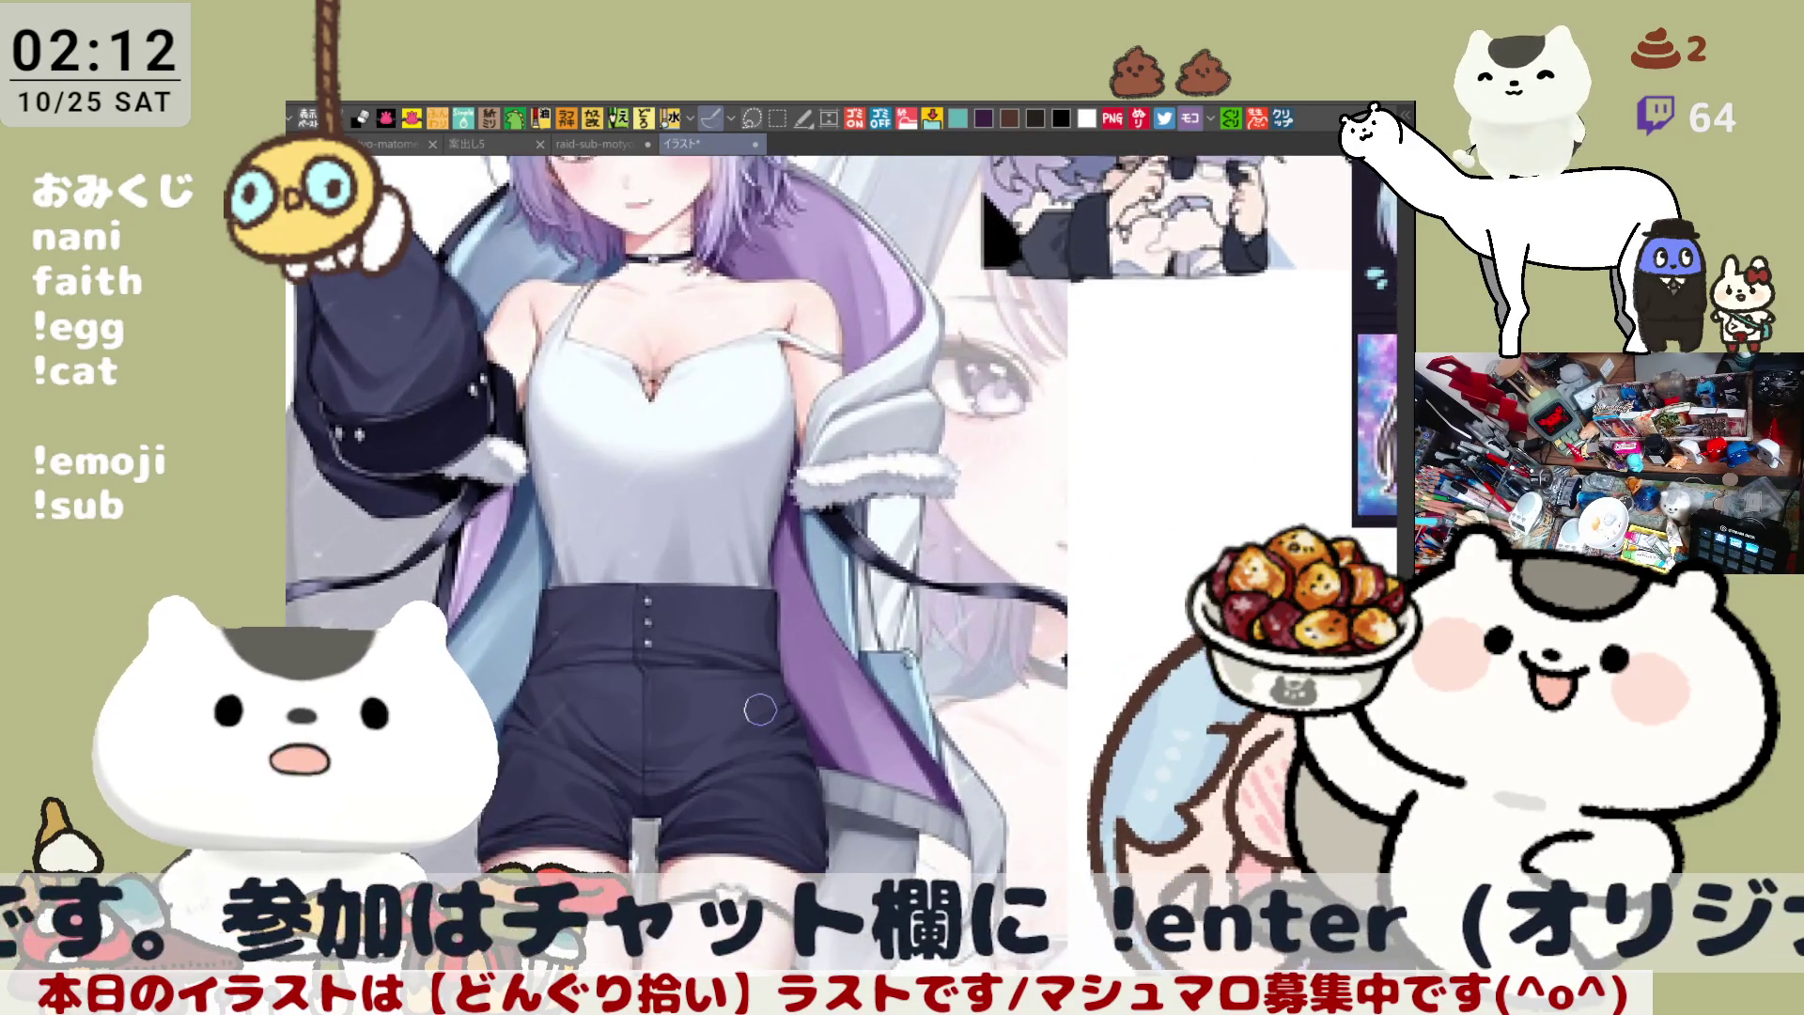
pyautogui.scroll(2, 760, 709)
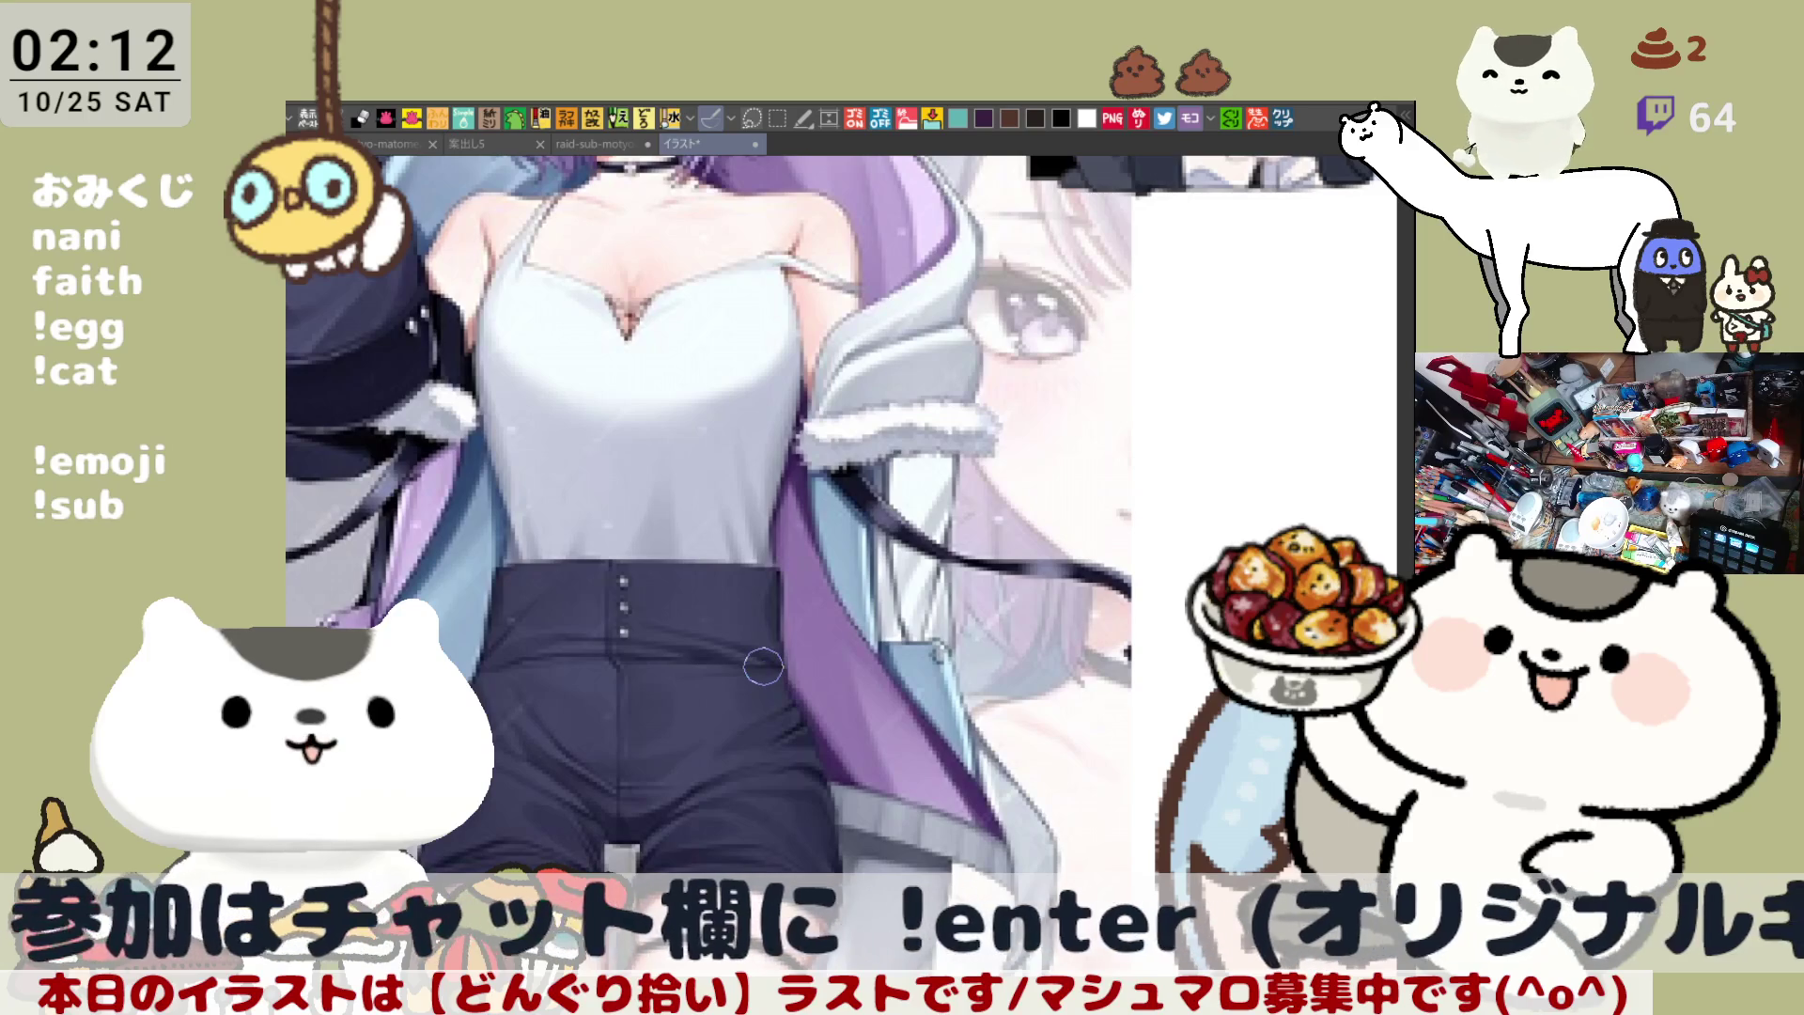
pyautogui.scroll(-2, 763, 677)
pyautogui.scroll(1, 762, 667)
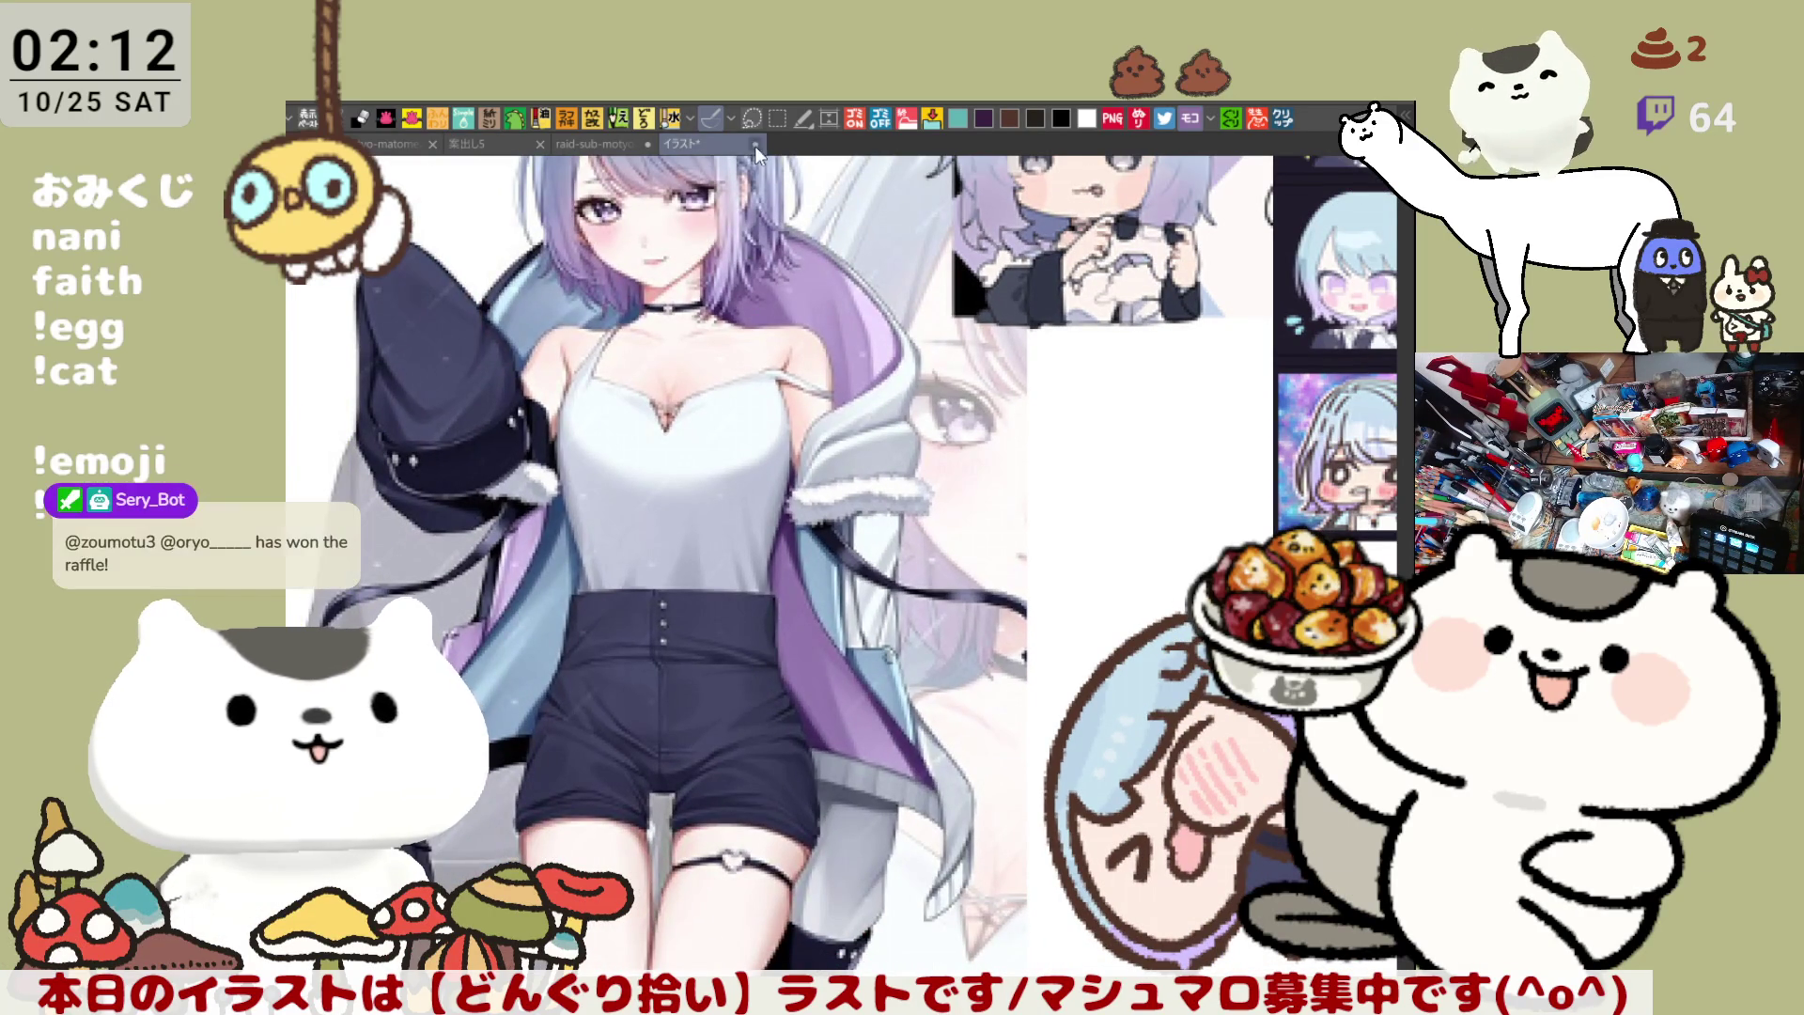
# Switch back to the raid-sub-motyo2510-3 sketch and pan to the girl's face and hands
pyautogui.hotkey('ctrl', 'shift', 'Tab')
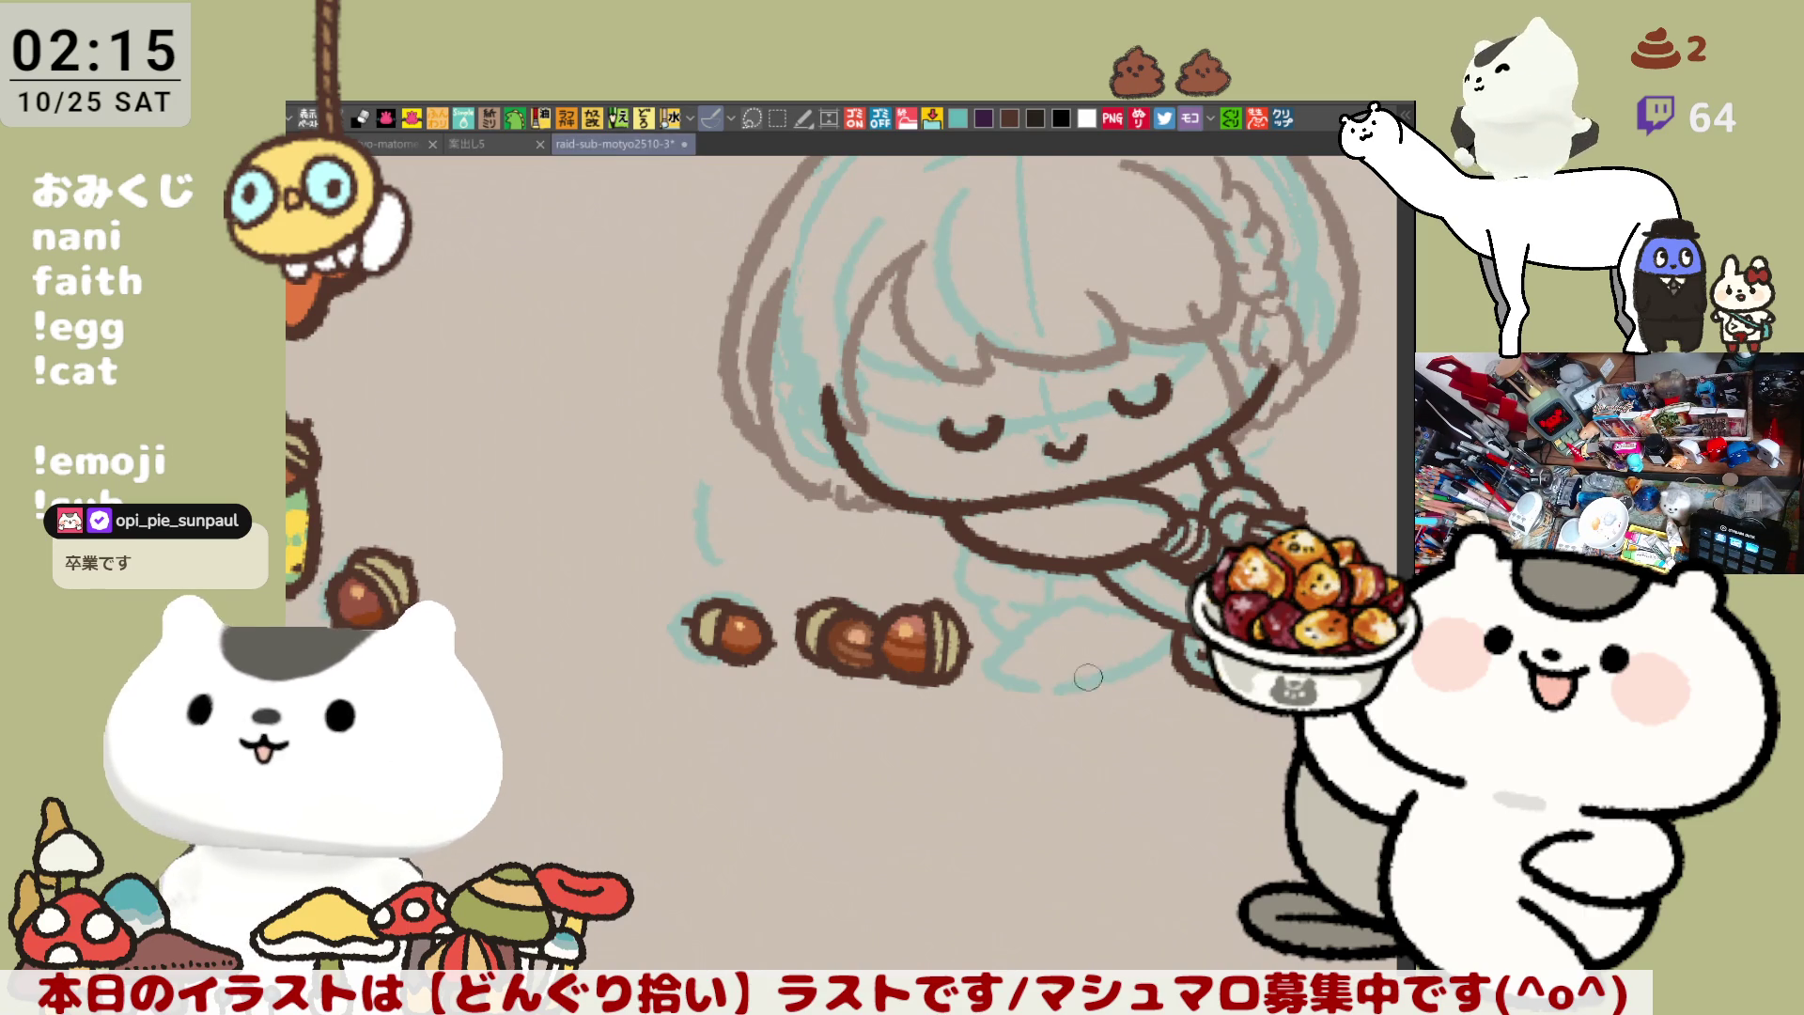
pyautogui.moveTo(1034, 515); pyautogui.dragTo(967, 567)
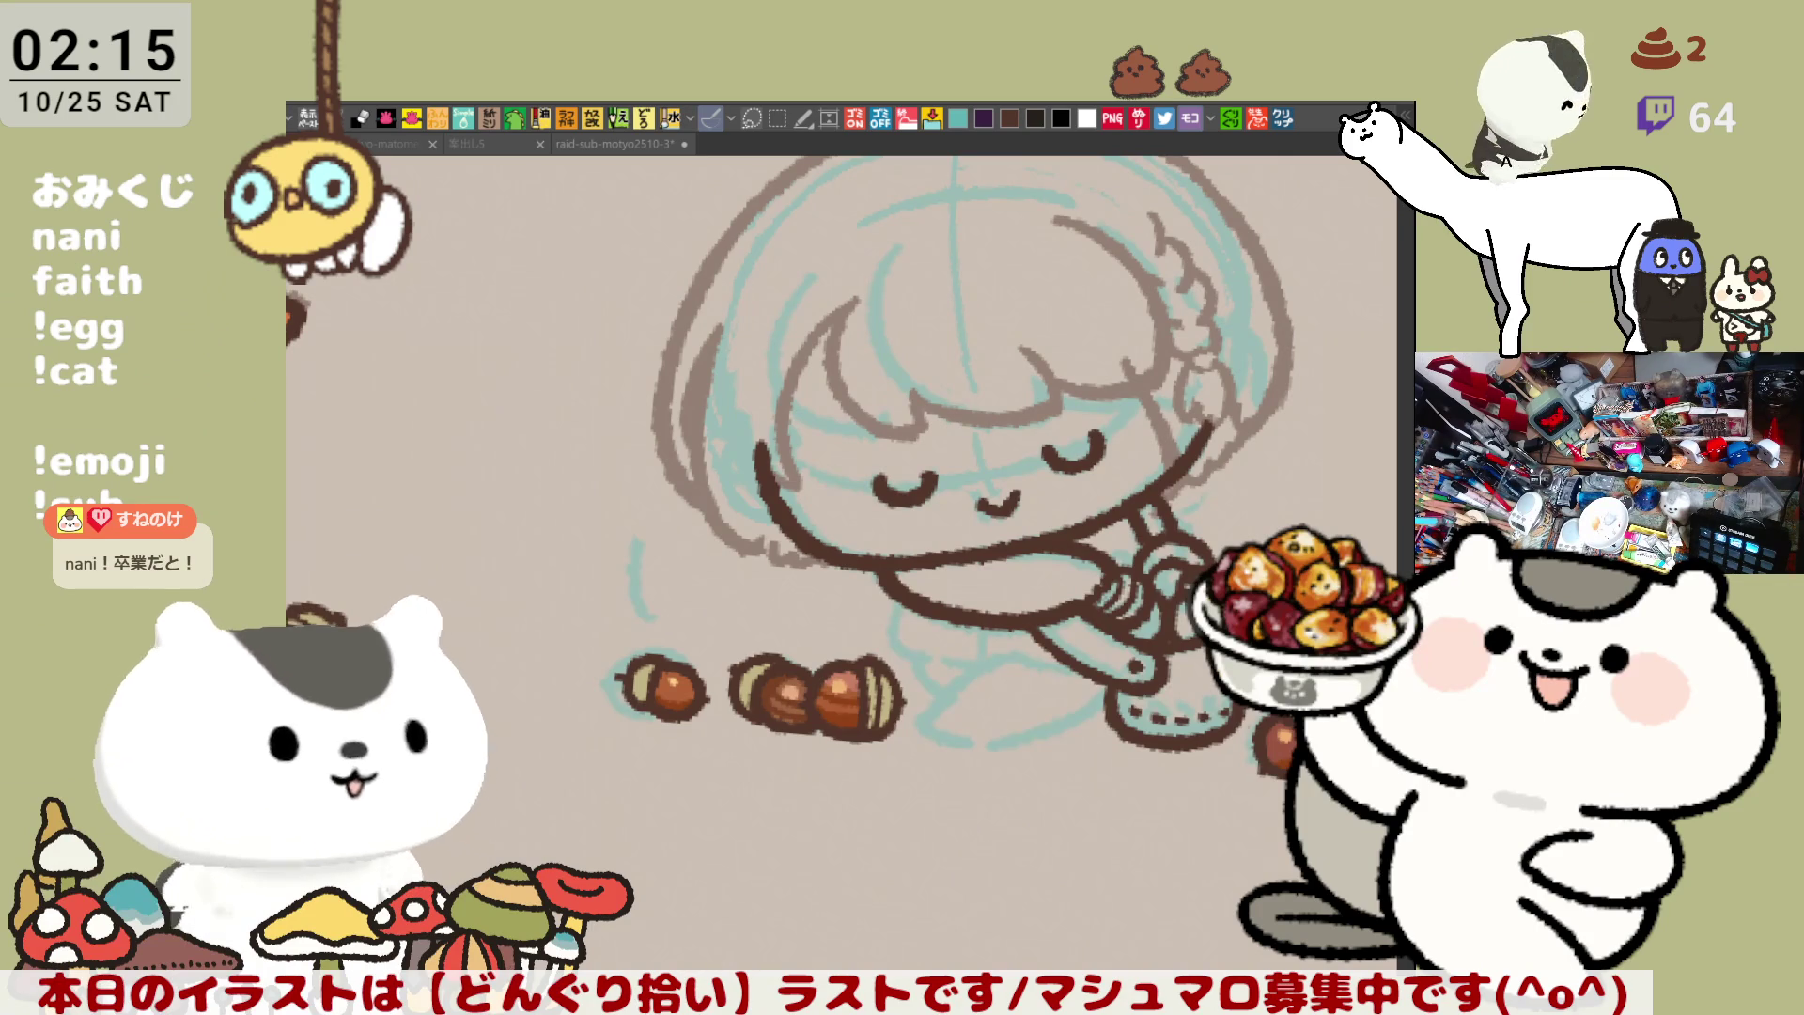
pyautogui.scroll(2, 1022, 574)
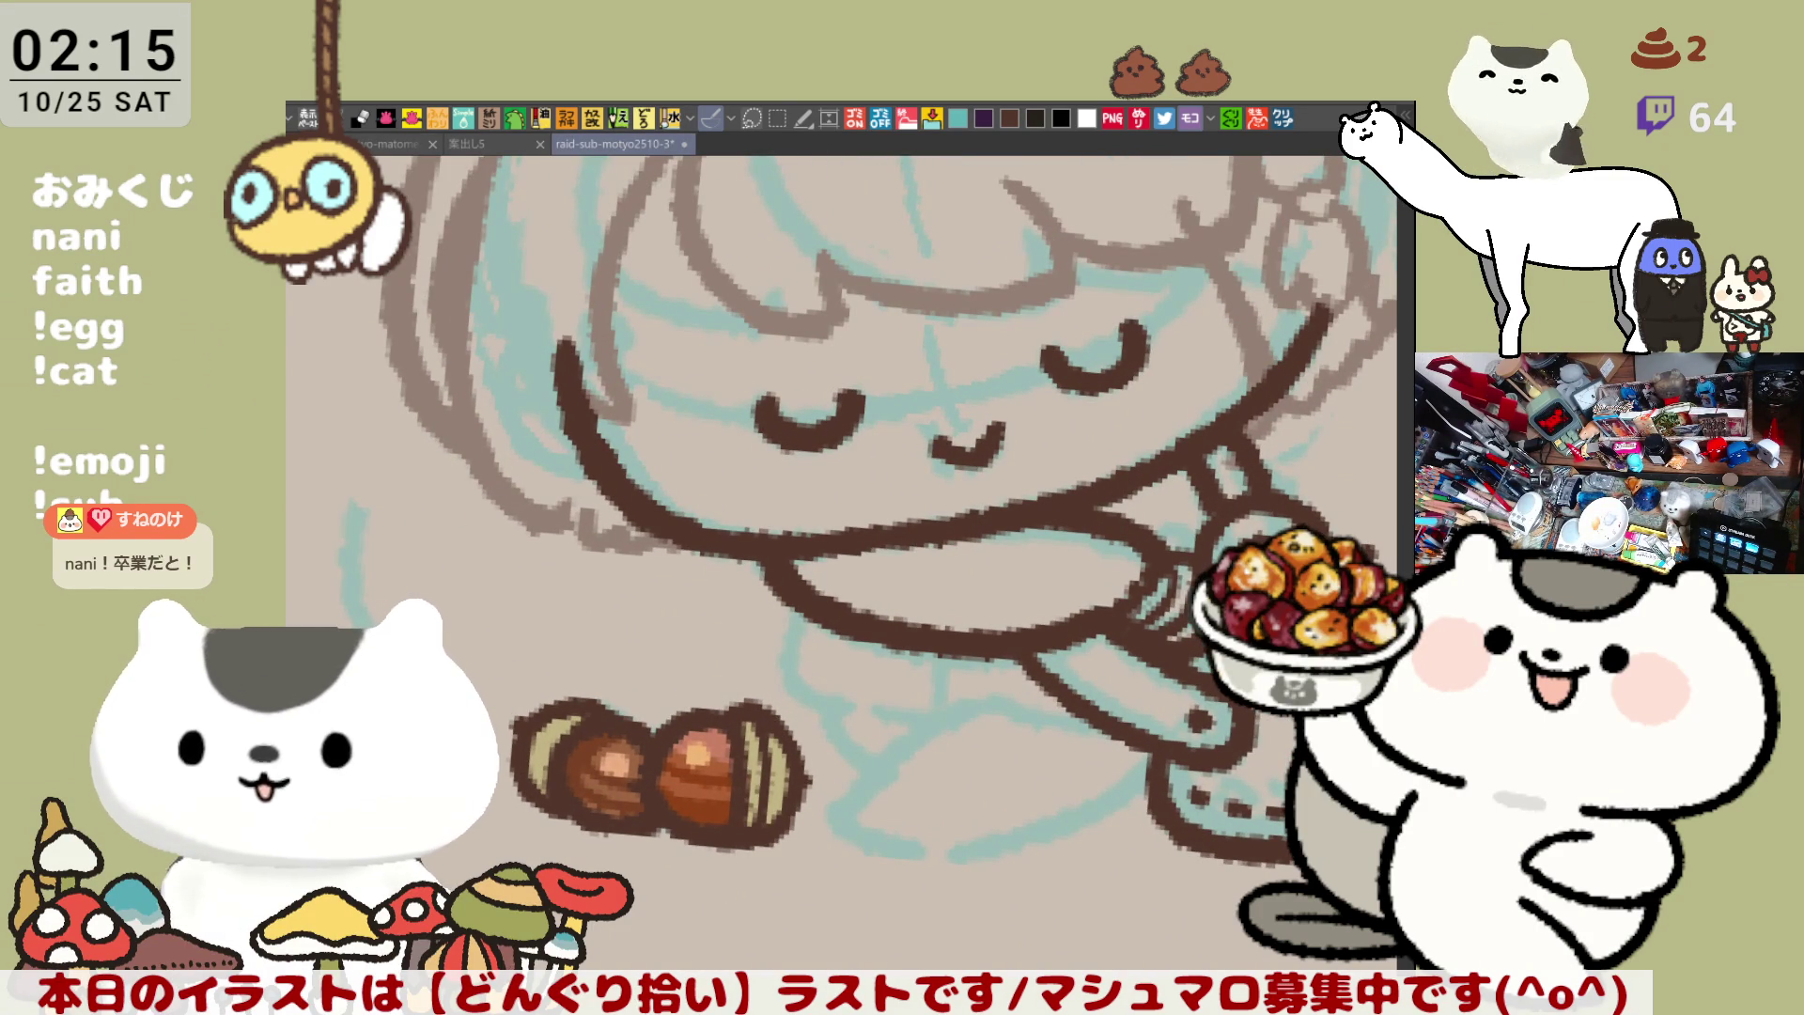
# Ink the dark-brown outline of the hand, undoing and retrying the stroke
pyautogui.moveTo(1109, 517)
pyautogui.mouseDown()
pyautogui.moveTo(1057, 575)
pyautogui.moveTo(1054, 624)
pyautogui.mouseUp()
pyautogui.moveTo(1101, 535); pyautogui.dragTo(1060, 622)
pyautogui.hotkey('ctrl', 'z')
pyautogui.moveTo(1114, 512); pyautogui.dragTo(1057, 634)
pyautogui.hotkey('ctrl', 'z')
pyautogui.moveTo(1113, 549); pyautogui.dragTo(1071, 606)
pyautogui.hotkey('ctrl', 'z')
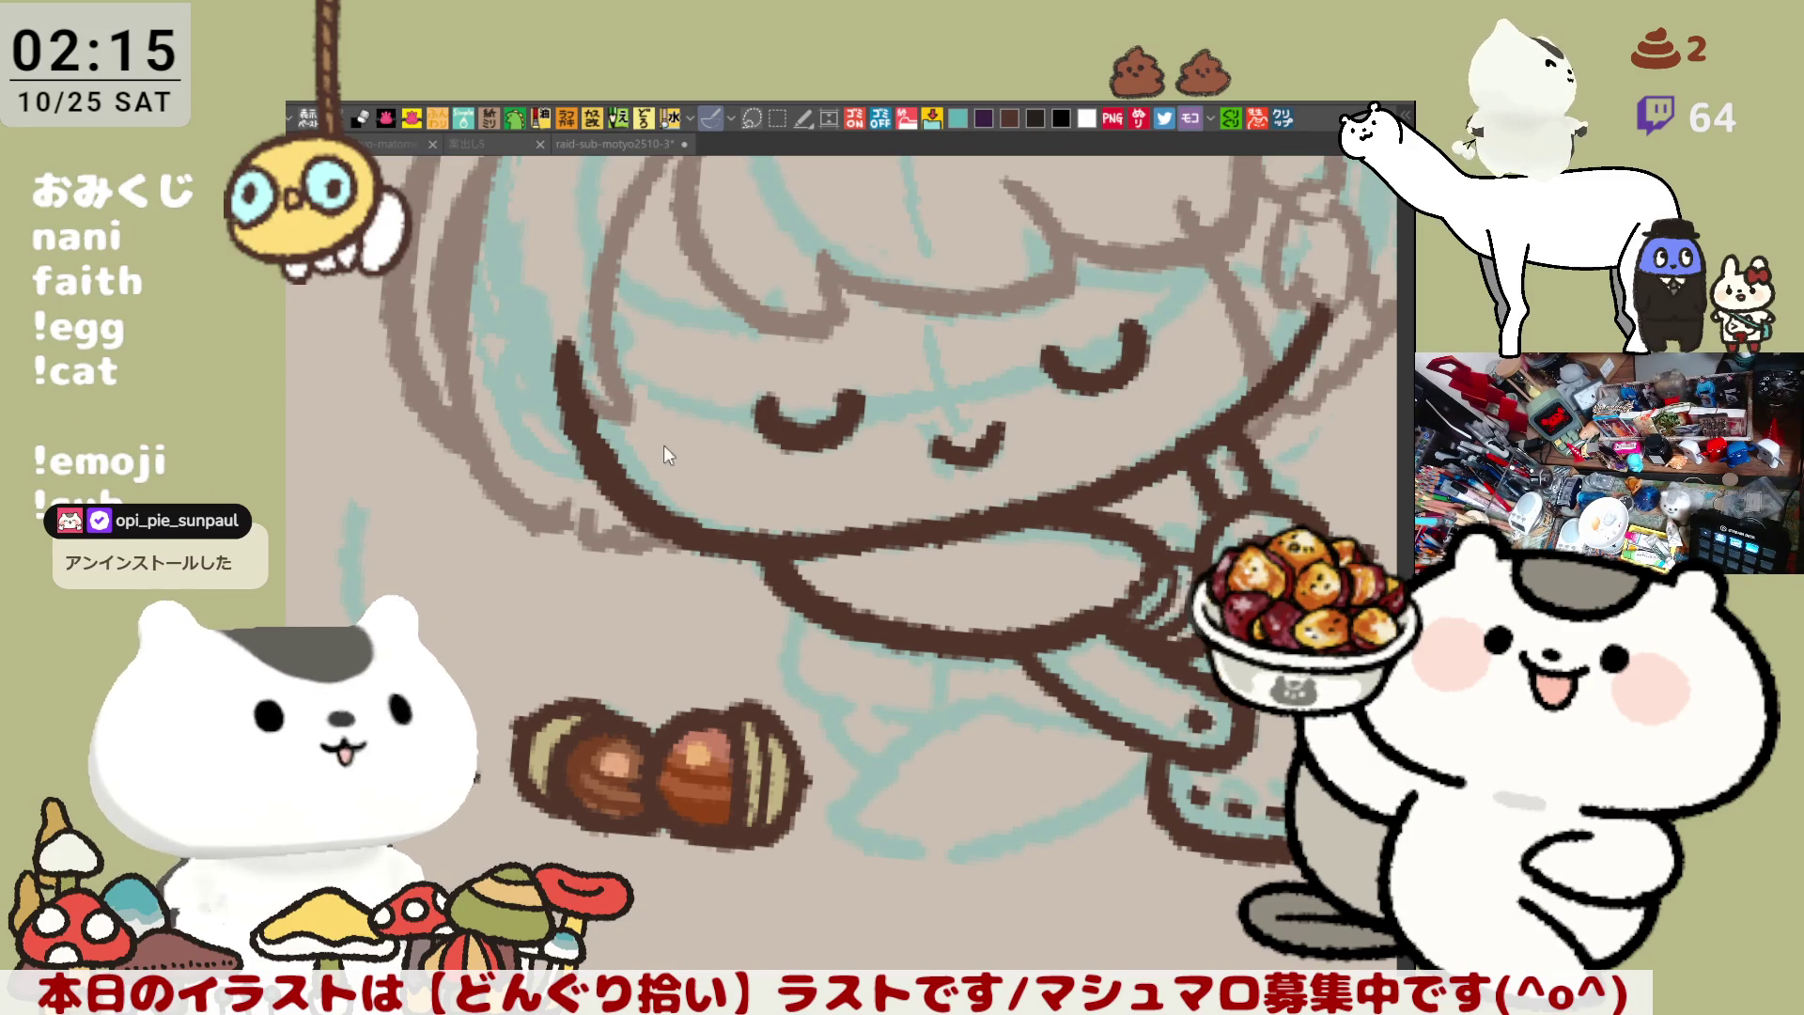
# Ink the lower hand curve and the sleeve's vertical edge line
pyautogui.moveTo(1122, 582); pyautogui.dragTo(1066, 632)
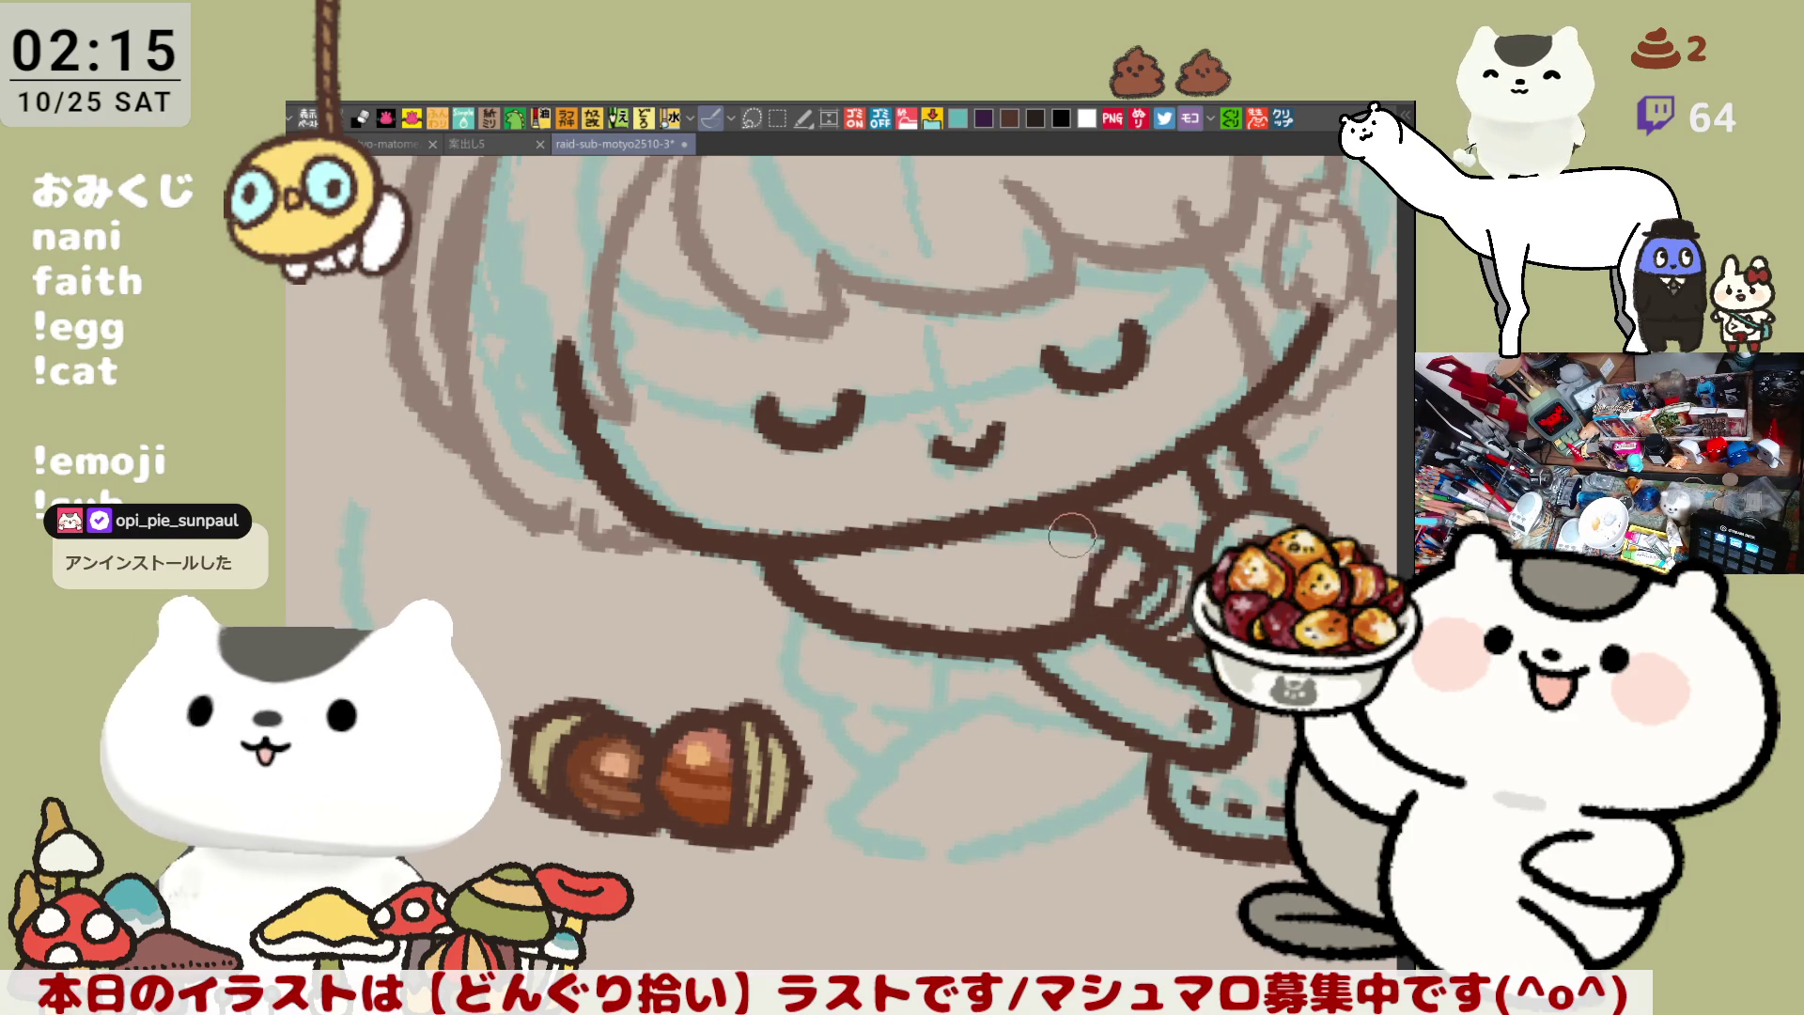
pyautogui.moveTo(1048, 534); pyautogui.dragTo(1027, 628)
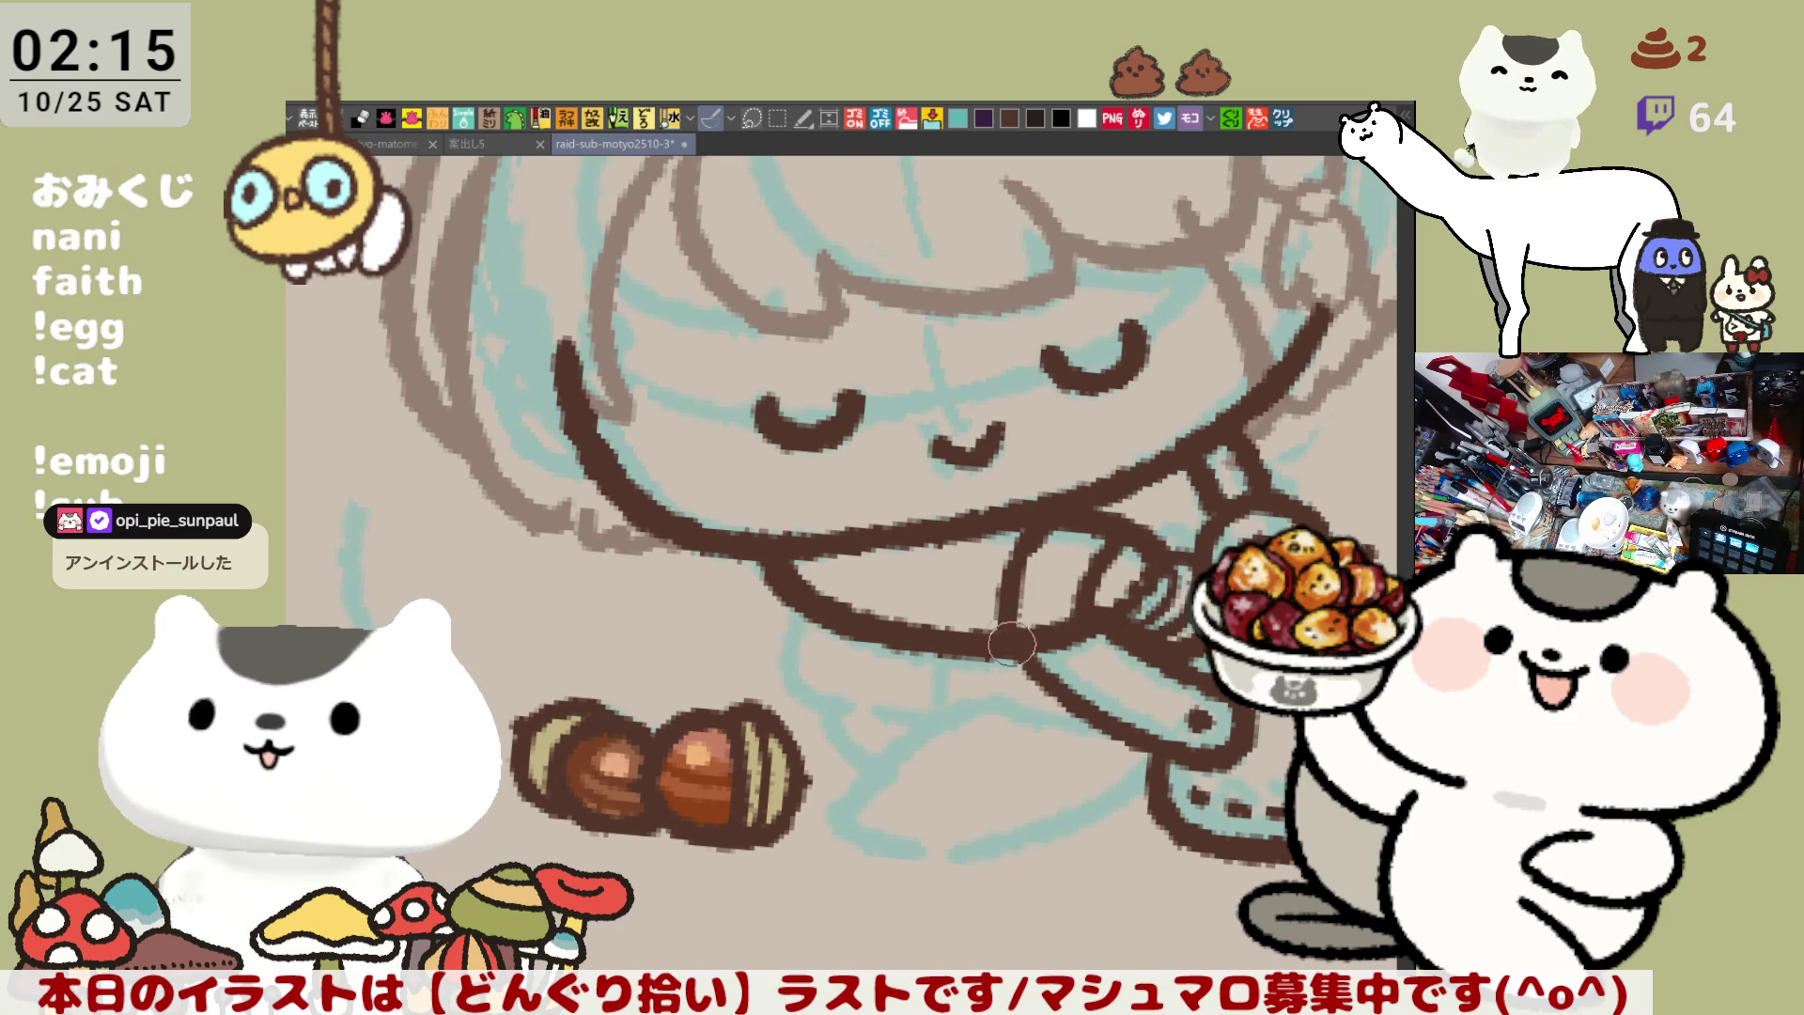
pyautogui.moveTo(1008, 564); pyautogui.dragTo(999, 628)
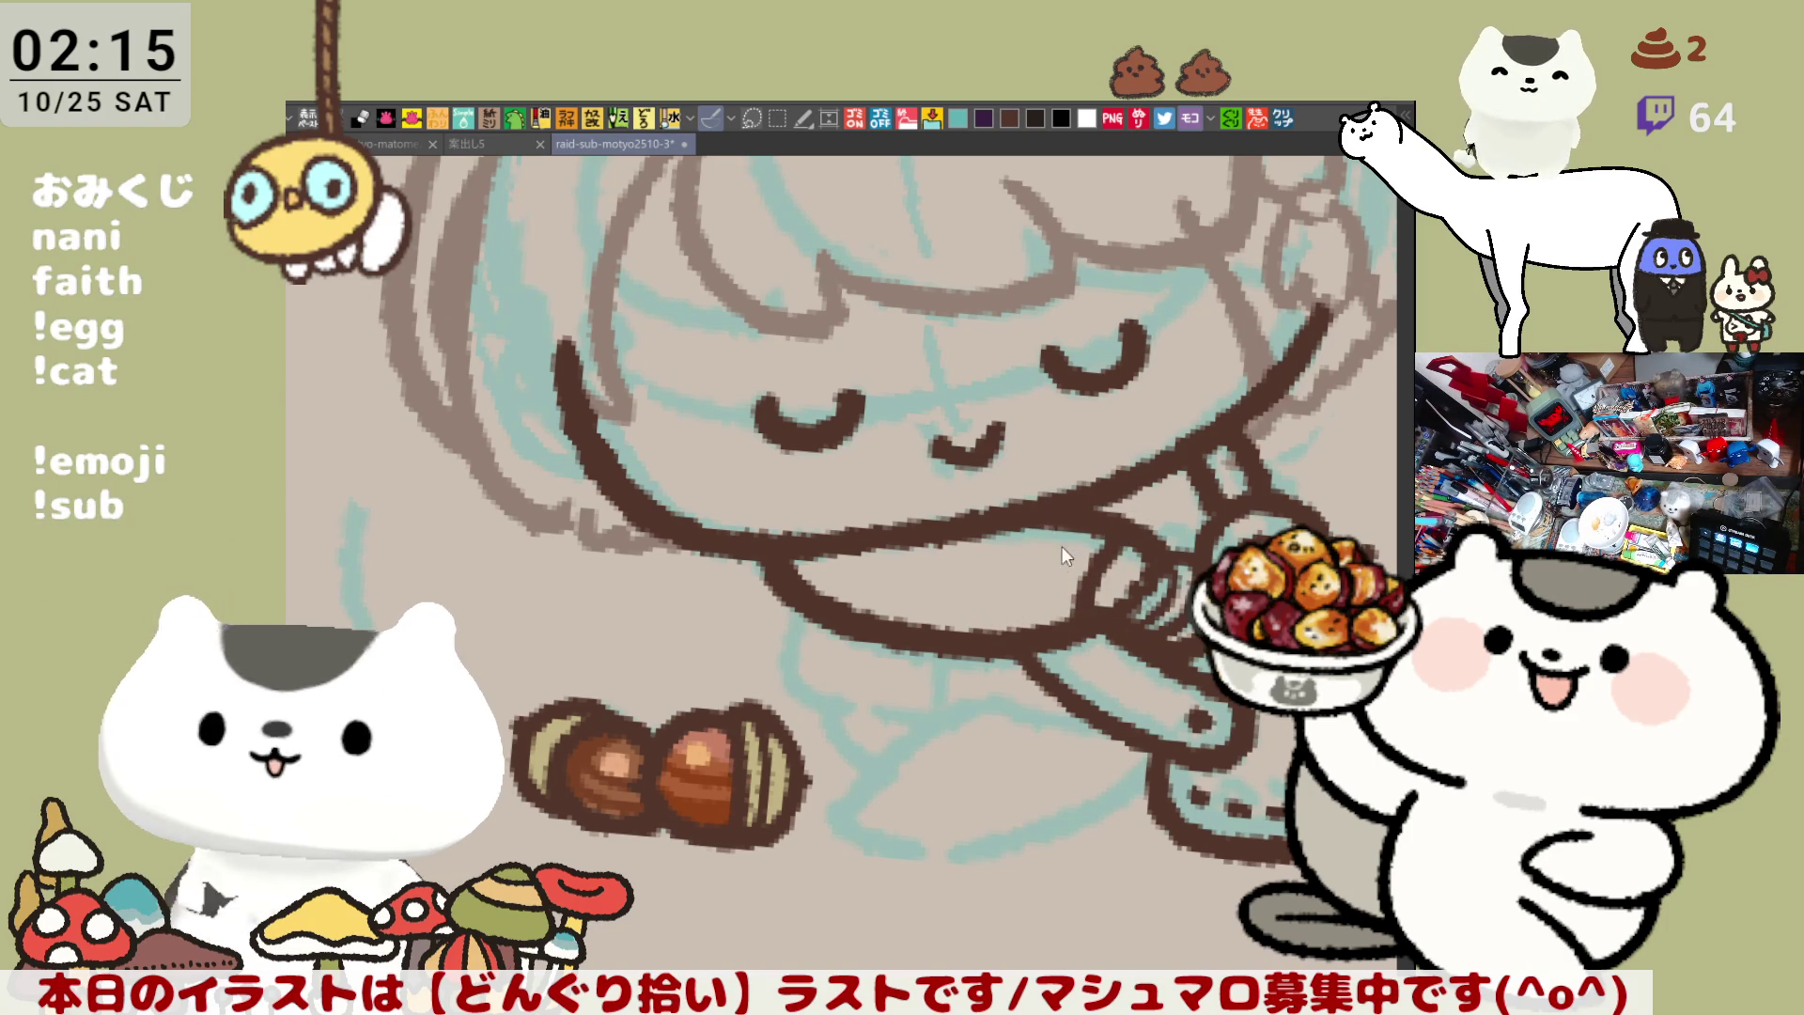
pyautogui.moveTo(1033, 528); pyautogui.dragTo(1001, 625)
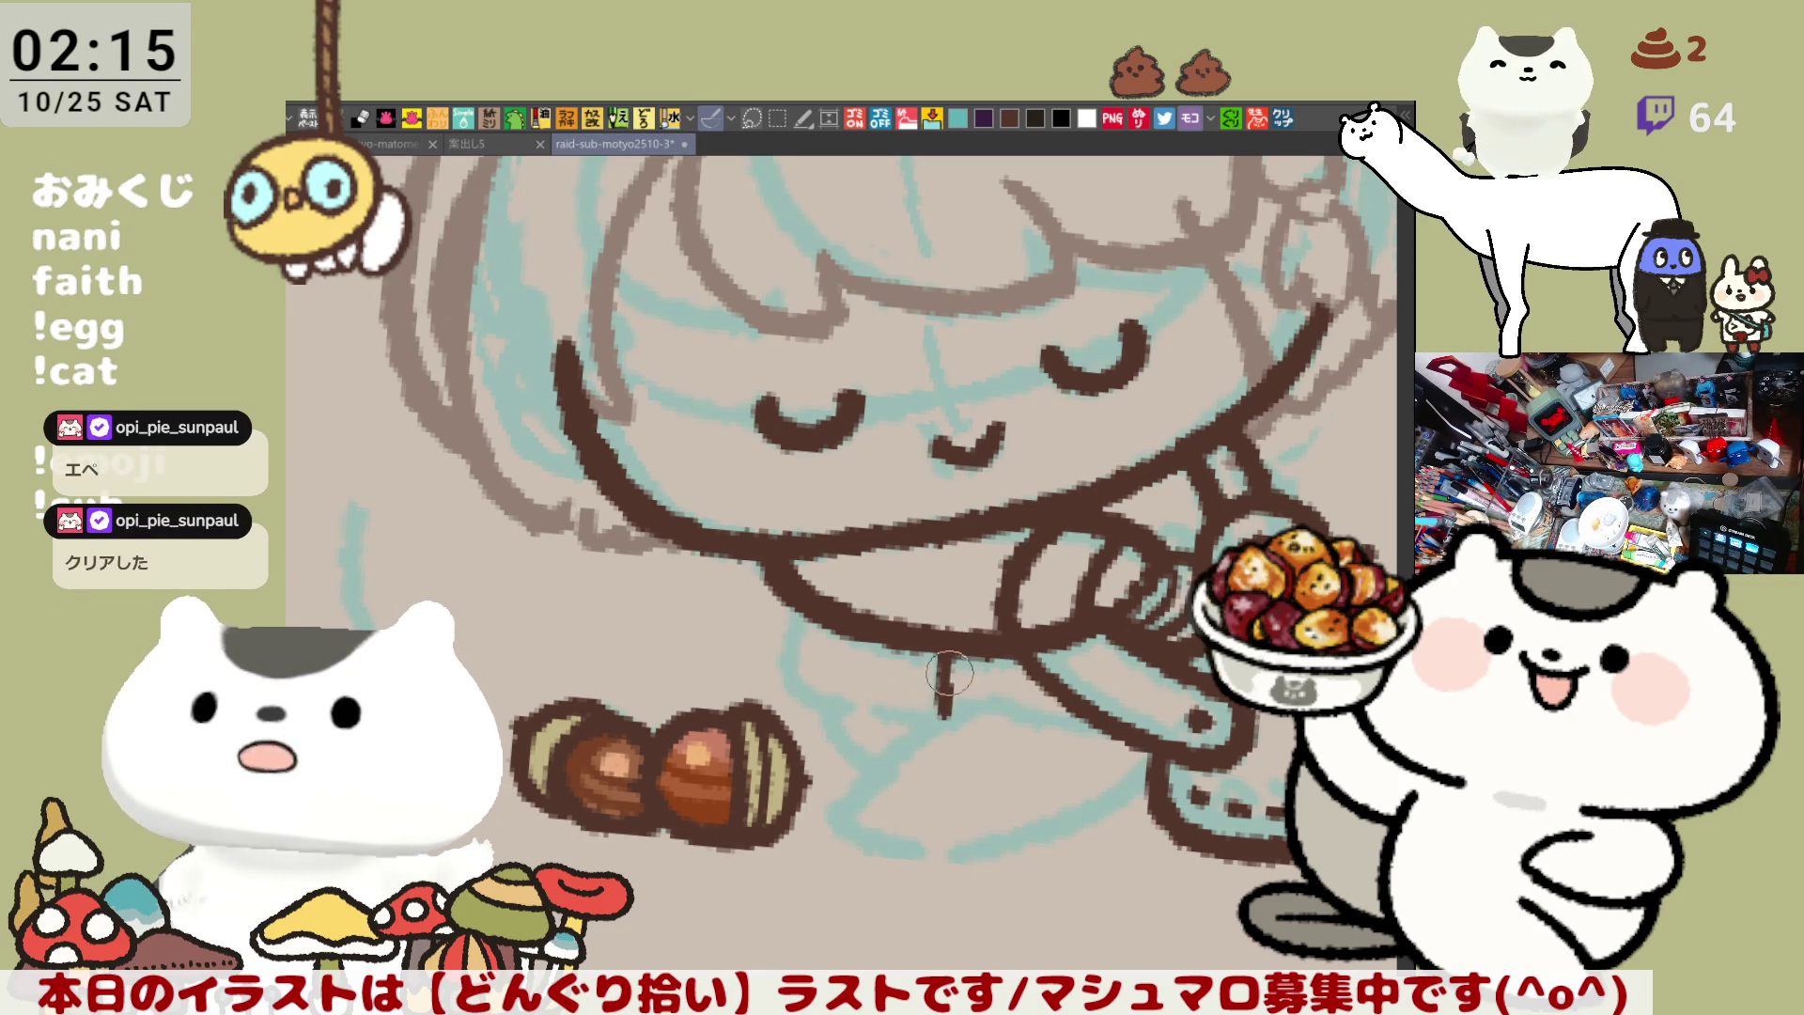
# Draw the short brown body lines below the chin, redrawing each once
pyautogui.moveTo(936, 660); pyautogui.dragTo(934, 719)
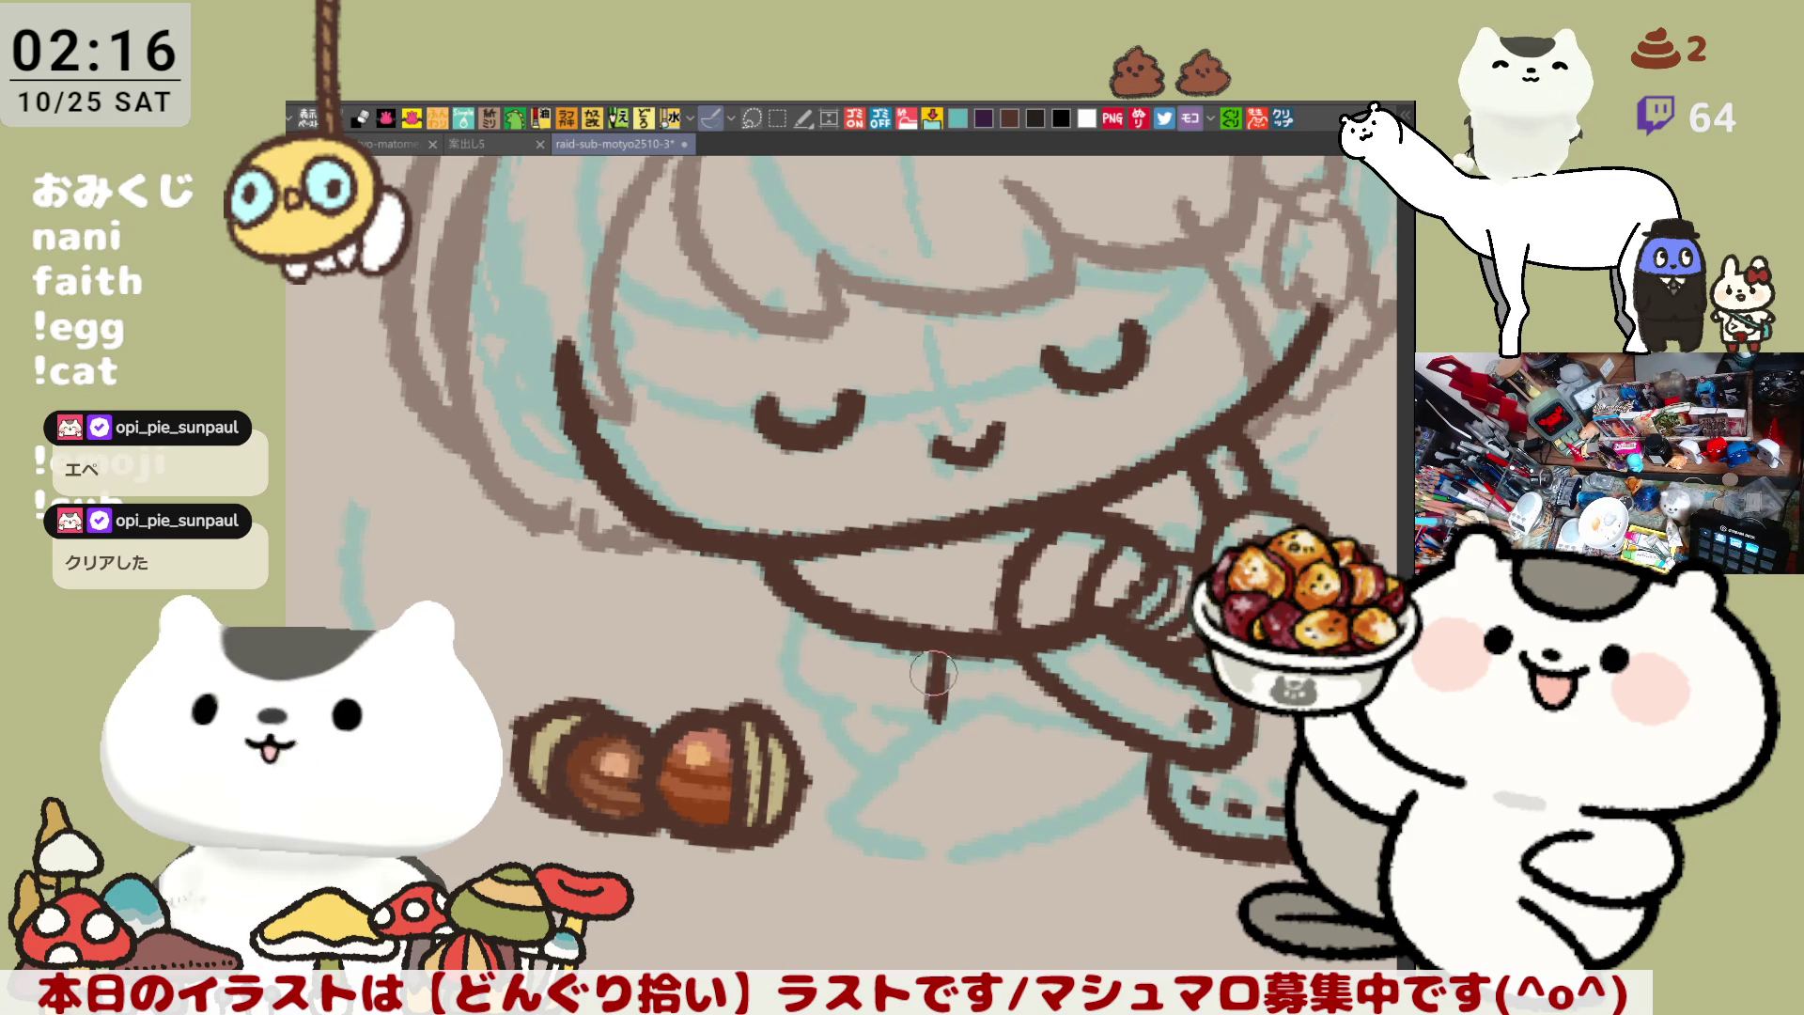
pyautogui.hotkey('ctrl', 'z')
pyautogui.moveTo(936, 655); pyautogui.dragTo(926, 721)
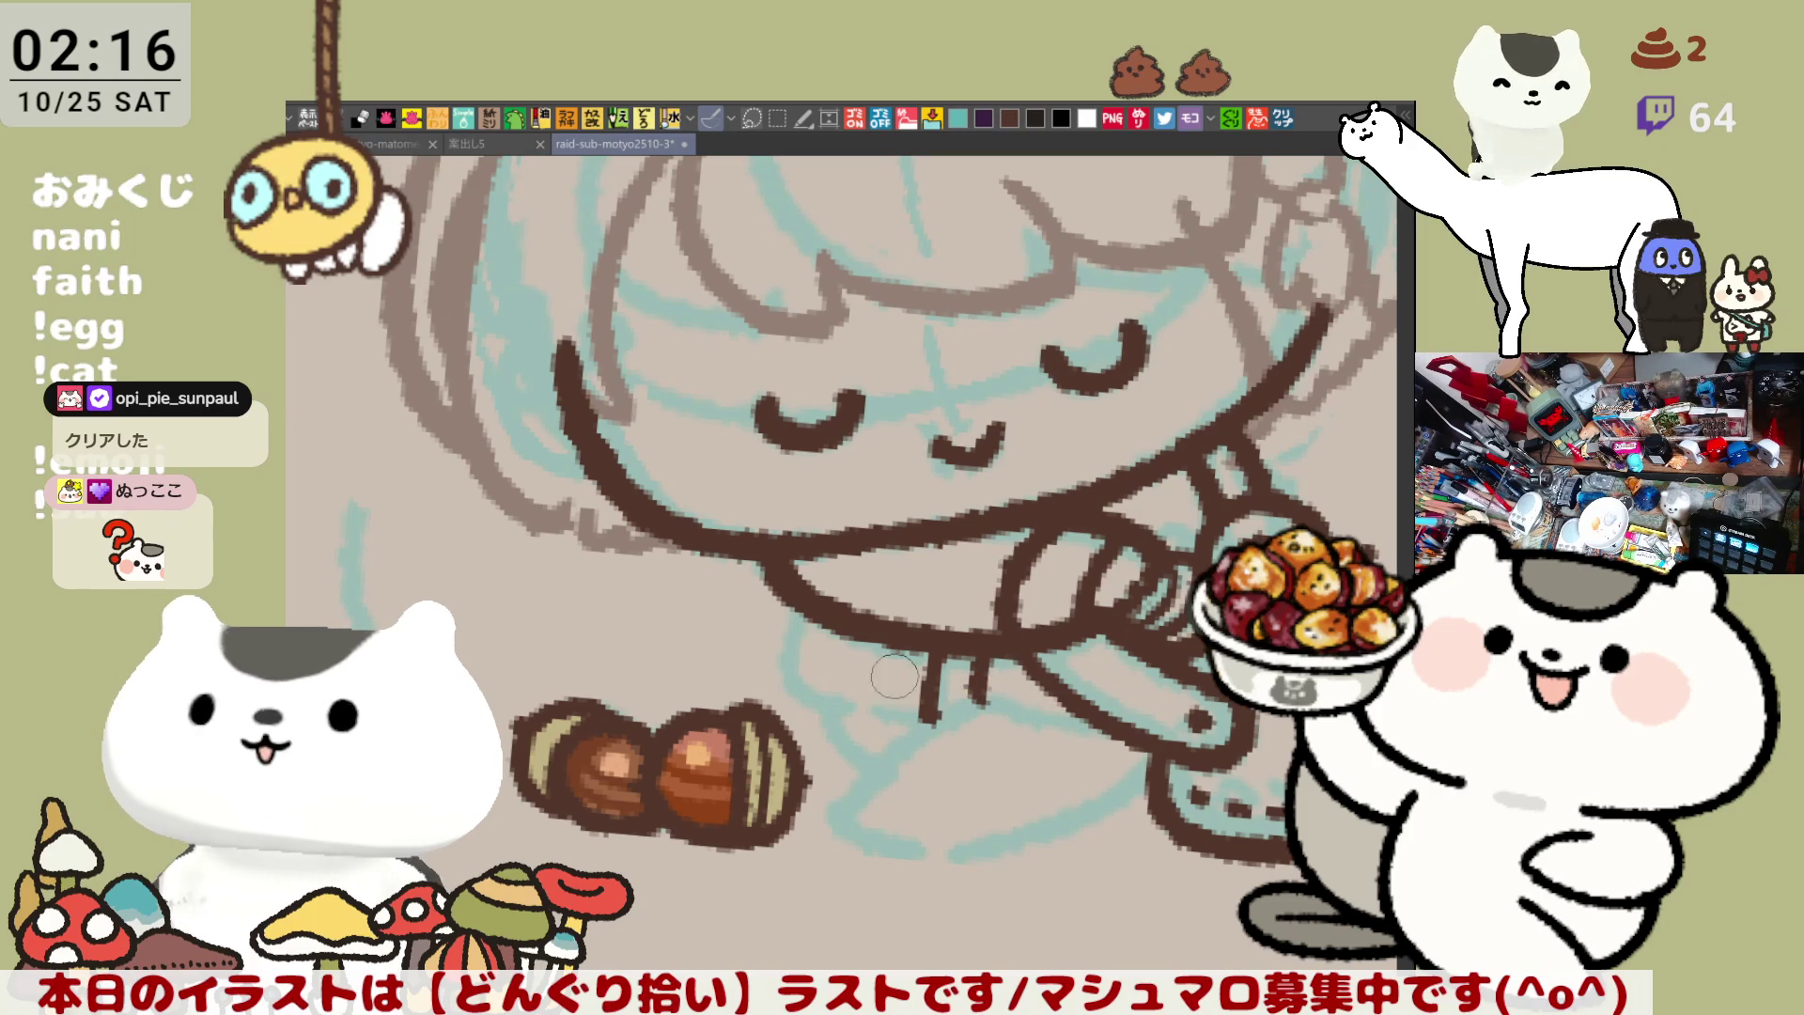
pyautogui.moveTo(790, 616); pyautogui.dragTo(776, 658)
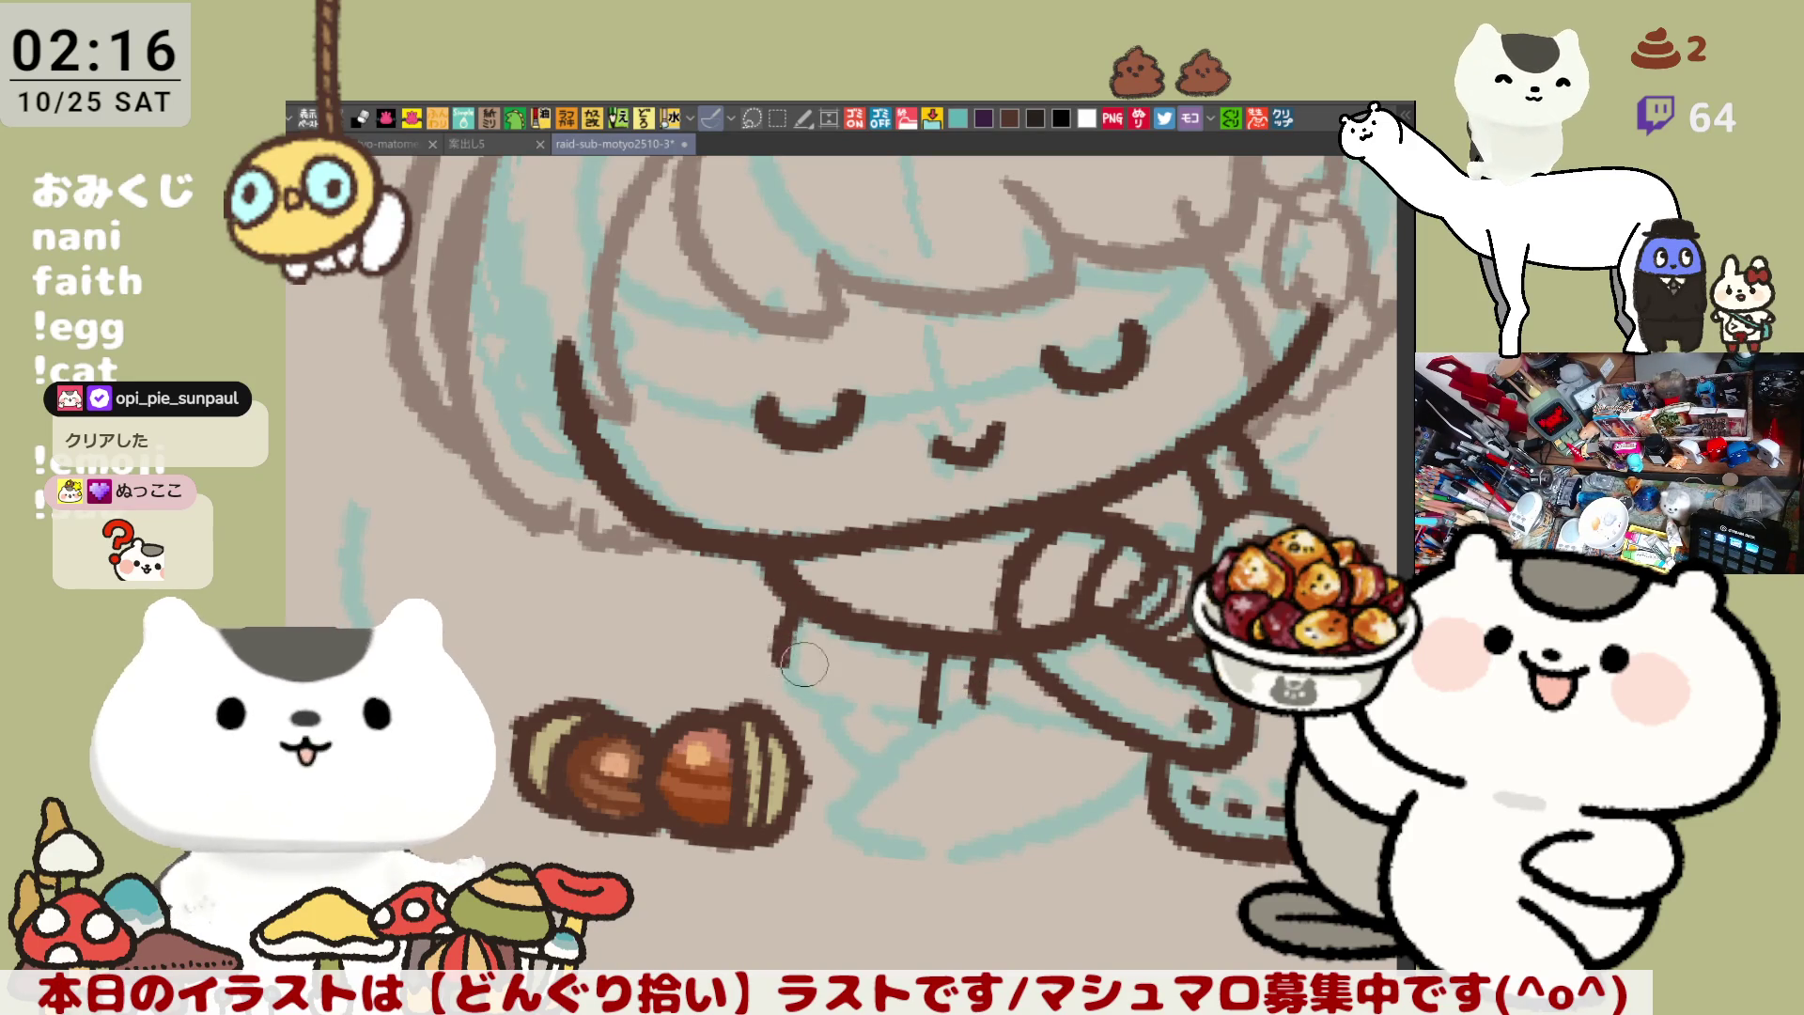
pyautogui.hotkey('ctrl', 'z')
pyautogui.moveTo(794, 578); pyautogui.dragTo(778, 655)
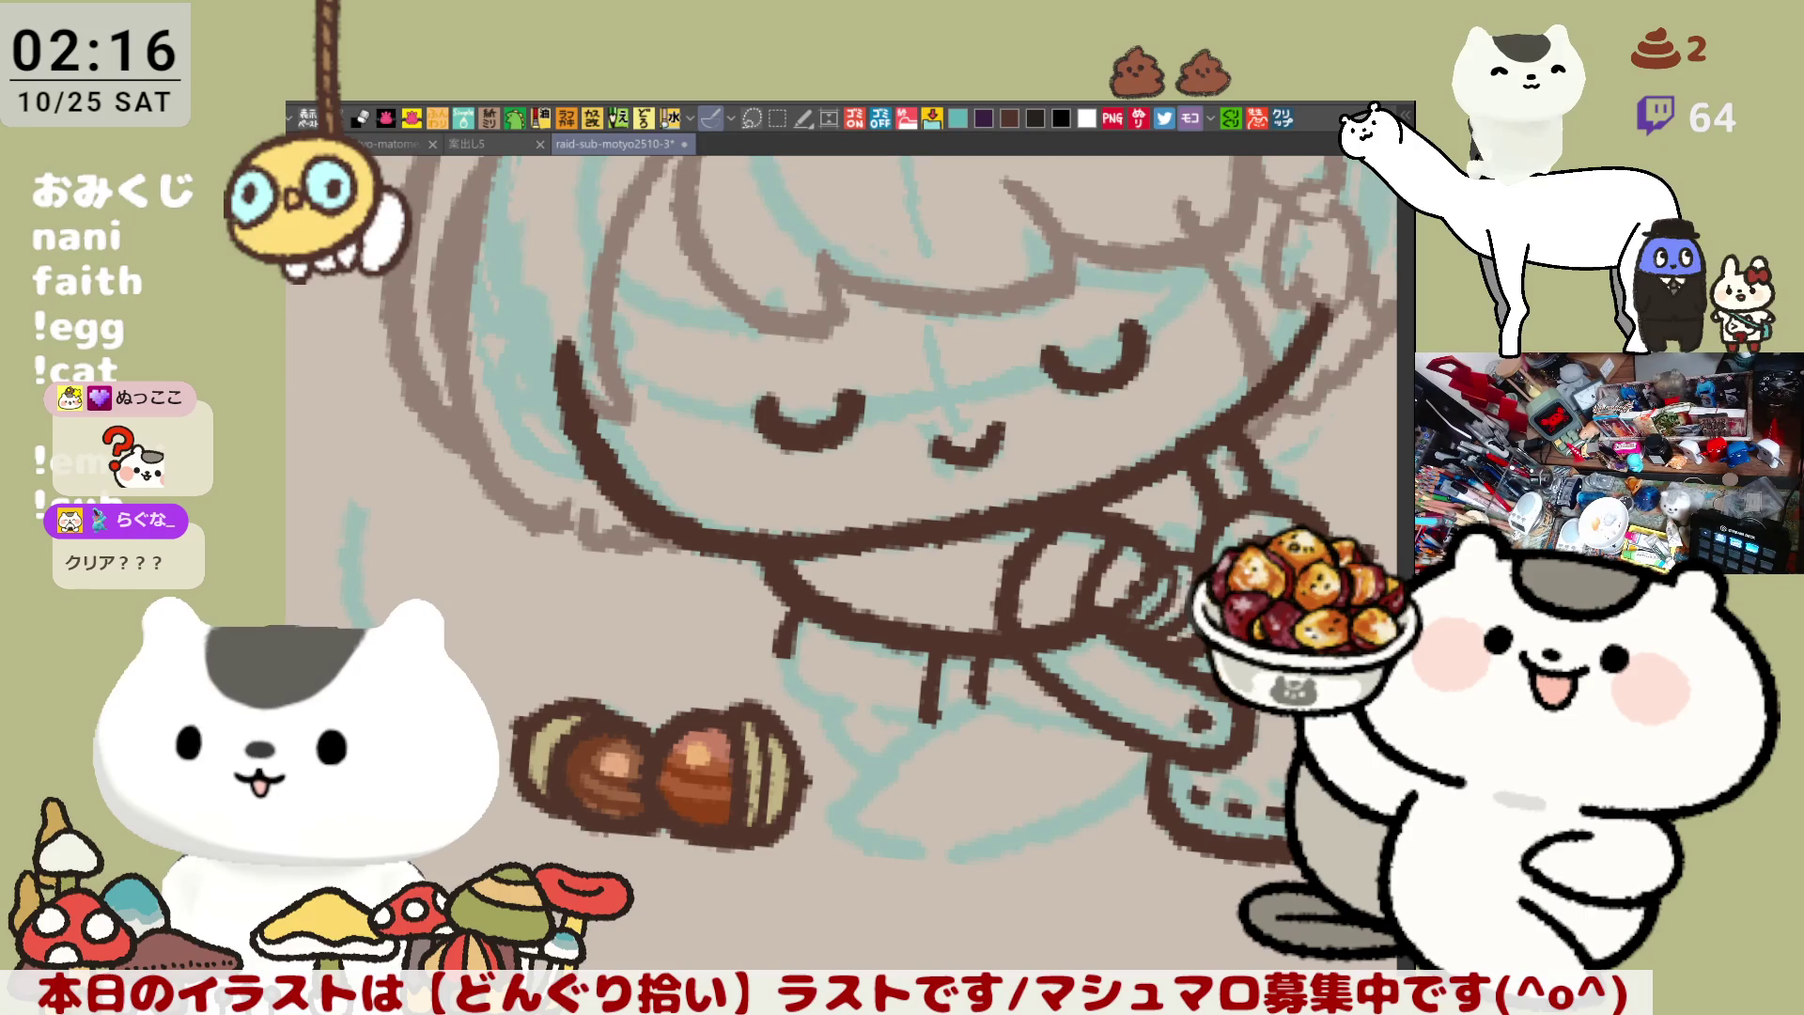
# Reduce the hook line below the chin to a short stroke where the skirt starts
pyautogui.moveTo(789, 618); pyautogui.dragTo(816, 697)
pyautogui.hotkey('ctrl', 'z')
pyautogui.moveTo(790, 624); pyautogui.dragTo(812, 700)
pyautogui.hotkey('ctrl', 'z')
pyautogui.moveTo(789, 625); pyautogui.dragTo(812, 700)
pyautogui.hotkey('ctrl', 'z')
pyautogui.moveTo(789, 628); pyautogui.dragTo(806, 695)
# Retry the hook curve below the chin several times, ending with it undone
pyautogui.hotkey('ctrl', 'z')
pyautogui.moveTo(790, 628); pyautogui.dragTo(806, 655)
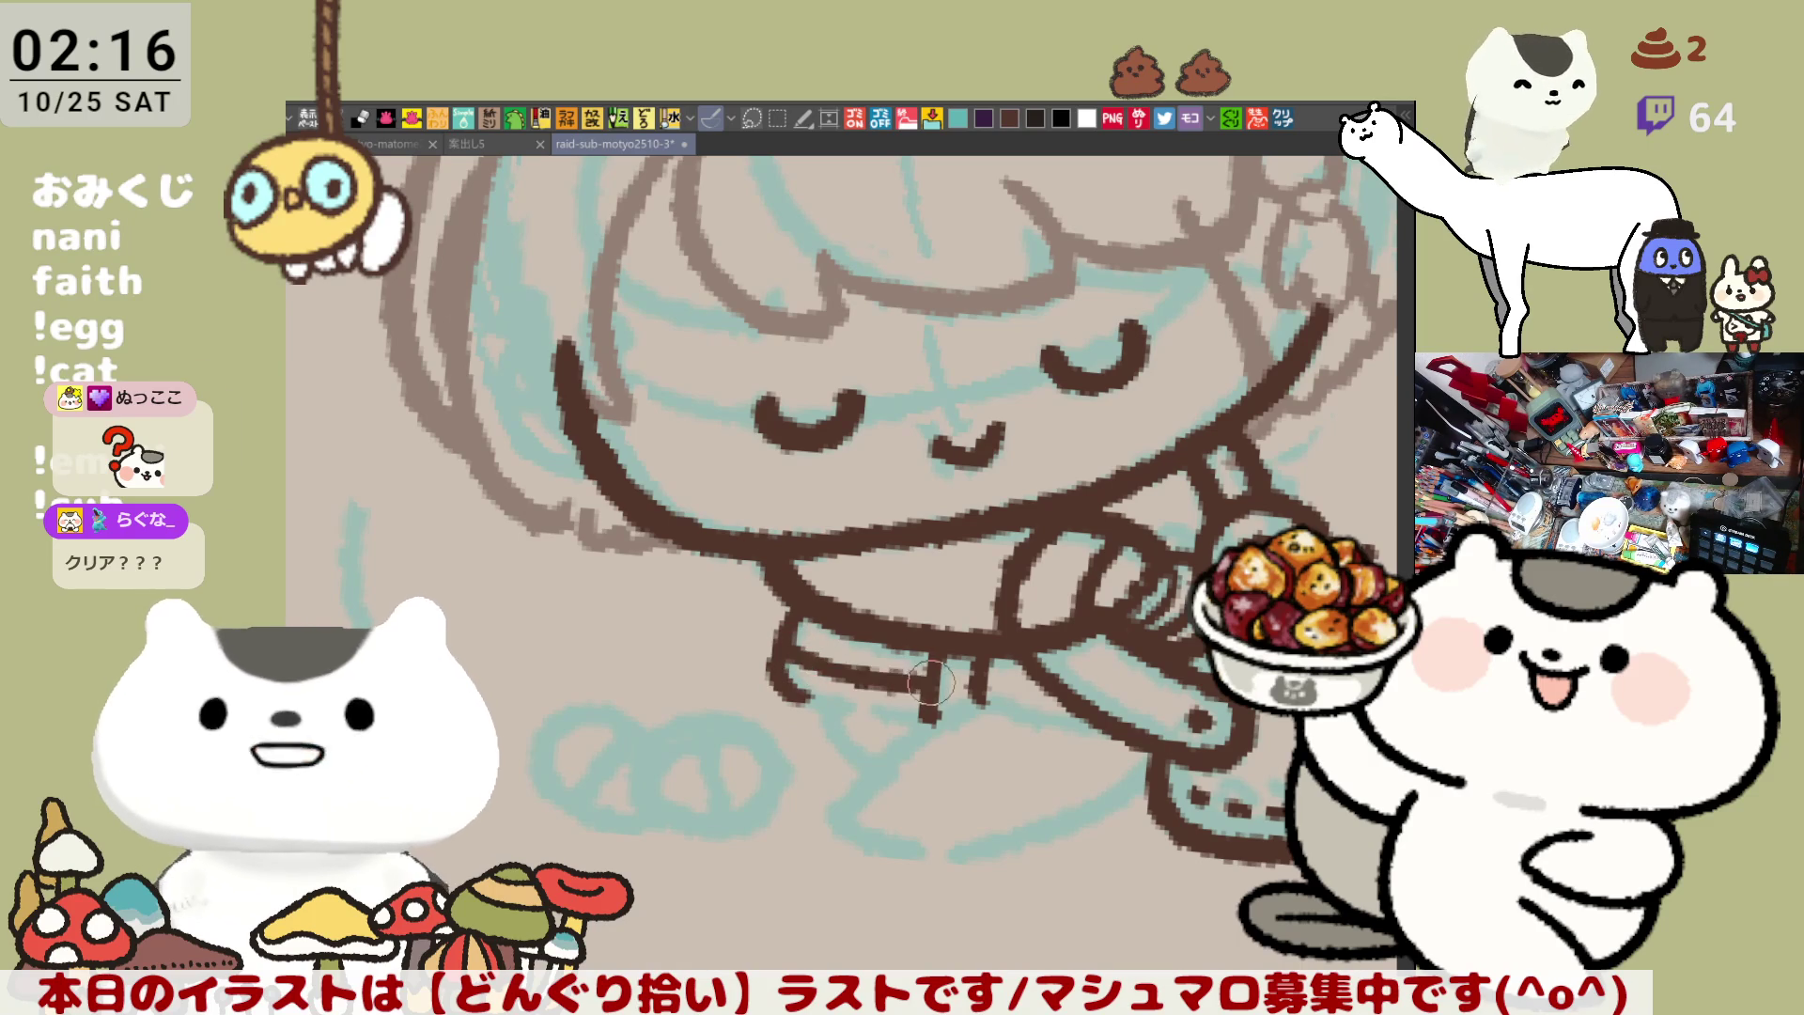
pyautogui.hotkey('ctrl', 'z')
pyautogui.moveTo(788, 650); pyautogui.dragTo(806, 703)
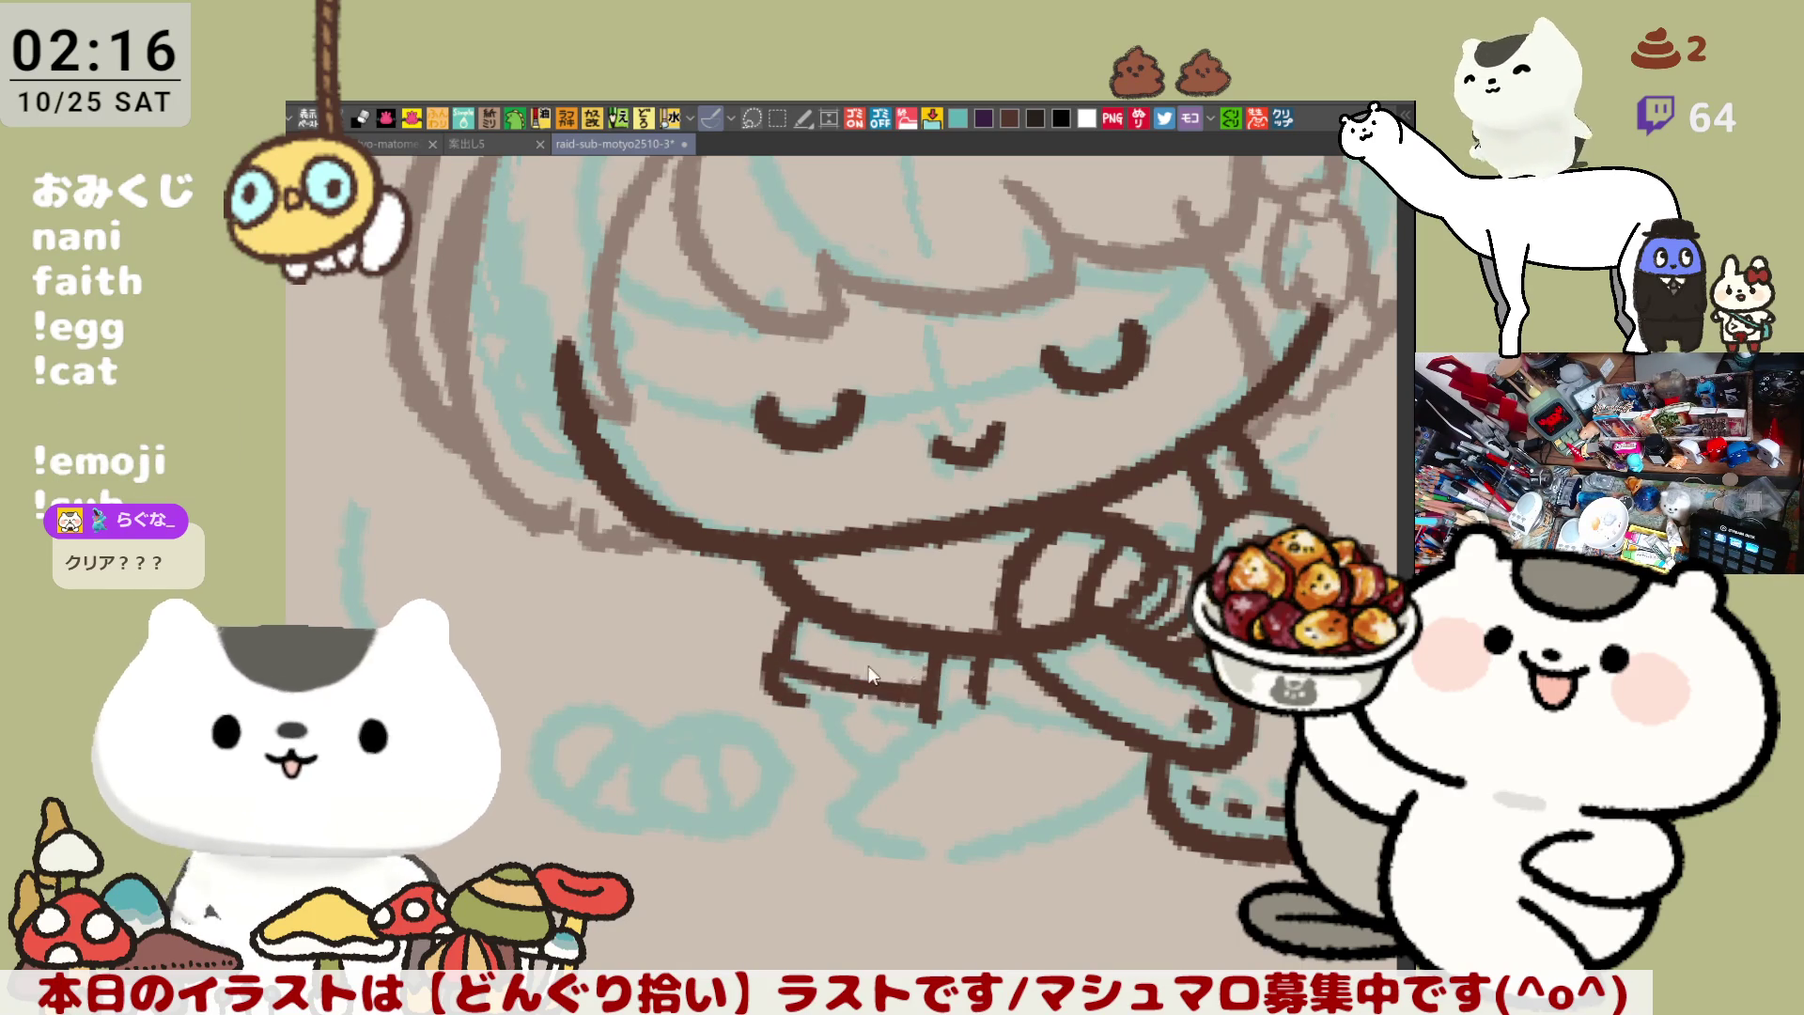
pyautogui.hotkey('ctrl', 'z')
pyautogui.moveTo(787, 625)
pyautogui.mouseDown()
pyautogui.moveTo(766, 671)
pyautogui.moveTo(806, 710)
pyautogui.mouseUp()
pyautogui.hotkey('ctrl', 'z')
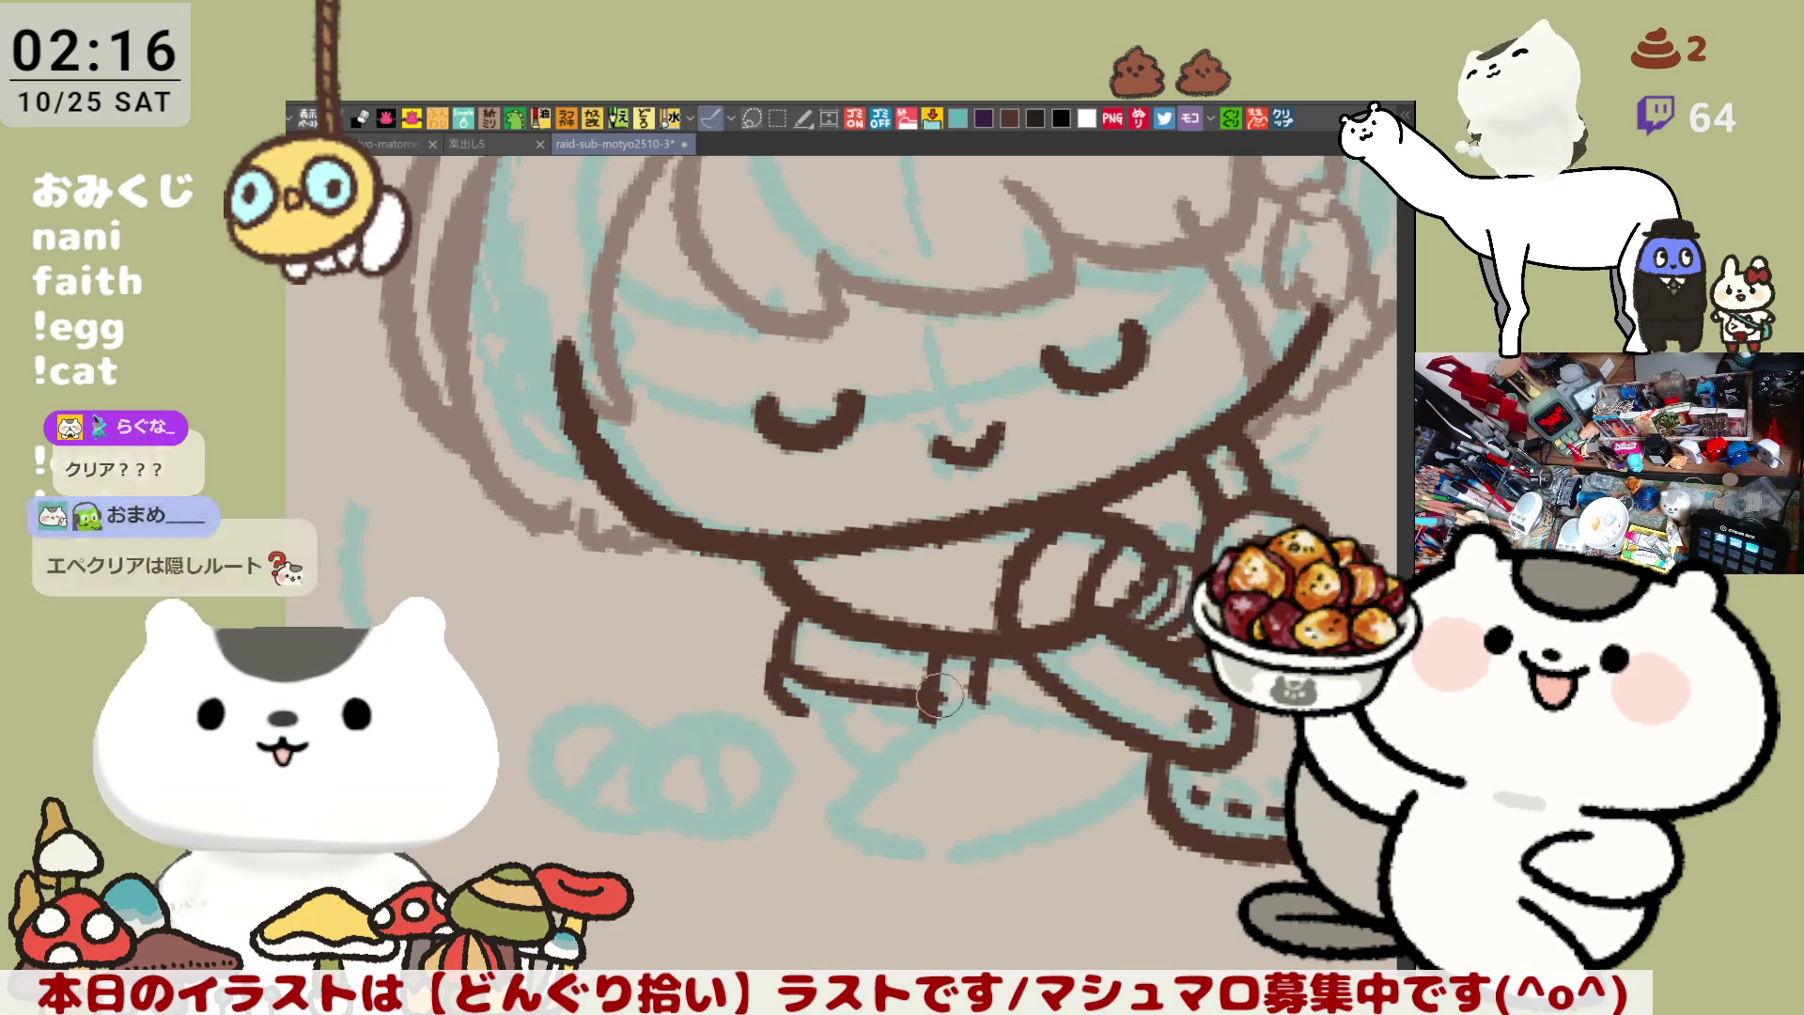
pyautogui.hotkey('ctrl', 'z')
pyautogui.moveTo(788, 625)
pyautogui.mouseDown()
pyautogui.moveTo(769, 685)
pyautogui.moveTo(930, 697)
pyautogui.mouseUp()
pyautogui.hotkey('ctrl', 'z')
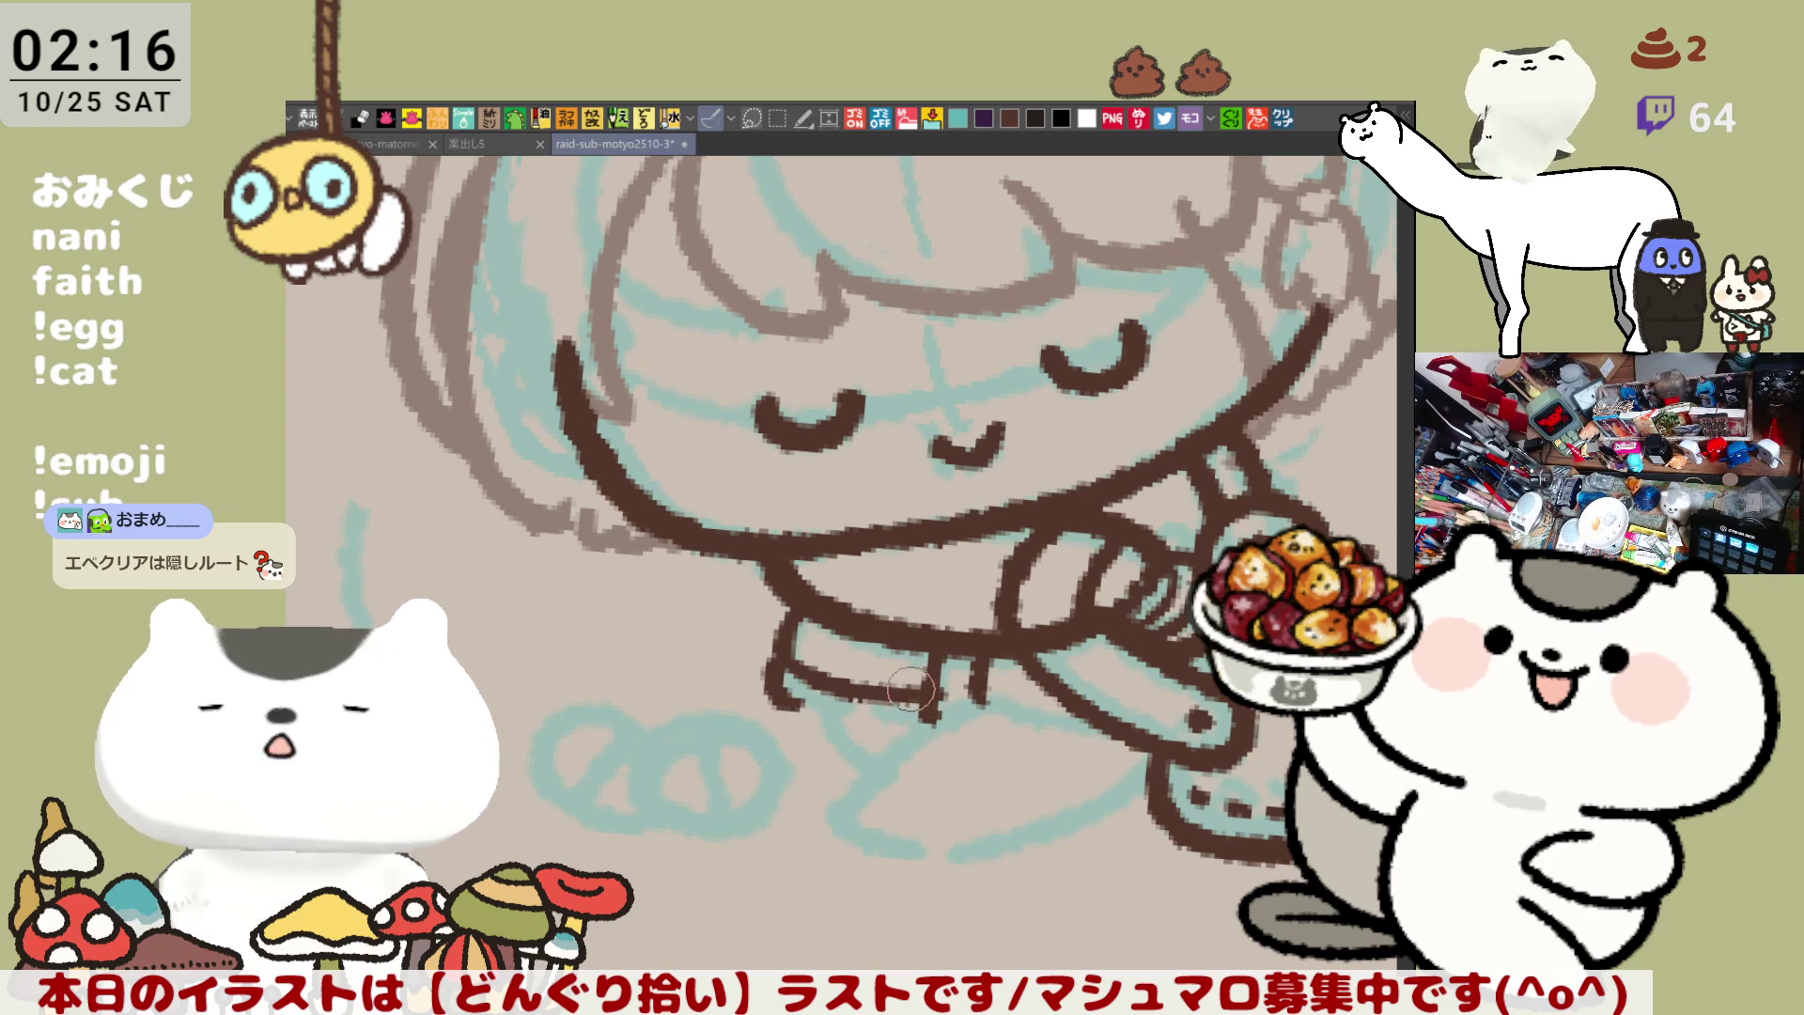
# Ink the bottom edge of the shoe, redrawing it slightly lower
pyautogui.moveTo(778, 703); pyautogui.dragTo(932, 721)
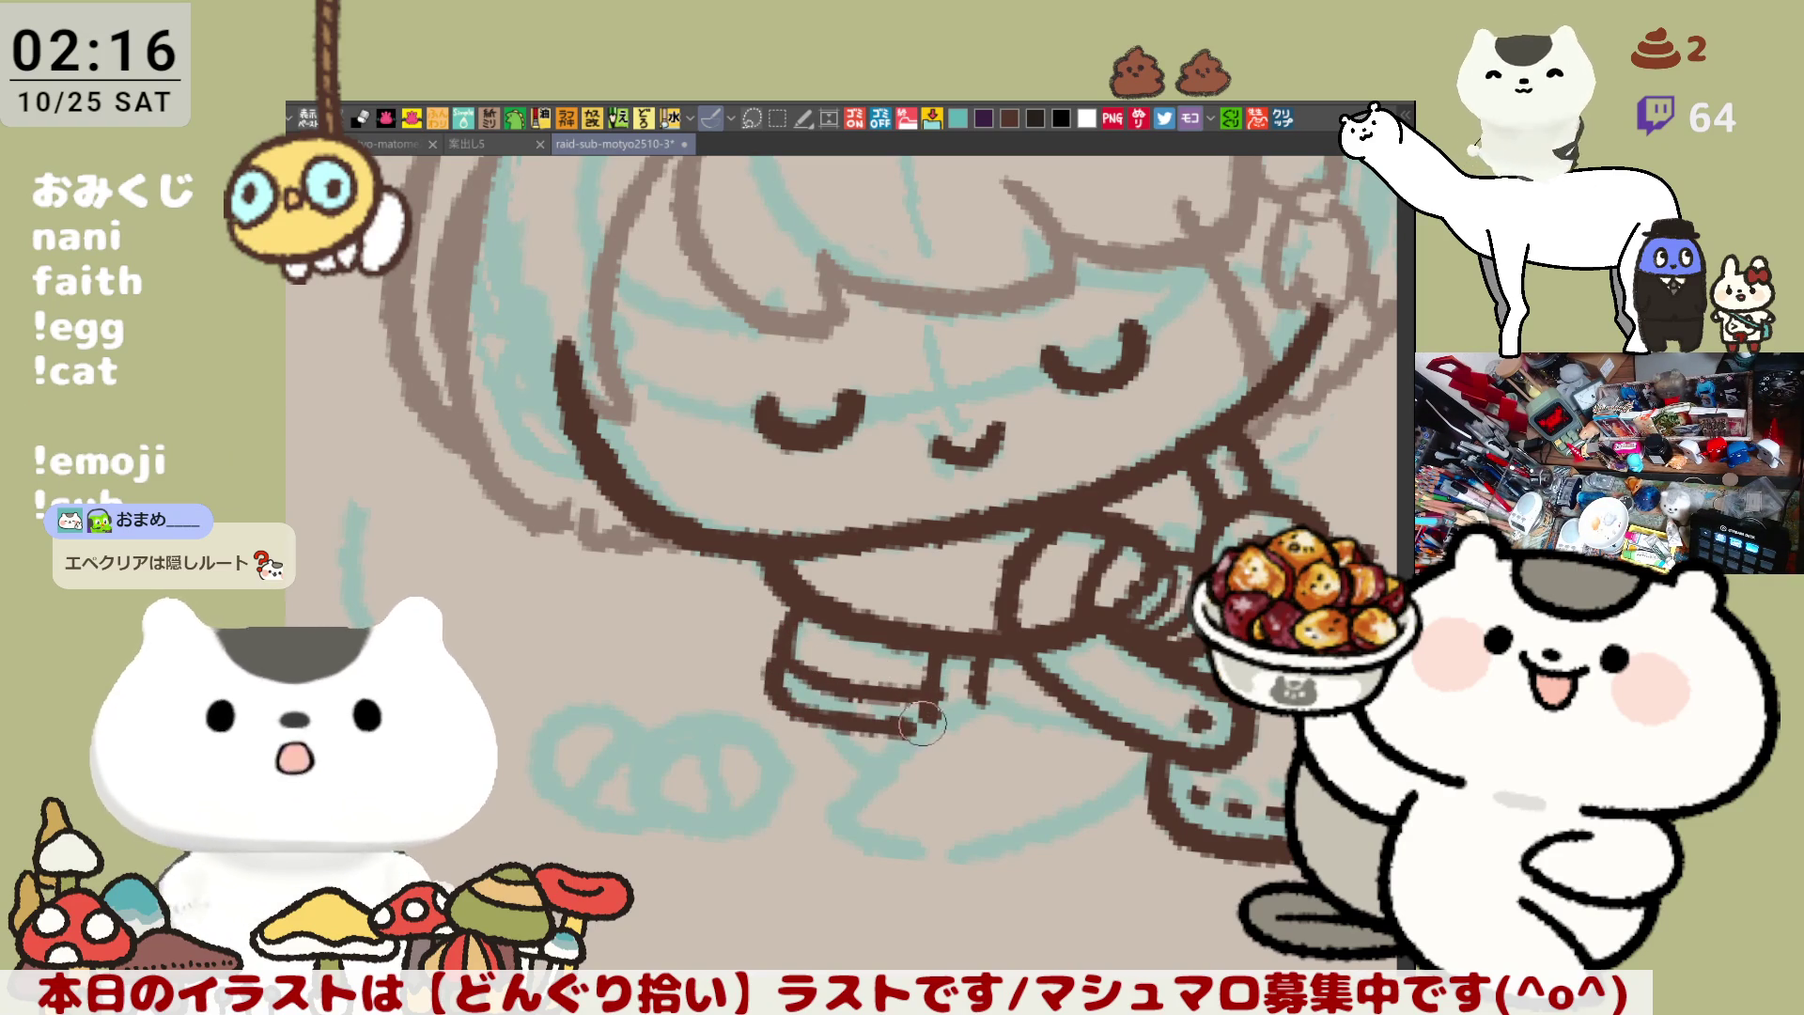
pyautogui.hotkey('ctrl', 'z')
pyautogui.moveTo(780, 697)
pyautogui.mouseDown()
pyautogui.moveTo(846, 728)
pyautogui.moveTo(938, 725)
pyautogui.mouseUp()
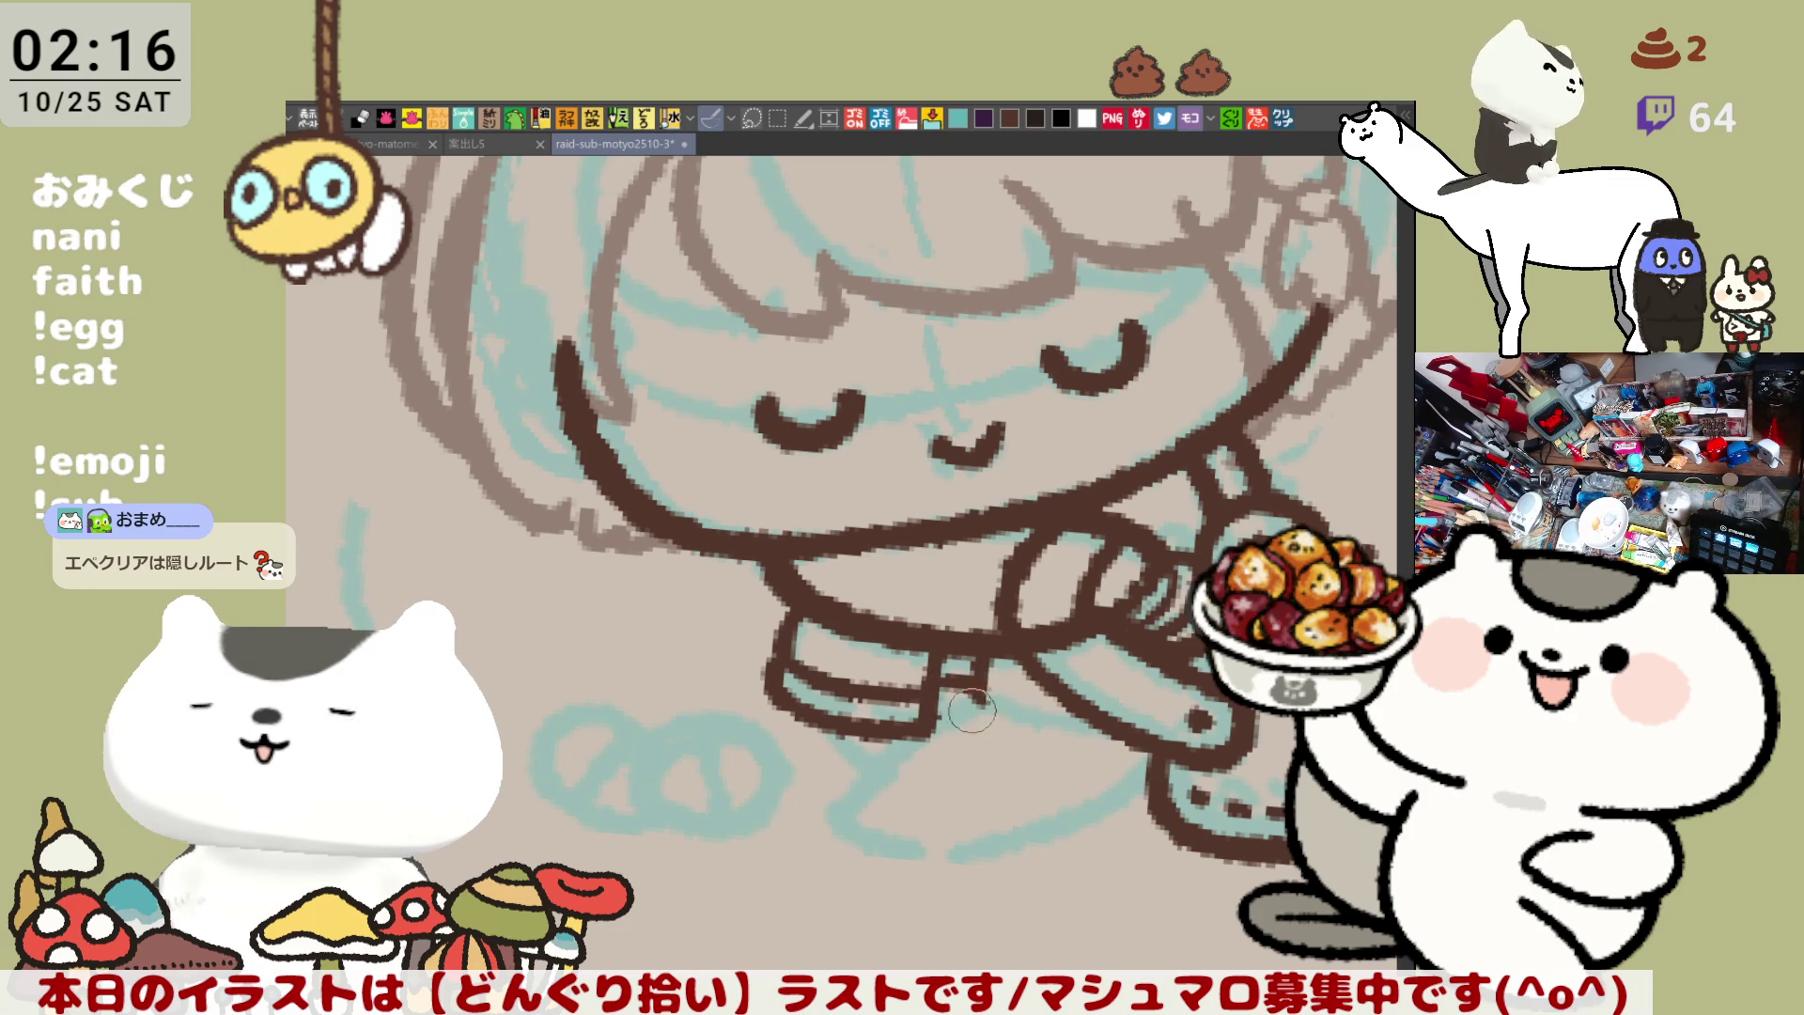
pyautogui.moveTo(973, 697)
pyautogui.mouseDown()
pyautogui.moveTo(1015, 751)
pyautogui.moveTo(1067, 759)
pyautogui.mouseUp()
pyautogui.hotkey('ctrl', 'z')
pyautogui.hotkey('ctrl', 'z')
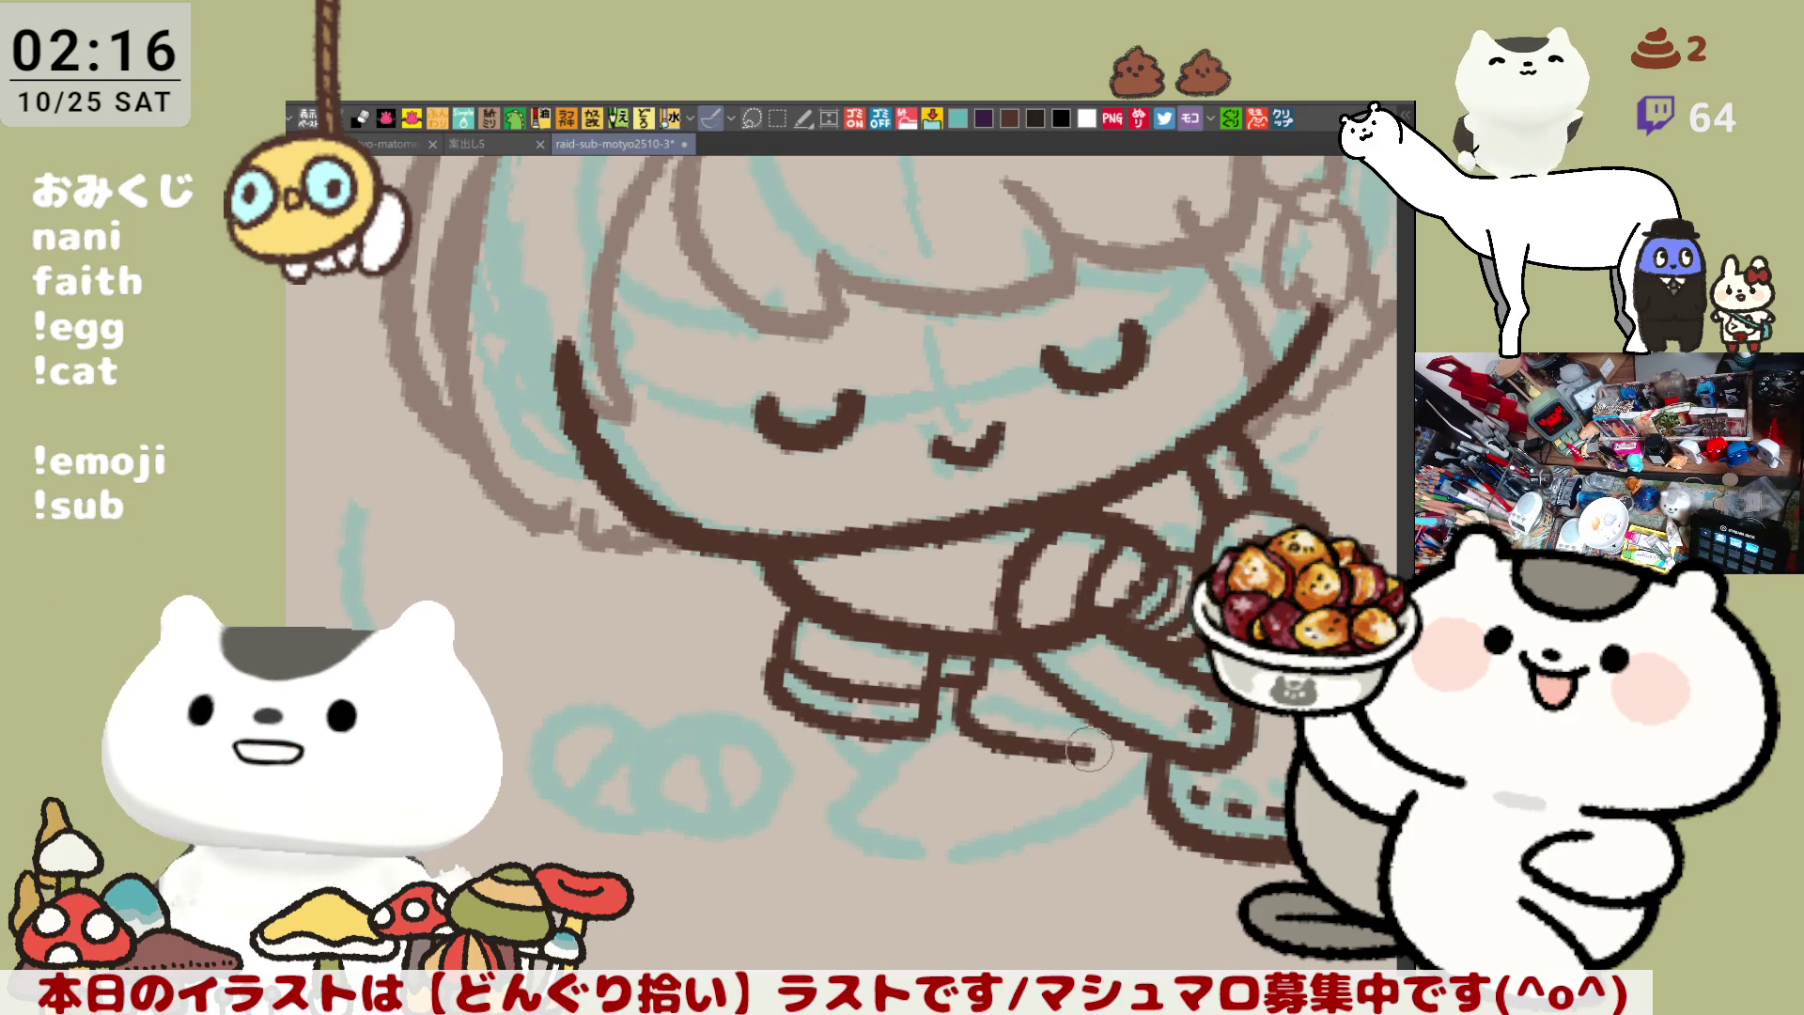
# Ink the line down the leg, the line under the feet, and the right foot edge
pyautogui.moveTo(961, 662); pyautogui.dragTo(982, 742)
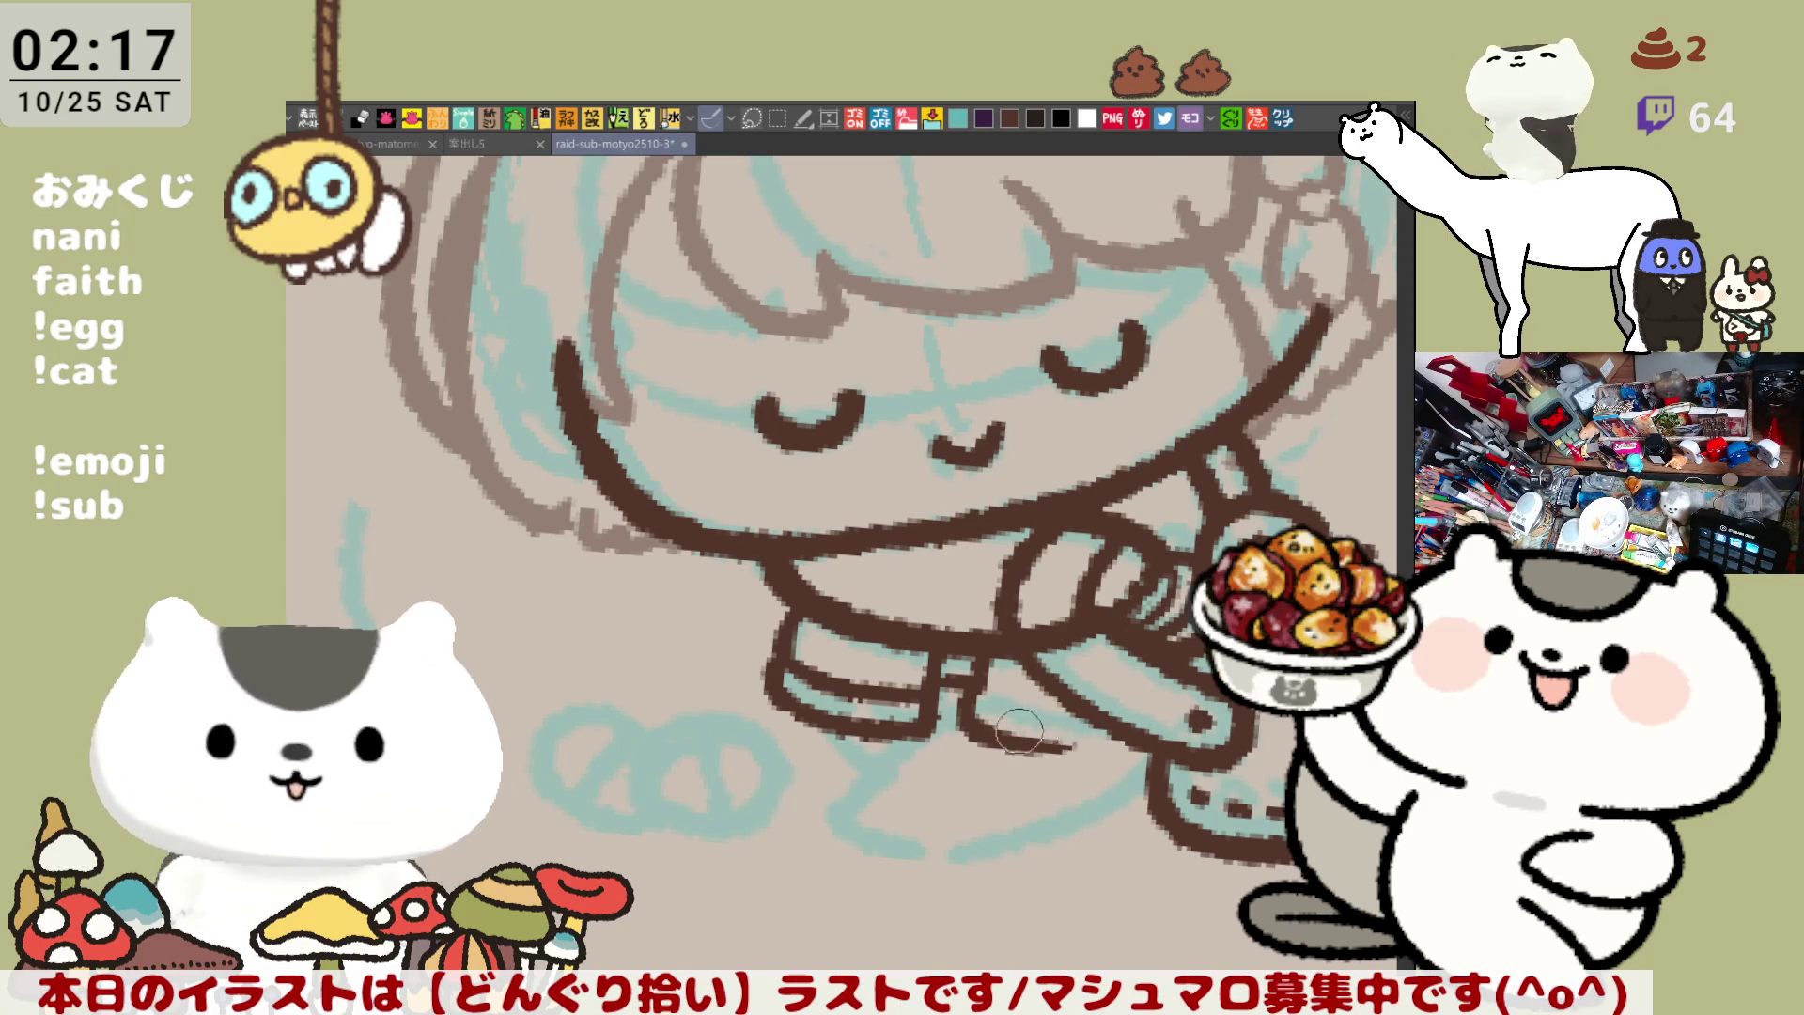
pyautogui.moveTo(986, 747); pyautogui.dragTo(1159, 747)
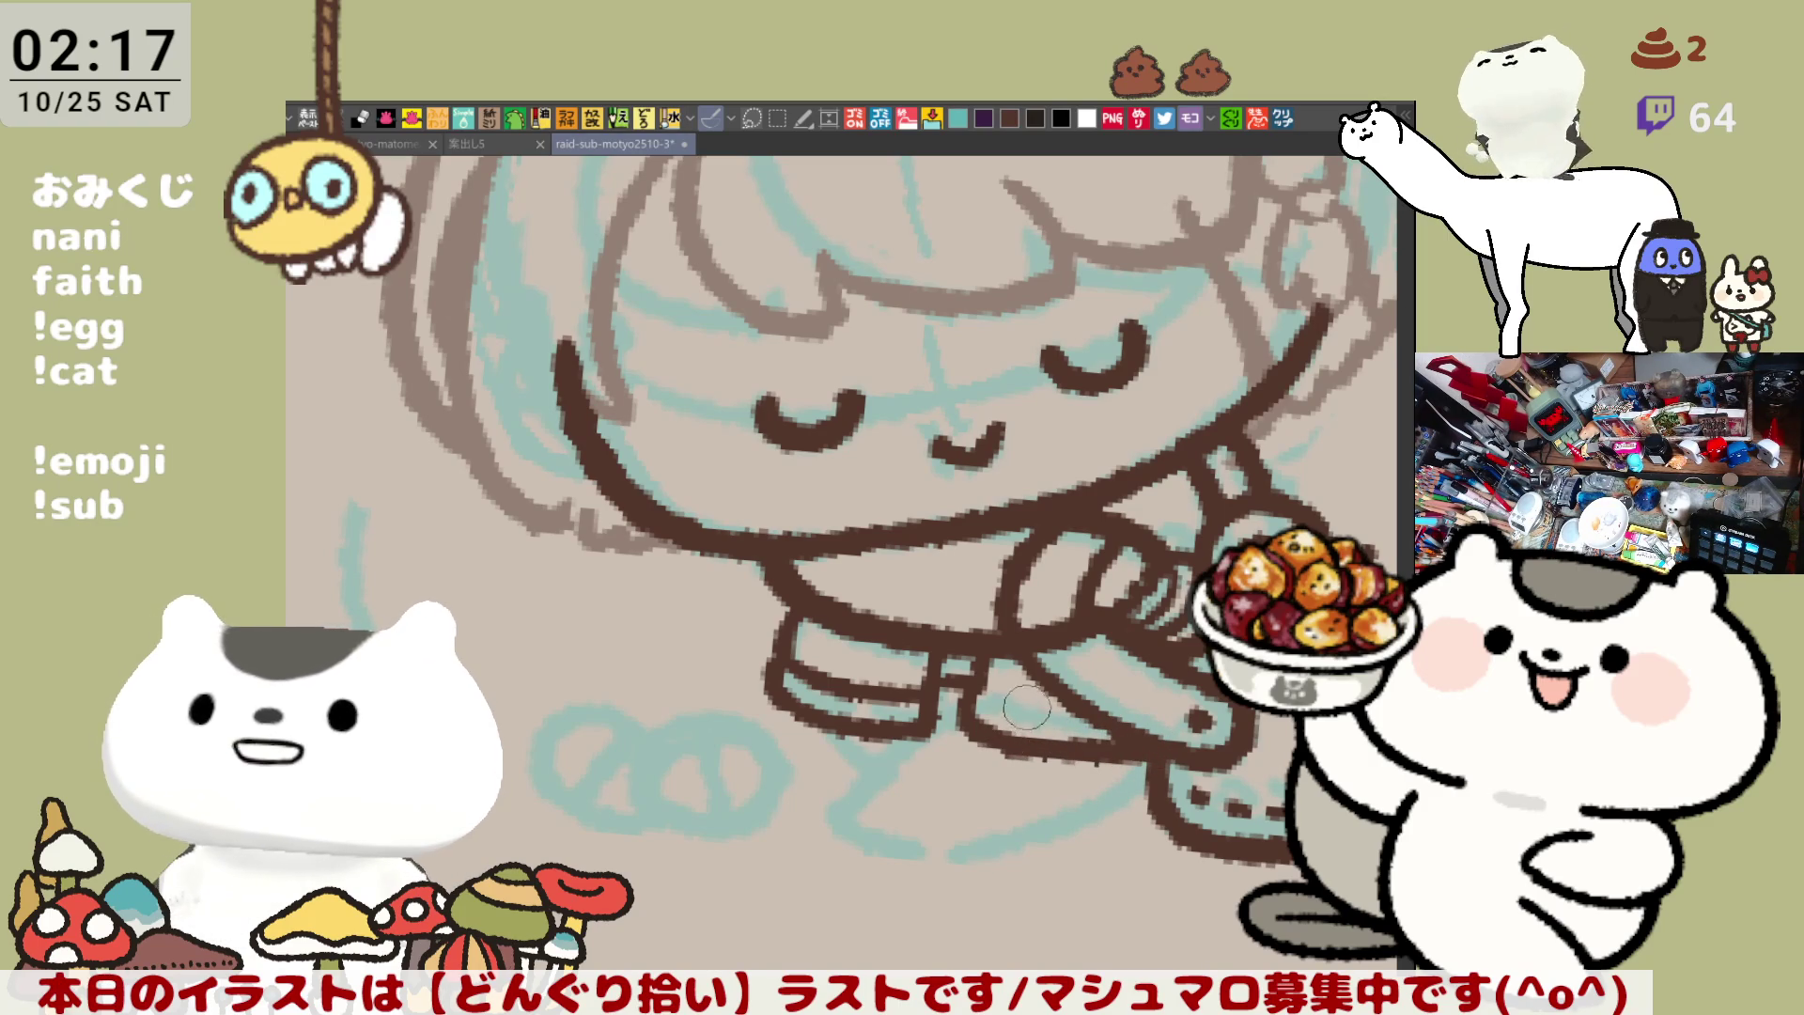
pyautogui.moveTo(1001, 742); pyautogui.dragTo(1156, 747)
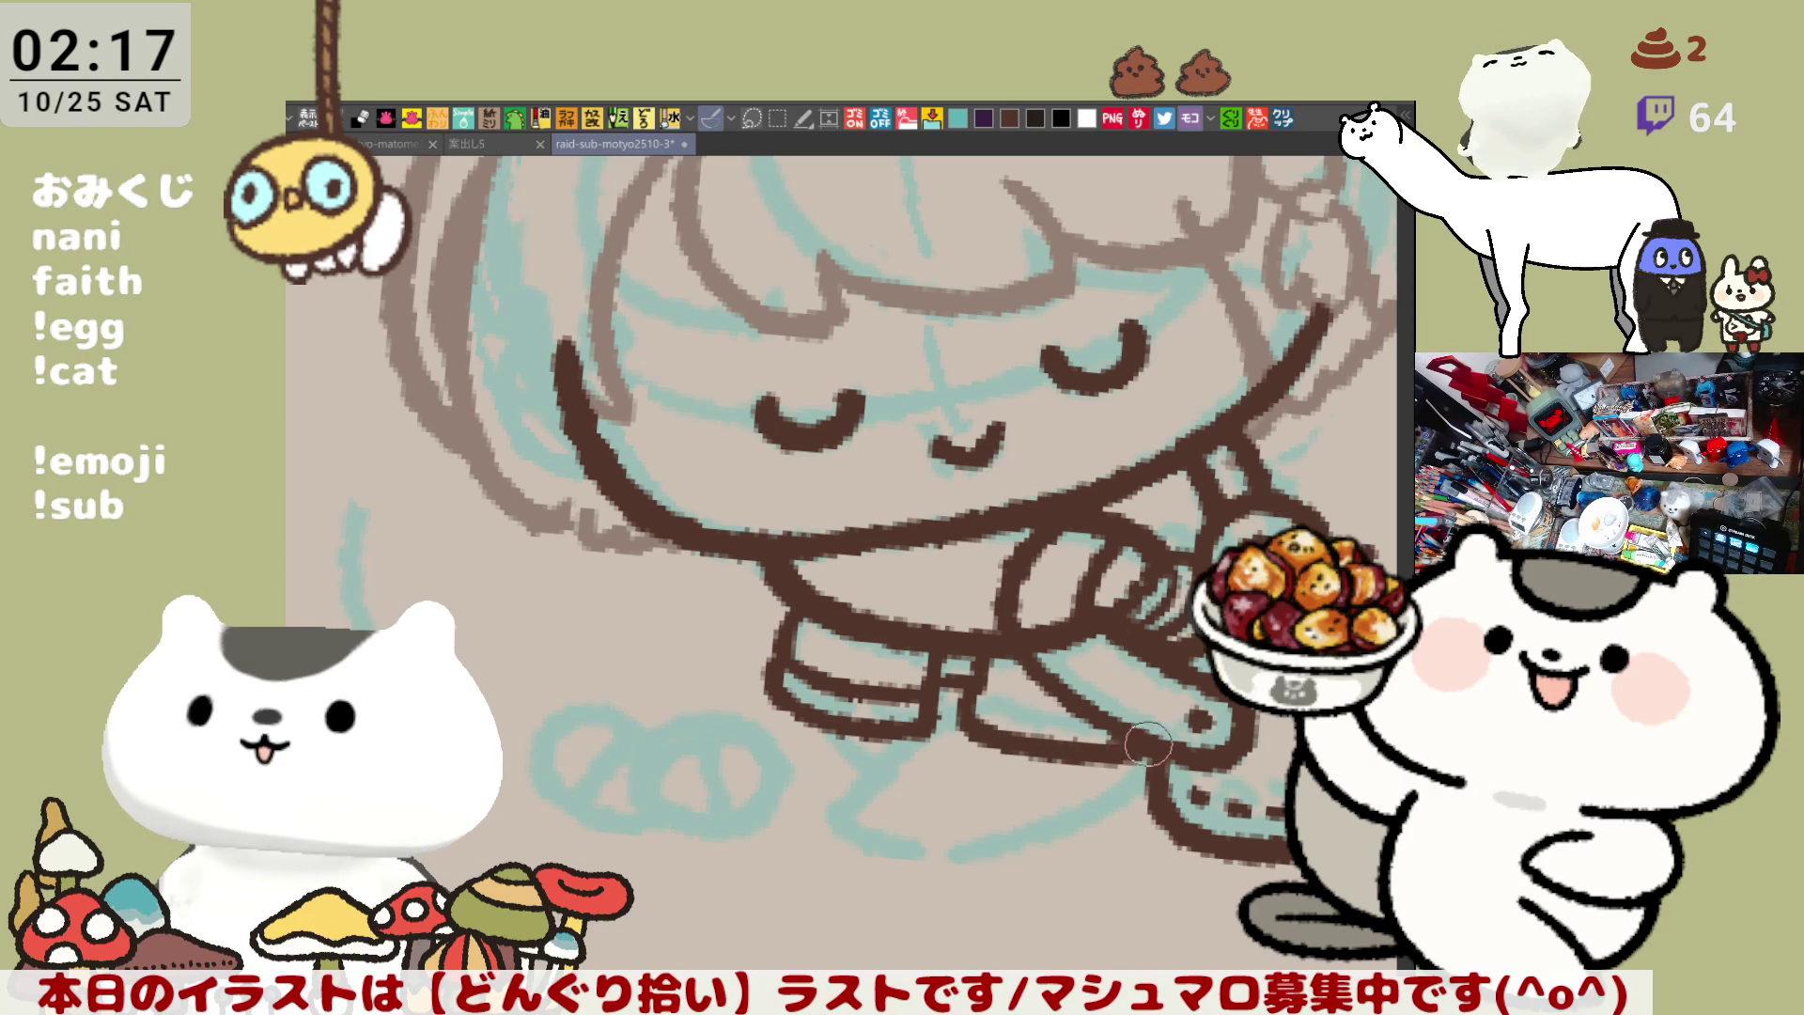
pyautogui.moveTo(949, 665); pyautogui.dragTo(1097, 706)
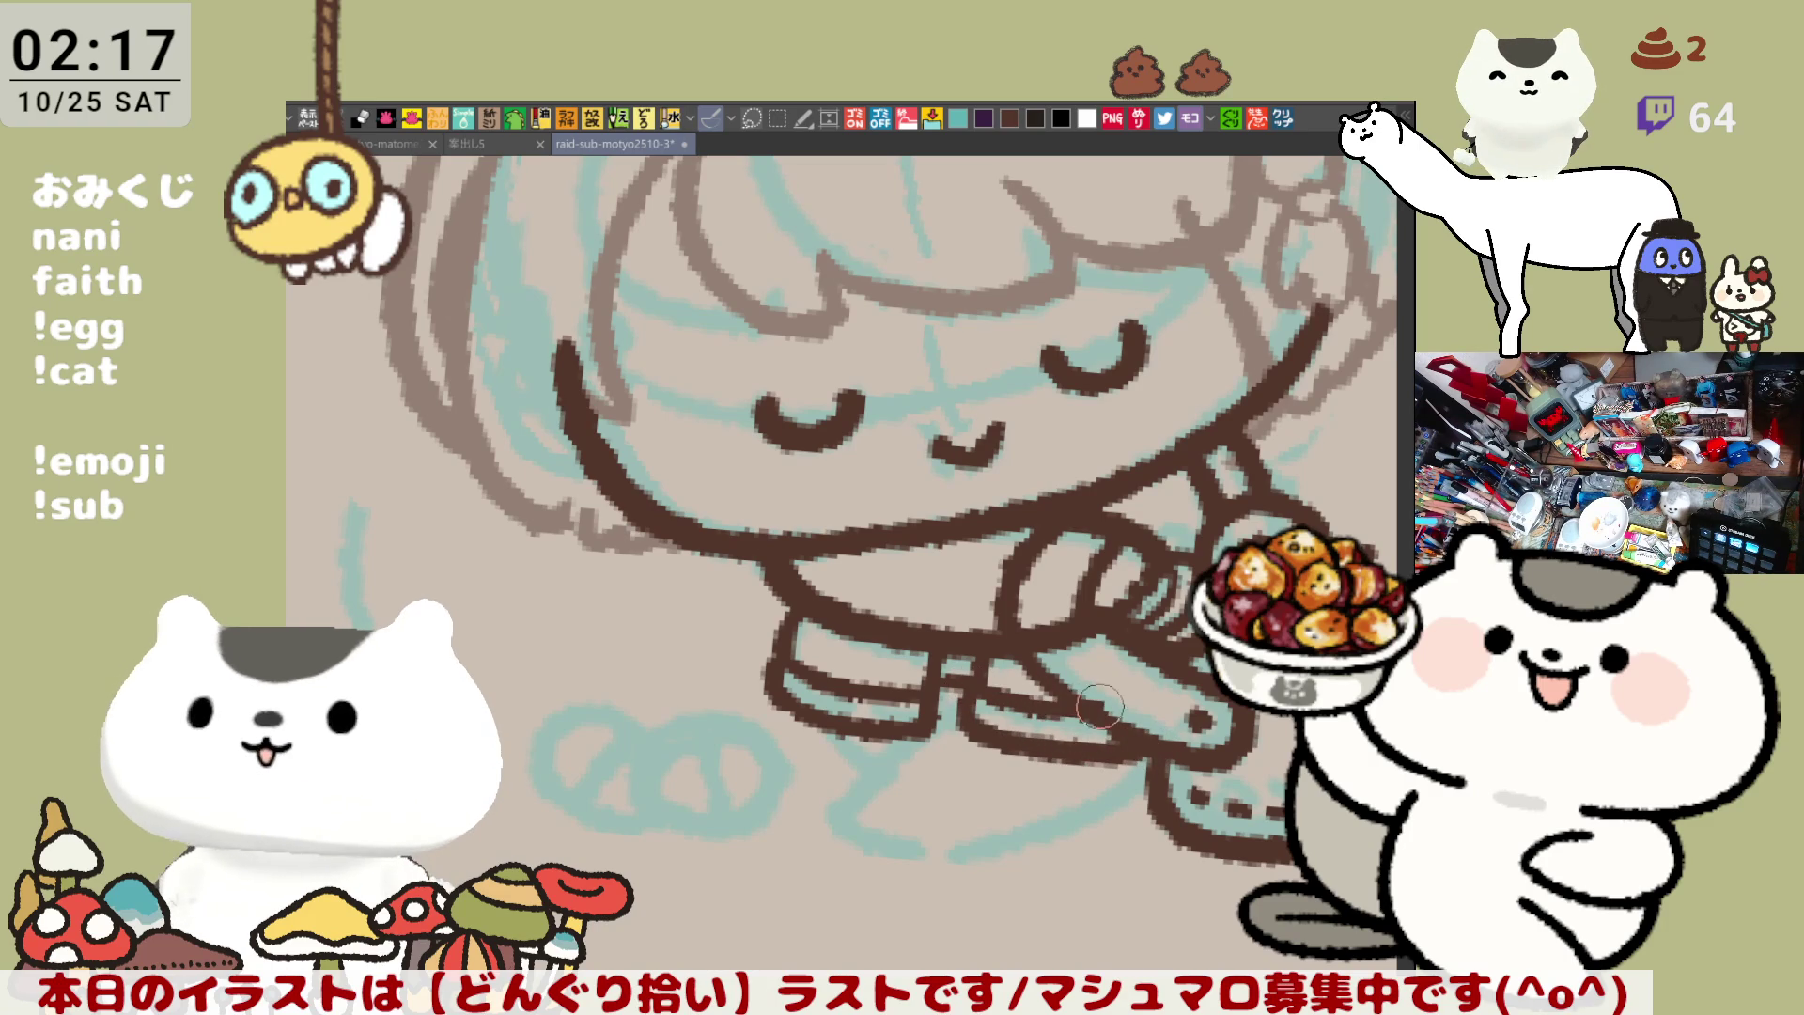
pyautogui.hotkey('ctrl', 'z')
pyautogui.moveTo(949, 667); pyautogui.dragTo(1085, 716)
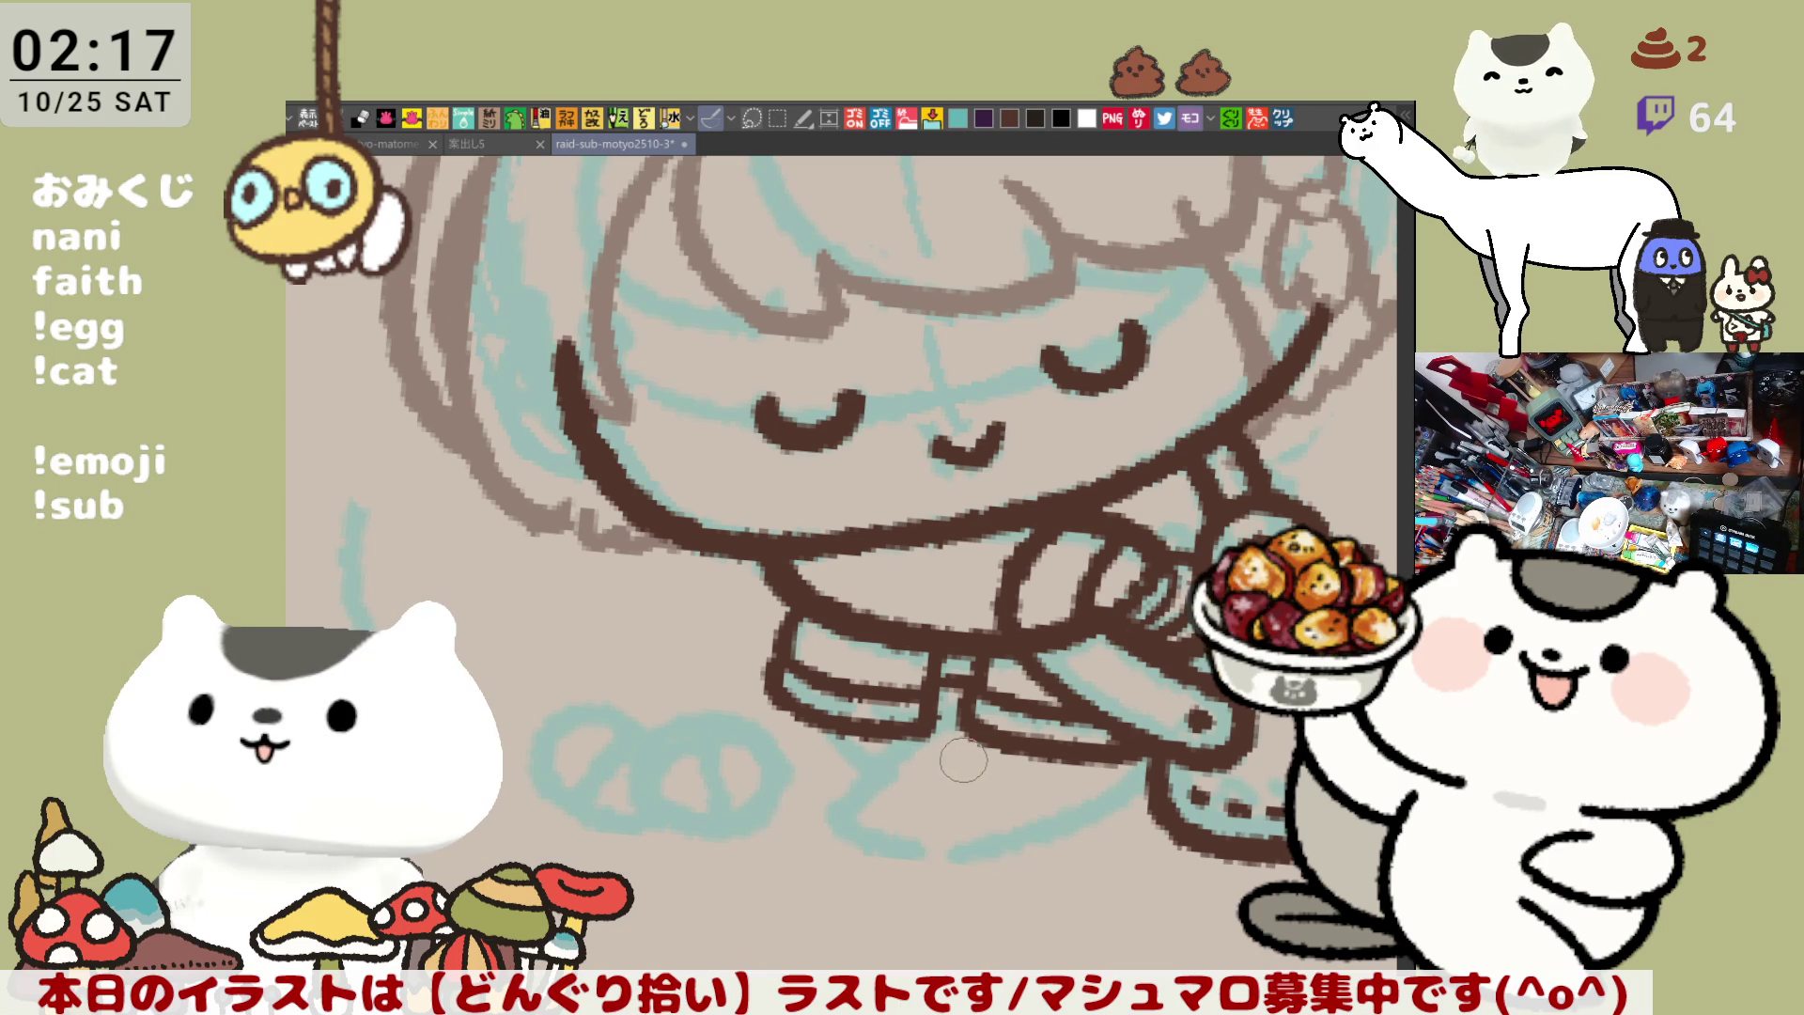
# Try the line below the feet and a short leg stroke, undoing each attempt
pyautogui.moveTo(916, 747); pyautogui.dragTo(1054, 829)
pyautogui.hotkey('ctrl', 'z')
pyautogui.moveTo(916, 747); pyautogui.dragTo(1054, 829)
pyautogui.hotkey('ctrl', 'z')
pyautogui.moveTo(894, 752); pyautogui.dragTo(846, 806)
pyautogui.hotkey('ctrl', 'z')
pyautogui.moveTo(894, 752); pyautogui.dragTo(845, 806)
pyautogui.hotkey('ctrl', 'z')
pyautogui.moveTo(897, 745); pyautogui.dragTo(851, 806)
pyautogui.hotkey('ctrl', 'z')
# Ink the lower leg curving into the foot, checking proportions in a mirrored view
pyautogui.hotkey('ctrl', 'z')
pyautogui.moveTo(944, 742)
pyautogui.mouseDown()
pyautogui.moveTo(837, 814)
pyautogui.moveTo(922, 840)
pyautogui.mouseUp()
pyautogui.hotkey('ctrl', 'z')
pyautogui.moveTo(892, 778); pyautogui.dragTo(943, 852)
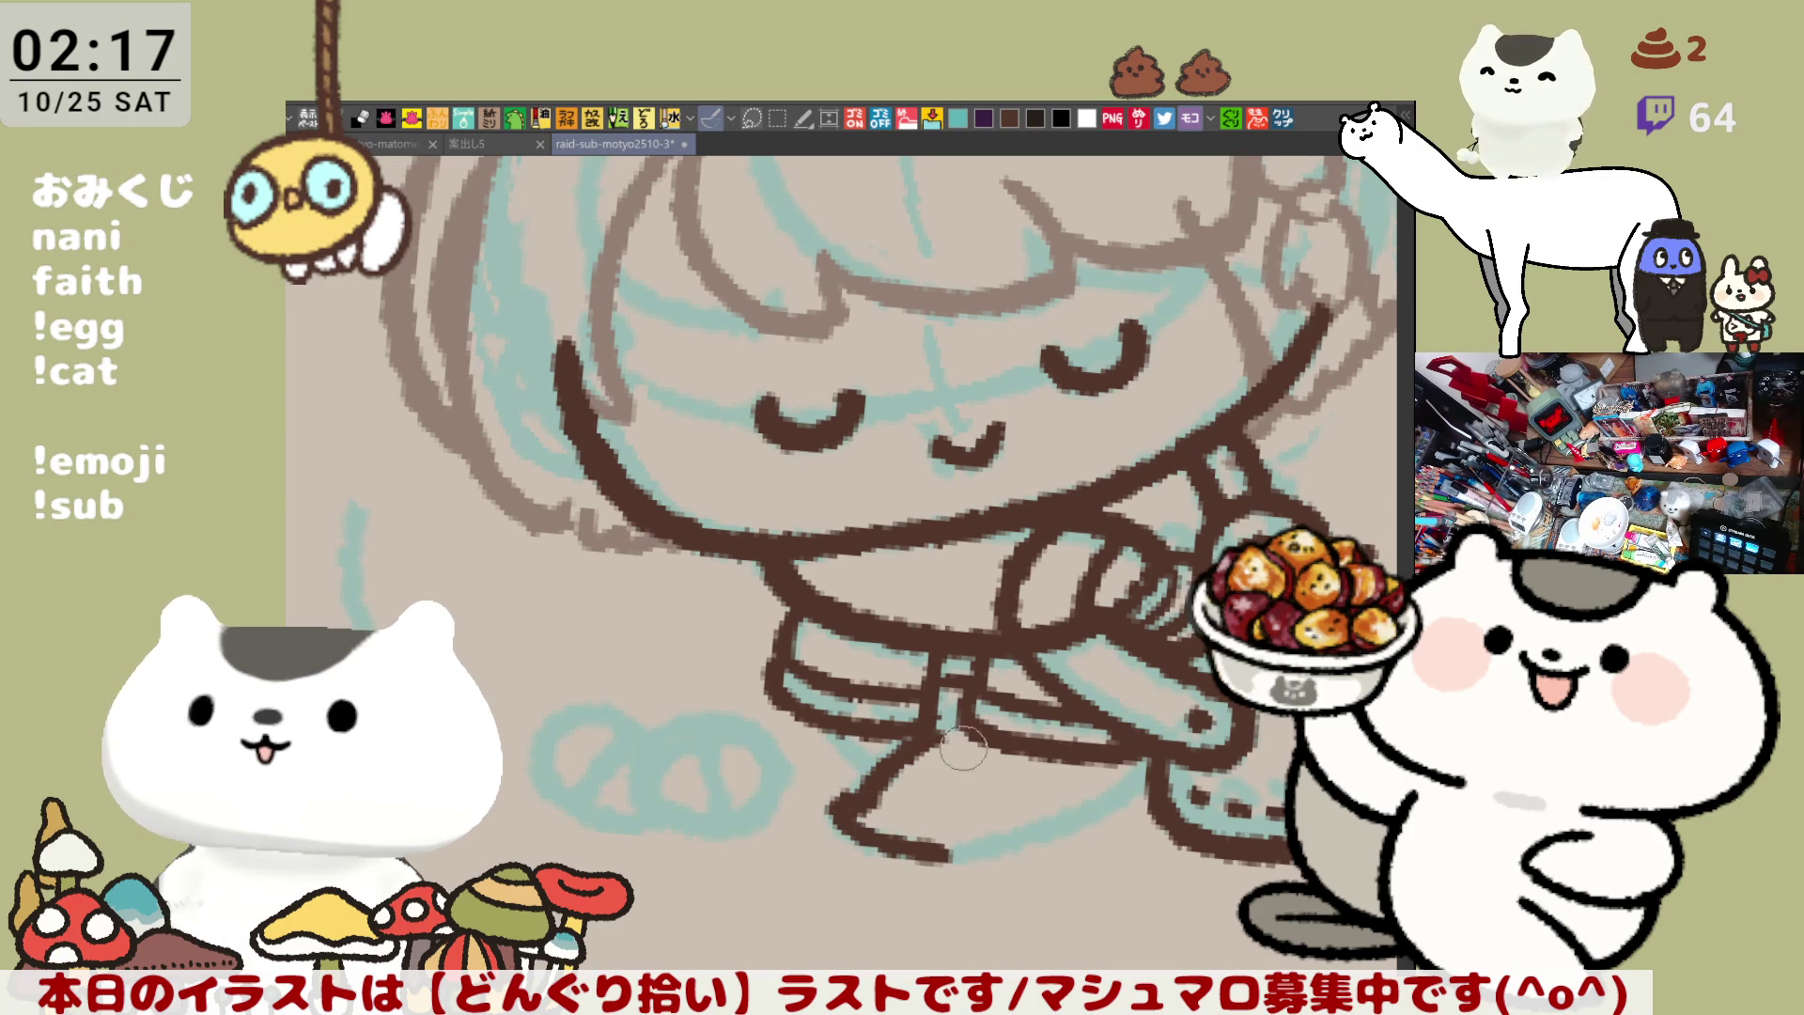
pyautogui.moveTo(933, 743); pyautogui.dragTo(1057, 841)
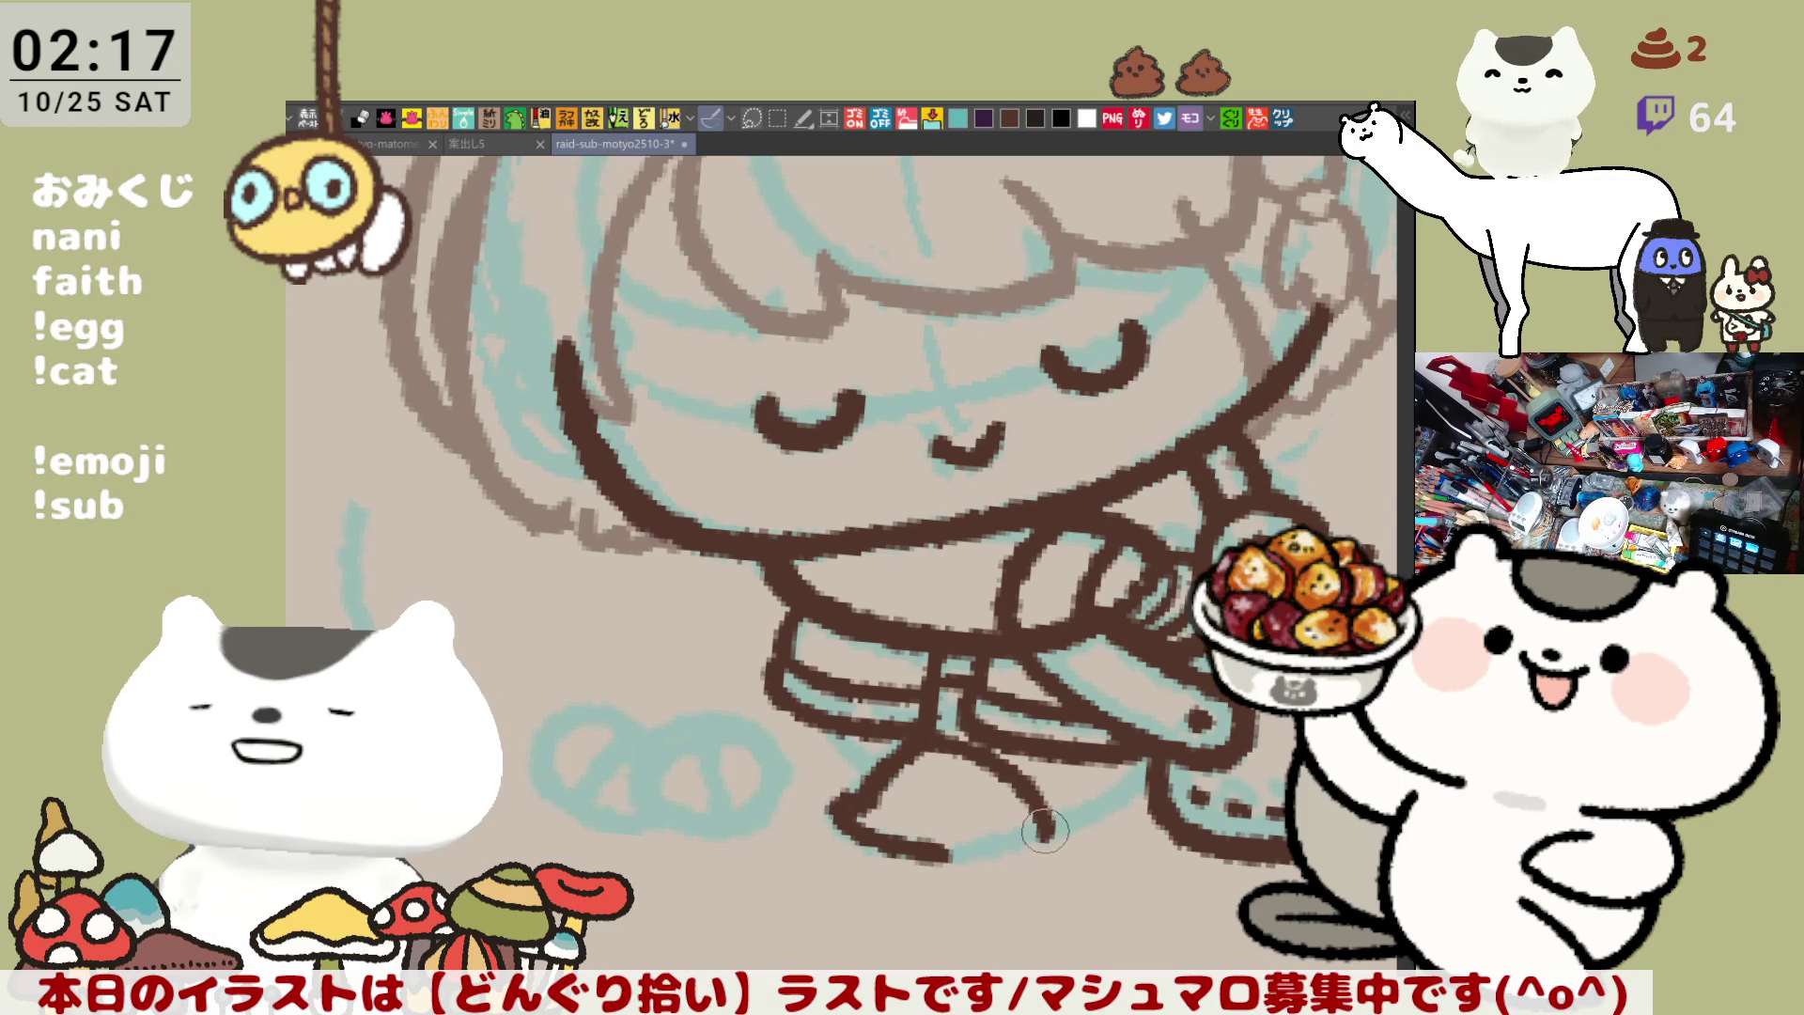
pyautogui.hotkey('ctrl', 'z')
pyautogui.moveTo(923, 757); pyautogui.dragTo(1043, 846)
pyautogui.press('h')
pyautogui.moveTo(803, 784); pyautogui.dragTo(996, 816)
pyautogui.press('h')
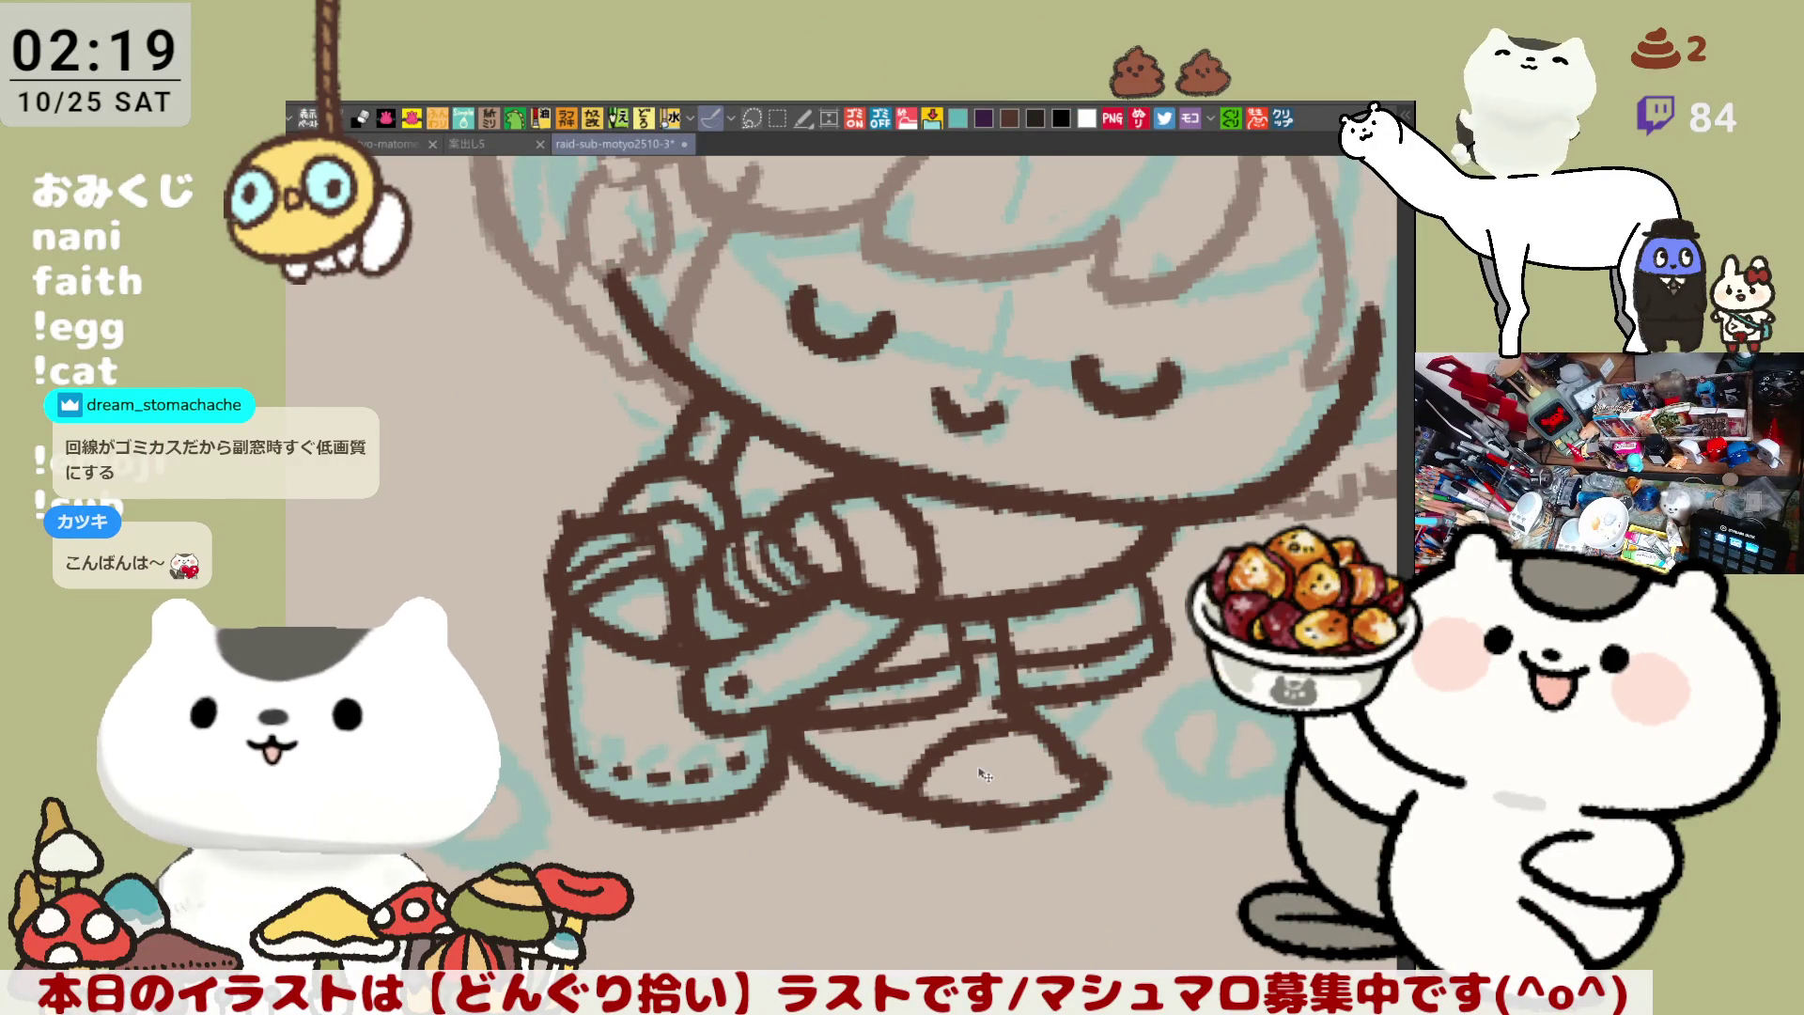
# Unmirror and center the view on the feet, then redraw the lower-left foot's bottom outline
pyautogui.press('h')
pyautogui.scroll(-2, 589, 573)
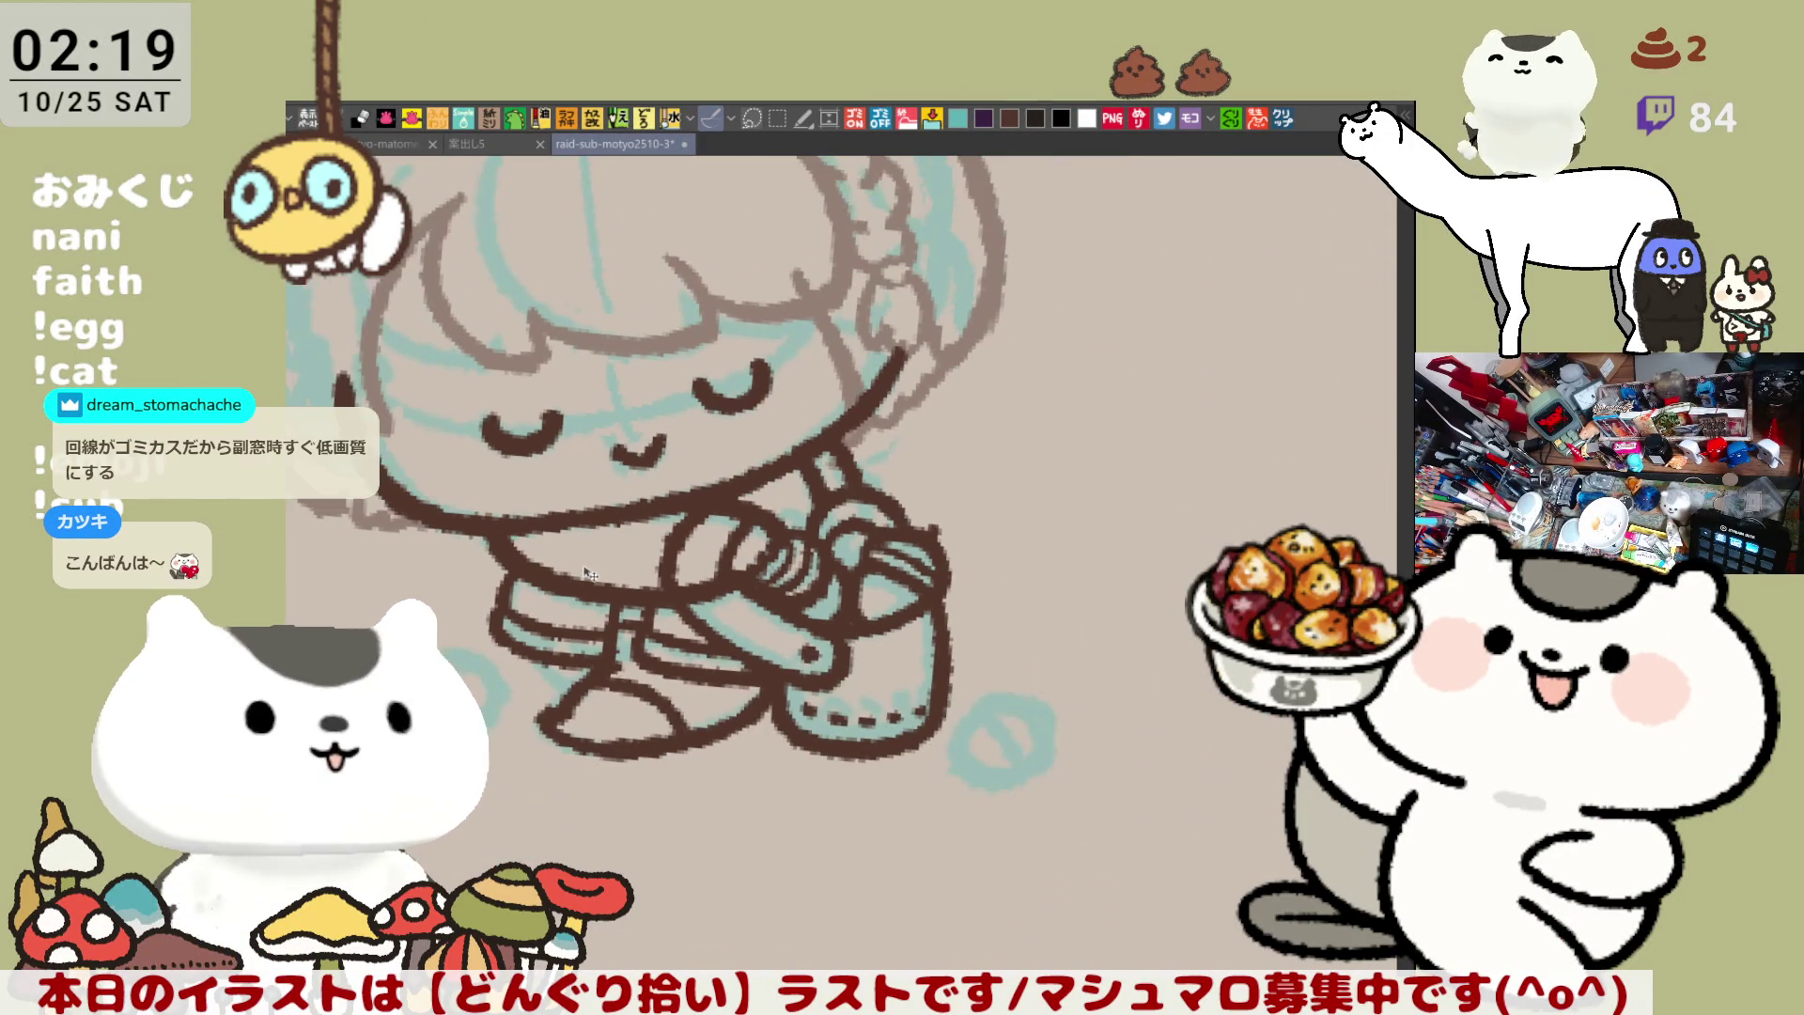
pyautogui.scroll(5, 601, 573)
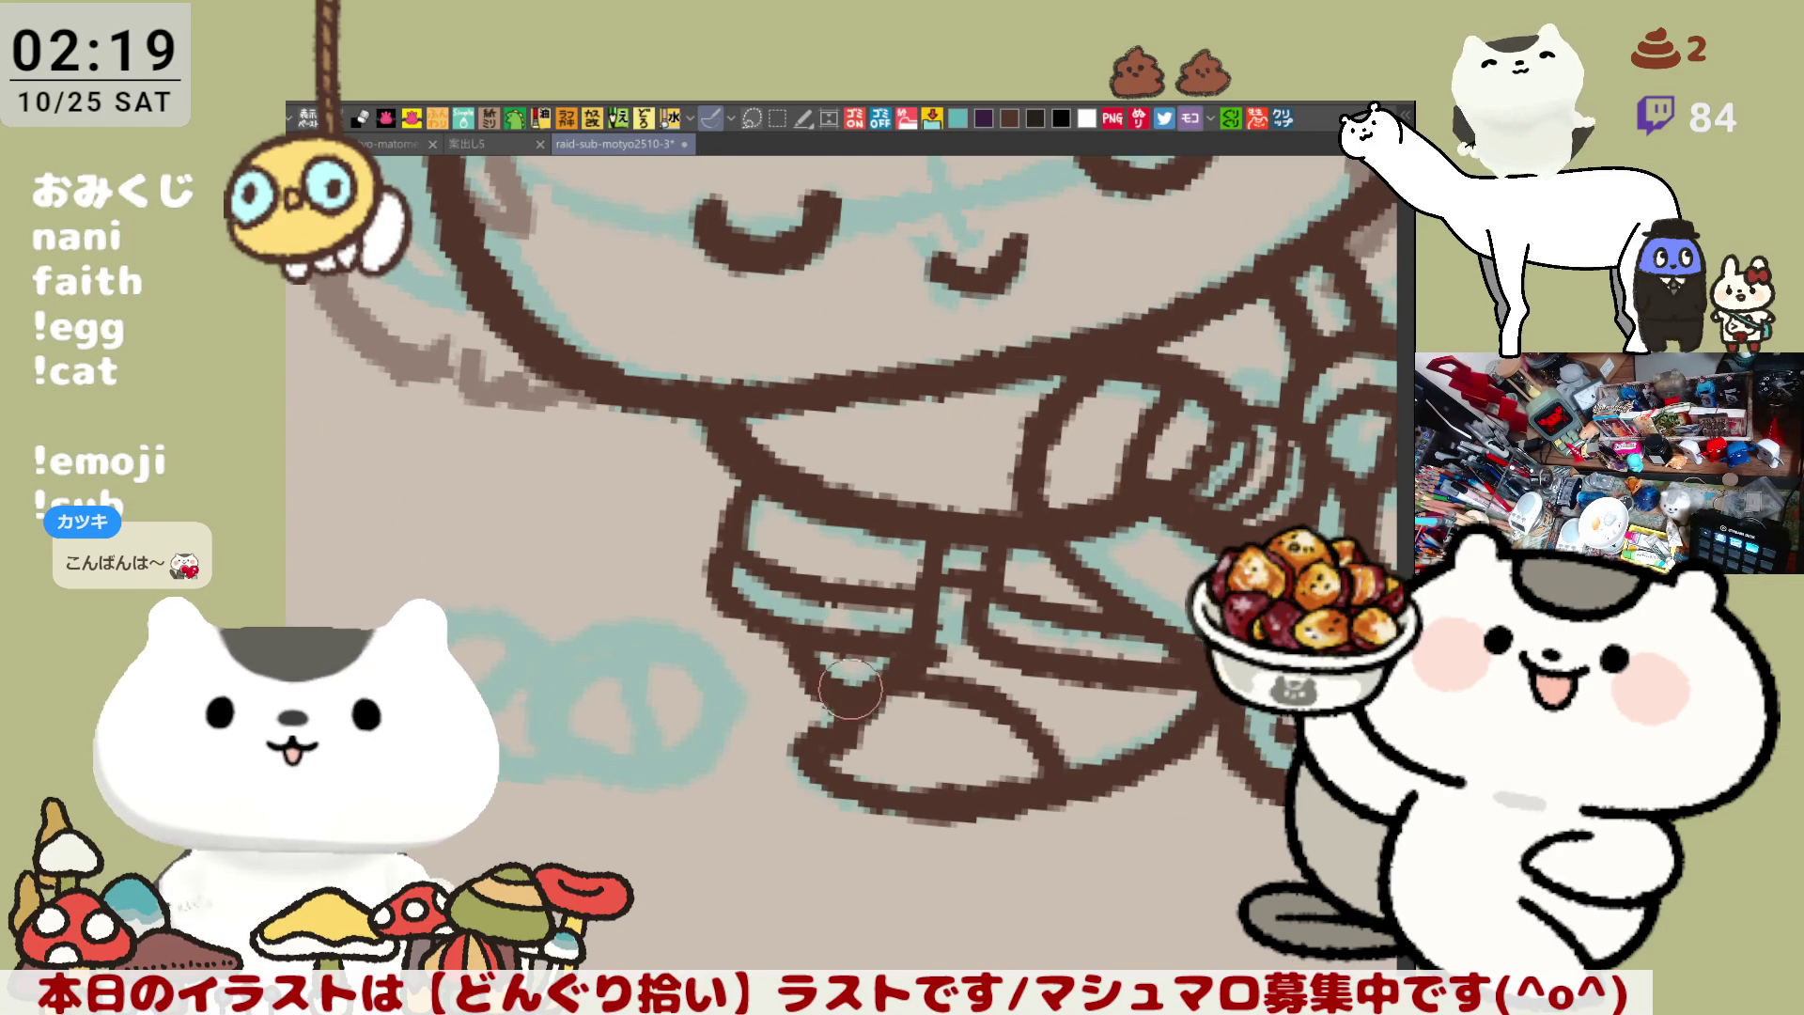
pyautogui.moveTo(844, 696); pyautogui.dragTo(708, 631)
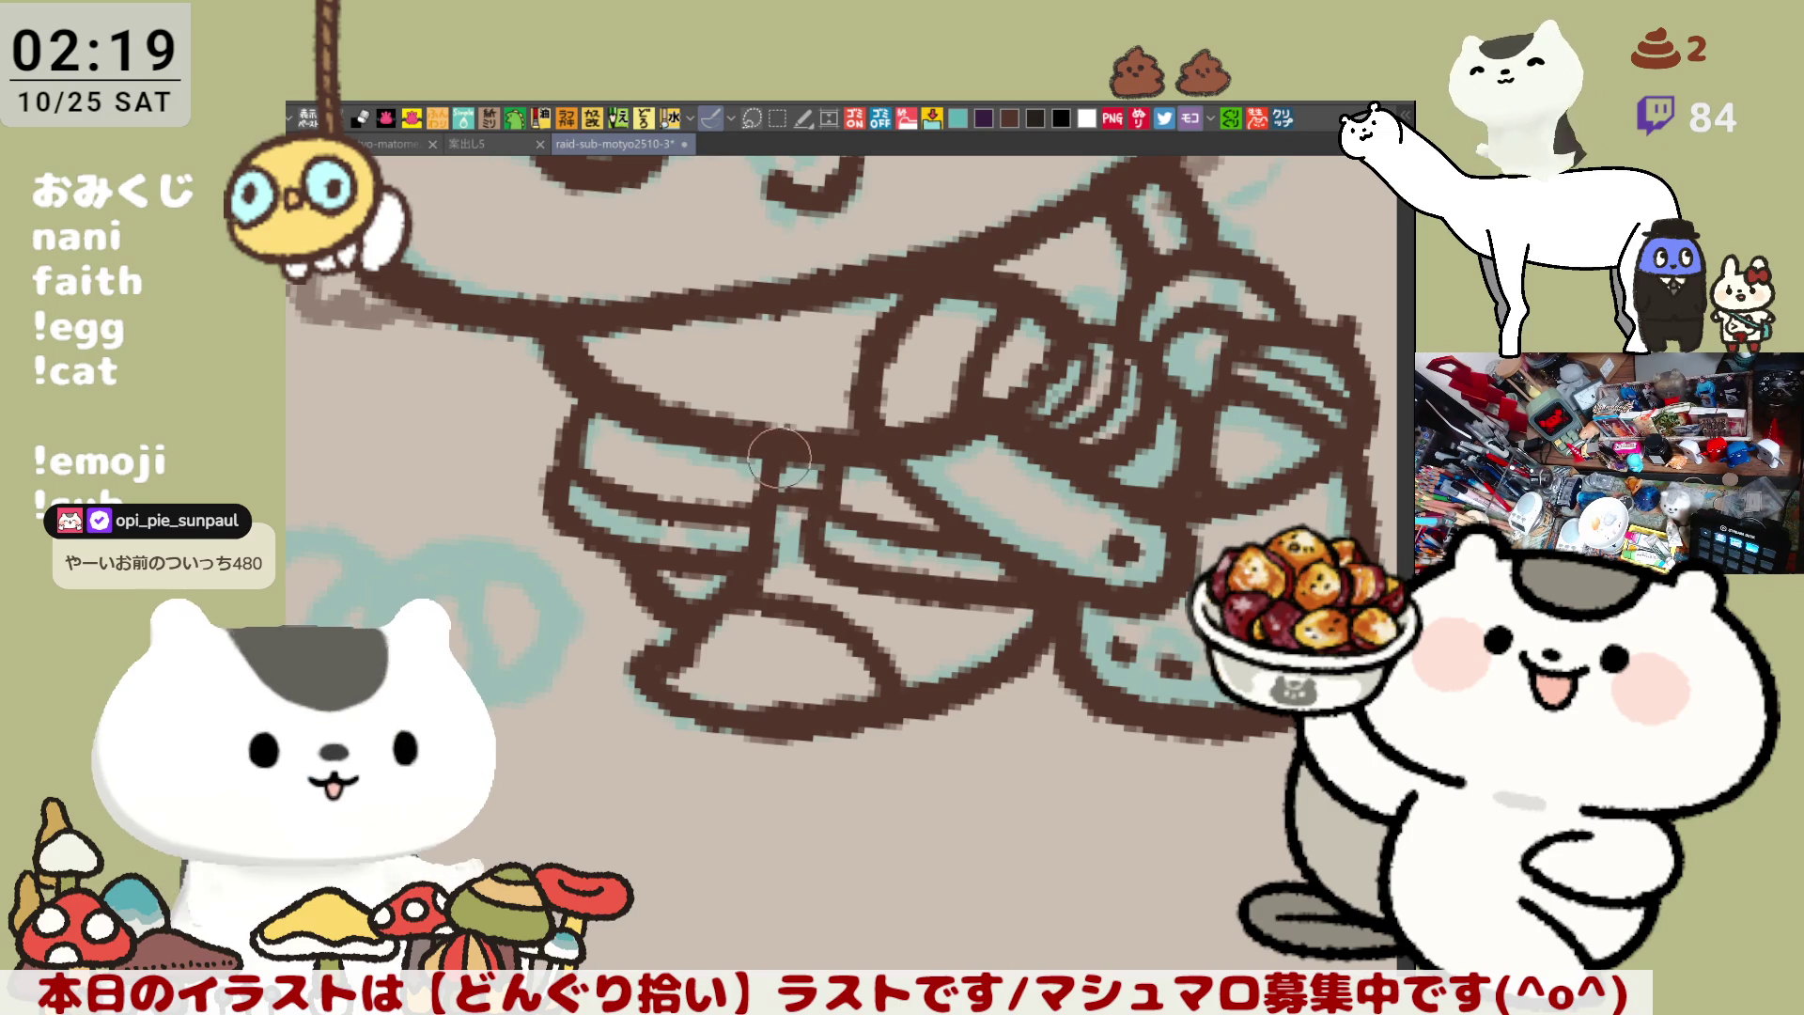
pyautogui.moveTo(806, 582); pyautogui.dragTo(853, 558)
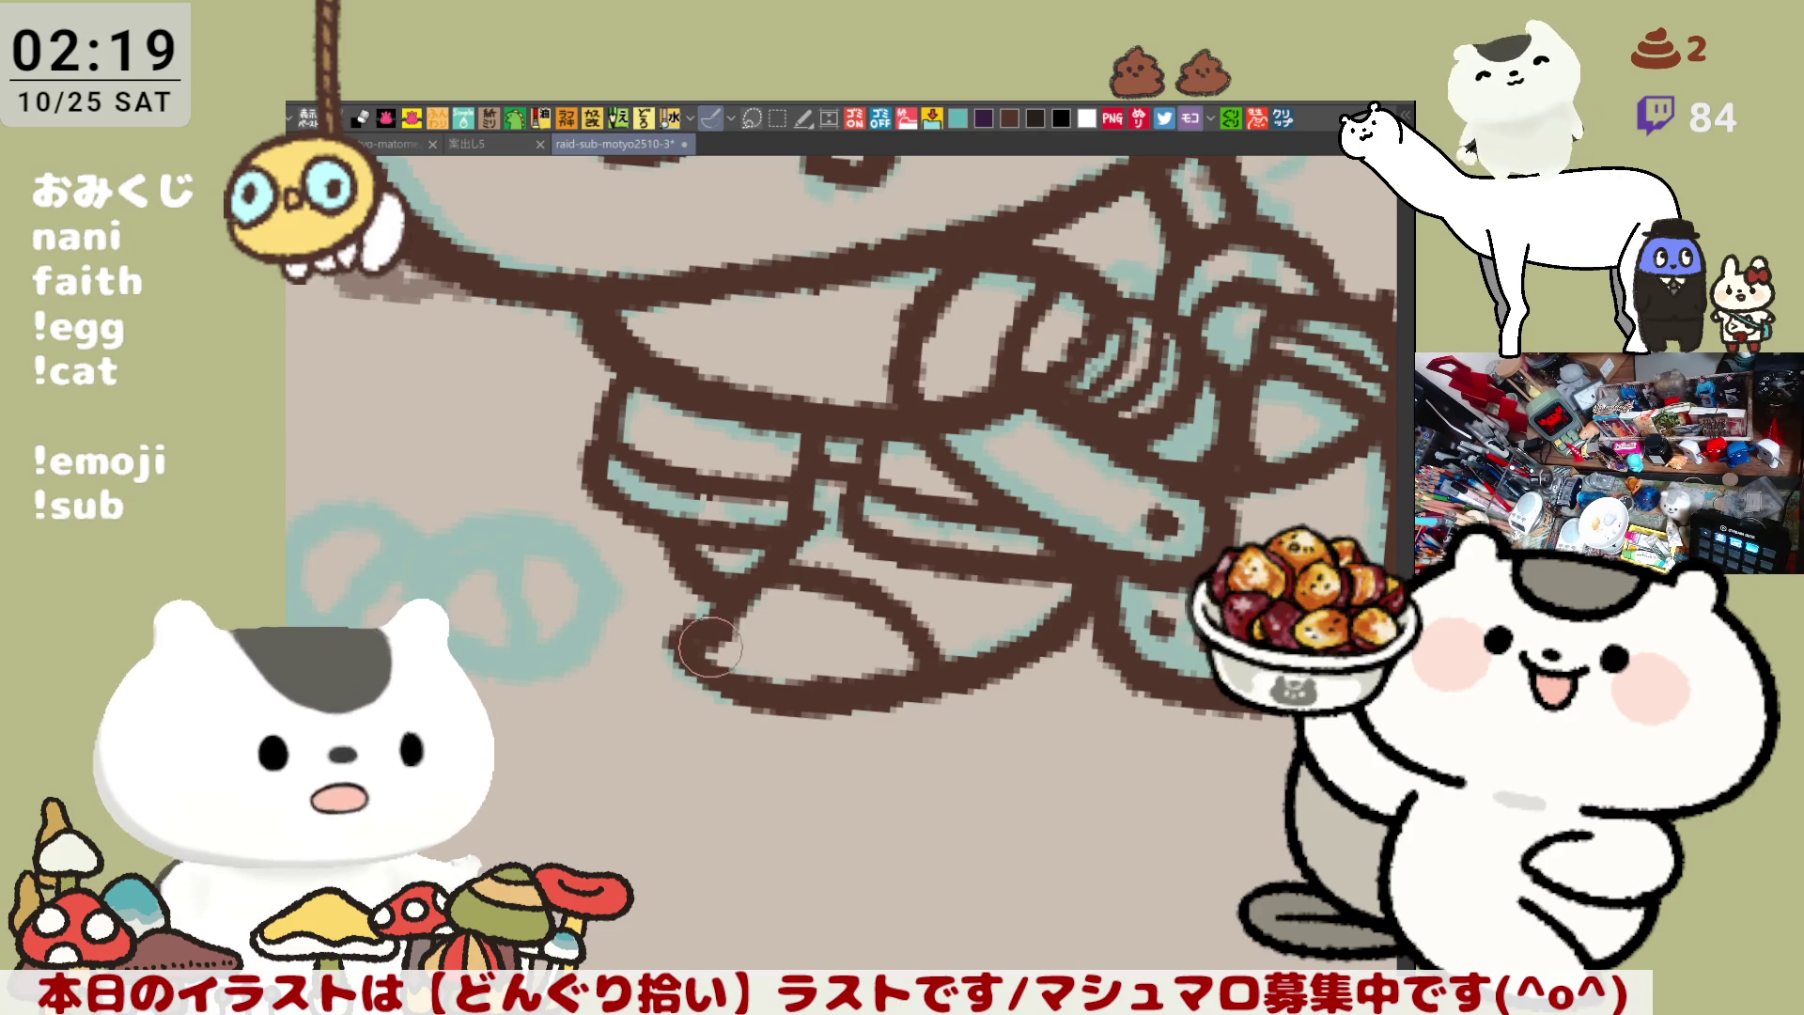
pyautogui.moveTo(695, 642)
pyautogui.mouseDown()
pyautogui.moveTo(733, 648)
pyautogui.moveTo(743, 676)
pyautogui.moveTo(747, 657)
pyautogui.moveTo(827, 667)
pyautogui.moveTo(742, 658)
pyautogui.moveTo(912, 669)
pyautogui.mouseUp()
pyautogui.hotkey('ctrl', 'z')
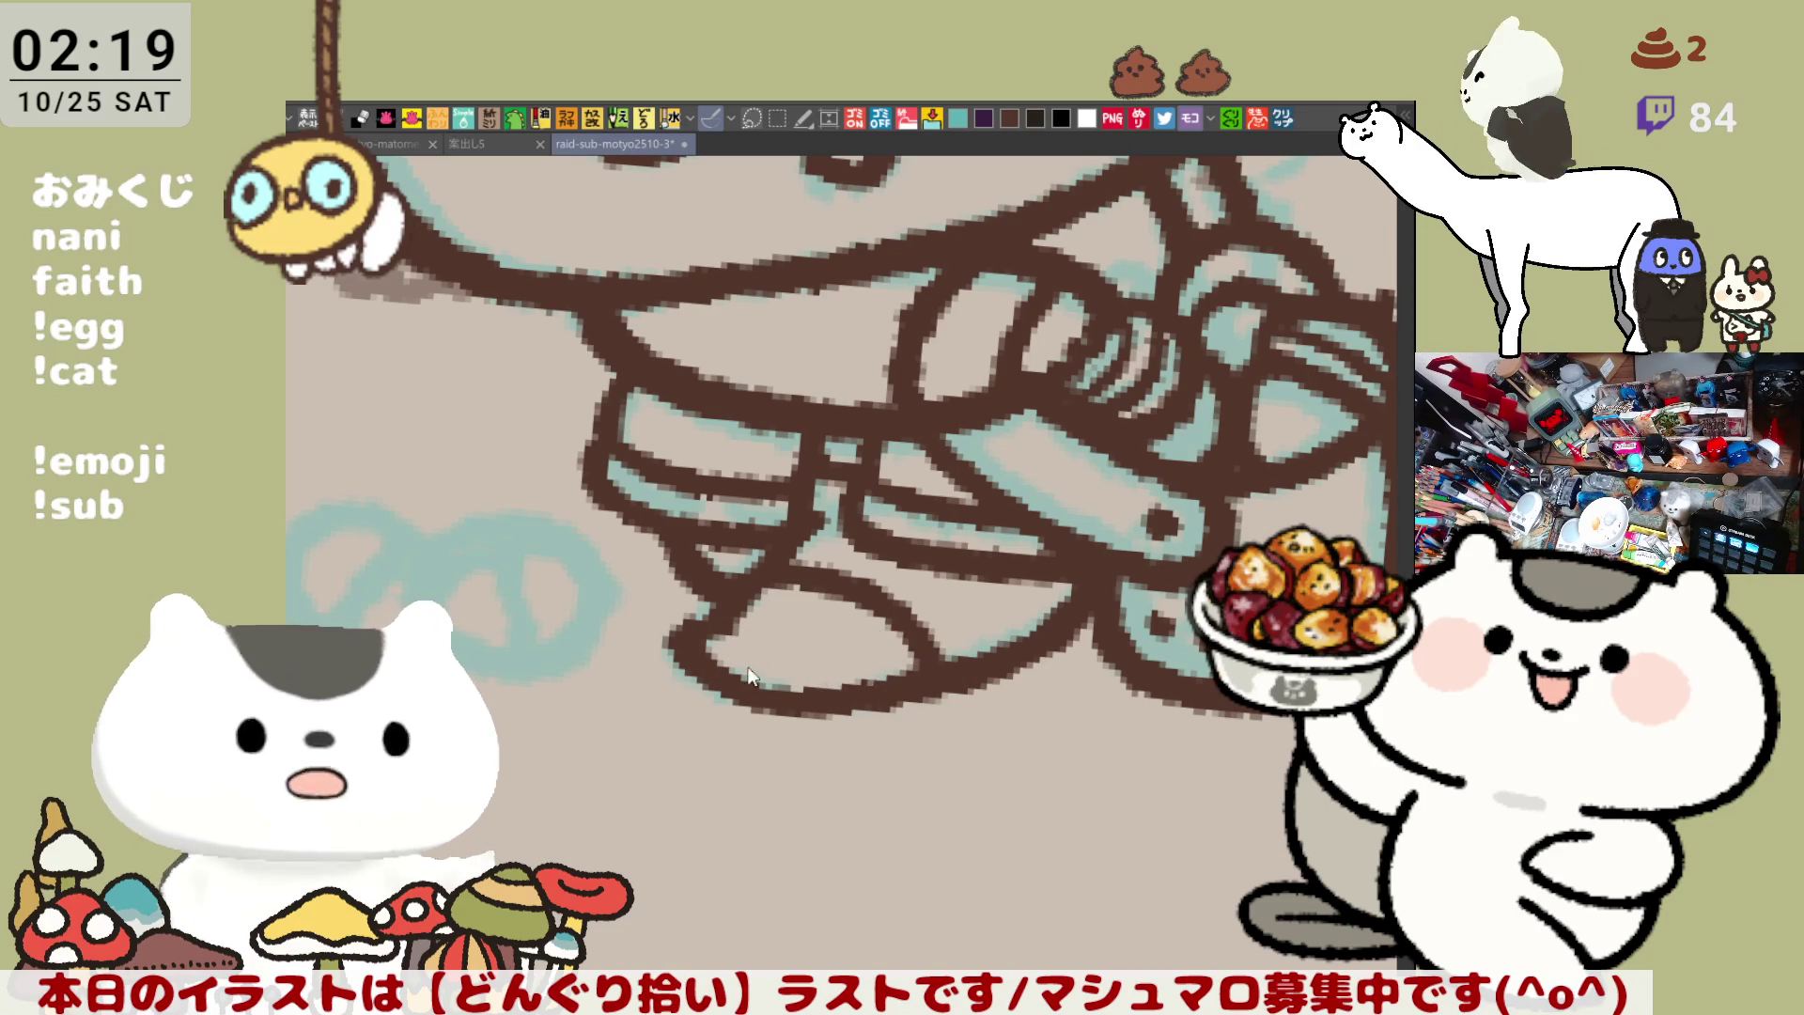
pyautogui.moveTo(724, 669)
pyautogui.mouseDown()
pyautogui.moveTo(940, 678)
pyautogui.moveTo(826, 691)
pyautogui.moveTo(972, 672)
pyautogui.moveTo(941, 689)
pyautogui.mouseUp()
pyautogui.hotkey('ctrl', 'z')
pyautogui.moveTo(1068, 641); pyautogui.dragTo(953, 662)
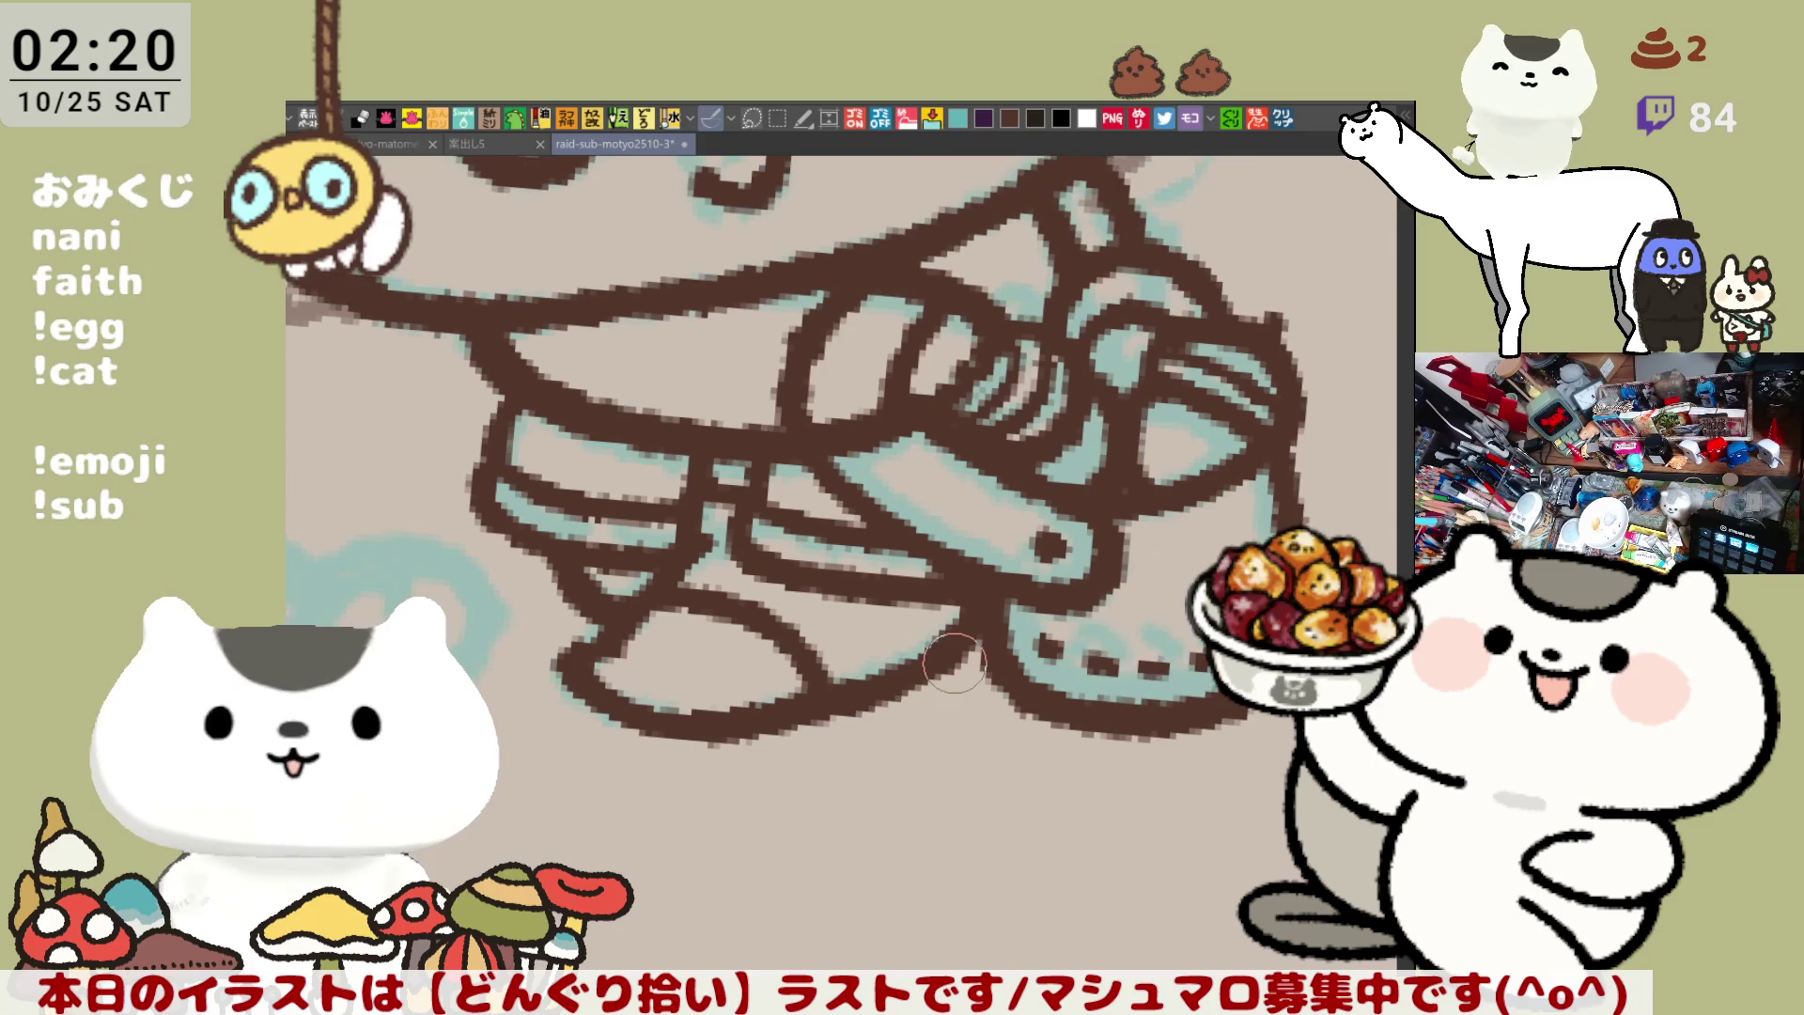
pyautogui.scroll(-5, 953, 663)
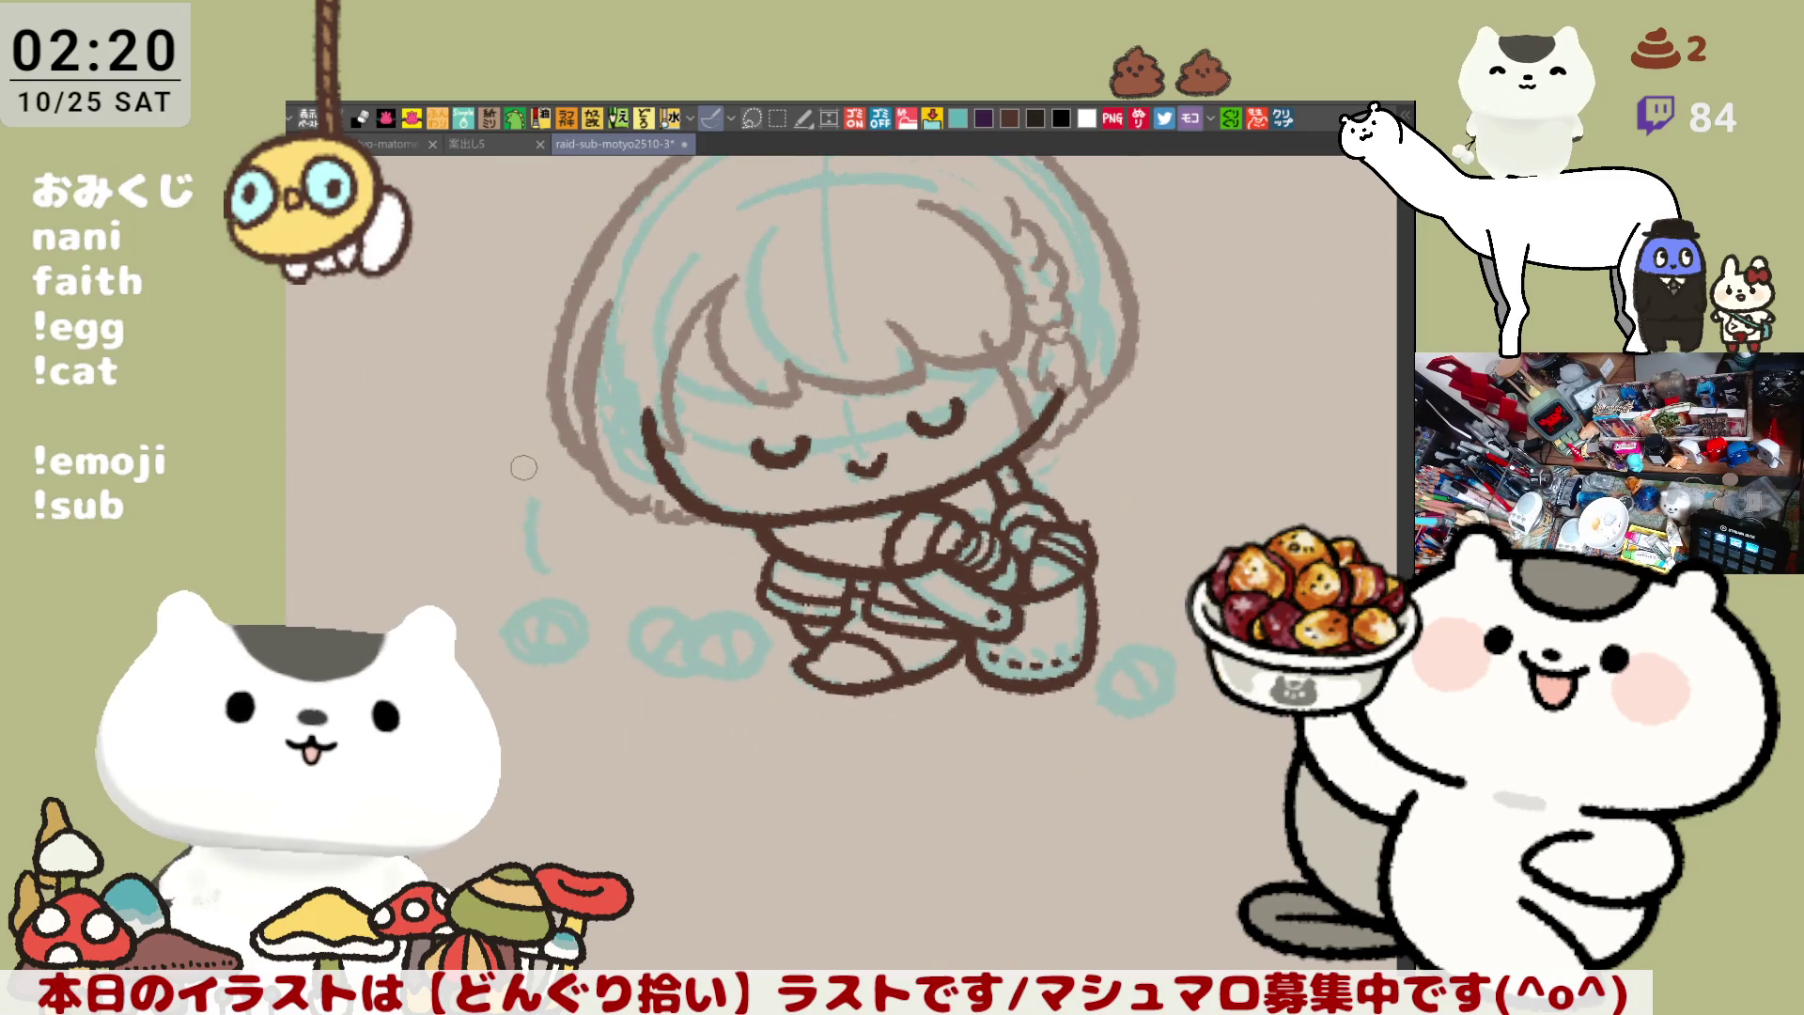
# Thicken the outline between basket and leg, then mirror and slightly rotate the view
pyautogui.scroll(4, 523, 467)
pyautogui.moveTo(523, 736); pyautogui.dragTo(828, 574)
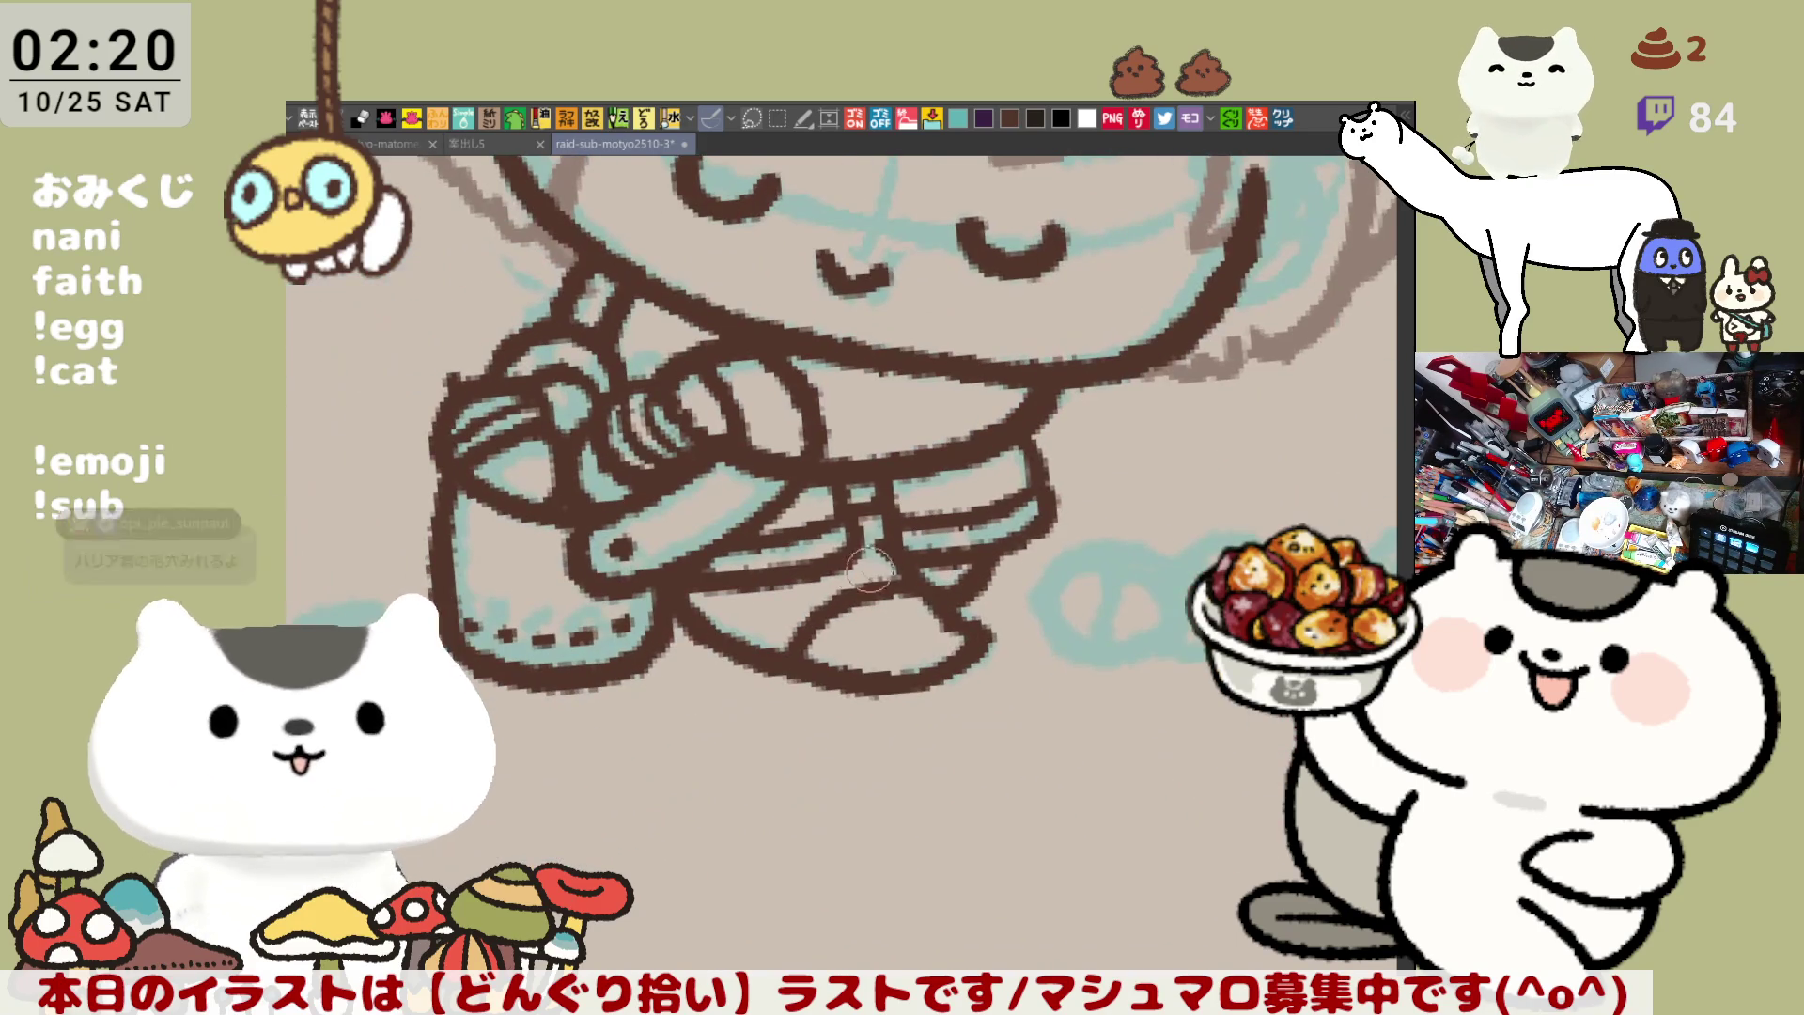
pyautogui.moveTo(683, 615)
pyautogui.mouseDown()
pyautogui.moveTo(728, 658)
pyautogui.moveTo(688, 616)
pyautogui.moveTo(749, 651)
pyautogui.mouseUp()
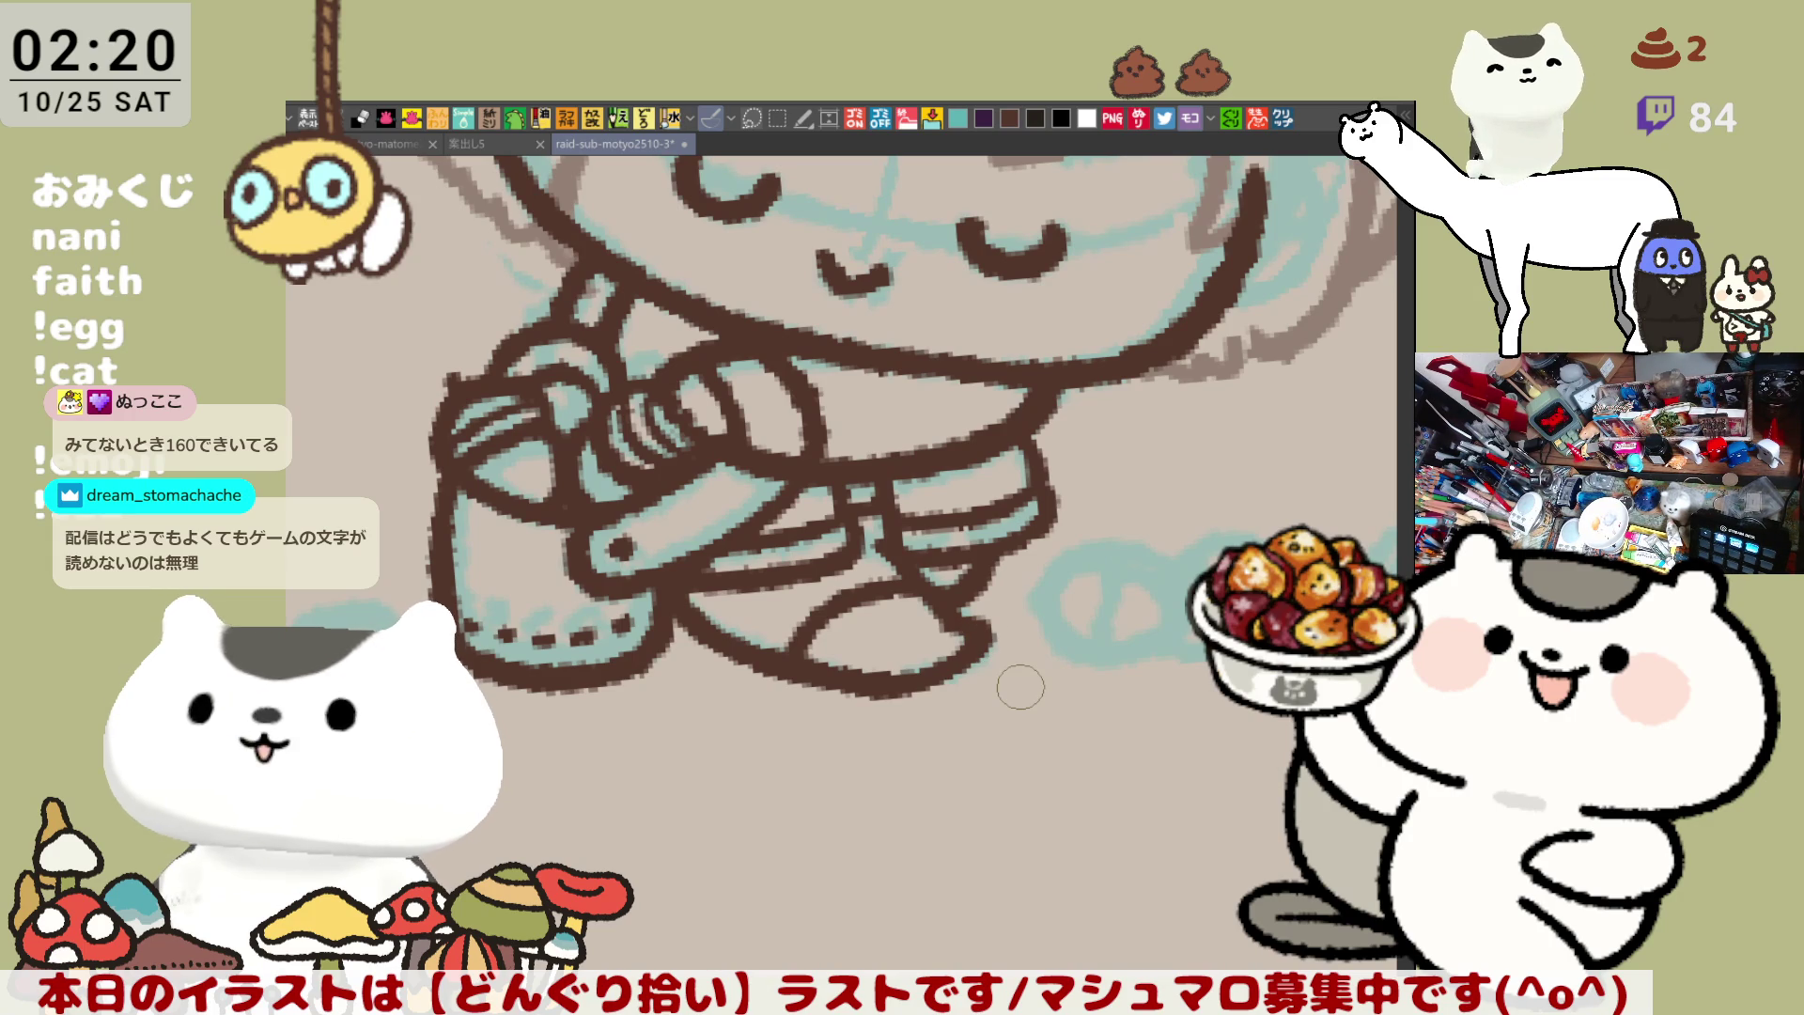
pyautogui.press('h')
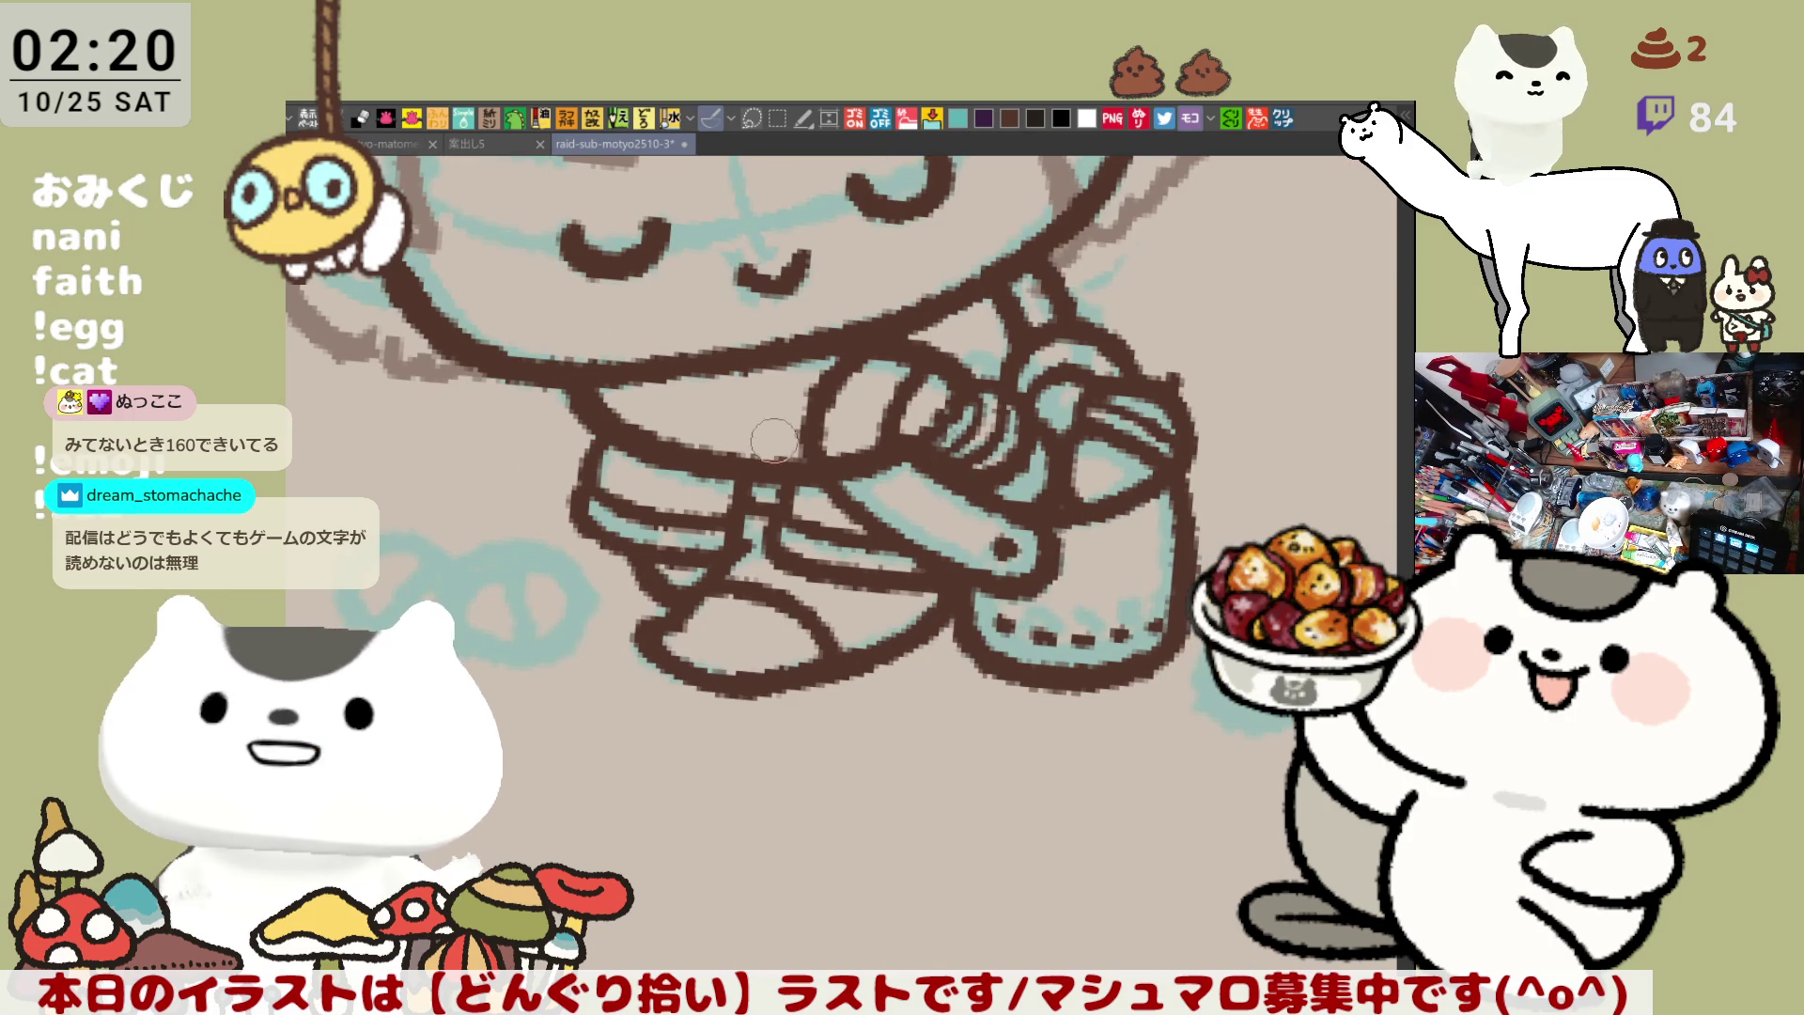
pyautogui.press('^')
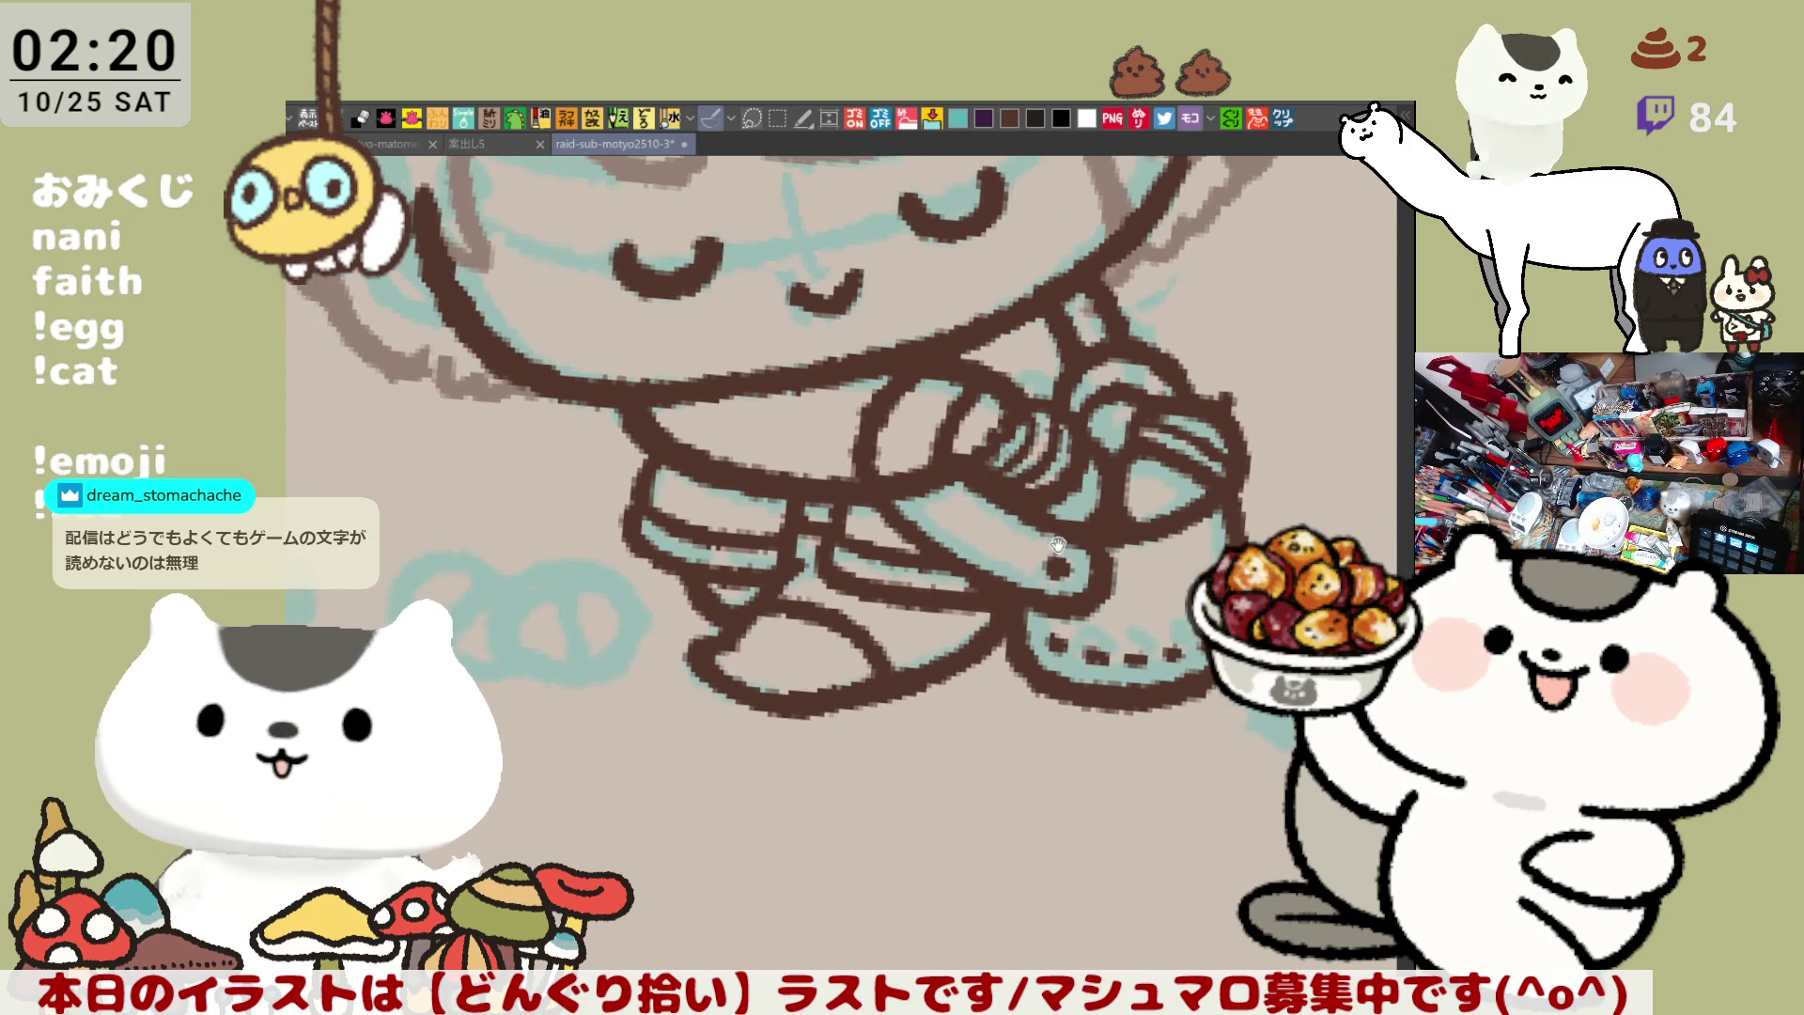
# Pan up to the face and bangs and ink the curled strand left of the bangs
pyautogui.moveTo(733, 578); pyautogui.dragTo(808, 616)
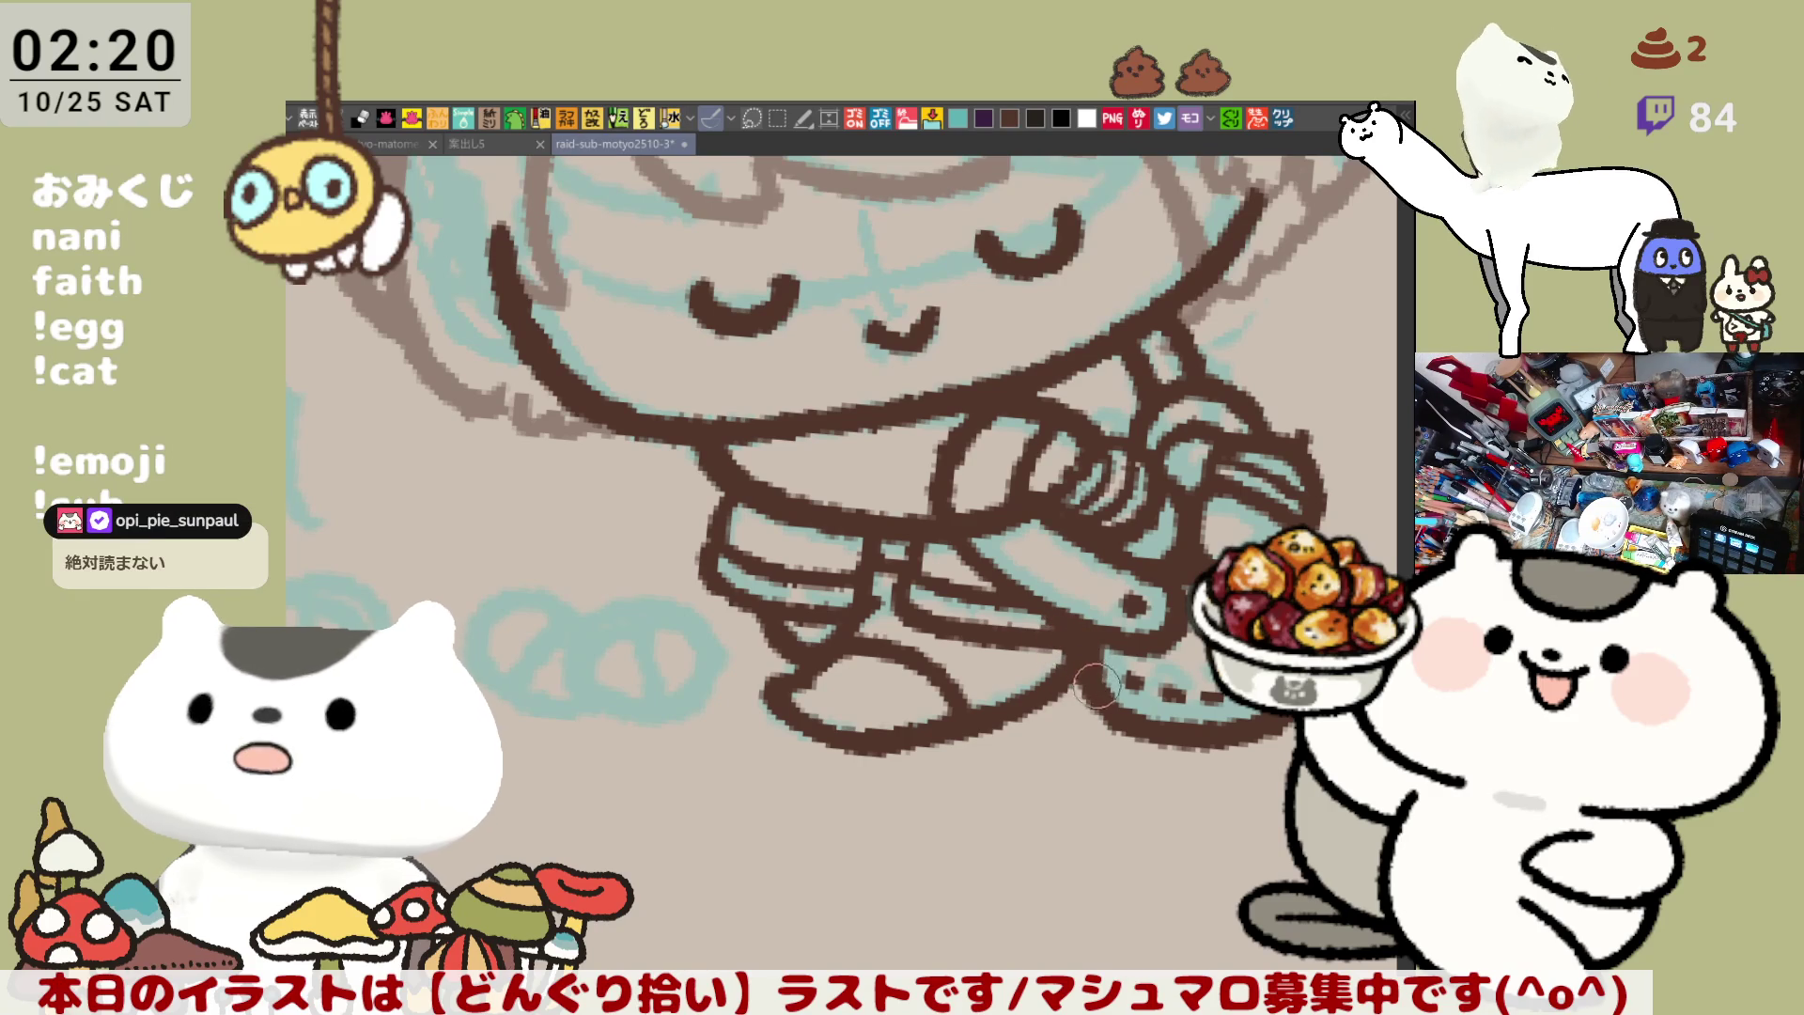
pyautogui.moveTo(1049, 653); pyautogui.dragTo(1090, 690)
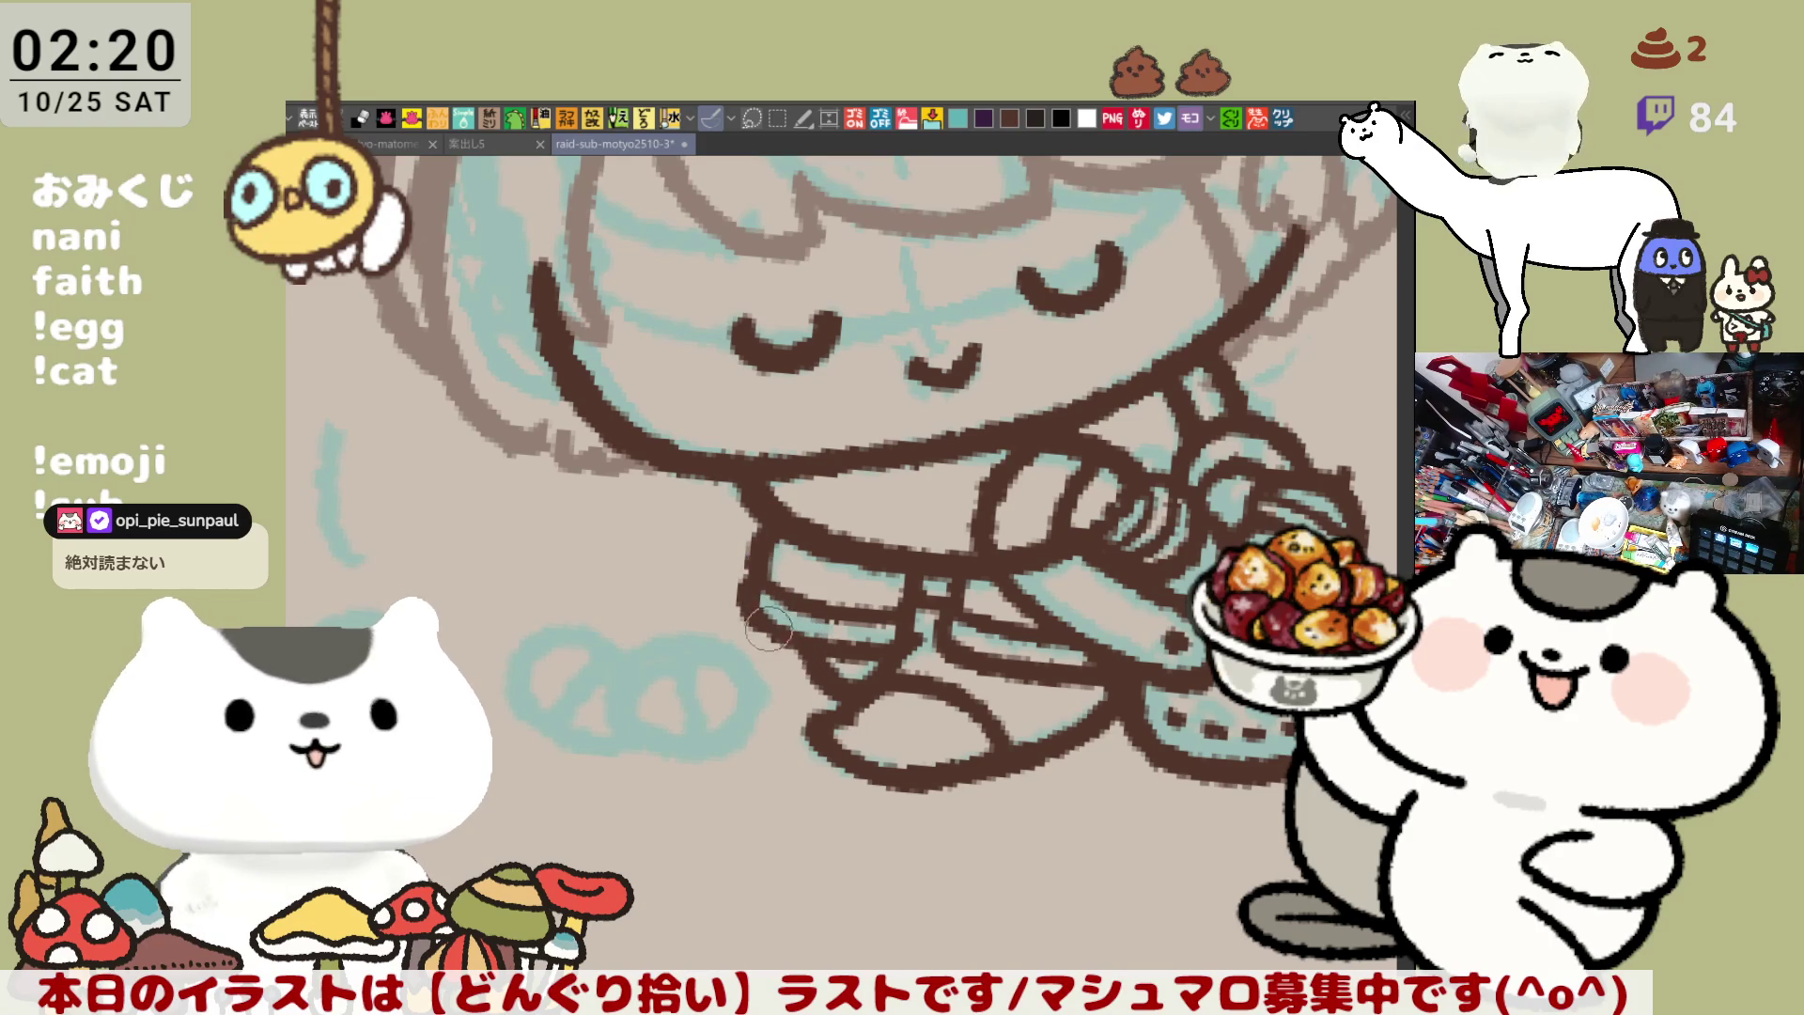
pyautogui.moveTo(963, 683); pyautogui.dragTo(813, 655)
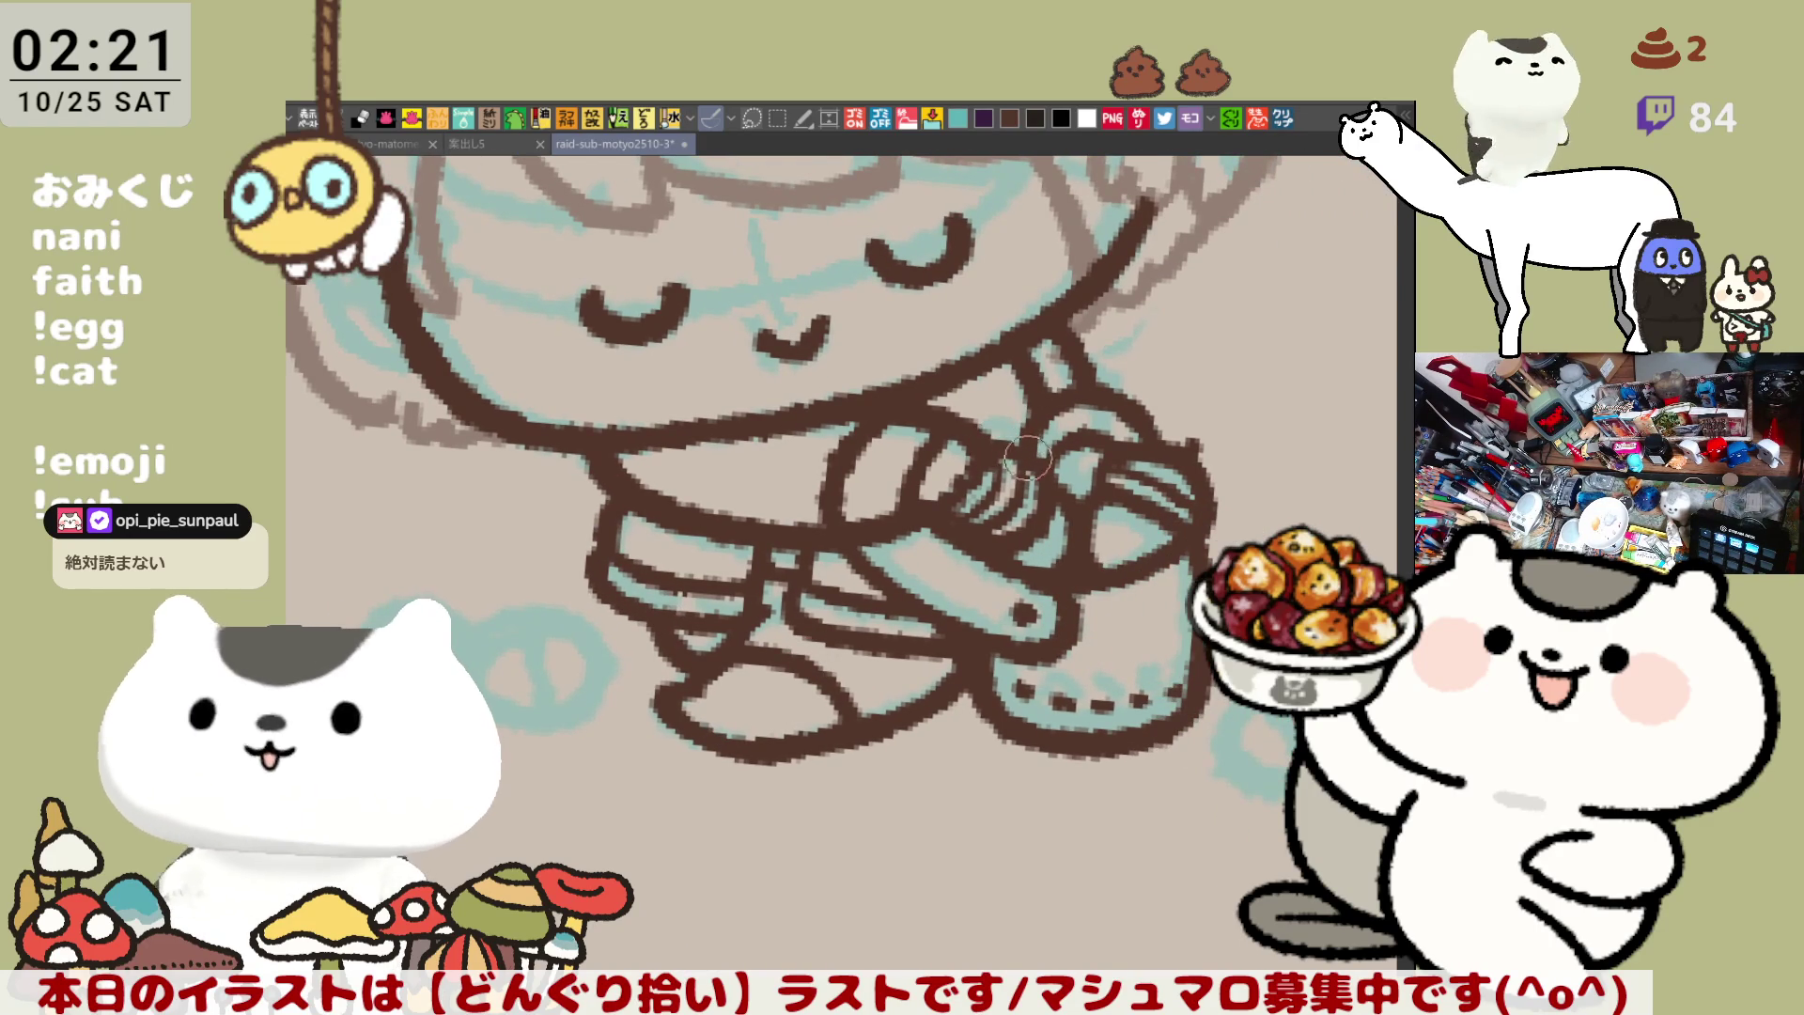
pyautogui.moveTo(986, 547)
pyautogui.mouseDown()
pyautogui.moveTo(989, 612)
pyautogui.moveTo(970, 538)
pyautogui.mouseUp()
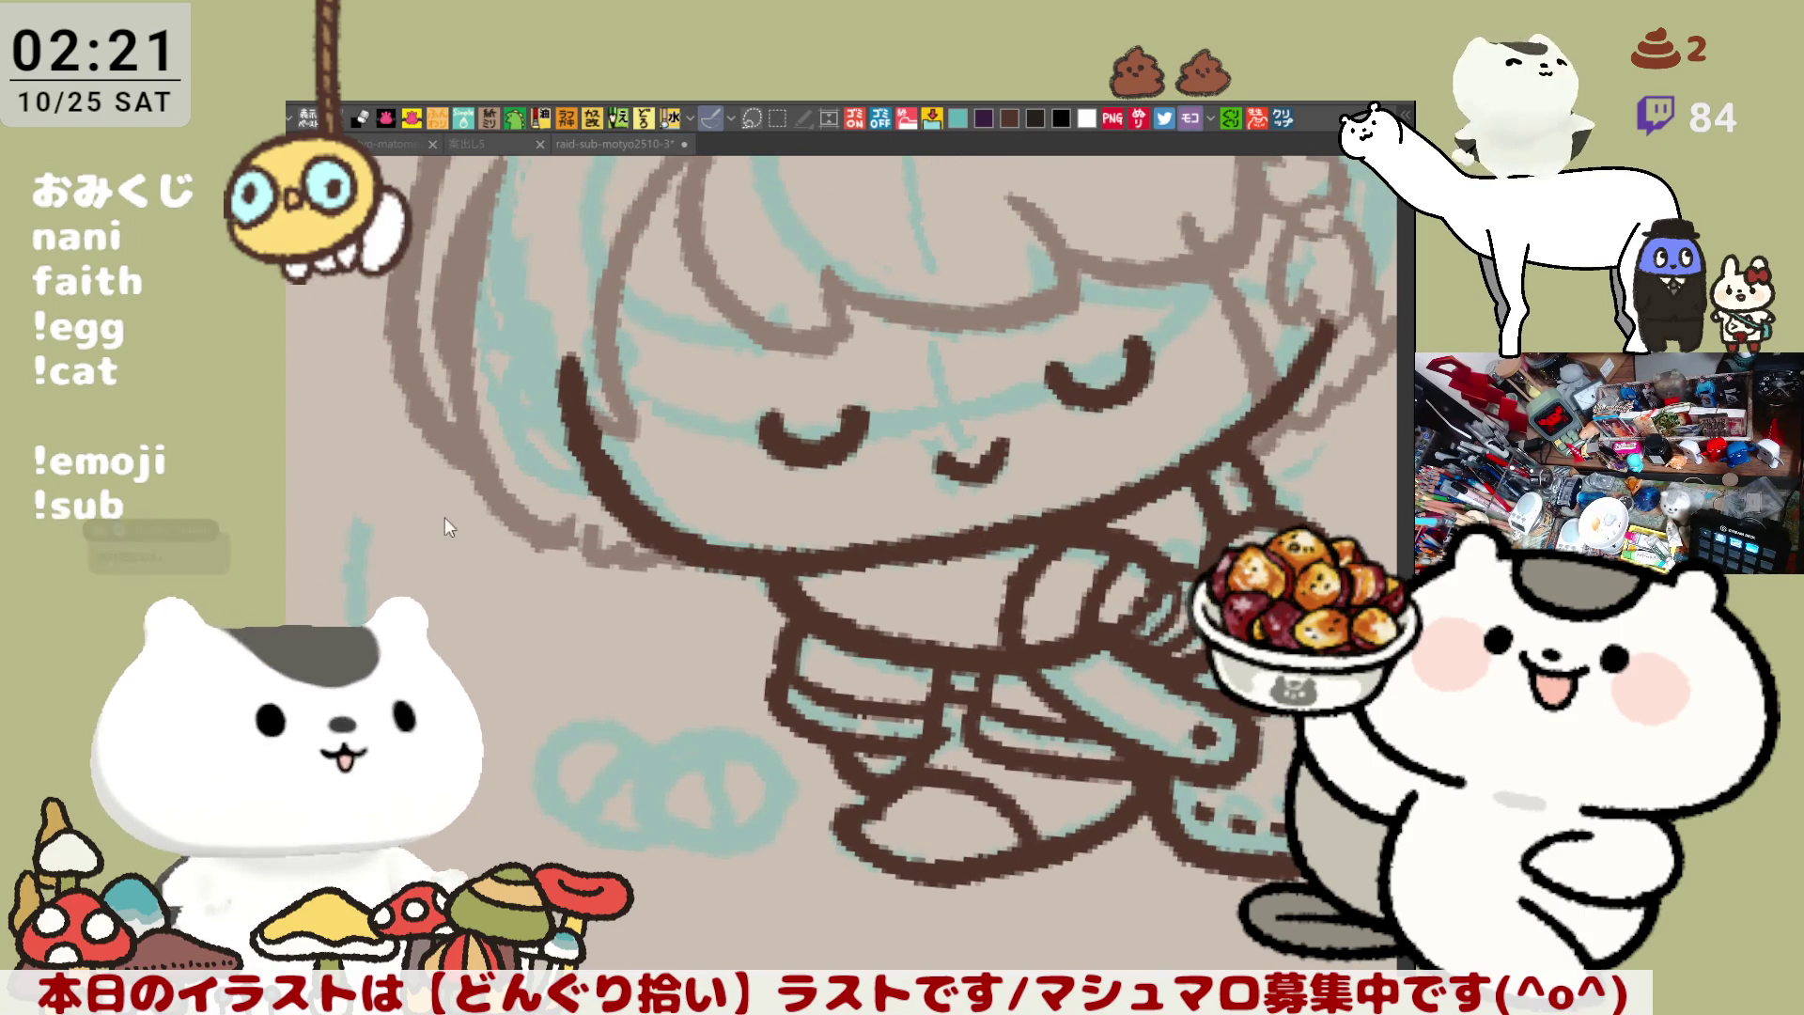
pyautogui.moveTo(1160, 498)
pyautogui.mouseDown()
pyautogui.moveTo(949, 525)
pyautogui.moveTo(986, 533)
pyautogui.moveTo(925, 489)
pyautogui.moveTo(925, 545)
pyautogui.mouseUp()
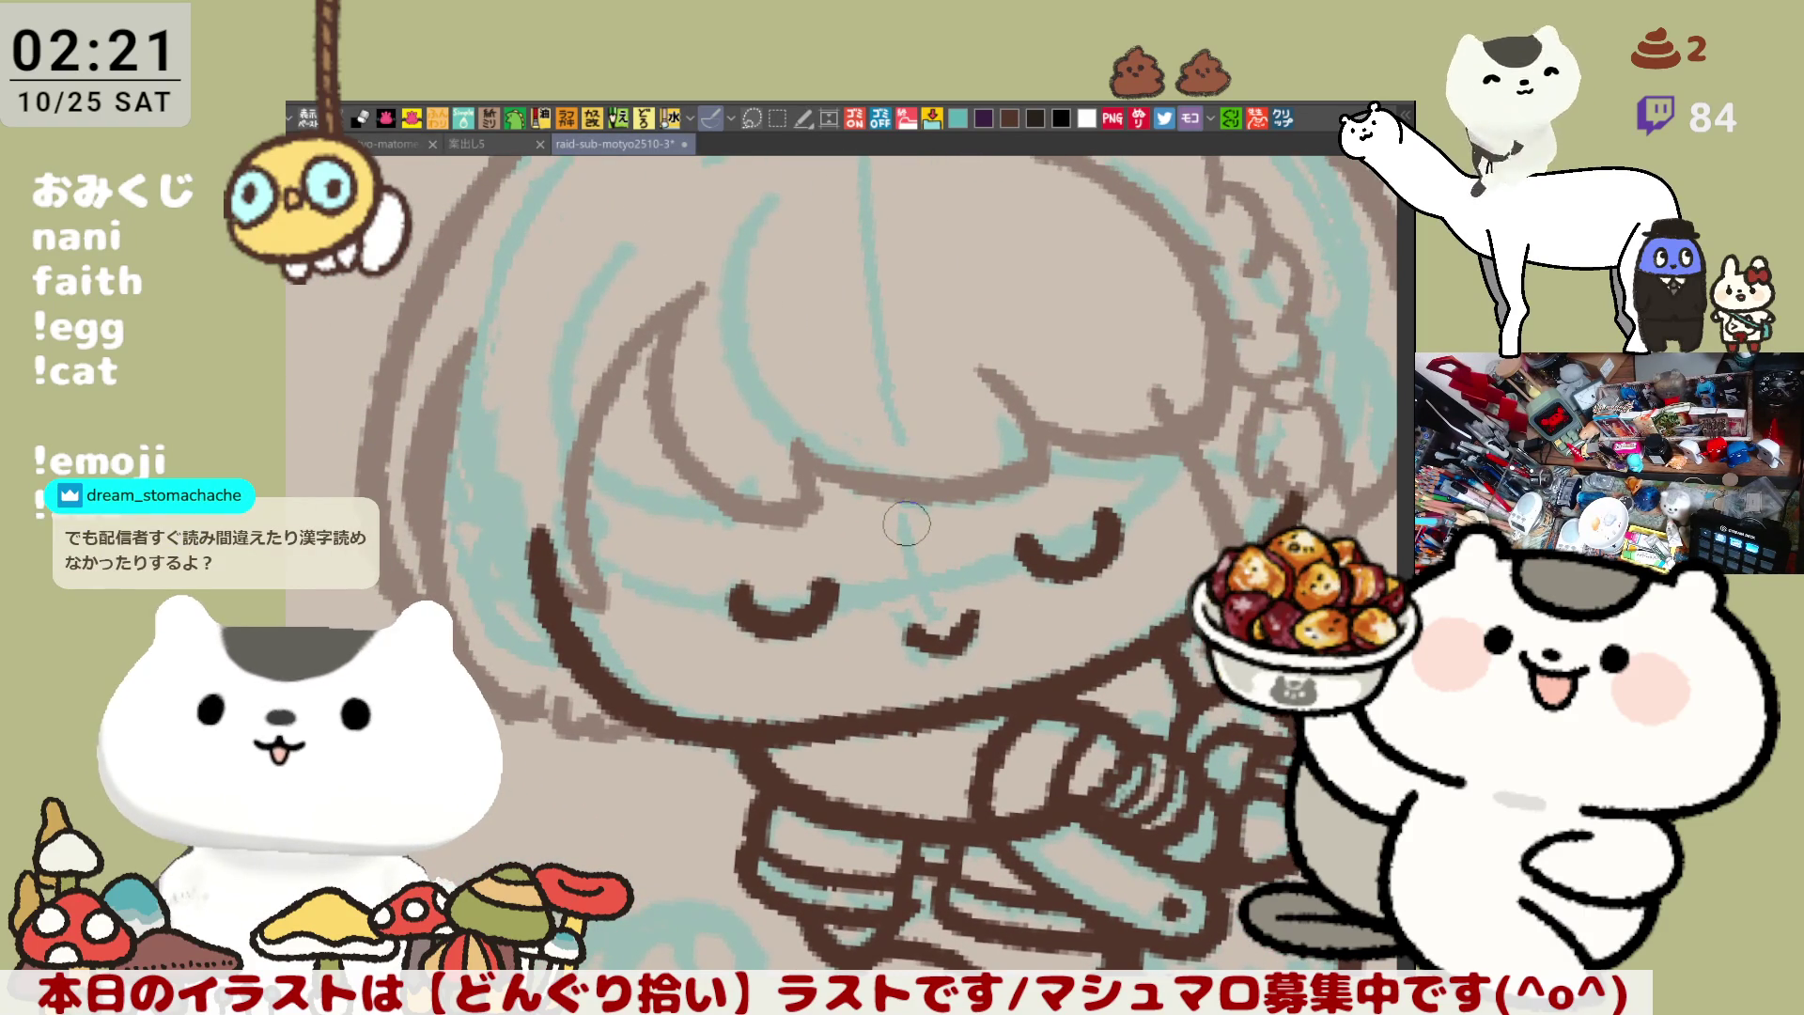
pyautogui.moveTo(692, 287)
pyautogui.mouseDown()
pyautogui.moveTo(757, 522)
pyautogui.moveTo(690, 314)
pyautogui.moveTo(759, 505)
pyautogui.mouseUp()
# Try a short curve joining the curled hair strand, then remove both strokes
pyautogui.hotkey('ctrl', 'z')
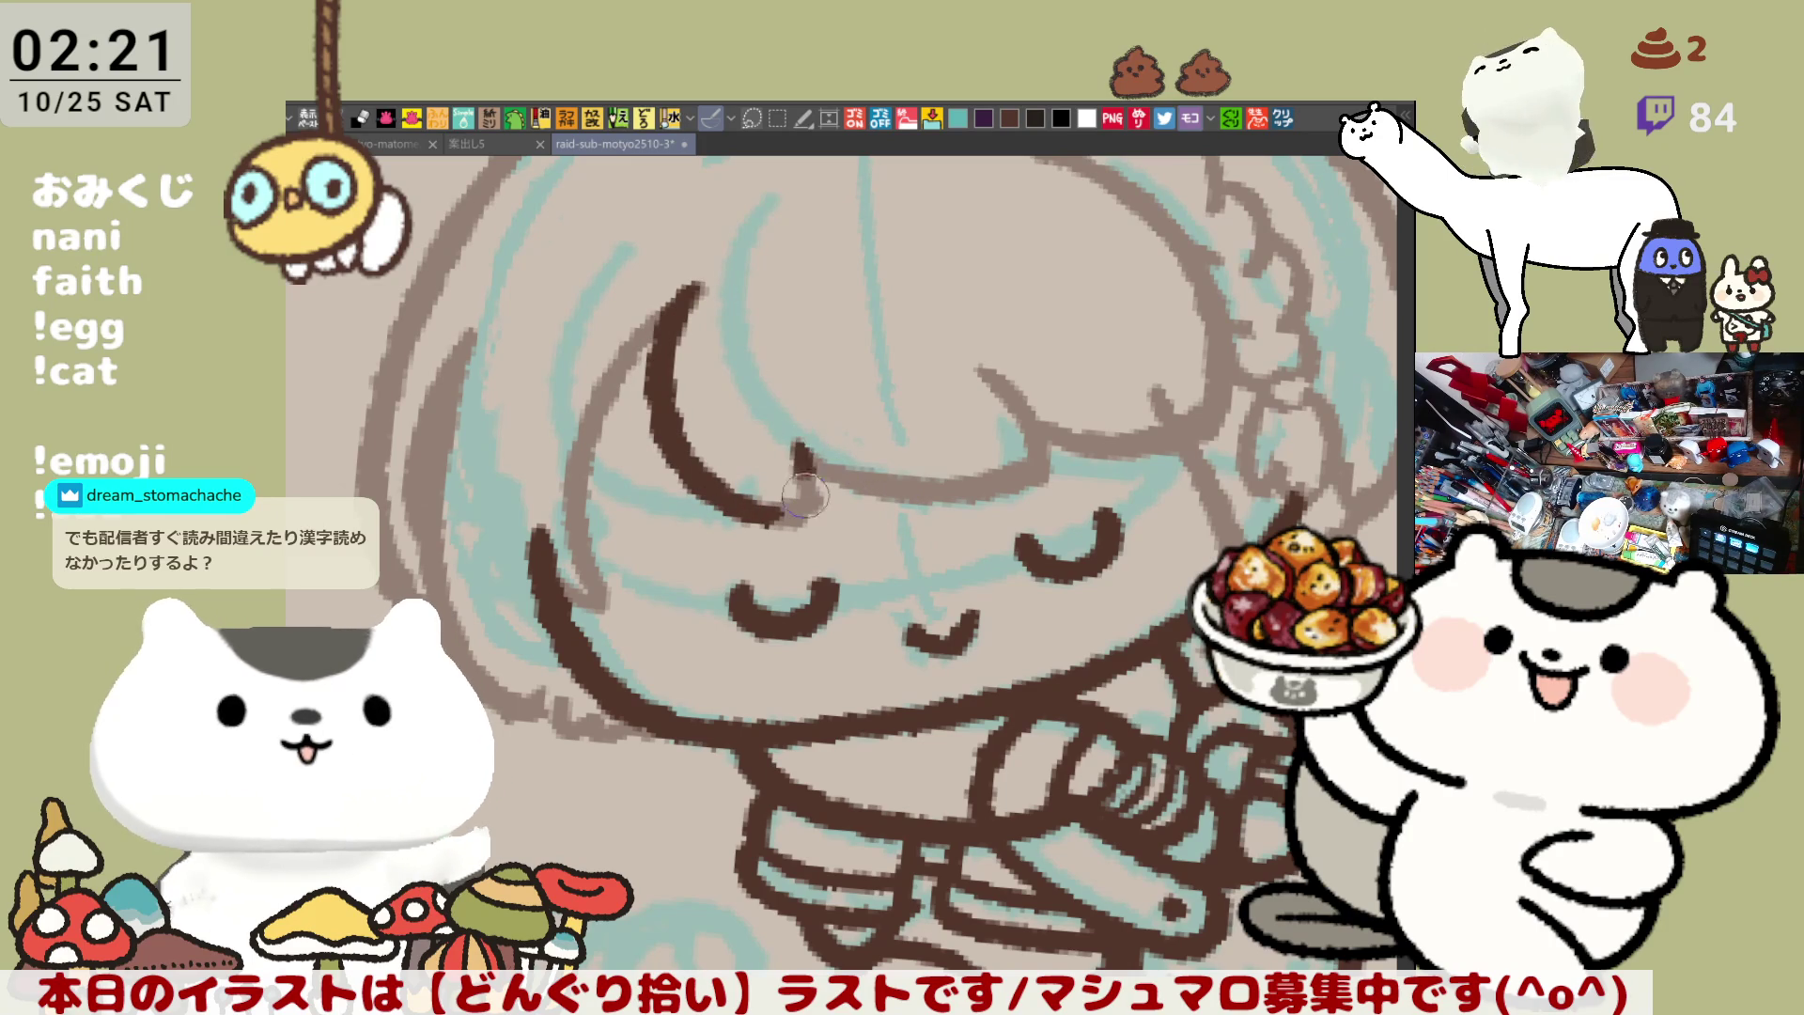
pyautogui.moveTo(798, 440); pyautogui.dragTo(789, 514)
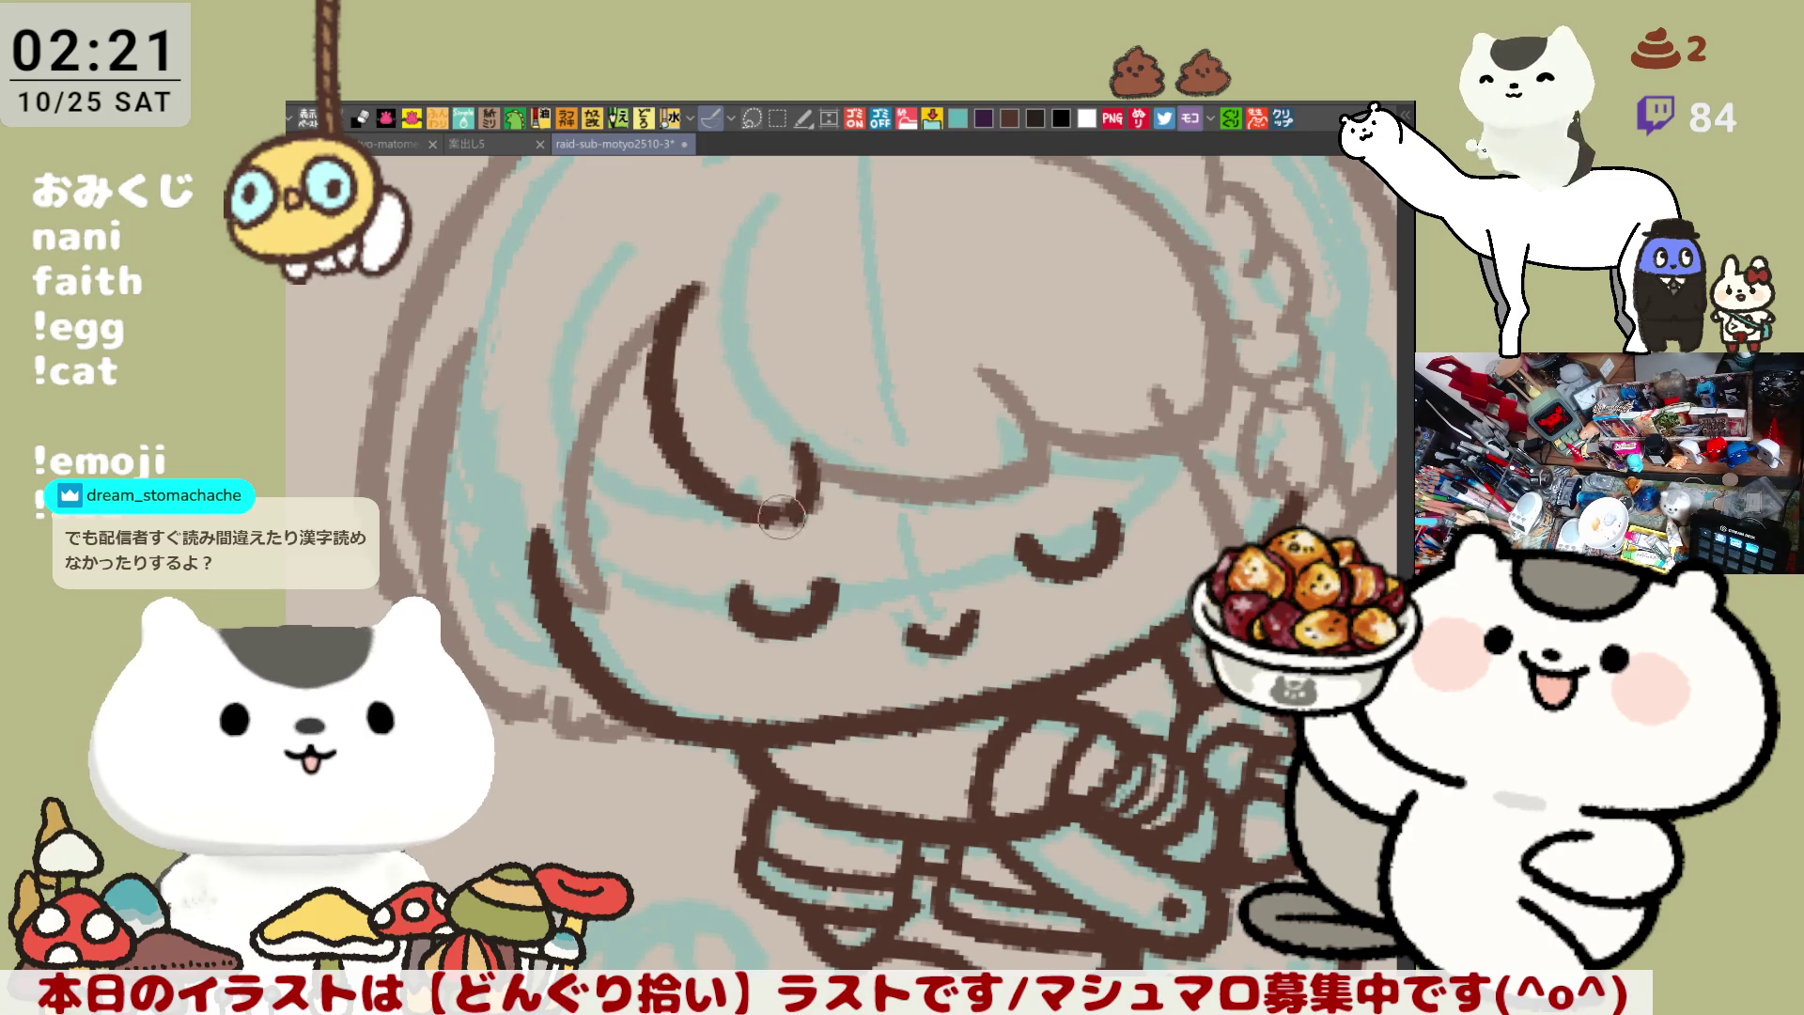
pyautogui.hotkey('ctrl', 'z')
pyautogui.moveTo(803, 432)
pyautogui.mouseDown()
pyautogui.moveTo(806, 500)
pyautogui.moveTo(772, 513)
pyautogui.mouseUp()
pyautogui.hotkey('ctrl', 'z')
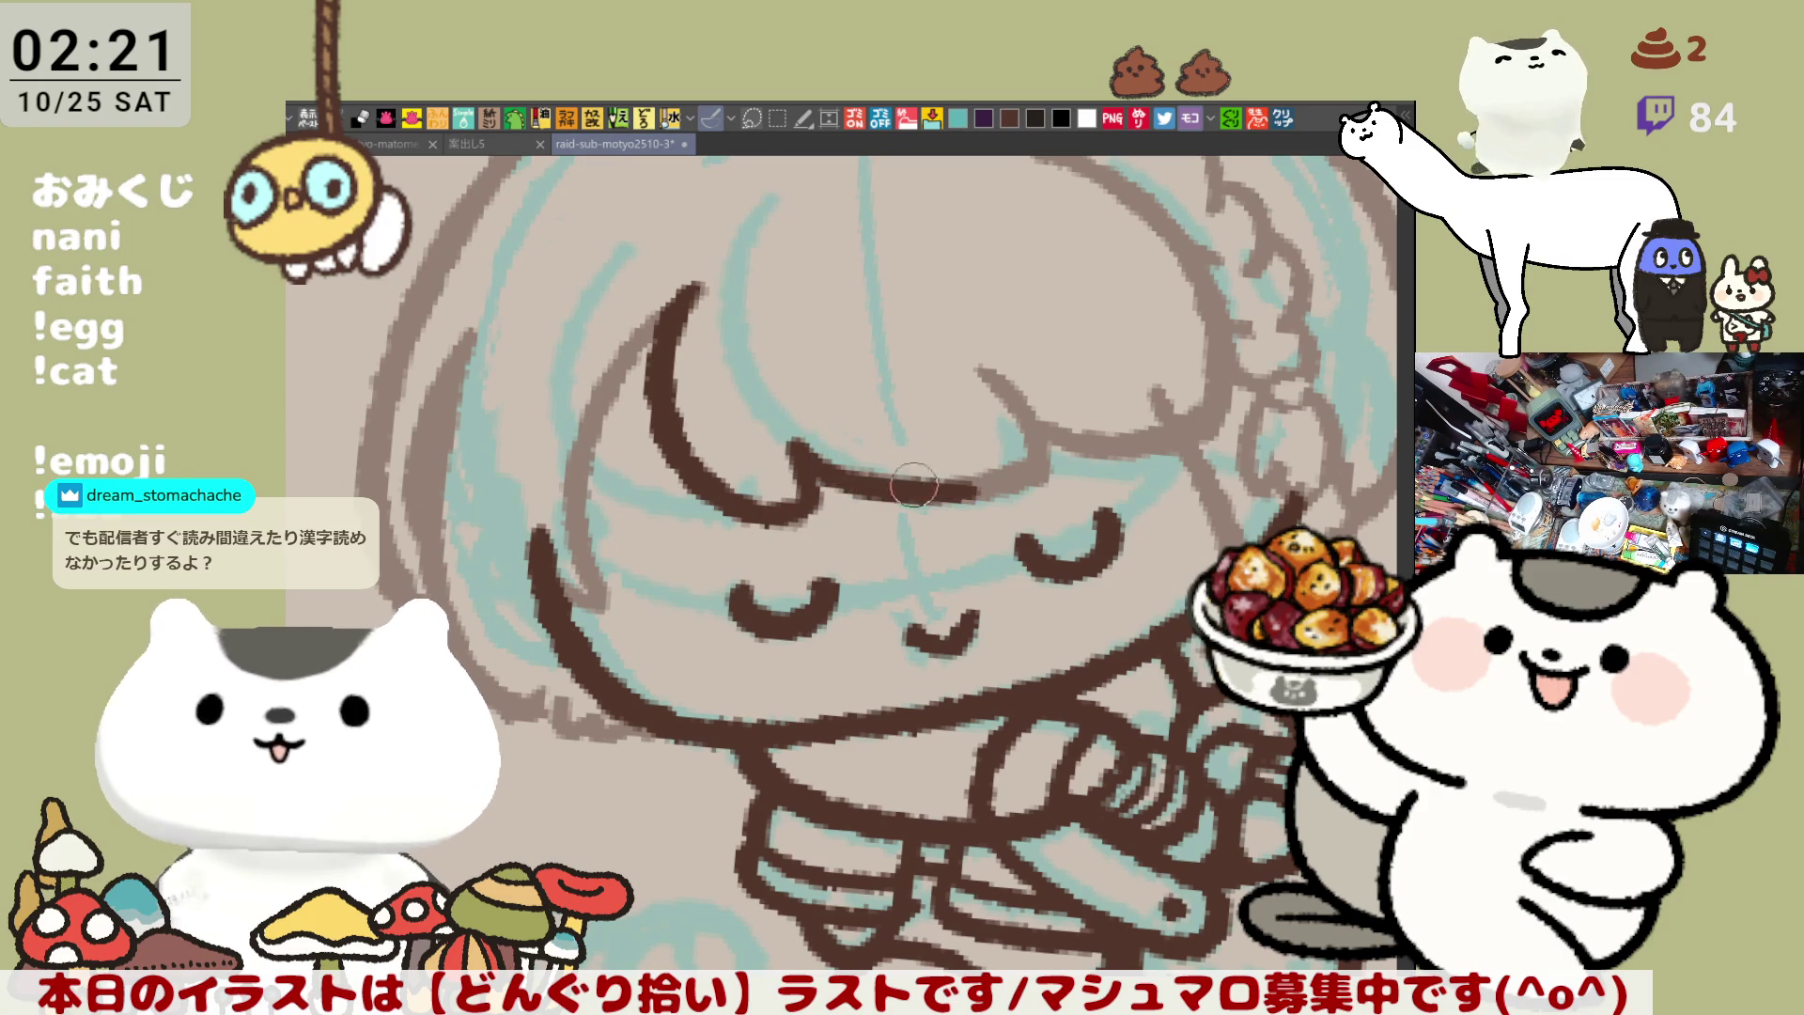
pyautogui.hotkey('ctrl', 'z')
# Attempt the fringe line across the forehead repeatedly, undoing each try
pyautogui.moveTo(801, 440)
pyautogui.mouseDown()
pyautogui.moveTo(768, 495)
pyautogui.moveTo(1048, 461)
pyautogui.mouseUp()
pyautogui.hotkey('ctrl', 'z')
pyautogui.moveTo(800, 443); pyautogui.dragTo(1048, 461)
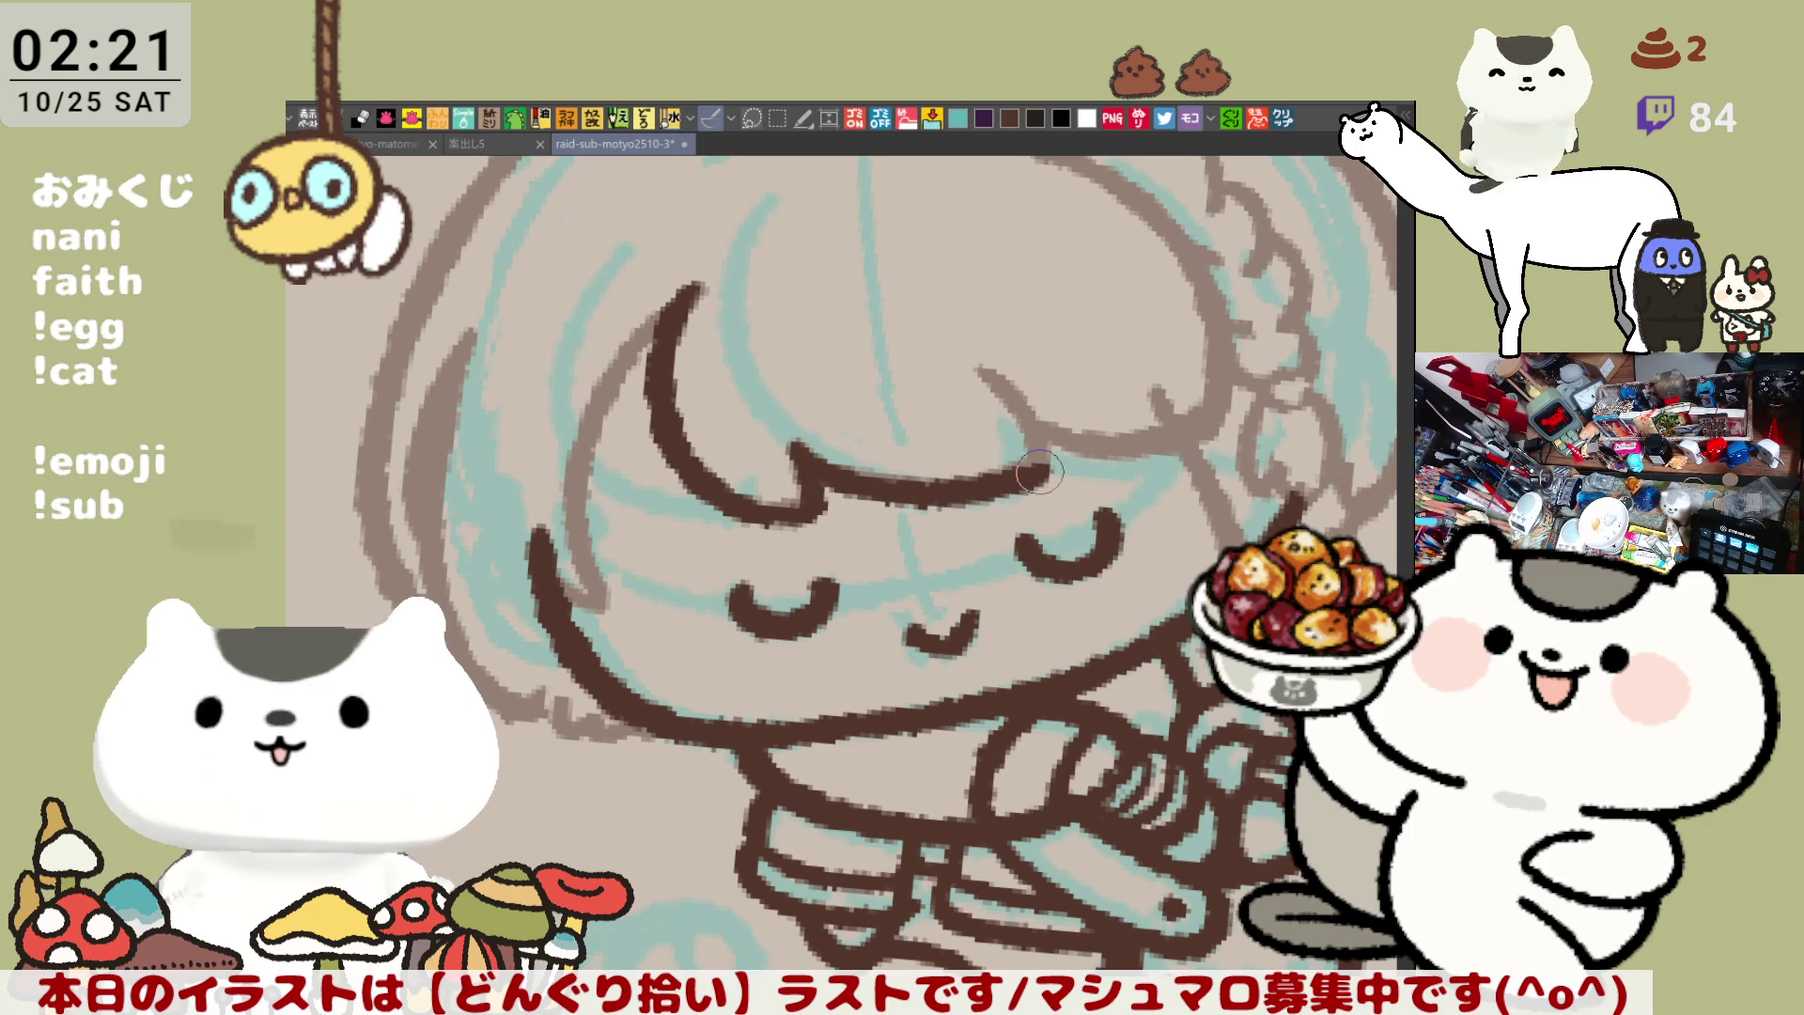
pyautogui.hotkey('ctrl', 'z')
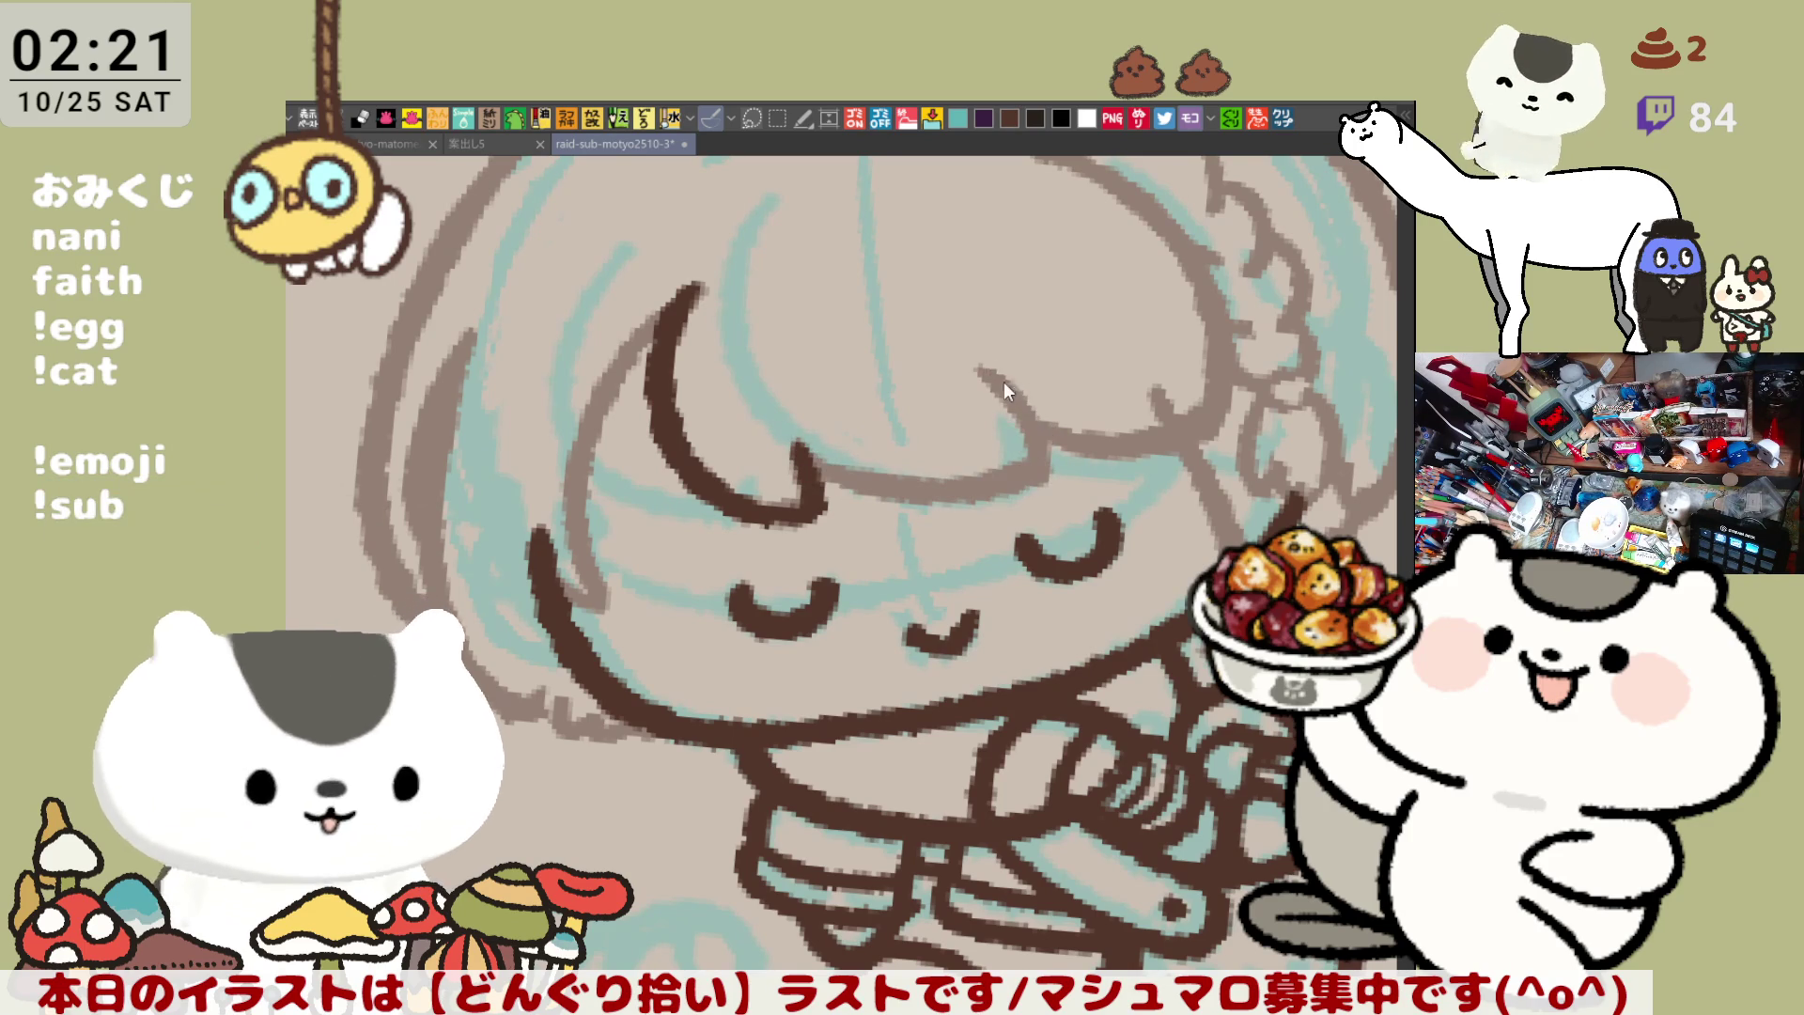
pyautogui.moveTo(805, 456); pyautogui.dragTo(1062, 460)
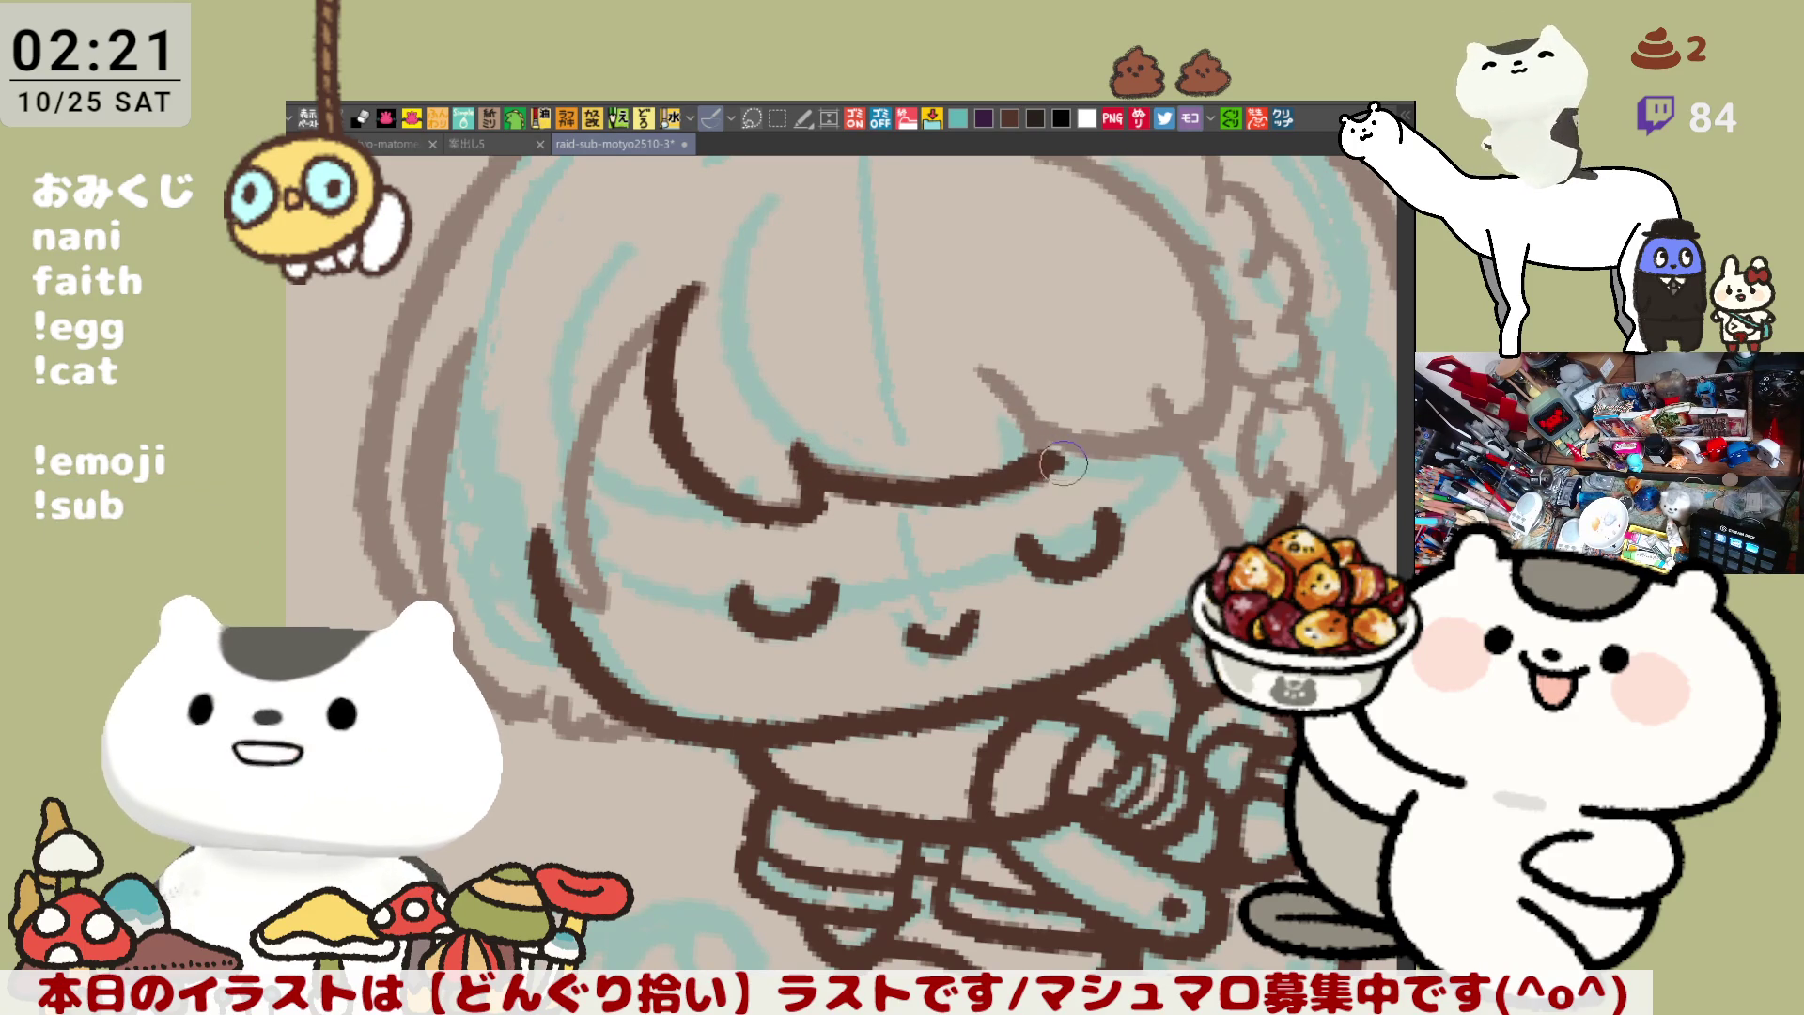
pyautogui.hotkey('ctrl', 'z')
pyautogui.moveTo(804, 457); pyautogui.dragTo(1062, 462)
pyautogui.hotkey('ctrl', 'z')
pyautogui.moveTo(775, 440)
pyautogui.mouseDown()
pyautogui.moveTo(1062, 503)
pyautogui.moveTo(822, 470)
pyautogui.moveTo(1057, 463)
pyautogui.mouseUp()
pyautogui.hotkey('ctrl', 'z')
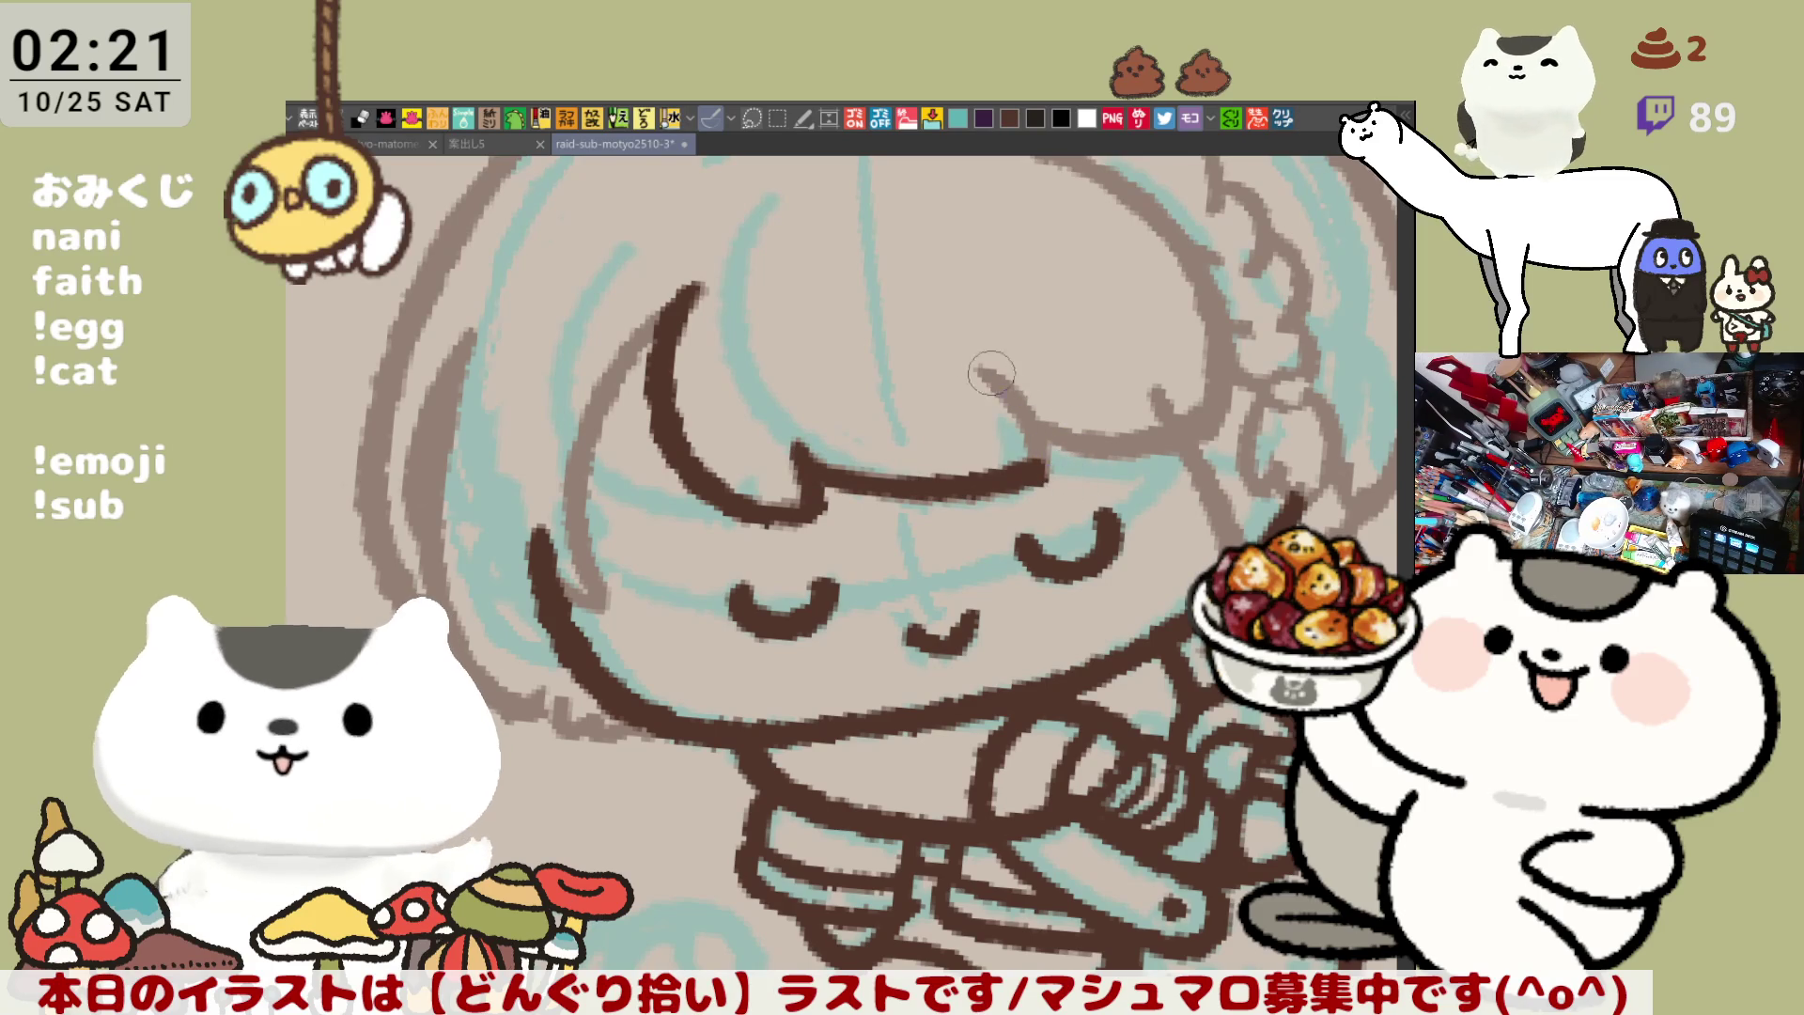
# Try a curved strand meeting the fringe, then redraw the fringe line again
pyautogui.moveTo(975, 367); pyautogui.dragTo(1037, 456)
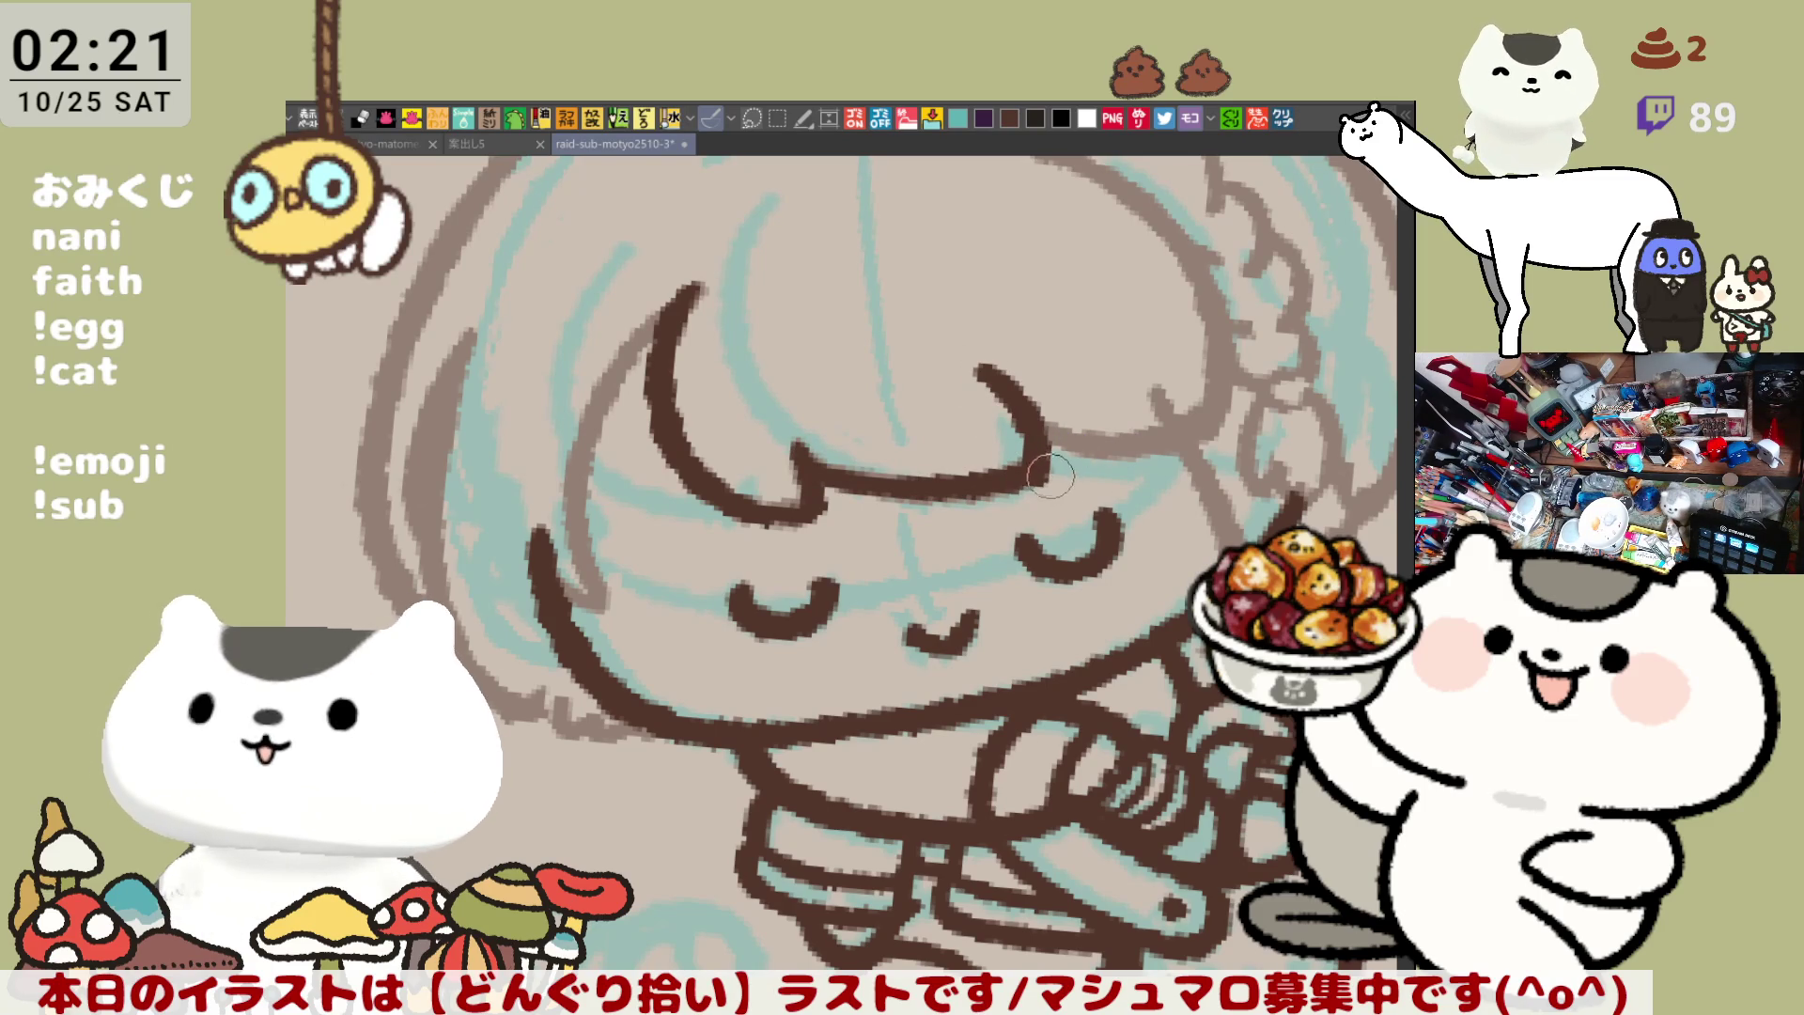
pyautogui.hotkey('ctrl', 'z')
pyautogui.hotkey('ctrl', 'z')
pyautogui.moveTo(797, 449)
pyautogui.mouseDown()
pyautogui.moveTo(839, 470)
pyautogui.moveTo(1035, 459)
pyautogui.mouseUp()
pyautogui.hotkey('ctrl', 'z')
pyautogui.moveTo(800, 449); pyautogui.dragTo(1013, 465)
pyautogui.hotkey('ctrl', 'z')
pyautogui.moveTo(799, 442)
pyautogui.mouseDown()
pyautogui.moveTo(961, 474)
pyautogui.moveTo(1033, 460)
pyautogui.mouseUp()
# Settle the fringe line slightly lower, ending further right across the forehead
pyautogui.hotkey('ctrl', 'z')
pyautogui.moveTo(794, 442)
pyautogui.mouseDown()
pyautogui.moveTo(906, 483)
pyautogui.moveTo(1033, 449)
pyautogui.mouseUp()
pyautogui.hotkey('ctrl', 'z')
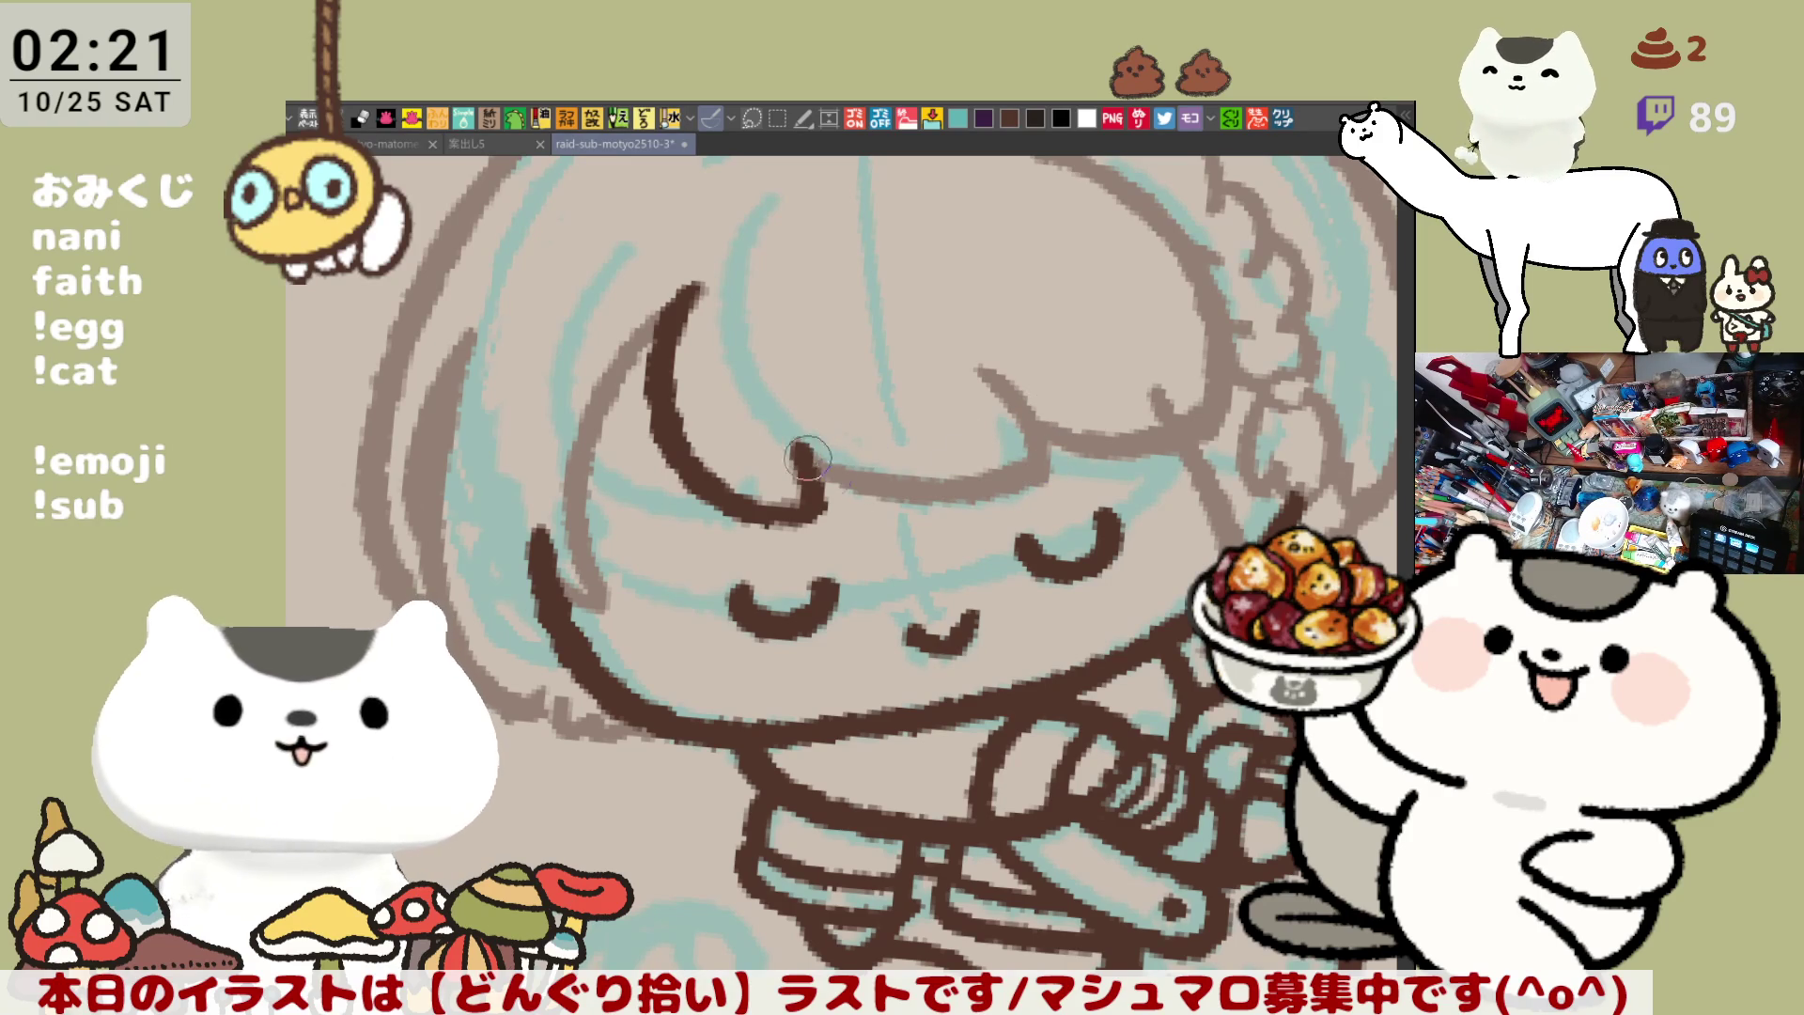
pyautogui.moveTo(803, 449); pyautogui.dragTo(1031, 467)
pyautogui.hotkey('ctrl', 'z')
pyautogui.moveTo(794, 441); pyautogui.dragTo(1043, 453)
# Ink hair strands falling onto the fringe and on the bangs' right side, testing a fringe extension
pyautogui.hotkey('ctrl', 'z')
pyautogui.moveTo(795, 449)
pyautogui.mouseDown()
pyautogui.moveTo(940, 481)
pyautogui.moveTo(1062, 468)
pyautogui.mouseUp()
pyautogui.moveTo(981, 357); pyautogui.dragTo(1046, 473)
pyautogui.hotkey('ctrl', 'z')
pyautogui.hotkey('ctrl', 'z')
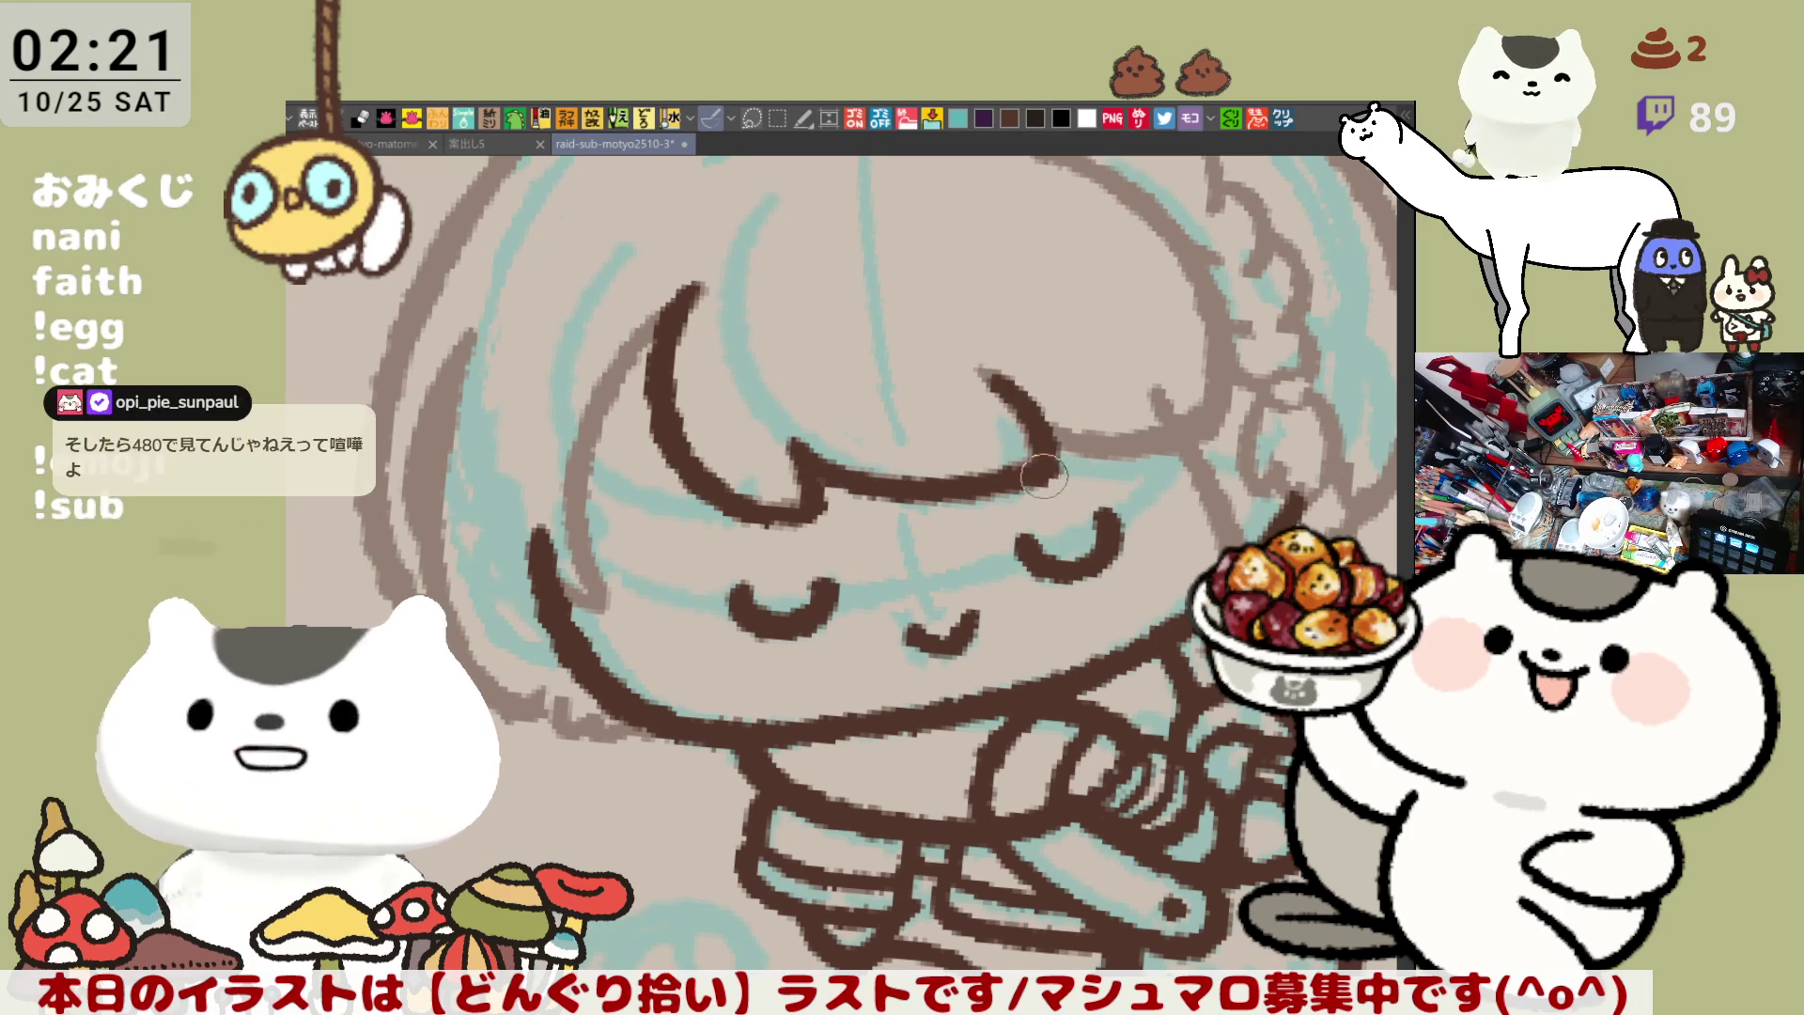
pyautogui.hotkey('ctrl', 'z')
pyautogui.moveTo(982, 371); pyautogui.dragTo(1036, 473)
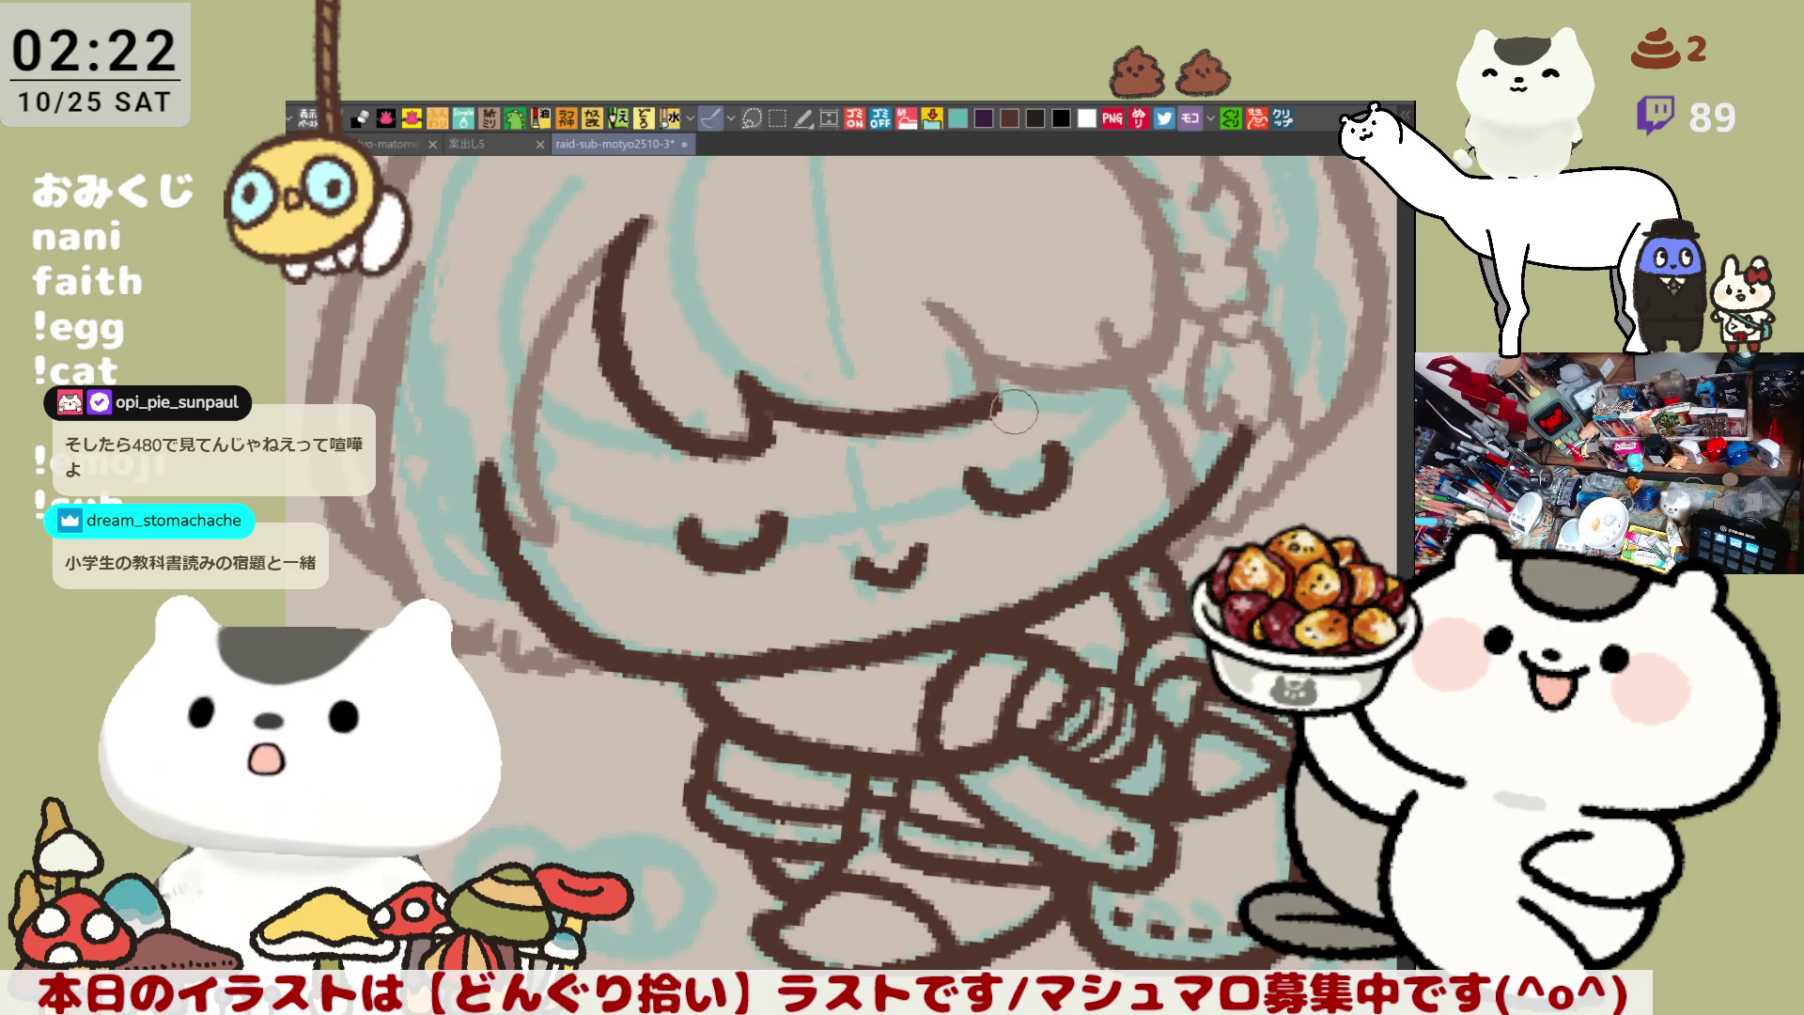
pyautogui.moveTo(925, 302); pyautogui.dragTo(1001, 399)
pyautogui.hotkey('ctrl', 'z')
pyautogui.moveTo(926, 302); pyautogui.dragTo(1027, 418)
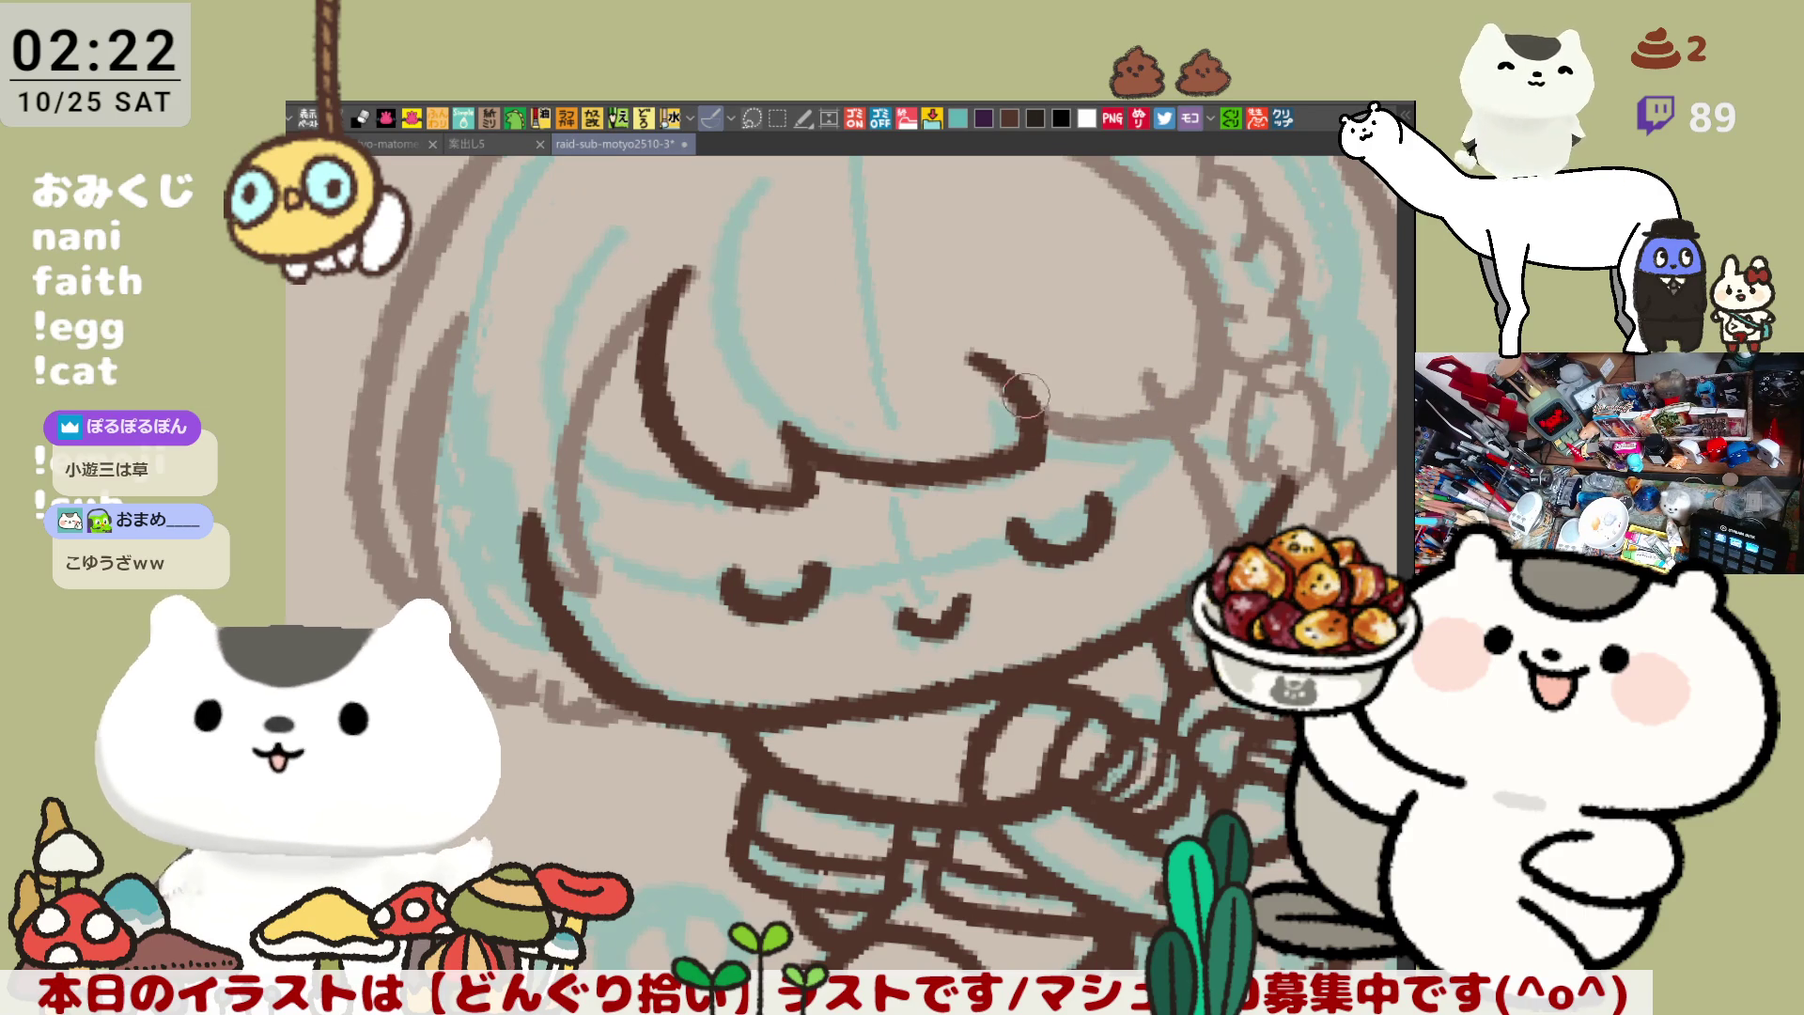
pyautogui.hotkey('ctrl', 'z')
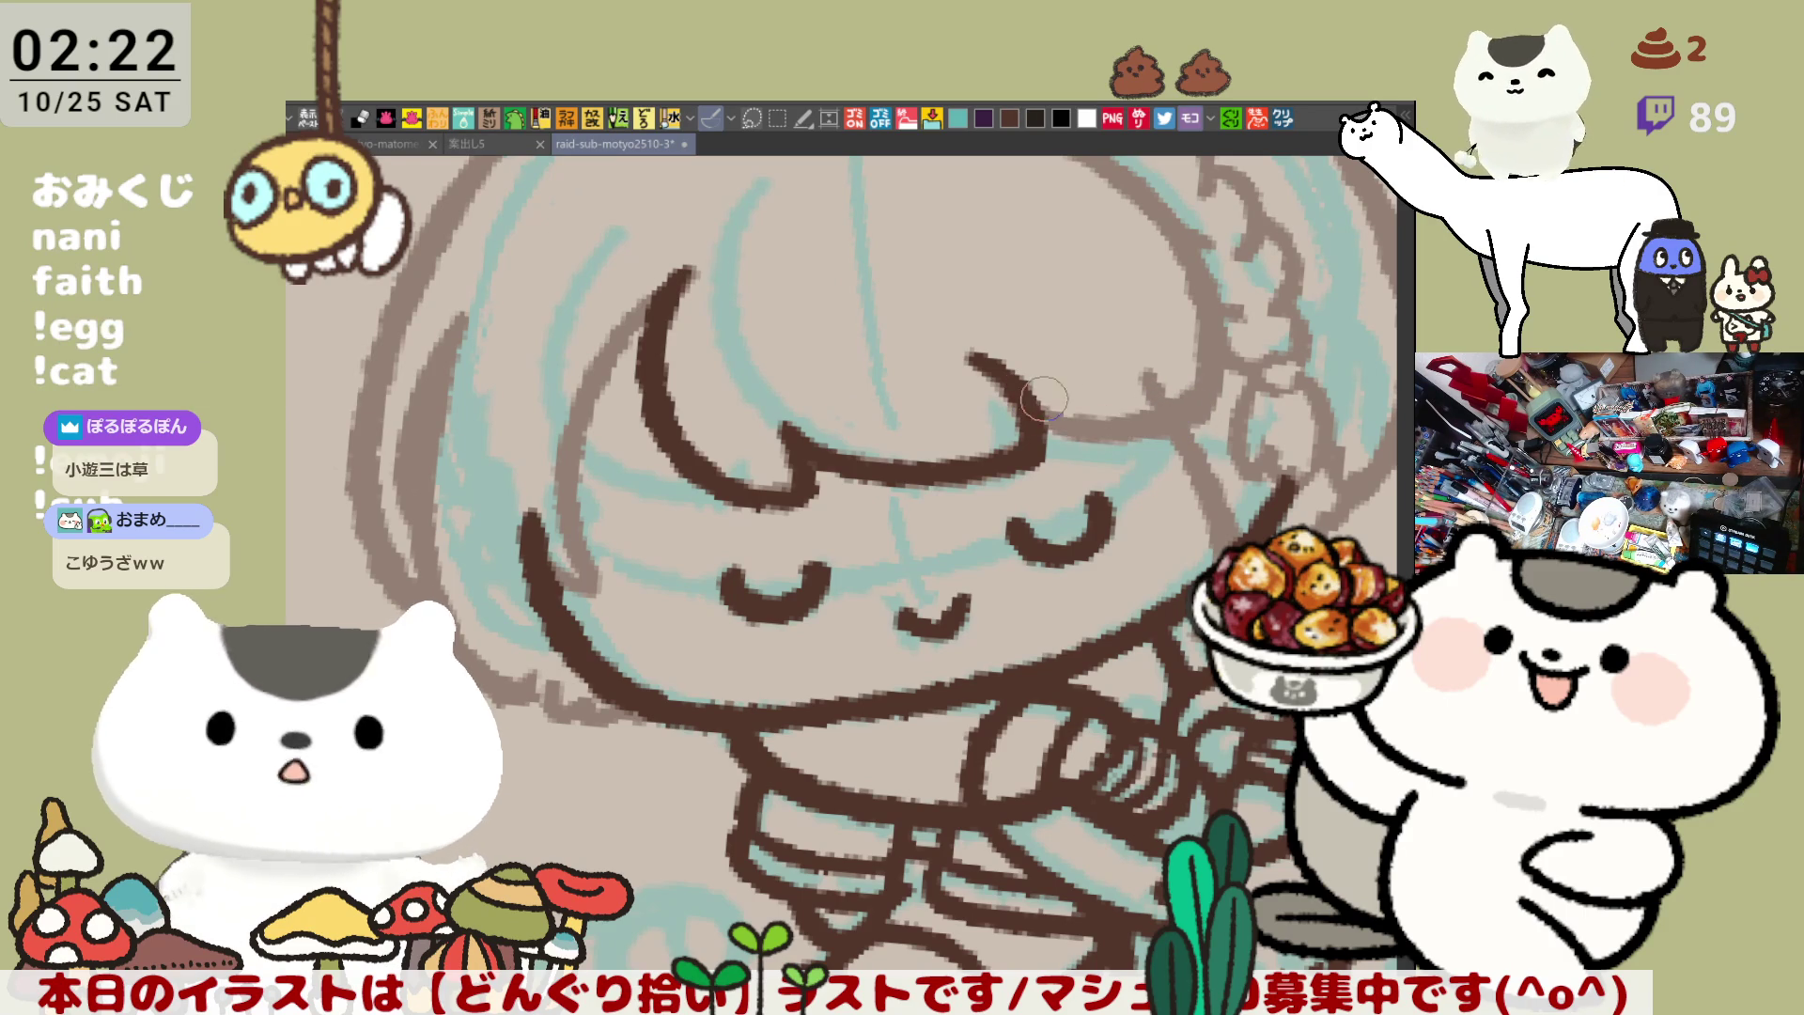
pyautogui.moveTo(1020, 389); pyautogui.dragTo(1212, 406)
pyautogui.moveTo(1099, 423)
pyautogui.mouseDown()
pyautogui.moveTo(959, 479)
pyautogui.moveTo(1038, 535)
pyautogui.moveTo(1127, 526)
pyautogui.mouseUp()
pyautogui.hotkey('ctrl', 'z')
# Redraw the dark brown fringe extension toward the right side of the hair
pyautogui.moveTo(935, 481); pyautogui.dragTo(1137, 512)
pyautogui.hotkey('ctrl', 'z')
pyautogui.moveTo(935, 481); pyautogui.dragTo(1133, 512)
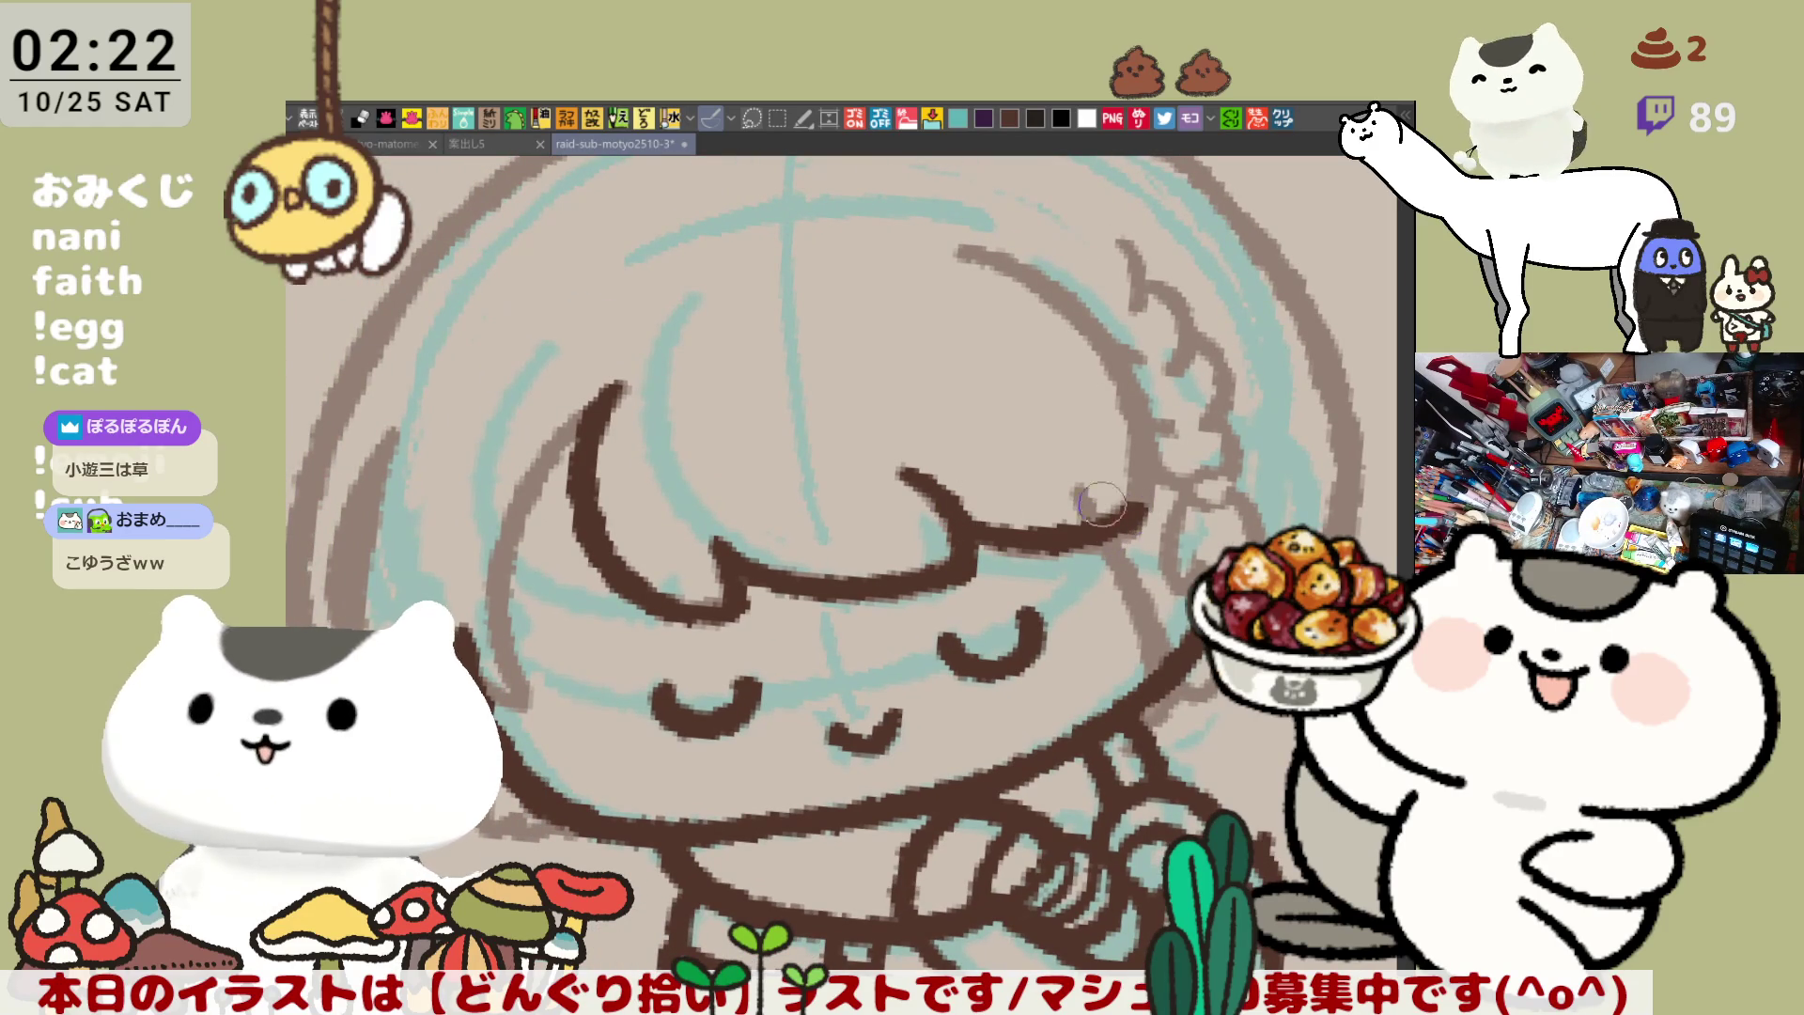
# Ink a long curved brown strand down the right side of the hair, retrying it repeatedly
pyautogui.moveTo(1032, 408); pyautogui.dragTo(1098, 432)
pyautogui.moveTo(1029, 272)
pyautogui.mouseDown()
pyautogui.moveTo(1211, 531)
pyautogui.moveTo(1116, 318)
pyautogui.mouseUp()
pyautogui.hotkey('ctrl', 'z')
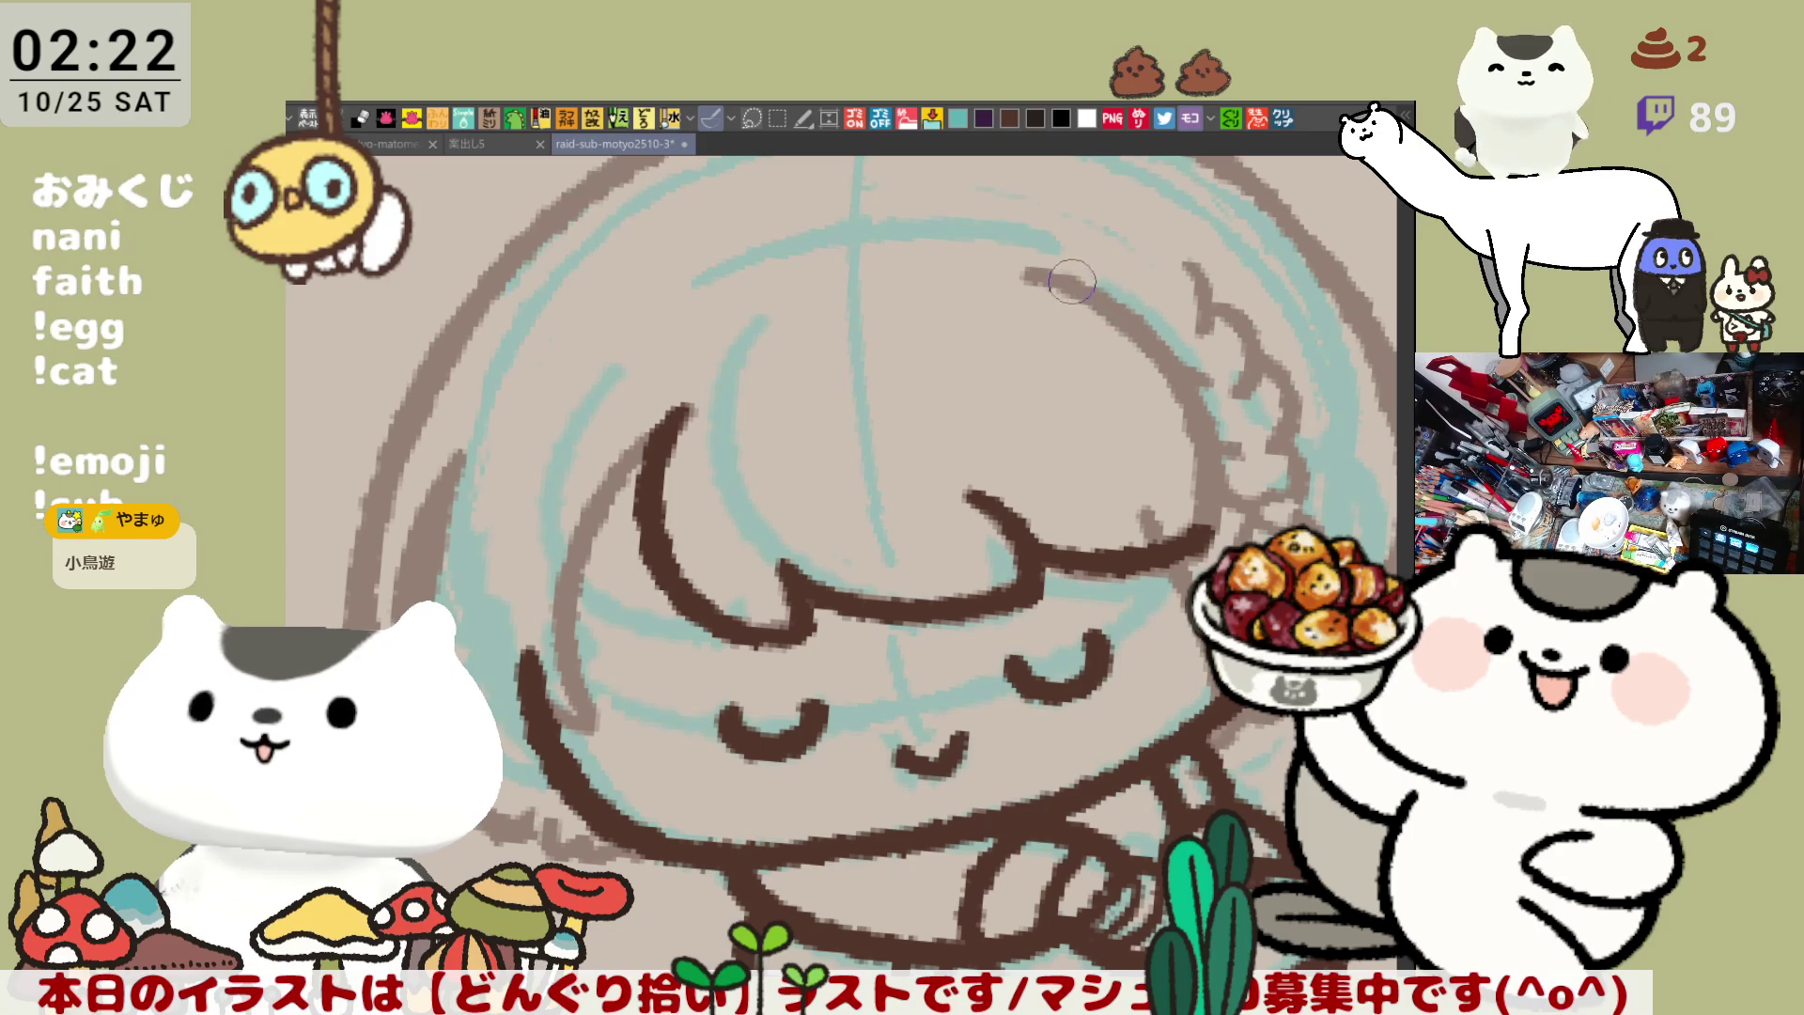
pyautogui.moveTo(1032, 272); pyautogui.dragTo(1202, 465)
pyautogui.hotkey('ctrl', 'z')
pyautogui.moveTo(1029, 273); pyautogui.dragTo(1212, 521)
pyautogui.hotkey('ctrl', 'z')
pyautogui.moveTo(1032, 273); pyautogui.dragTo(1212, 526)
pyautogui.hotkey('ctrl', 'z')
pyautogui.moveTo(1029, 273)
pyautogui.mouseDown()
pyautogui.moveTo(1127, 338)
pyautogui.moveTo(1212, 521)
pyautogui.mouseUp()
pyautogui.hotkey('ctrl', 'z')
pyautogui.moveTo(1033, 278); pyautogui.dragTo(1212, 521)
pyautogui.hotkey('ctrl', 'z')
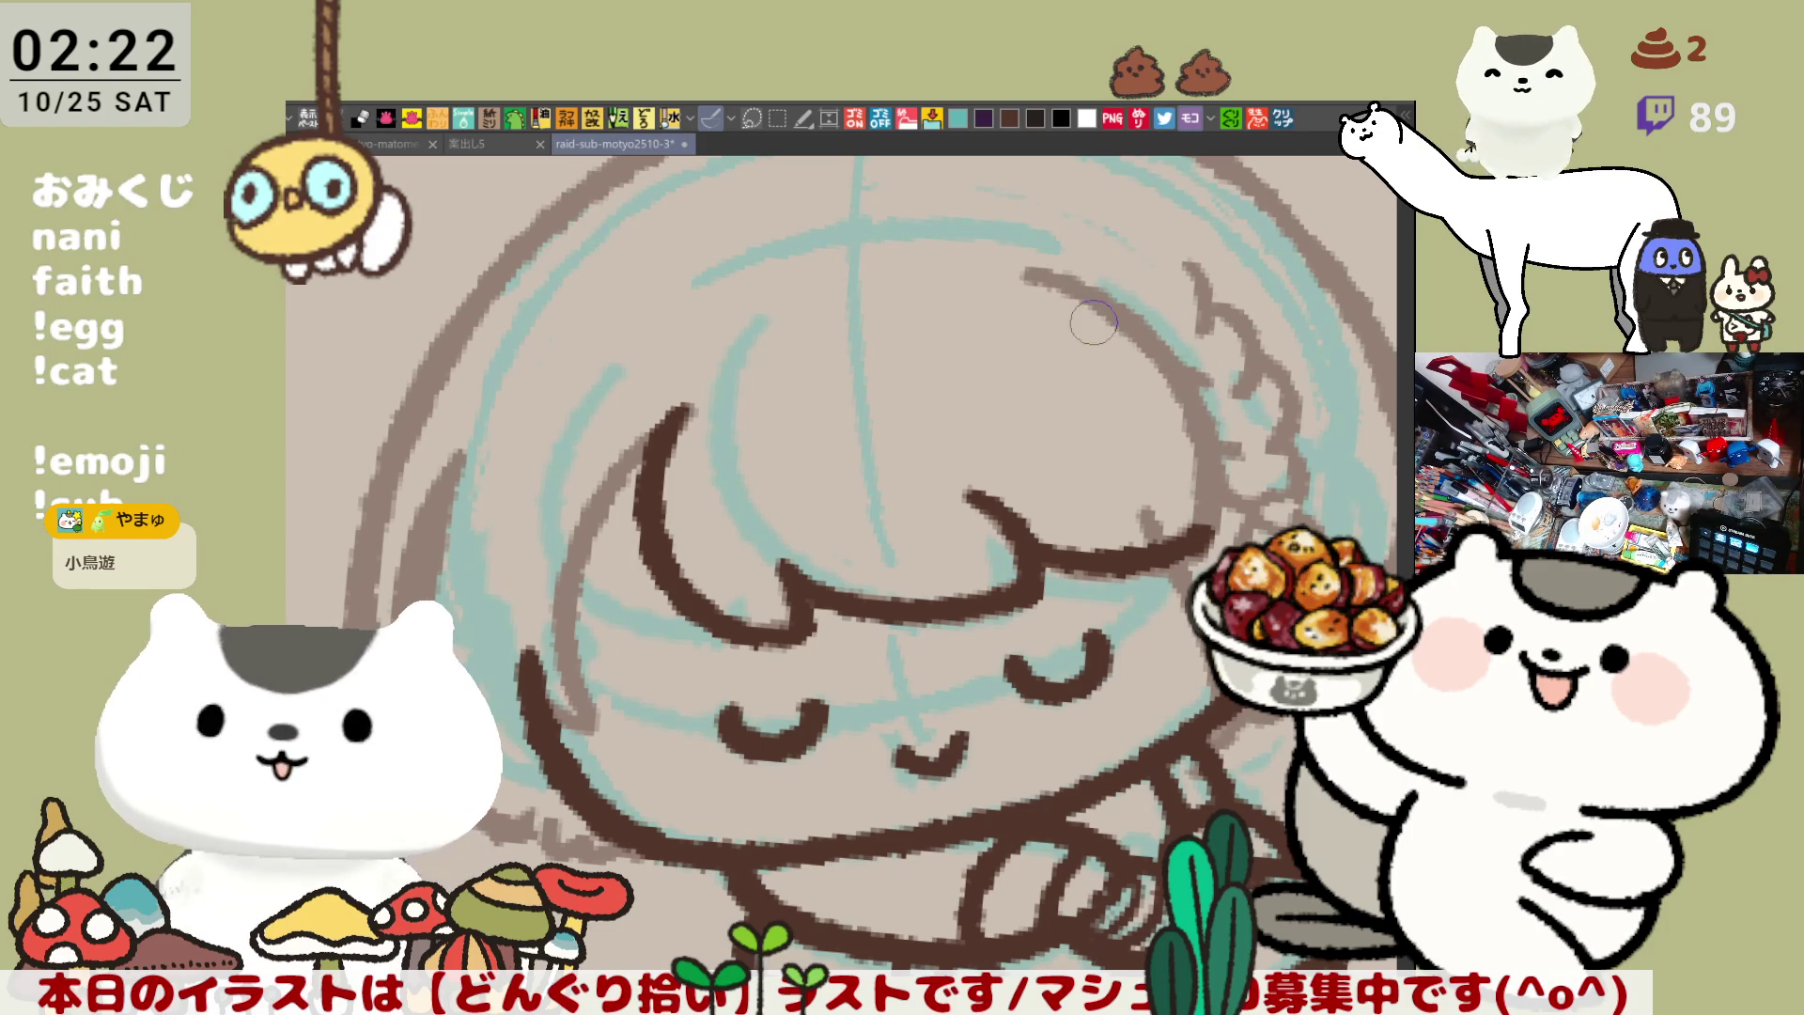
pyautogui.moveTo(1030, 274)
pyautogui.mouseDown()
pyautogui.moveTo(1208, 521)
pyautogui.moveTo(1057, 284)
pyautogui.moveTo(1193, 537)
pyautogui.mouseUp()
pyautogui.hotkey('ctrl', 'z')
# Outline the girl's right cheek in dark brown, redrawing it until it fits
pyautogui.moveTo(1264, 660); pyautogui.dragTo(1189, 519)
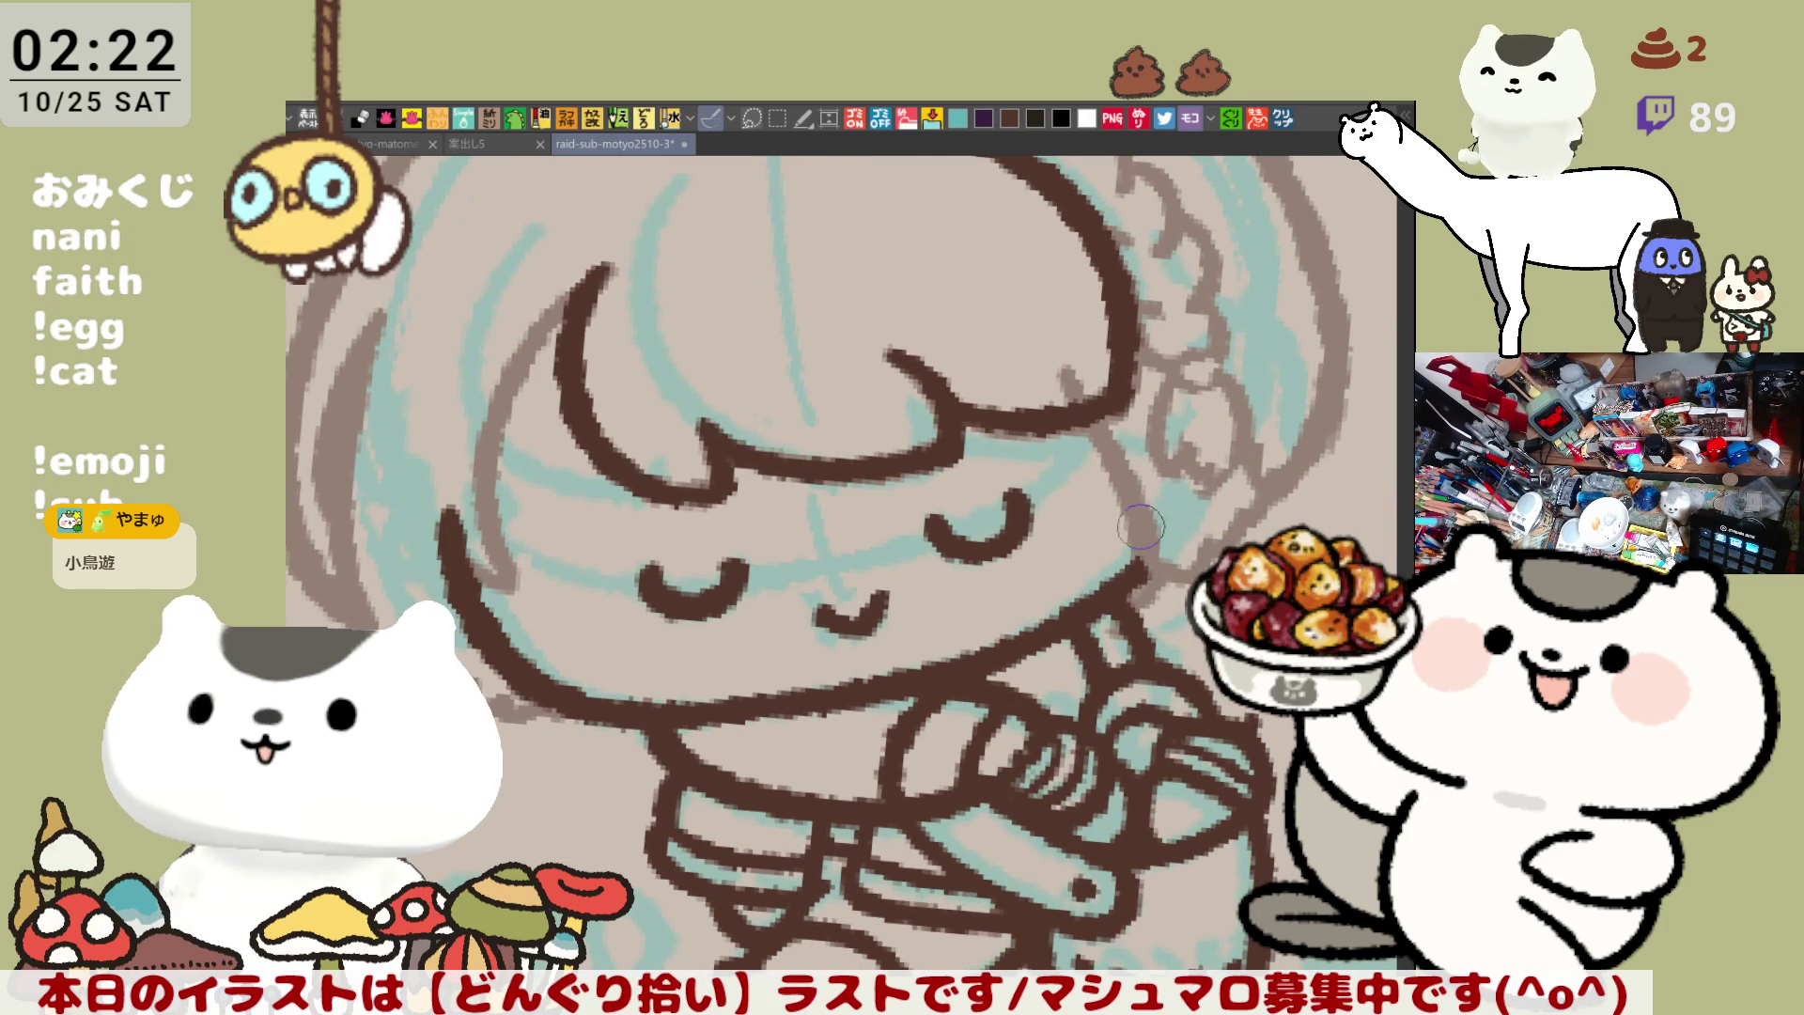
pyautogui.moveTo(1095, 390)
pyautogui.mouseDown()
pyautogui.moveTo(1118, 606)
pyautogui.moveTo(1118, 517)
pyautogui.moveTo(1142, 601)
pyautogui.mouseUp()
pyautogui.hotkey('ctrl', 'z')
pyautogui.hotkey('ctrl', 'z')
pyautogui.moveTo(1078, 397); pyautogui.dragTo(1128, 578)
pyautogui.hotkey('ctrl', 'z')
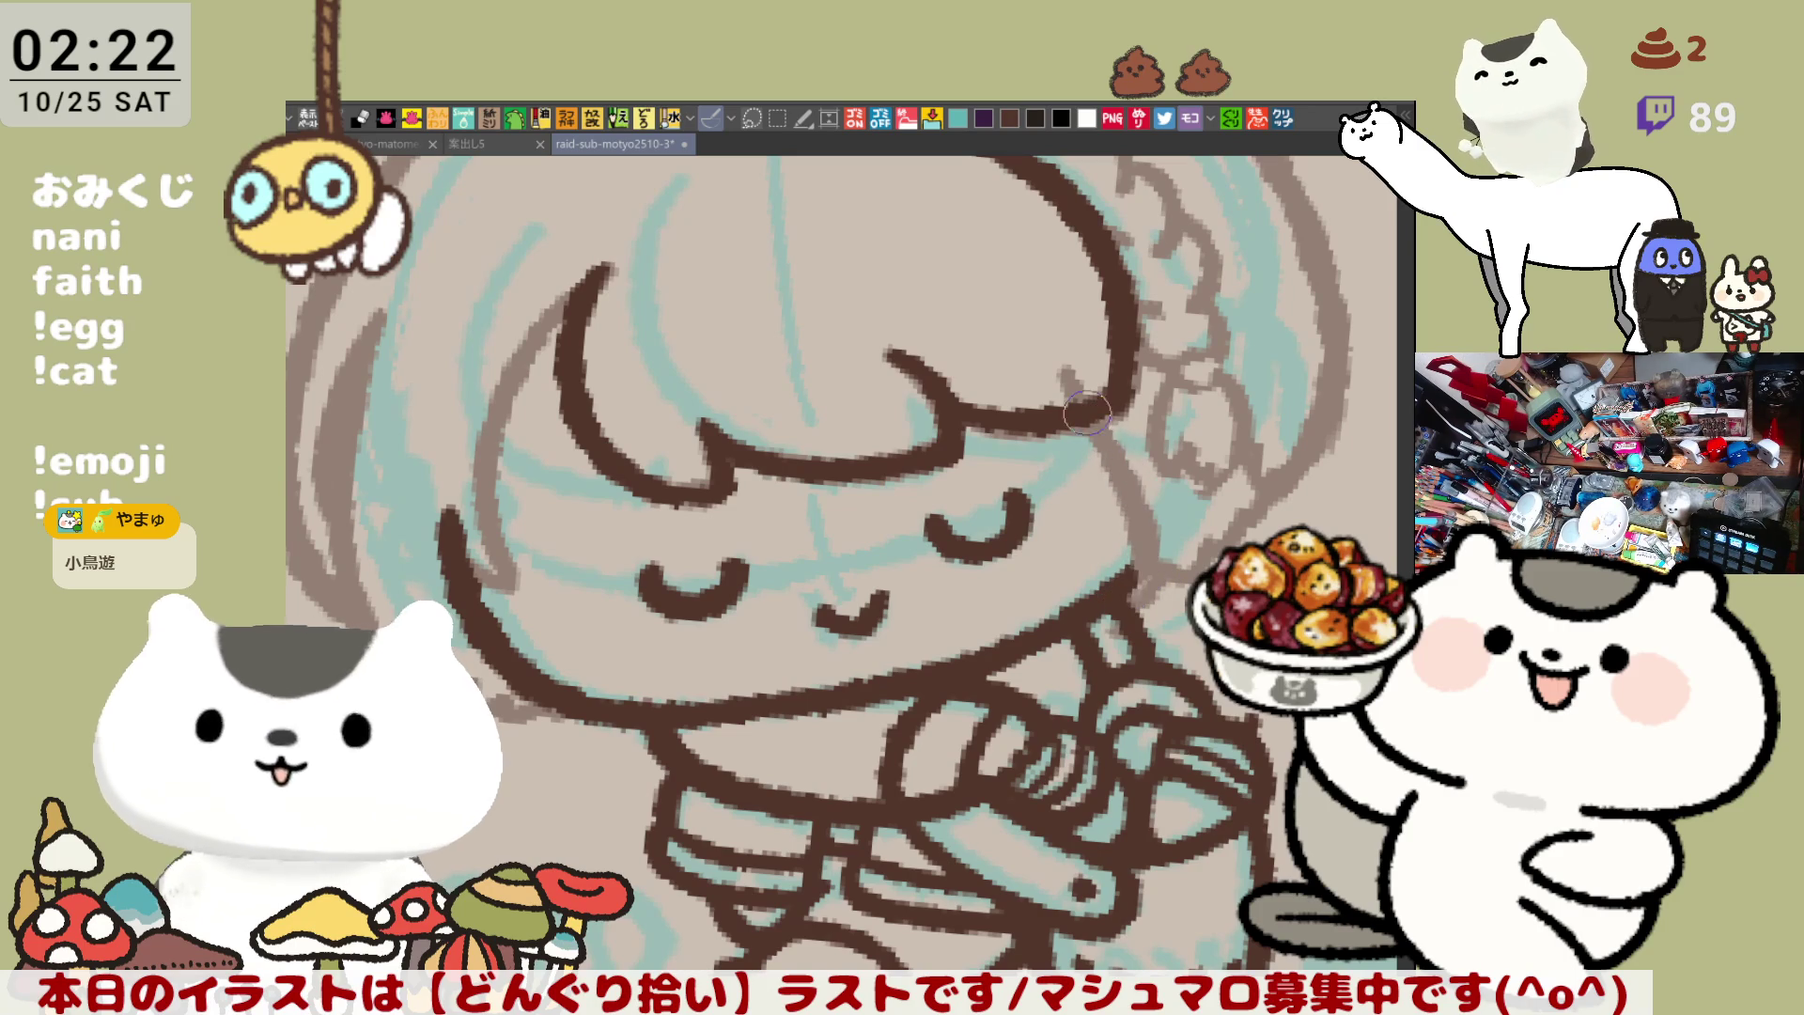
pyautogui.moveTo(1079, 397); pyautogui.dragTo(1128, 601)
pyautogui.moveTo(938, 676); pyautogui.dragTo(1046, 686)
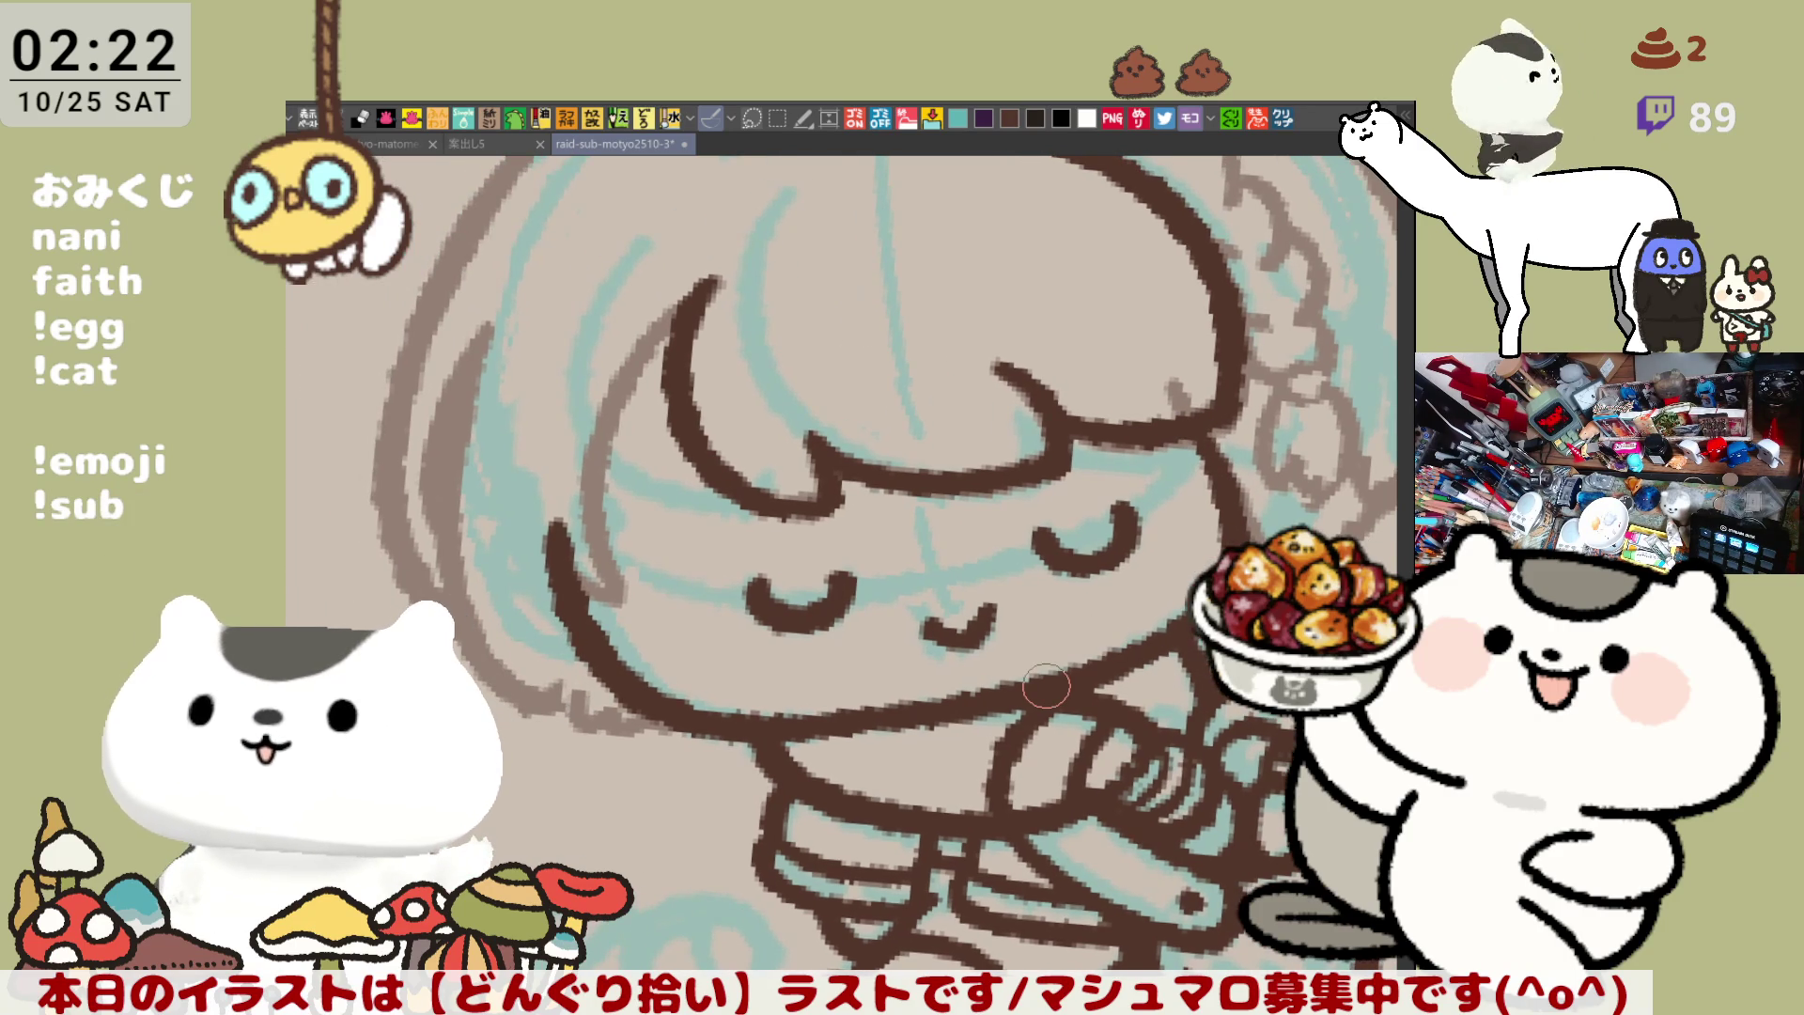
# Redraw the short brown stroke continuing the right hair strand down beside the cheek
pyautogui.scroll(-5, 1046, 687)
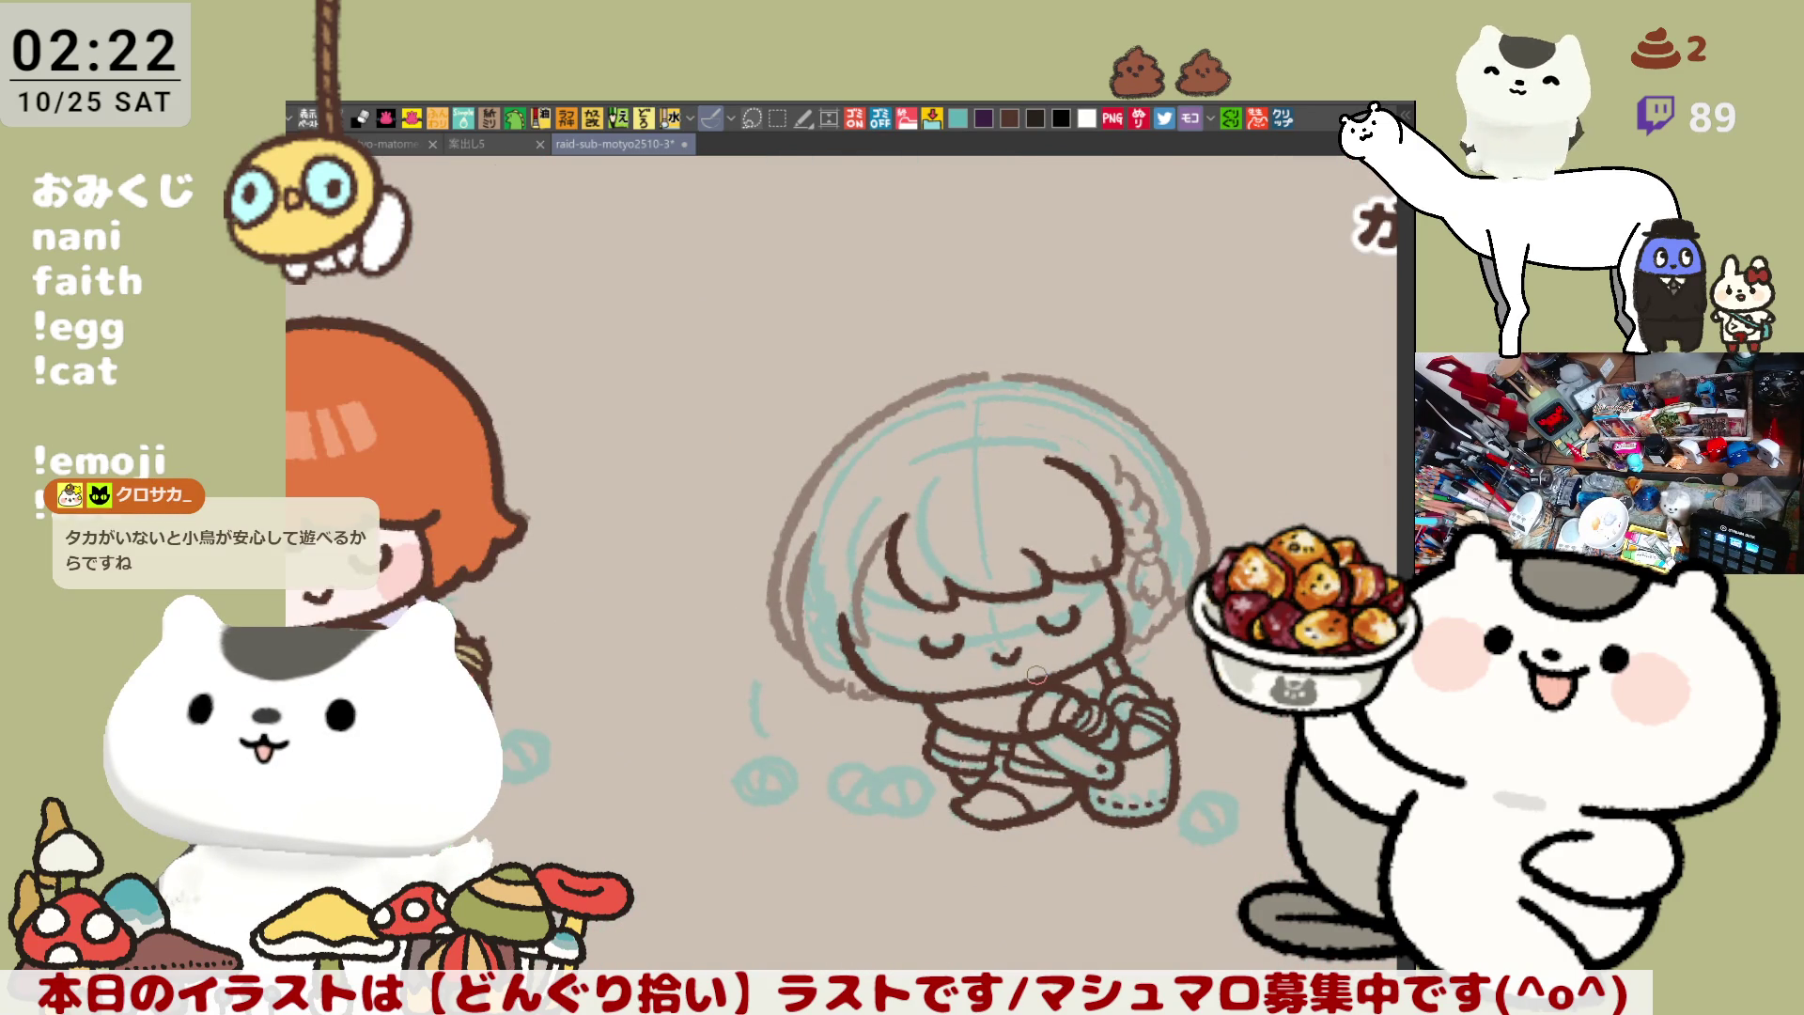
pyautogui.scroll(5, 1036, 674)
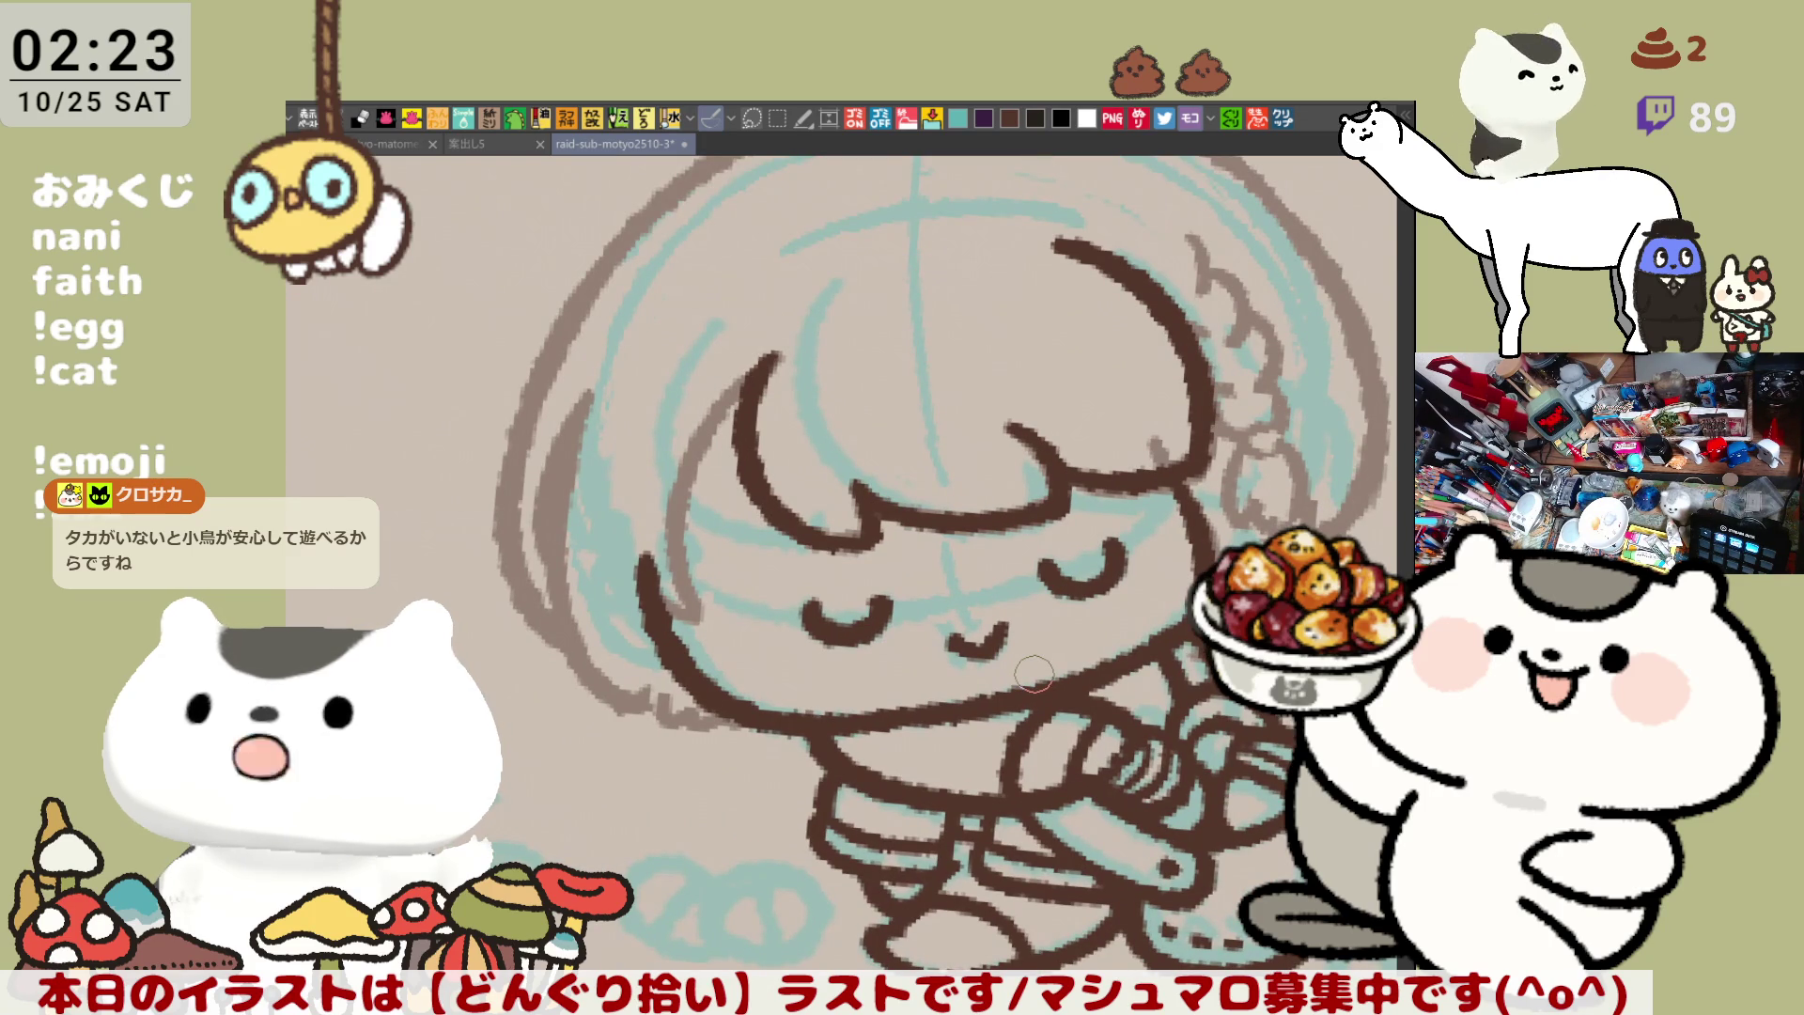
pyautogui.scroll(2, 1033, 673)
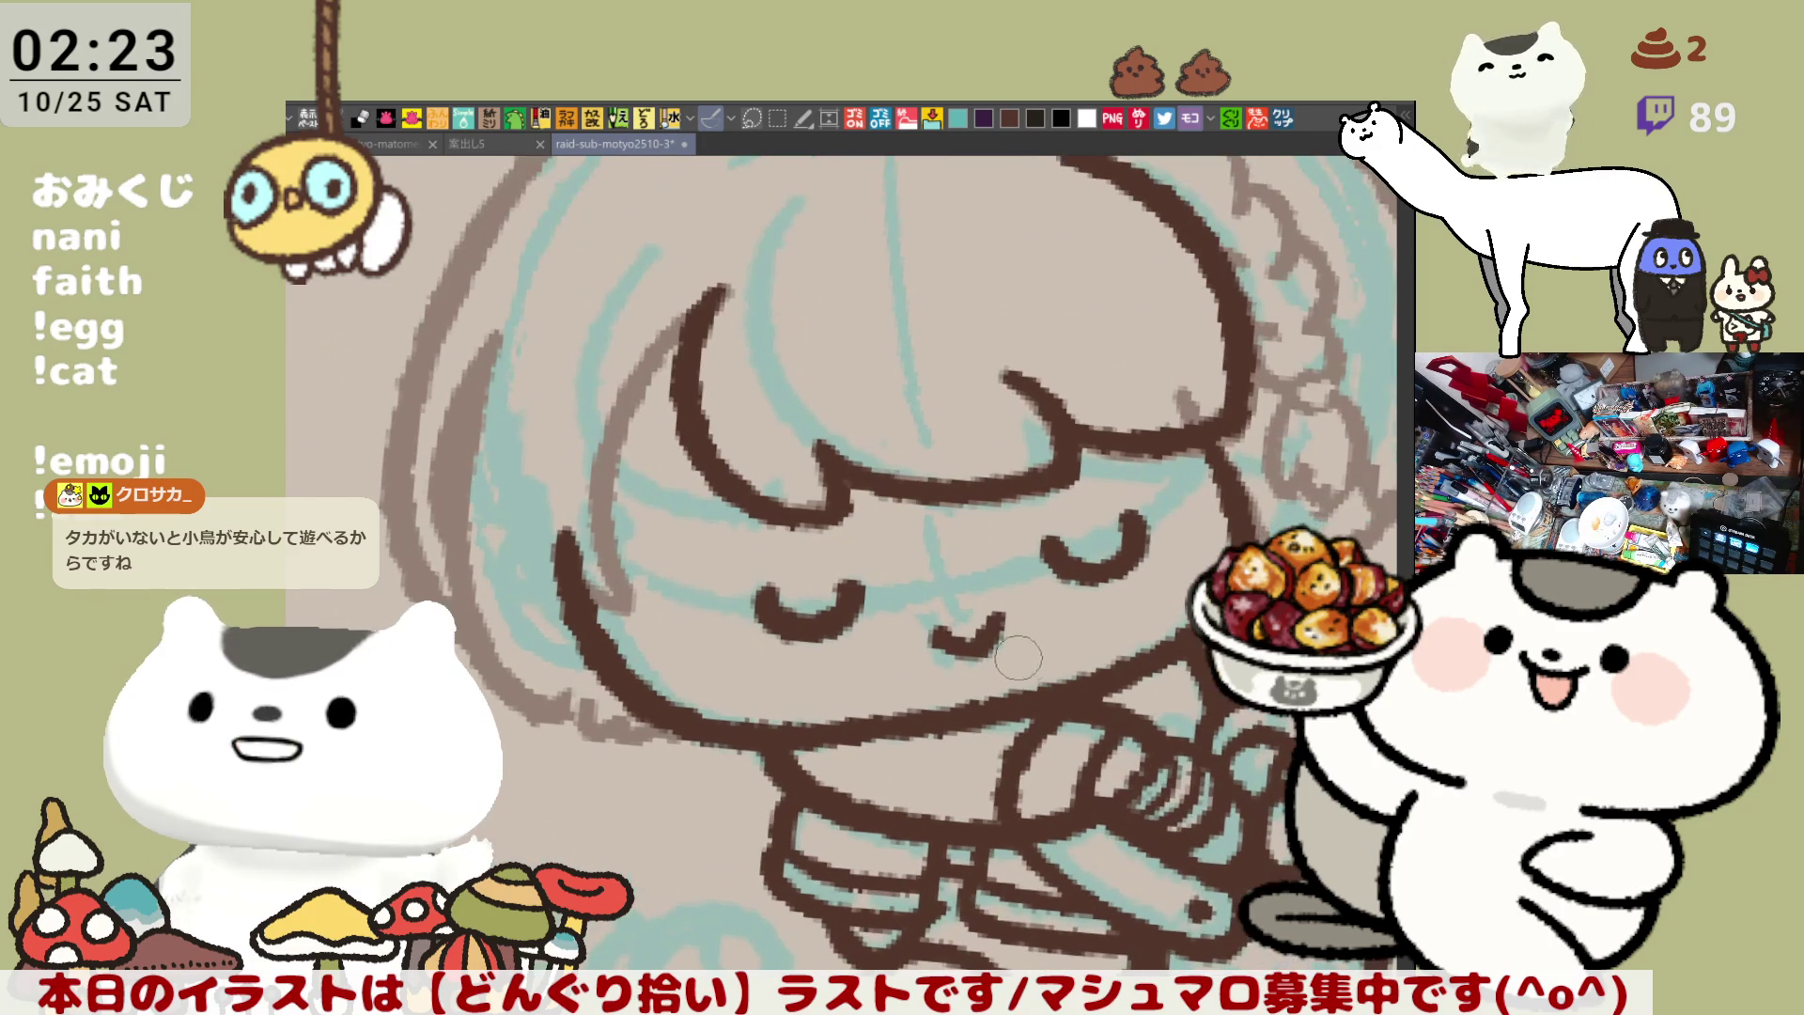
pyautogui.scroll(1, 886, 554)
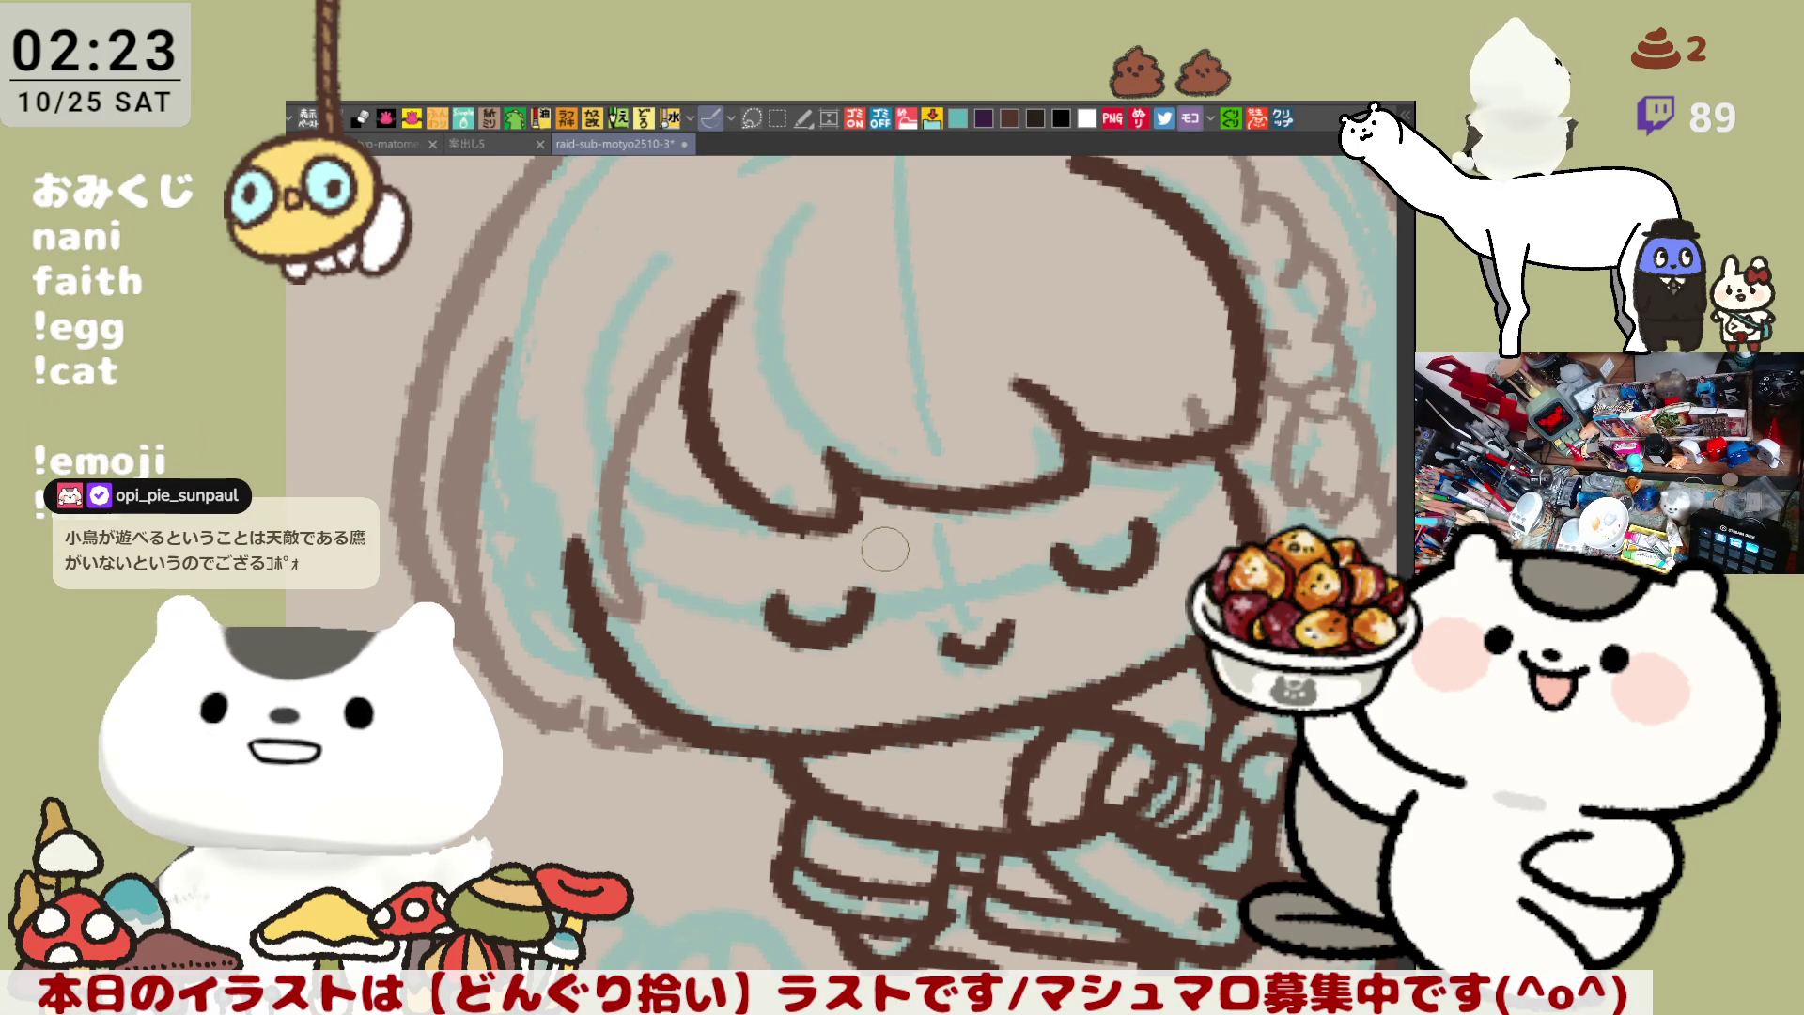
pyautogui.moveTo(949, 590); pyautogui.dragTo(792, 502)
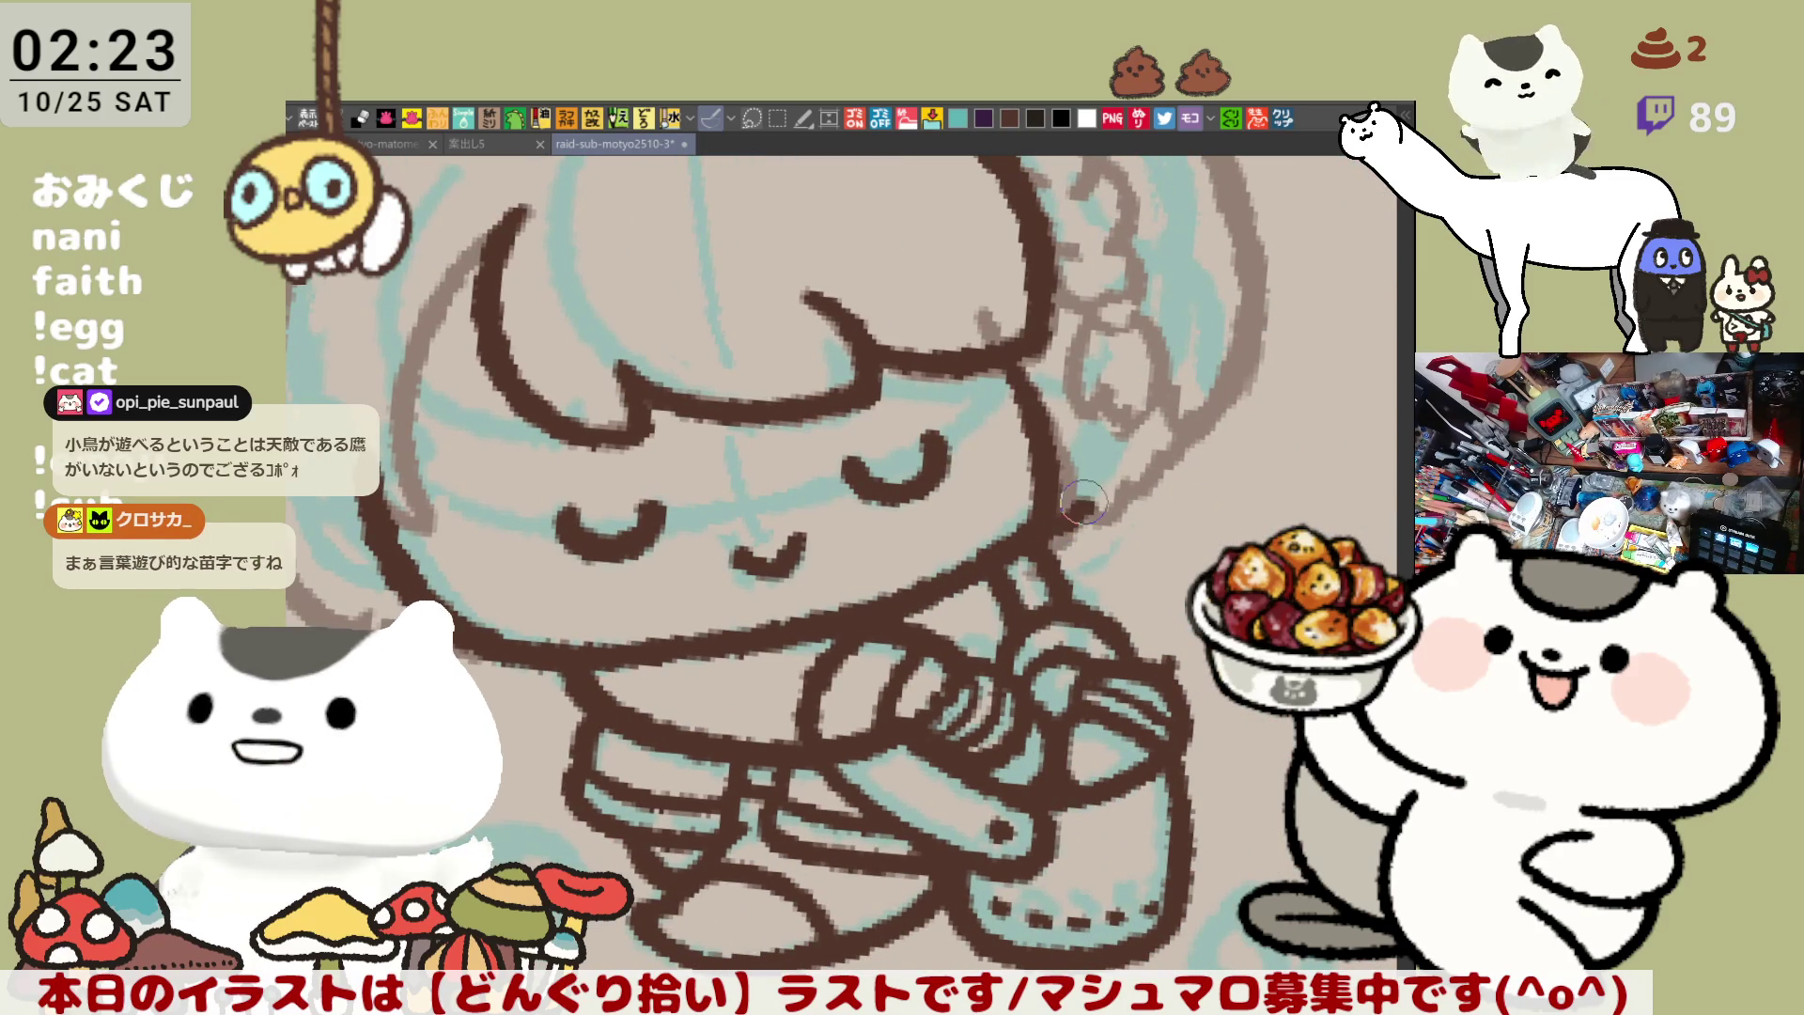
pyautogui.moveTo(1064, 530); pyautogui.dragTo(1126, 486)
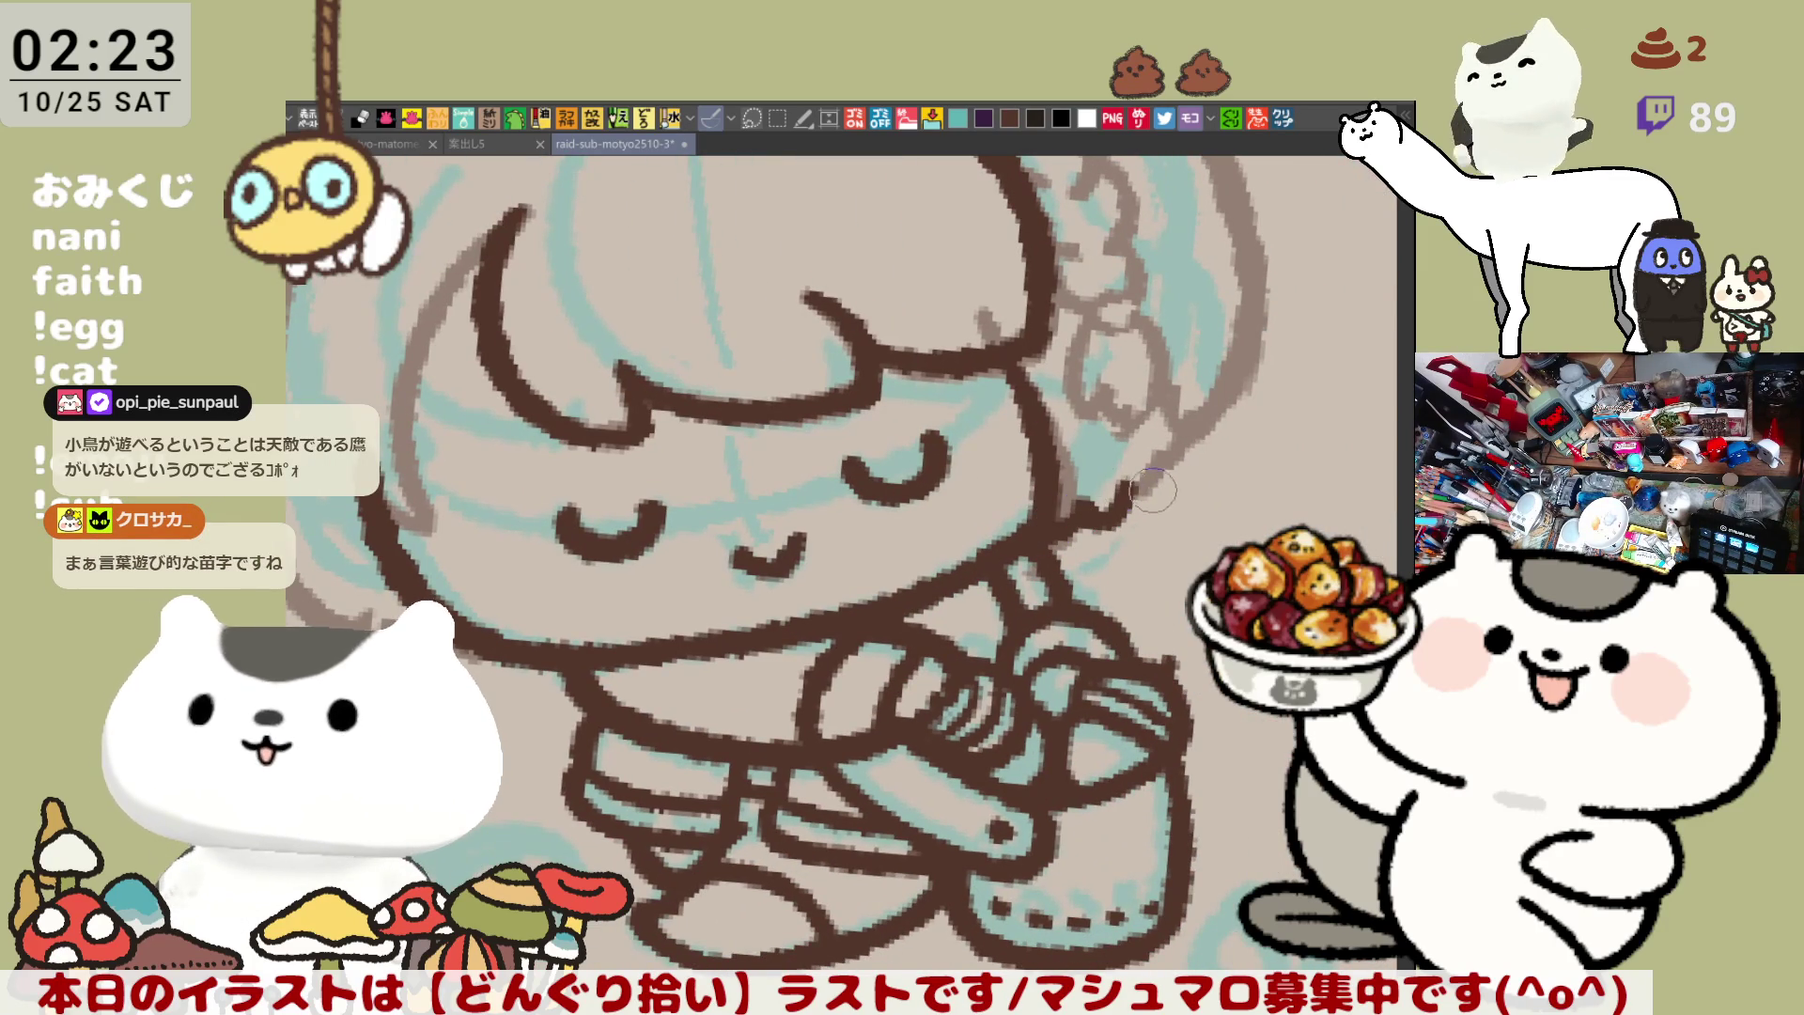
pyautogui.hotkey('ctrl', 'z')
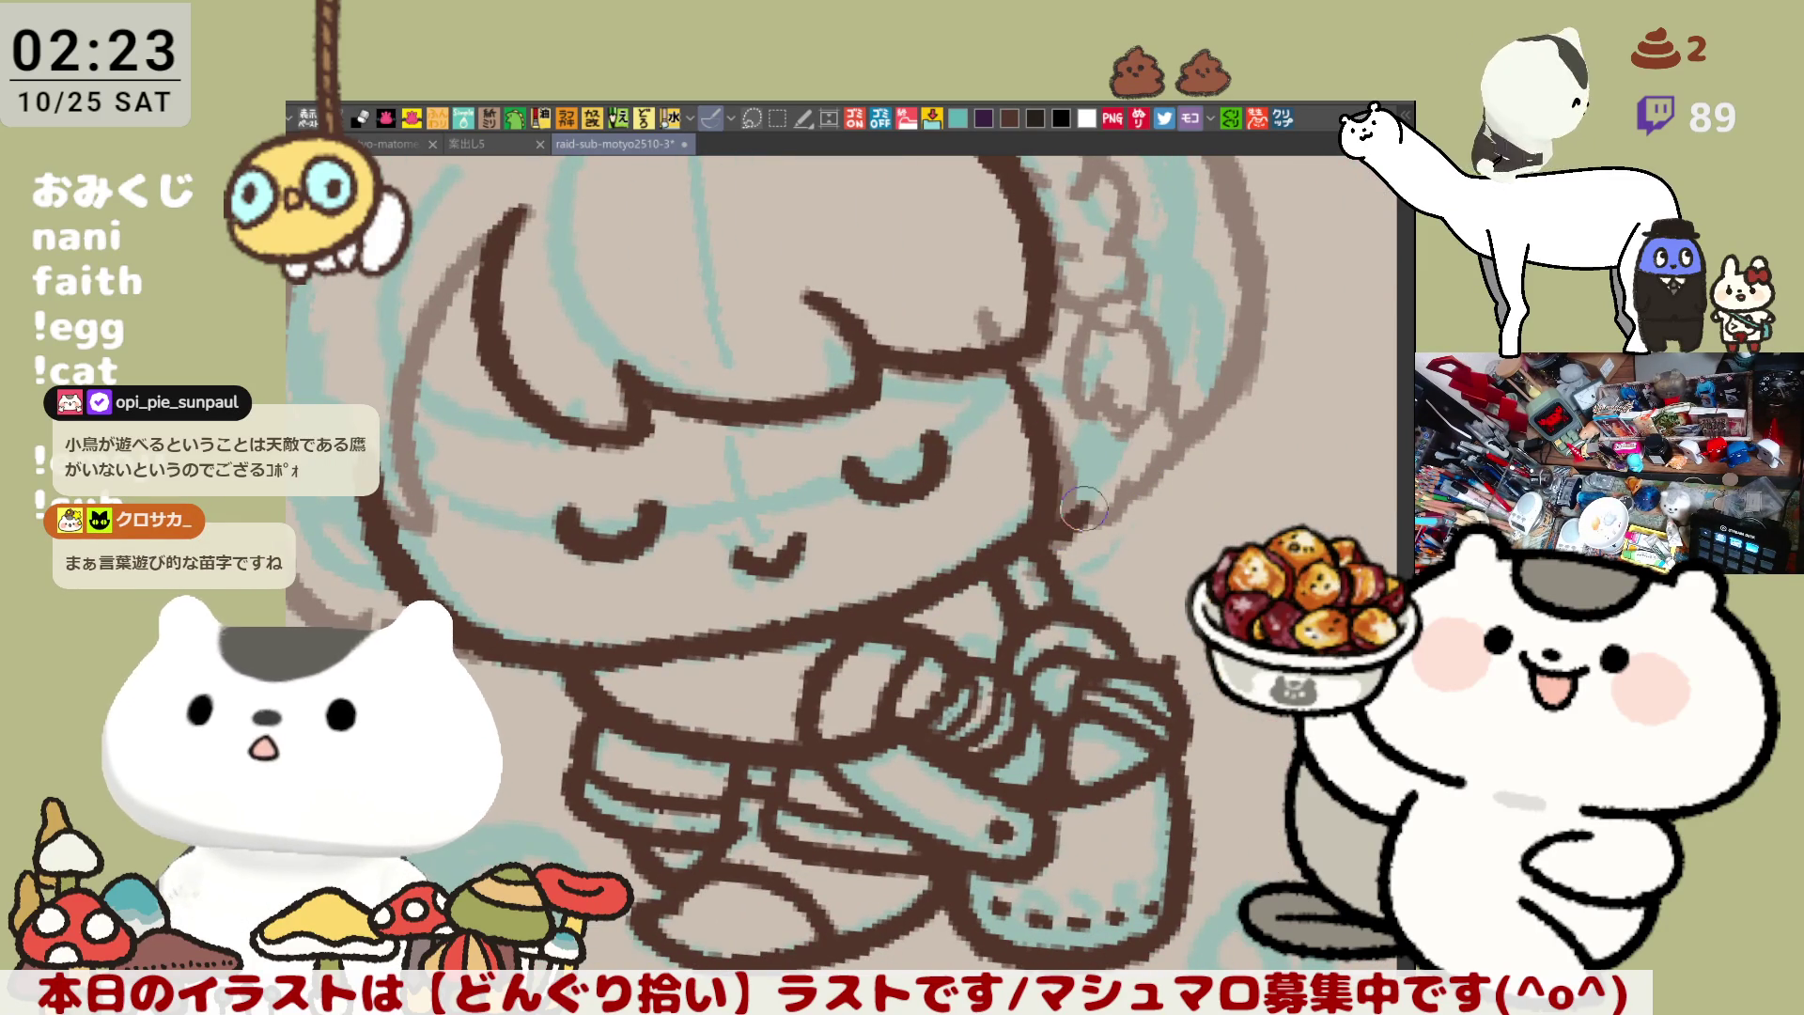
pyautogui.moveTo(1066, 531); pyautogui.dragTo(1139, 482)
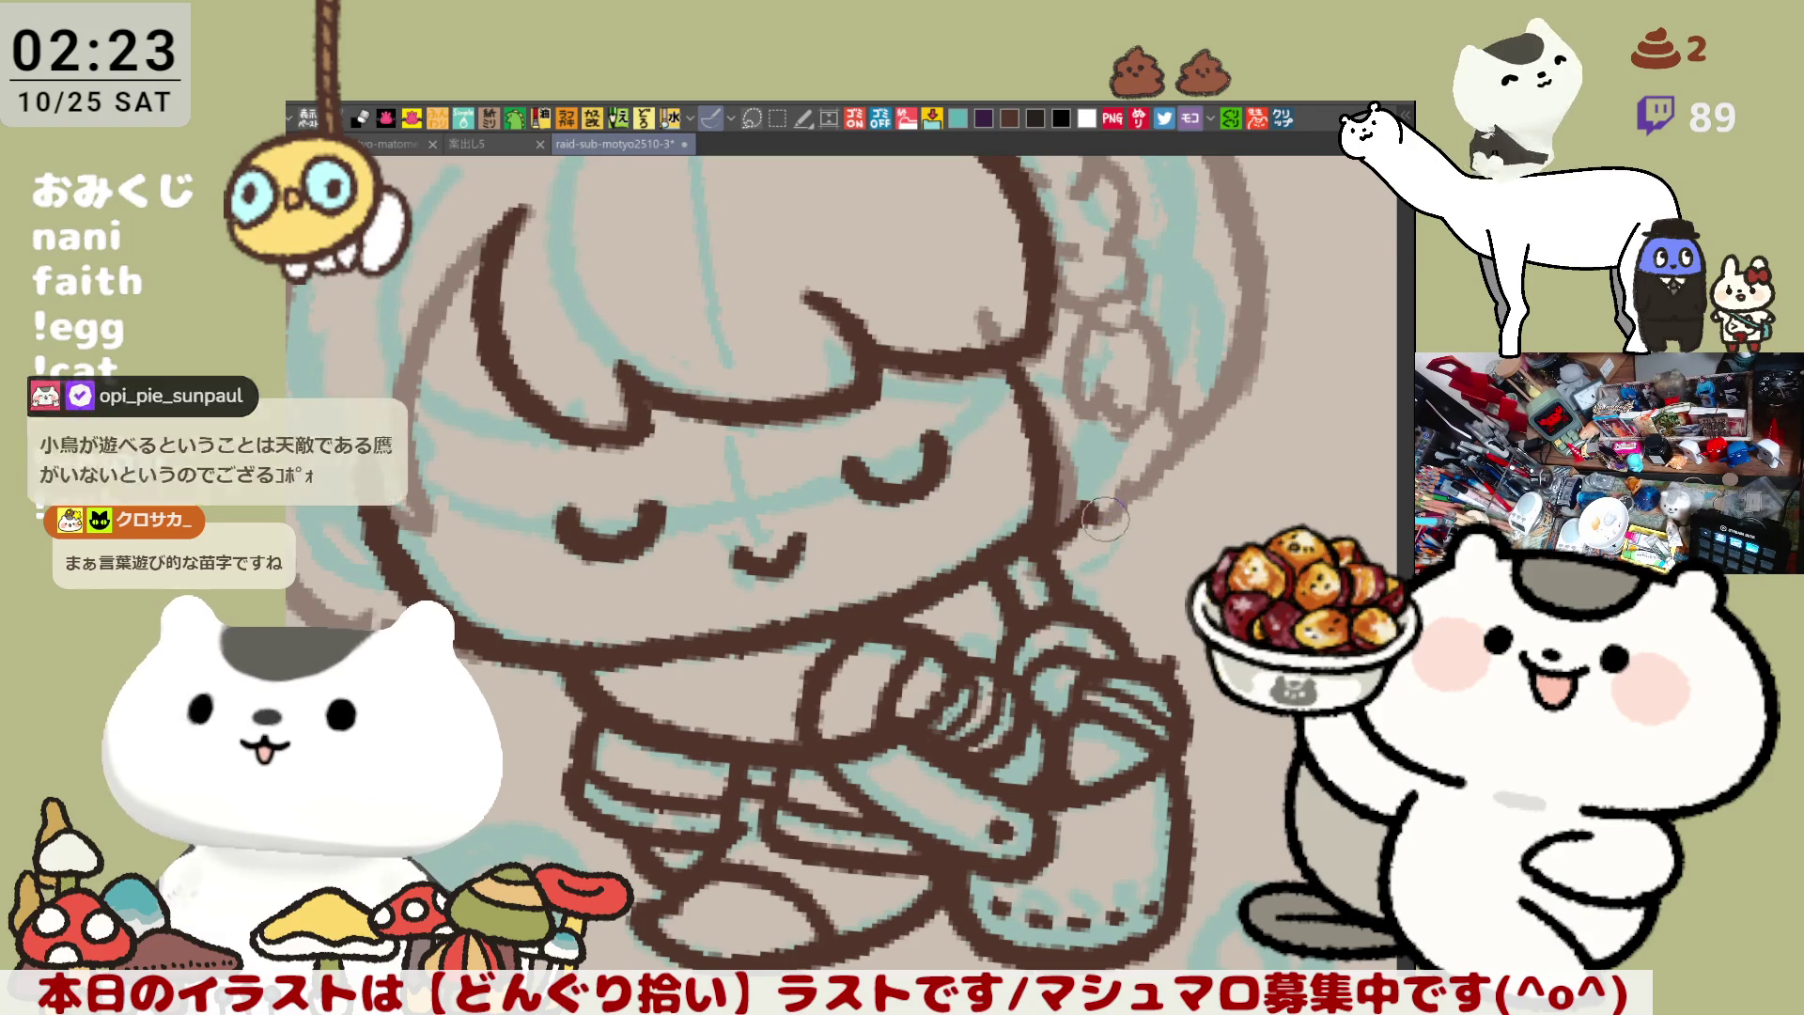
pyautogui.hotkey('ctrl', 'z')
pyautogui.moveTo(1051, 524)
pyautogui.mouseDown()
pyautogui.moveTo(1125, 488)
pyautogui.moveTo(1075, 524)
pyautogui.mouseUp()
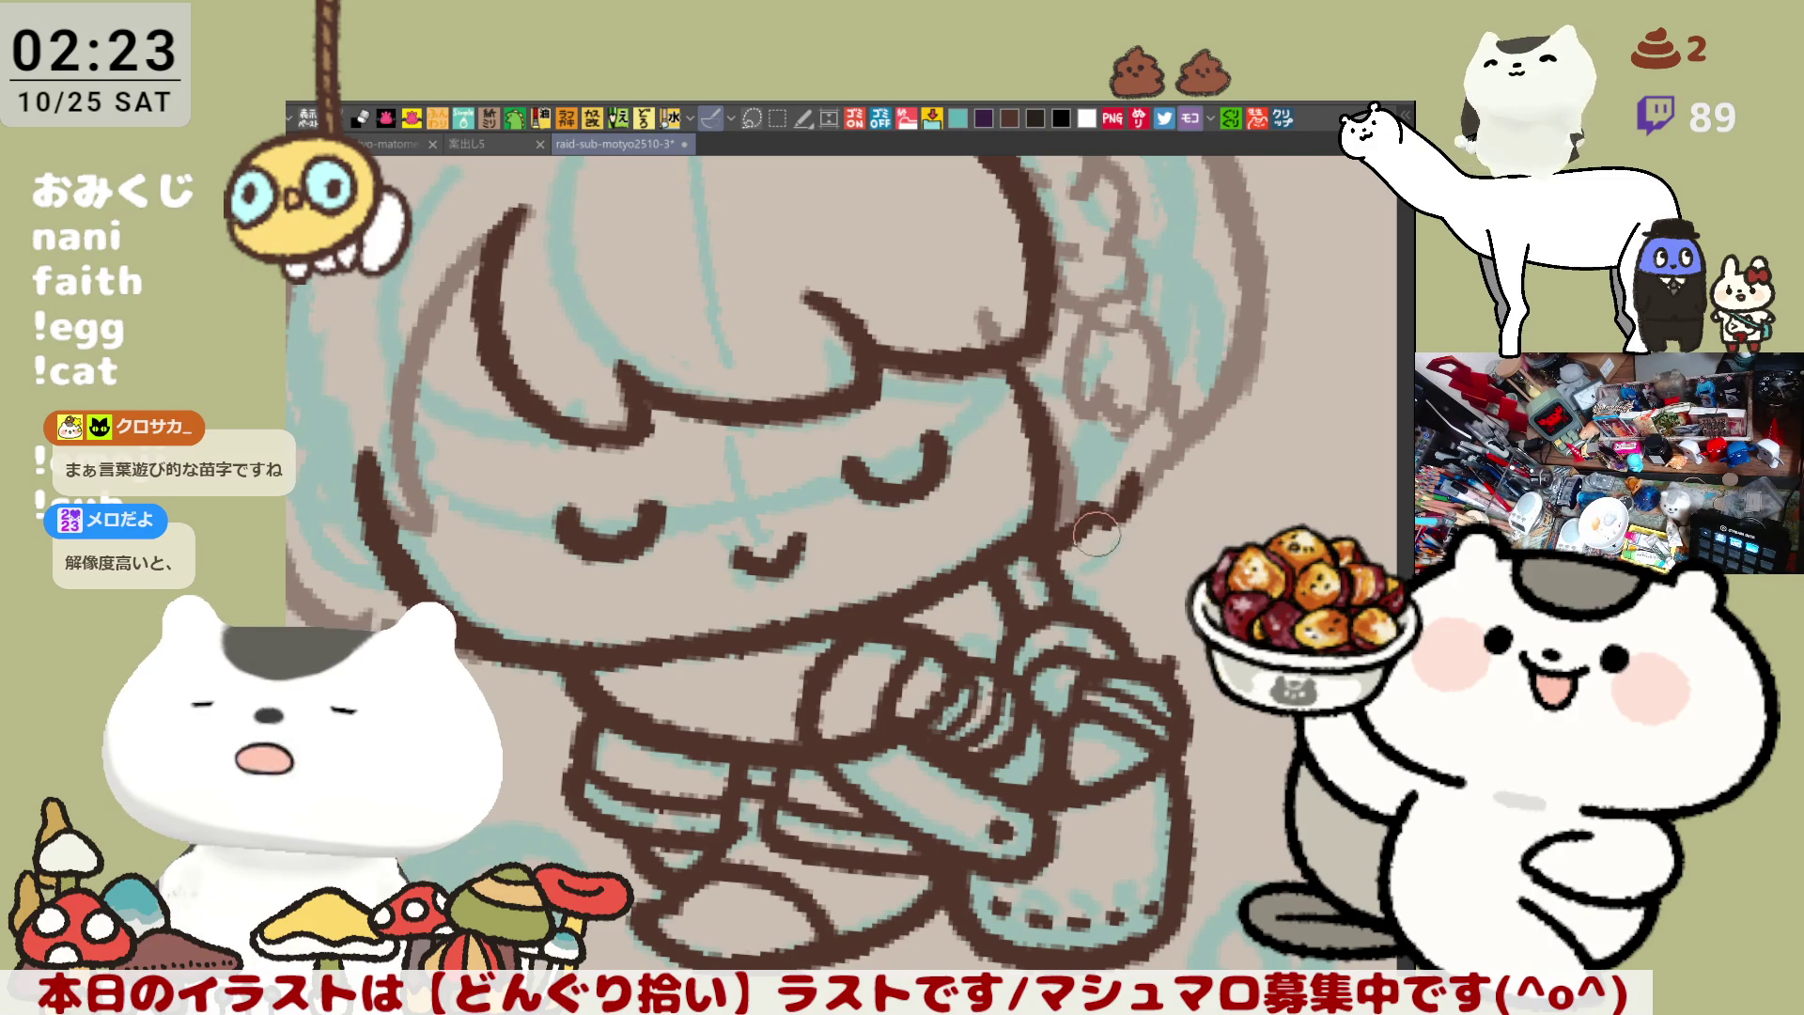
pyautogui.scroll(2, 1097, 538)
# Trace the dark brown outline down the left side of the head, retrying once
pyautogui.moveTo(1095, 557); pyautogui.dragTo(1057, 704)
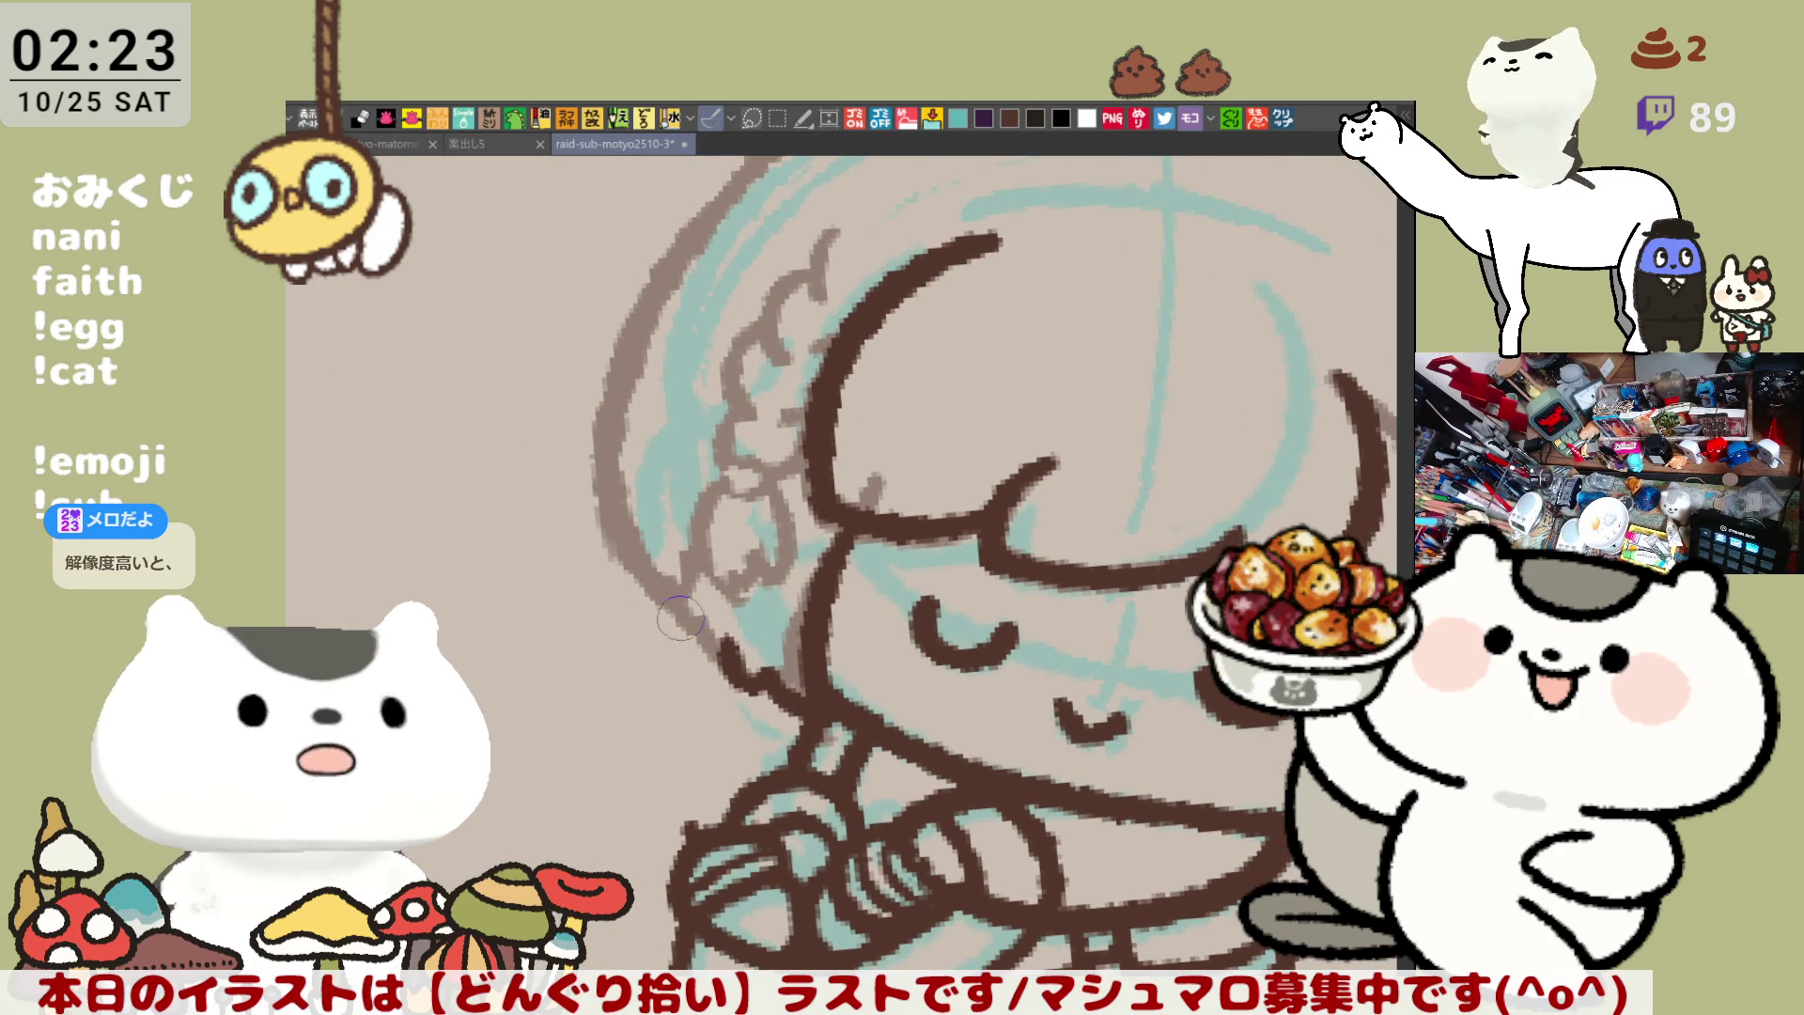
pyautogui.moveTo(657, 296); pyautogui.dragTo(601, 465)
pyautogui.hotkey('ctrl', 'z')
pyautogui.moveTo(662, 277)
pyautogui.mouseDown()
pyautogui.moveTo(601, 470)
pyautogui.moveTo(669, 609)
pyautogui.mouseUp()
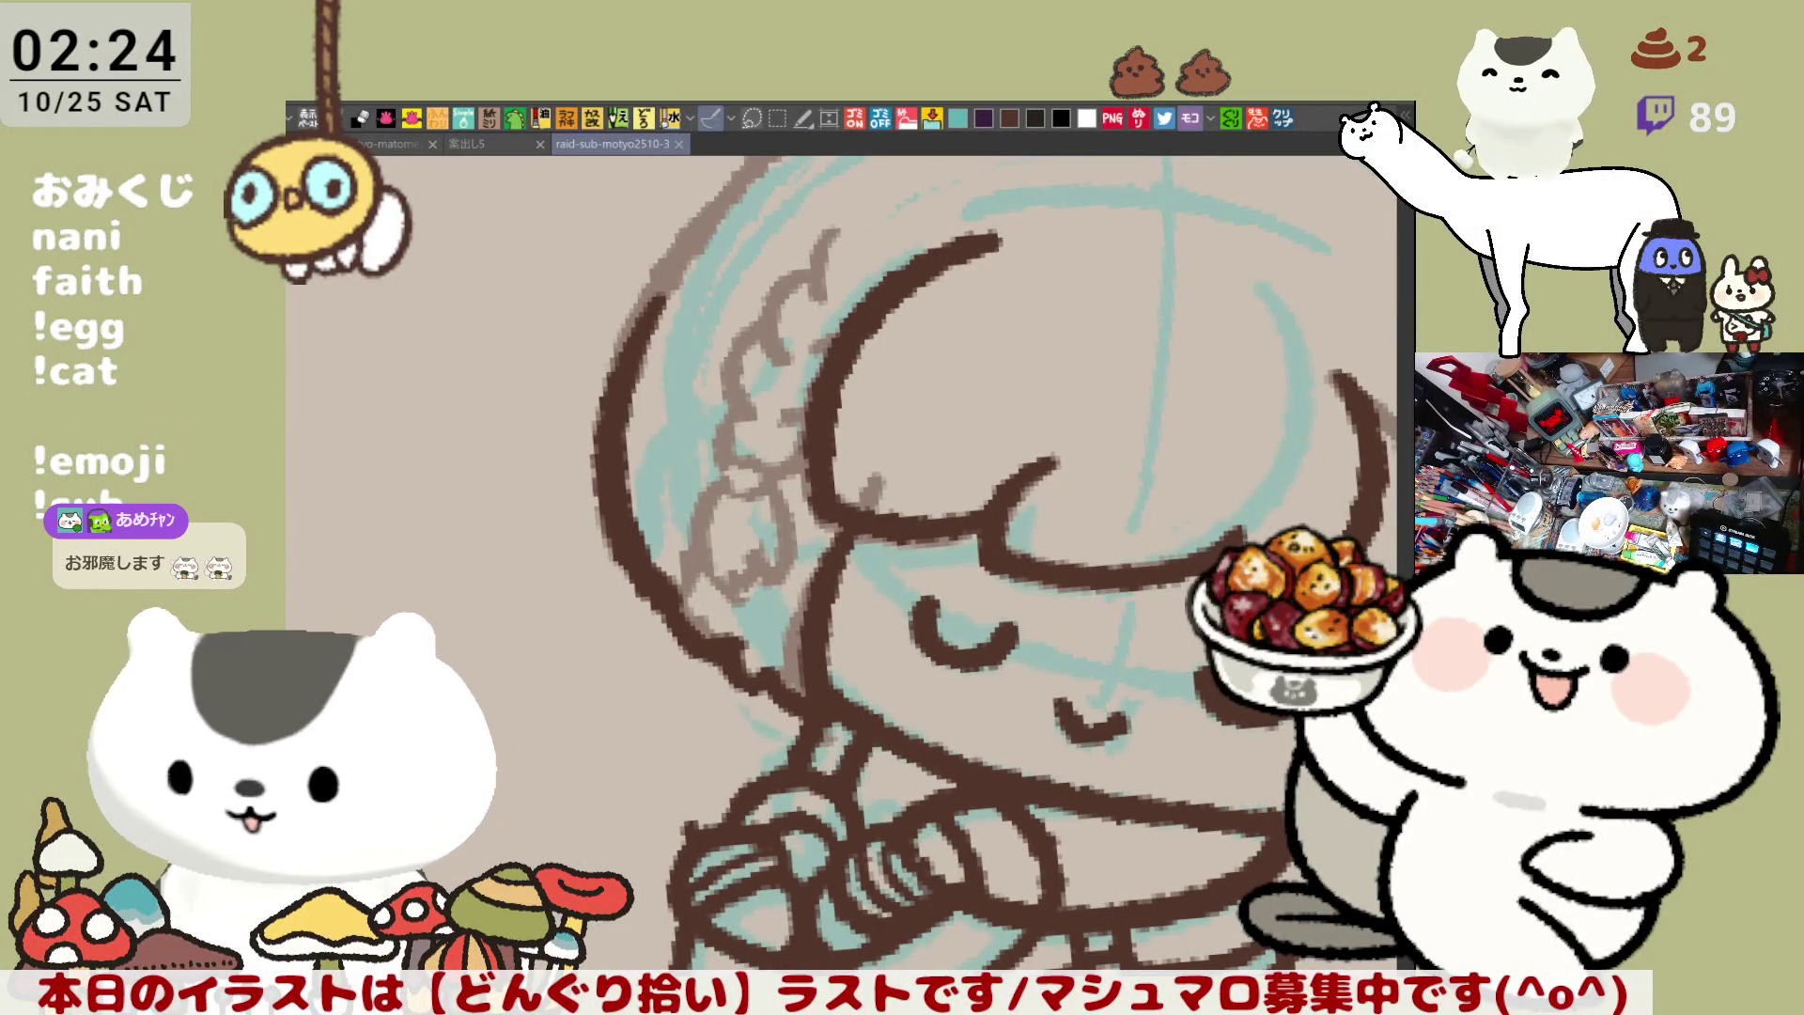
# Ink a smooth dark brown line down the left hair after several retries
pyautogui.scroll(-3, 924, 606)
pyautogui.scroll(3, 851, 543)
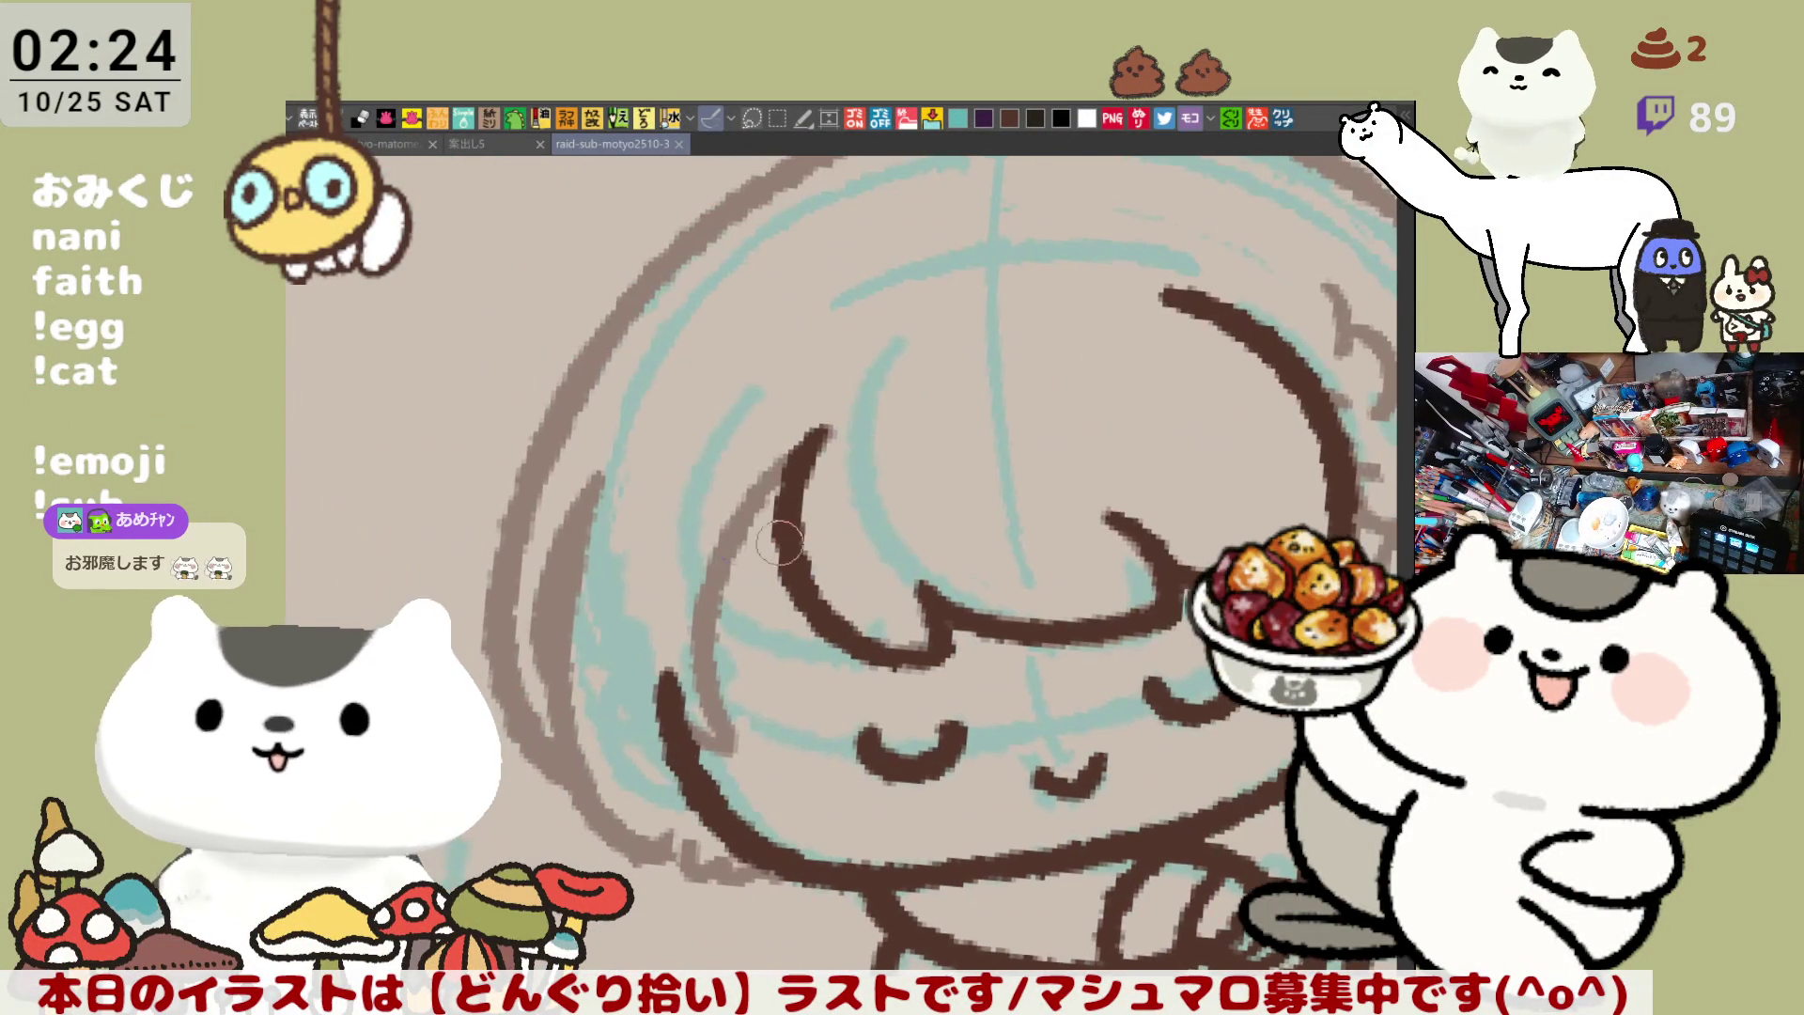
pyautogui.moveTo(598, 498)
pyautogui.mouseDown()
pyautogui.moveTo(566, 650)
pyautogui.moveTo(590, 813)
pyautogui.mouseUp()
pyautogui.hotkey('ctrl', 'z')
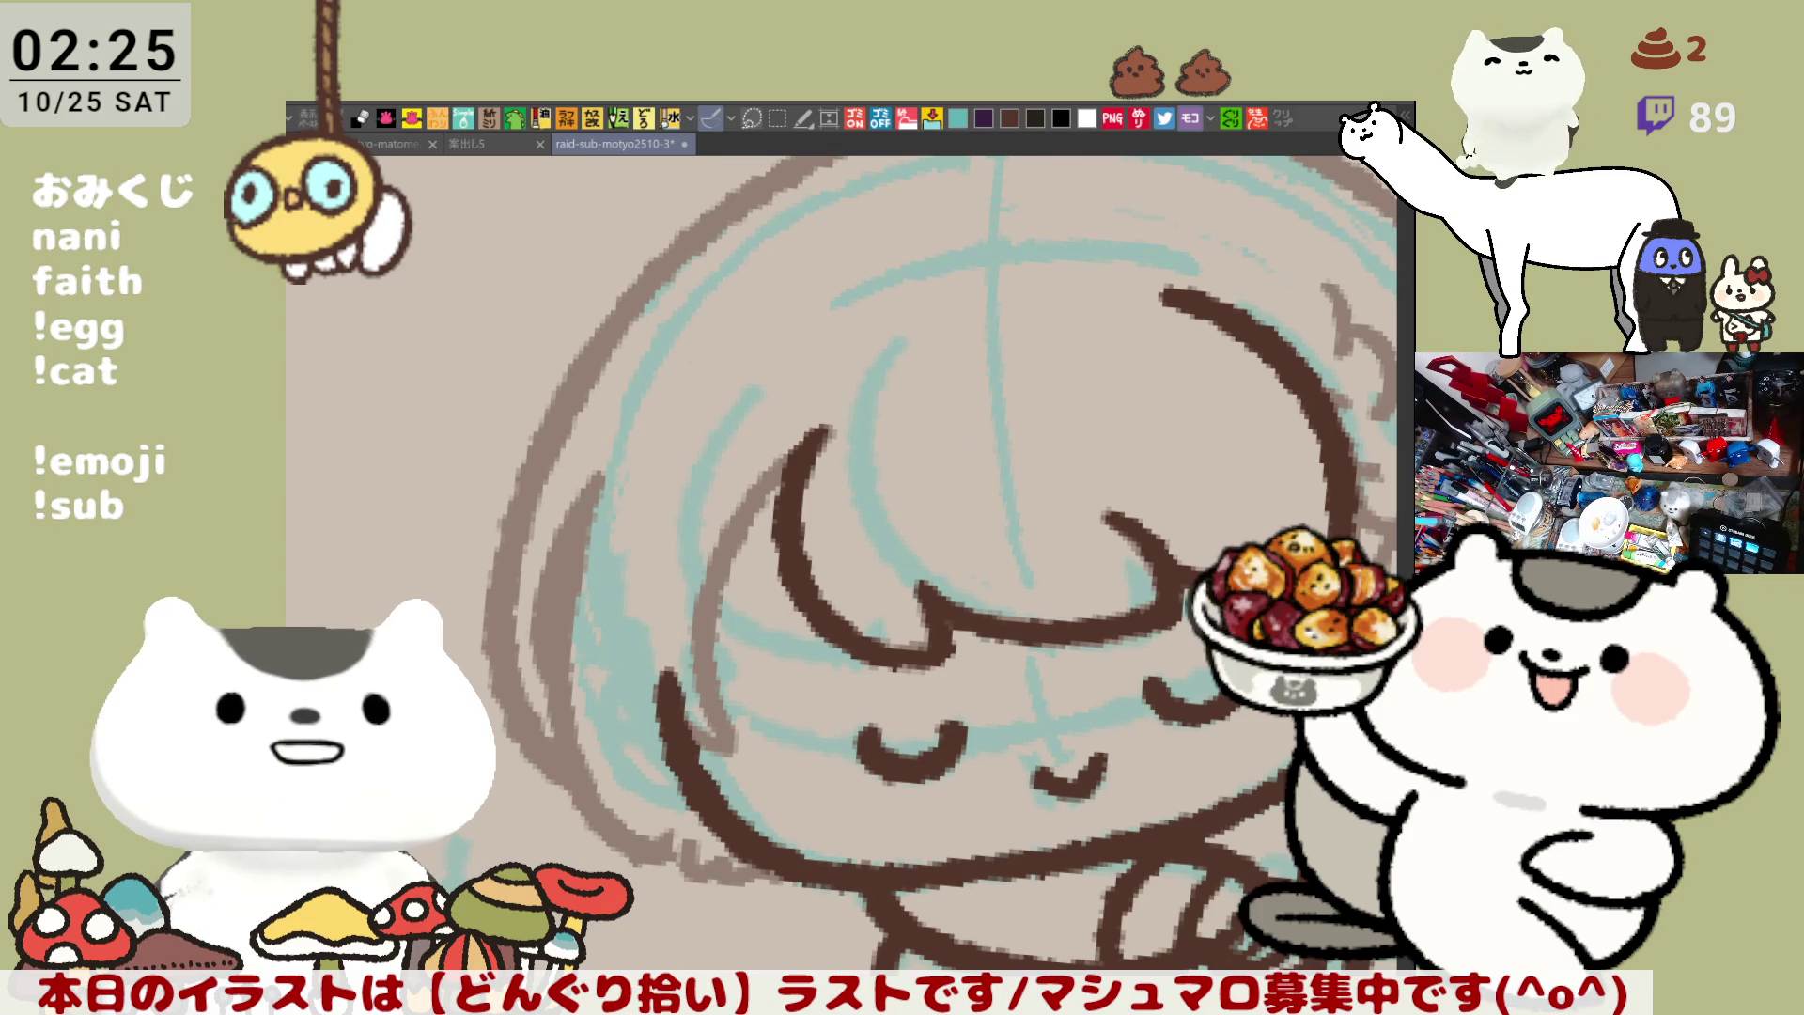
pyautogui.moveTo(951, 570); pyautogui.dragTo(1008, 472)
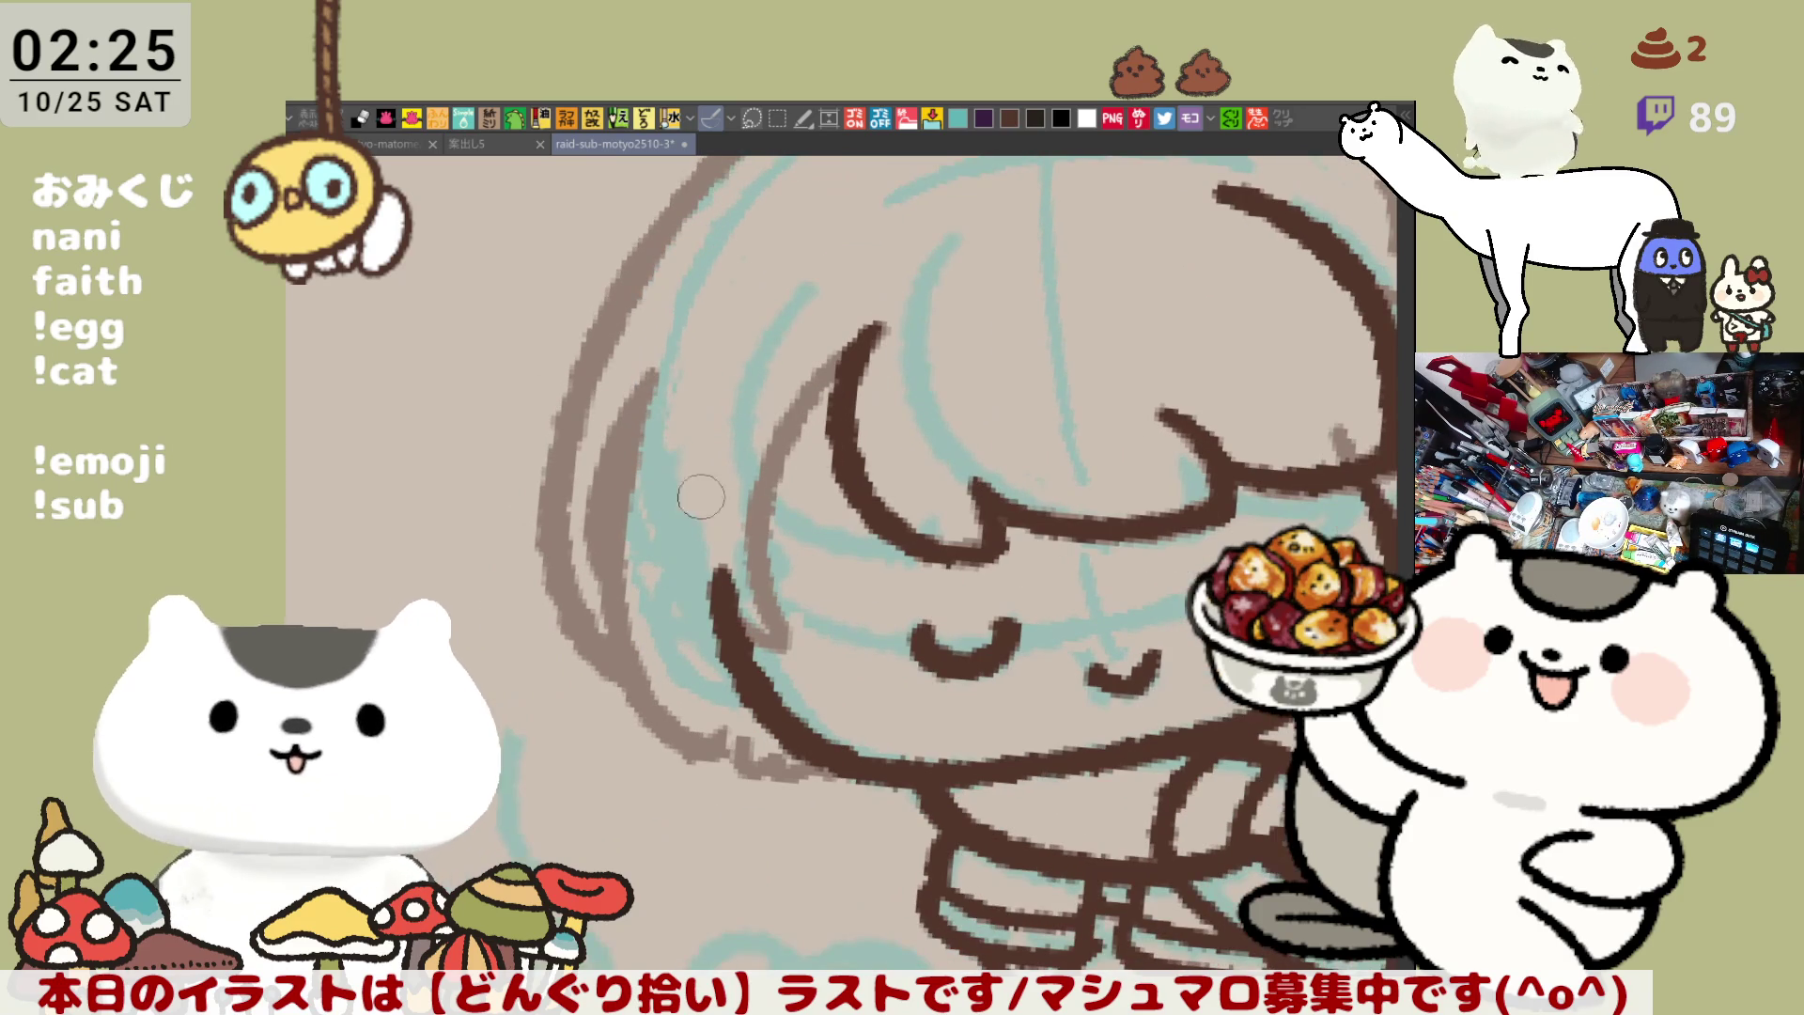
pyautogui.moveTo(652, 409); pyautogui.dragTo(676, 742)
pyautogui.hotkey('ctrl', 'z')
pyautogui.moveTo(630, 371); pyautogui.dragTo(719, 770)
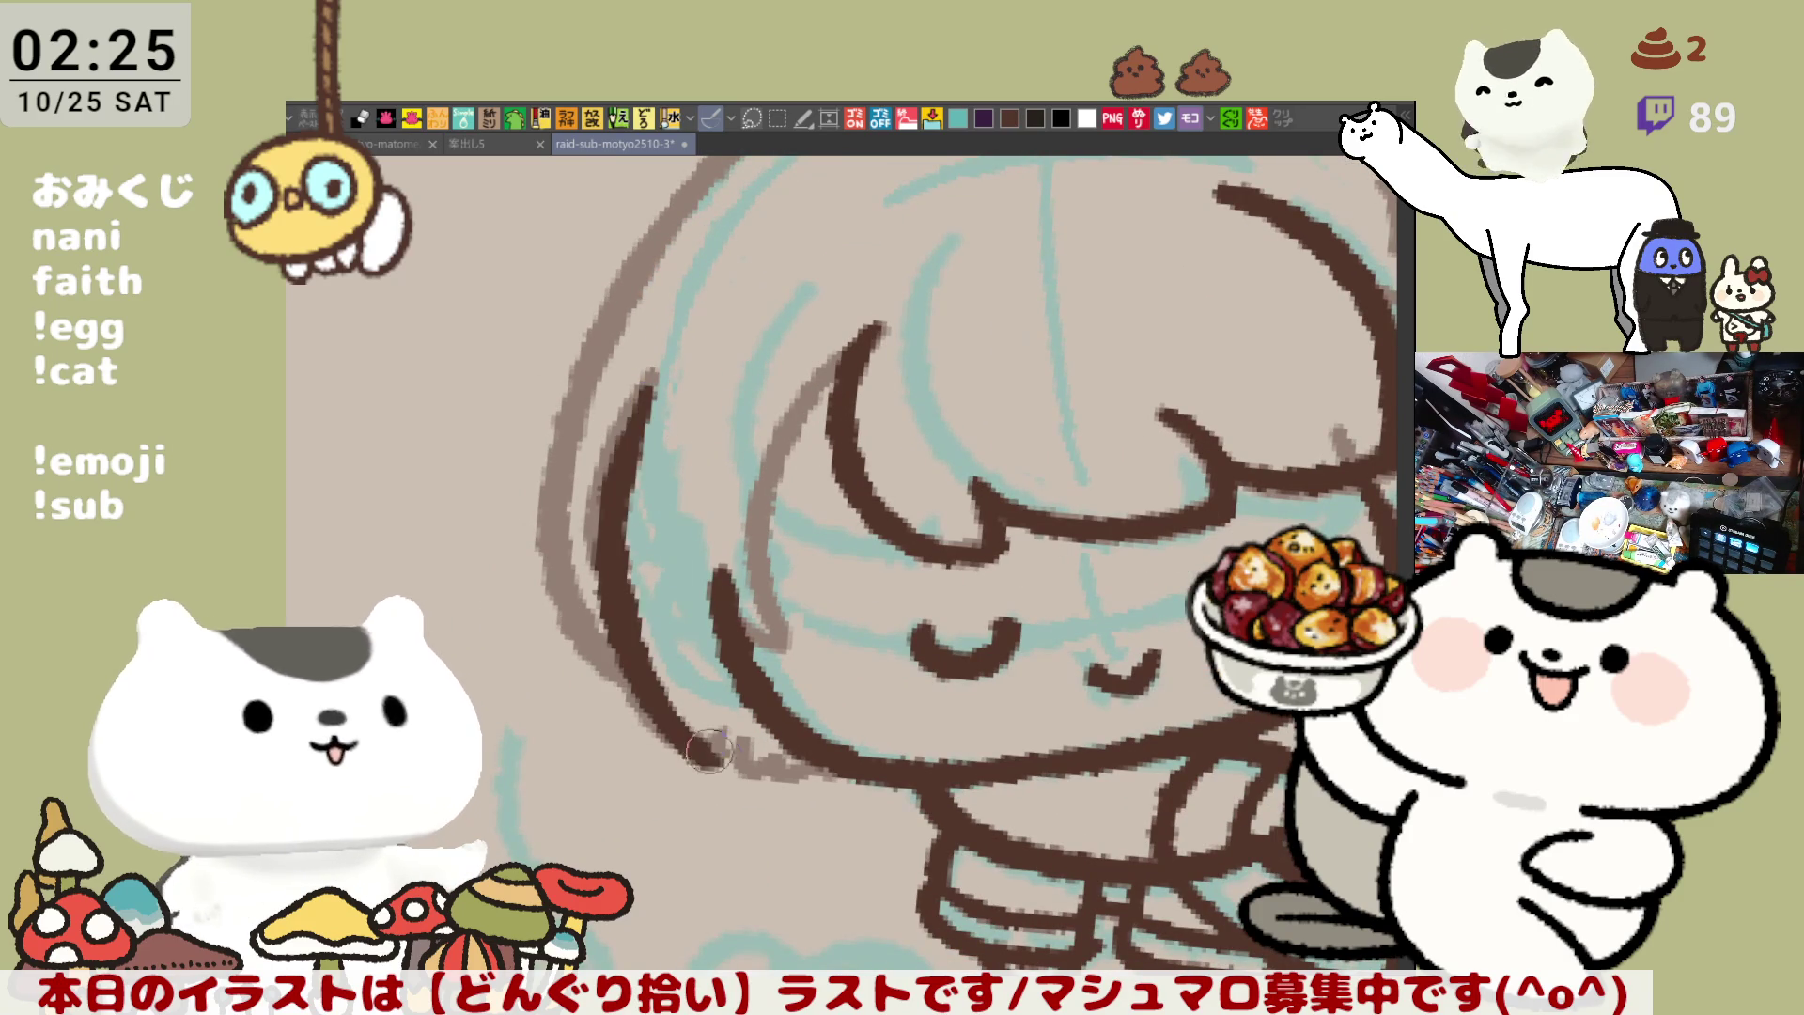
pyautogui.hotkey('ctrl', 'z')
pyautogui.moveTo(628, 404)
pyautogui.mouseDown()
pyautogui.moveTo(611, 672)
pyautogui.moveTo(715, 776)
pyautogui.moveTo(625, 423)
pyautogui.moveTo(694, 759)
pyautogui.mouseUp()
pyautogui.hotkey('ctrl', 'z')
pyautogui.hotkey('ctrl', 'z')
pyautogui.moveTo(640, 385)
pyautogui.mouseDown()
pyautogui.moveTo(597, 580)
pyautogui.moveTo(724, 751)
pyautogui.mouseUp()
pyautogui.hotkey('ctrl', 'z')
pyautogui.moveTo(647, 387); pyautogui.dragTo(724, 766)
pyautogui.hotkey('ctrl', 'z')
pyautogui.moveTo(649, 377); pyautogui.dragTo(709, 755)
pyautogui.hotkey('ctrl', 'z')
pyautogui.moveTo(644, 374)
pyautogui.mouseDown()
pyautogui.moveTo(628, 414)
pyautogui.moveTo(727, 766)
pyautogui.moveTo(811, 783)
pyautogui.mouseUp()
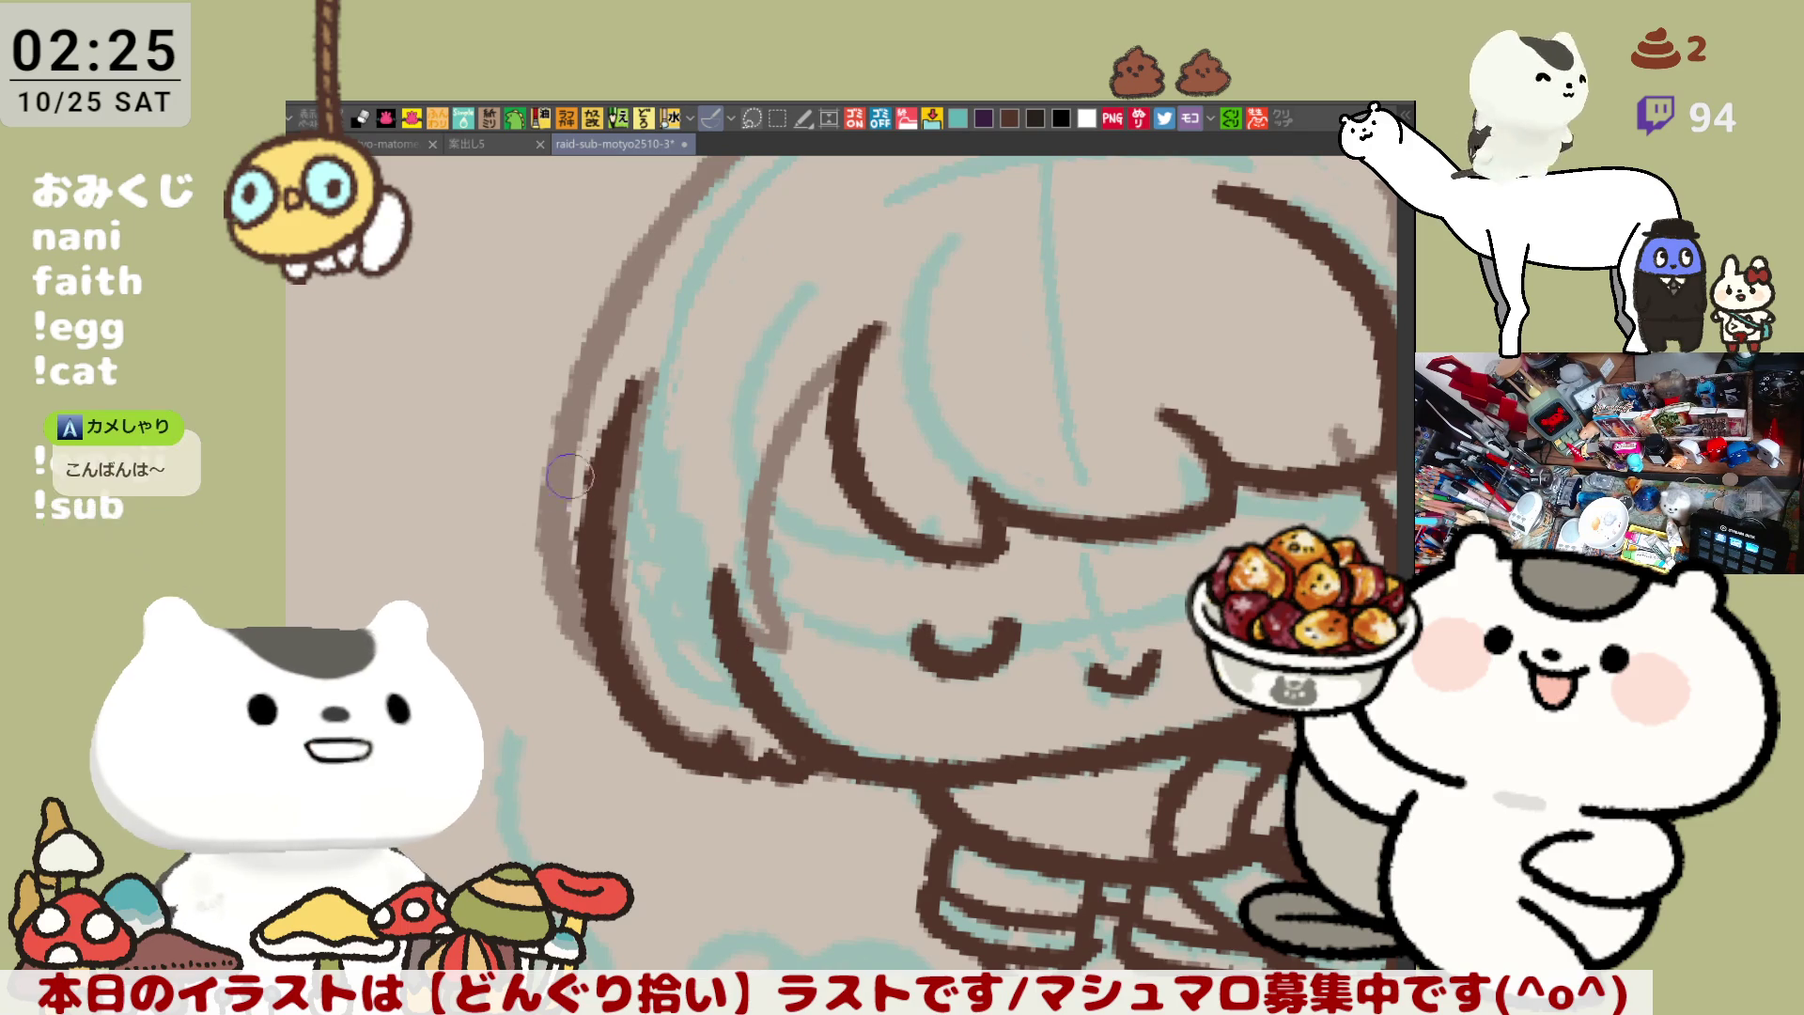
# Add the outer brown hair outline along the left edge of the hair
pyautogui.moveTo(580, 375); pyautogui.dragTo(605, 668)
pyautogui.hotkey('ctrl', 'z')
pyautogui.moveTo(587, 334)
pyautogui.mouseDown()
pyautogui.moveTo(568, 615)
pyautogui.moveTo(602, 672)
pyautogui.mouseUp()
pyautogui.hotkey('ctrl', 'z')
pyautogui.moveTo(560, 496)
pyautogui.mouseDown()
pyautogui.moveTo(623, 732)
pyautogui.moveTo(747, 519)
pyautogui.moveTo(701, 612)
pyautogui.moveTo(780, 883)
pyautogui.mouseUp()
pyautogui.hotkey('ctrl', 'z')
pyautogui.moveTo(770, 568); pyautogui.dragTo(756, 792)
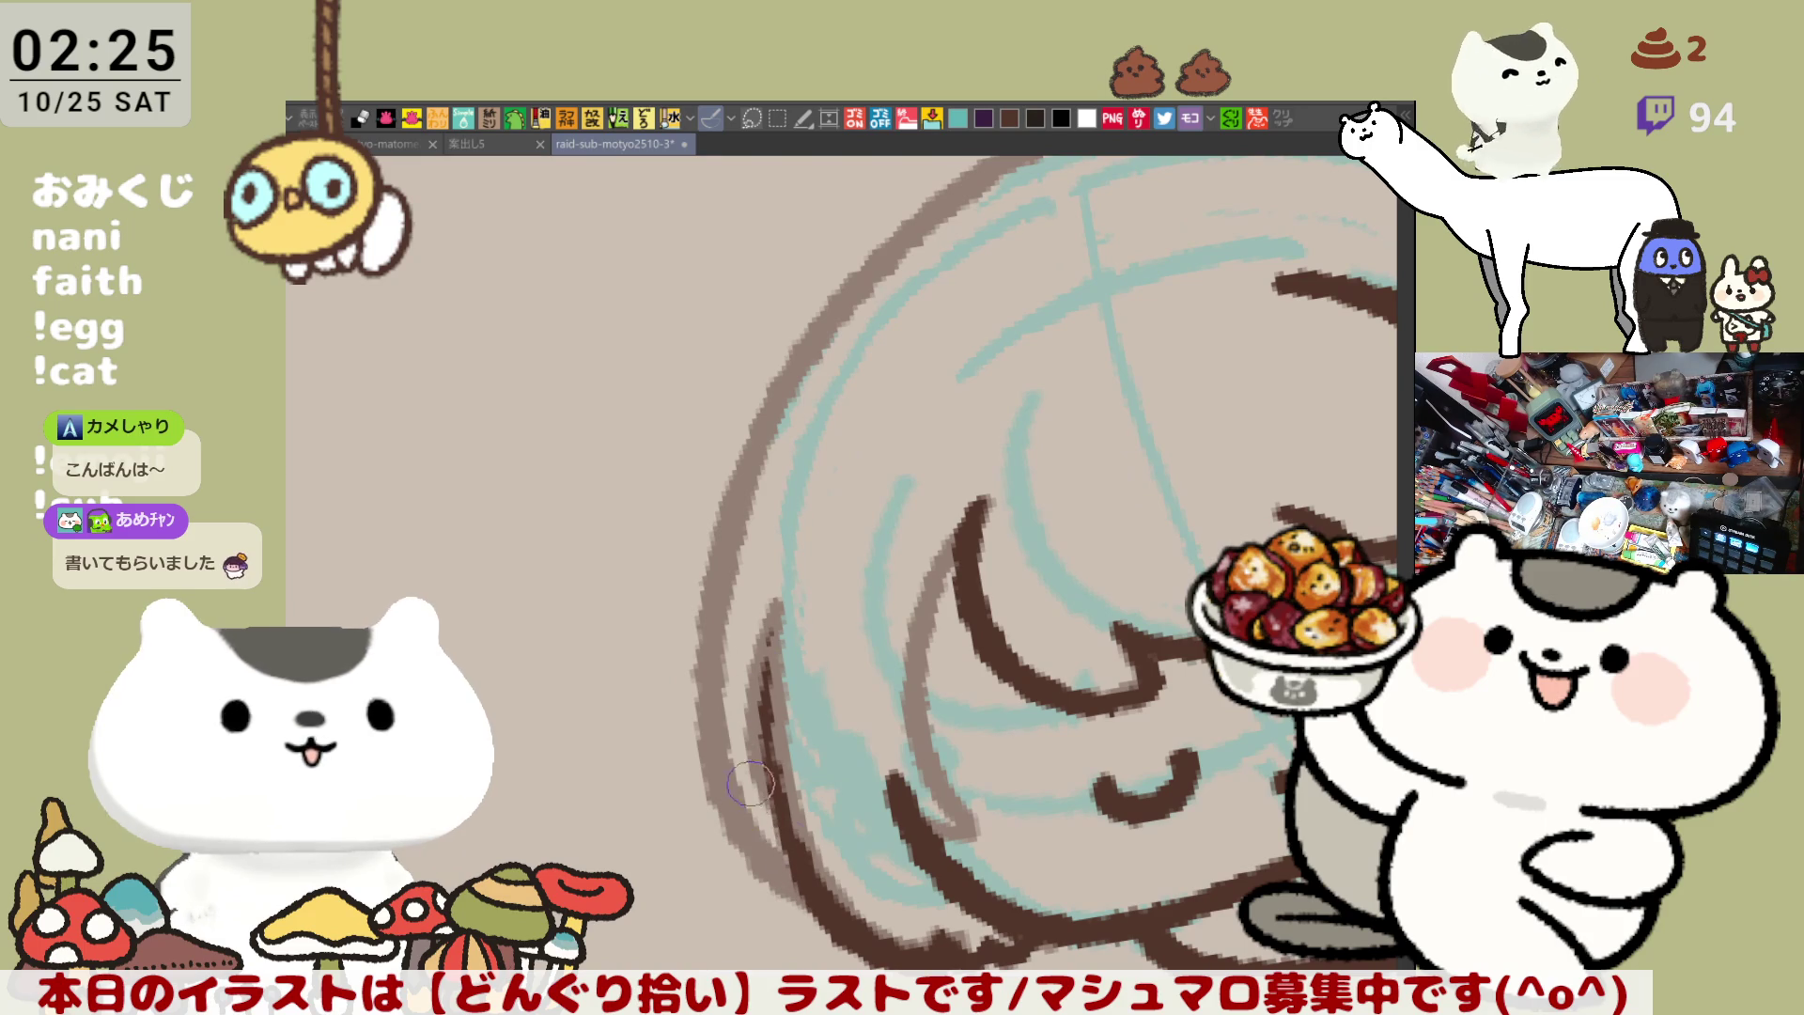
pyautogui.moveTo(785, 594); pyautogui.dragTo(808, 845)
pyautogui.hotkey('ctrl', 'z')
pyautogui.moveTo(779, 641); pyautogui.dragTo(859, 926)
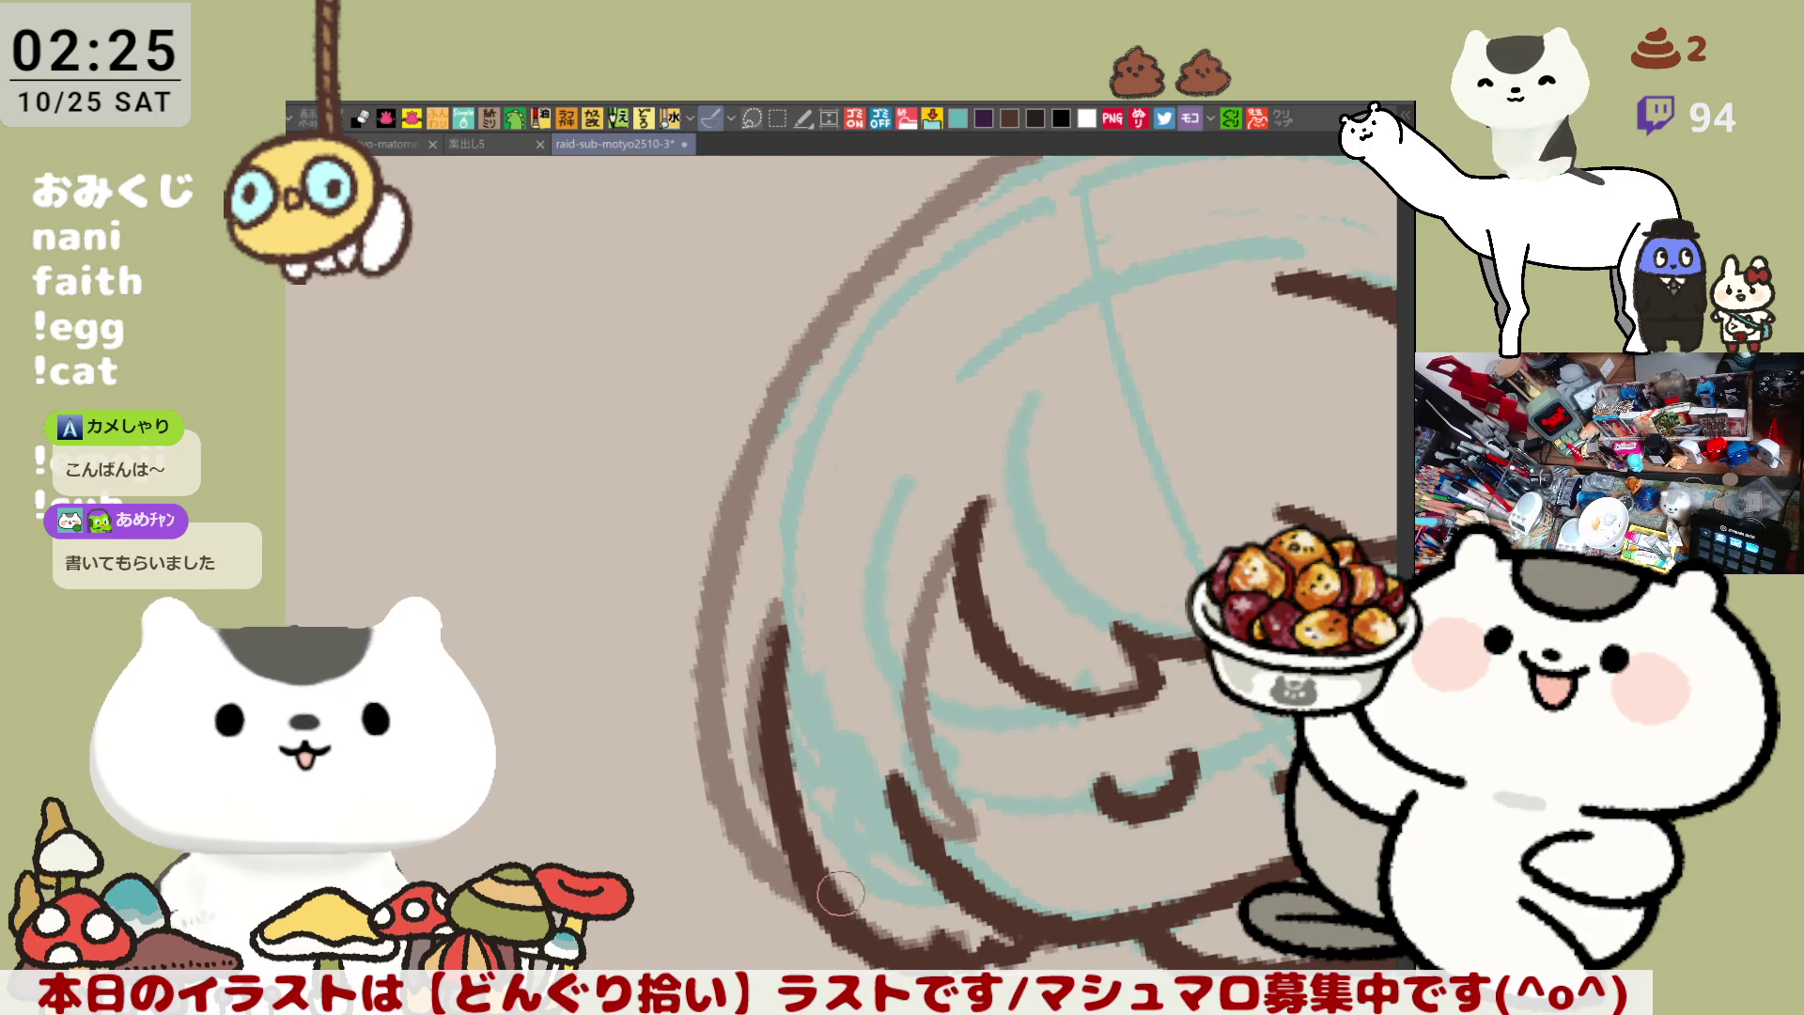
# Ink the left arc of the hair outline, rotating the view and retrying the stroke
pyautogui.moveTo(801, 611); pyautogui.dragTo(889, 555)
pyautogui.moveTo(711, 638); pyautogui.dragTo(691, 850)
pyautogui.hotkey('ctrl', 'z')
pyautogui.moveTo(714, 620); pyautogui.dragTo(697, 861)
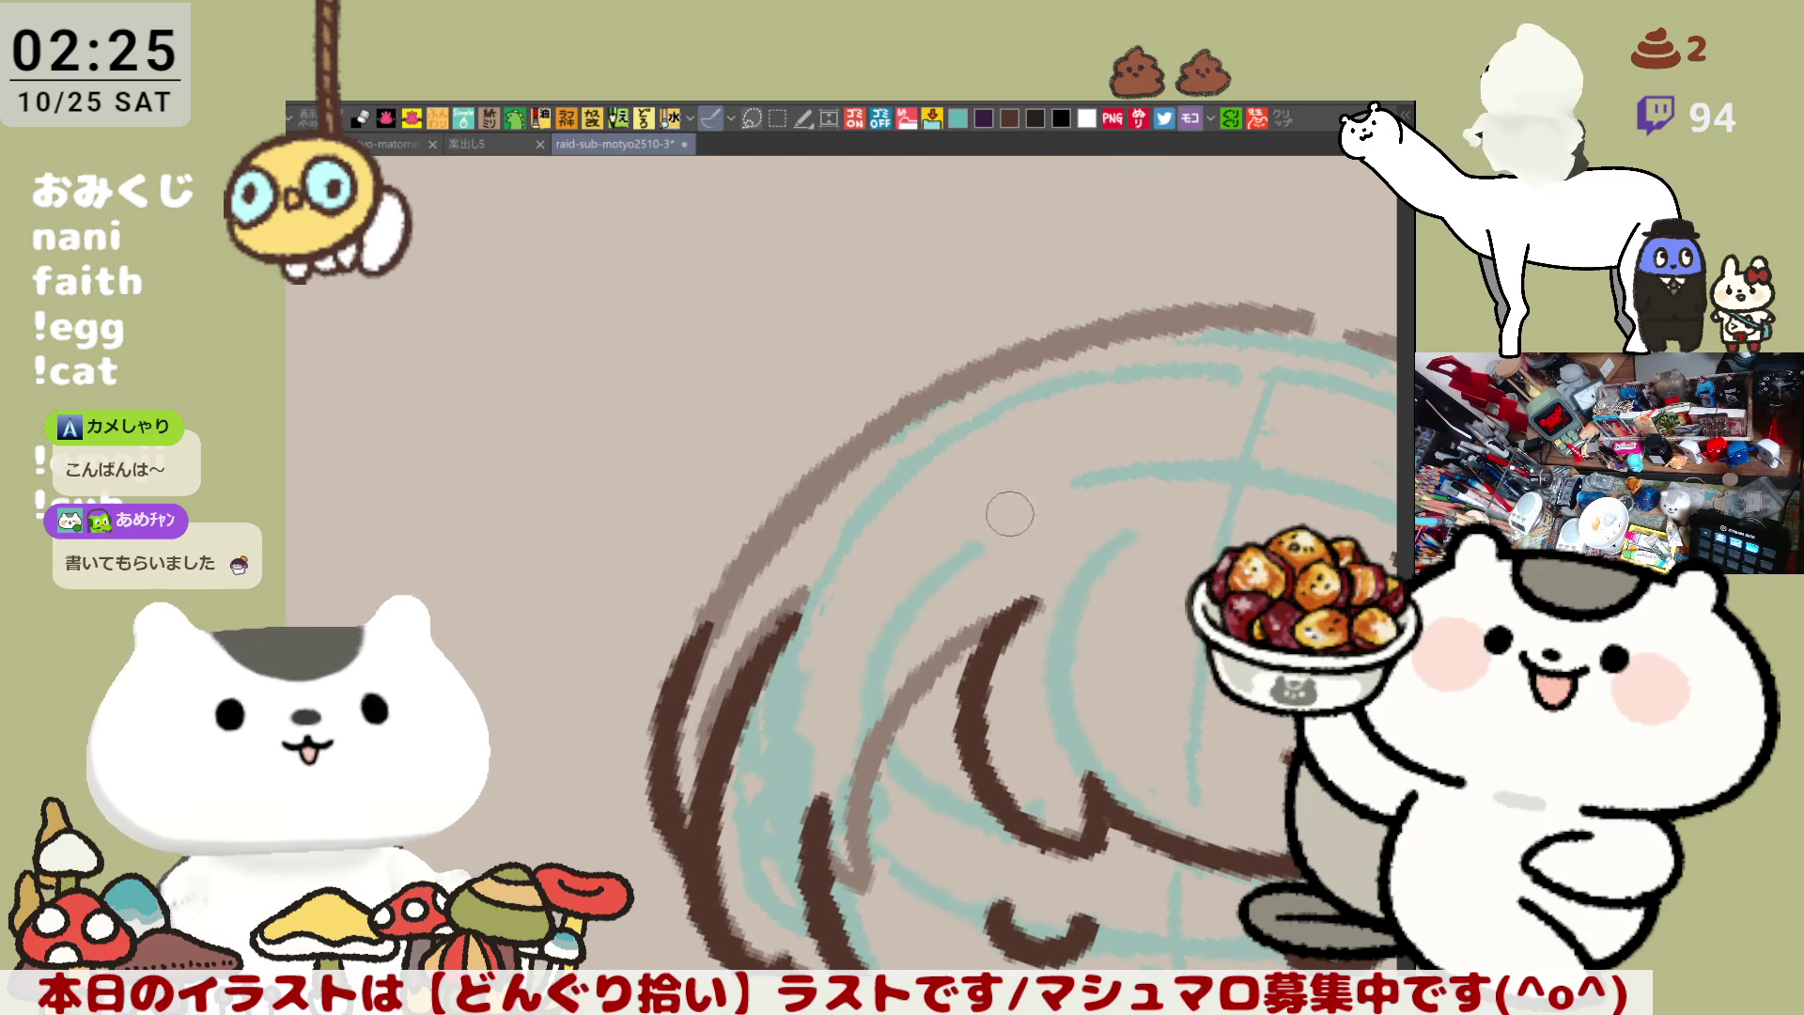
pyautogui.moveTo(960, 530); pyautogui.dragTo(890, 504)
pyautogui.moveTo(798, 427); pyautogui.dragTo(686, 627)
pyautogui.hotkey('ctrl', 'z')
pyautogui.hotkey('ctrl', 'z')
pyautogui.moveTo(804, 392); pyautogui.dragTo(700, 624)
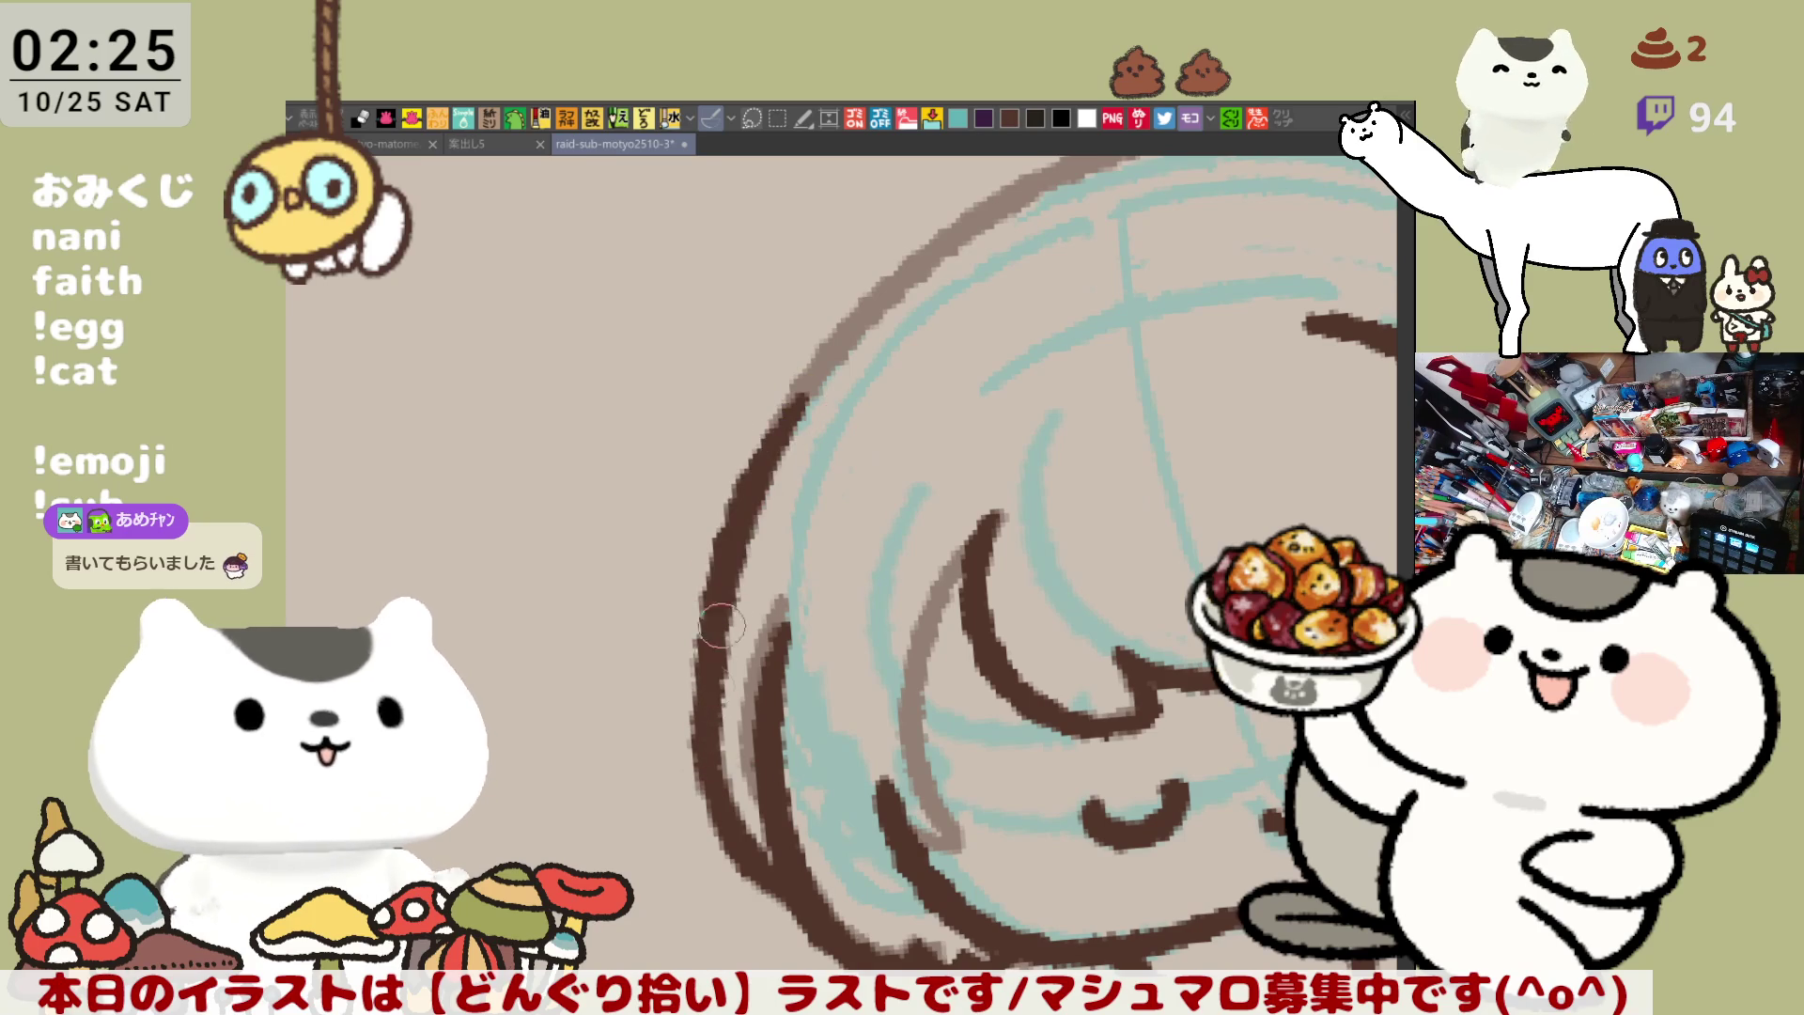
pyautogui.hotkey('ctrl', 'z')
pyautogui.moveTo(789, 420)
pyautogui.mouseDown()
pyautogui.moveTo(697, 628)
pyautogui.moveTo(745, 455)
pyautogui.moveTo(697, 628)
pyautogui.mouseUp()
pyautogui.hotkey('ctrl', 'z')
pyautogui.hotkey('ctrl', 'z')
pyautogui.hotkey('ctrl', 'z')
pyautogui.hotkey('ctrl', 'z')
pyautogui.hotkey('ctrl', 'z')
pyautogui.moveTo(770, 453); pyautogui.dragTo(711, 703)
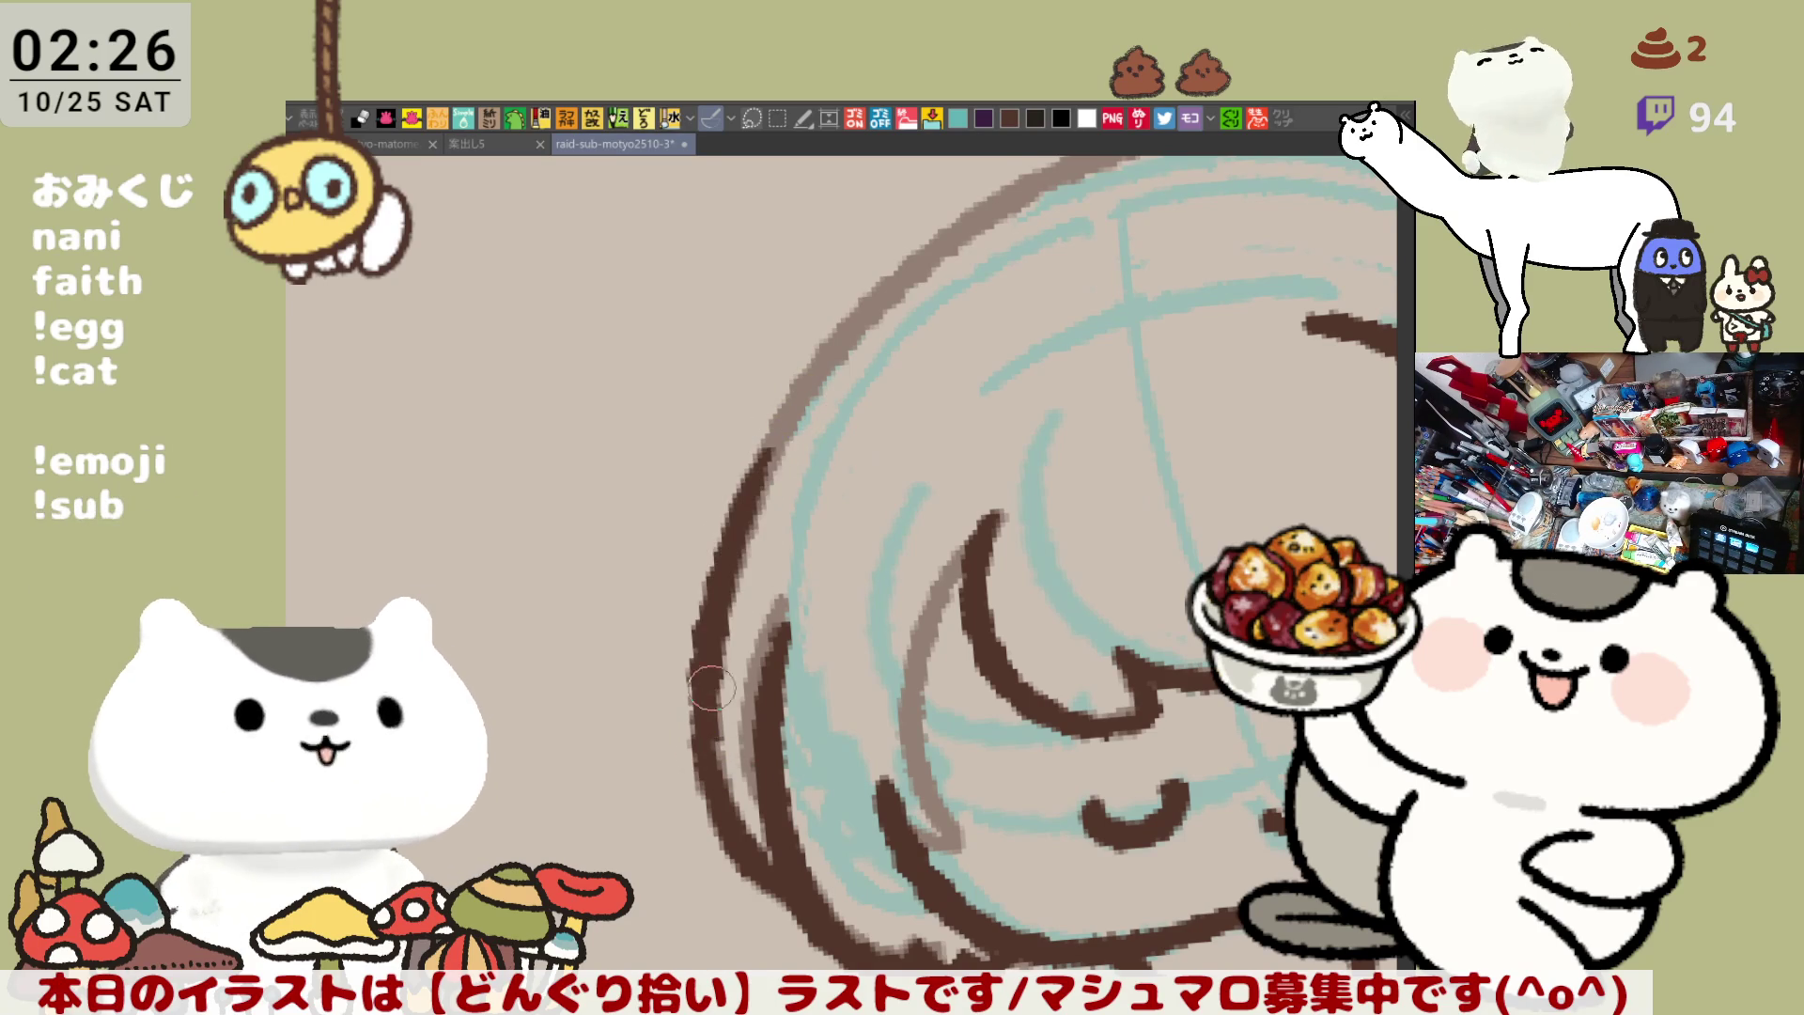
pyautogui.hotkey('ctrl', 'z')
pyautogui.moveTo(784, 418); pyautogui.dragTo(697, 627)
pyautogui.hotkey('ctrl', 'z')
pyautogui.moveTo(785, 423); pyautogui.dragTo(698, 628)
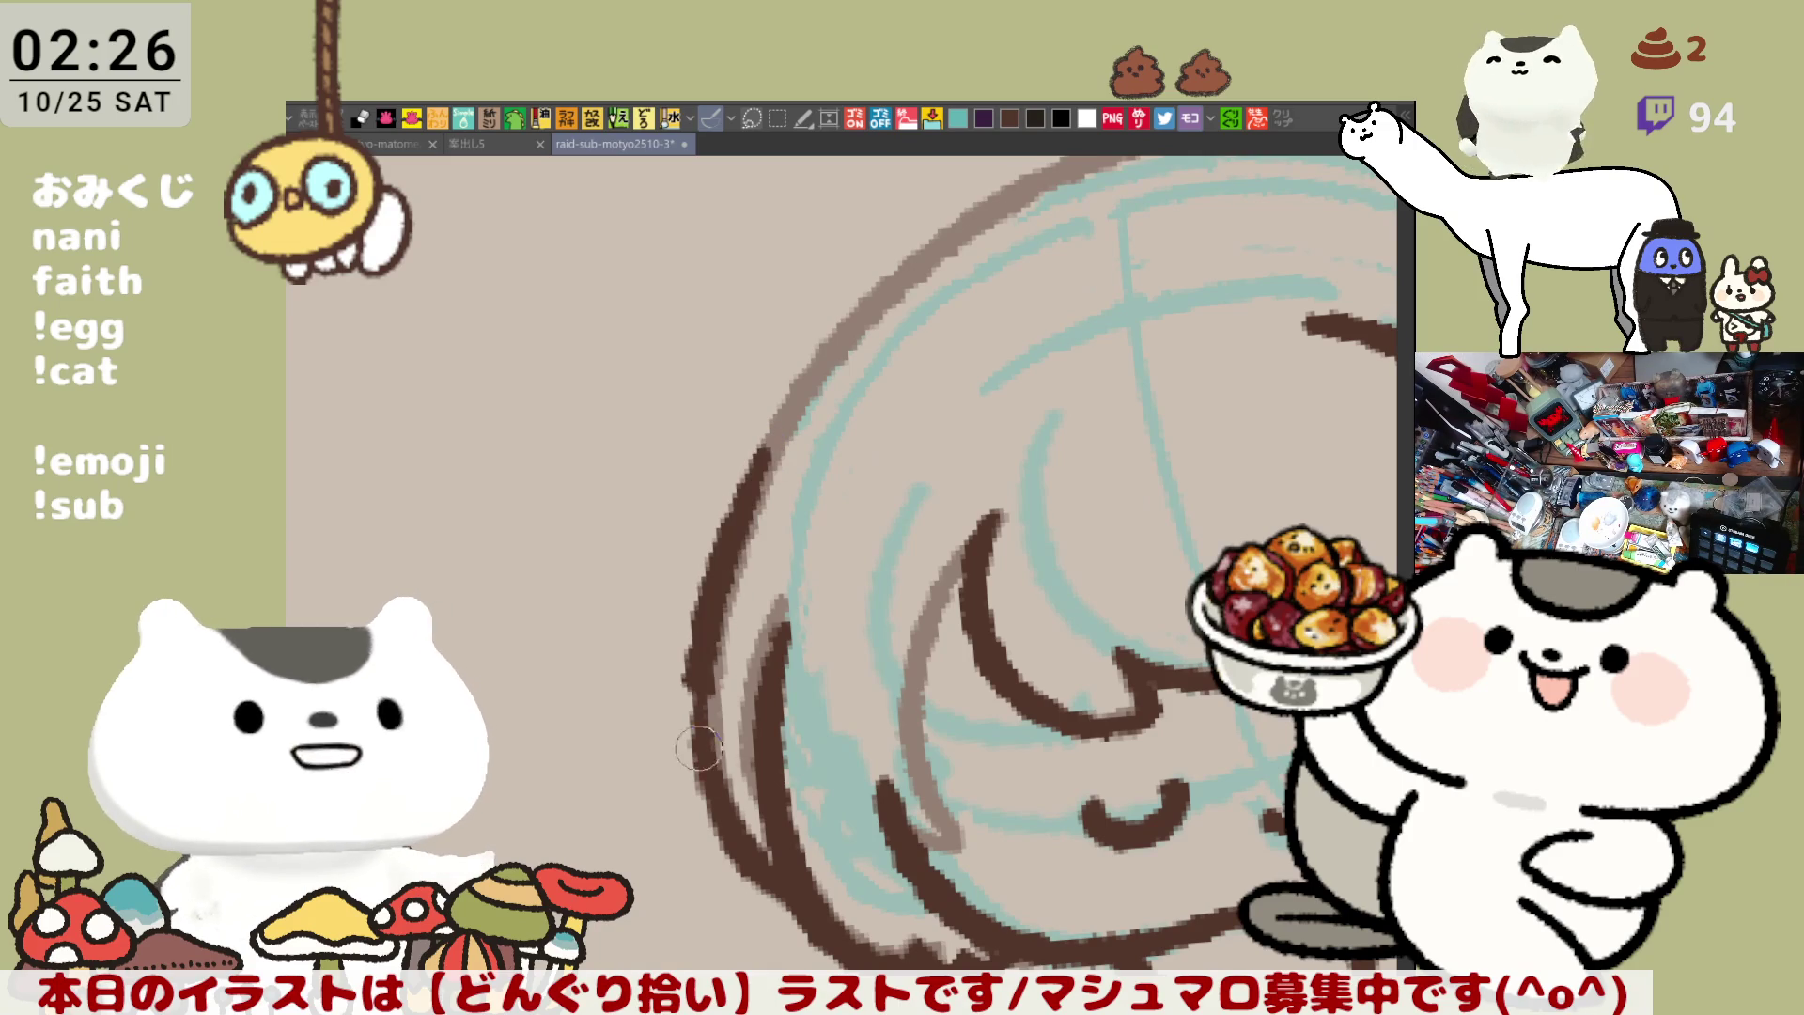
pyautogui.hotkey('ctrl', 'z')
pyautogui.moveTo(780, 451); pyautogui.dragTo(698, 627)
pyautogui.hotkey('ctrl', 'z')
pyautogui.moveTo(782, 451); pyautogui.dragTo(697, 628)
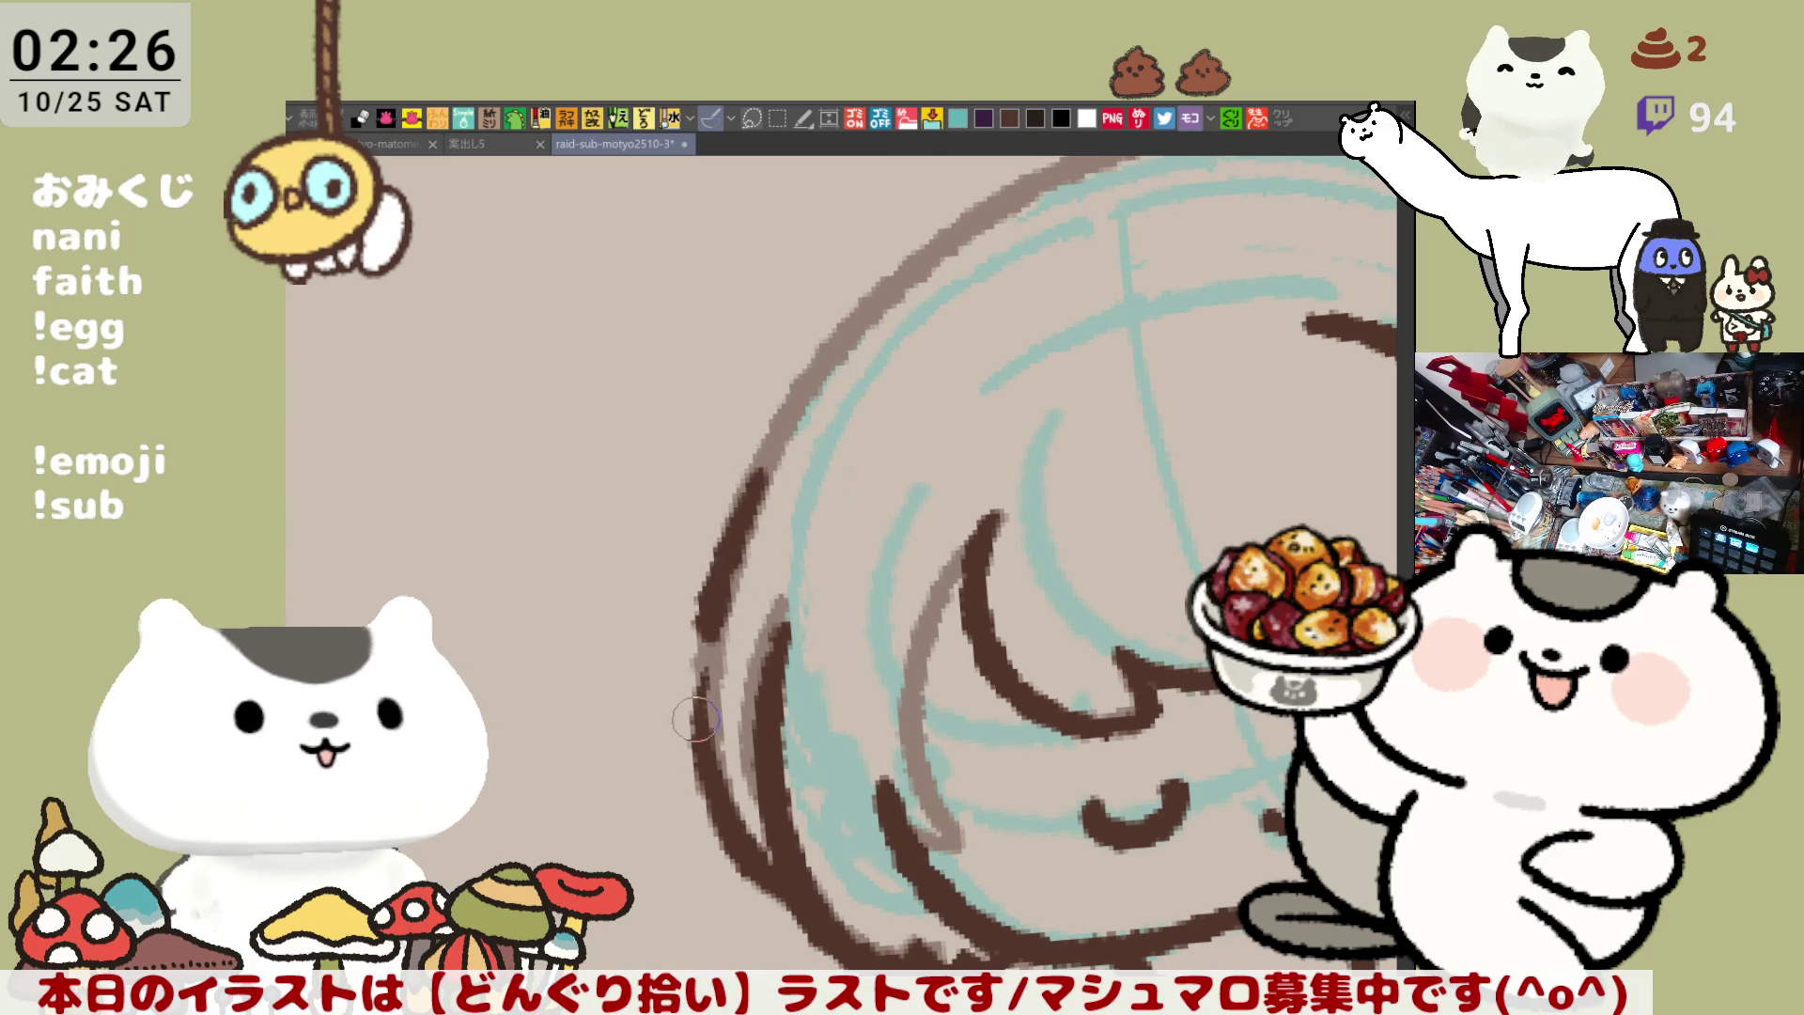
pyautogui.hotkey('ctrl', 'z')
pyautogui.moveTo(780, 452); pyautogui.dragTo(700, 628)
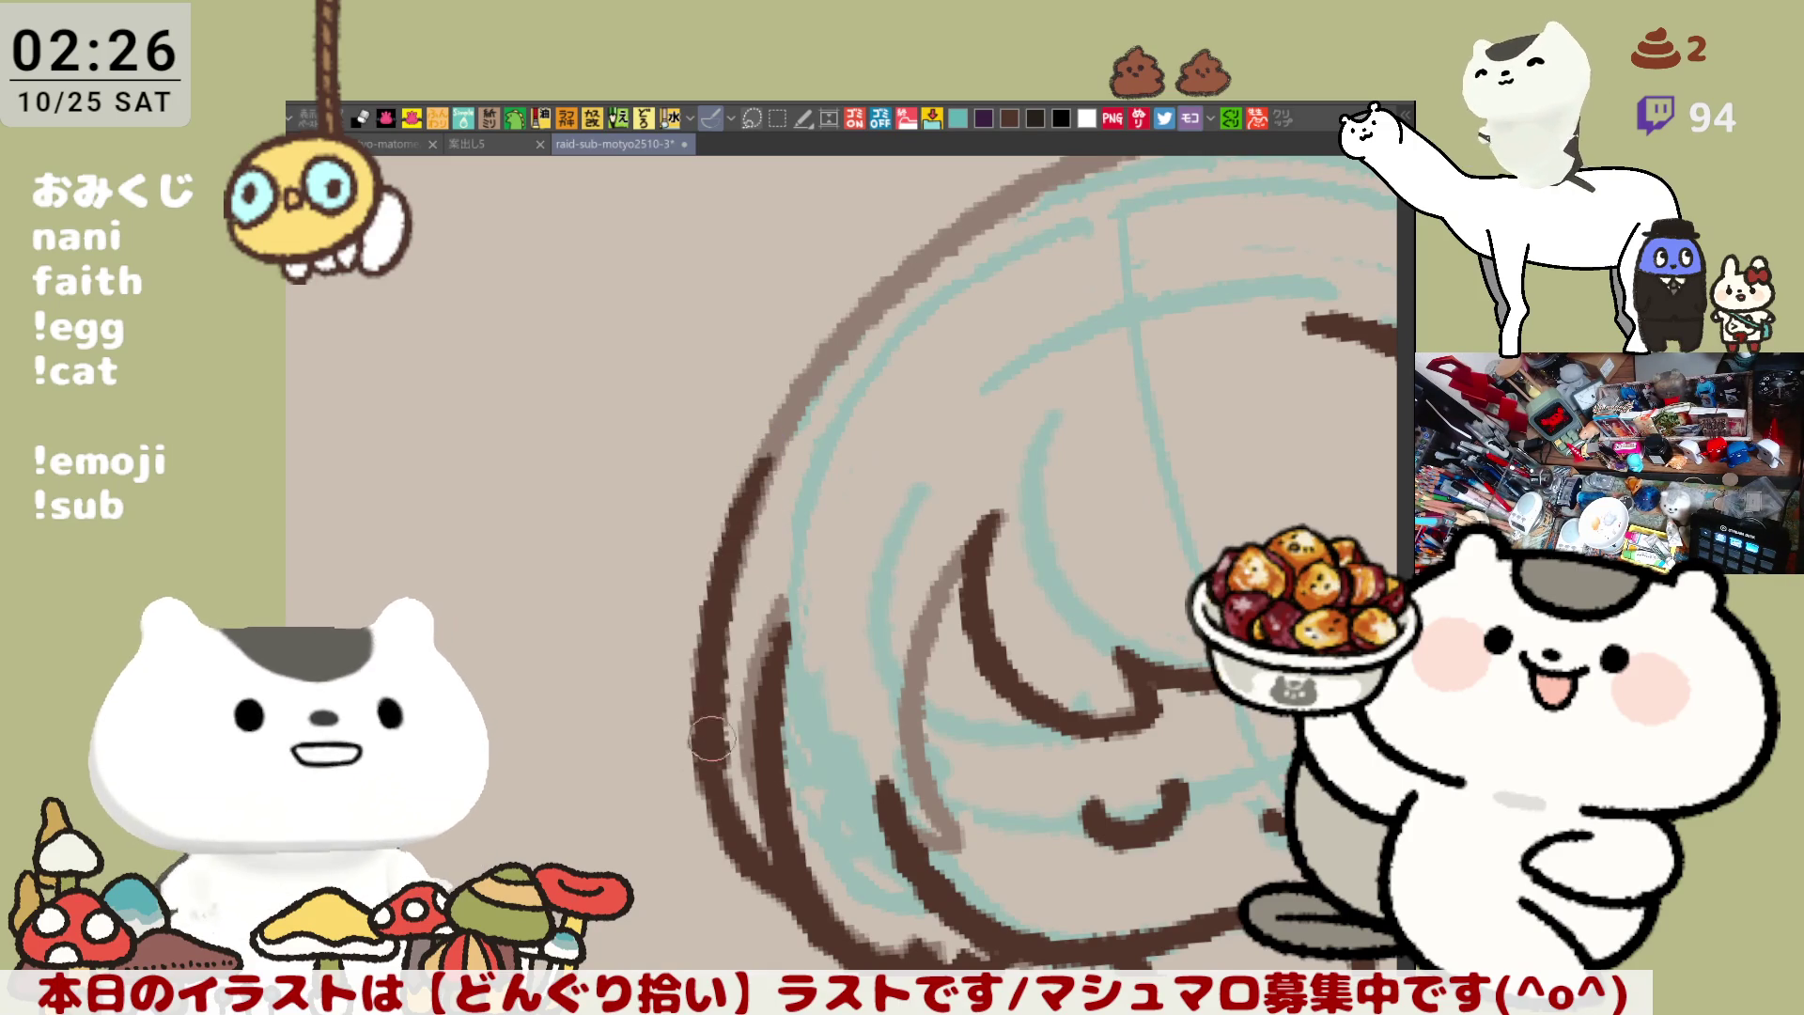
pyautogui.hotkey('ctrl', 'z')
pyautogui.moveTo(780, 440); pyautogui.dragTo(702, 627)
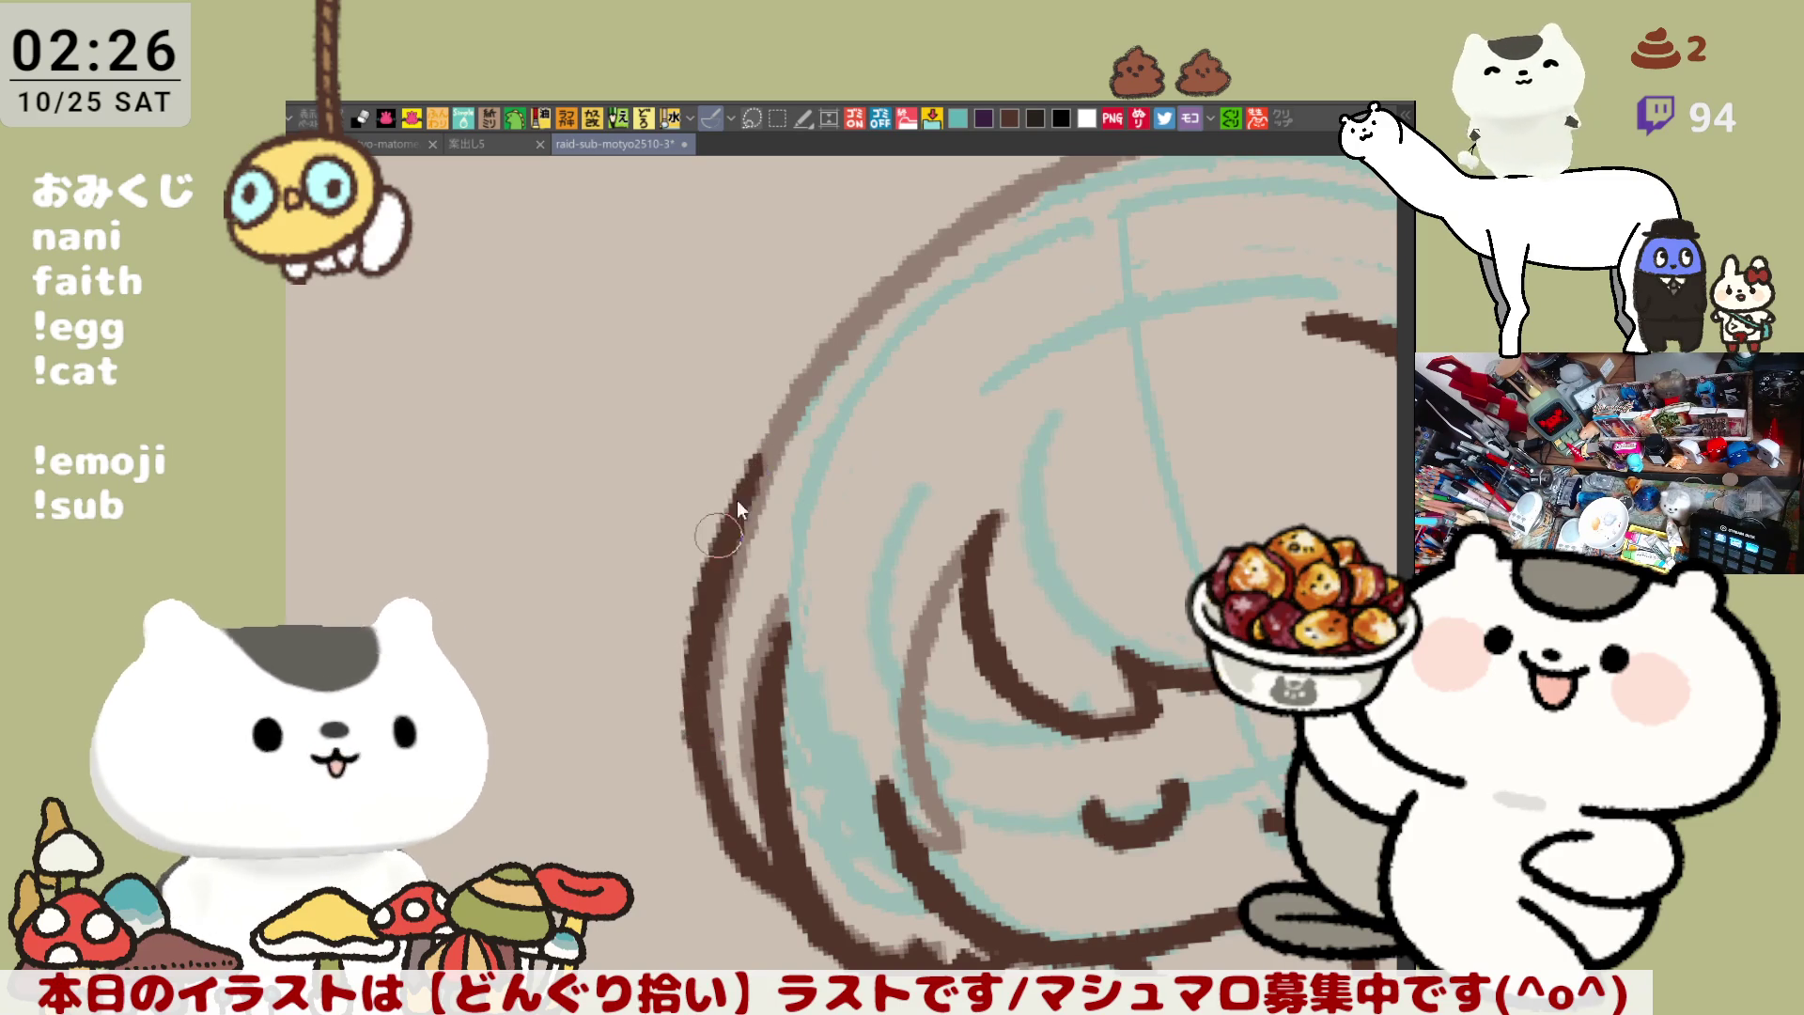
# Extend the left arc to its full length and reshape the line
pyautogui.moveTo(776, 451); pyautogui.dragTo(708, 742)
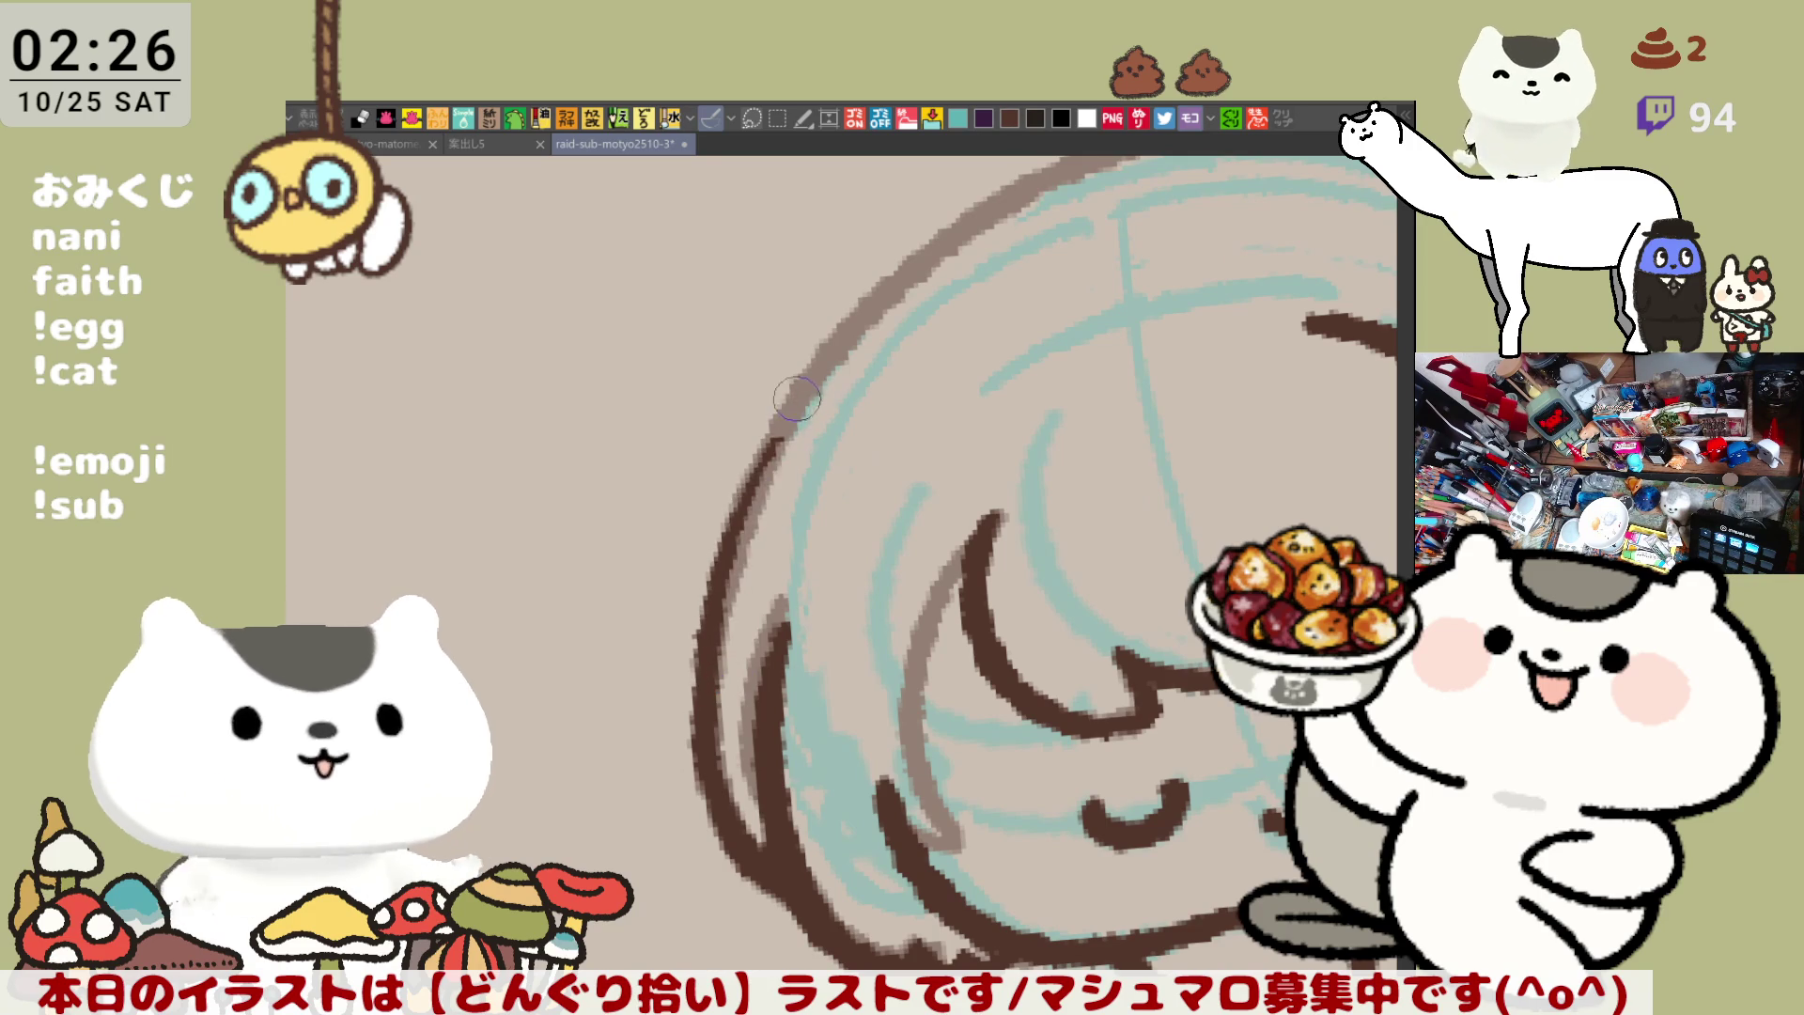
pyautogui.moveTo(785, 404); pyautogui.dragTo(690, 714)
pyautogui.hotkey('ctrl', 'z')
pyautogui.moveTo(785, 413); pyautogui.dragTo(684, 718)
# Try a stroke under the upper hair curve, then undo it
pyautogui.moveTo(766, 515); pyautogui.dragTo(1005, 329)
pyautogui.moveTo(977, 450)
pyautogui.mouseDown()
pyautogui.moveTo(1104, 564)
pyautogui.moveTo(1052, 537)
pyautogui.moveTo(1123, 540)
pyautogui.moveTo(1118, 515)
pyautogui.mouseUp()
pyautogui.hotkey('ctrl', 'z')
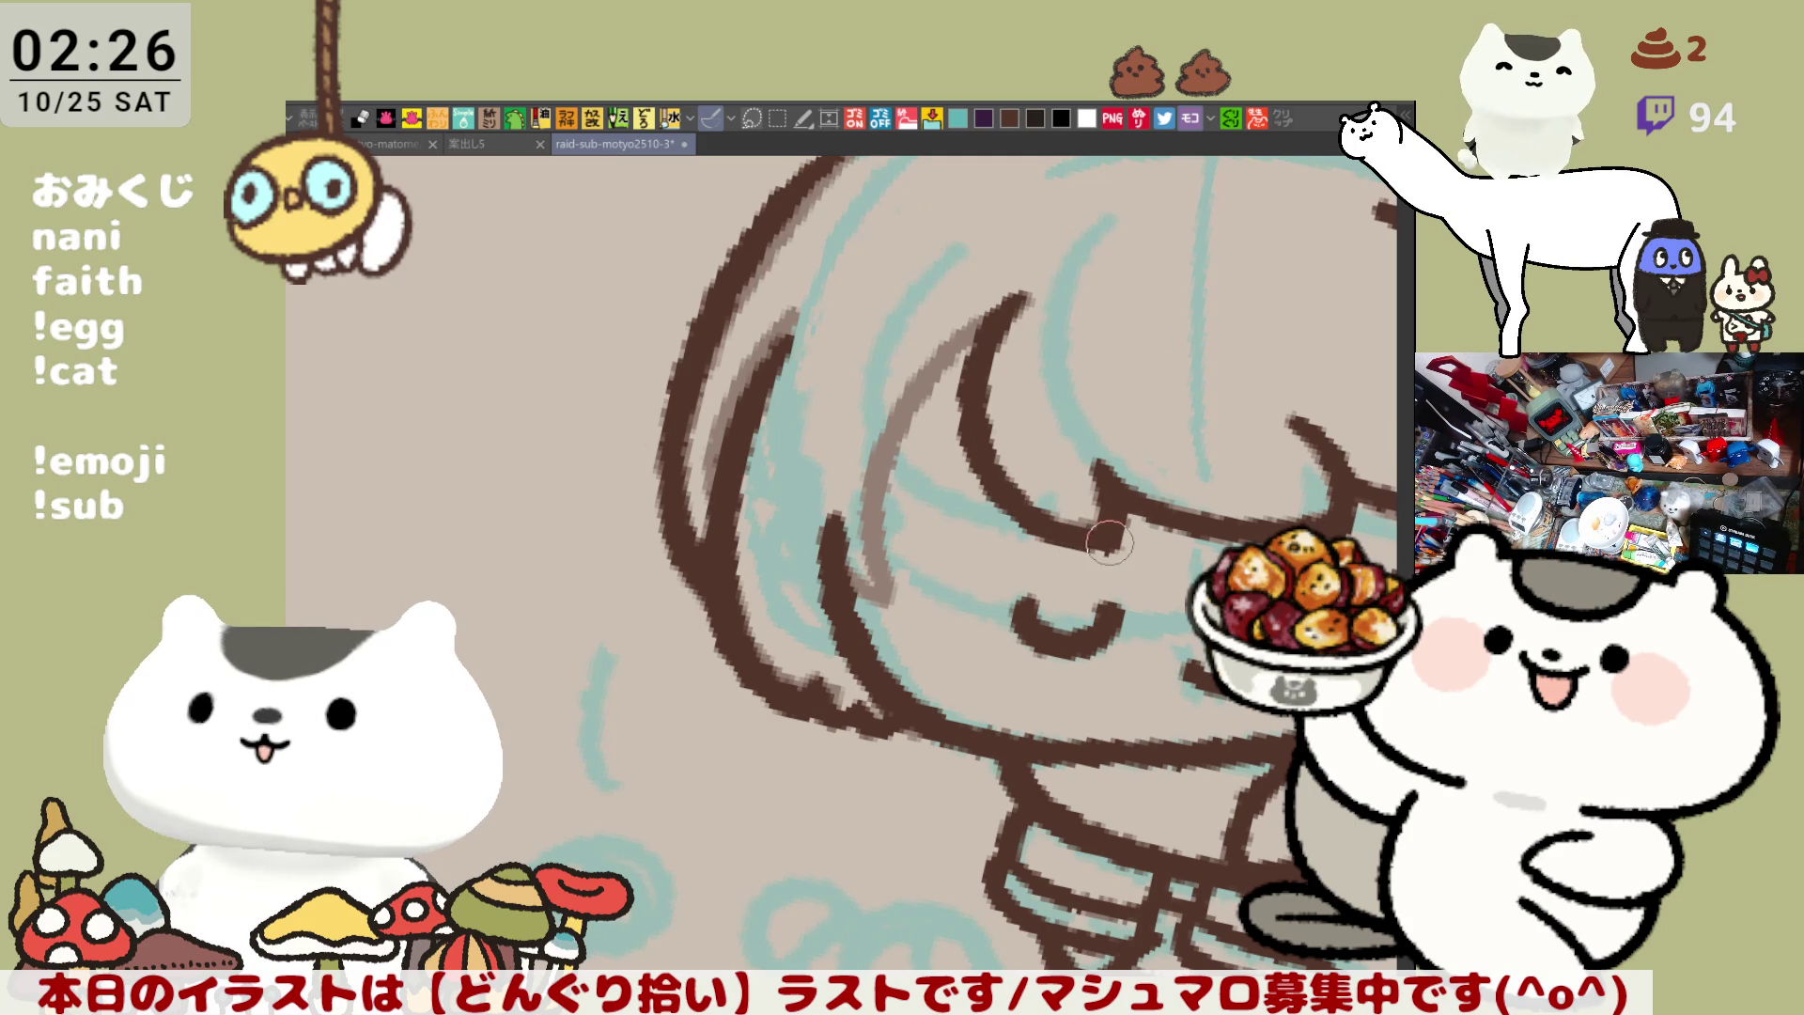
# Ink the left bangs line in brown and extend it into the top curve
pyautogui.scroll(-2, 1108, 543)
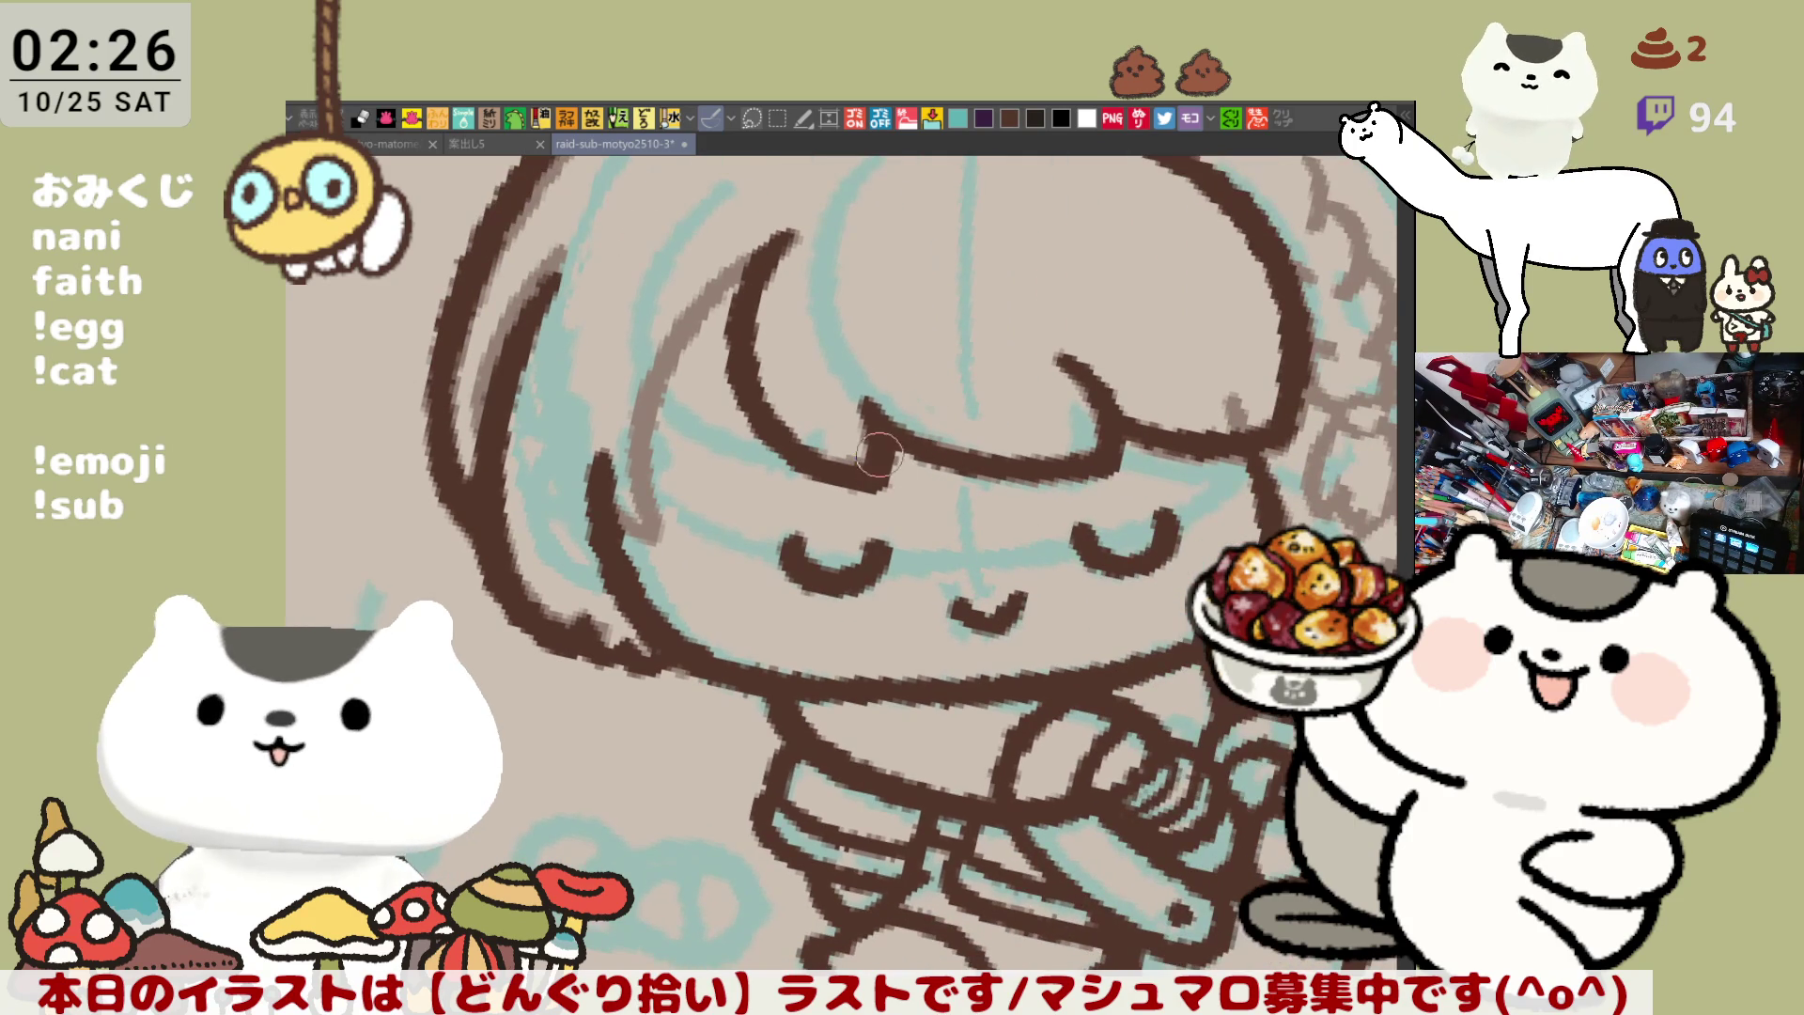
pyautogui.scroll(-4, 971, 454)
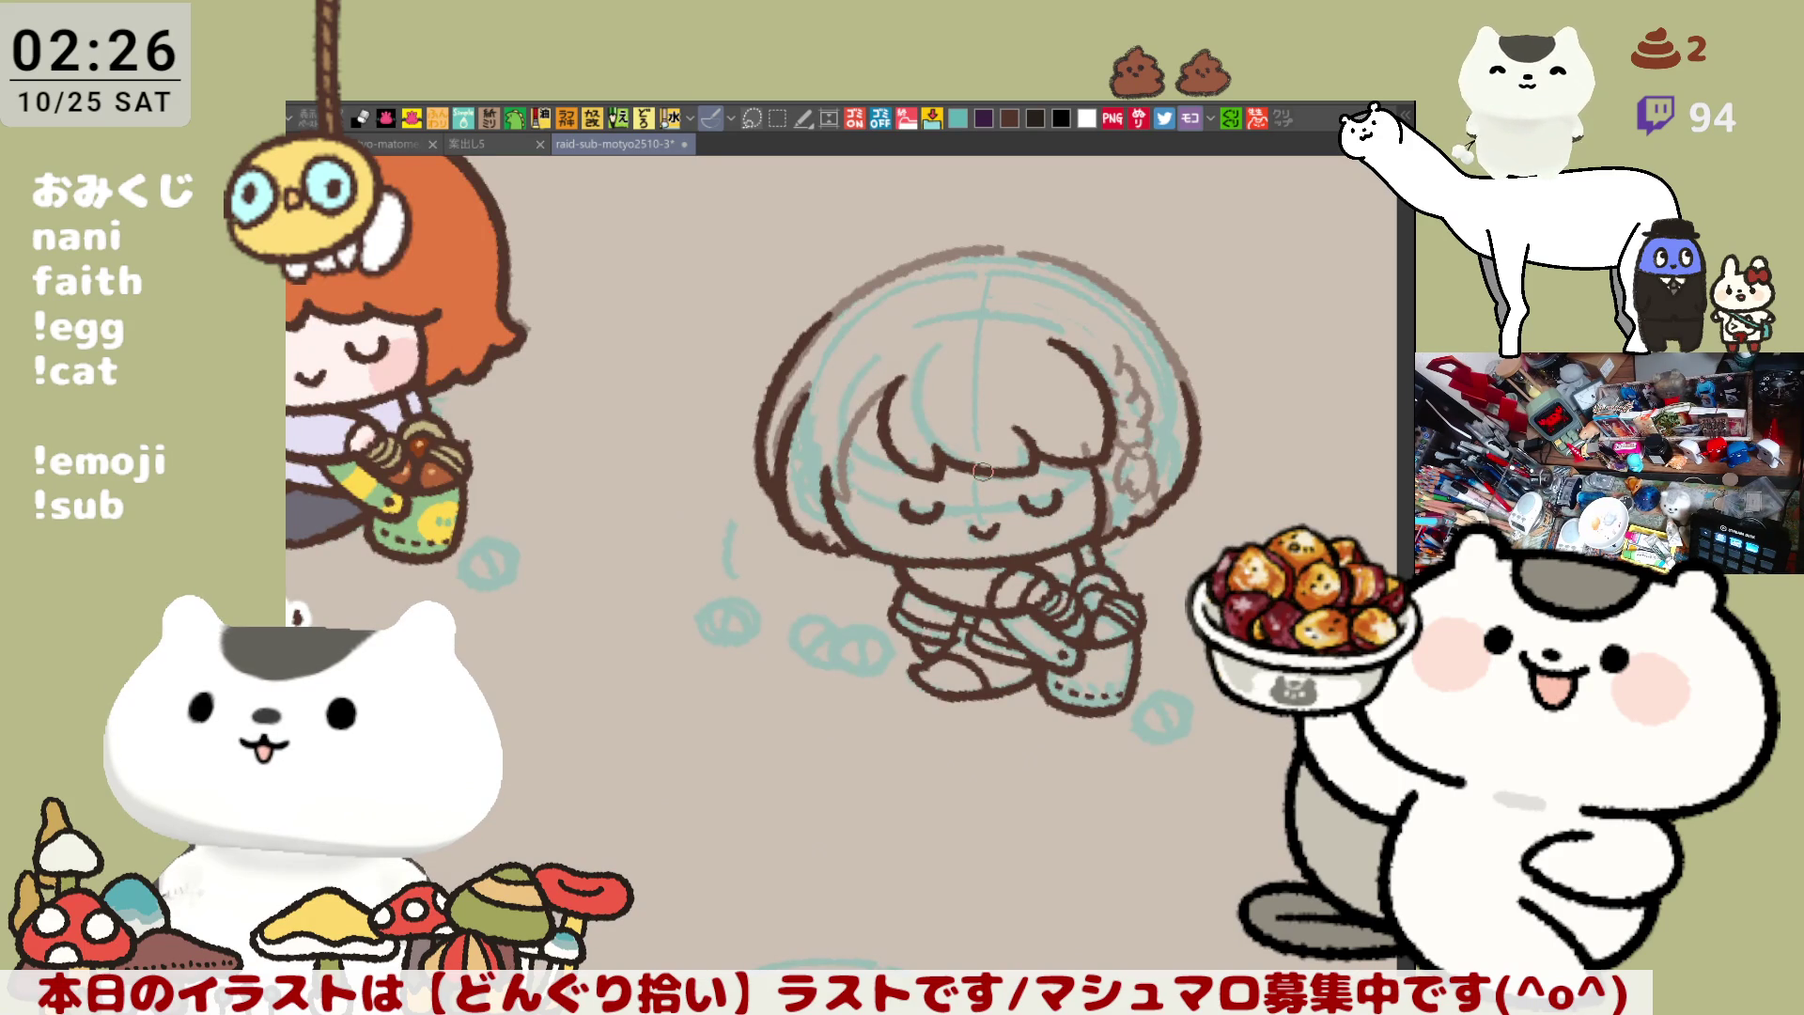
pyautogui.scroll(8, 982, 470)
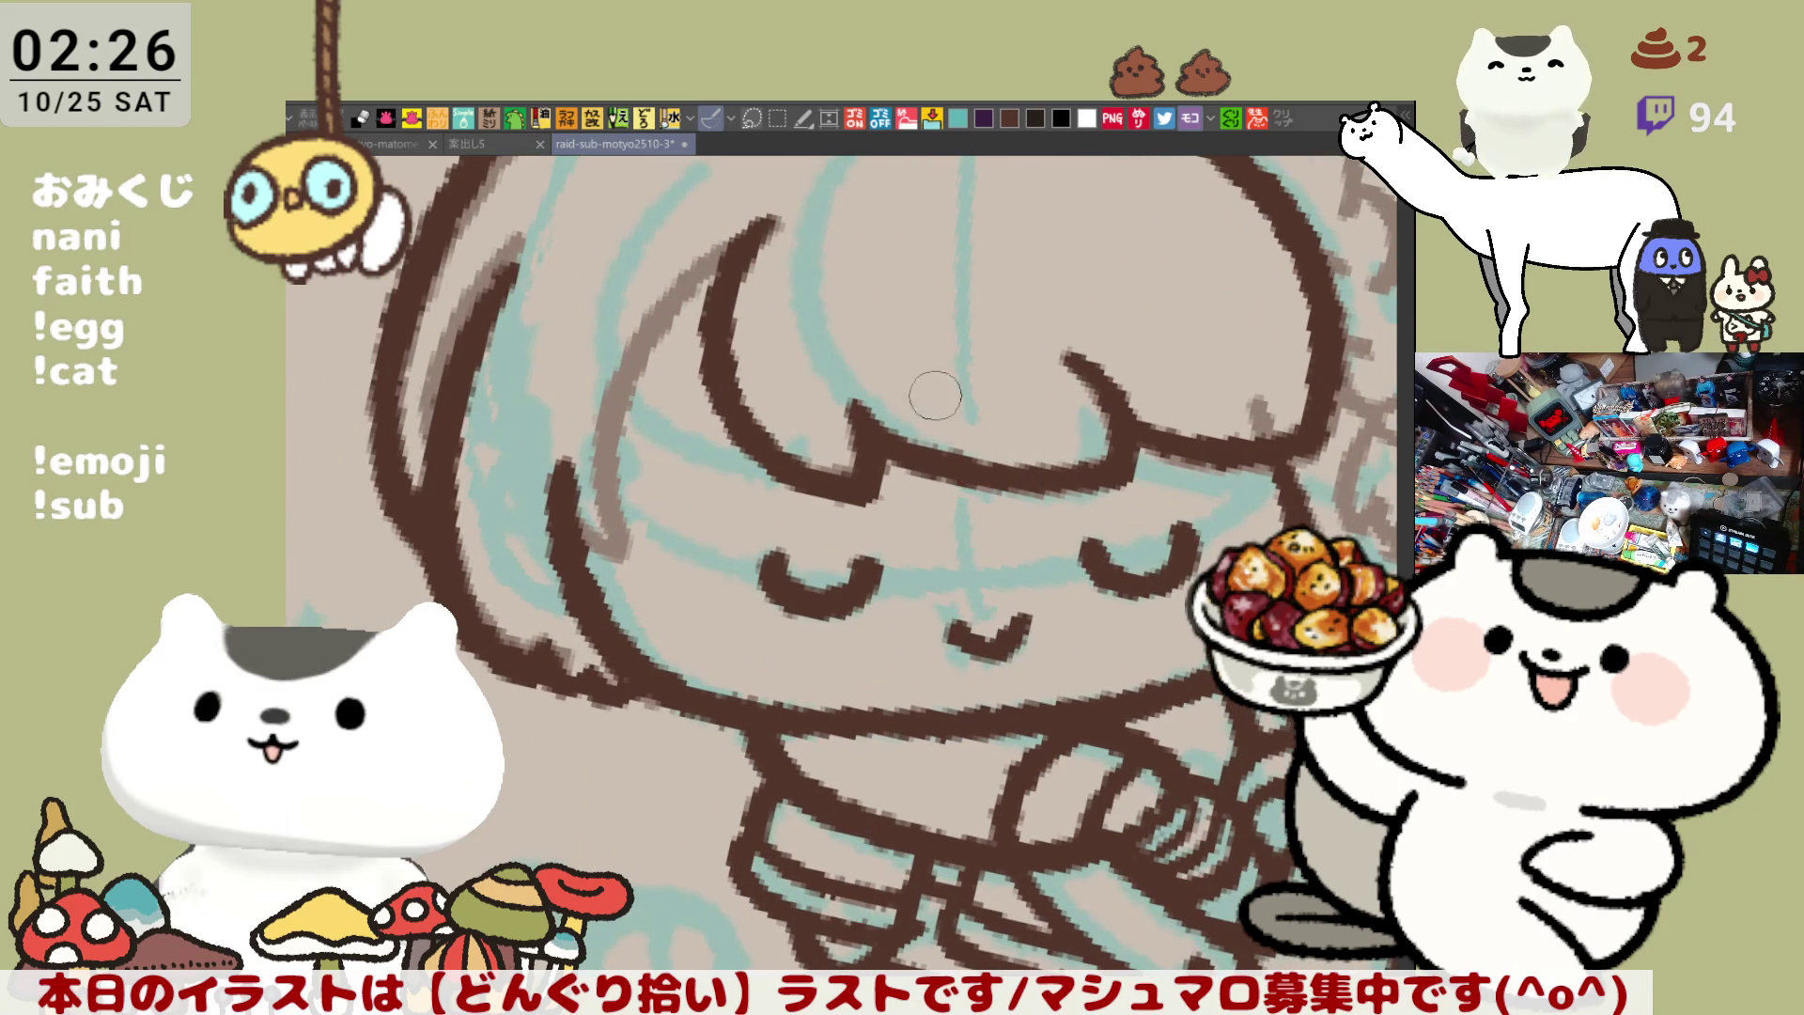
pyautogui.press('-')
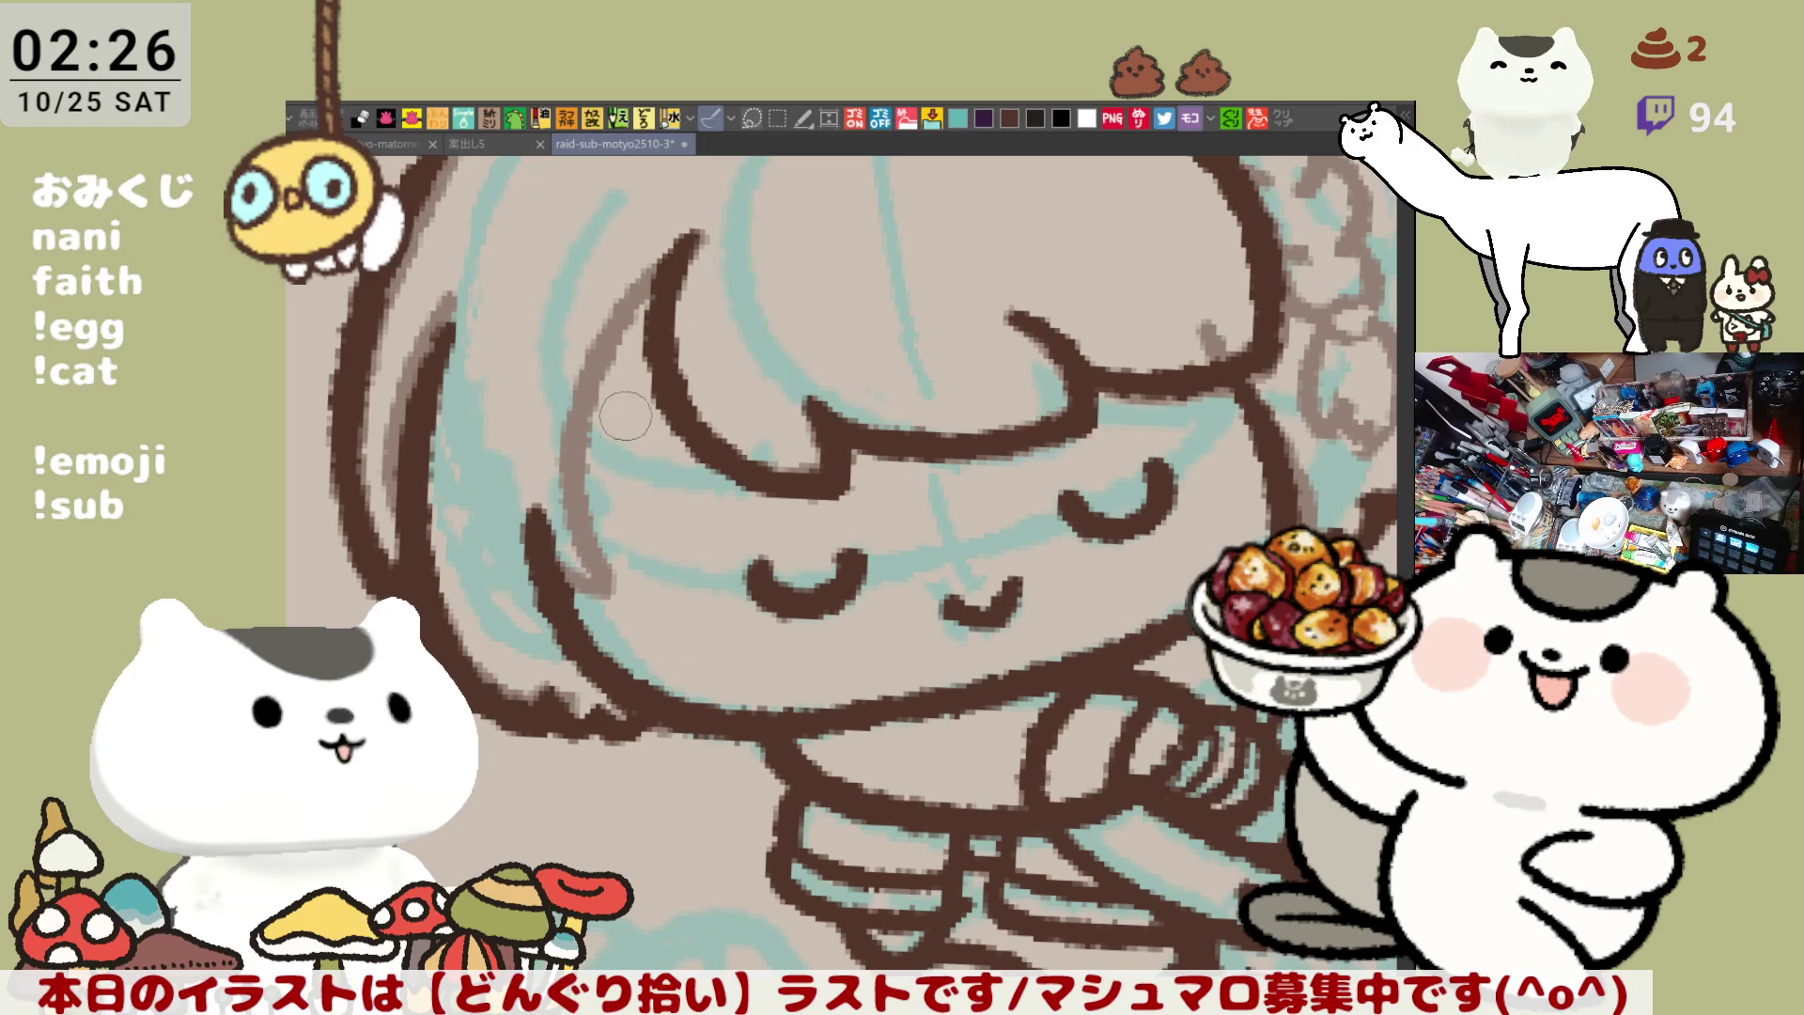
pyautogui.moveTo(681, 243)
pyautogui.mouseDown()
pyautogui.moveTo(578, 498)
pyautogui.moveTo(588, 559)
pyautogui.mouseUp()
pyautogui.hotkey('ctrl', 'z')
pyautogui.moveTo(641, 277); pyautogui.dragTo(675, 246)
pyautogui.moveTo(531, 515)
pyautogui.mouseDown()
pyautogui.moveTo(513, 518)
pyautogui.moveTo(594, 577)
pyautogui.mouseUp()
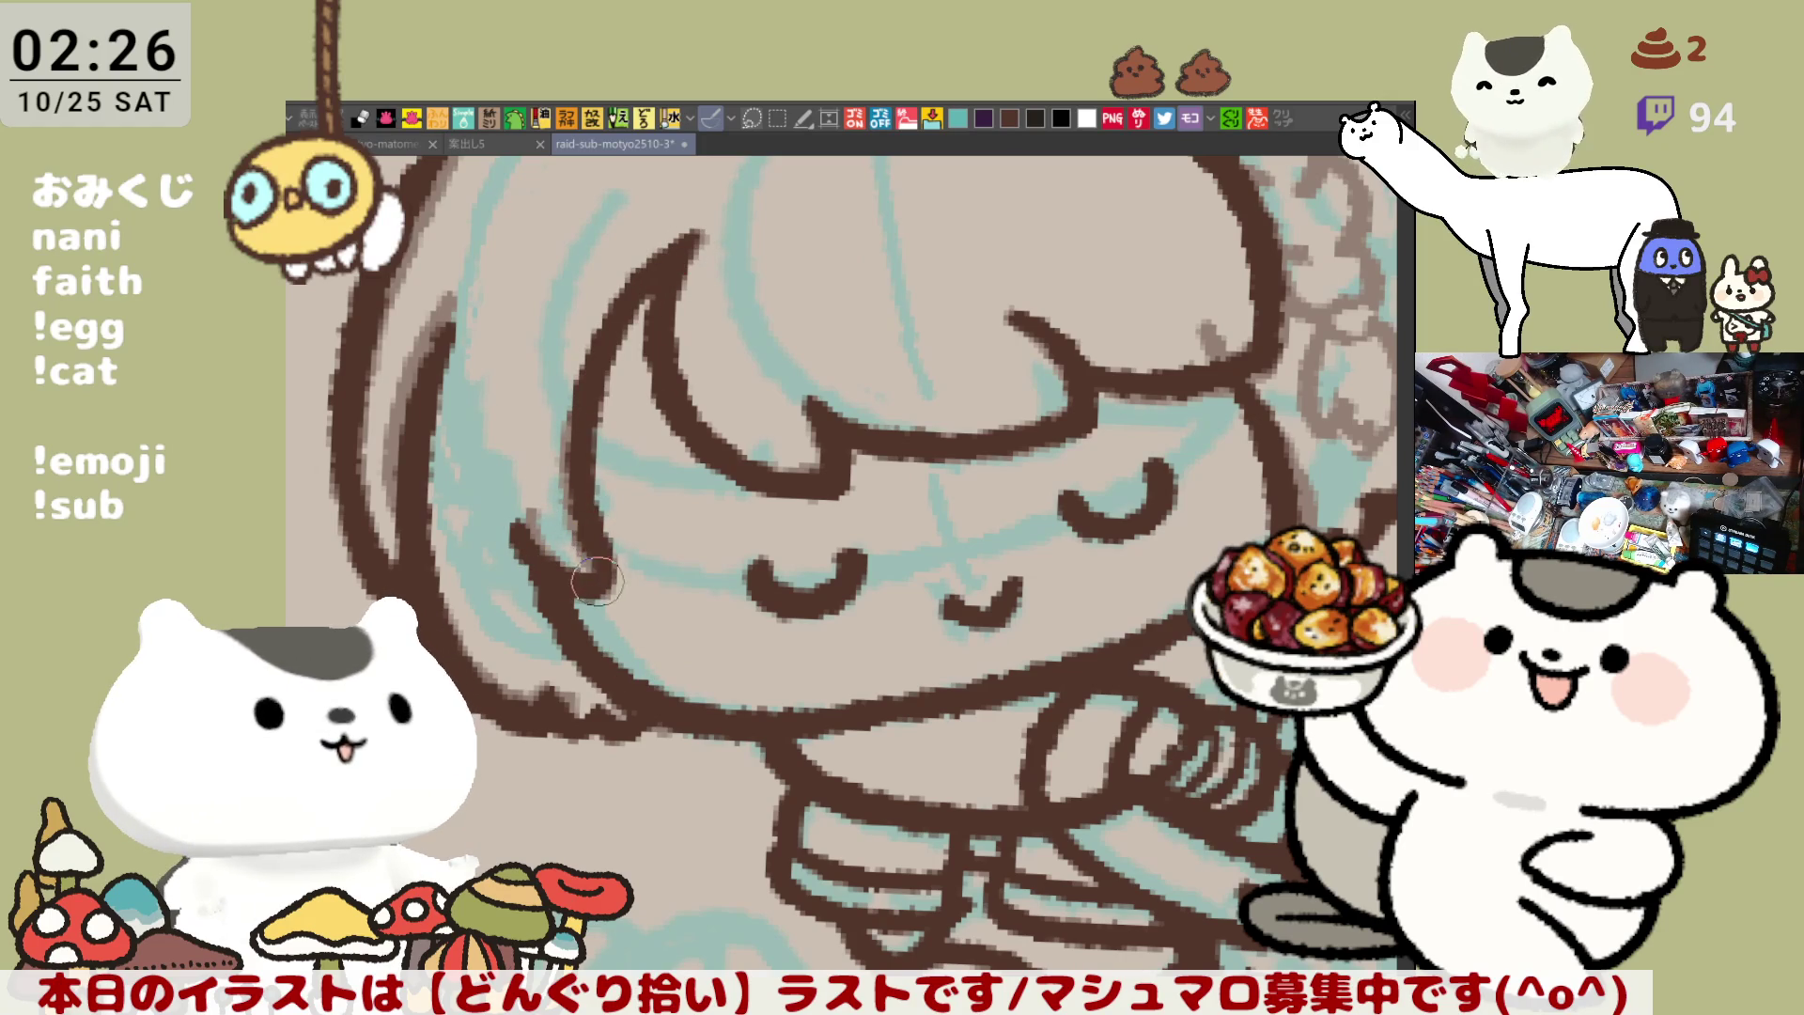
# Ink a curved hair strand hooking down the right side of the head
pyautogui.press('-')
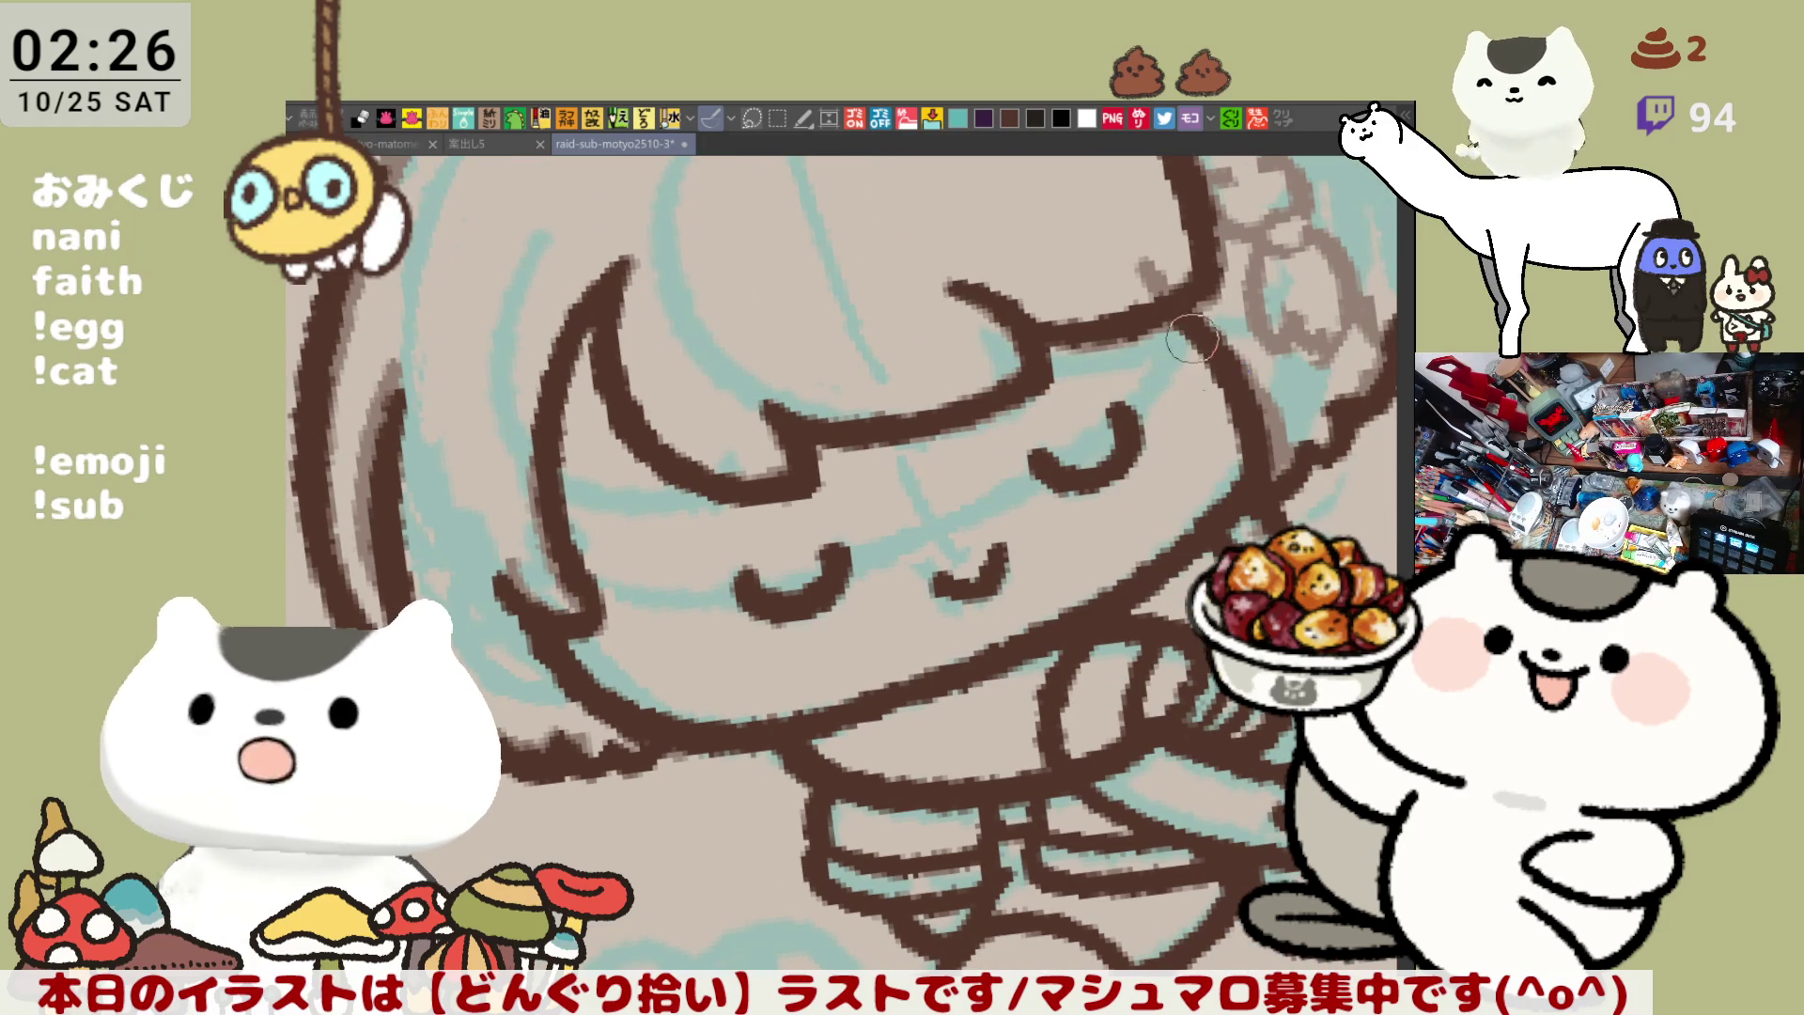
pyautogui.moveTo(1195, 347)
pyautogui.mouseDown()
pyautogui.moveTo(1174, 632)
pyautogui.moveTo(1031, 551)
pyautogui.moveTo(1015, 676)
pyautogui.moveTo(962, 812)
pyautogui.mouseUp()
pyautogui.moveTo(1097, 285)
pyautogui.mouseDown()
pyautogui.moveTo(1118, 376)
pyautogui.moveTo(1165, 395)
pyautogui.moveTo(1138, 434)
pyautogui.mouseUp()
pyautogui.hotkey('ctrl', 'z')
pyautogui.hotkey('ctrl', 'z')
pyautogui.hotkey('ctrl', 'z')
pyautogui.moveTo(1090, 284); pyautogui.dragTo(1137, 441)
pyautogui.hotkey('ctrl', 'z')
pyautogui.moveTo(1101, 285); pyautogui.dragTo(1132, 371)
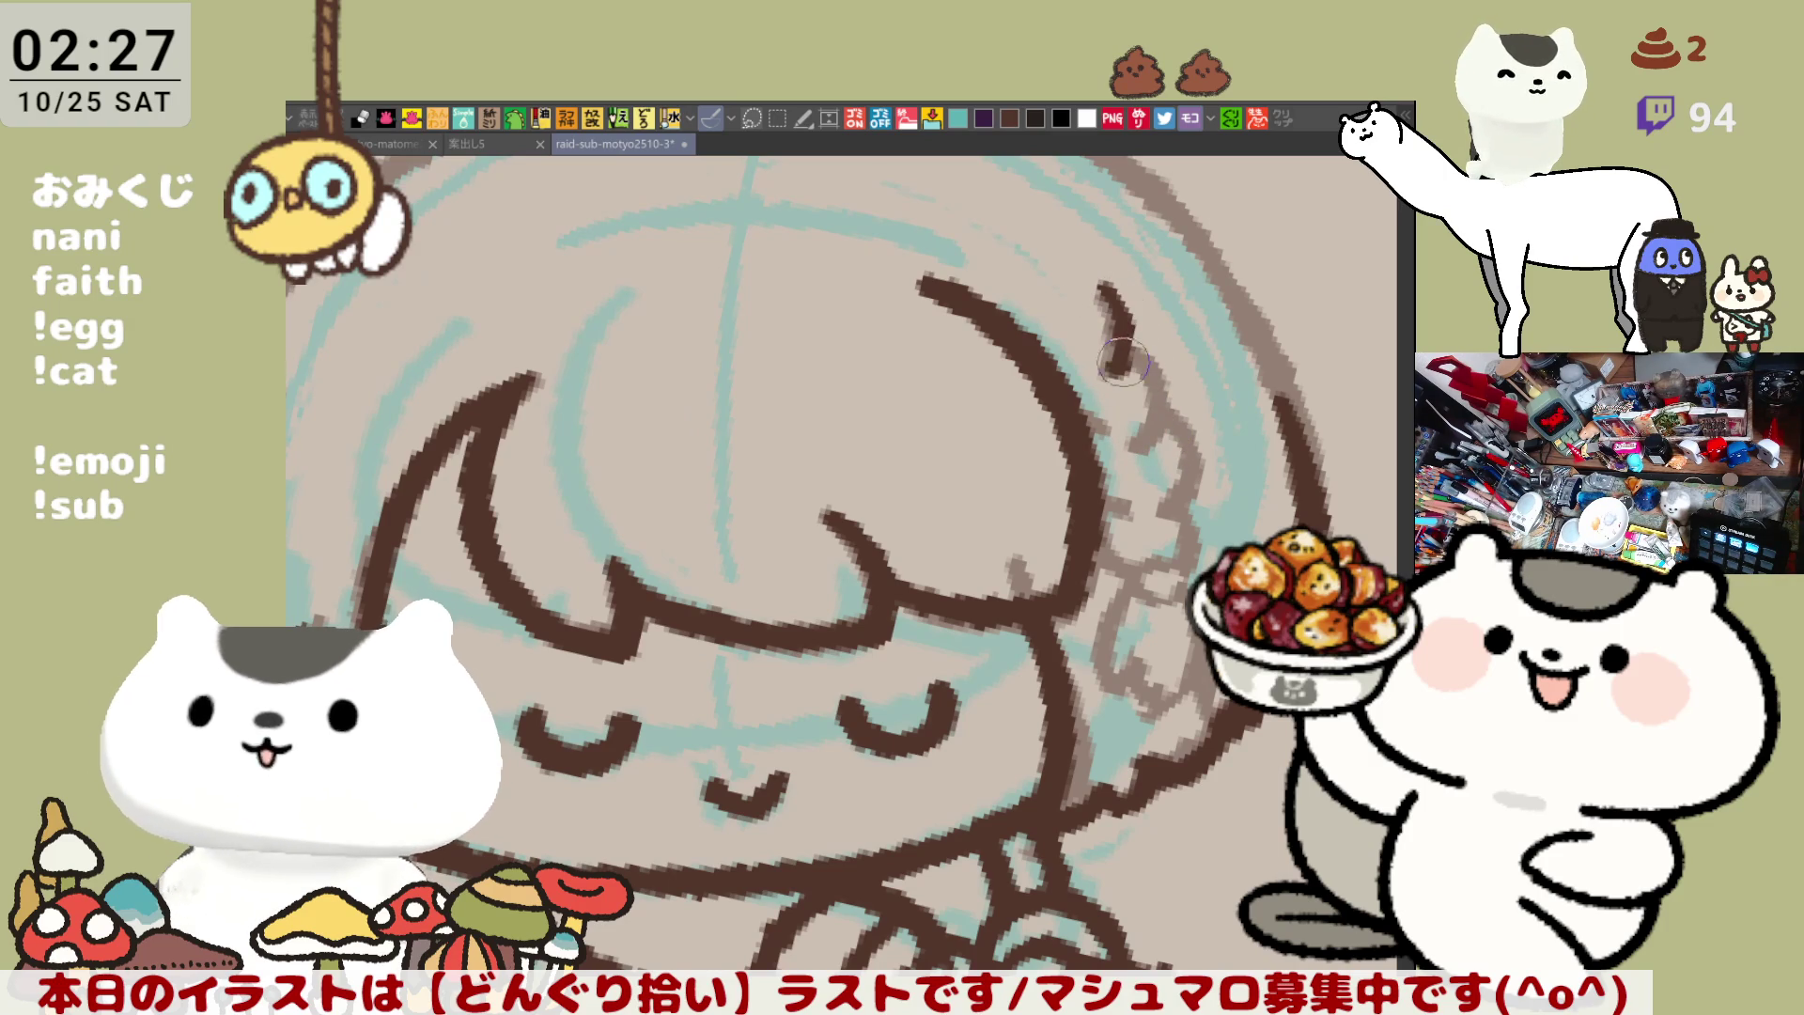
pyautogui.hotkey('ctrl', 'z')
pyautogui.moveTo(1095, 285); pyautogui.dragTo(1155, 446)
pyautogui.hotkey('ctrl', 'z')
pyautogui.moveTo(1101, 291)
pyautogui.mouseDown()
pyautogui.moveTo(1127, 371)
pyautogui.moveTo(1182, 438)
pyautogui.moveTo(1161, 555)
pyautogui.moveTo(1184, 526)
pyautogui.moveTo(1122, 578)
pyautogui.moveTo(1090, 536)
pyautogui.mouseUp()
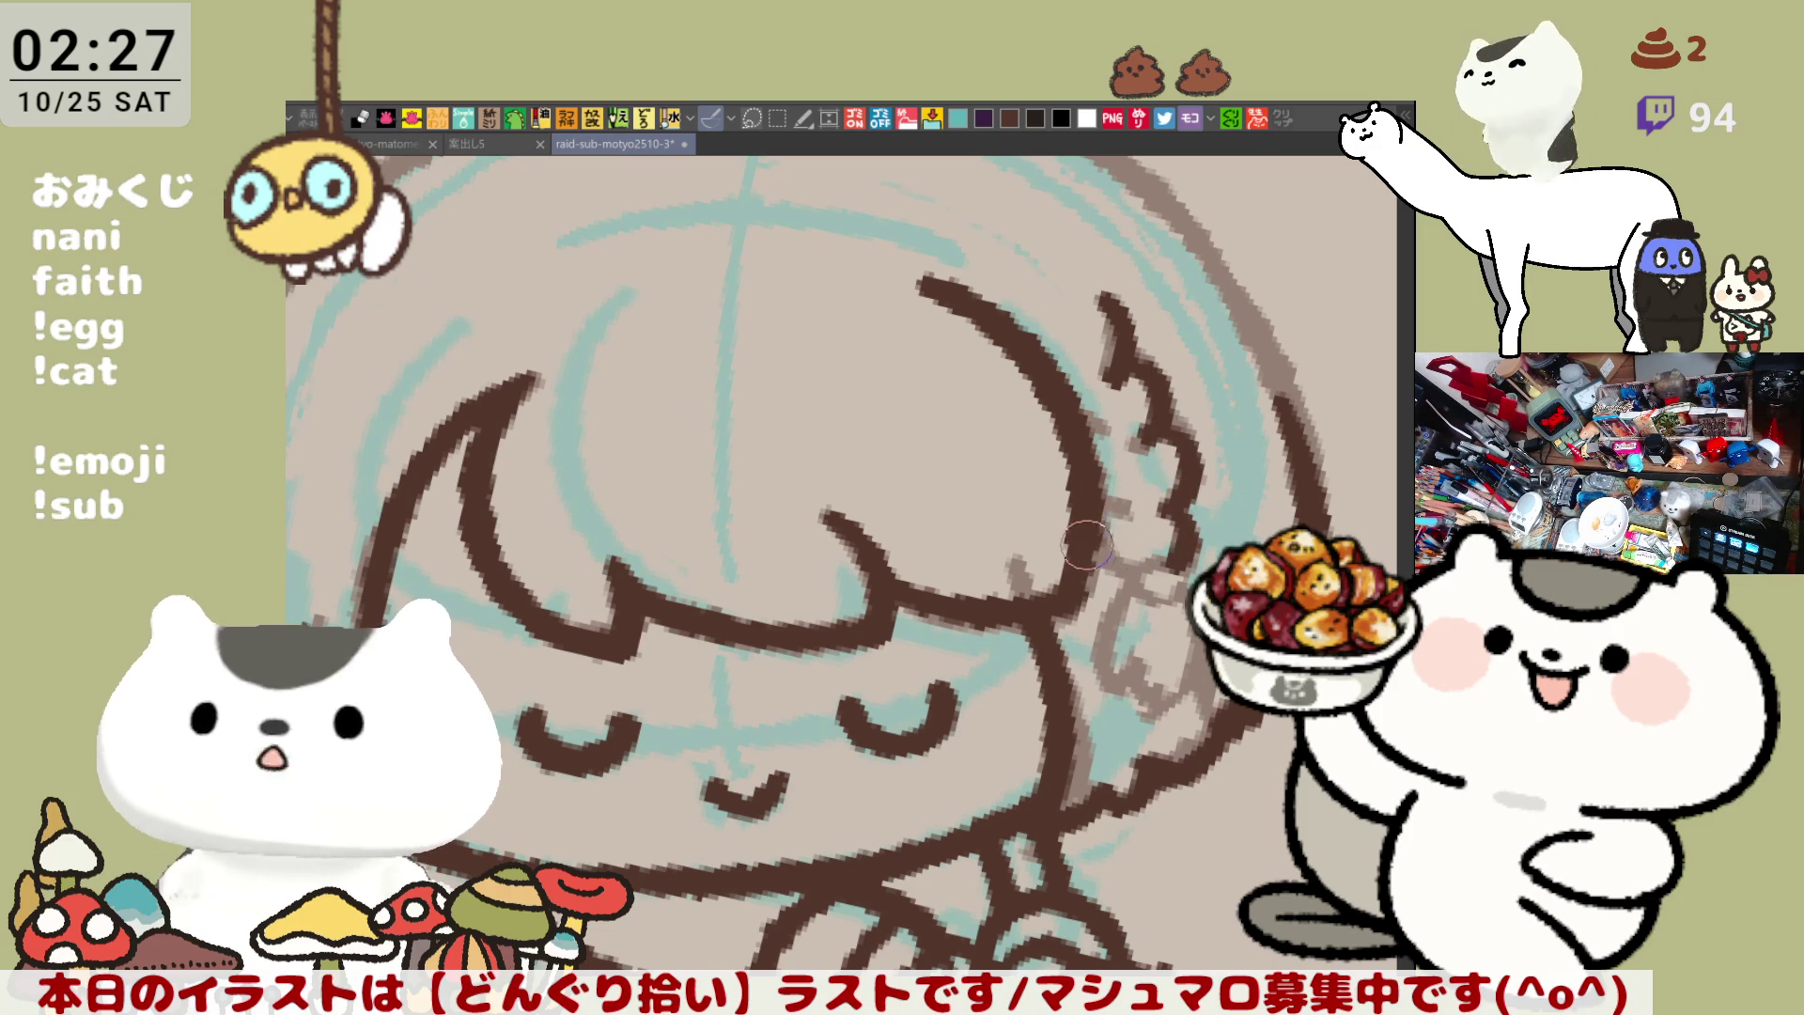
pyautogui.moveTo(1118, 512)
pyautogui.mouseDown()
pyautogui.moveTo(1092, 440)
pyautogui.moveTo(1127, 460)
pyautogui.moveTo(1090, 387)
pyautogui.mouseUp()
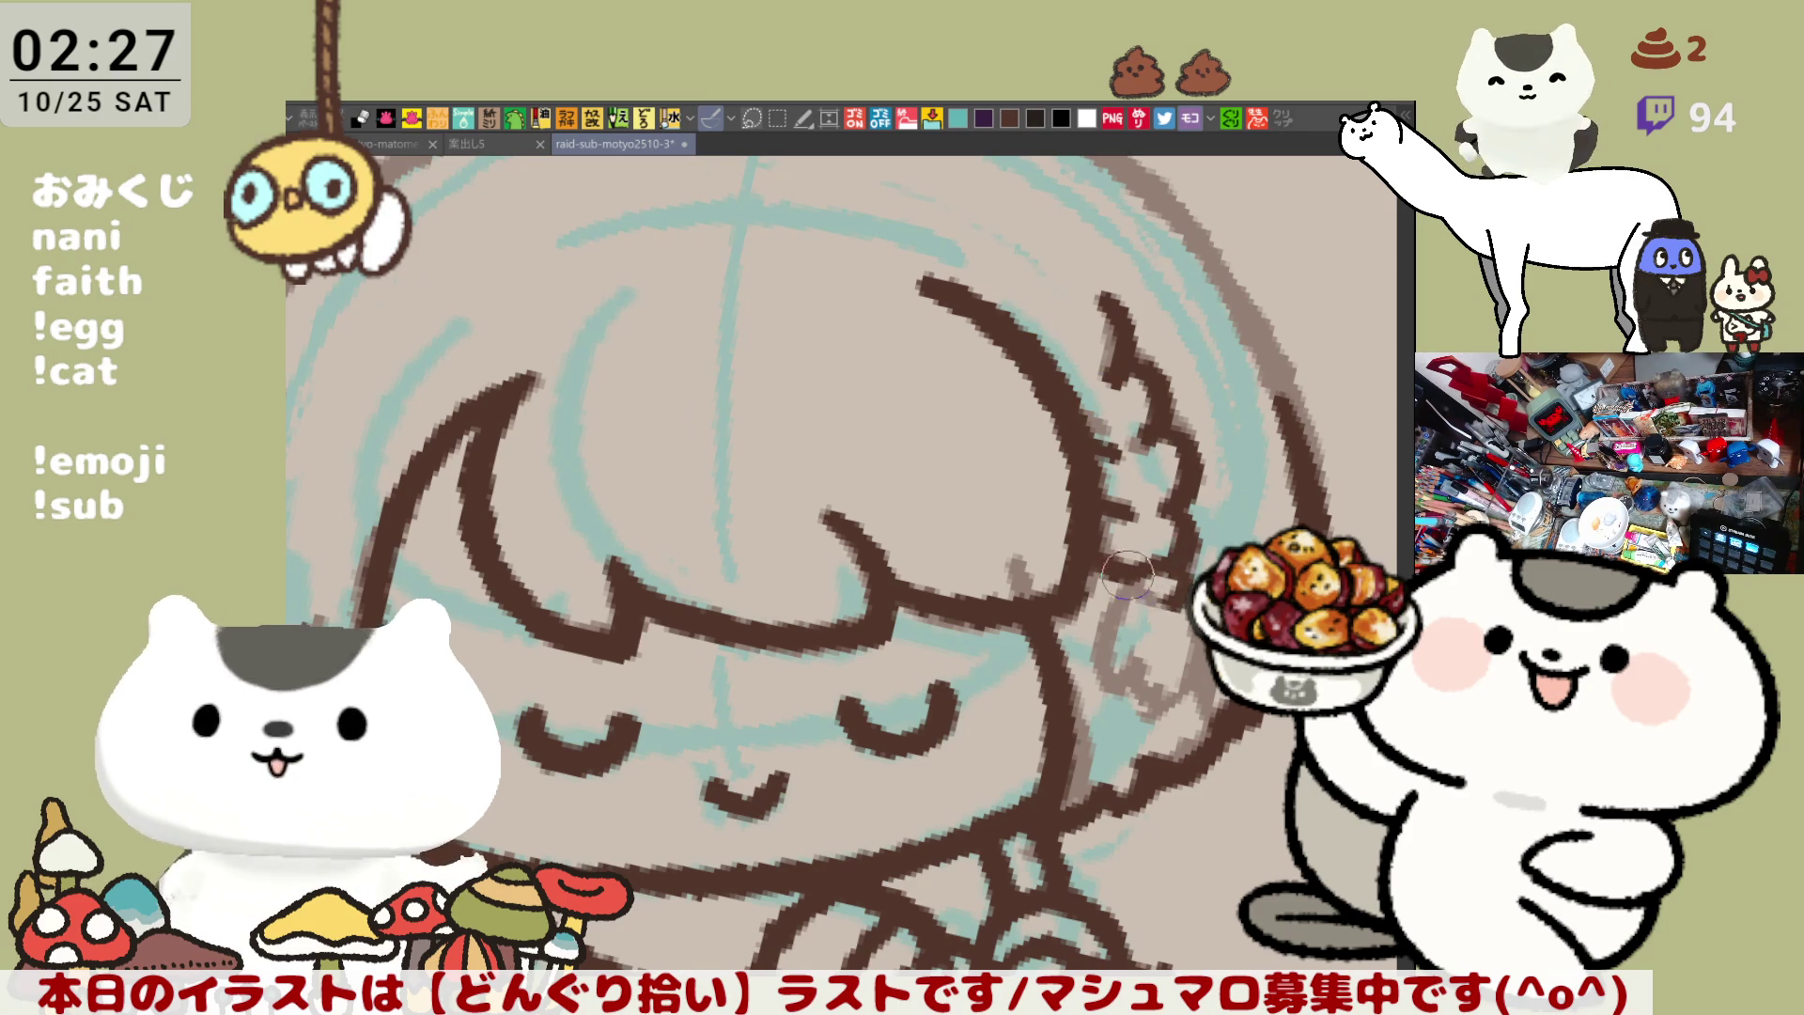
# Continue the dark brown strand further down beside the braid
pyautogui.moveTo(1118, 376)
pyautogui.mouseDown()
pyautogui.moveTo(1141, 488)
pyautogui.moveTo(1104, 592)
pyautogui.mouseUp()
pyautogui.scroll(-3, 1165, 530)
pyautogui.moveTo(1132, 479); pyautogui.dragTo(1124, 592)
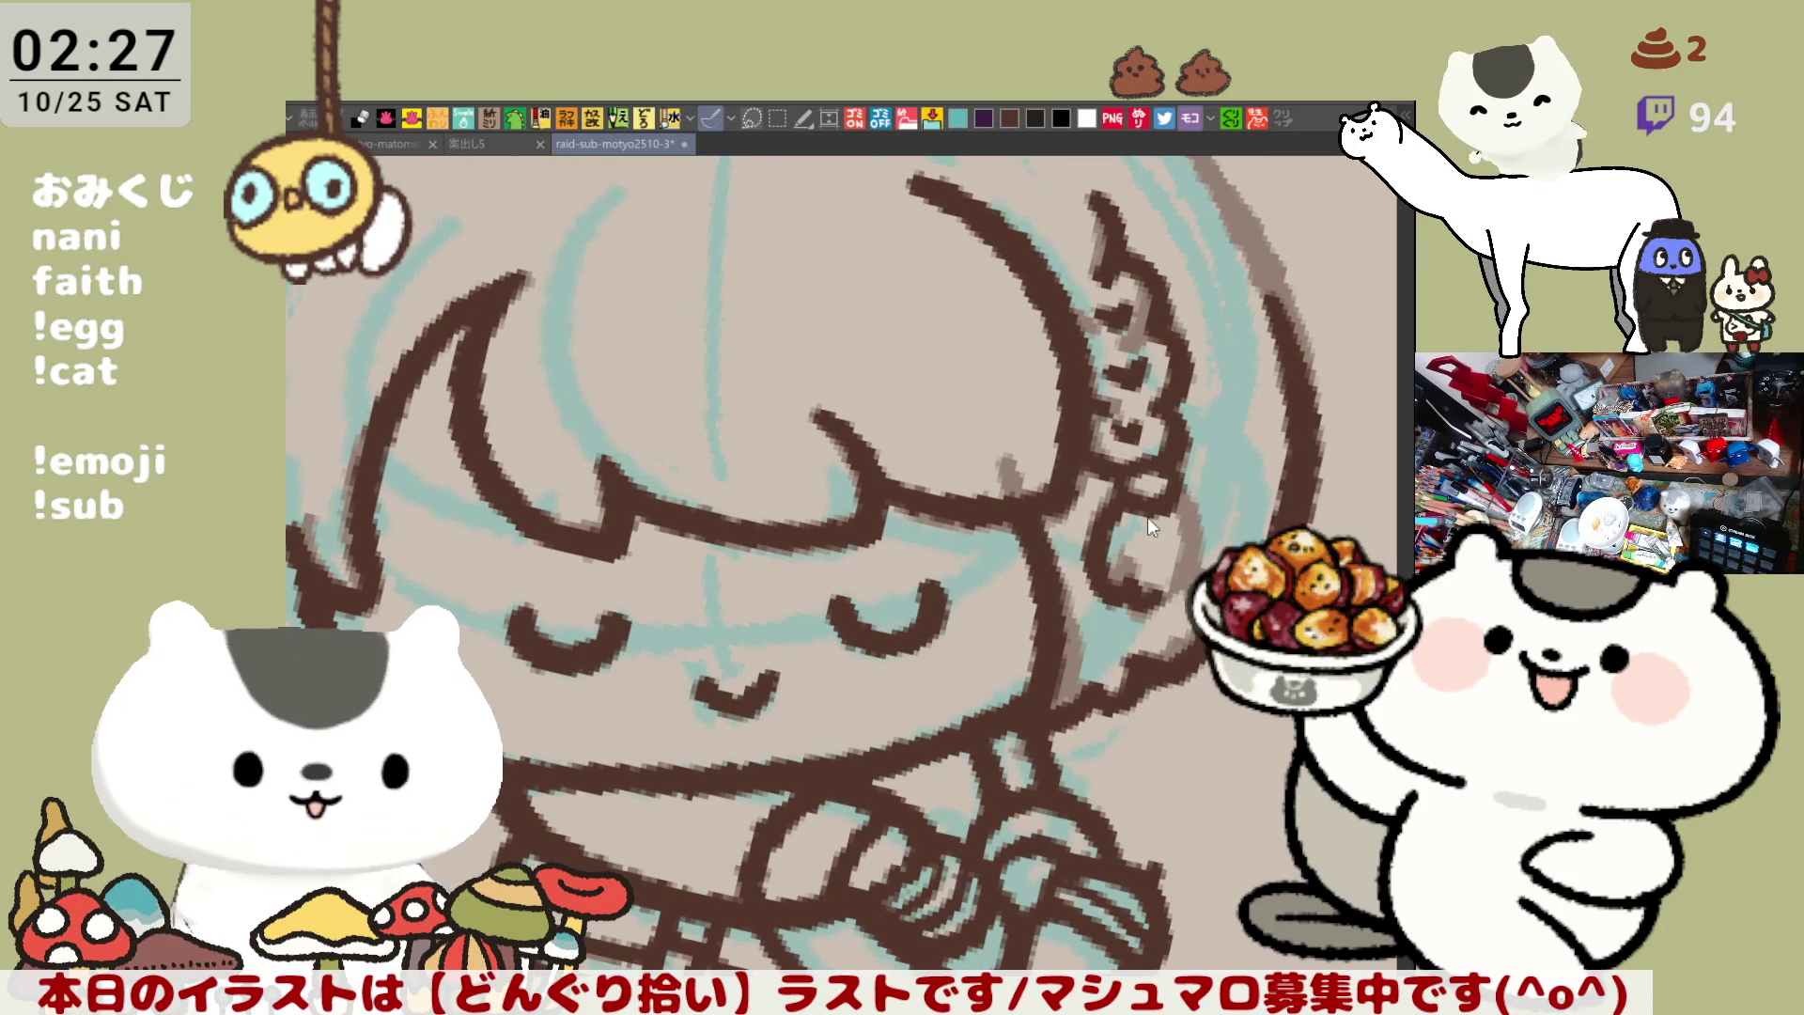
pyautogui.hotkey('ctrl', 'z')
pyautogui.moveTo(1132, 479); pyautogui.dragTo(1118, 588)
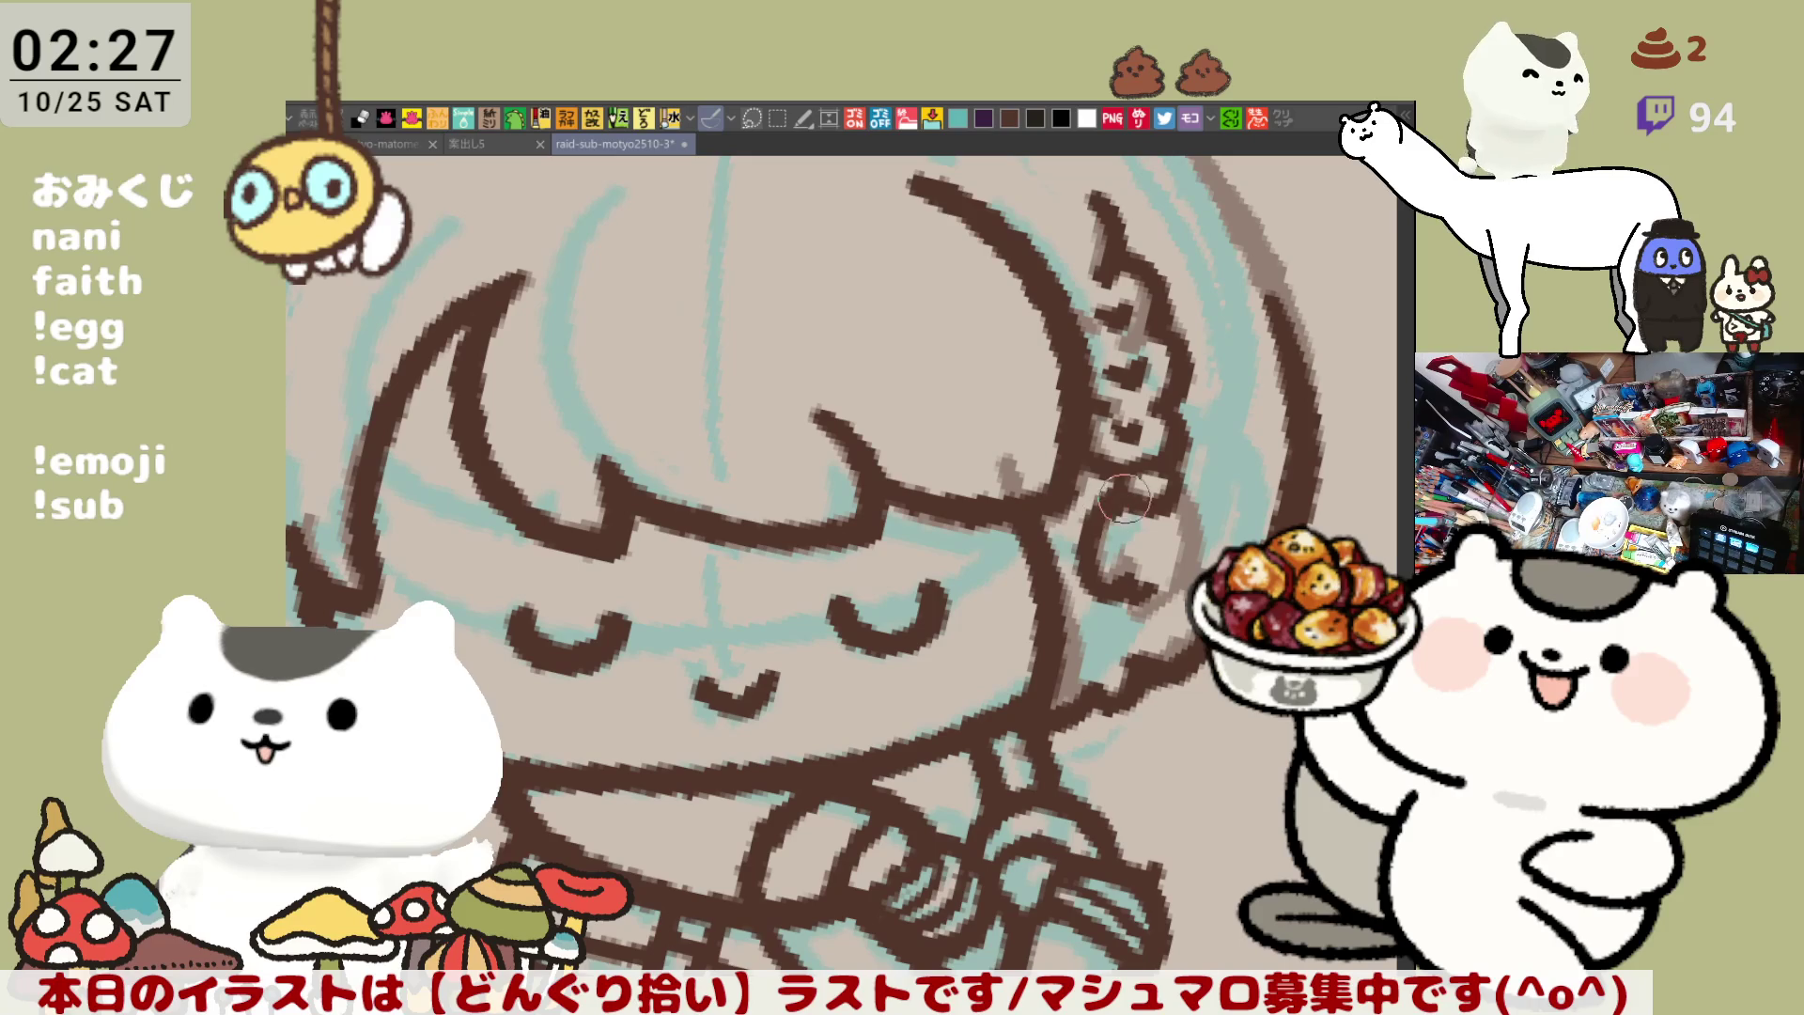
# Add a curled dark brown stroke beside the strand, refining it over several retries
pyautogui.hotkey('ctrl', 'z')
pyautogui.moveTo(1165, 479); pyautogui.dragTo(1170, 609)
pyautogui.hotkey('ctrl', 'z')
pyautogui.hotkey('ctrl', 'z')
pyautogui.moveTo(1165, 470); pyautogui.dragTo(1160, 606)
pyautogui.hotkey('ctrl', 'z')
pyautogui.moveTo(1173, 490); pyautogui.dragTo(1142, 601)
pyautogui.hotkey('ctrl', 'z')
pyautogui.moveTo(1165, 479)
pyautogui.mouseDown()
pyautogui.moveTo(1170, 535)
pyautogui.moveTo(1142, 585)
pyautogui.mouseUp()
pyautogui.moveTo(1041, 366); pyautogui.dragTo(1107, 472)
pyautogui.scroll(-2, 1075, 501)
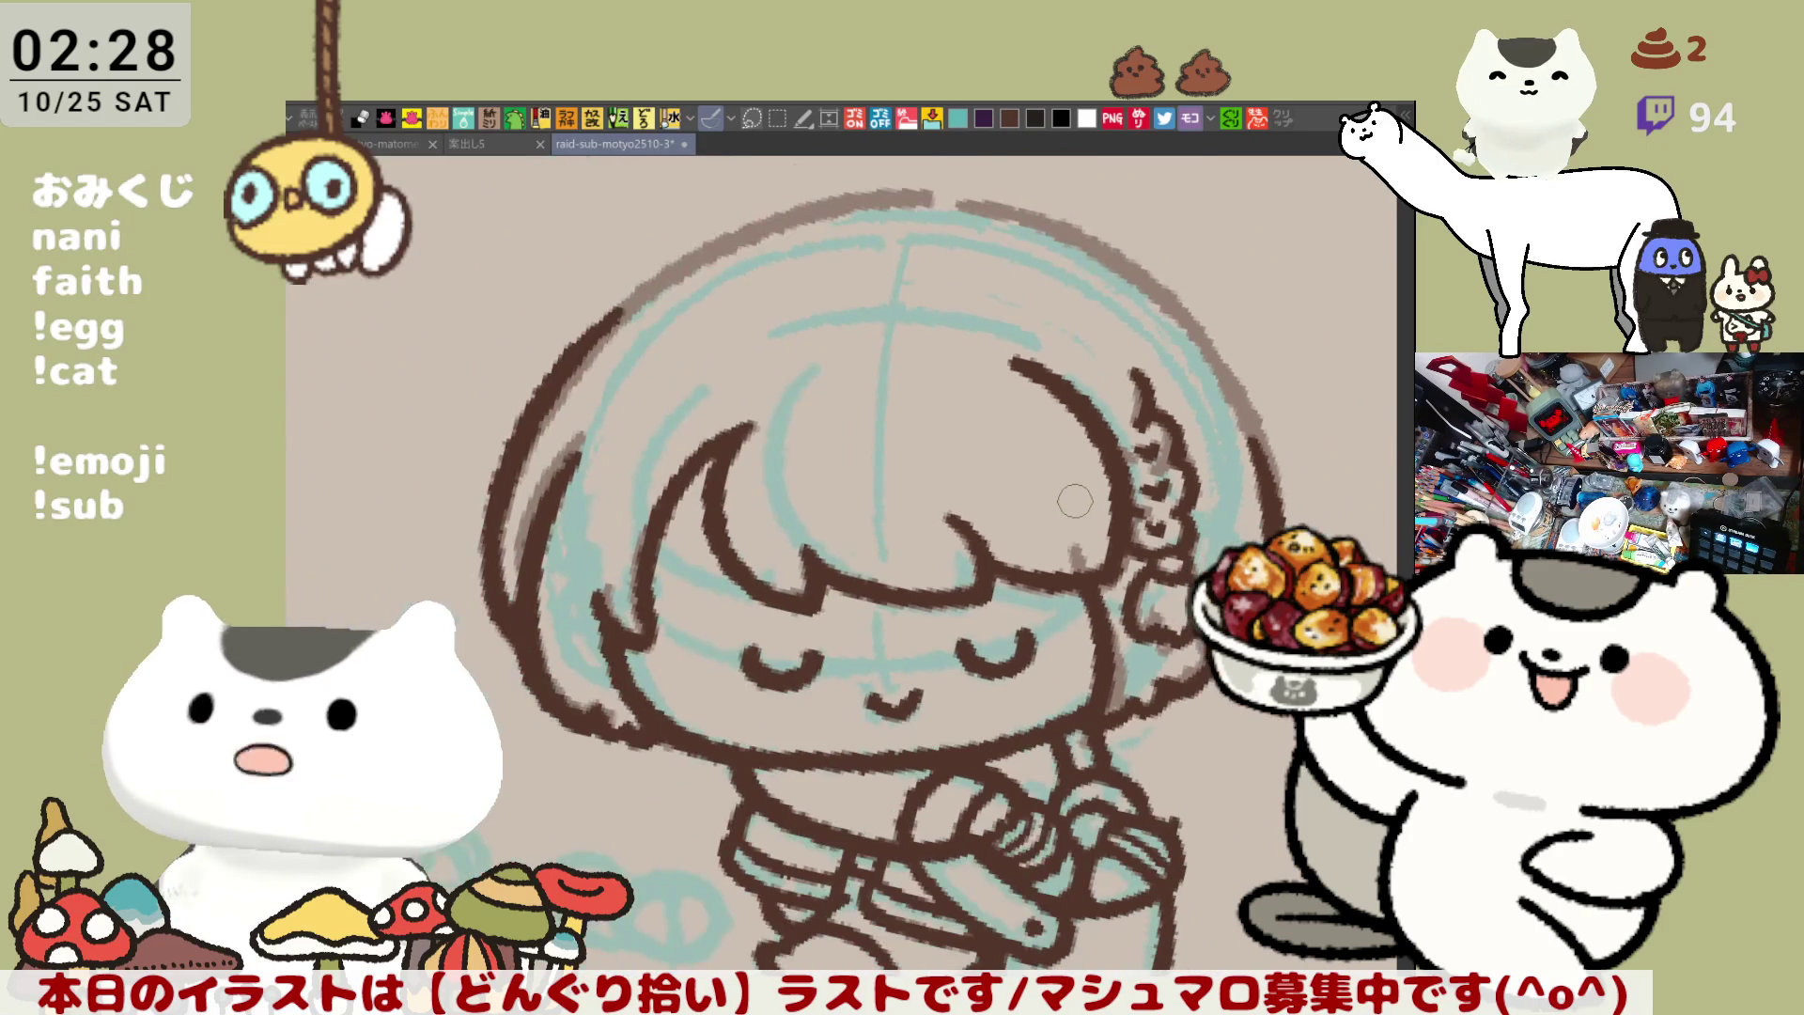
# Retrace the brown outline just right of the earring
pyautogui.scroll(-1, 1075, 501)
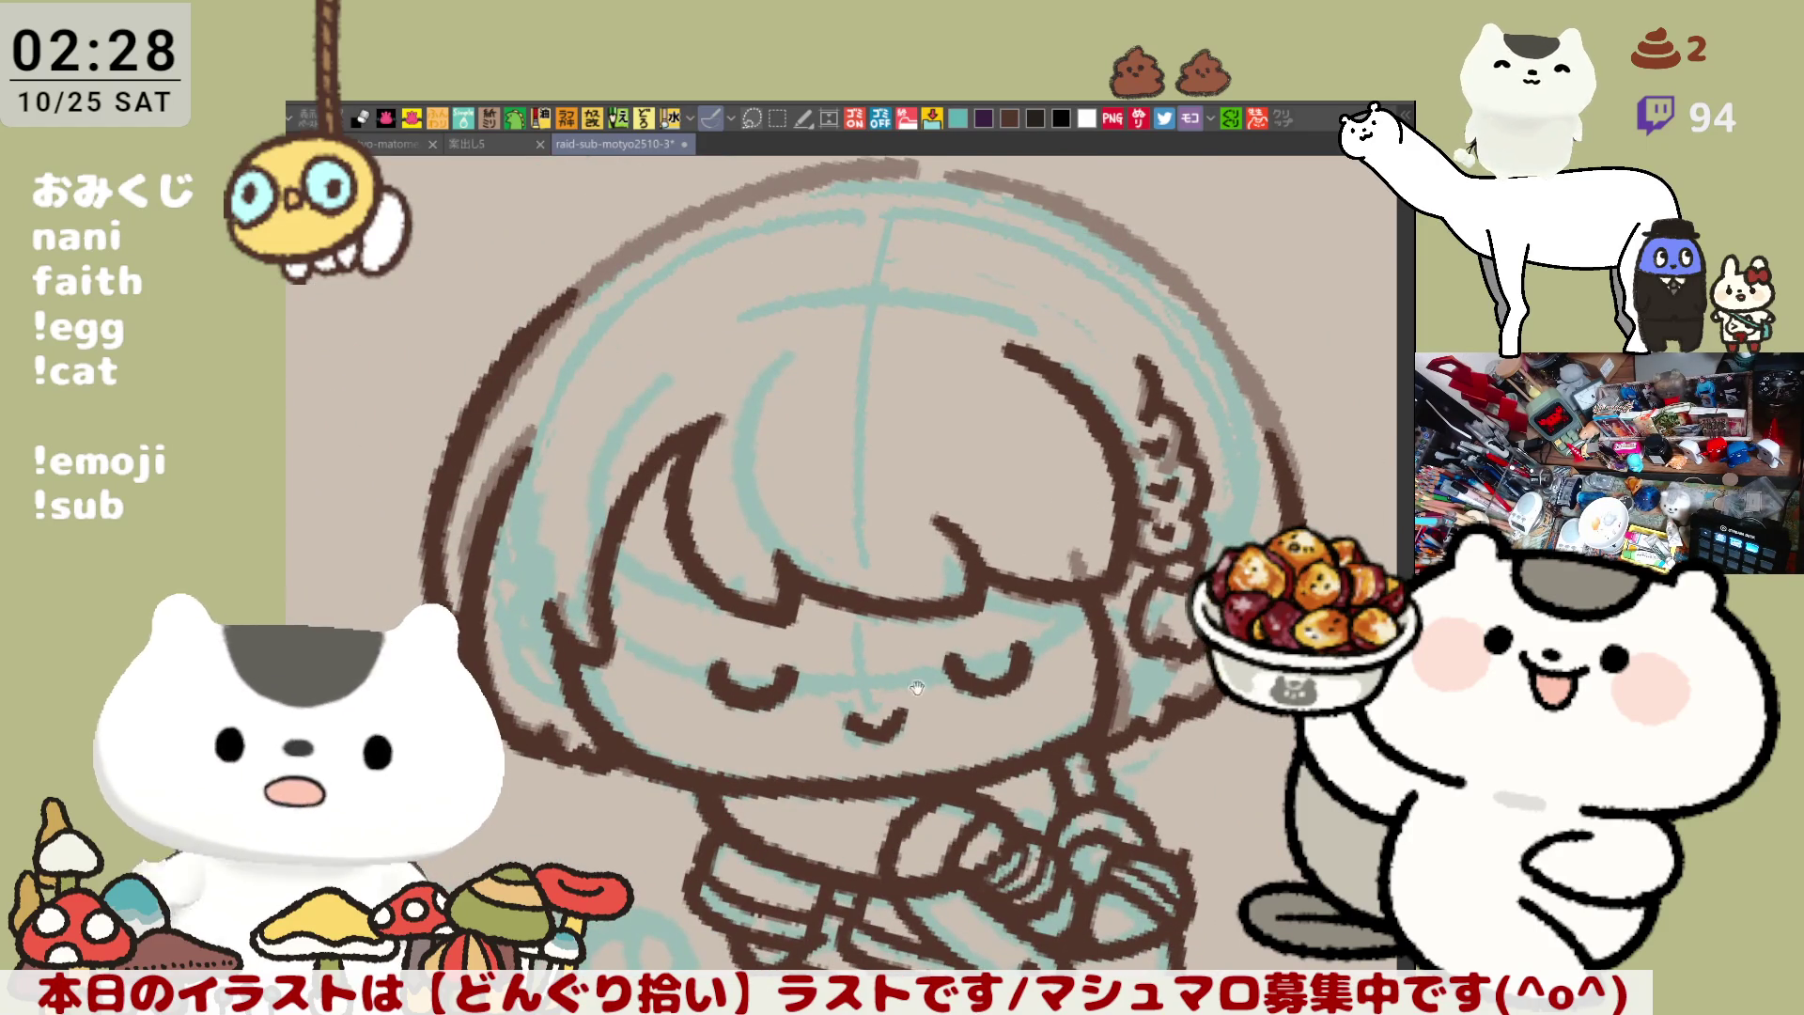
pyautogui.moveTo(925, 690); pyautogui.dragTo(874, 470)
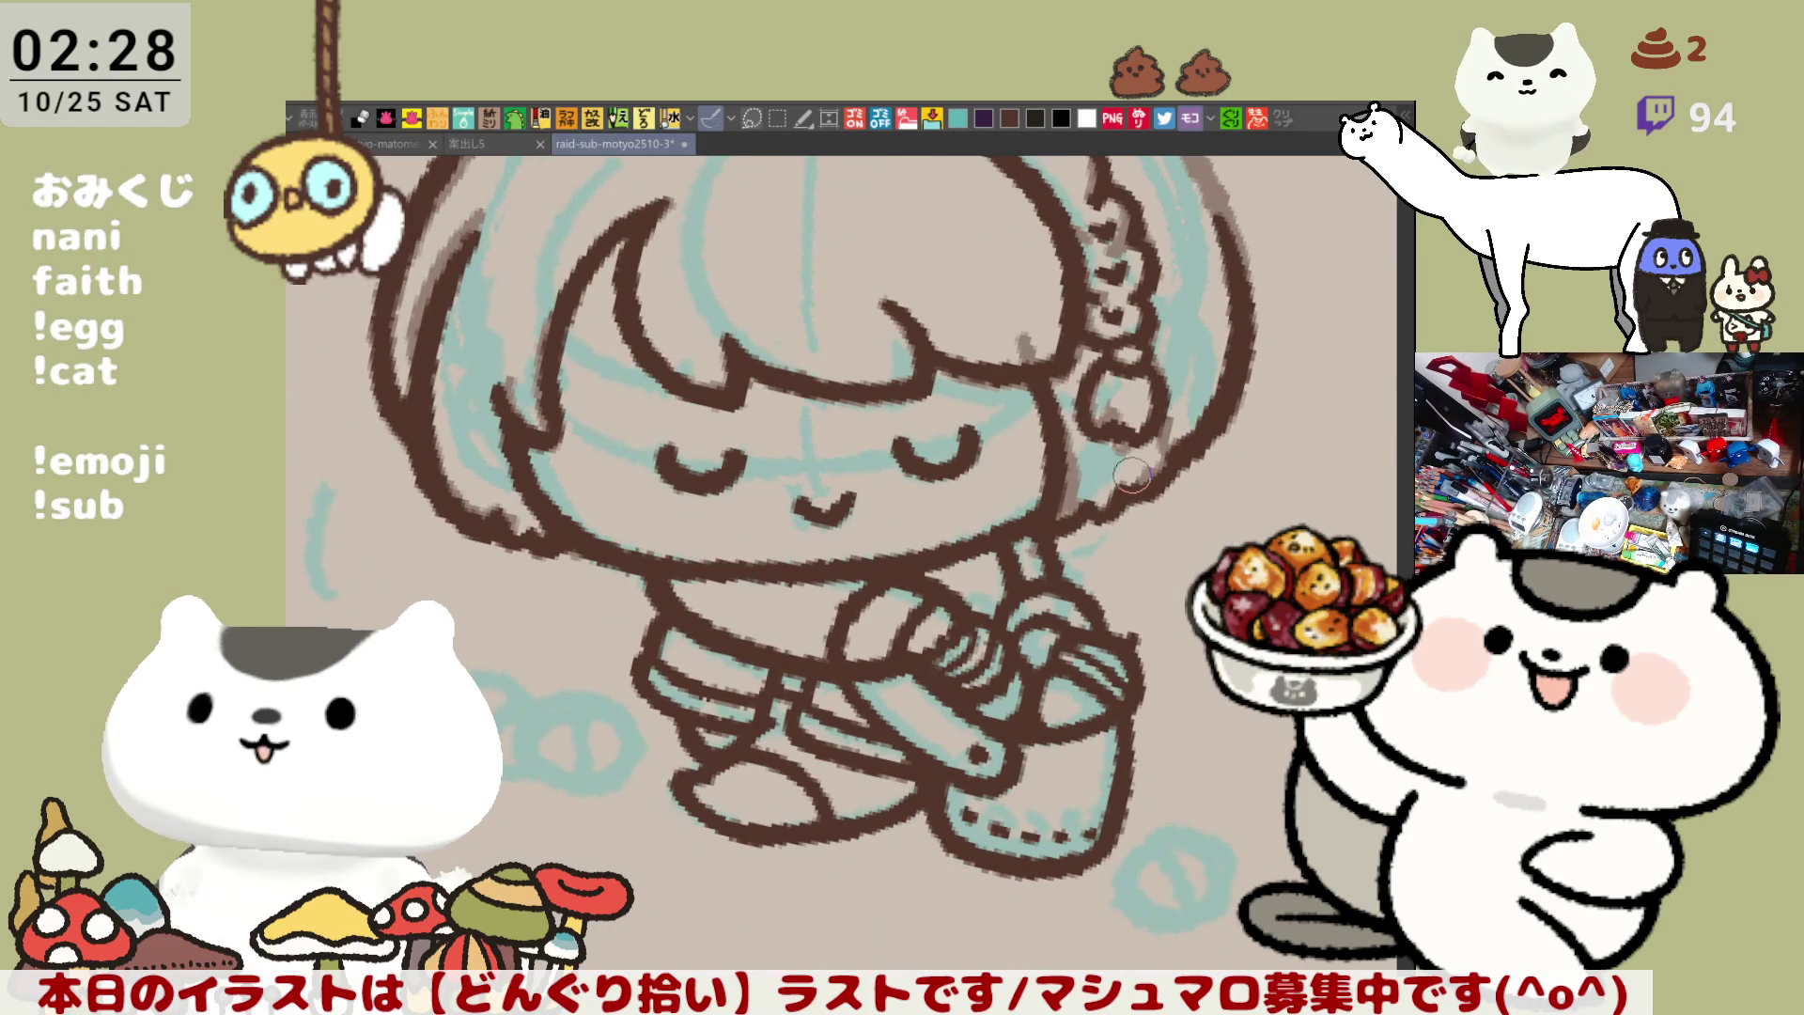
pyautogui.moveTo(1179, 441); pyautogui.dragTo(1154, 470)
pyautogui.moveTo(1224, 418)
pyautogui.mouseDown()
pyautogui.moveTo(1151, 493)
pyautogui.moveTo(1222, 404)
pyautogui.moveTo(1209, 425)
pyautogui.mouseUp()
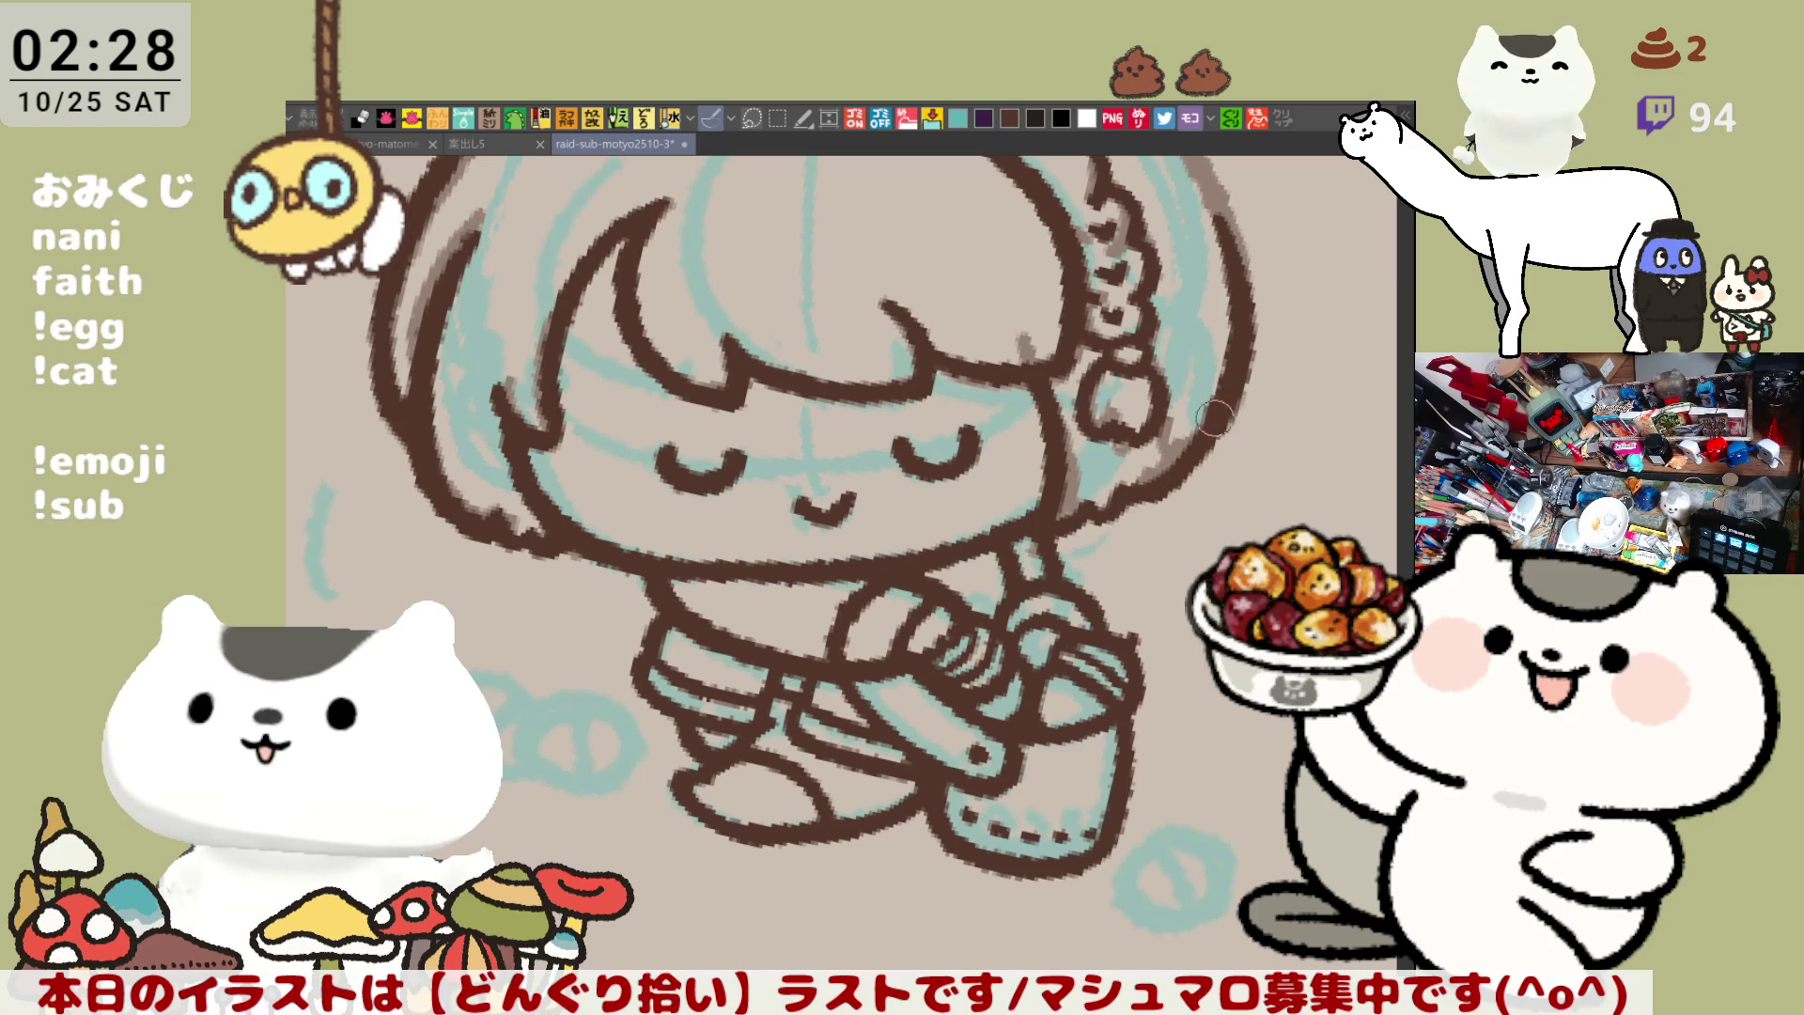
# Ink the outline beside and along the chin, then recentre the view on the face
pyautogui.moveTo(1090, 511)
pyautogui.mouseDown()
pyautogui.moveTo(1157, 489)
pyautogui.moveTo(1053, 536)
pyautogui.mouseUp()
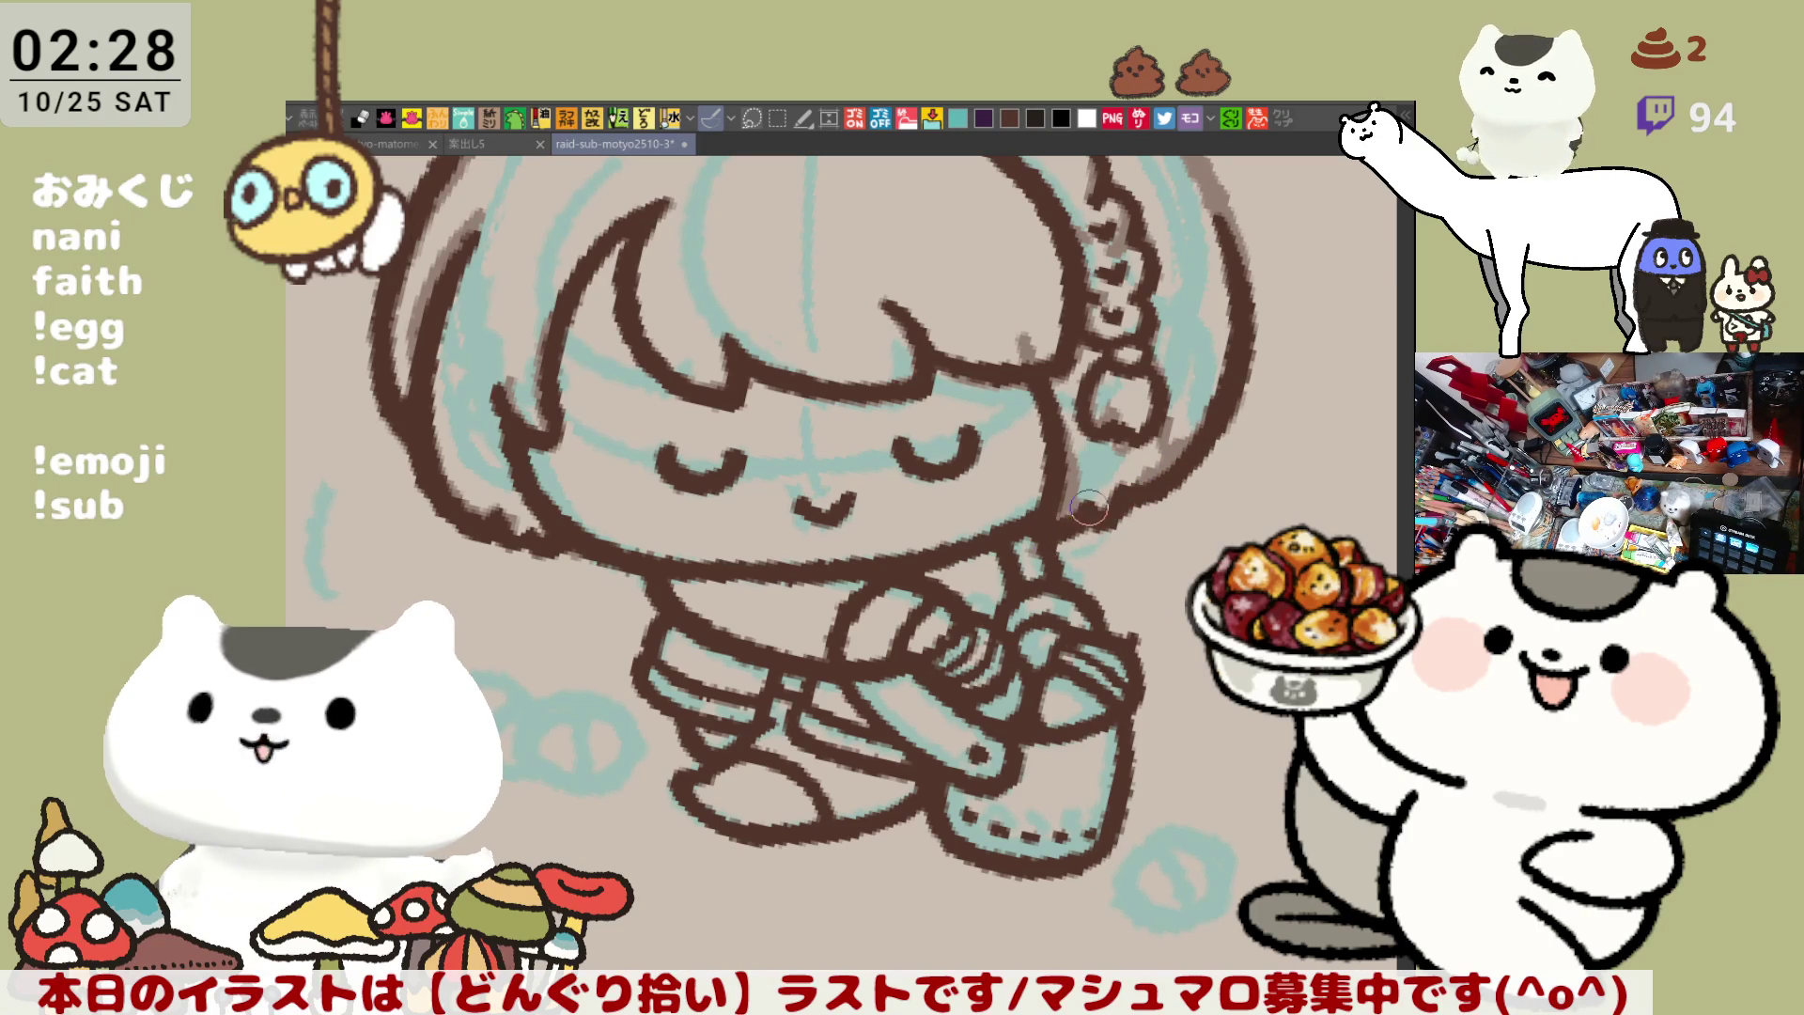
pyautogui.scroll(3, 1085, 508)
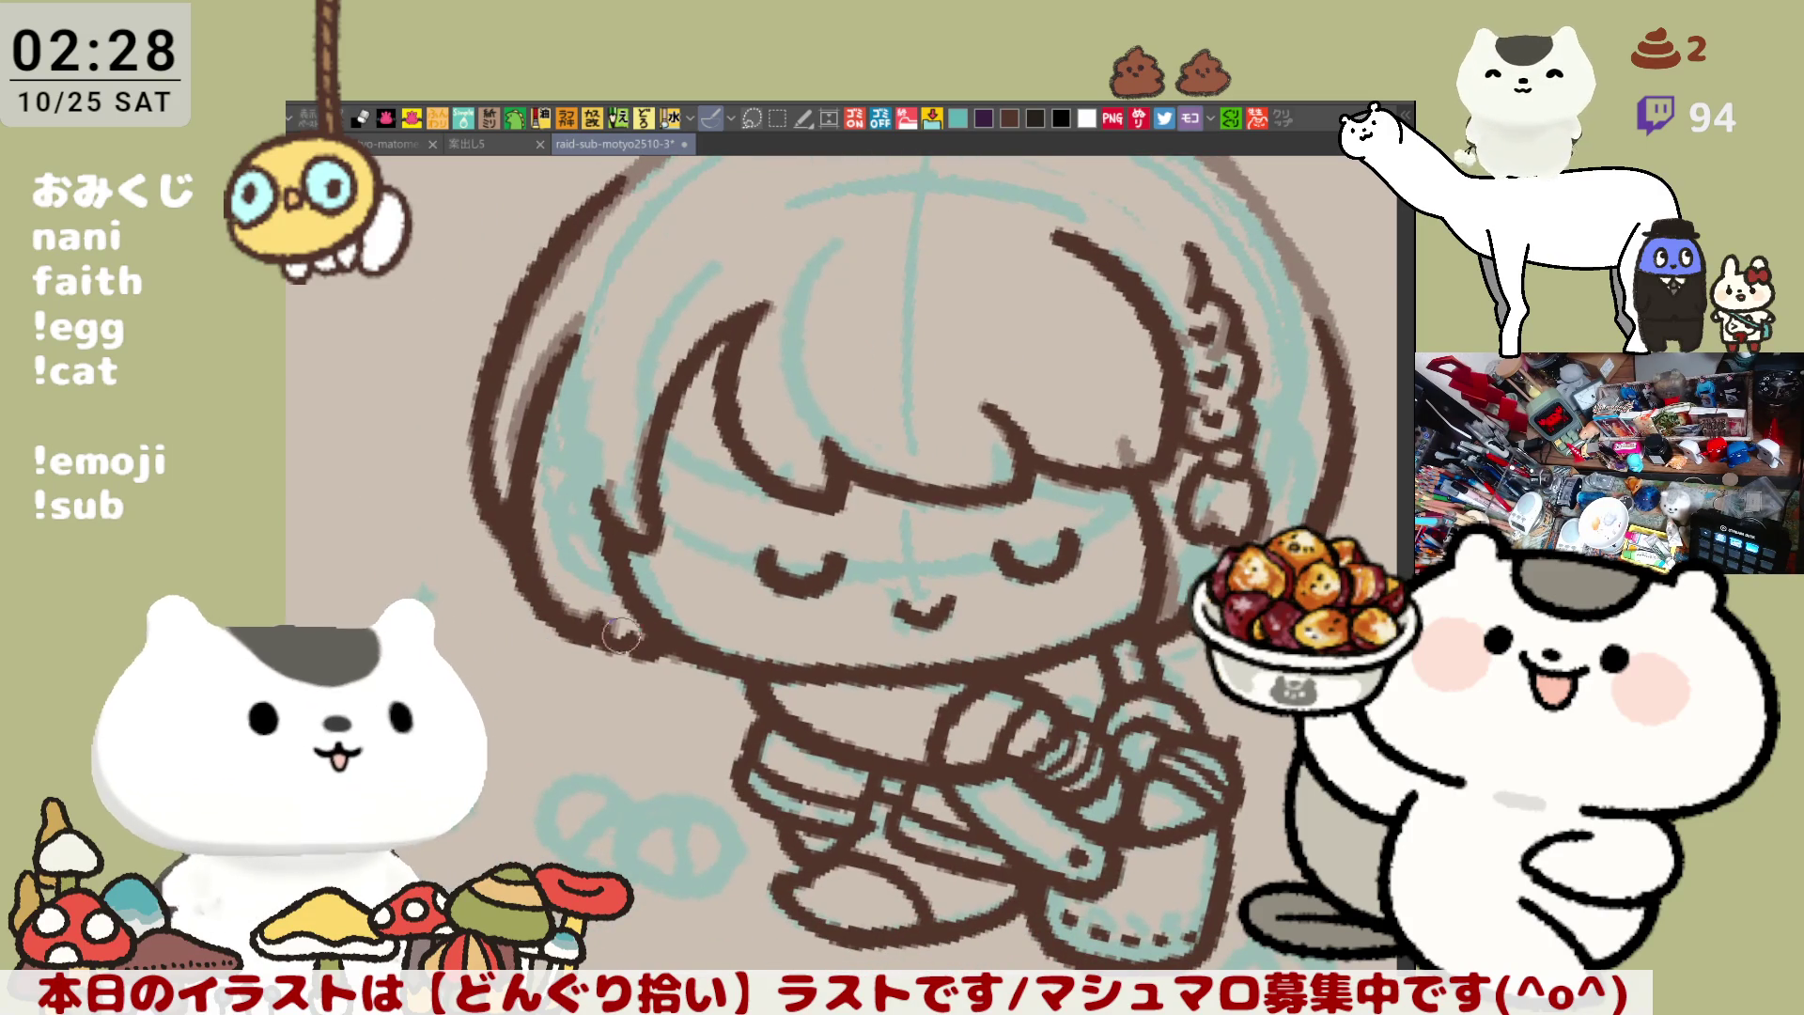
pyautogui.moveTo(593, 602); pyautogui.dragTo(628, 644)
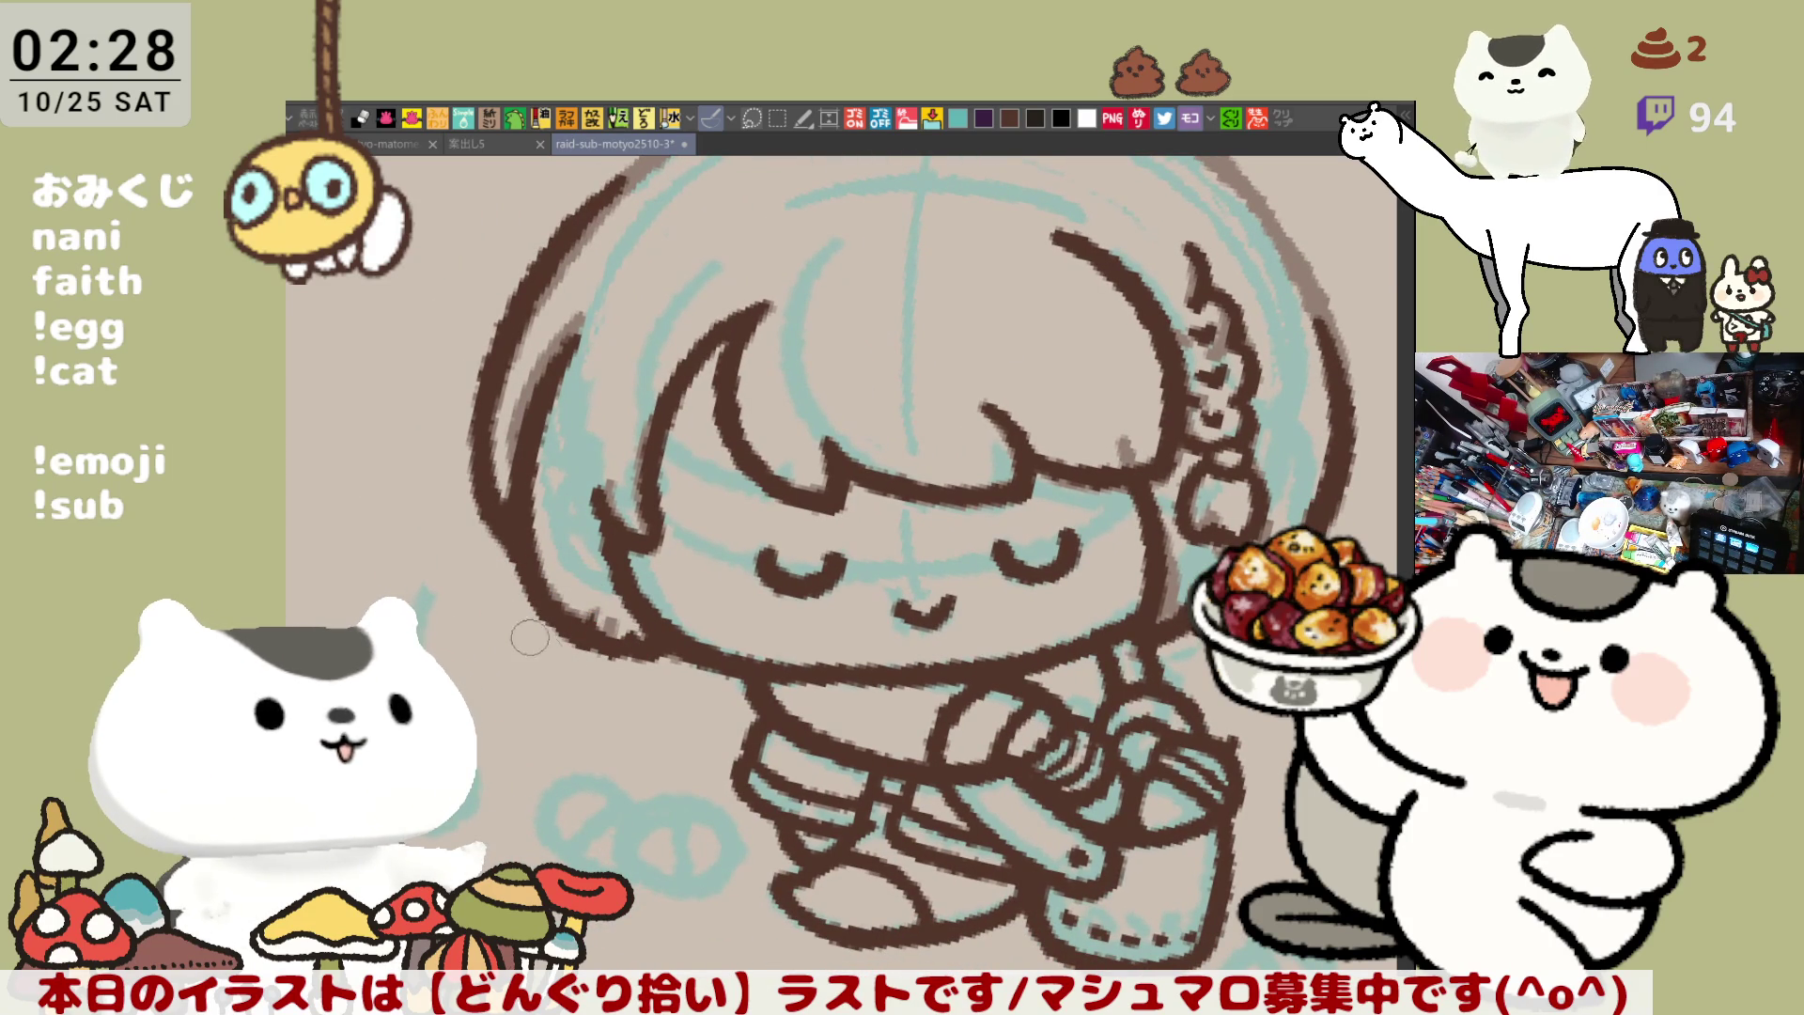
pyautogui.scroll(2, 532, 637)
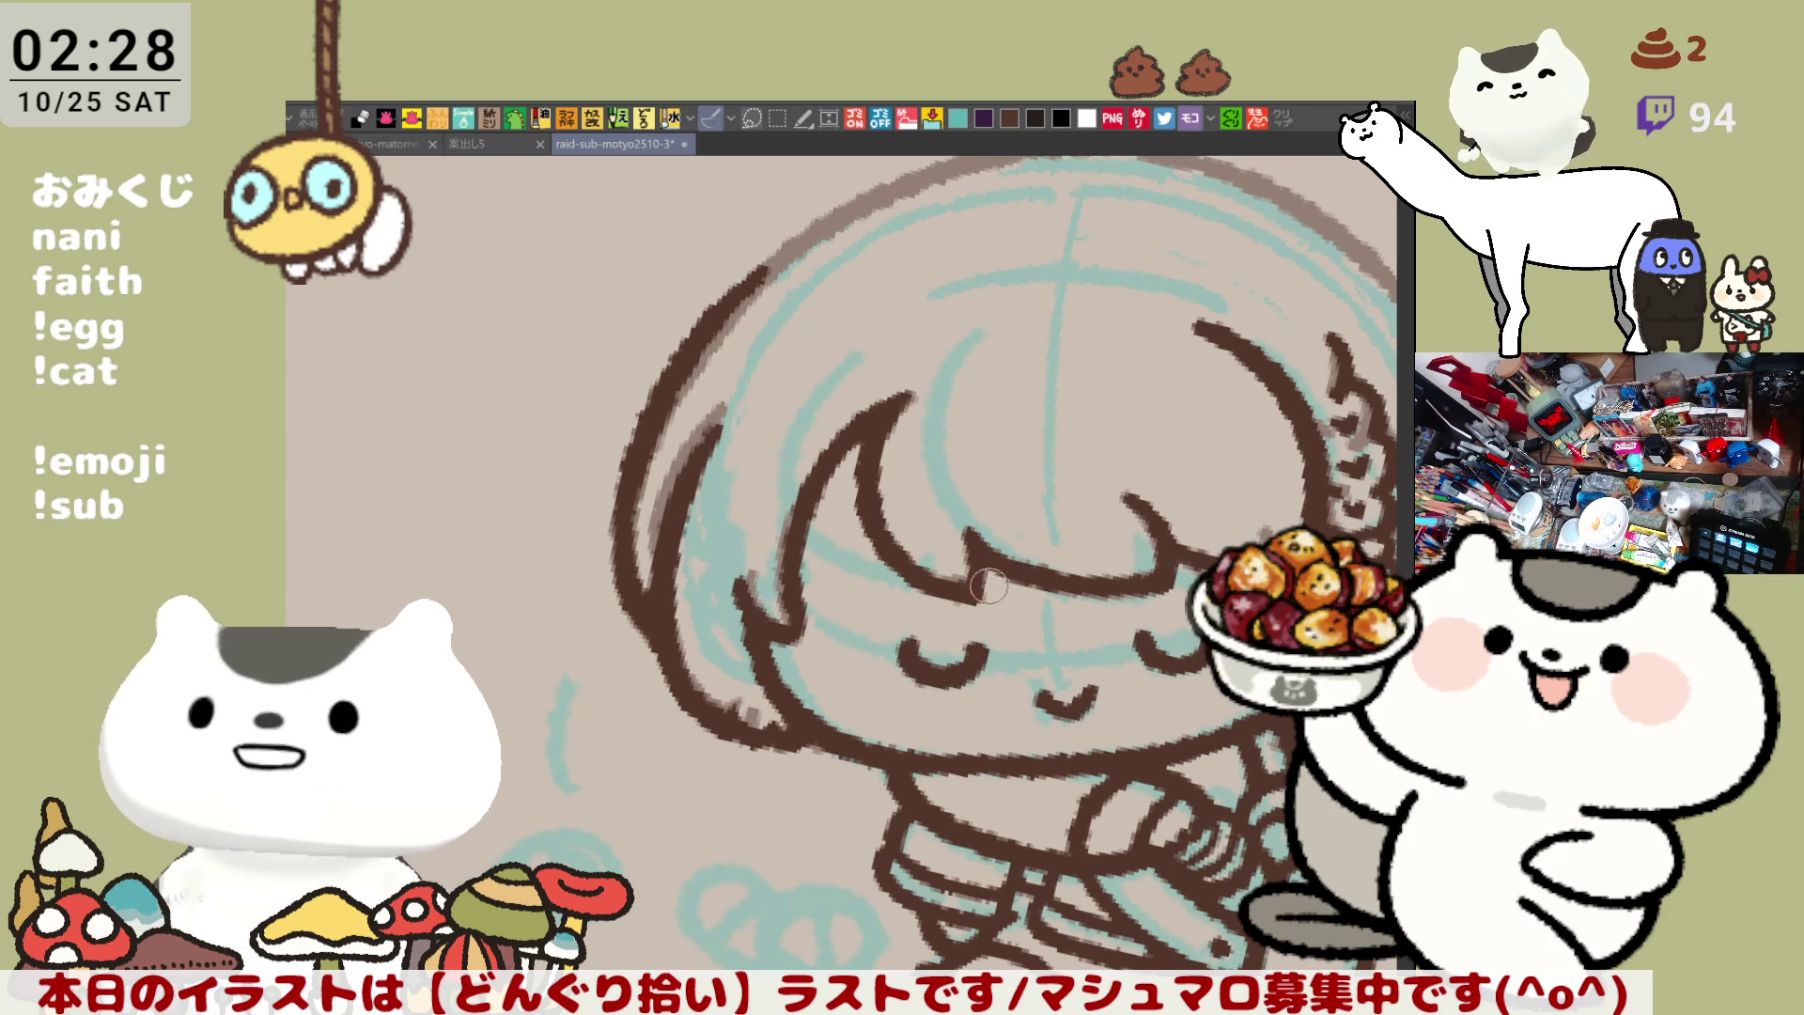
pyautogui.moveTo(984, 592); pyautogui.dragTo(768, 507)
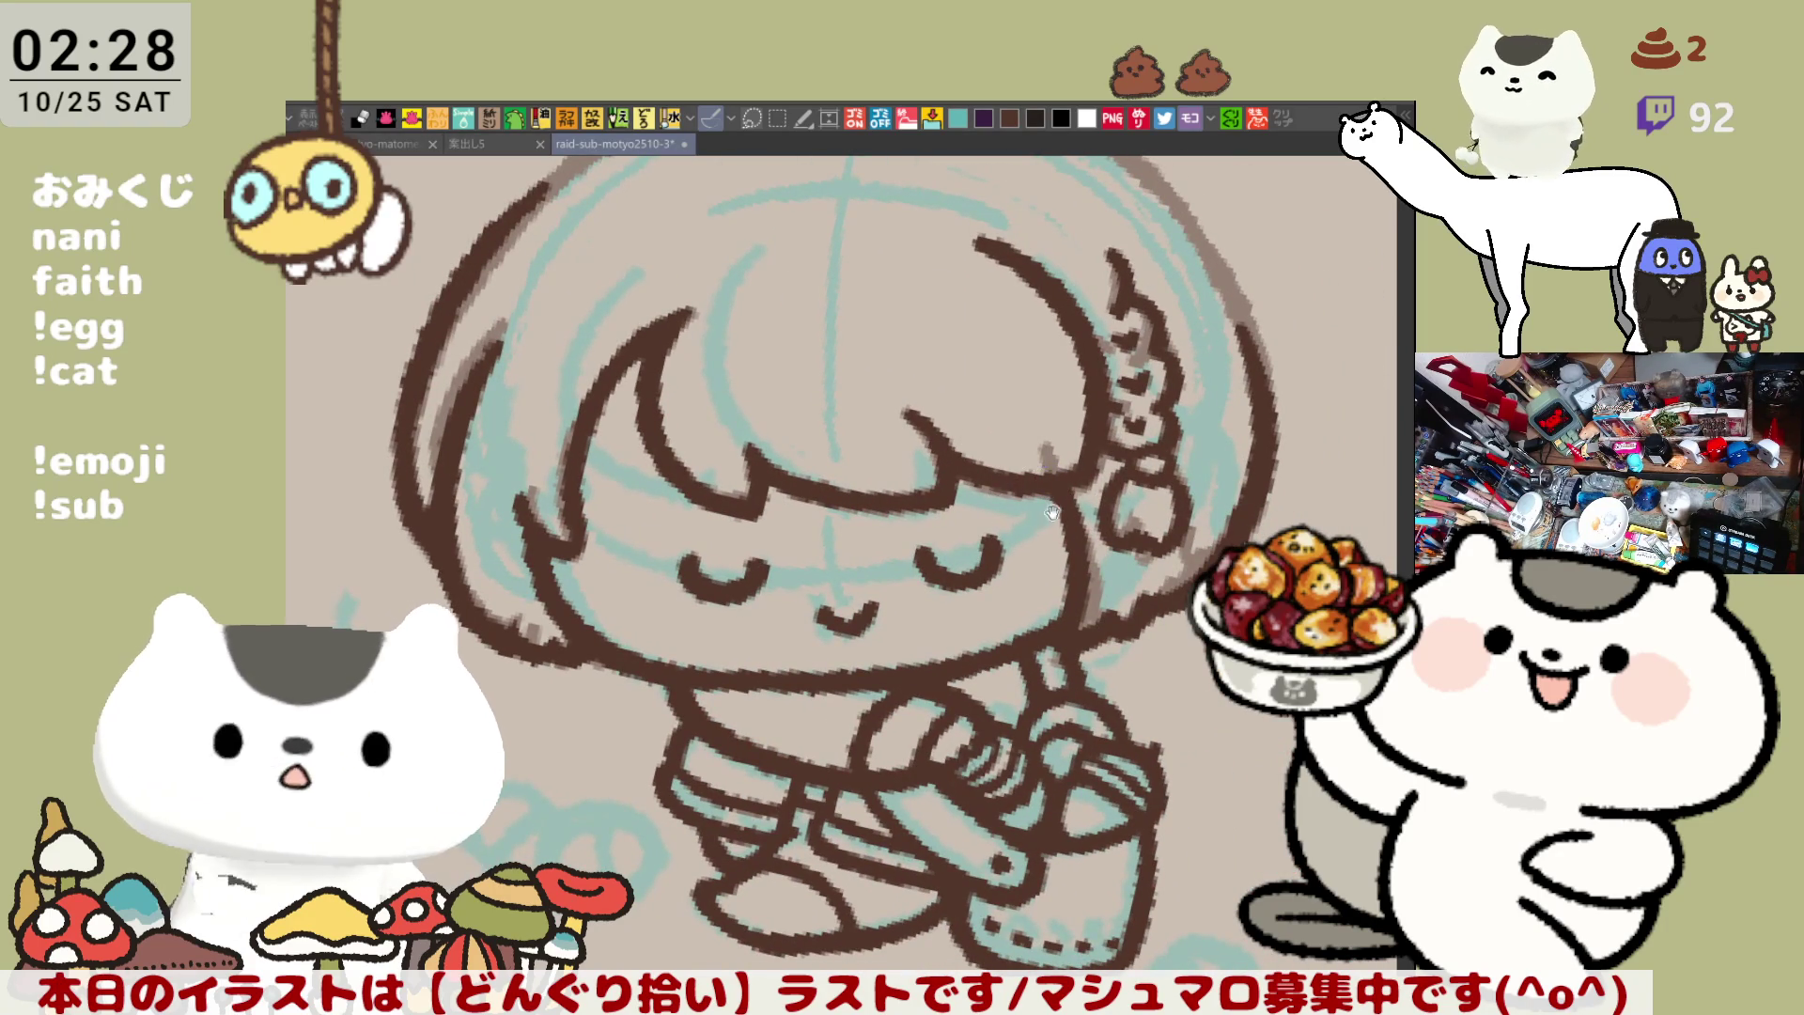
pyautogui.moveTo(1073, 508); pyautogui.dragTo(1121, 574)
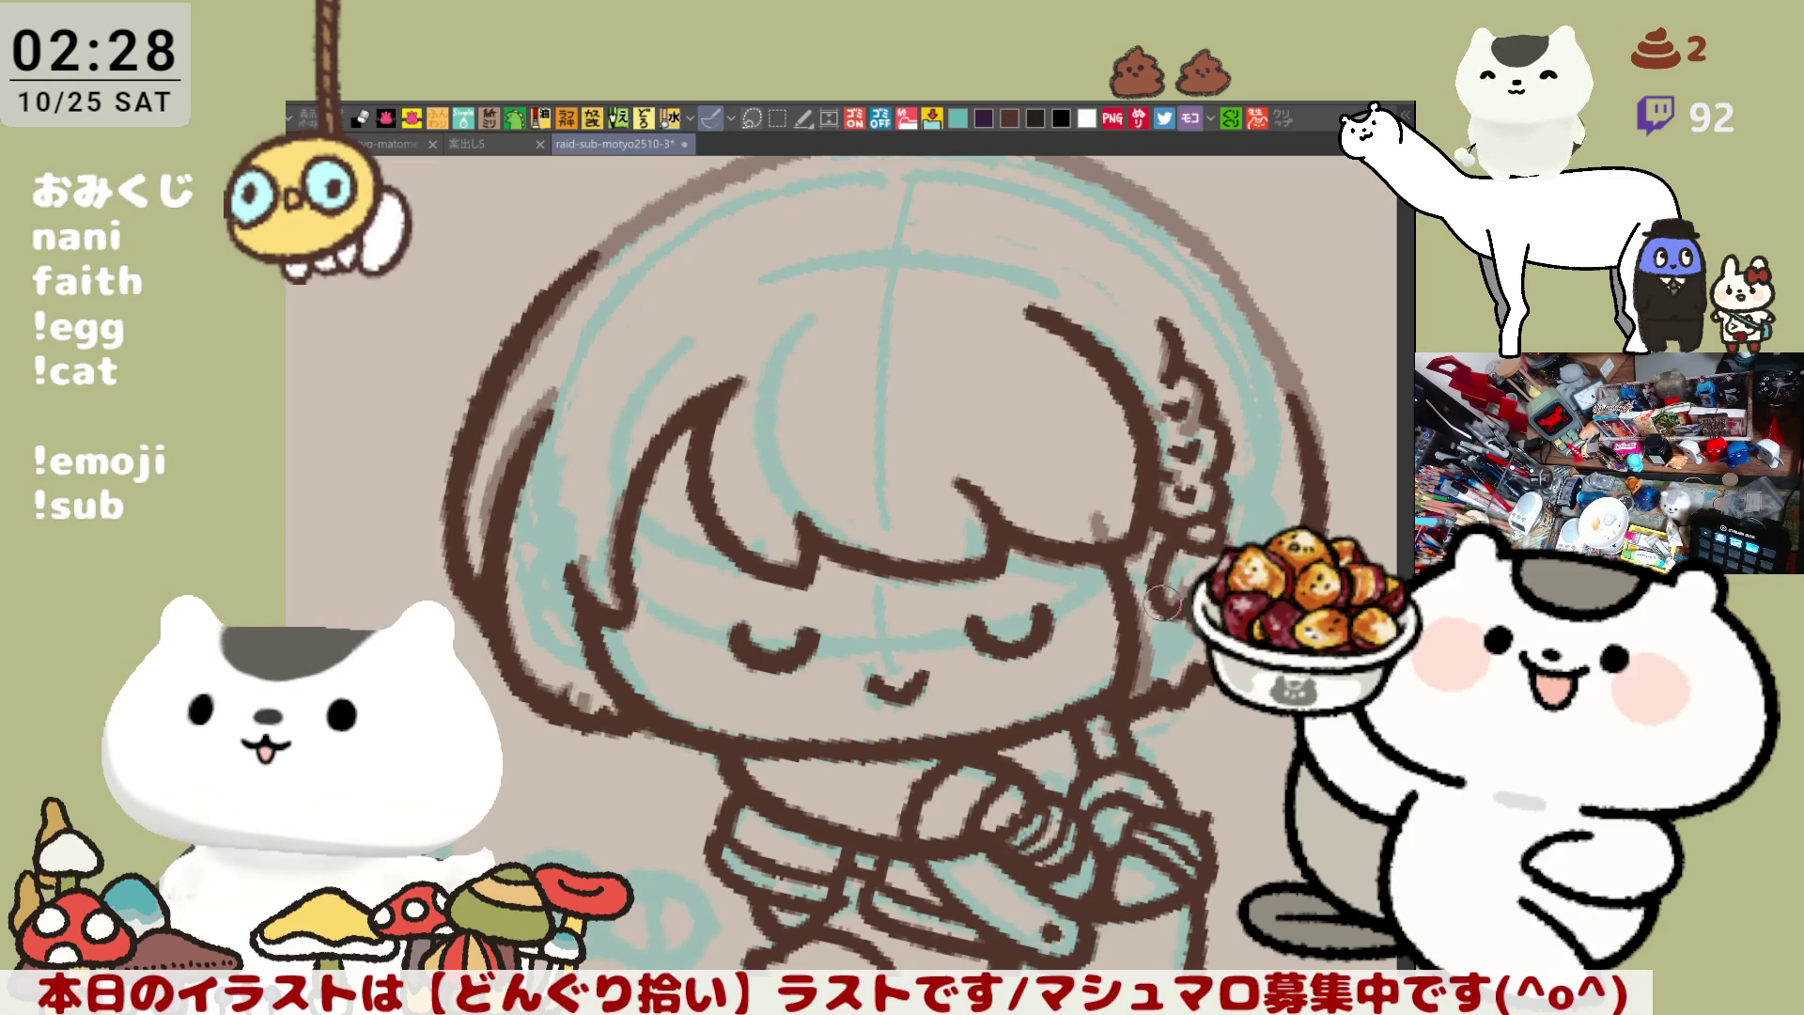
pyautogui.press('-')
pyautogui.press('-')
pyautogui.press('-')
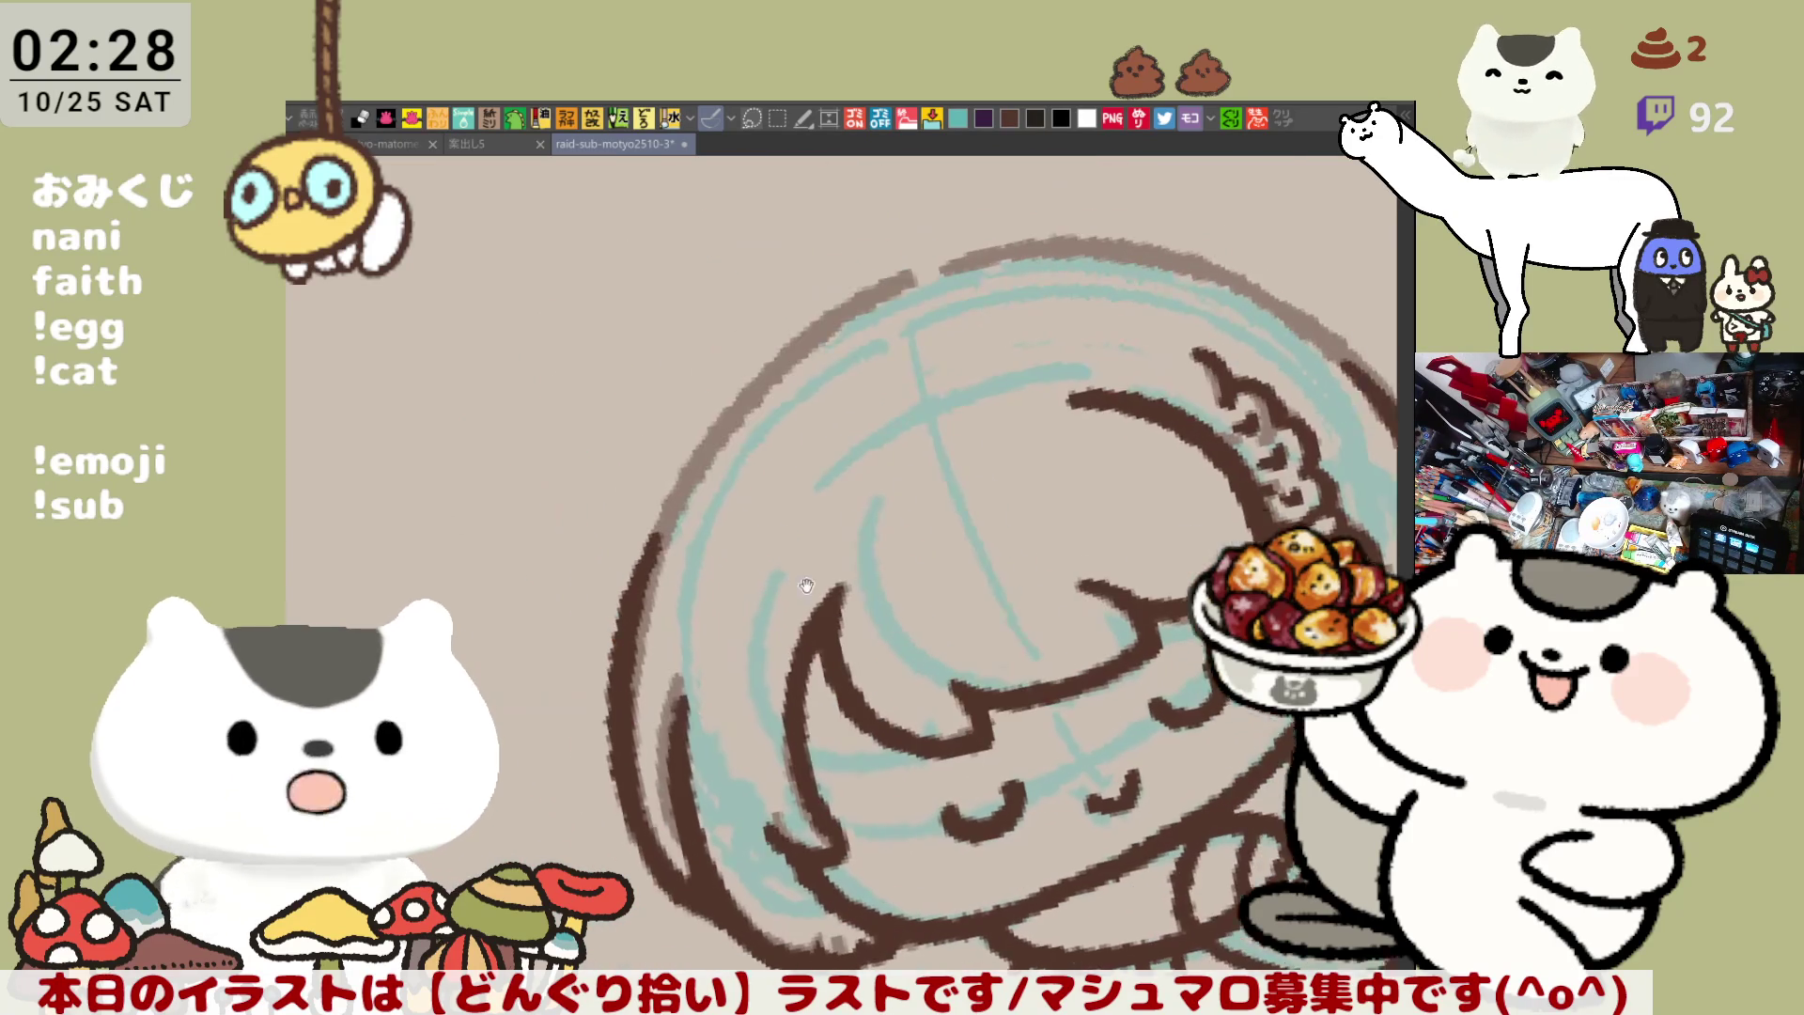
# Stroke a bolder brown line along the outer left hair edge, retrying until it sits right
pyautogui.moveTo(778, 263); pyautogui.dragTo(678, 606)
pyautogui.hotkey('ctrl', 'z')
pyautogui.moveTo(798, 246); pyautogui.dragTo(679, 601)
pyautogui.hotkey('ctrl', 'z')
pyautogui.moveTo(798, 242)
pyautogui.mouseDown()
pyautogui.moveTo(692, 423)
pyautogui.moveTo(678, 540)
pyautogui.mouseUp()
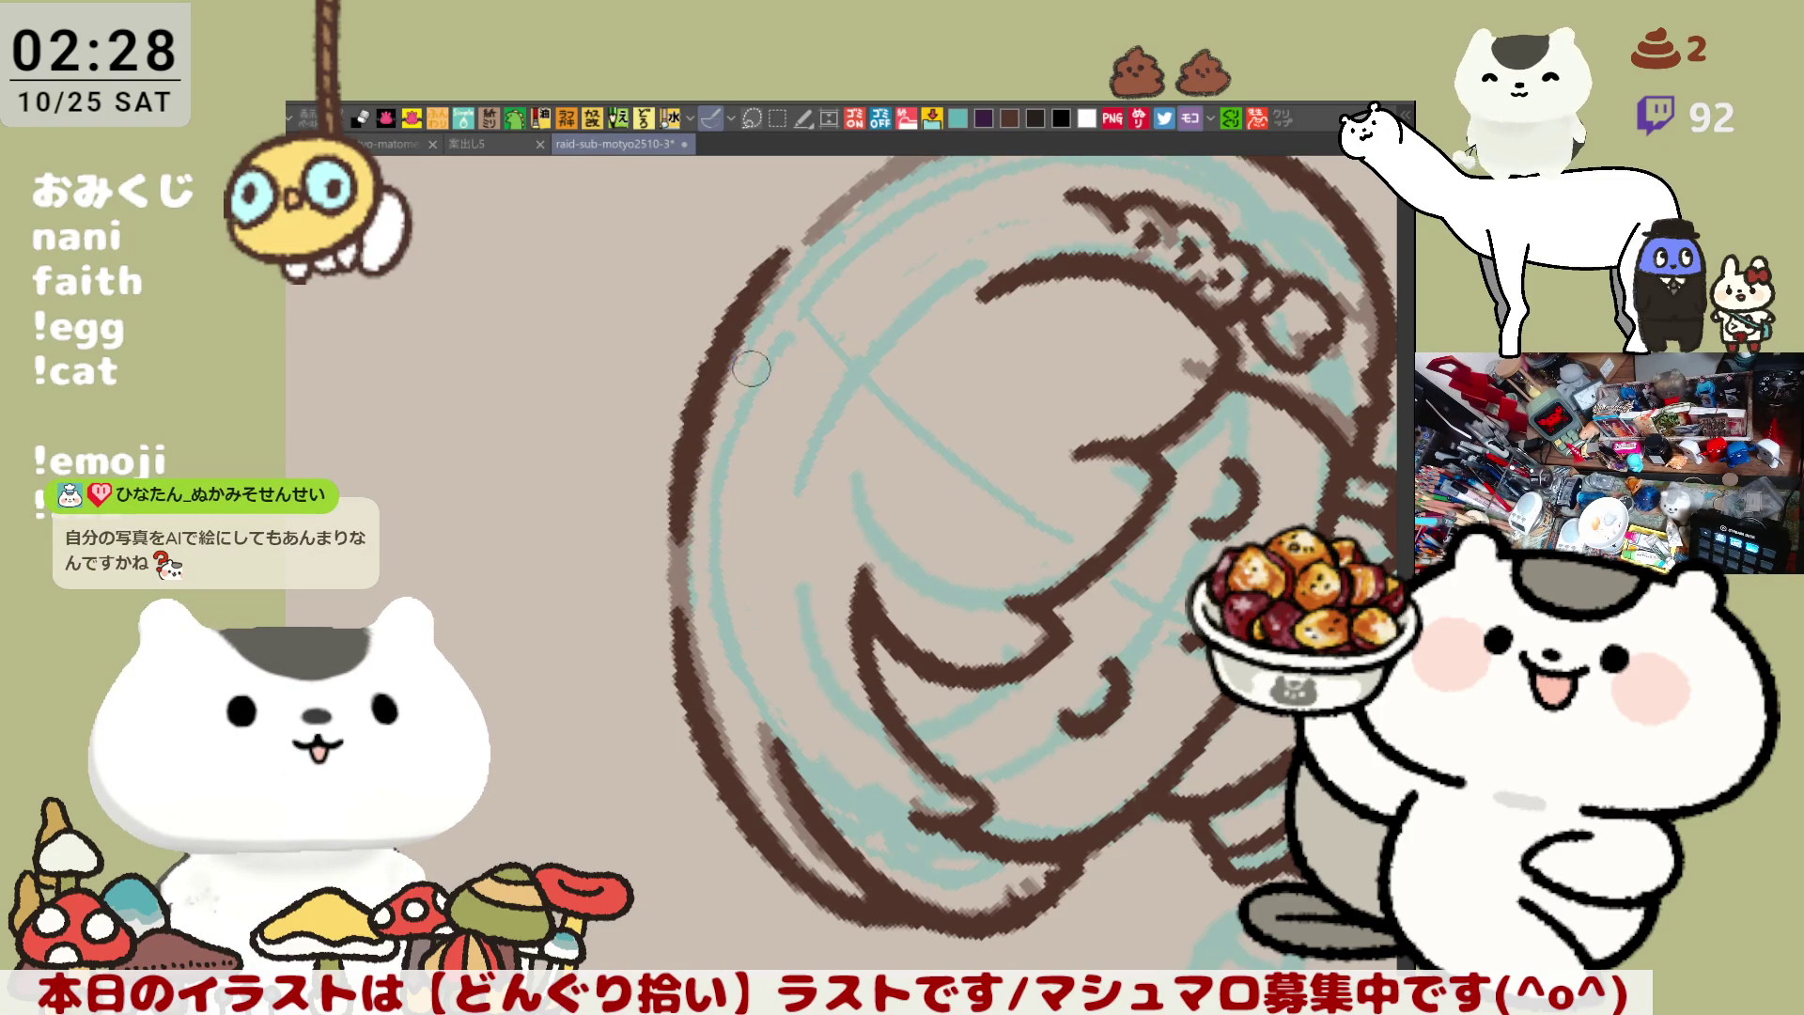
pyautogui.press('-')
pyautogui.press('-')
pyautogui.press('-')
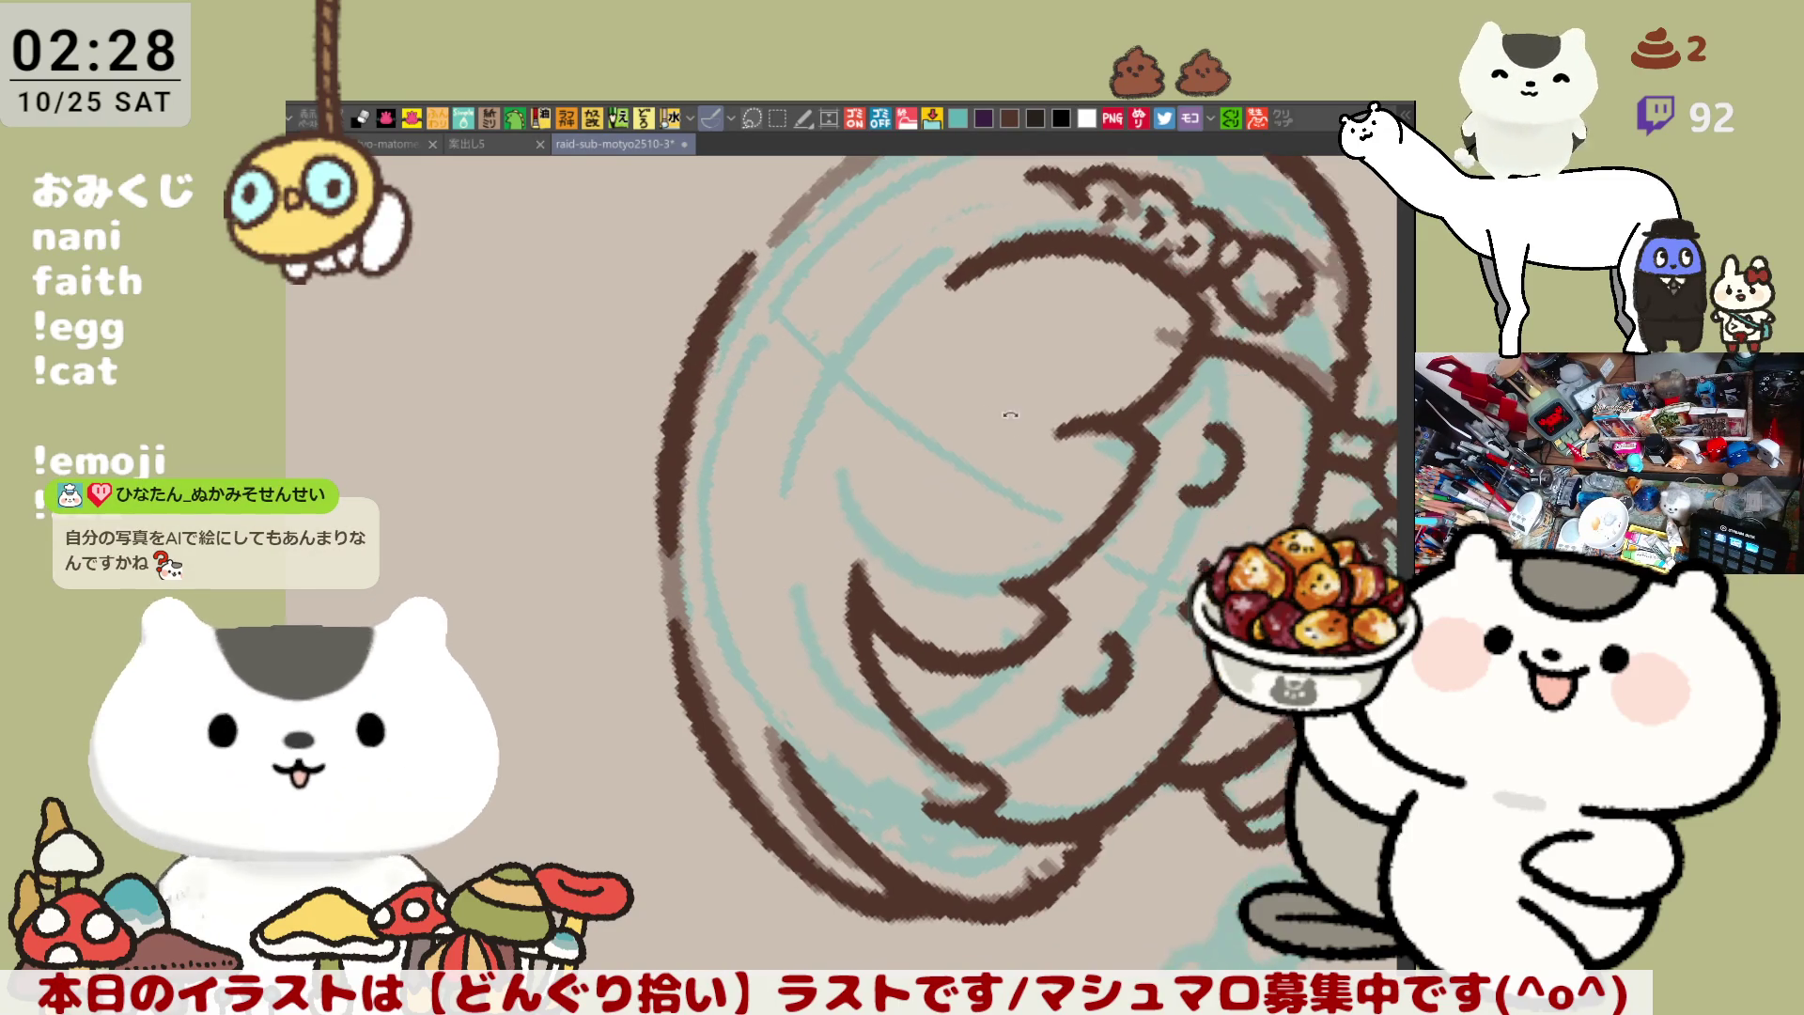
pyautogui.hotkey('ctrl', 'z')
pyautogui.moveTo(751, 310)
pyautogui.mouseDown()
pyautogui.moveTo(678, 592)
pyautogui.moveTo(700, 404)
pyautogui.moveTo(678, 601)
pyautogui.mouseUp()
pyautogui.hotkey('ctrl', 'z')
# Redraw the lower left hair outline, undoing and retrying until it sits right
pyautogui.moveTo(695, 513)
pyautogui.mouseDown()
pyautogui.moveTo(707, 742)
pyautogui.moveTo(724, 742)
pyautogui.mouseUp()
pyautogui.hotkey('ctrl', 'z')
pyautogui.hotkey('ctrl', 'z')
pyautogui.moveTo(695, 488); pyautogui.dragTo(713, 636)
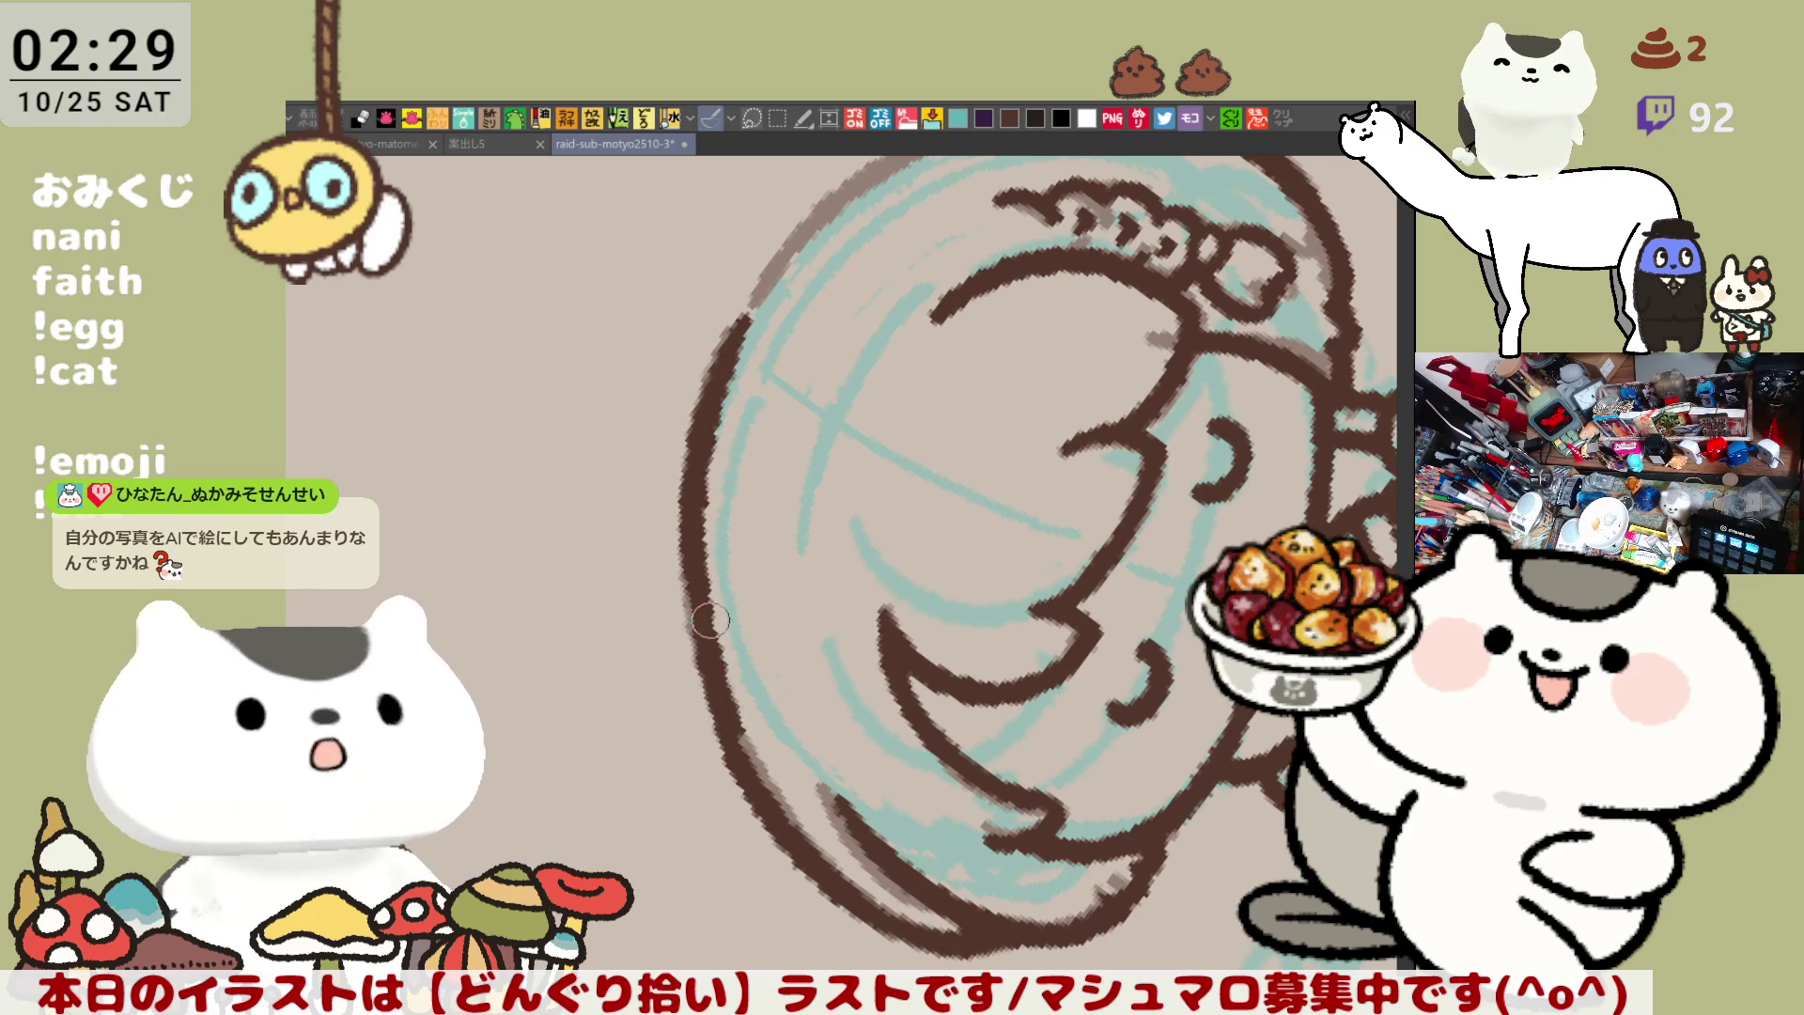
pyautogui.hotkey('ctrl', 'z')
pyautogui.moveTo(695, 554); pyautogui.dragTo(710, 723)
pyautogui.hotkey('ctrl', 'z')
pyautogui.hotkey('ctrl', 'z')
pyautogui.moveTo(756, 300)
pyautogui.mouseDown()
pyautogui.moveTo(678, 569)
pyautogui.moveTo(728, 333)
pyautogui.moveTo(681, 559)
pyautogui.mouseUp()
pyautogui.hotkey('ctrl', 'z')
pyautogui.hotkey('ctrl', 'z')
pyautogui.moveTo(689, 493)
pyautogui.mouseDown()
pyautogui.moveTo(714, 695)
pyautogui.moveTo(711, 669)
pyautogui.mouseUp()
pyautogui.hotkey('ctrl', 'z')
pyautogui.moveTo(689, 521); pyautogui.dragTo(717, 705)
pyautogui.hotkey('ctrl', 'z')
pyautogui.moveTo(686, 484); pyautogui.dragTo(720, 712)
pyautogui.moveTo(700, 543); pyautogui.dragTo(717, 700)
pyautogui.hotkey('ctrl', 'z')
pyautogui.moveTo(686, 487); pyautogui.dragTo(712, 706)
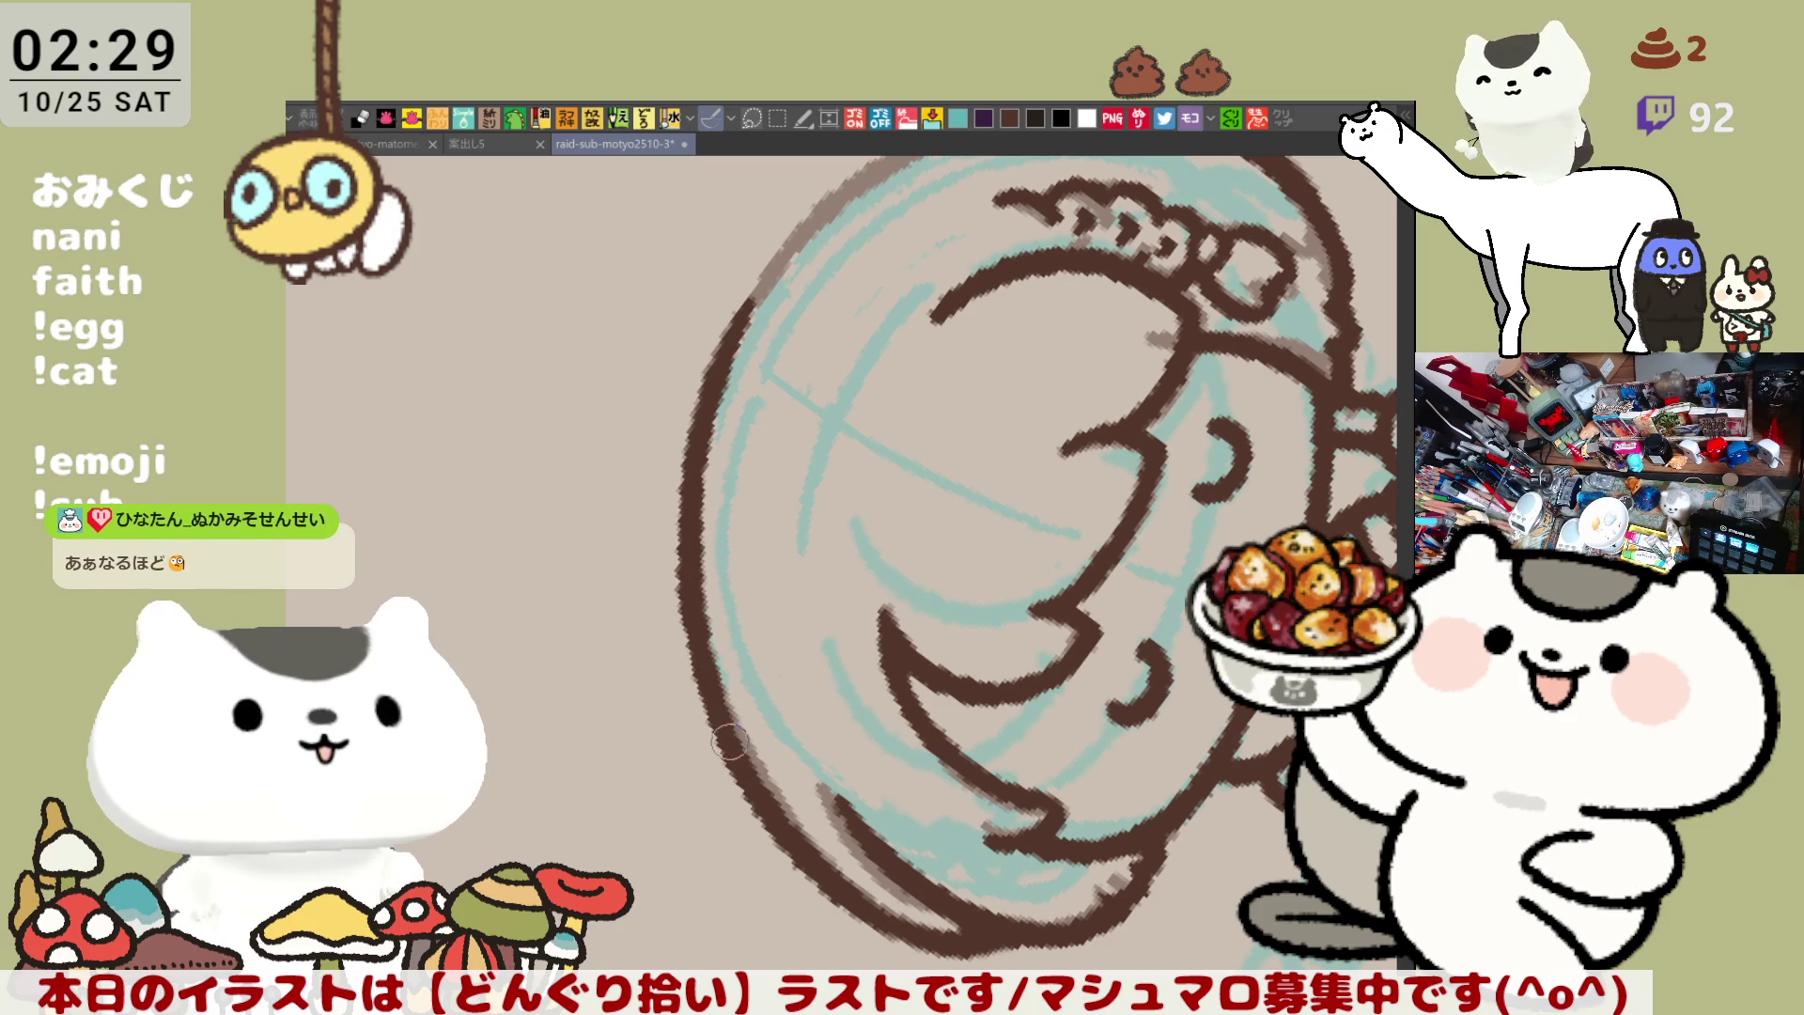
# Tilt the view and thicken the upper part of the head's left outline
pyautogui.moveTo(714, 700); pyautogui.dragTo(1040, 562)
pyautogui.moveTo(1014, 628); pyautogui.dragTo(911, 449)
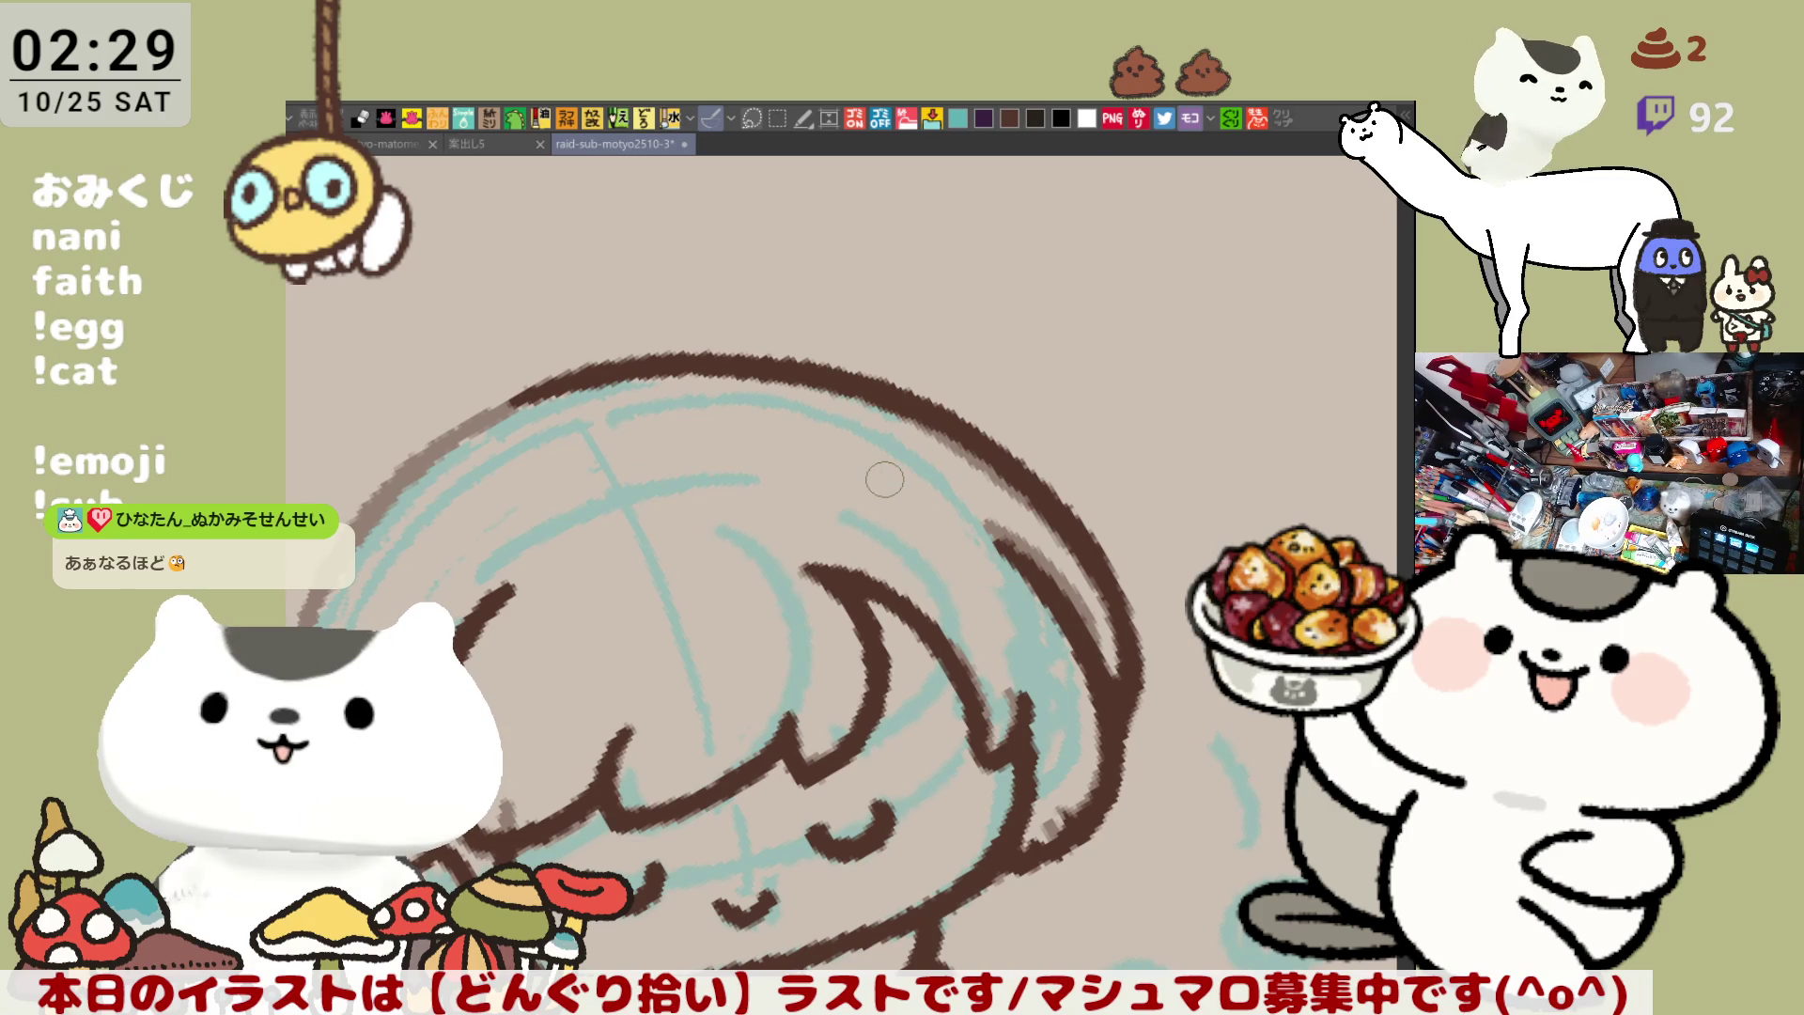
pyautogui.moveTo(1209, 463)
pyautogui.mouseDown()
pyautogui.moveTo(886, 262)
pyautogui.moveTo(779, 353)
pyautogui.mouseUp()
pyautogui.scroll(1, 667, 378)
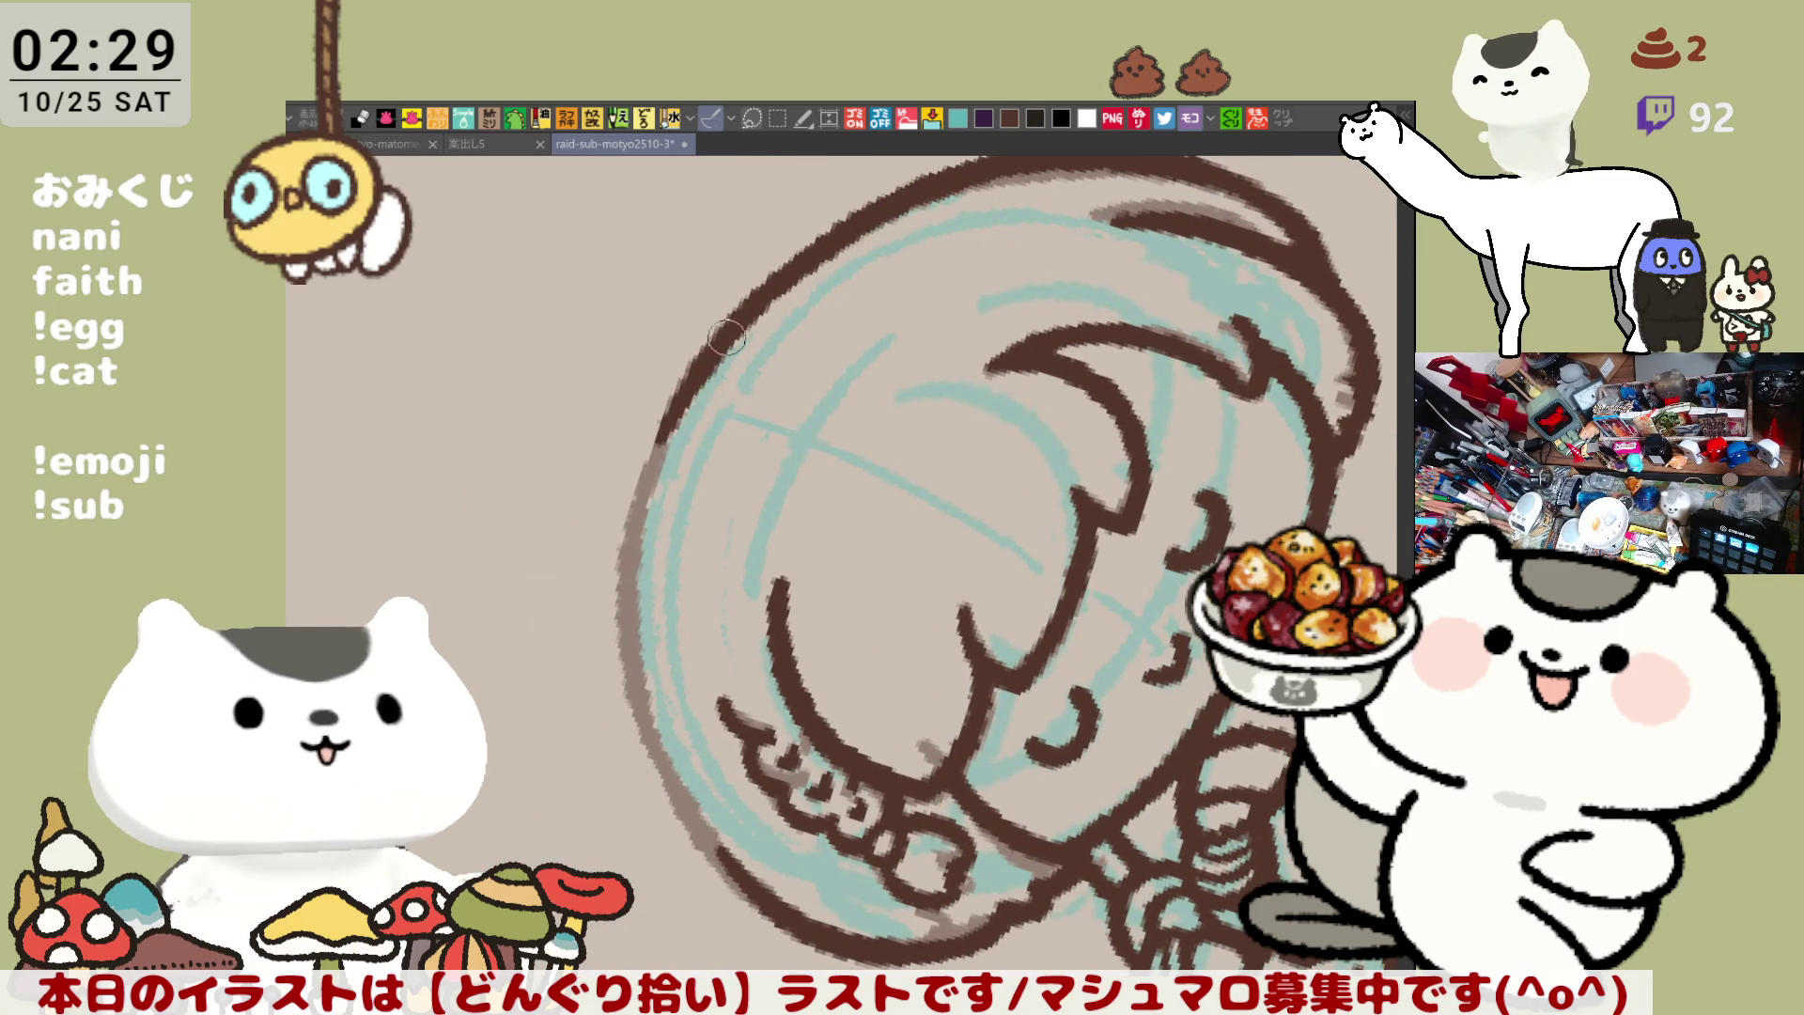
pyautogui.moveTo(694, 362); pyautogui.dragTo(622, 557)
pyautogui.hotkey('ctrl', 'z')
pyautogui.hotkey('ctrl', 'z')
pyautogui.moveTo(685, 371); pyautogui.dragTo(616, 575)
pyautogui.hotkey('ctrl', 'z')
pyautogui.moveTo(700, 355); pyautogui.dragTo(612, 587)
pyautogui.hotkey('ctrl', 'z')
pyautogui.hotkey('ctrl', 'z')
pyautogui.moveTo(695, 361)
pyautogui.mouseDown()
pyautogui.moveTo(616, 564)
pyautogui.moveTo(635, 506)
pyautogui.mouseUp()
pyautogui.hotkey('ctrl', 'z')
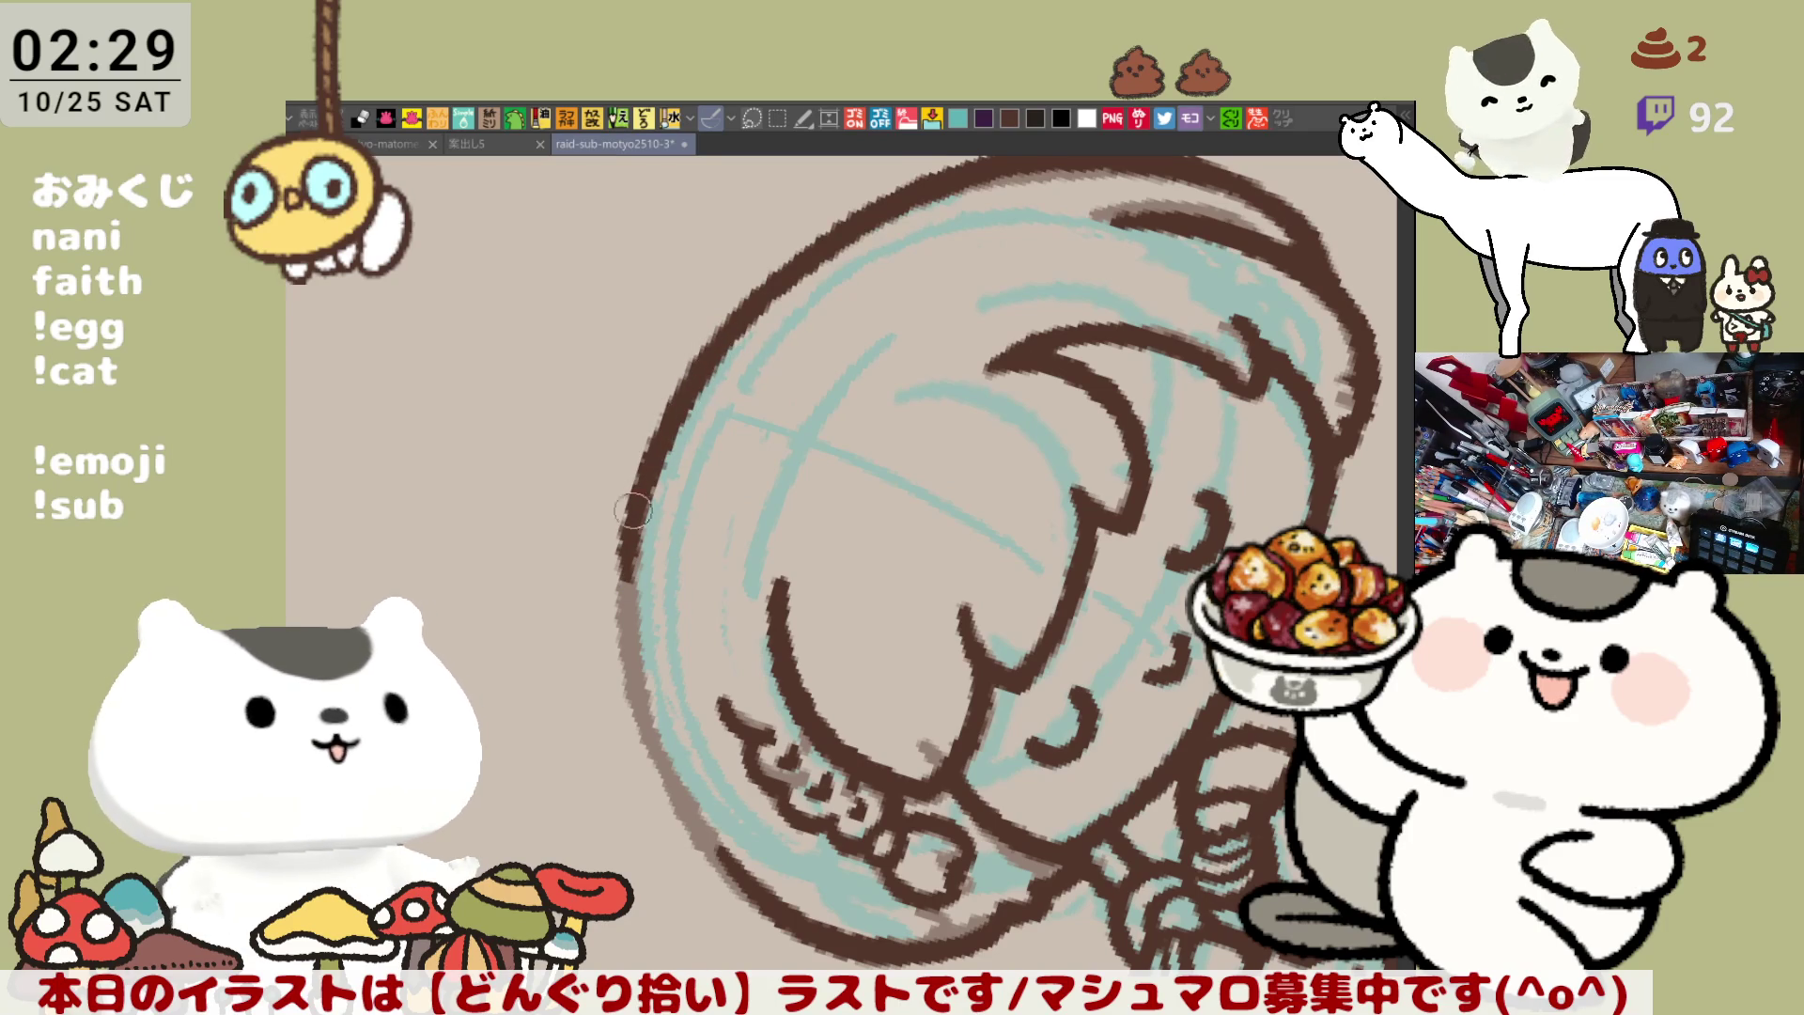
# Extend the head's left outline downward with a final stroke, after several retries
pyautogui.moveTo(648, 507); pyautogui.dragTo(633, 716)
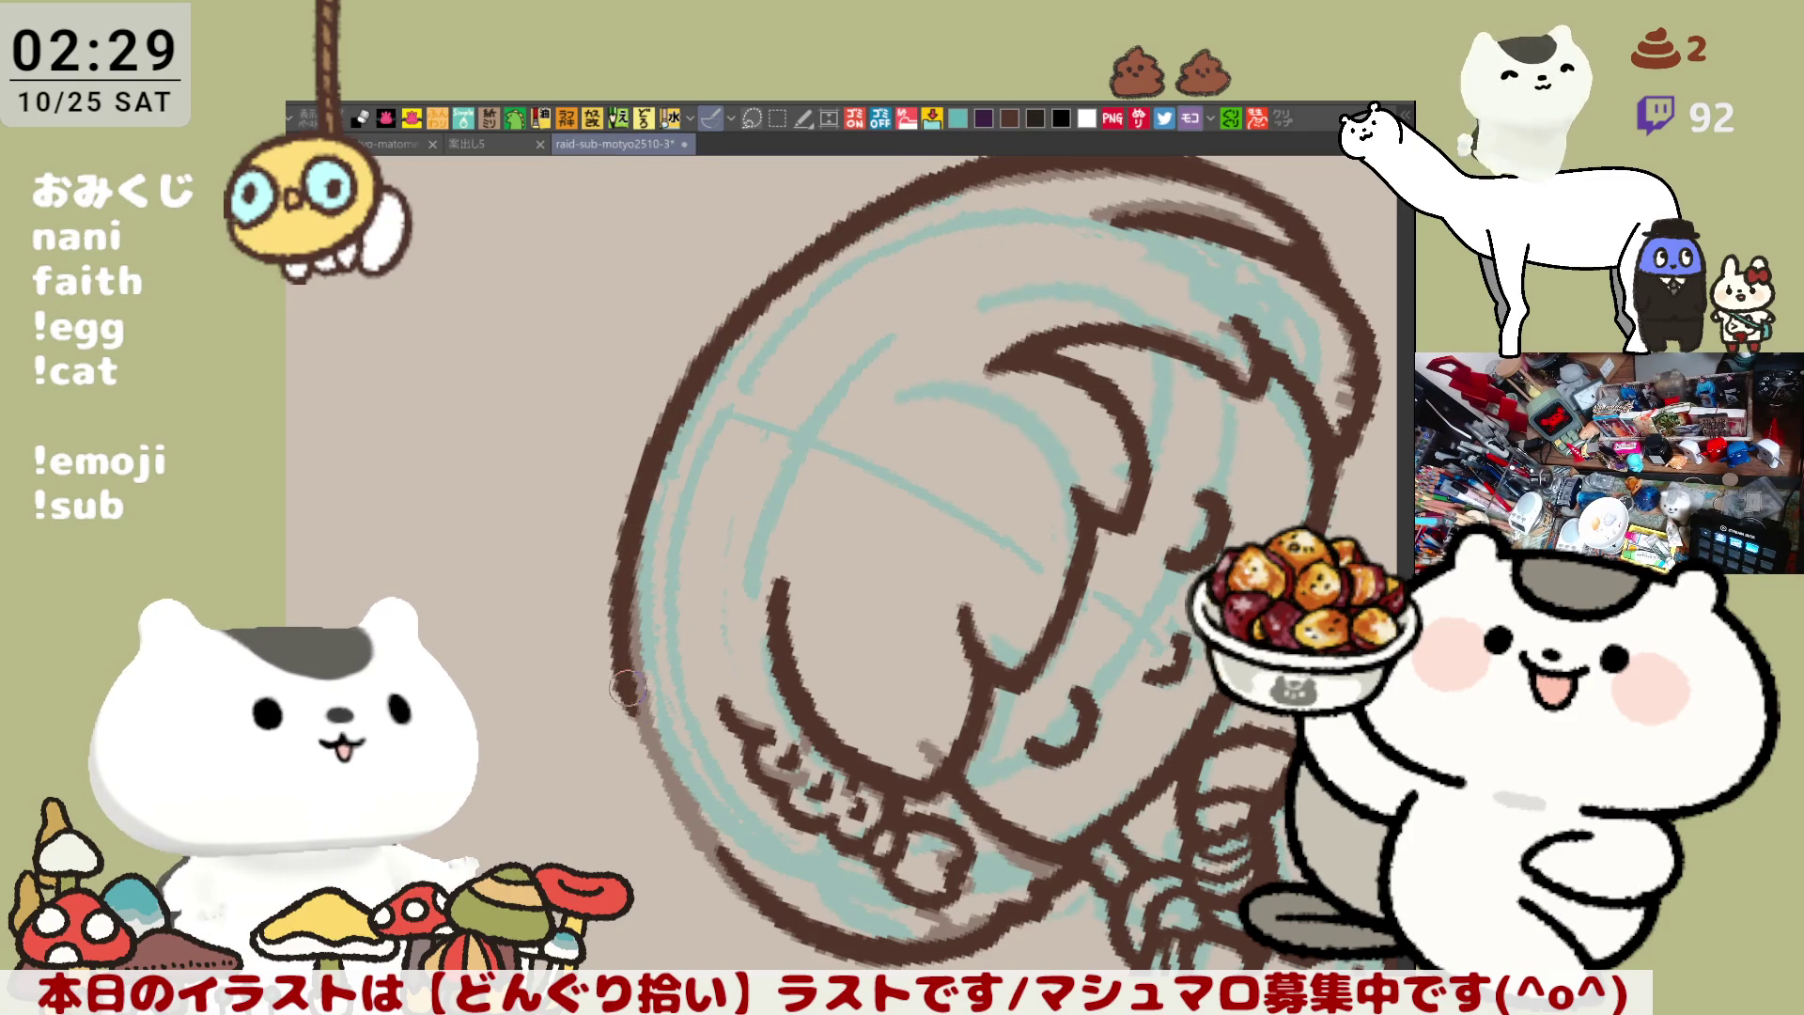
pyautogui.hotkey('ctrl', 'z')
pyautogui.moveTo(650, 507); pyautogui.dragTo(644, 730)
pyautogui.hotkey('ctrl', 'z')
pyautogui.hotkey('ctrl', 'z')
pyautogui.moveTo(649, 502); pyautogui.dragTo(644, 731)
pyautogui.hotkey('ctrl', 'z')
pyautogui.moveTo(643, 475); pyautogui.dragTo(646, 719)
pyautogui.hotkey('ctrl', 'z')
pyautogui.moveTo(647, 507); pyautogui.dragTo(653, 721)
pyautogui.hotkey('ctrl', 'z')
pyautogui.moveTo(649, 502)
pyautogui.mouseDown()
pyautogui.moveTo(641, 765)
pyautogui.moveTo(638, 695)
pyautogui.mouseUp()
pyautogui.hotkey('ctrl', 'z')
pyautogui.hotkey('ctrl', 'z')
pyautogui.moveTo(646, 488); pyautogui.dragTo(645, 738)
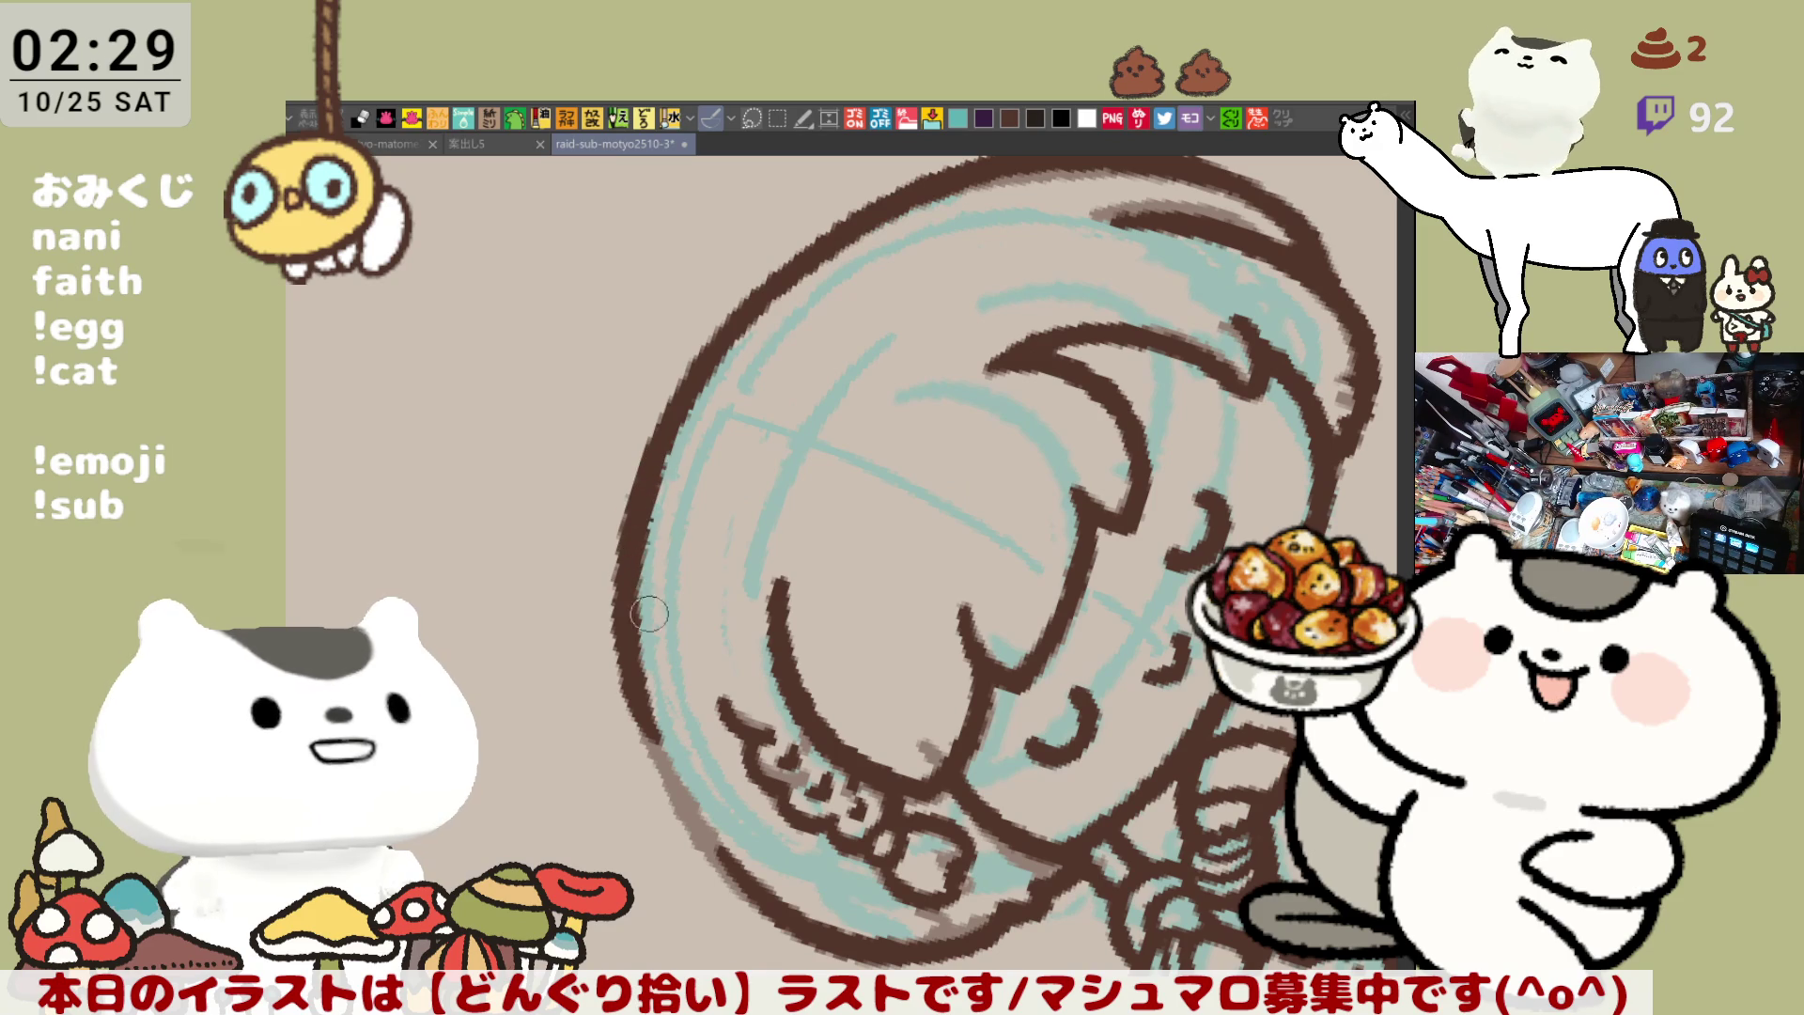
pyautogui.moveTo(674, 505)
pyautogui.mouseDown()
pyautogui.moveTo(874, 563)
pyautogui.moveTo(908, 615)
pyautogui.moveTo(781, 549)
pyautogui.mouseUp()
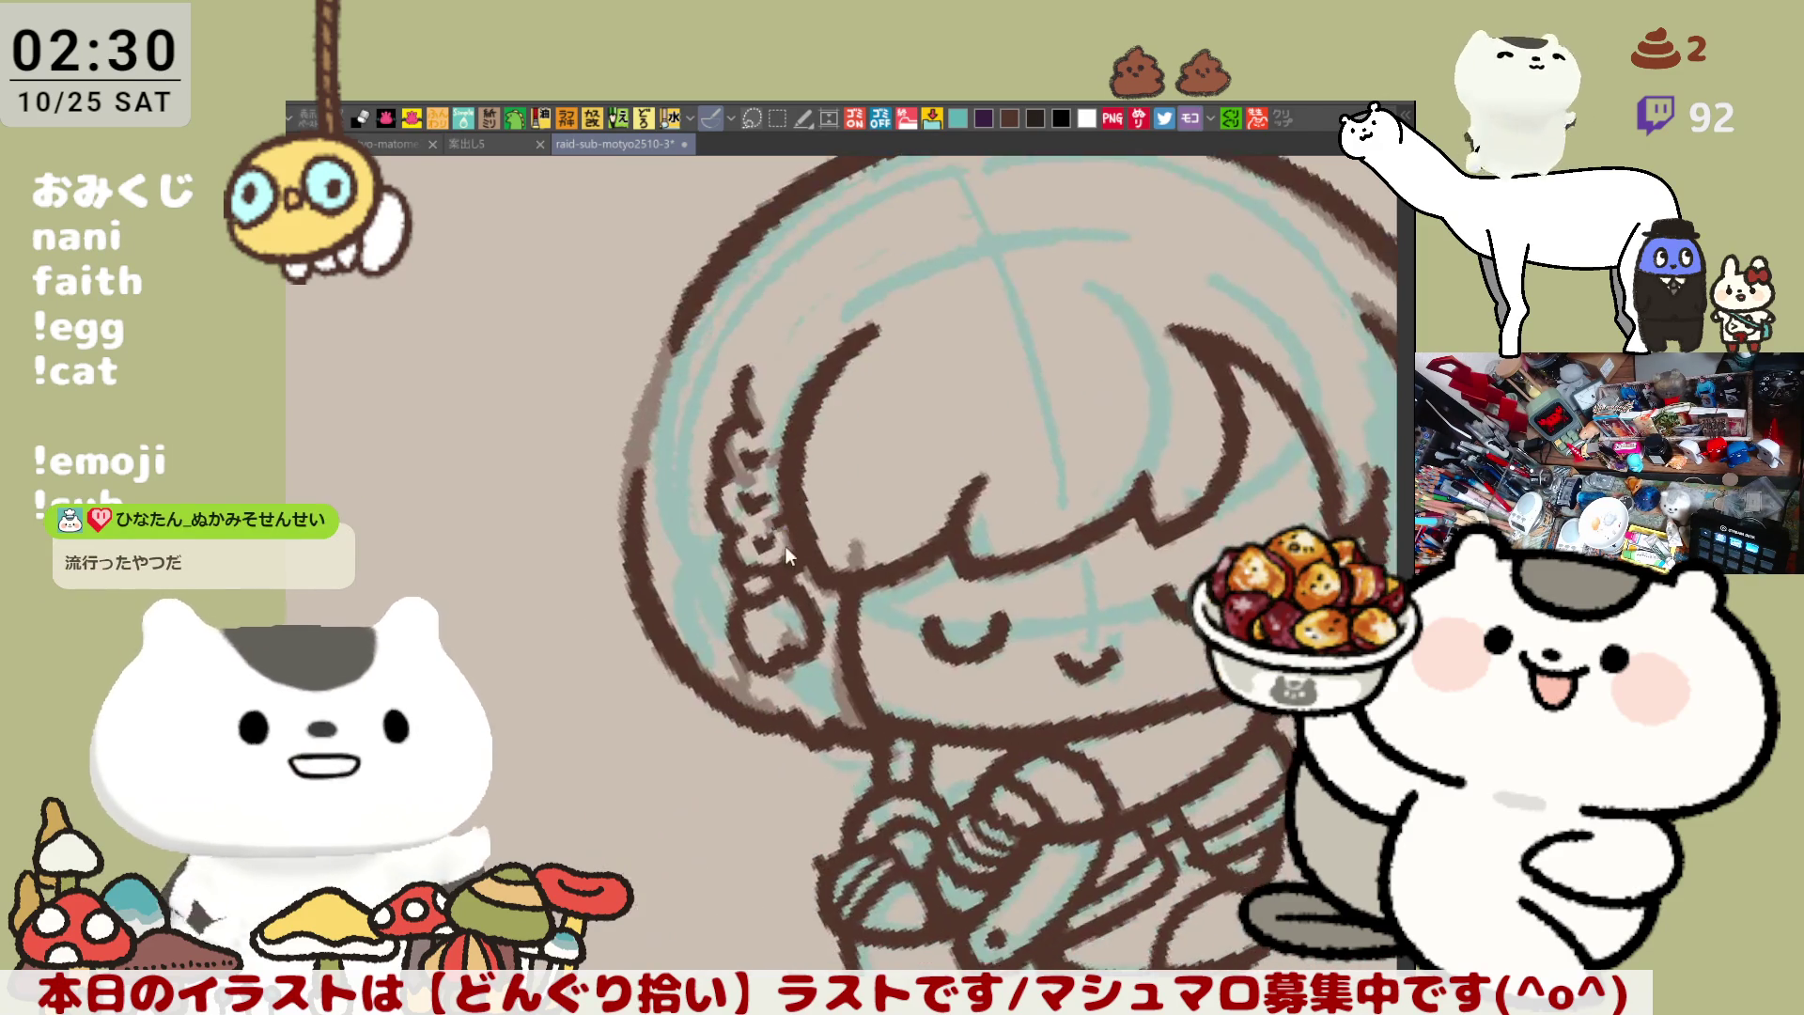
# On the mirrored view, retrace the left hair outline with a thick stroke, retrying several times
pyautogui.press('h')
pyautogui.press('h')
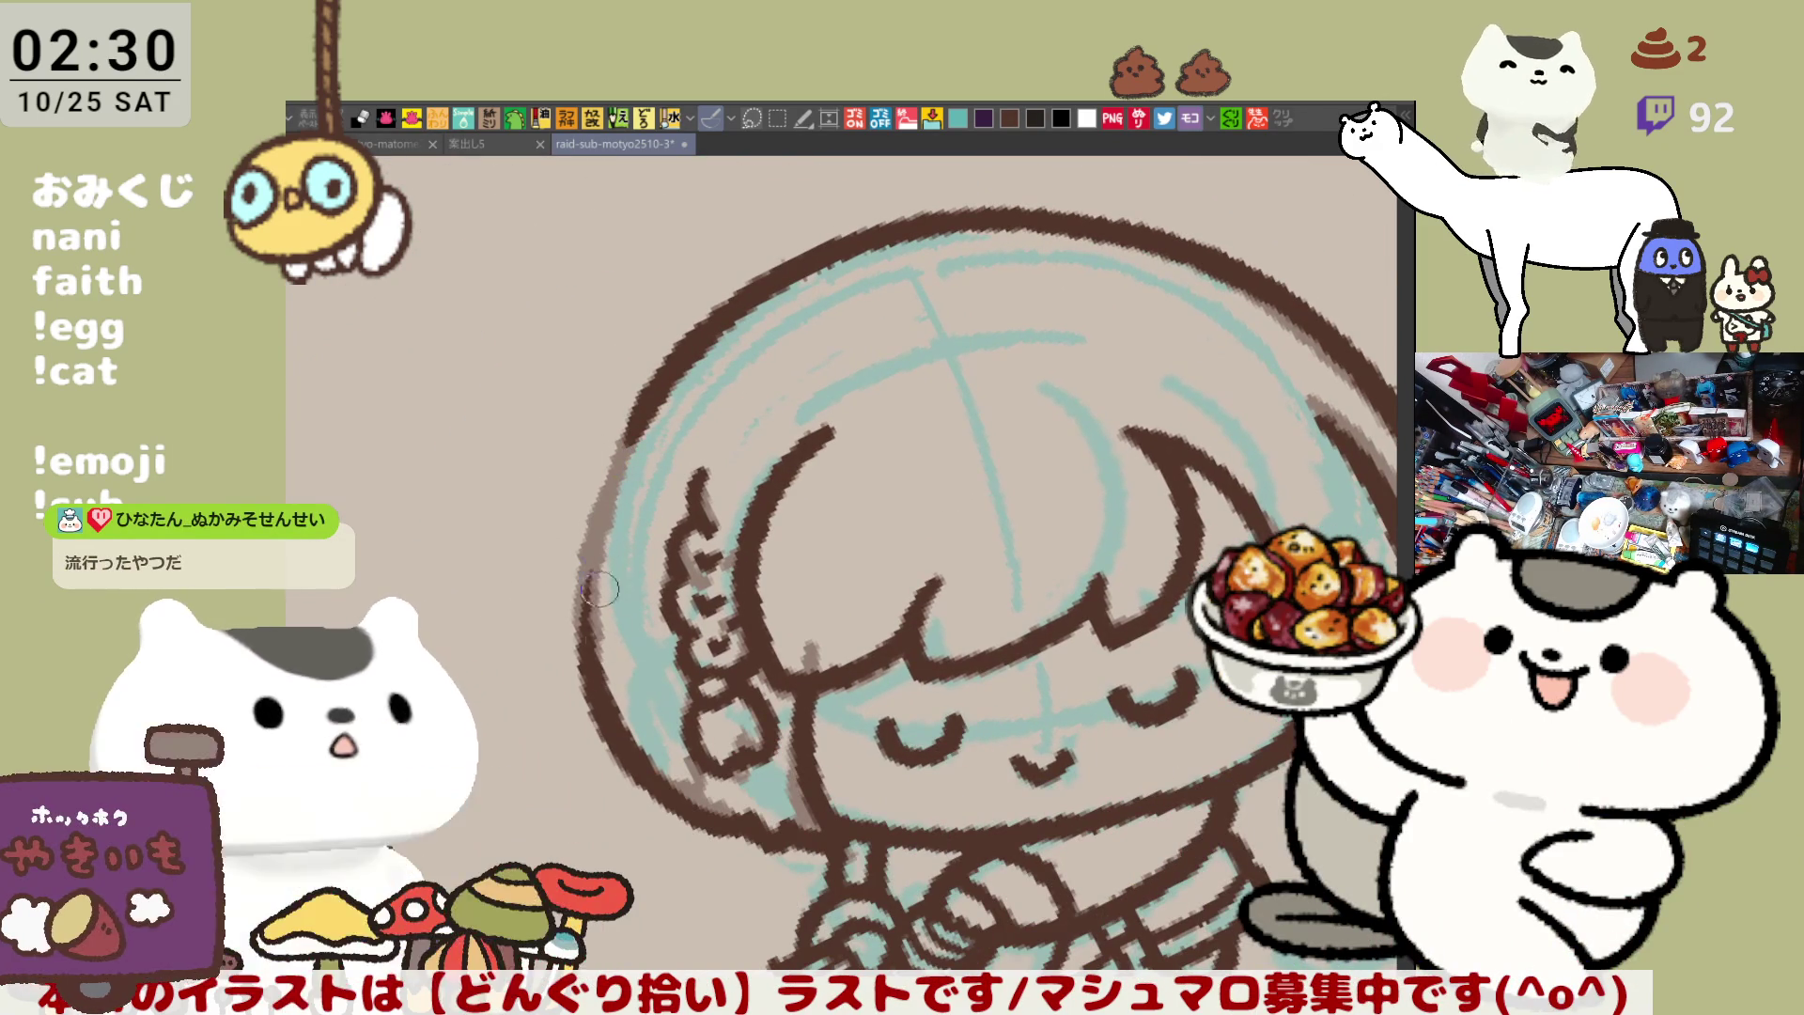
pyautogui.moveTo(669, 362)
pyautogui.mouseDown()
pyautogui.moveTo(606, 470)
pyautogui.moveTo(578, 629)
pyautogui.mouseUp()
pyautogui.hotkey('ctrl', 'z')
pyautogui.moveTo(620, 423); pyautogui.dragTo(578, 620)
pyautogui.hotkey('ctrl', 'z')
pyautogui.moveTo(620, 418); pyautogui.dragTo(577, 625)
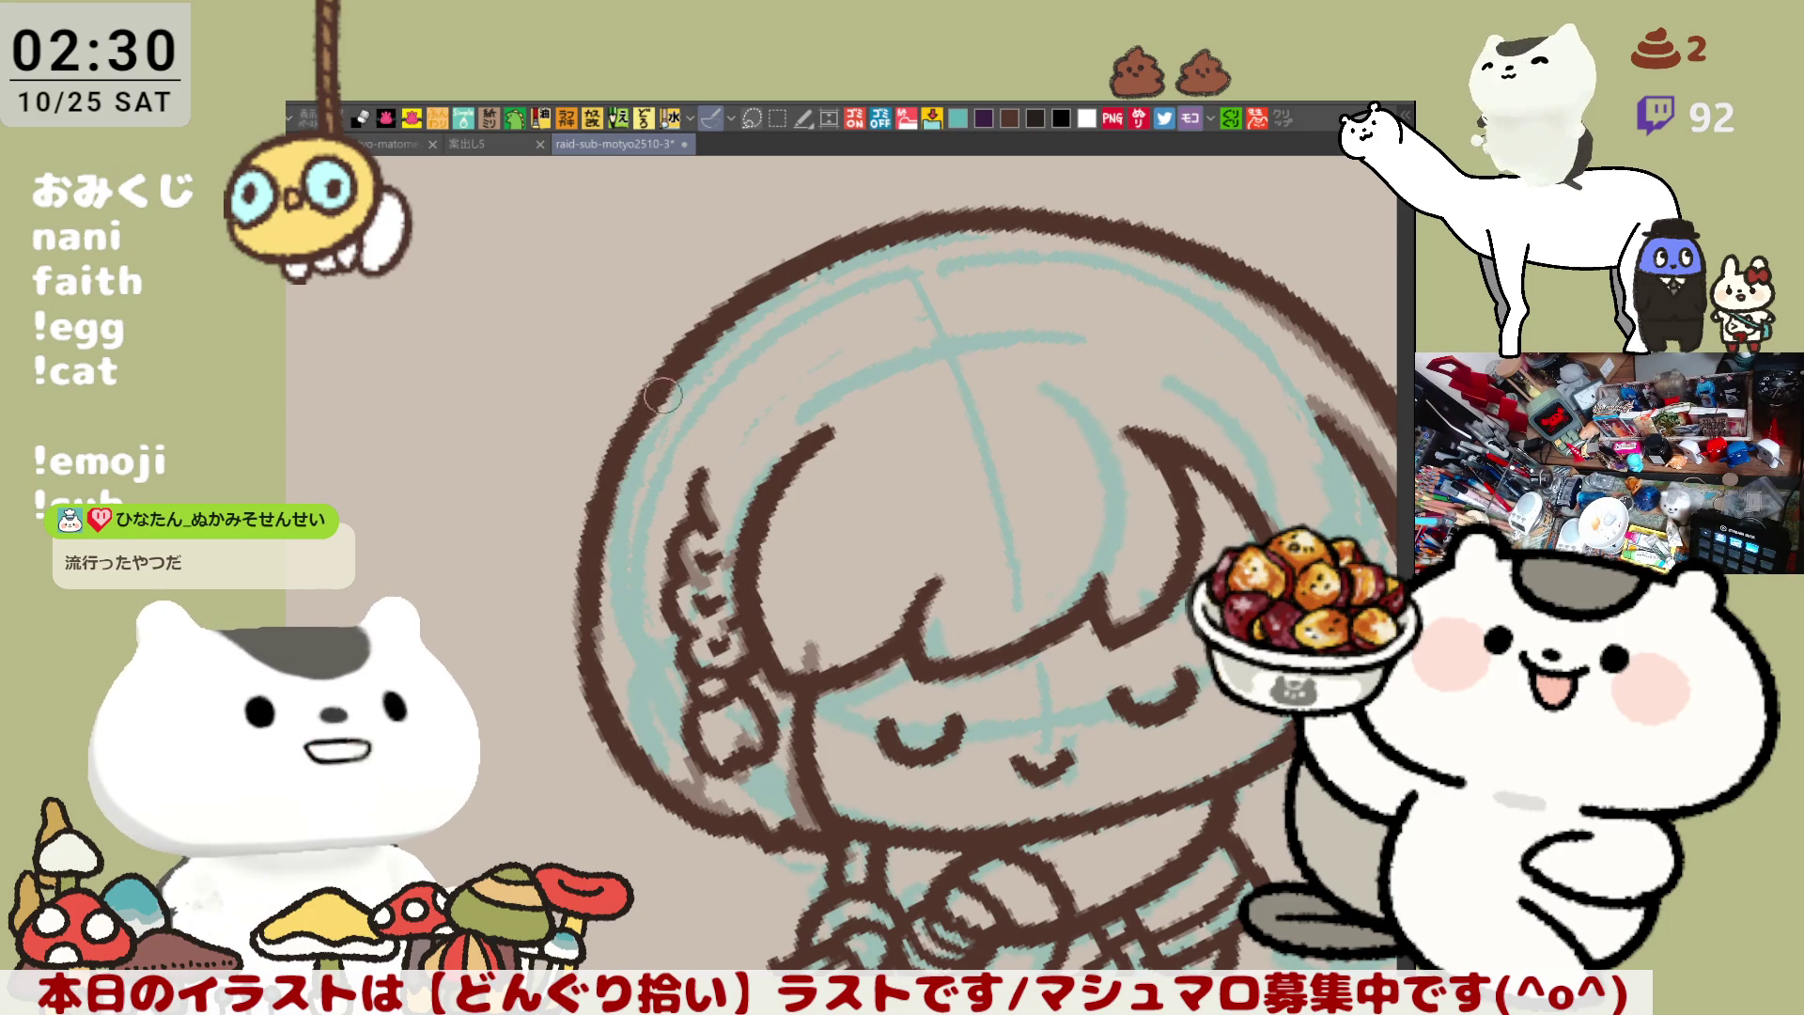
pyautogui.hotkey('ctrl', 'z')
pyautogui.moveTo(663, 376); pyautogui.dragTo(578, 602)
pyautogui.hotkey('ctrl', 'z')
pyautogui.moveTo(662, 376)
pyautogui.mouseDown()
pyautogui.moveTo(575, 648)
pyautogui.moveTo(585, 531)
pyautogui.moveTo(575, 646)
pyautogui.mouseUp()
pyautogui.hotkey('ctrl', 'z')
pyautogui.hotkey('ctrl', 'z')
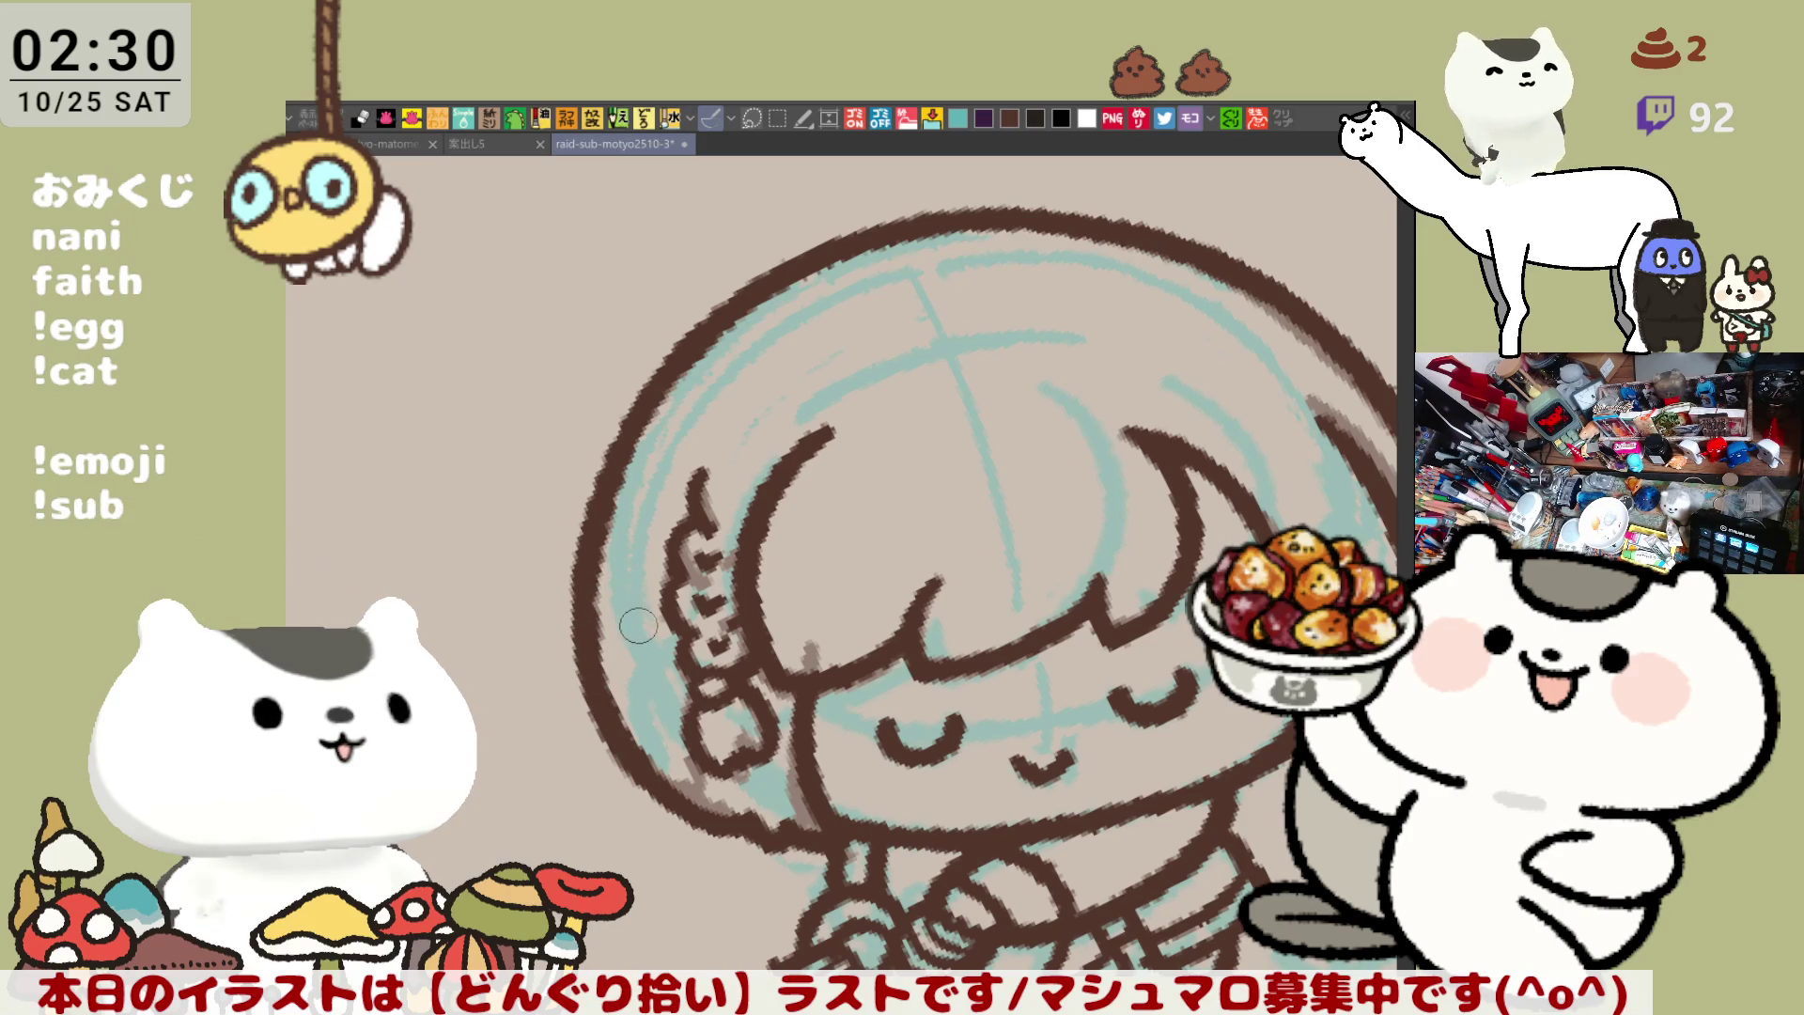
# Flip the view back and refine the tip of a bangs strand
pyautogui.press('h')
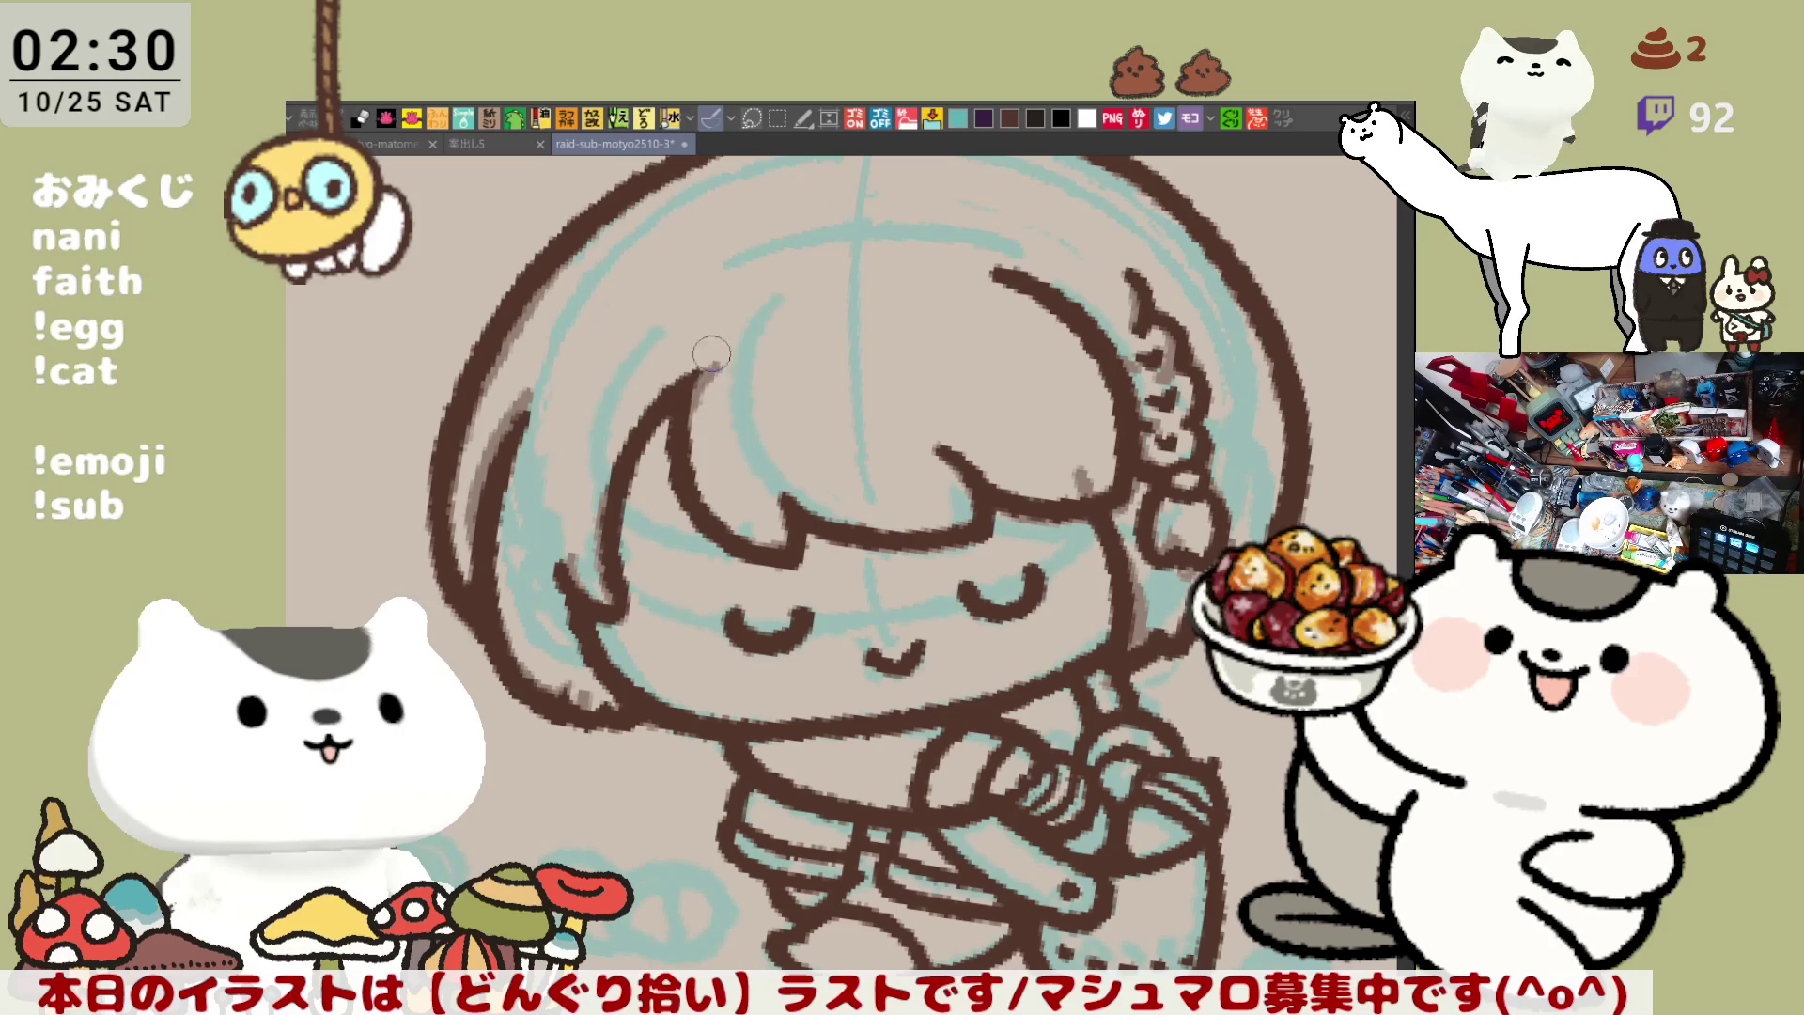
pyautogui.moveTo(703, 362); pyautogui.dragTo(679, 429)
pyautogui.moveTo(711, 361)
pyautogui.mouseDown()
pyautogui.moveTo(676, 423)
pyautogui.moveTo(673, 405)
pyautogui.mouseUp()
pyautogui.moveTo(826, 315)
pyautogui.mouseDown()
pyautogui.moveTo(929, 342)
pyautogui.moveTo(933, 364)
pyautogui.mouseUp()
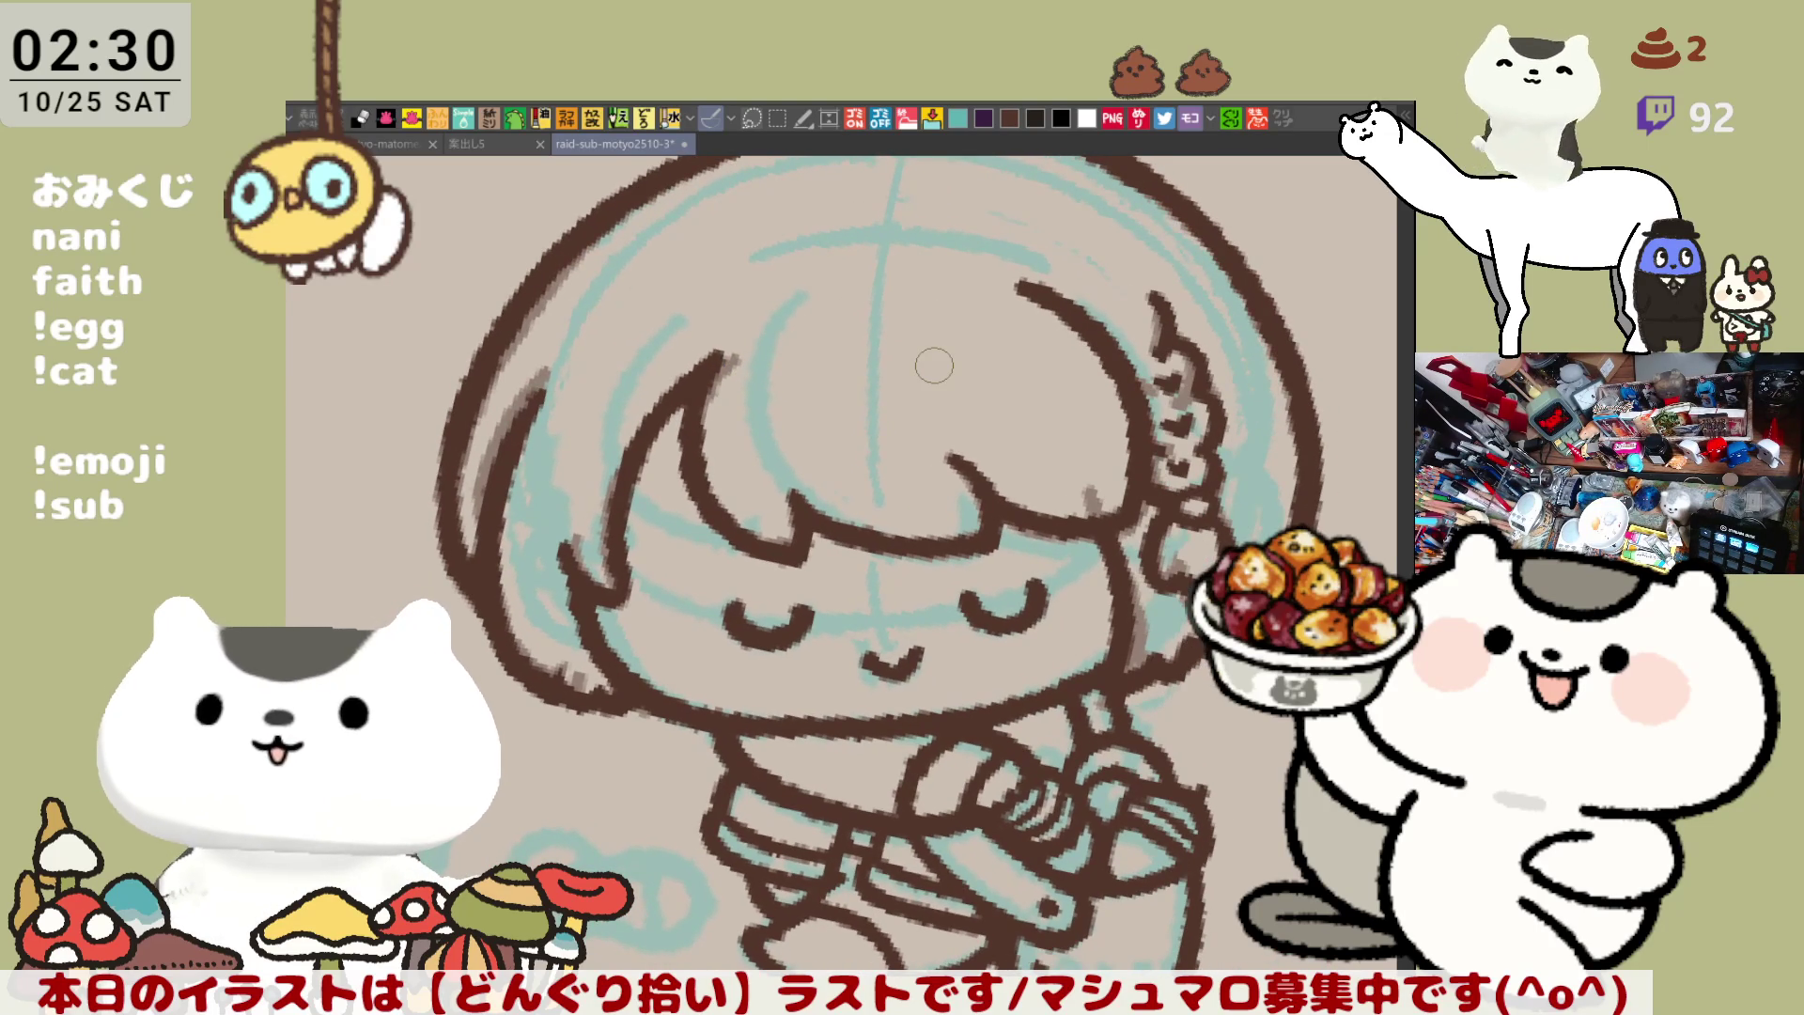
pyautogui.scroll(-3, 934, 364)
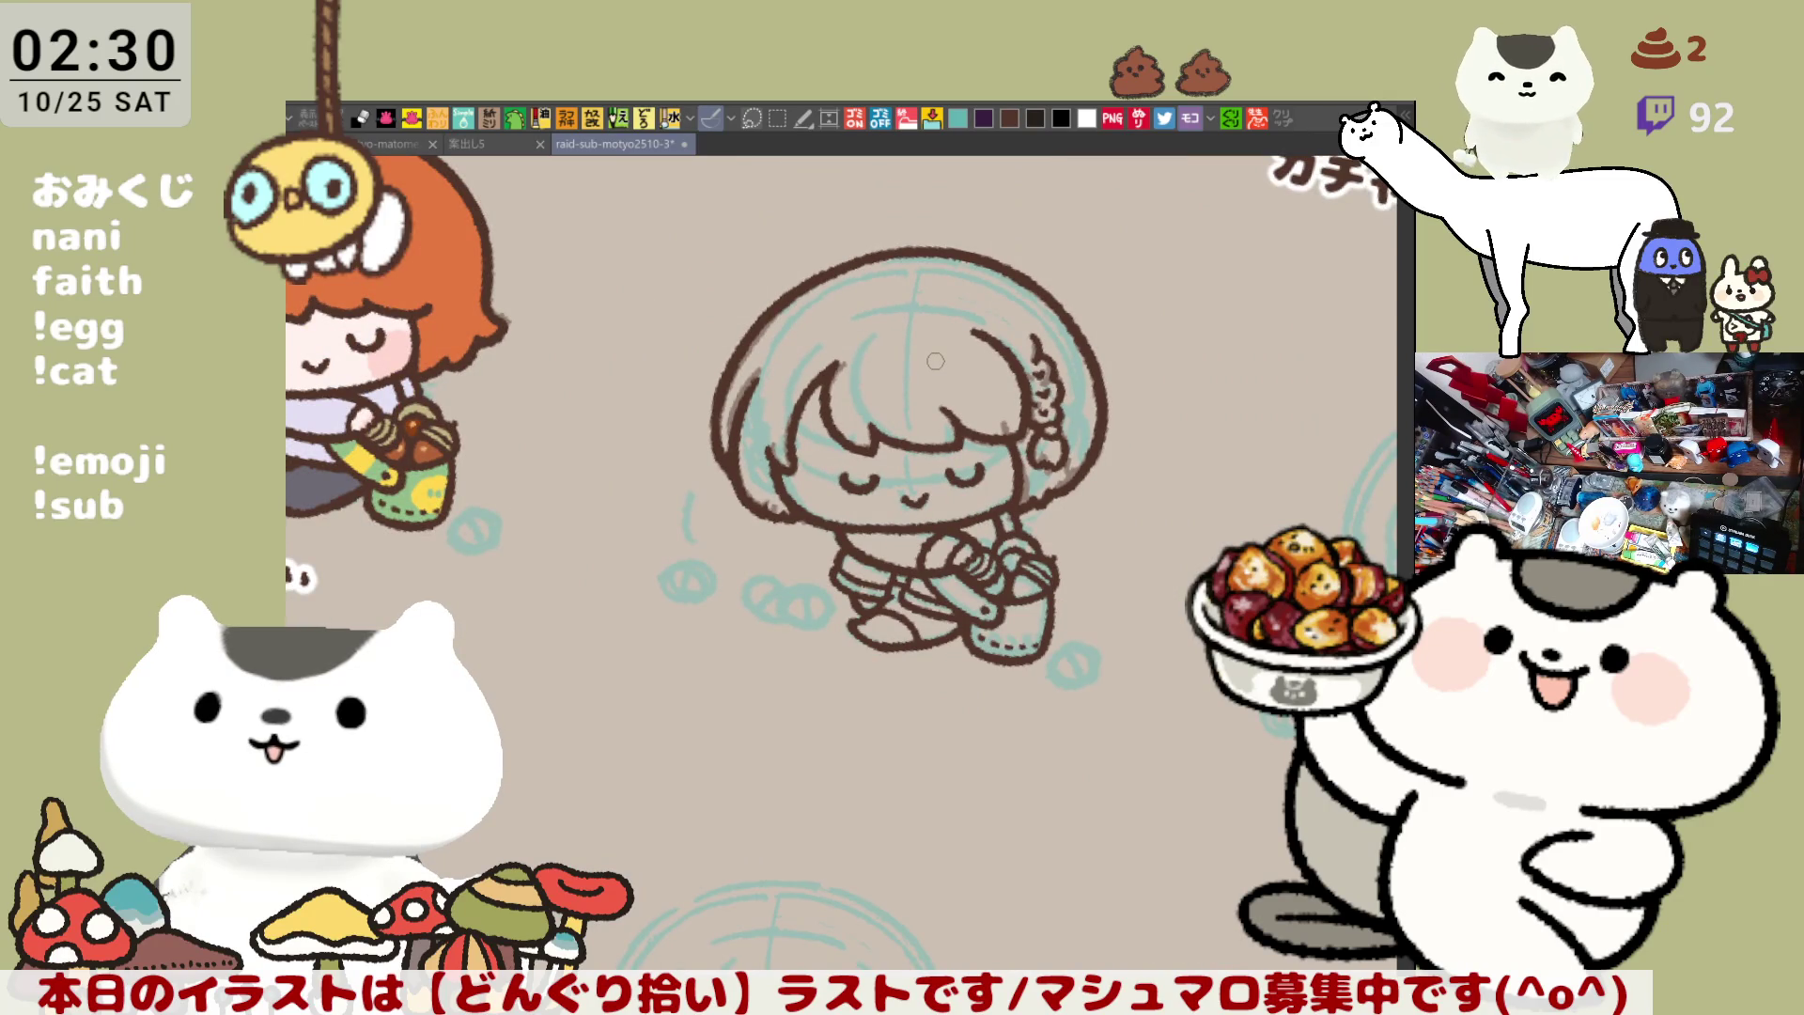
pyautogui.scroll(5, 934, 361)
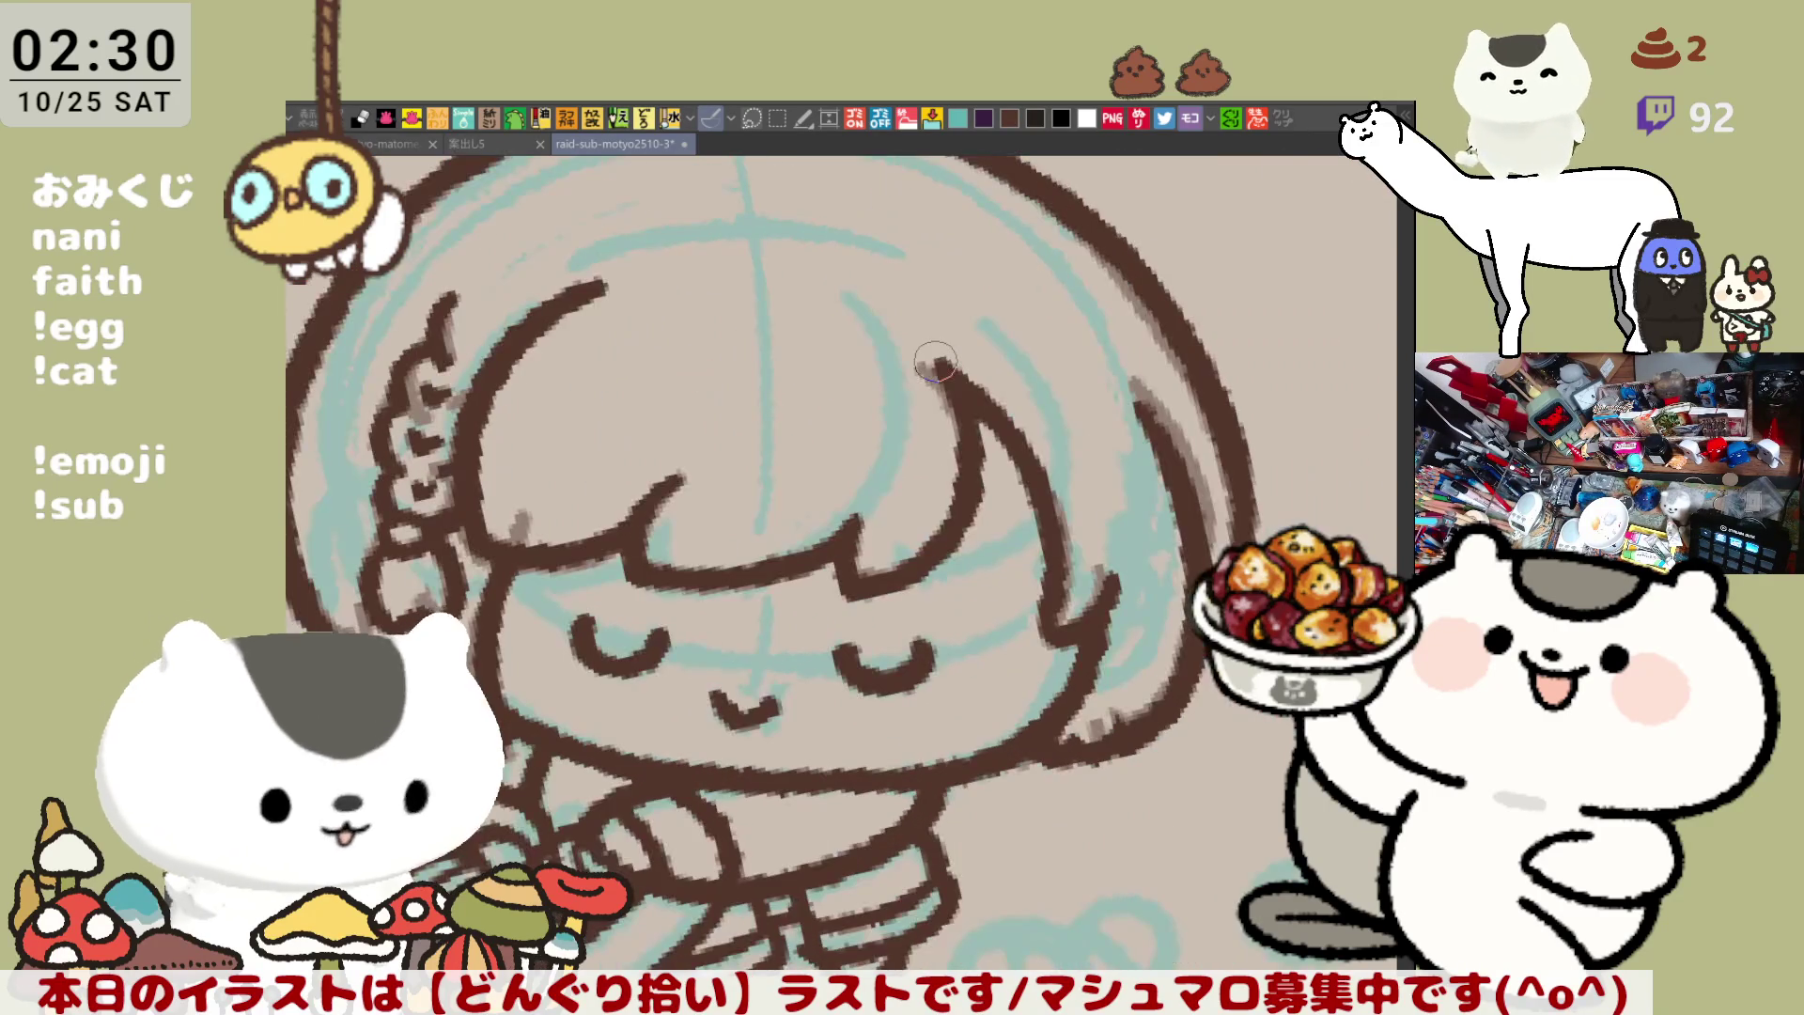
pyautogui.moveTo(521, 658); pyautogui.dragTo(578, 423)
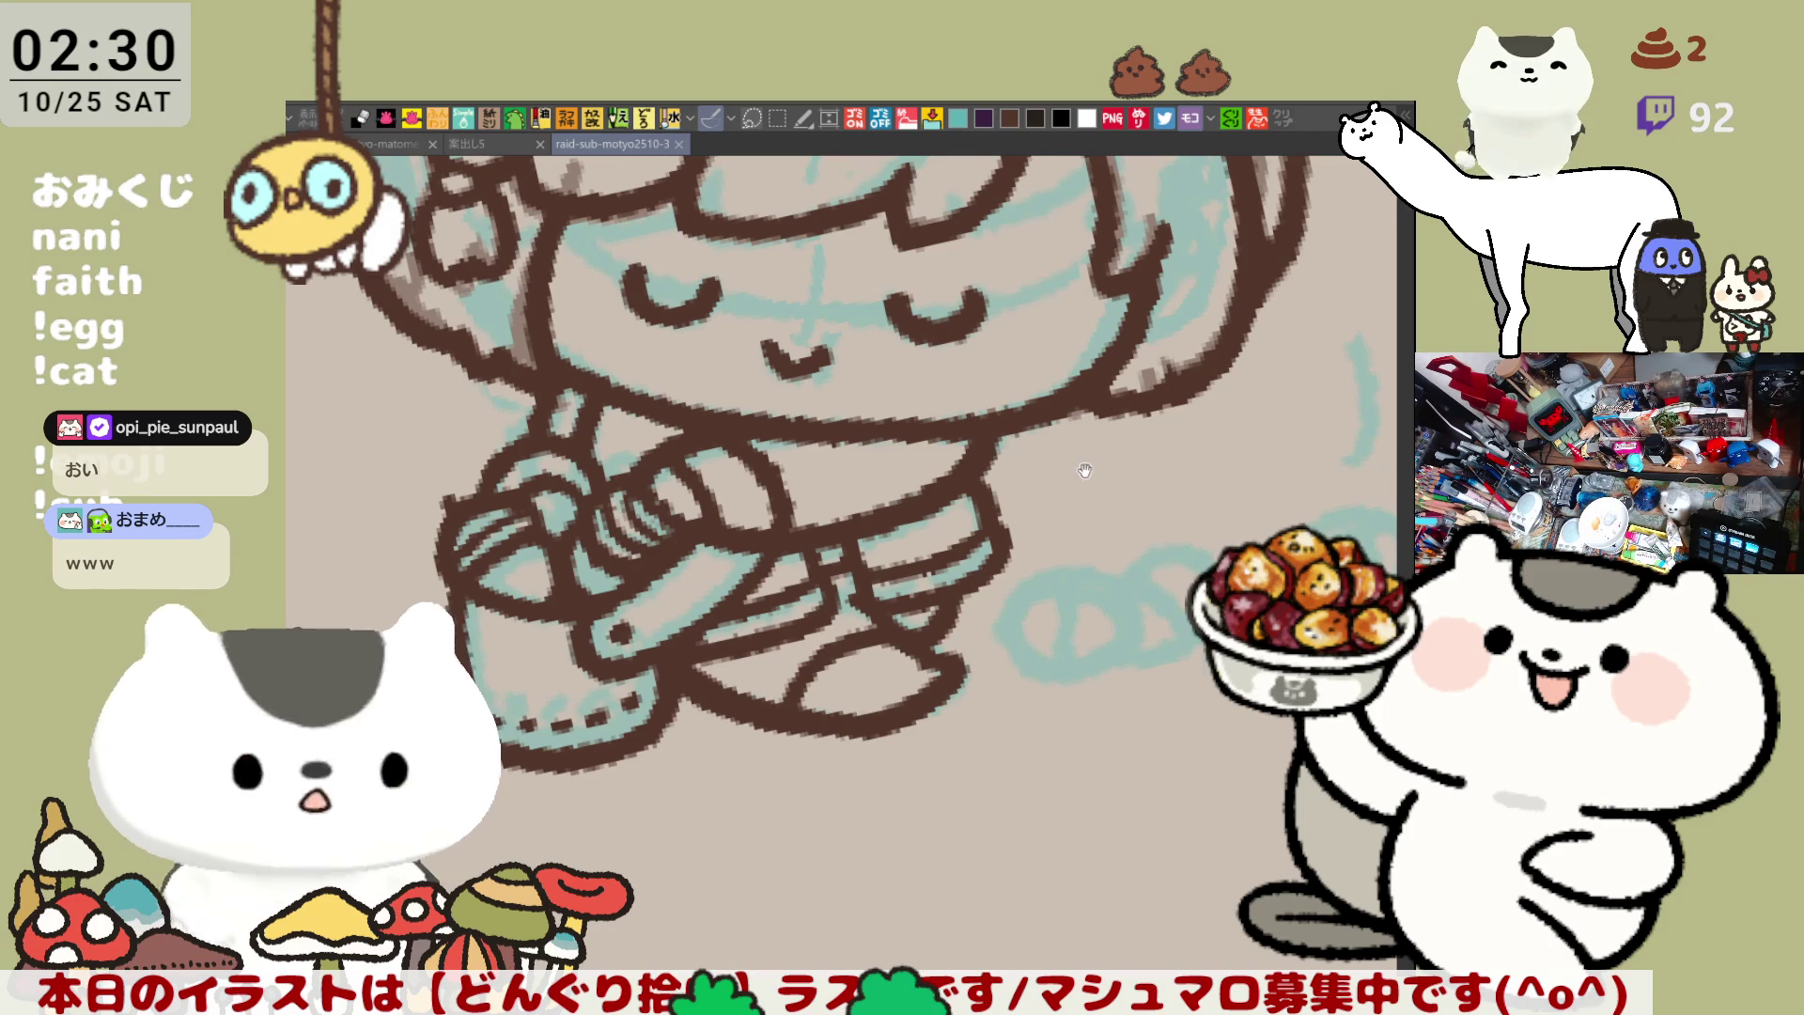
pyautogui.moveTo(1081, 464); pyautogui.dragTo(1175, 586)
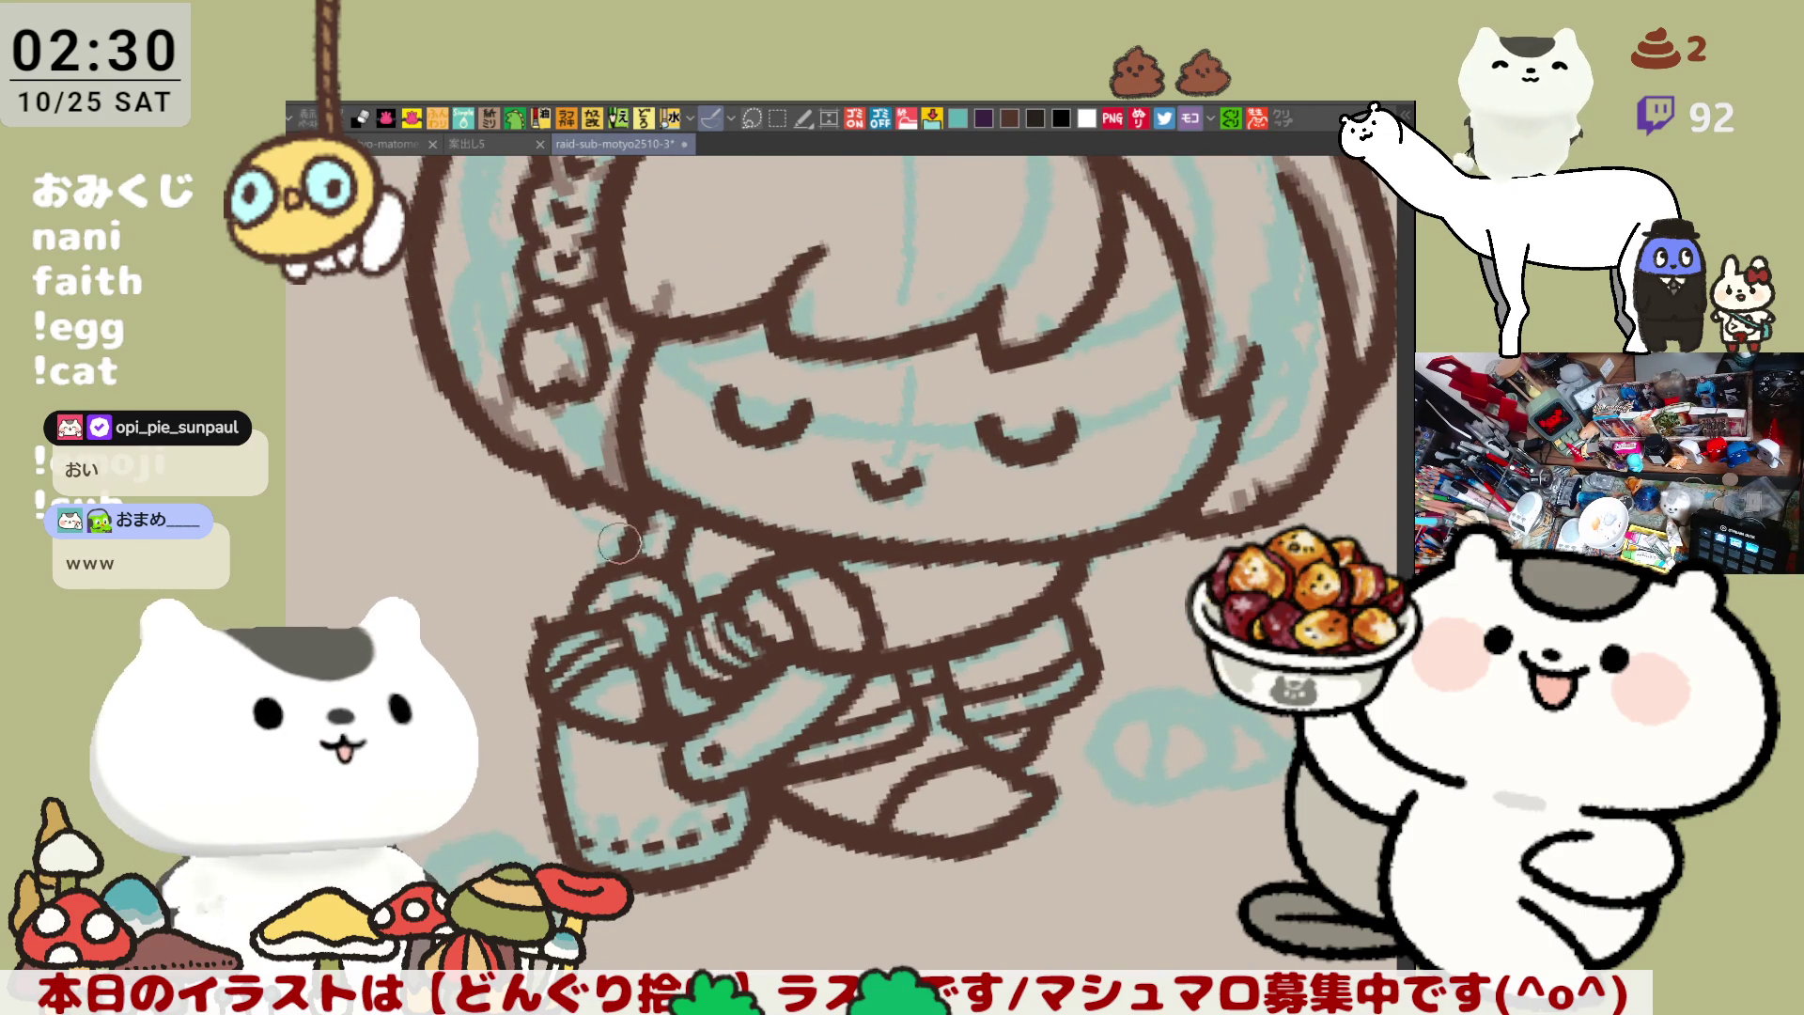
pyautogui.press('h')
pyautogui.scroll(-3, 877, 609)
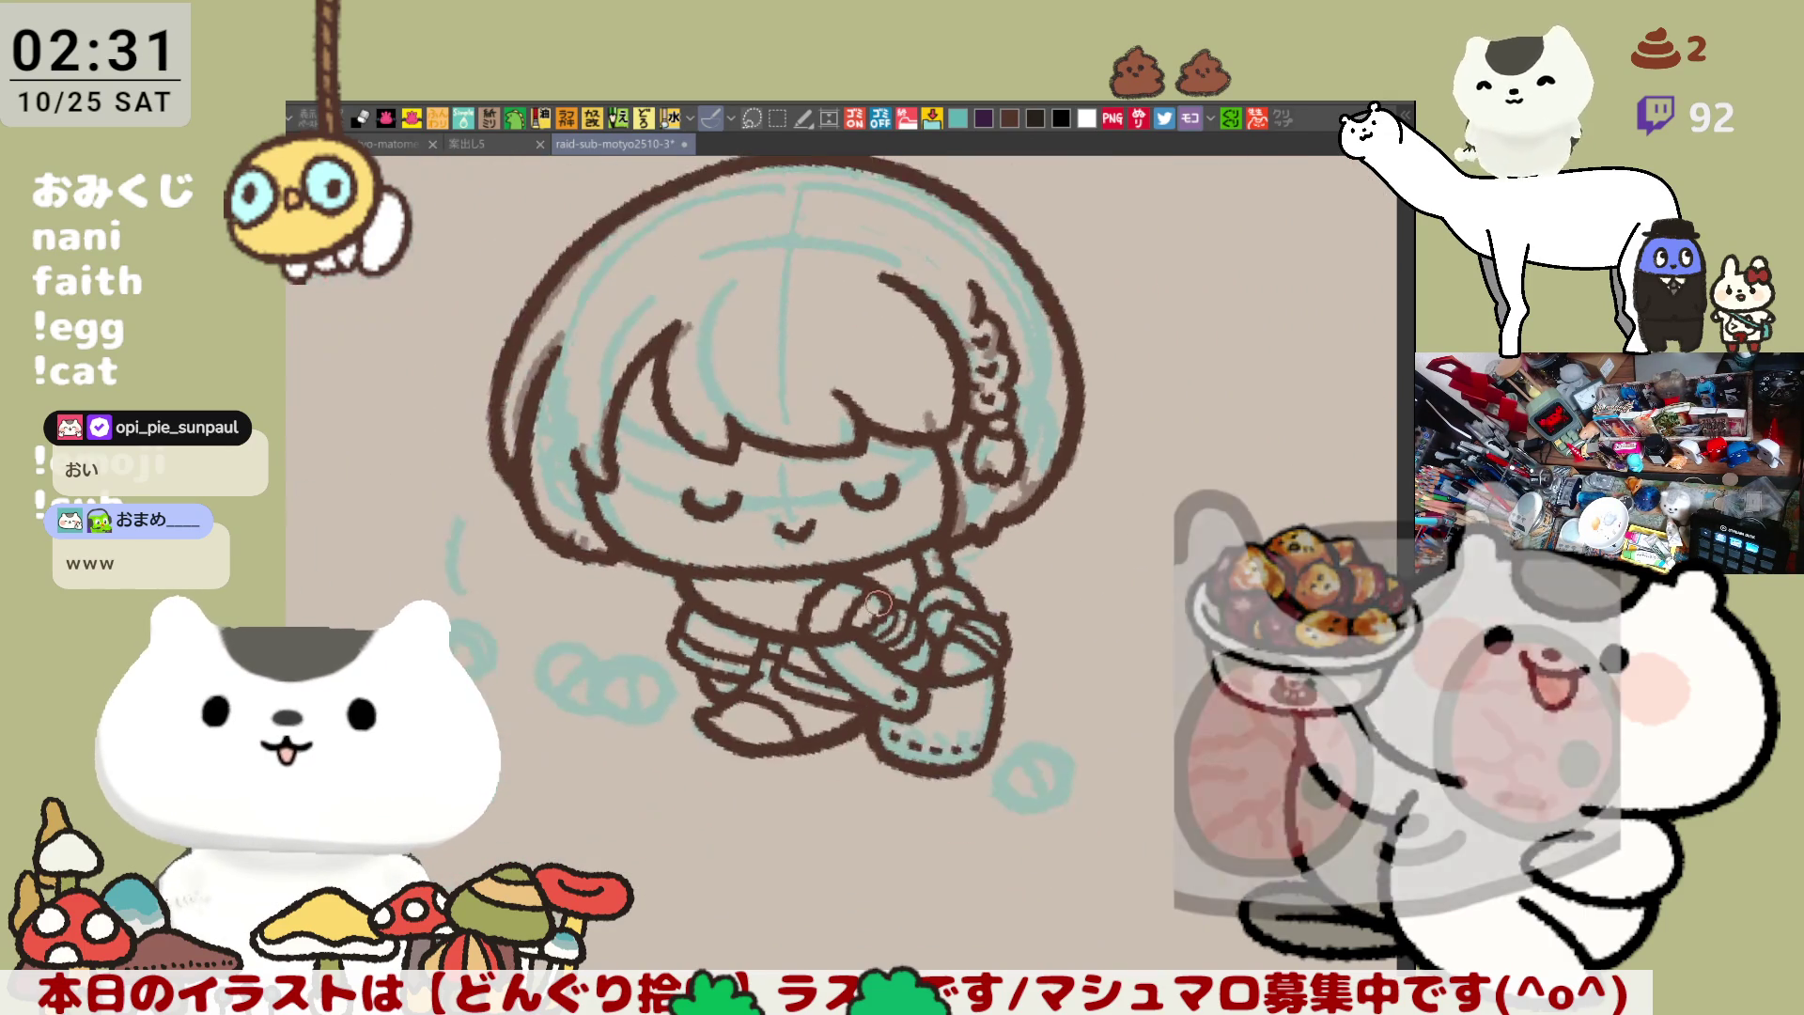
pyautogui.scroll(4, 876, 601)
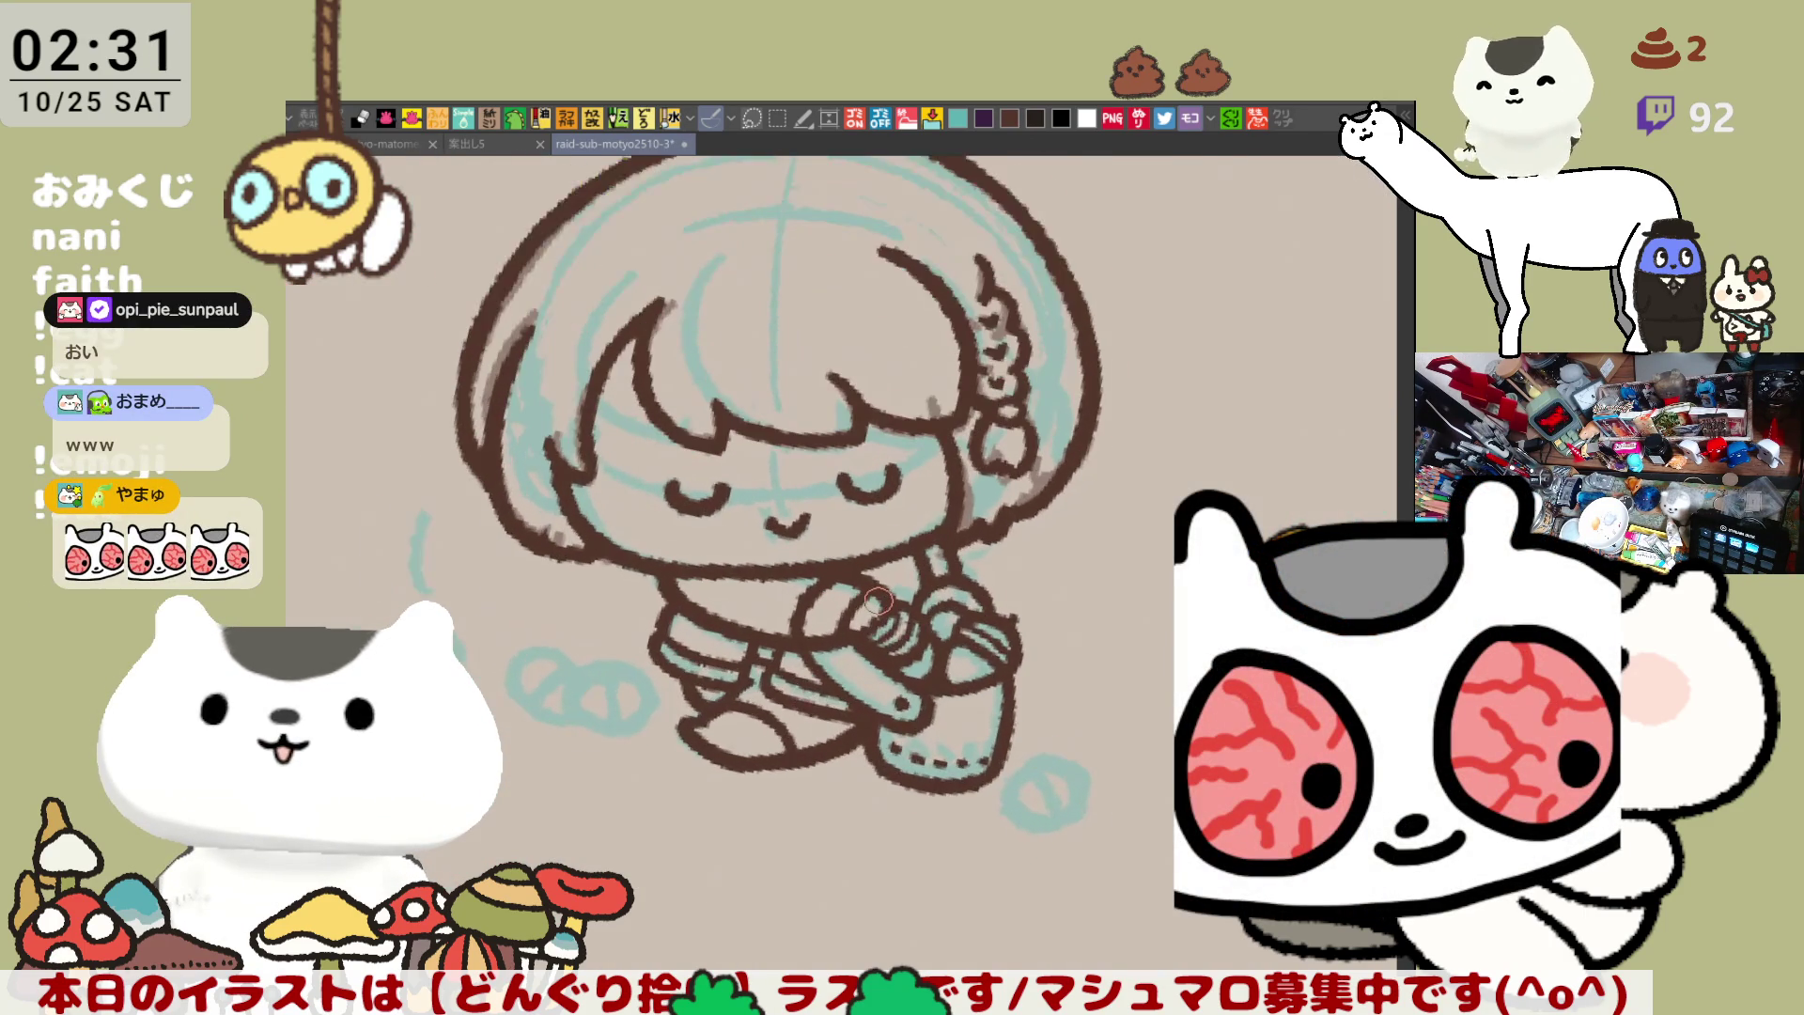
pyautogui.moveTo(510, 476)
pyautogui.mouseDown()
pyautogui.moveTo(507, 526)
pyautogui.moveTo(563, 611)
pyautogui.mouseUp()
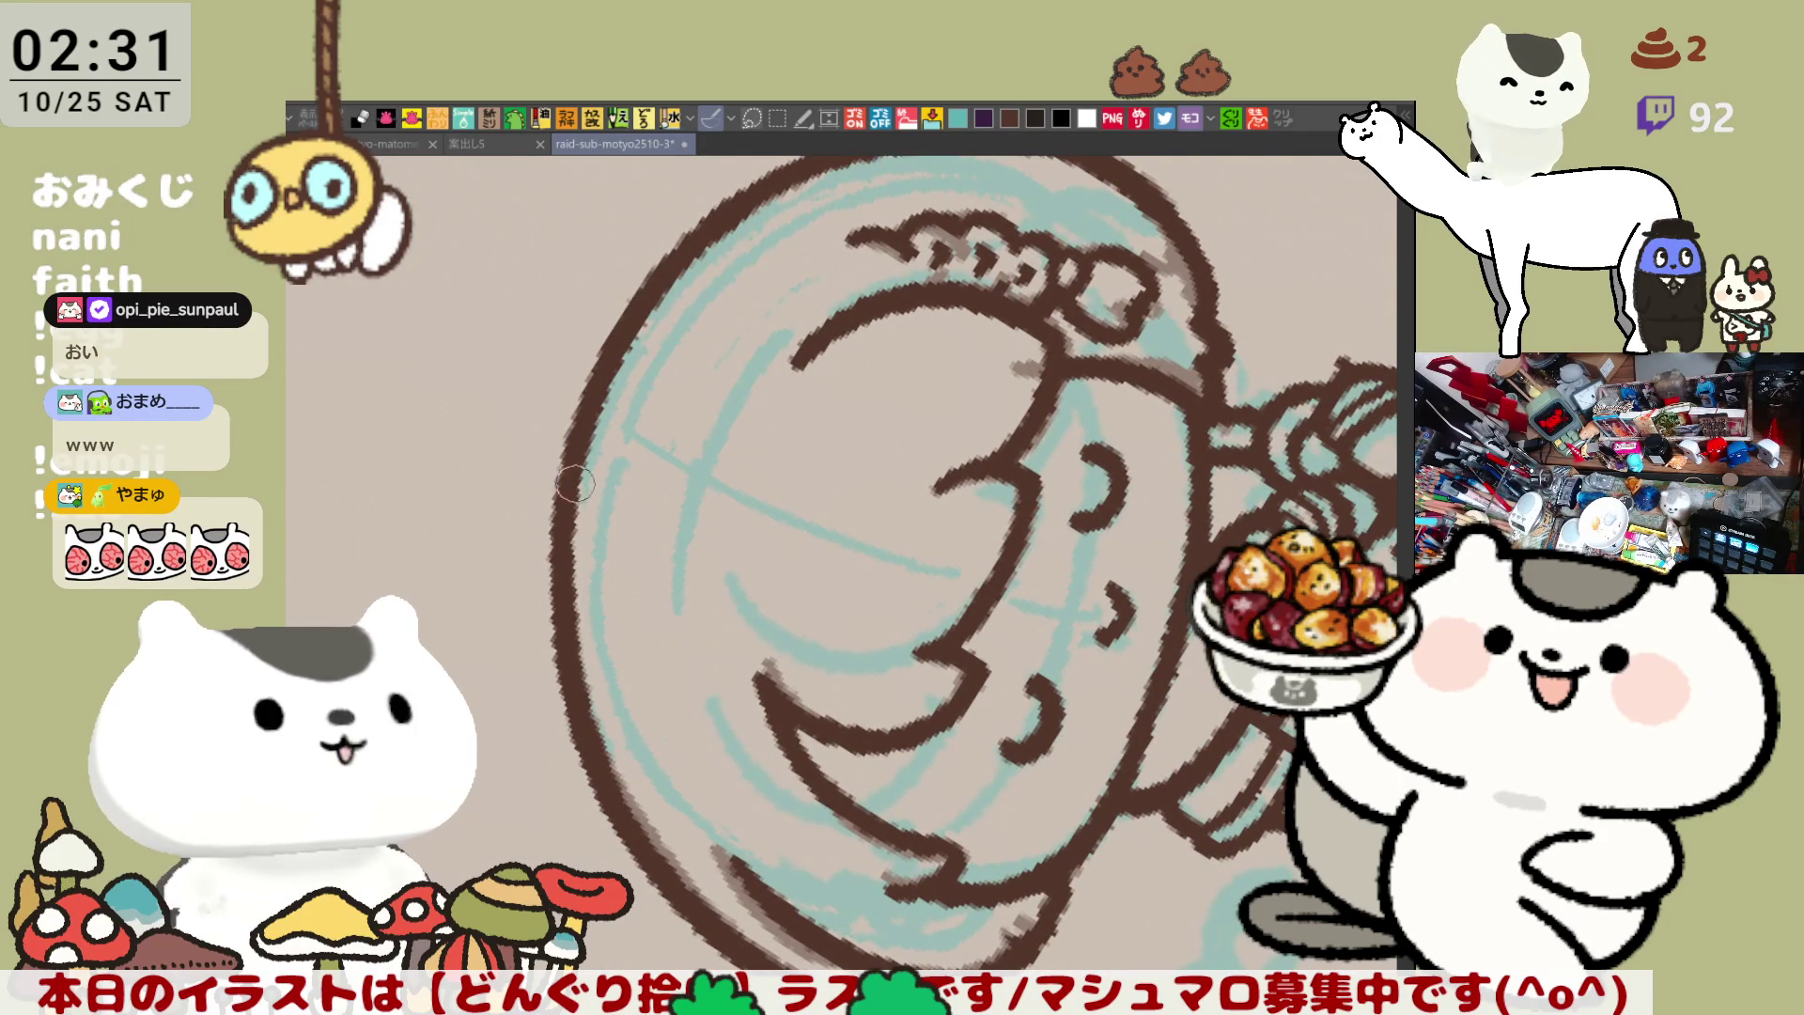
pyautogui.hotkey('ctrl', '@')
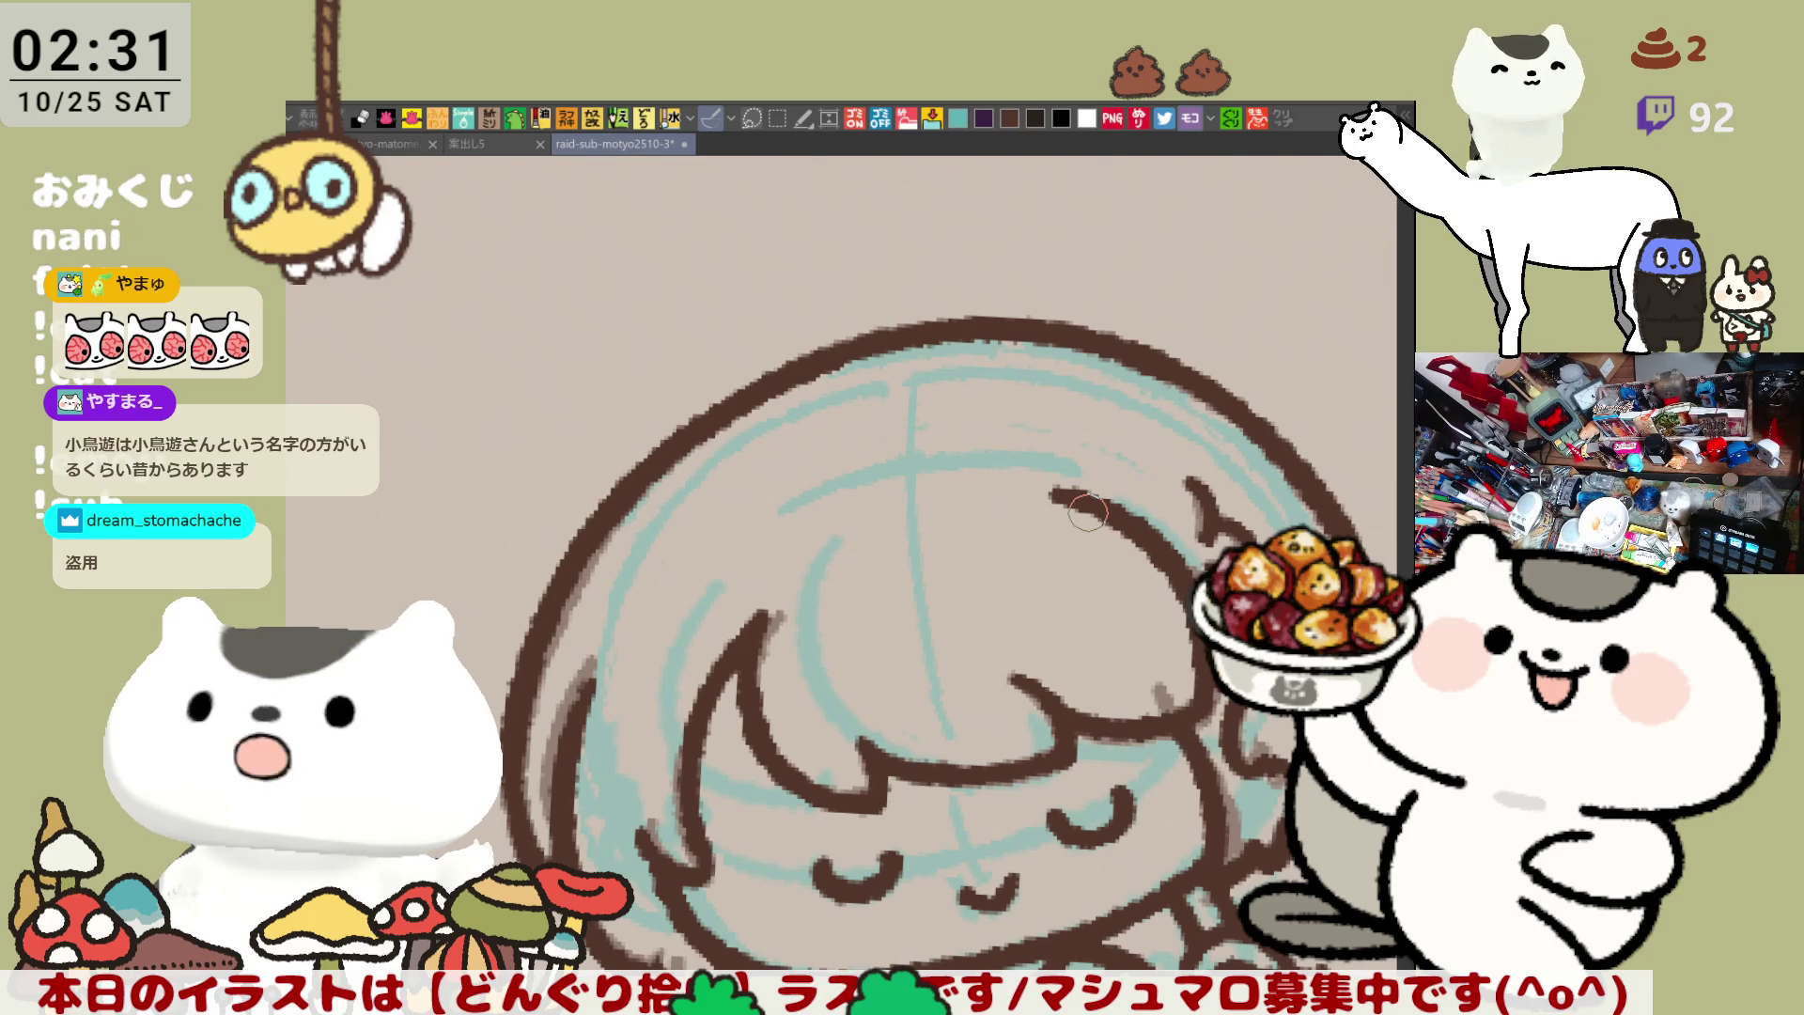
pyautogui.hotkey('ctrl', '0')
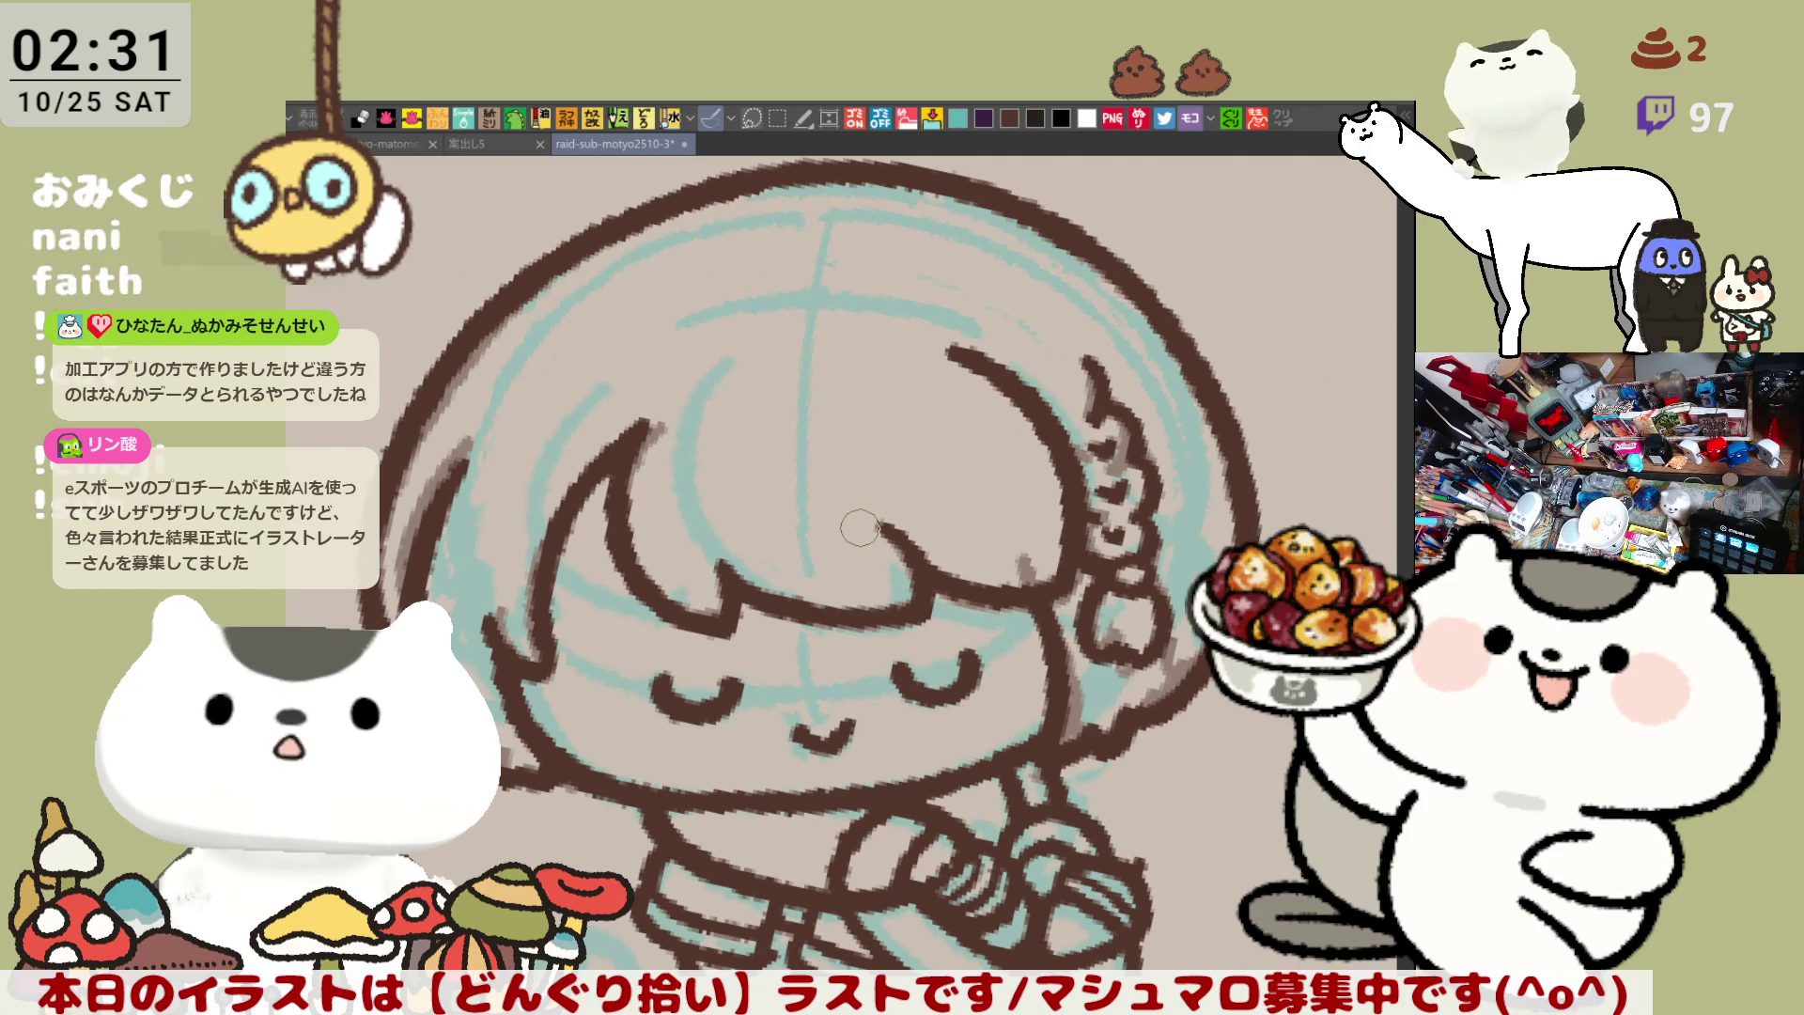
# Mirror and pan the view to check the line art around the hair and face
pyautogui.press('h')
pyautogui.scroll(3, 892, 381)
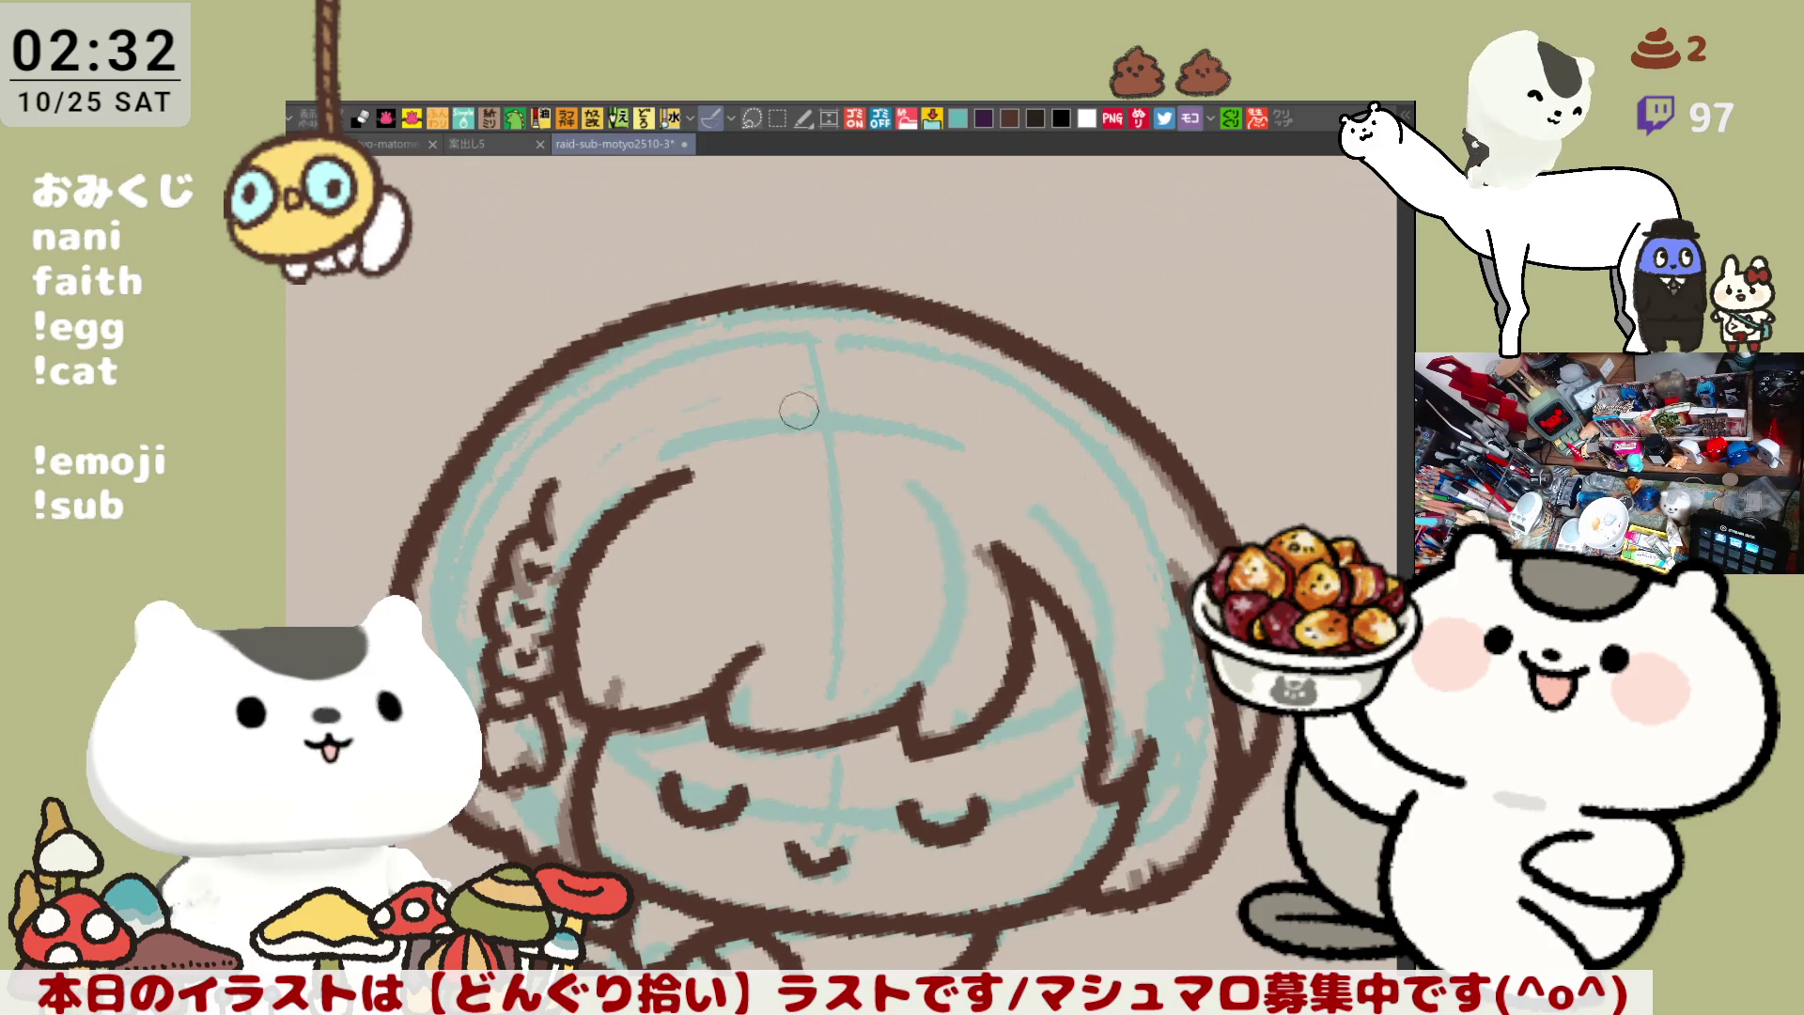
pyautogui.scroll(-3, 763, 394)
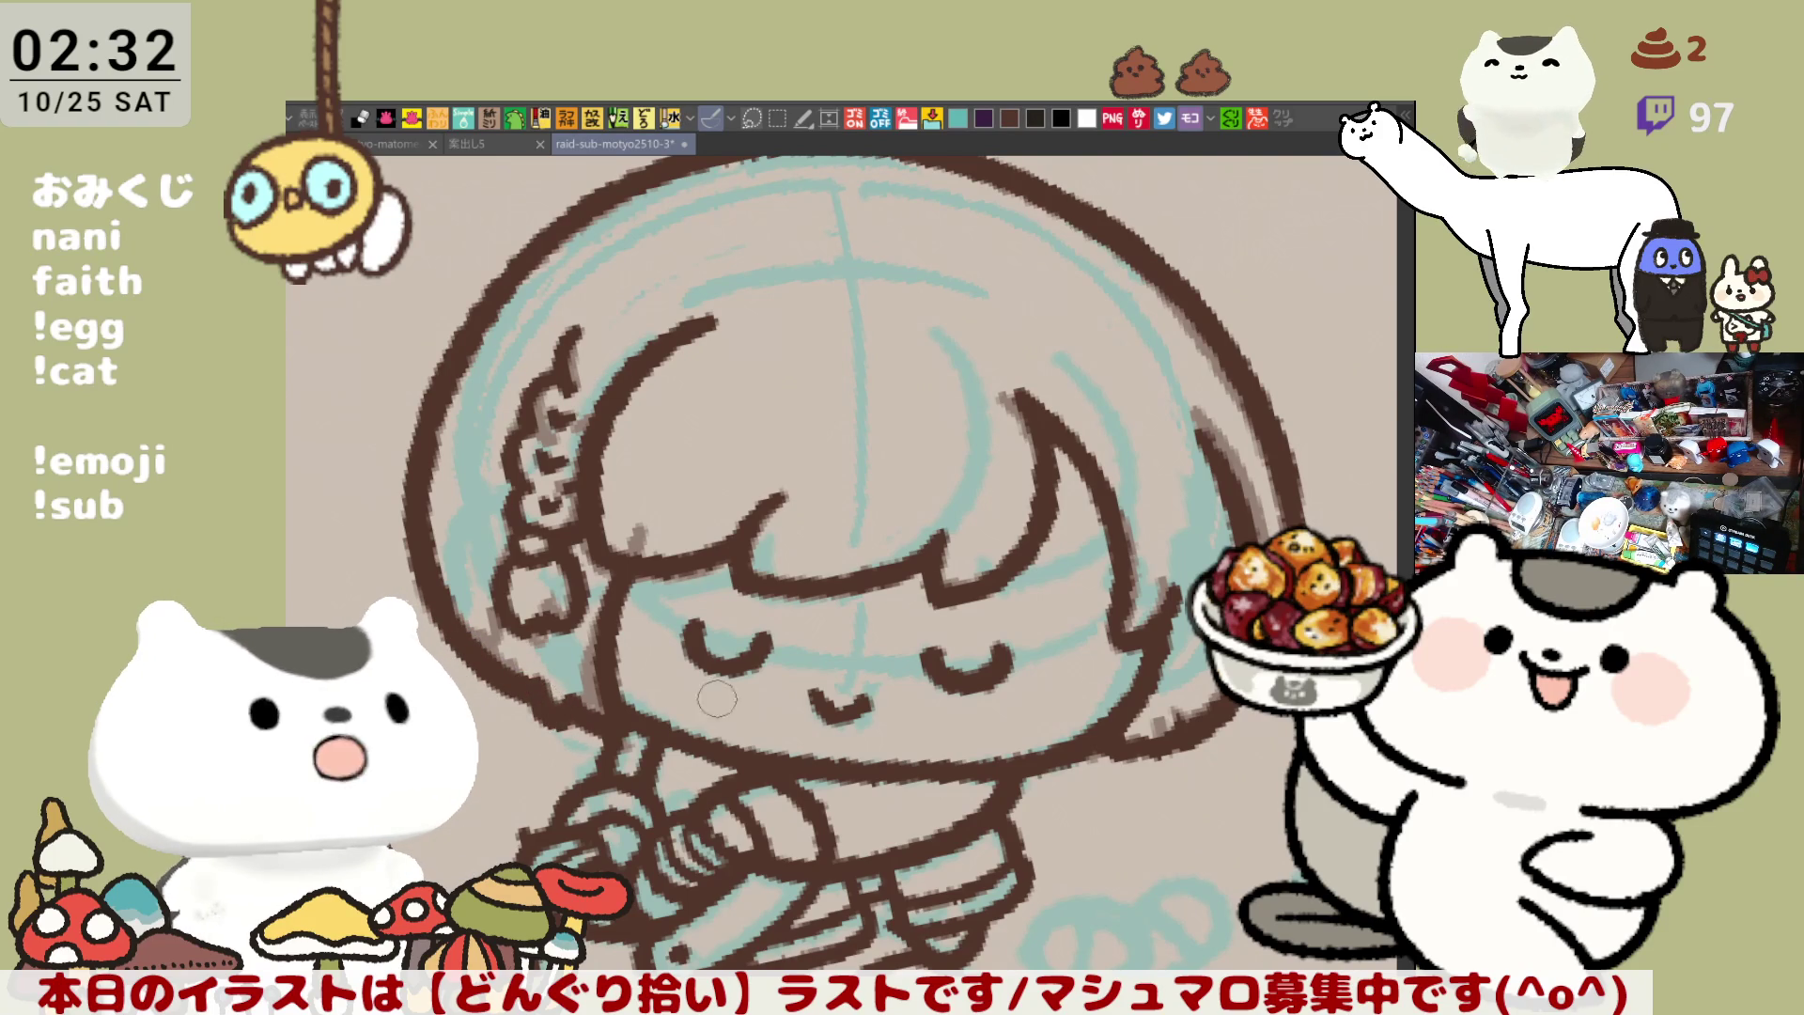
pyautogui.moveTo(677, 692); pyautogui.dragTo(611, 609)
pyautogui.press('h')
pyautogui.moveTo(543, 500); pyautogui.dragTo(721, 627)
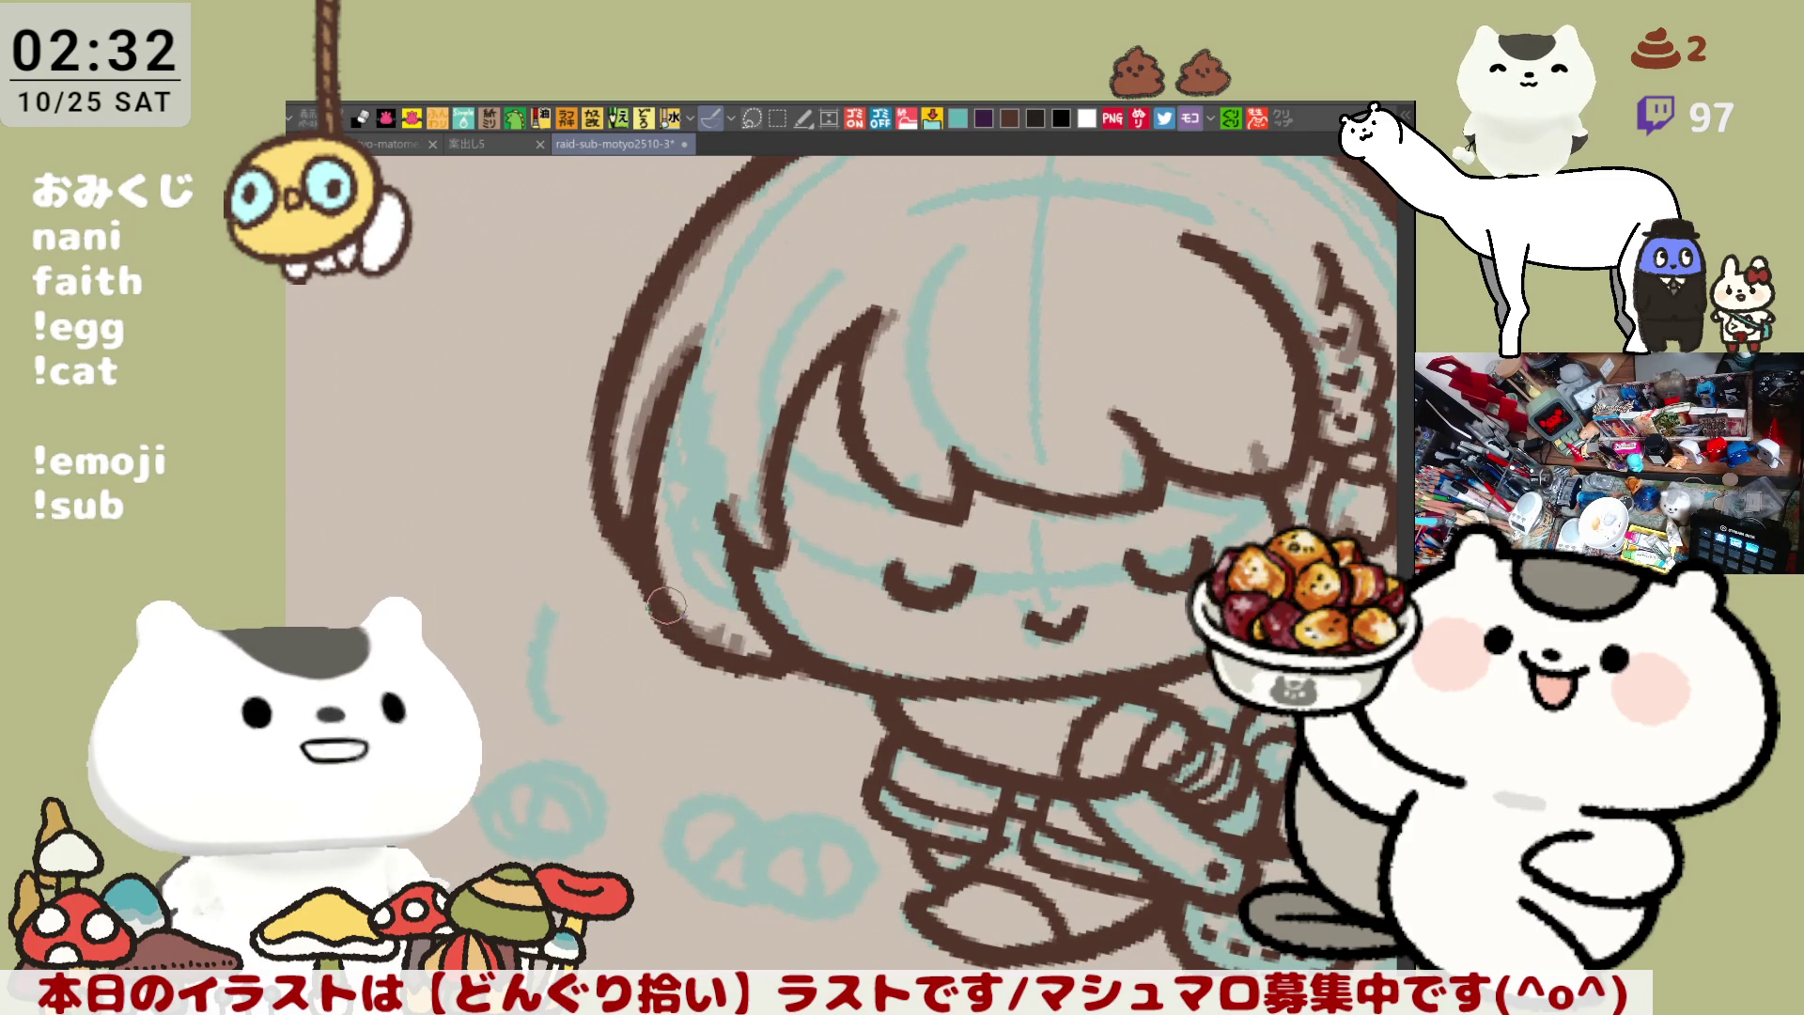
pyautogui.moveTo(756, 657); pyautogui.dragTo(818, 683)
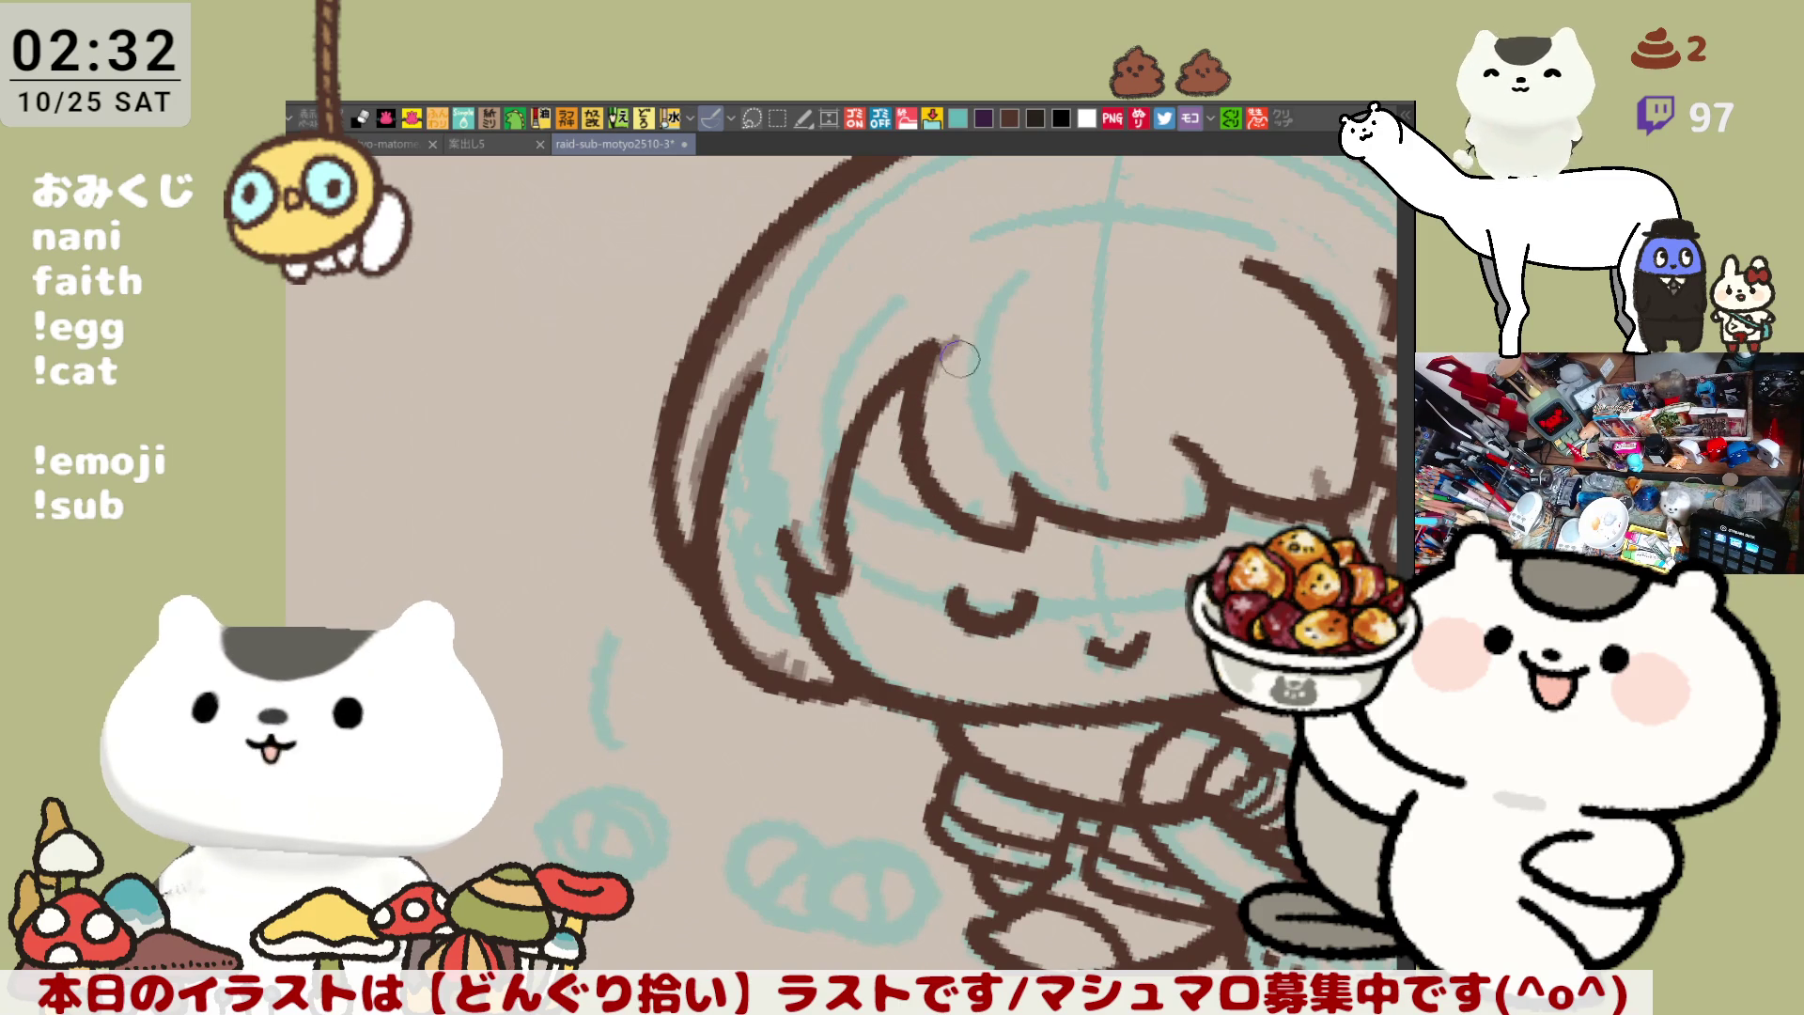
pyautogui.moveTo(960, 355); pyautogui.dragTo(880, 242)
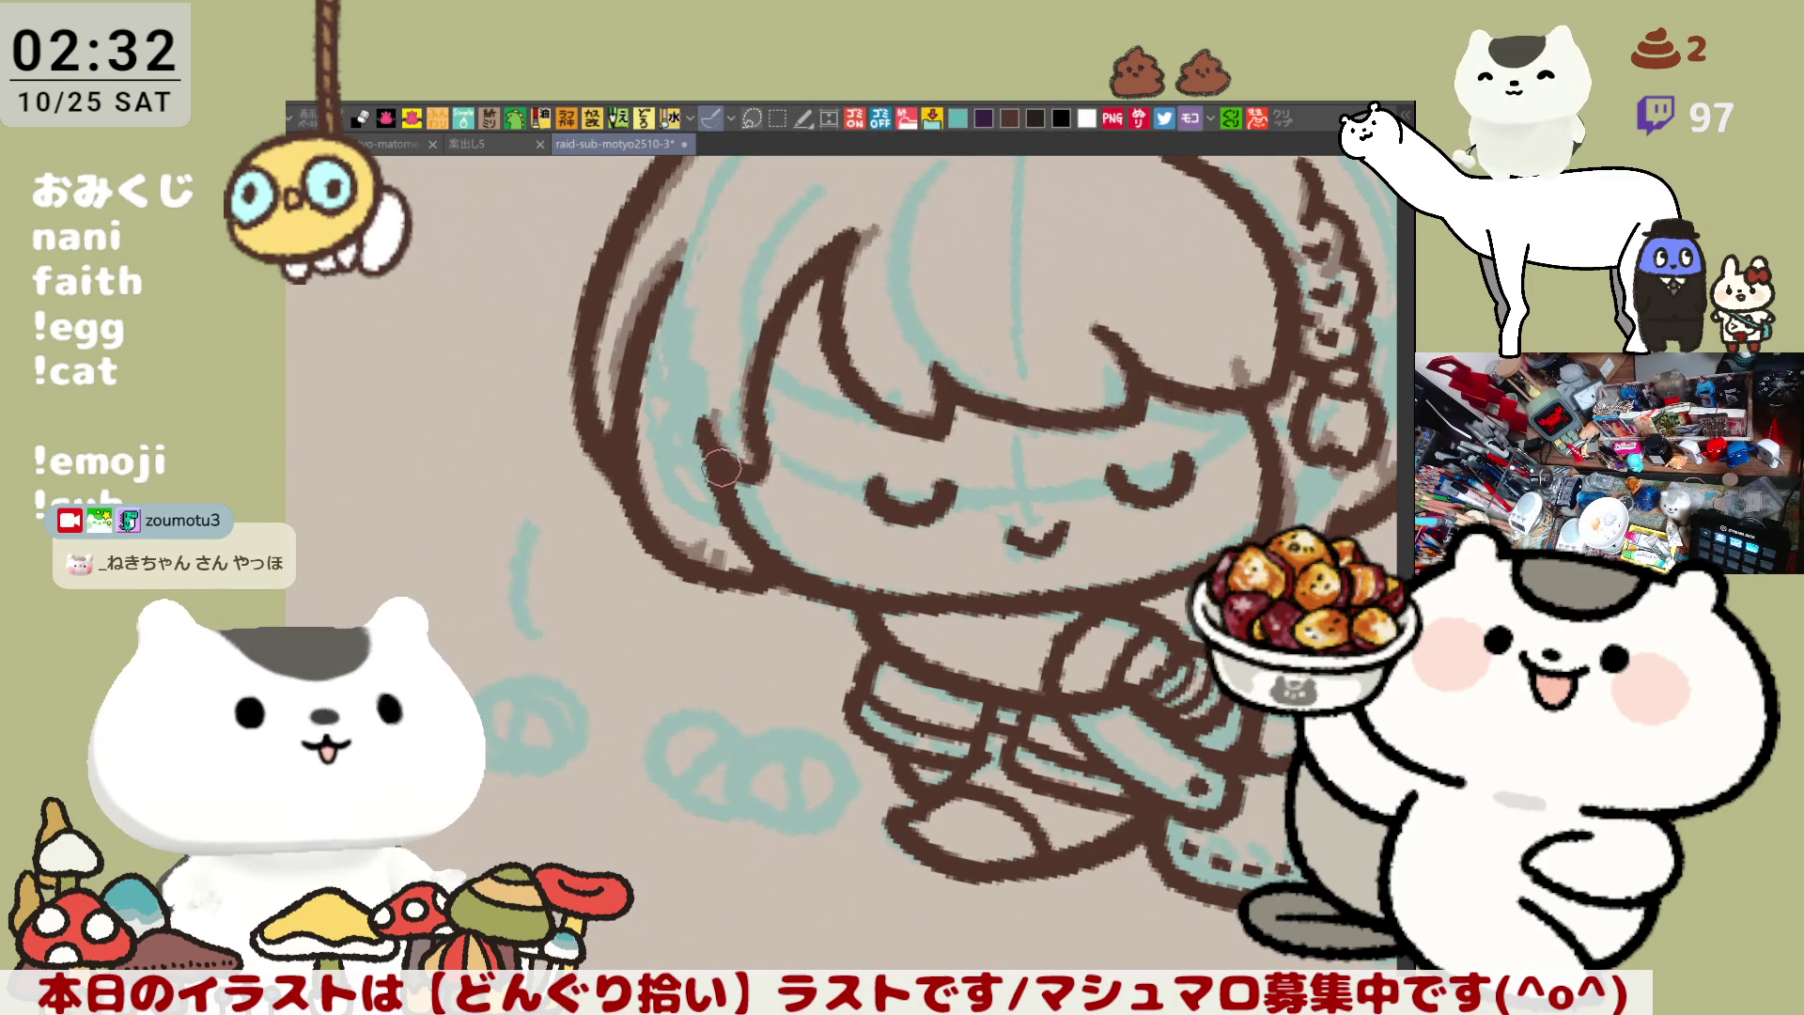
pyautogui.moveTo(720, 463); pyautogui.dragTo(737, 488)
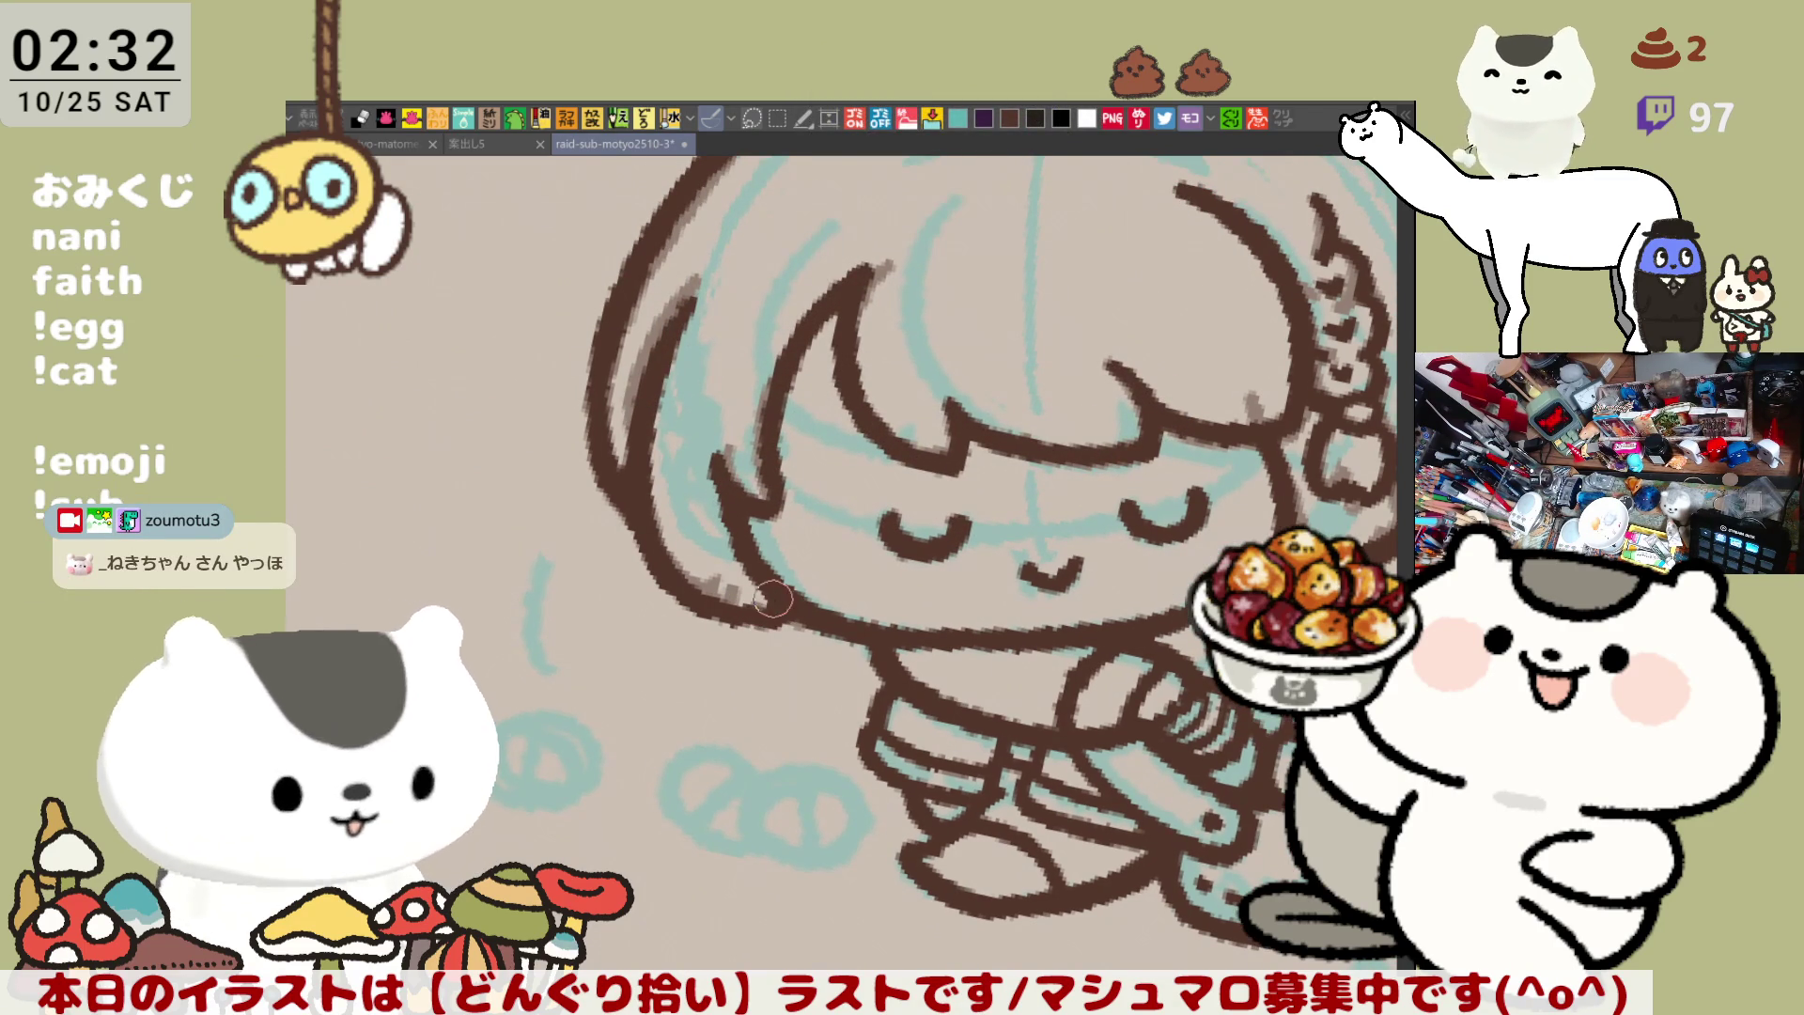
pyautogui.scroll(-5, 820, 687)
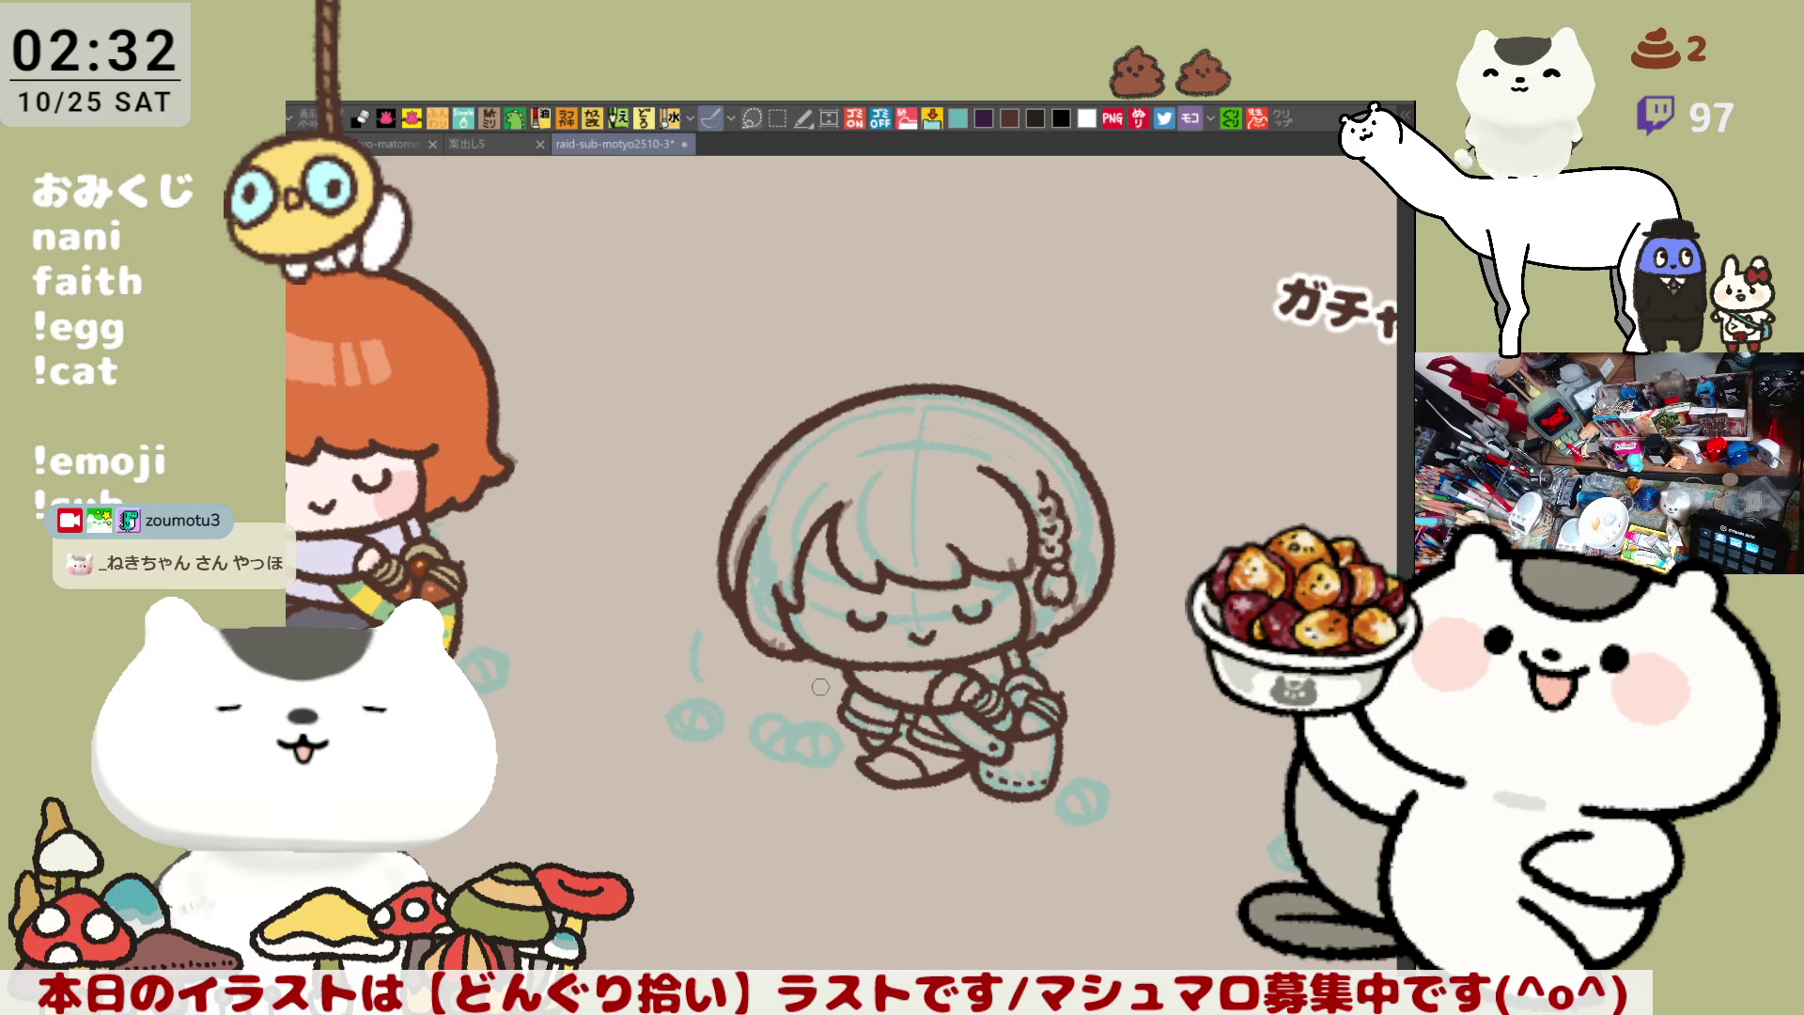
pyautogui.scroll(8, 821, 687)
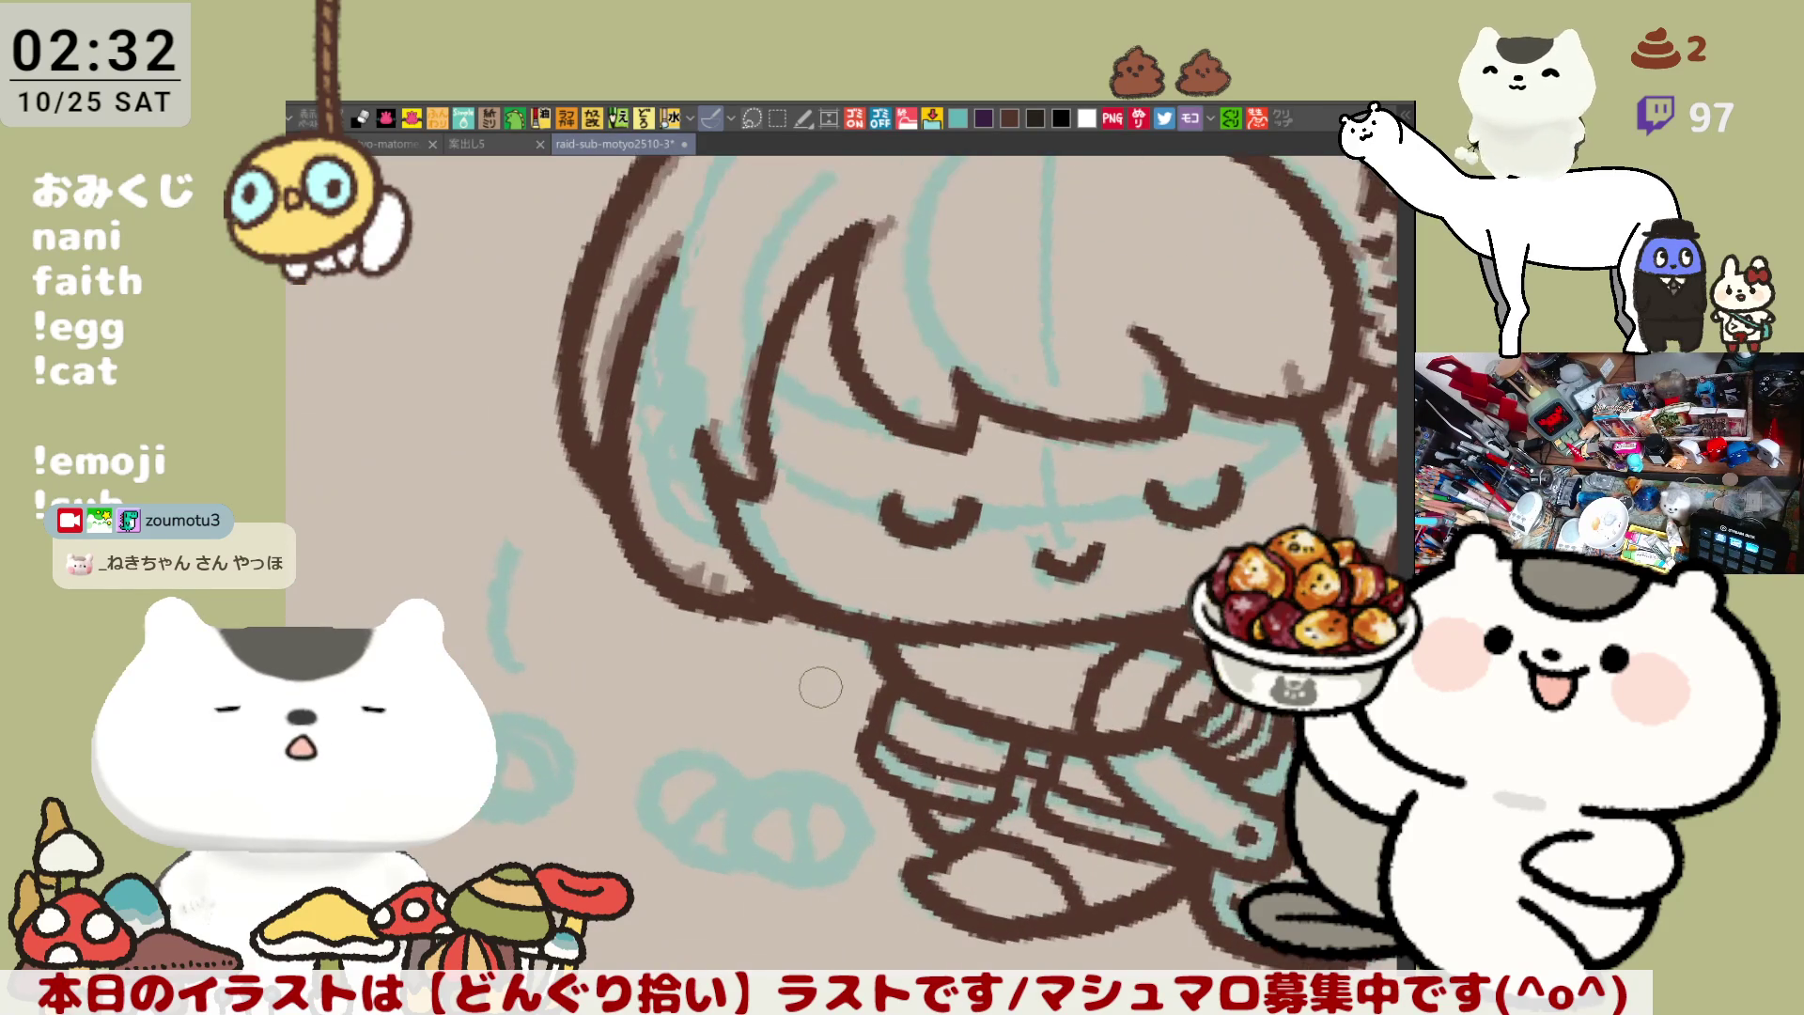
# Add a brown outline stroke near the legs and fill the silhouette dark navy
pyautogui.press('-')
pyautogui.press('-')
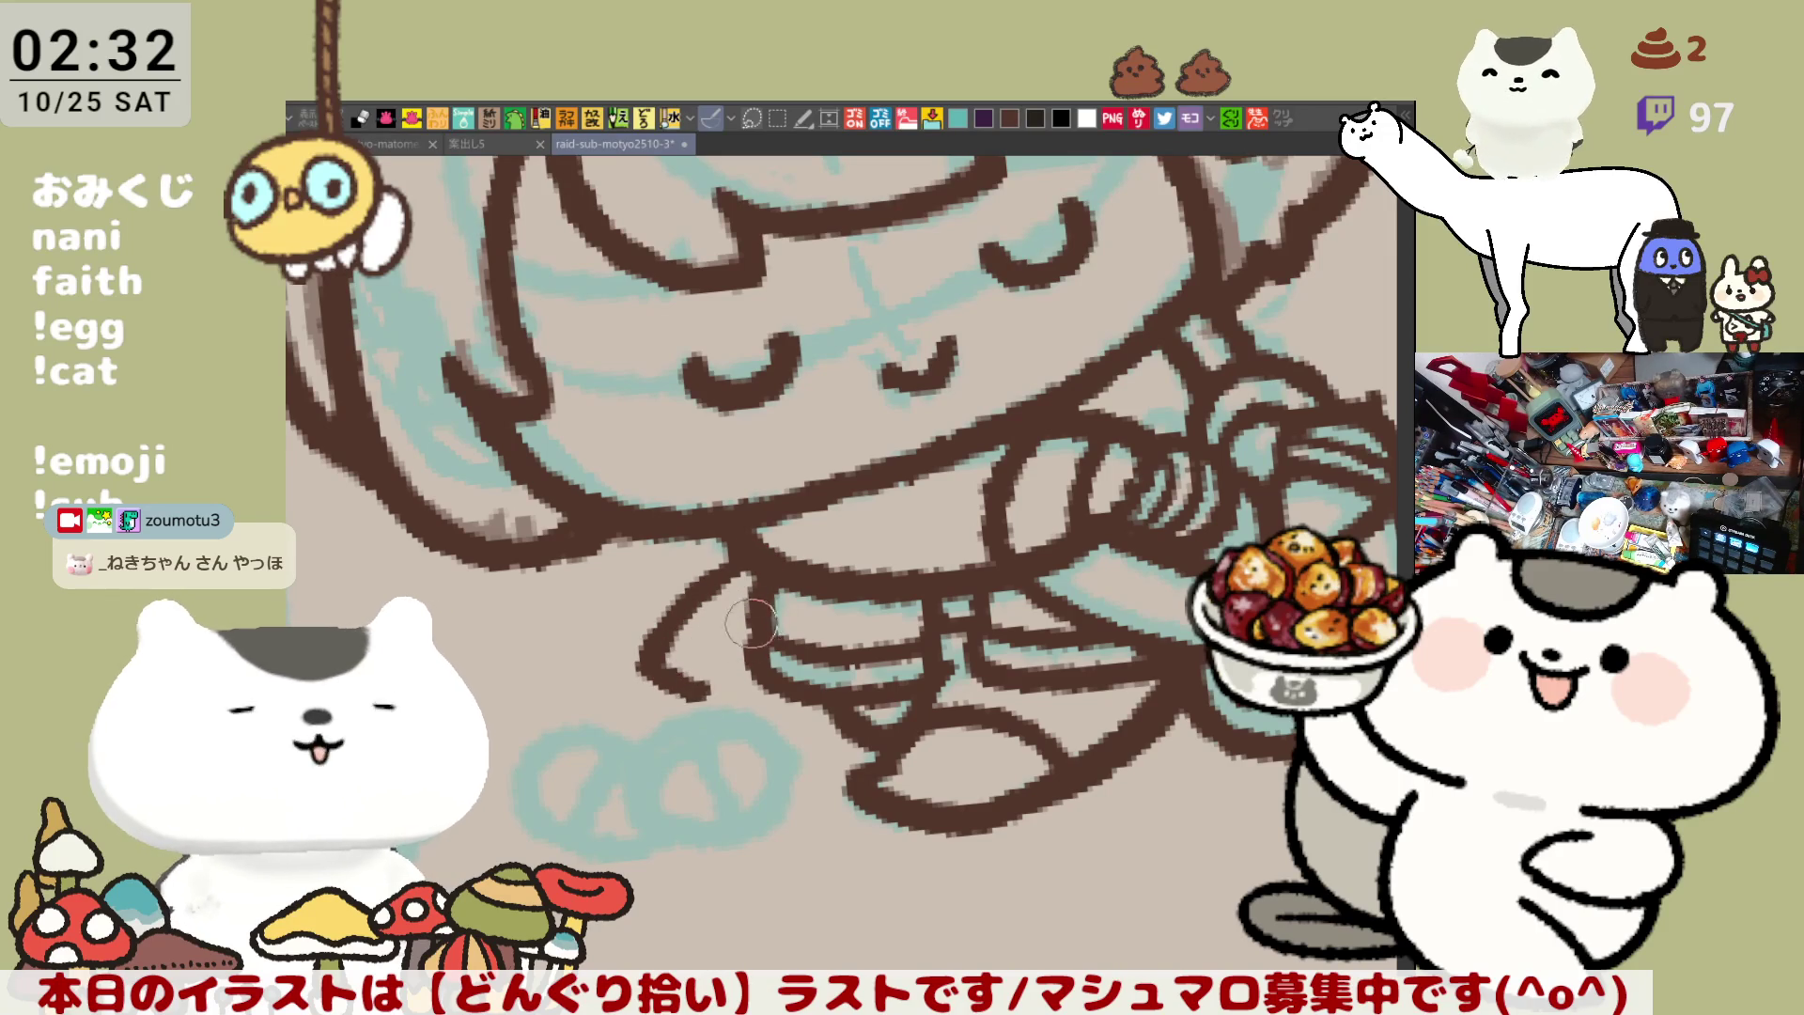
pyautogui.moveTo(752, 550)
pyautogui.mouseDown()
pyautogui.moveTo(651, 658)
pyautogui.moveTo(704, 697)
pyautogui.moveTo(731, 648)
pyautogui.mouseUp()
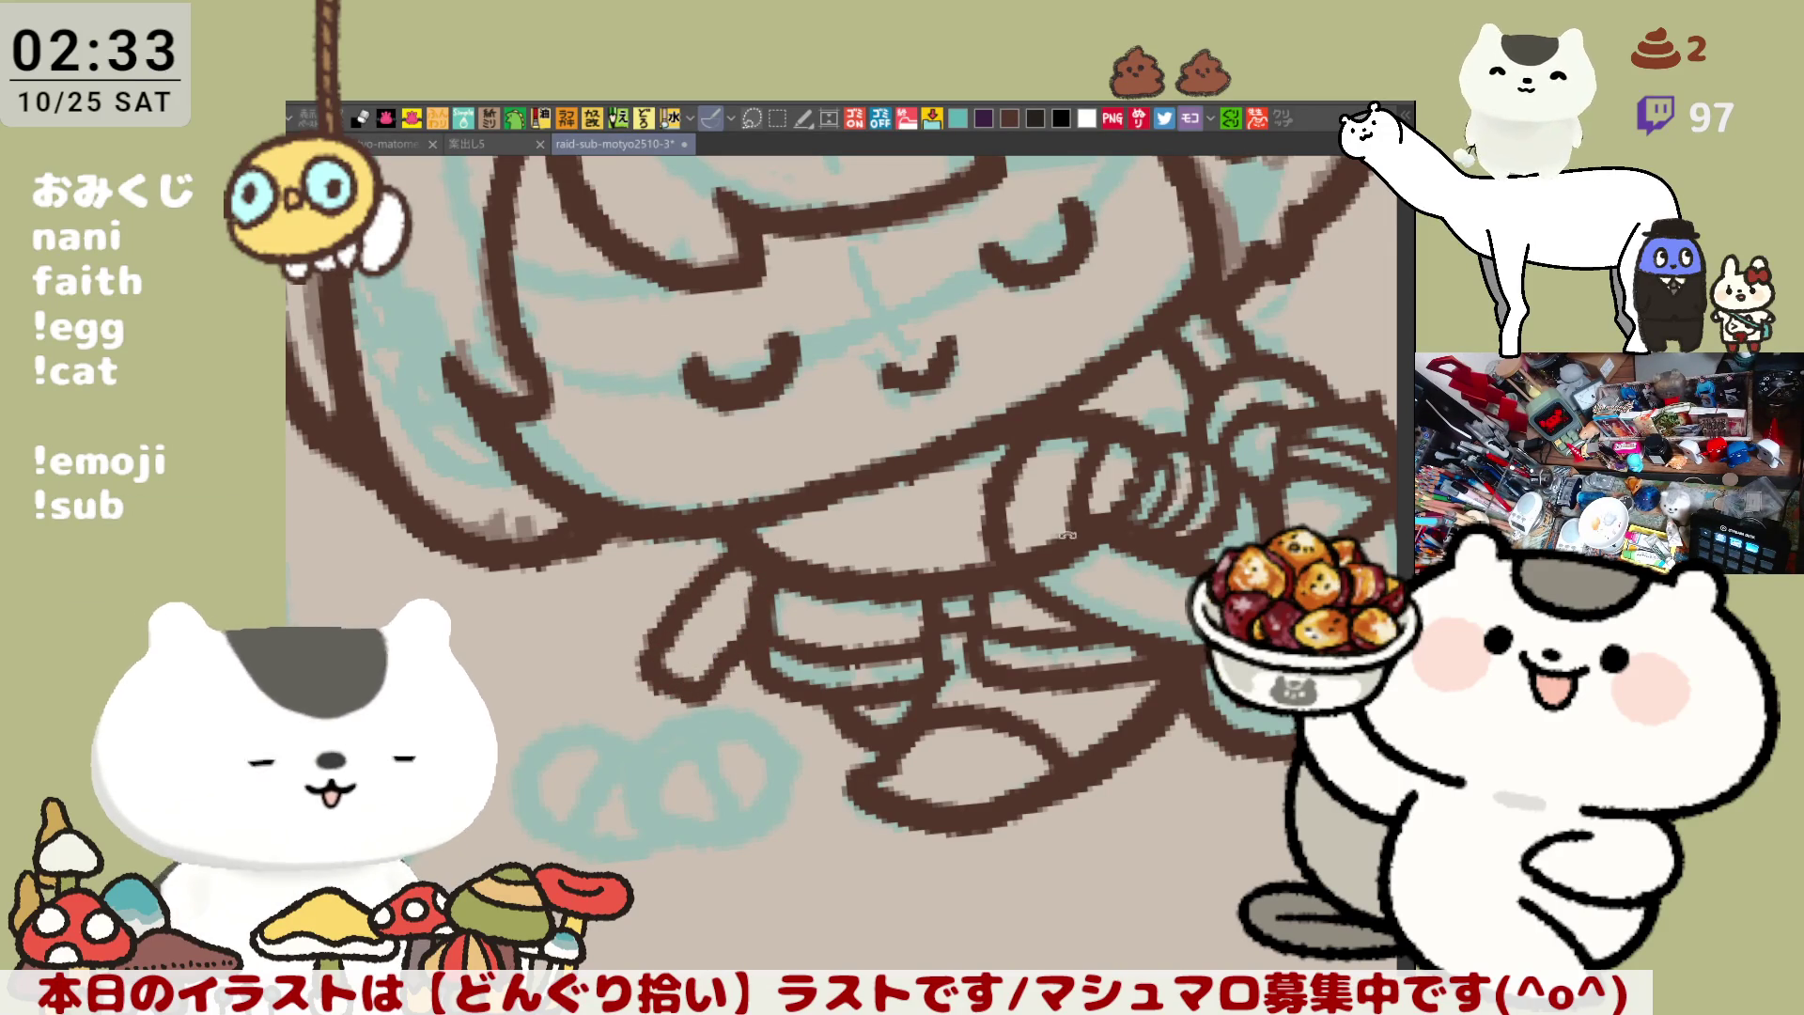
pyautogui.press('^')
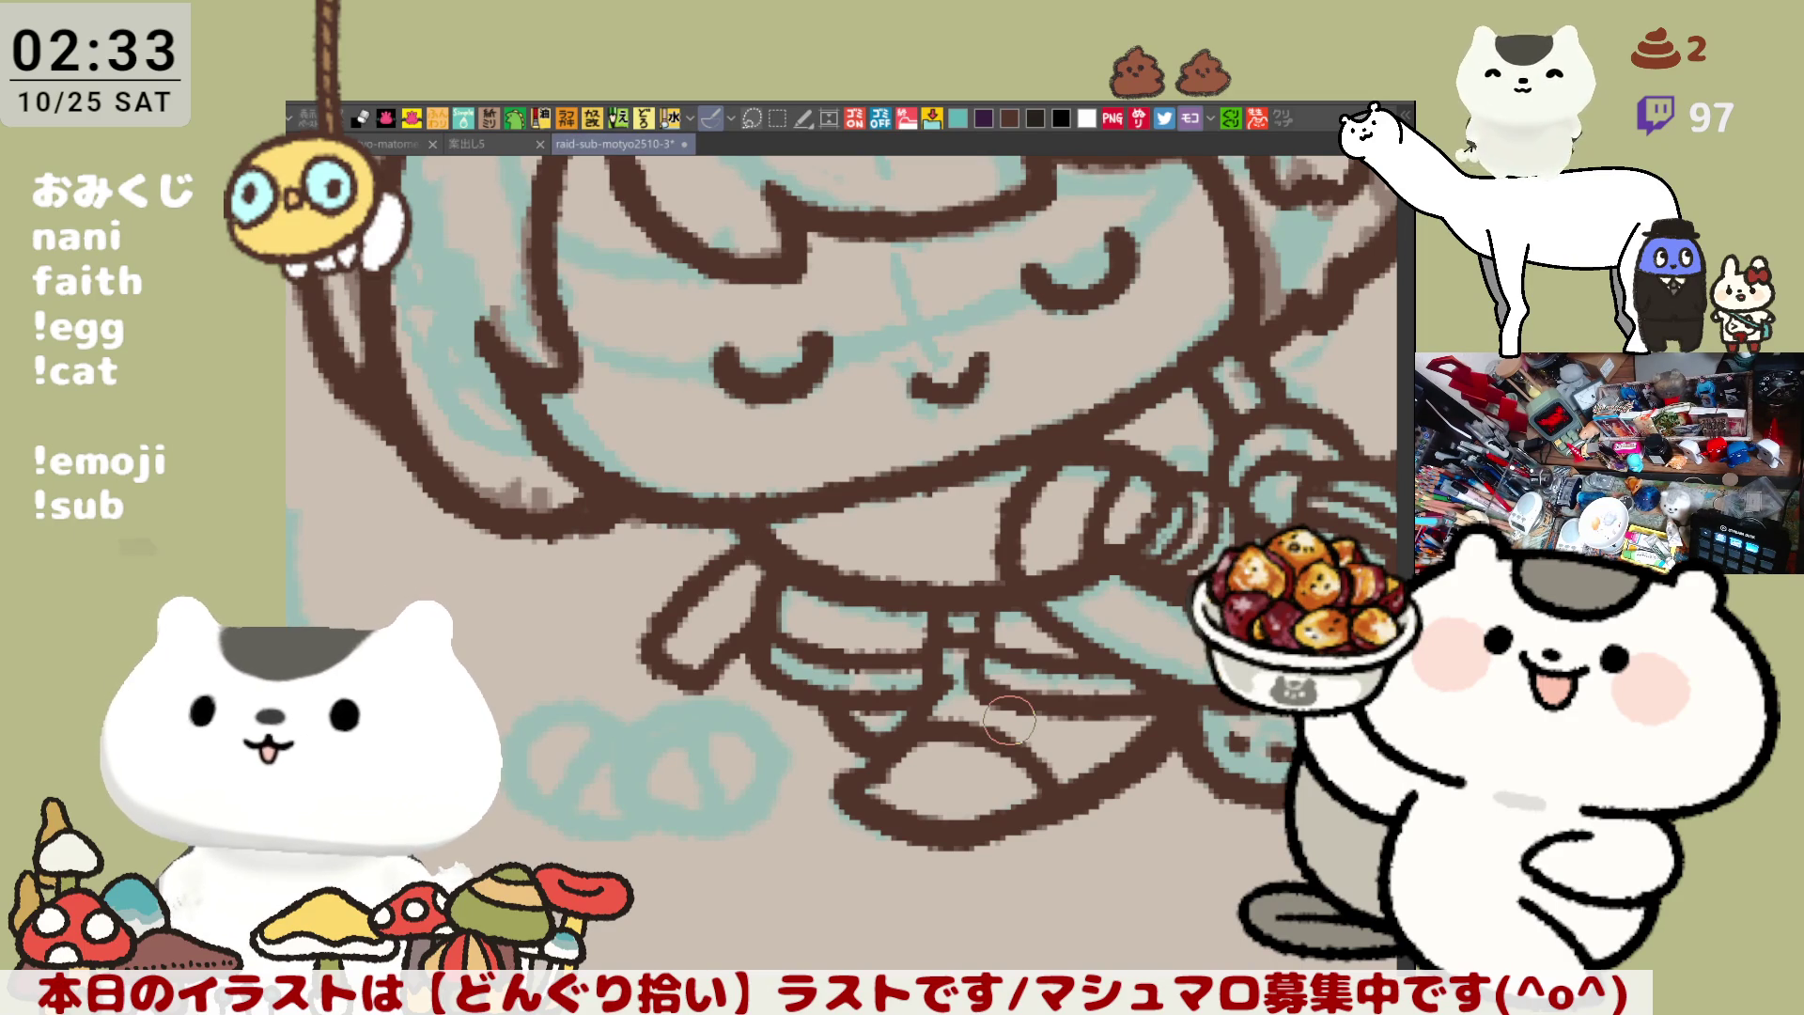
pyautogui.scroll(-5, 1009, 720)
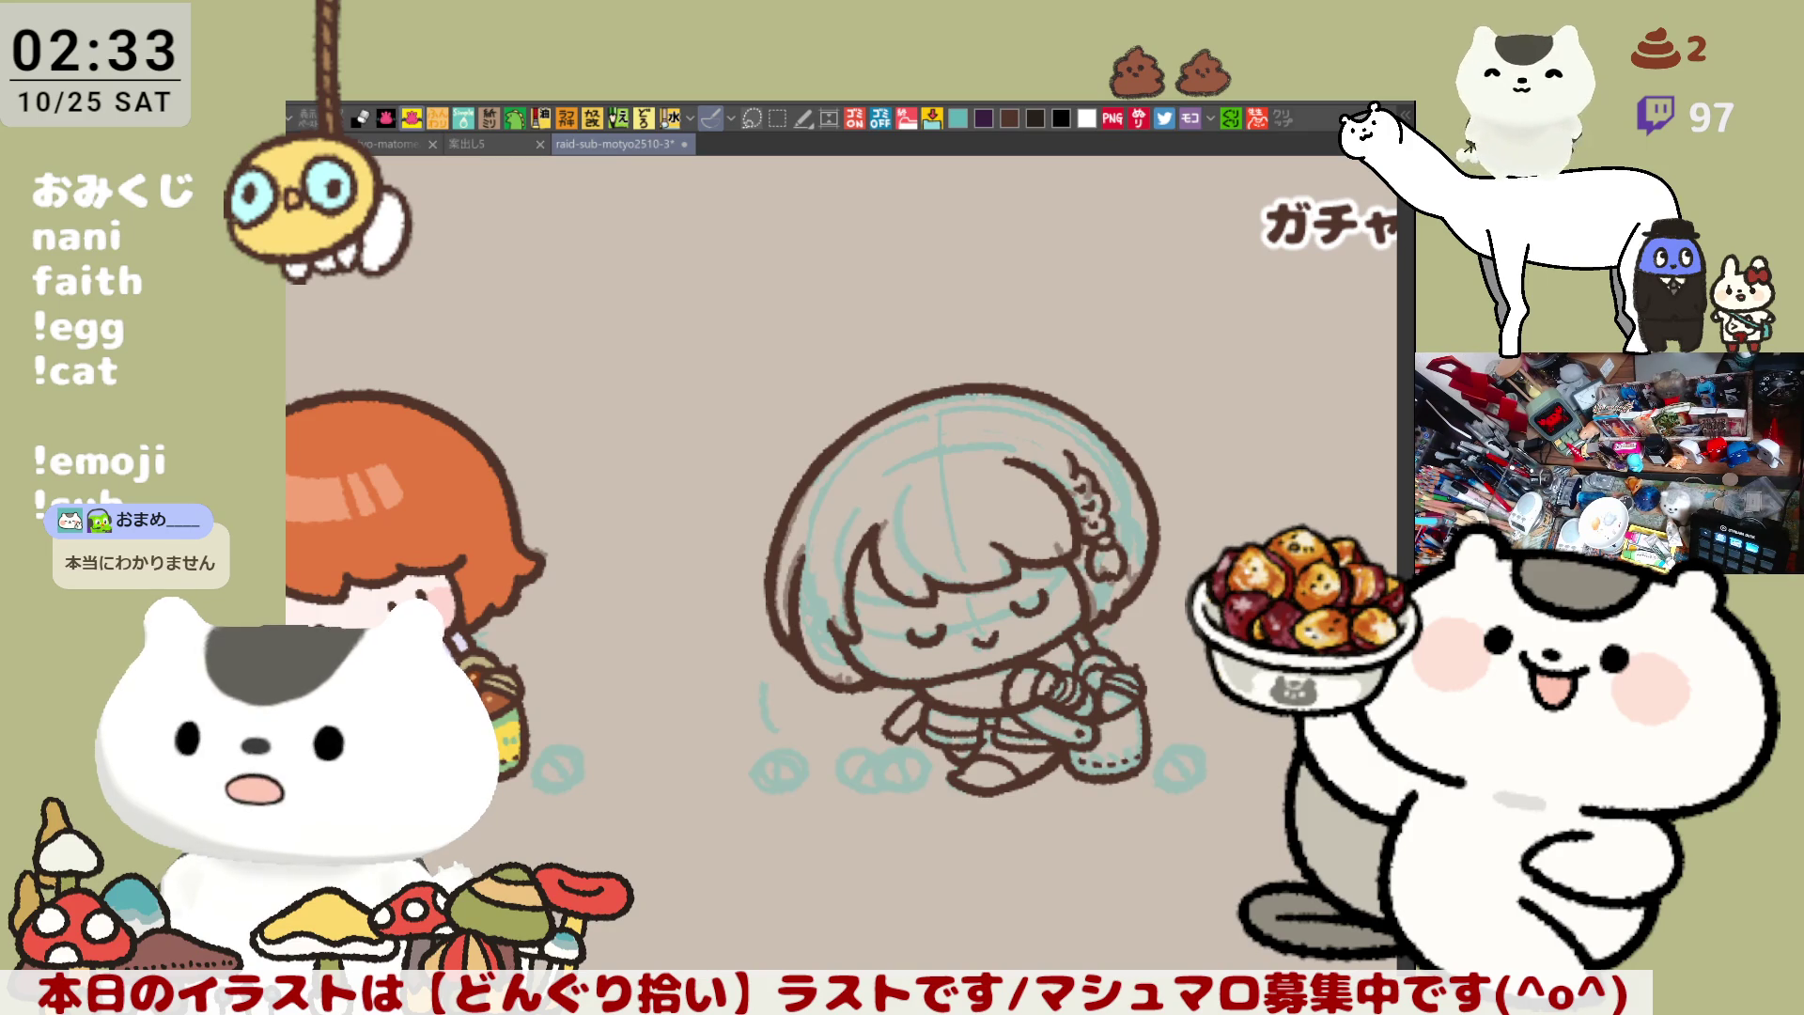
pyautogui.click(940, 526)
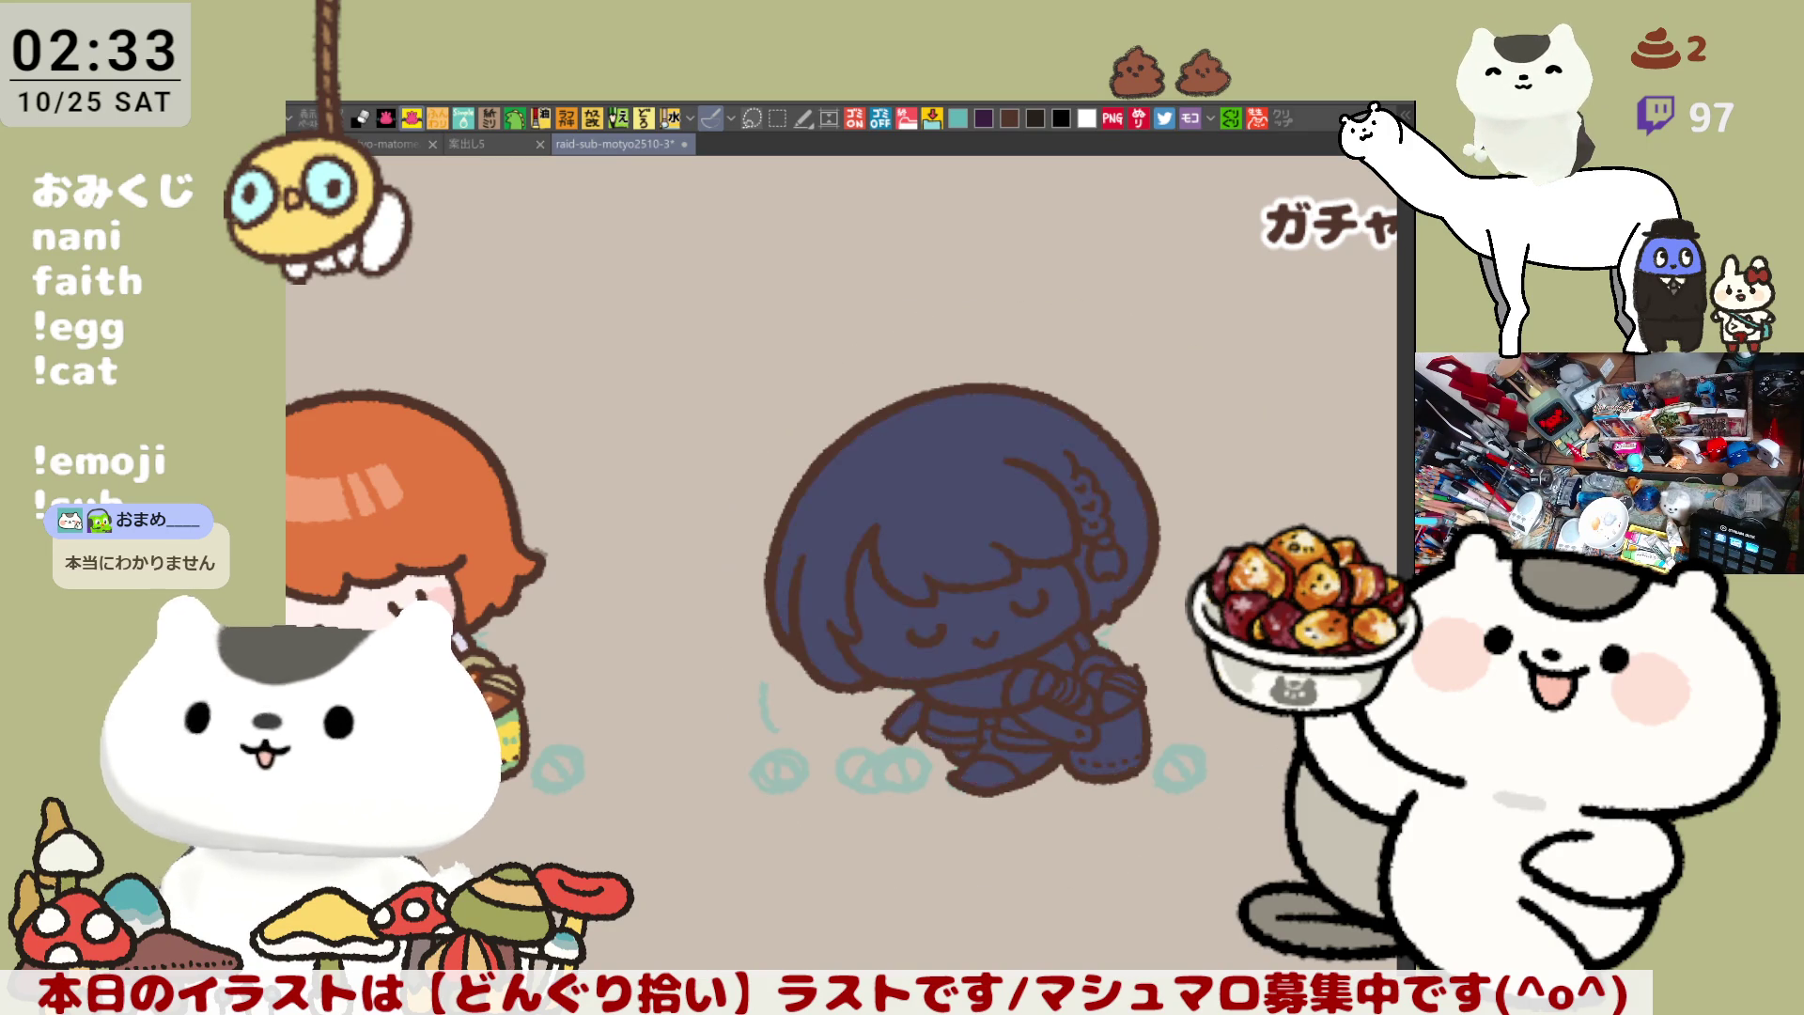
# Save the illustration and paint a darker navy stroke at the collar
pyautogui.hotkey('ctrl', 's')
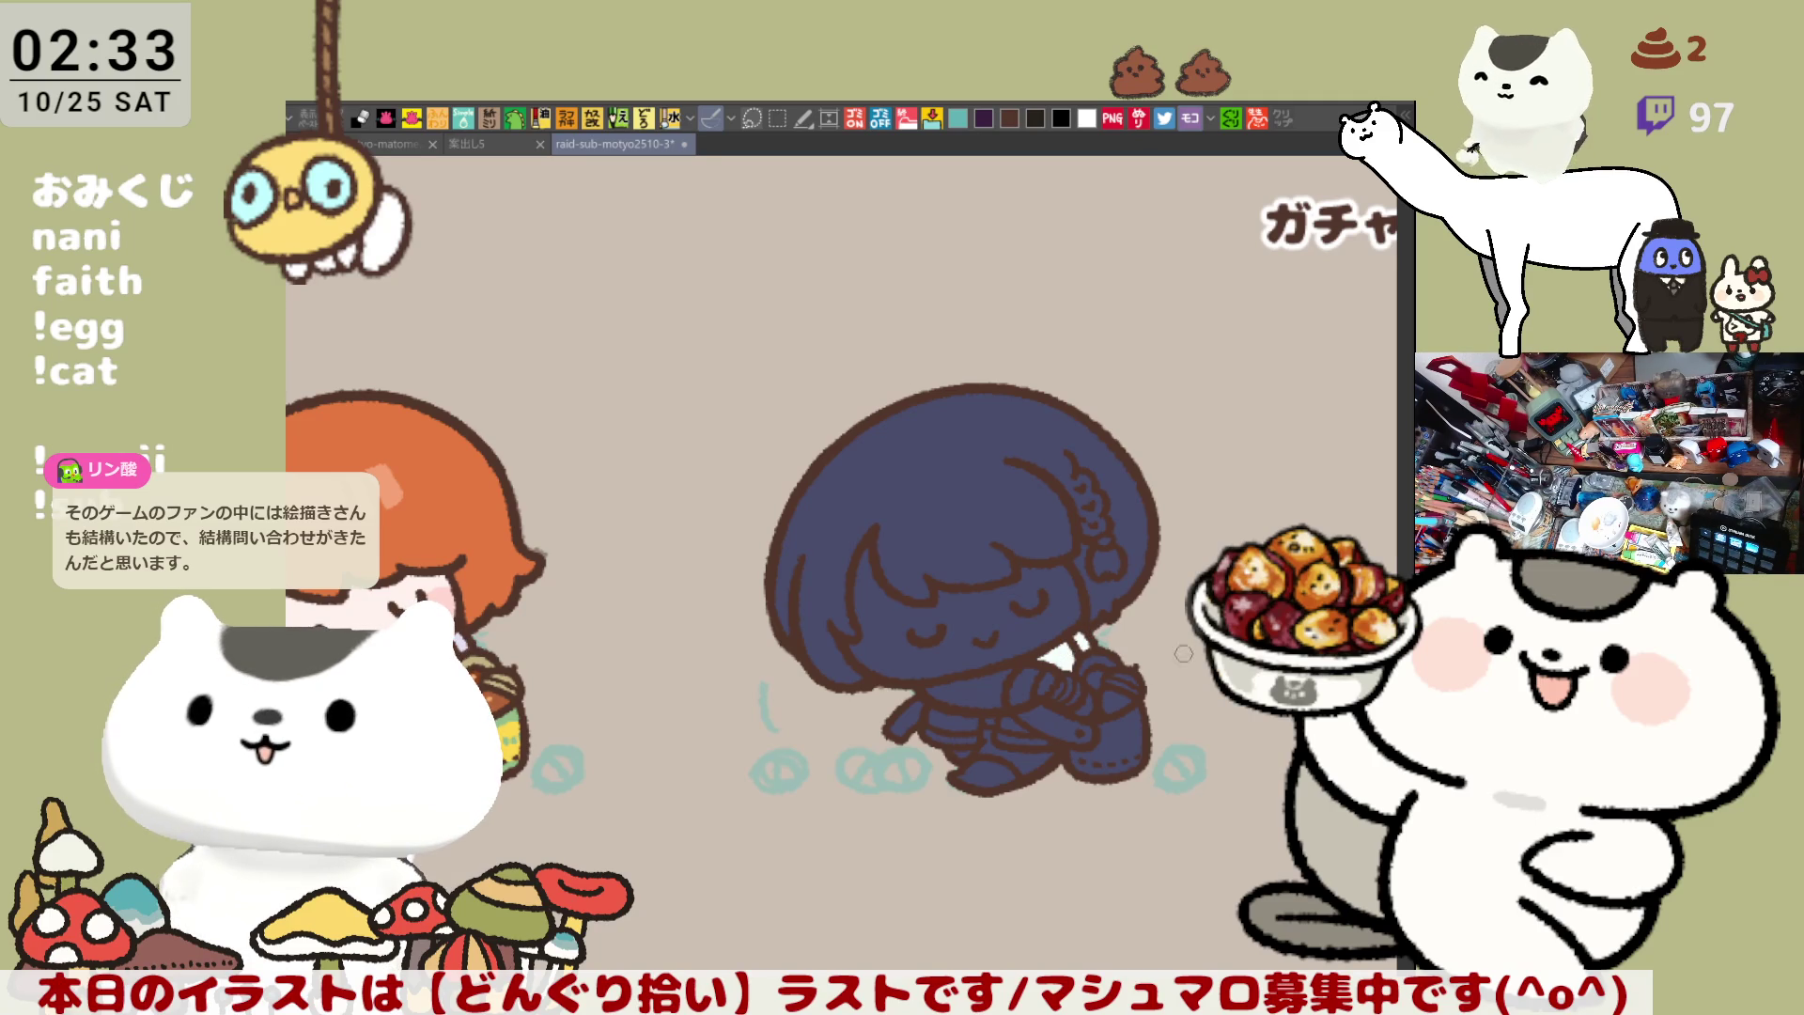
pyautogui.scroll(4, 1075, 662)
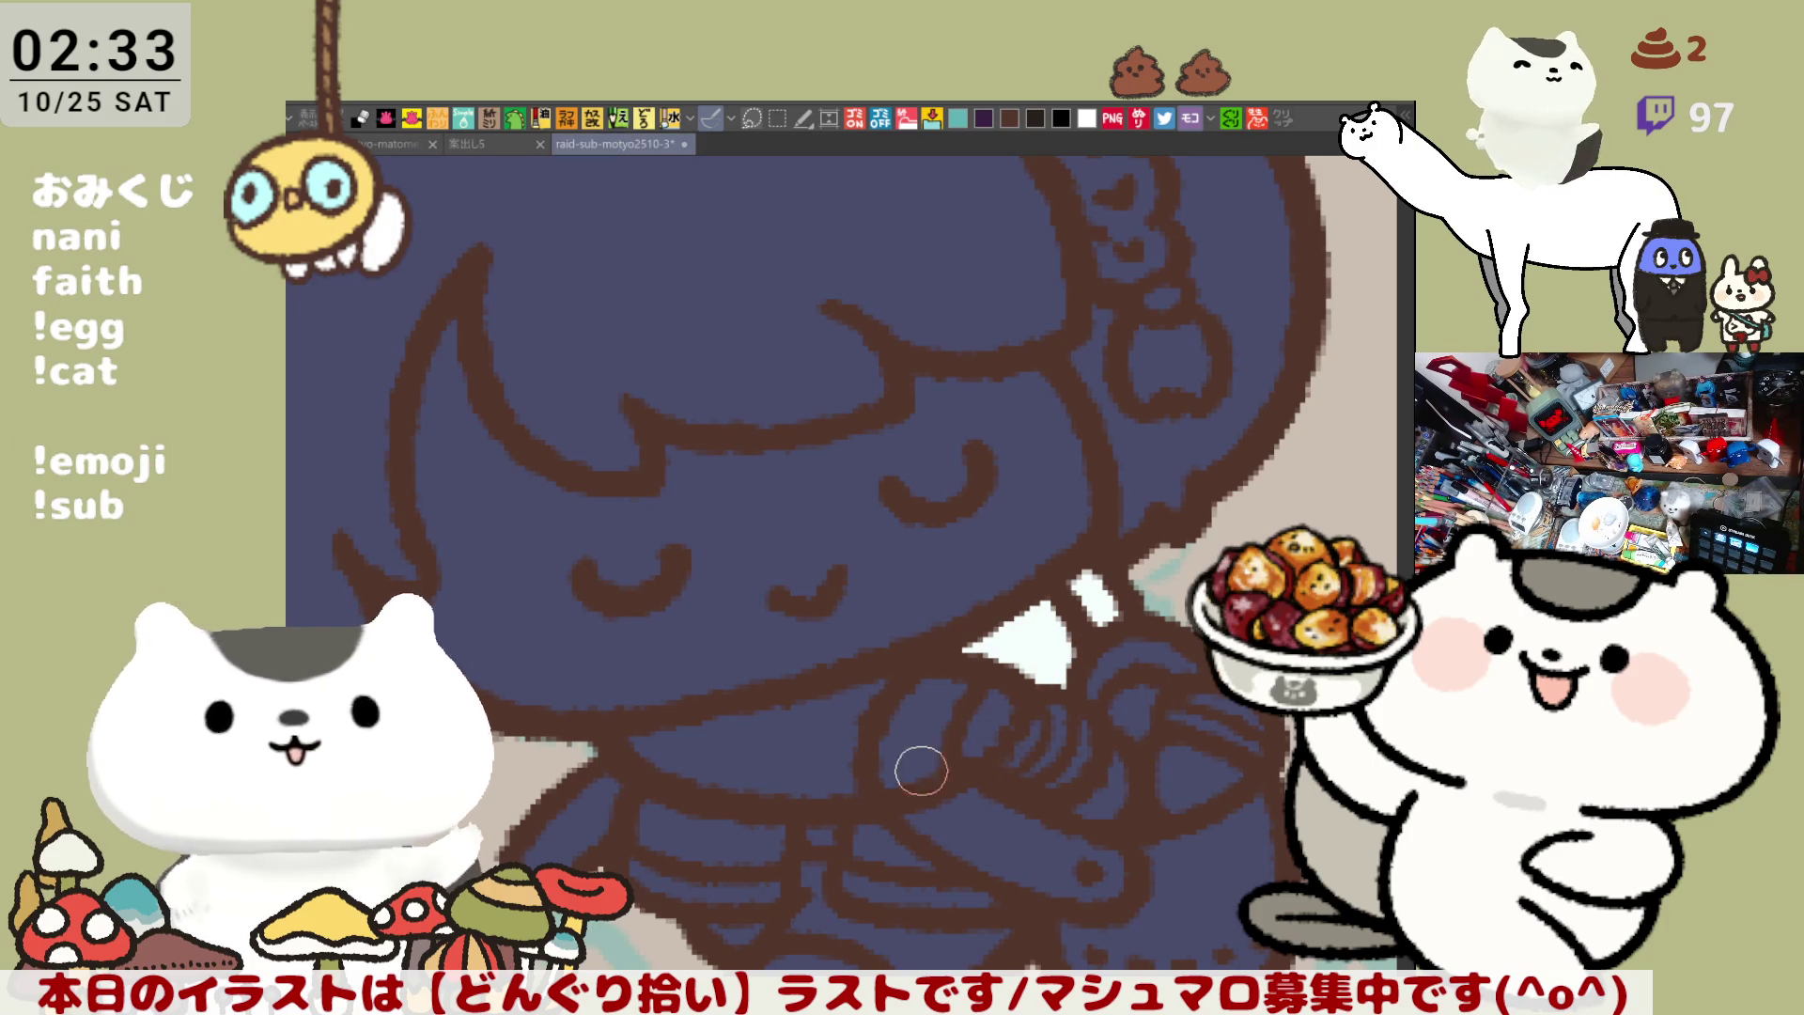
pyautogui.moveTo(951, 690); pyautogui.dragTo(929, 725)
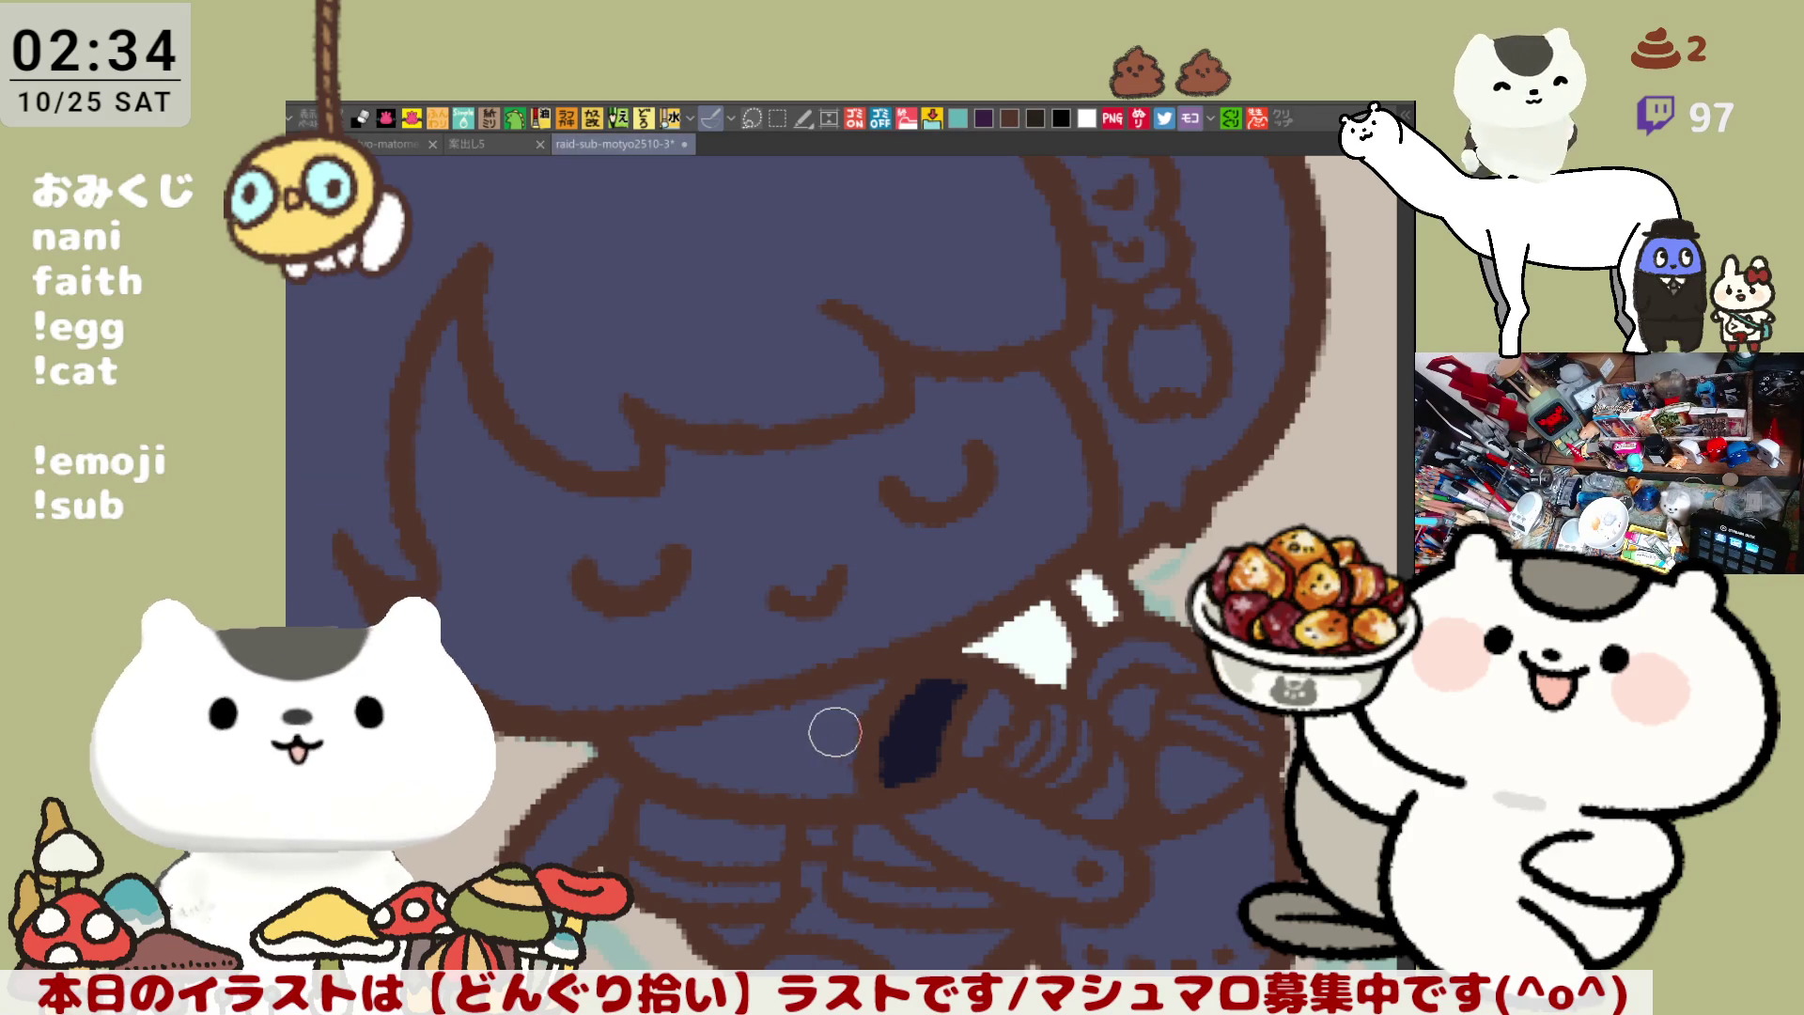
# Fill the collar, the band below it and the belt band with dark navy
pyautogui.click(823, 744)
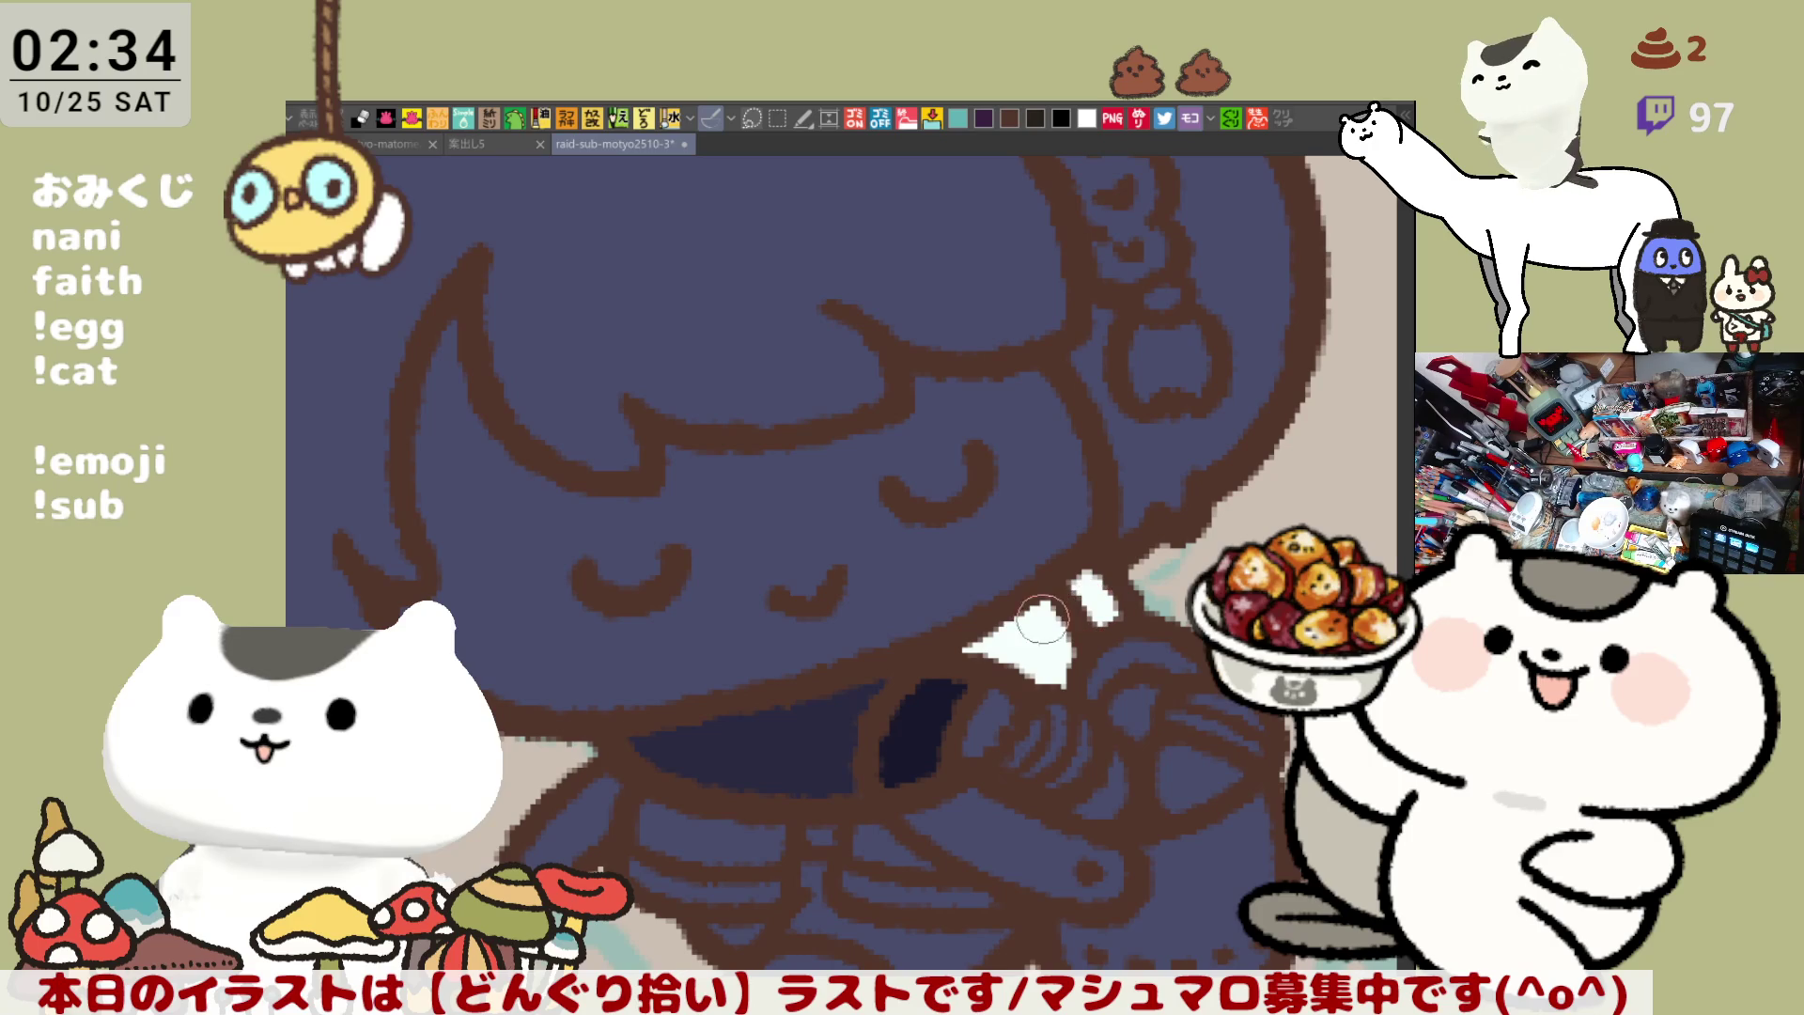
pyautogui.click(740, 839)
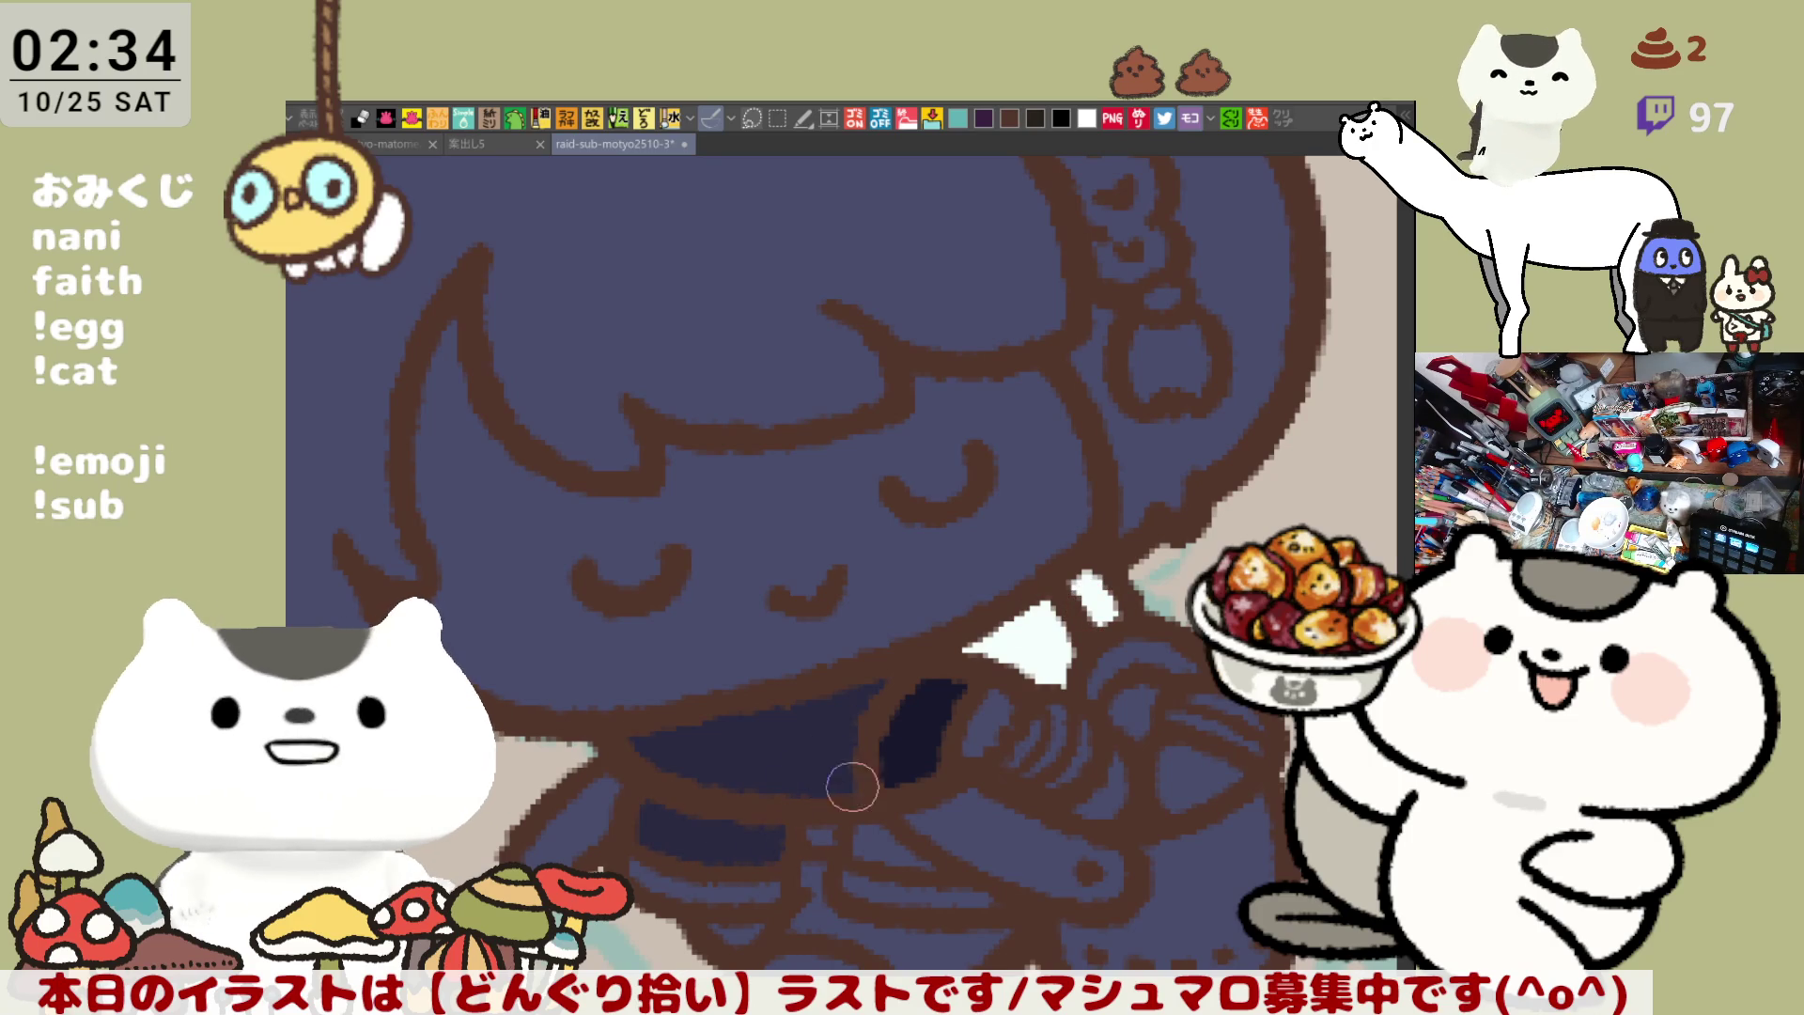
pyautogui.scroll(-3, 827, 766)
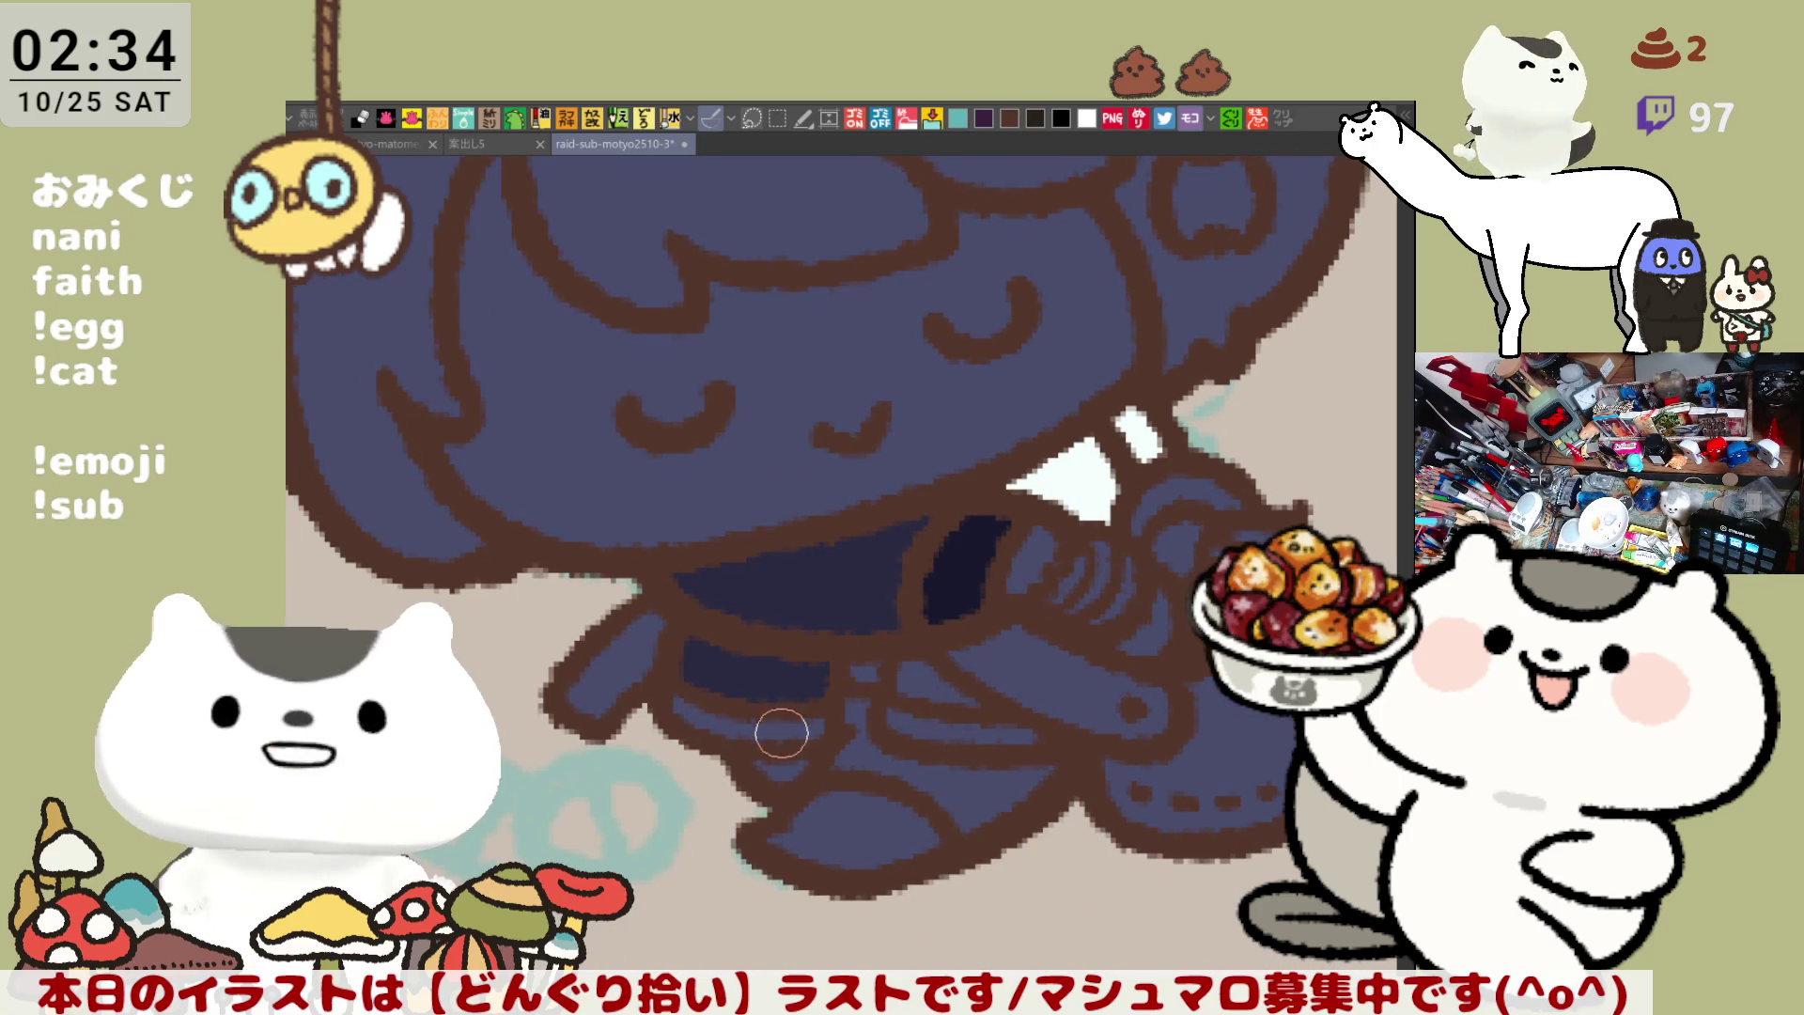
pyautogui.click(787, 729)
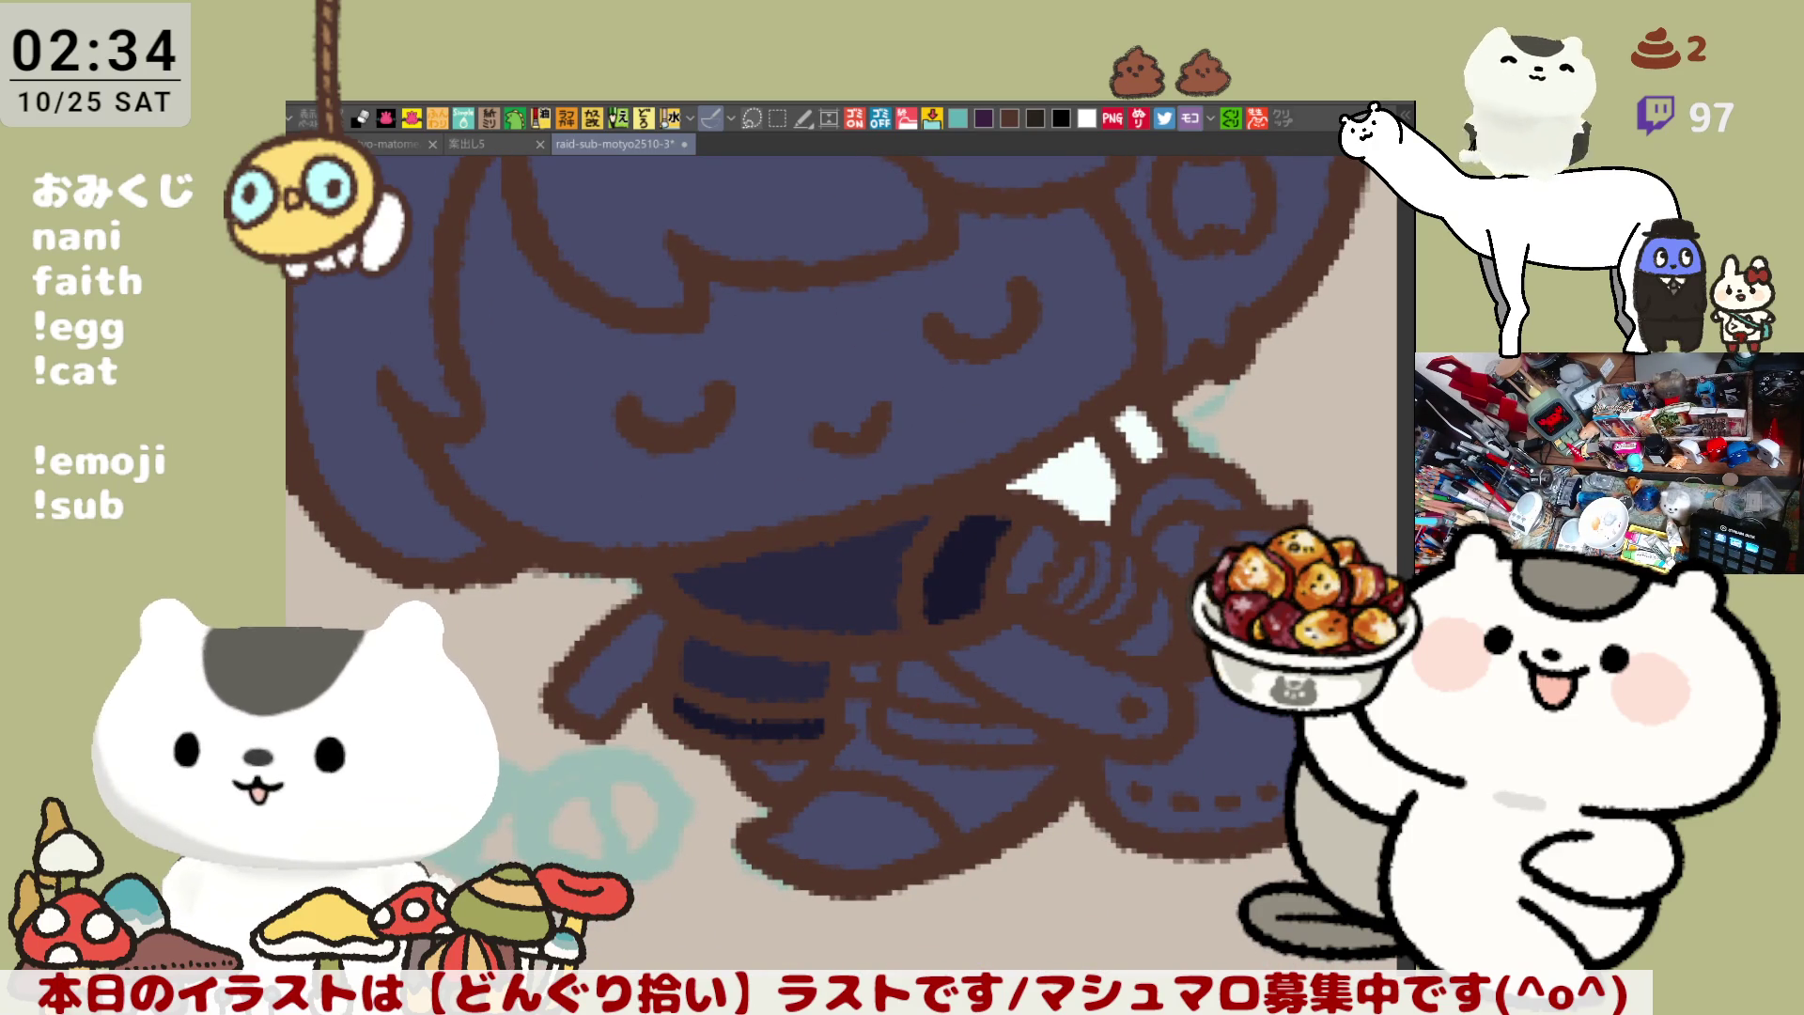
# Paint a light highlight along the belt top, then cover it with the sampled belt navy
pyautogui.moveTo(671, 693)
pyautogui.mouseDown()
pyautogui.moveTo(754, 716)
pyautogui.moveTo(814, 694)
pyautogui.mouseUp()
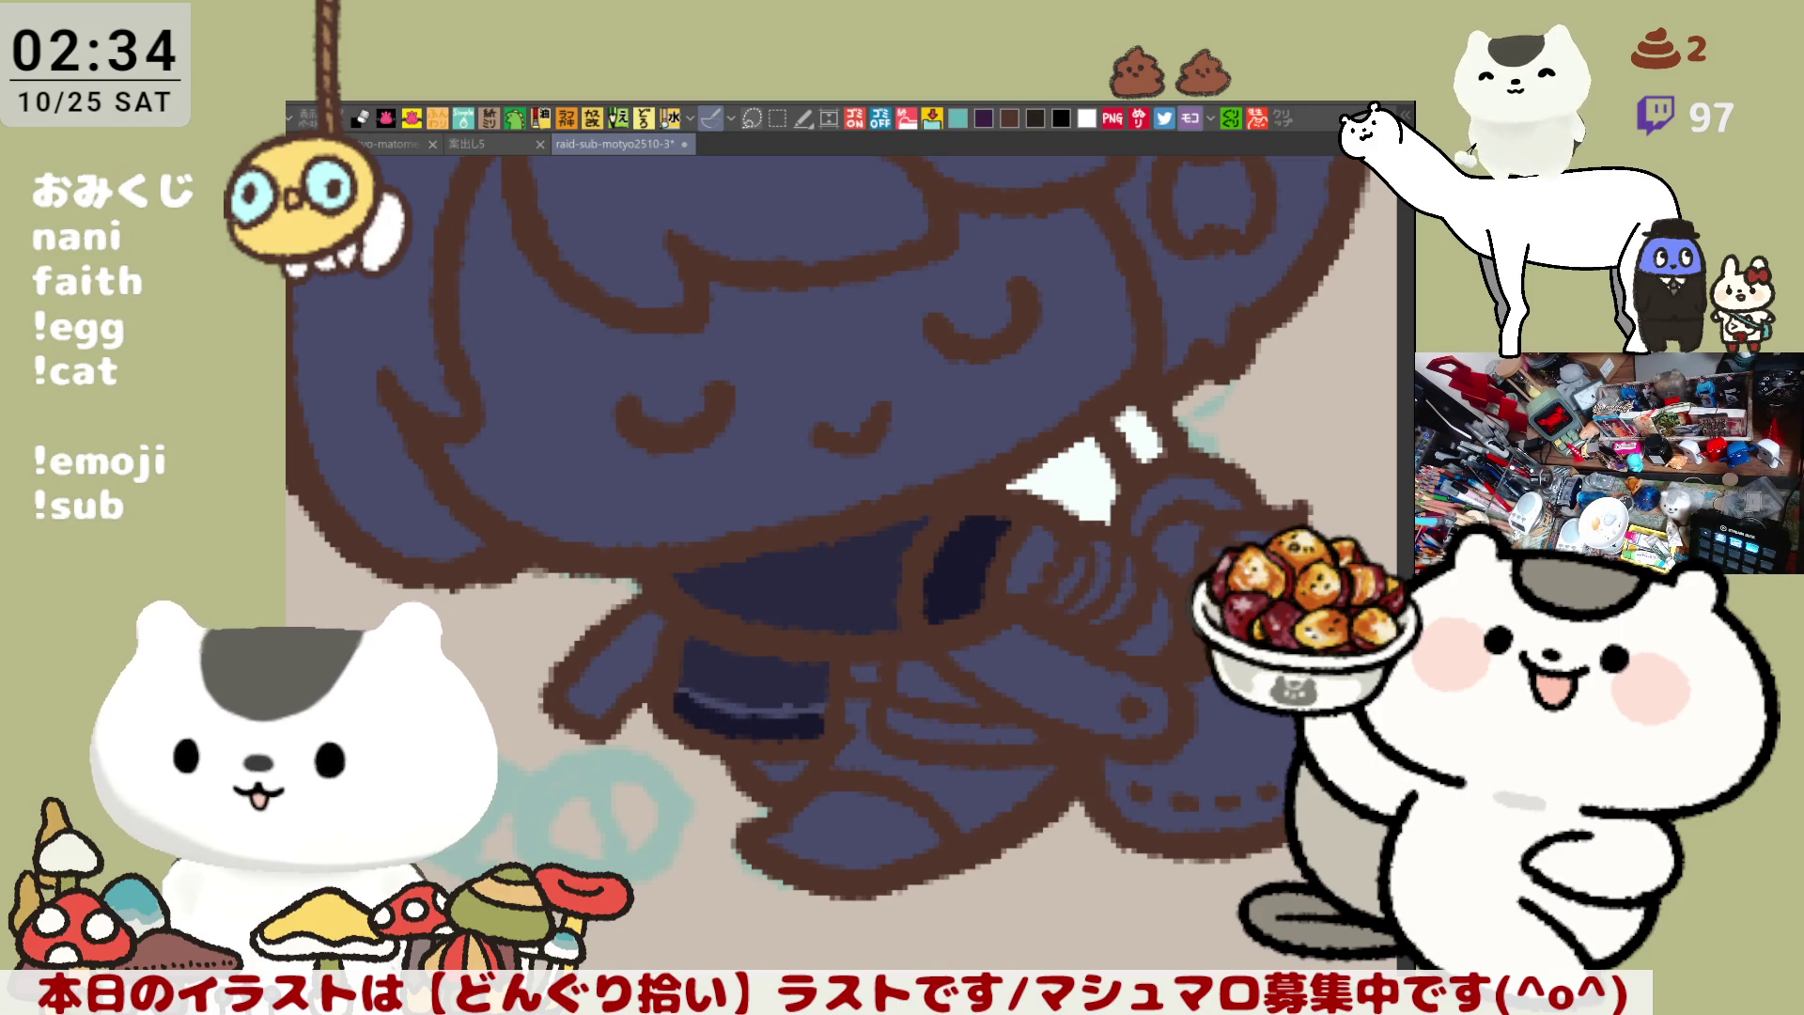
pyautogui.keyDown('alt'); pyautogui.click(721, 714); pyautogui.keyUp('alt')
pyautogui.moveTo(664, 677)
pyautogui.mouseDown()
pyautogui.moveTo(805, 724)
pyautogui.moveTo(794, 708)
pyautogui.mouseUp()
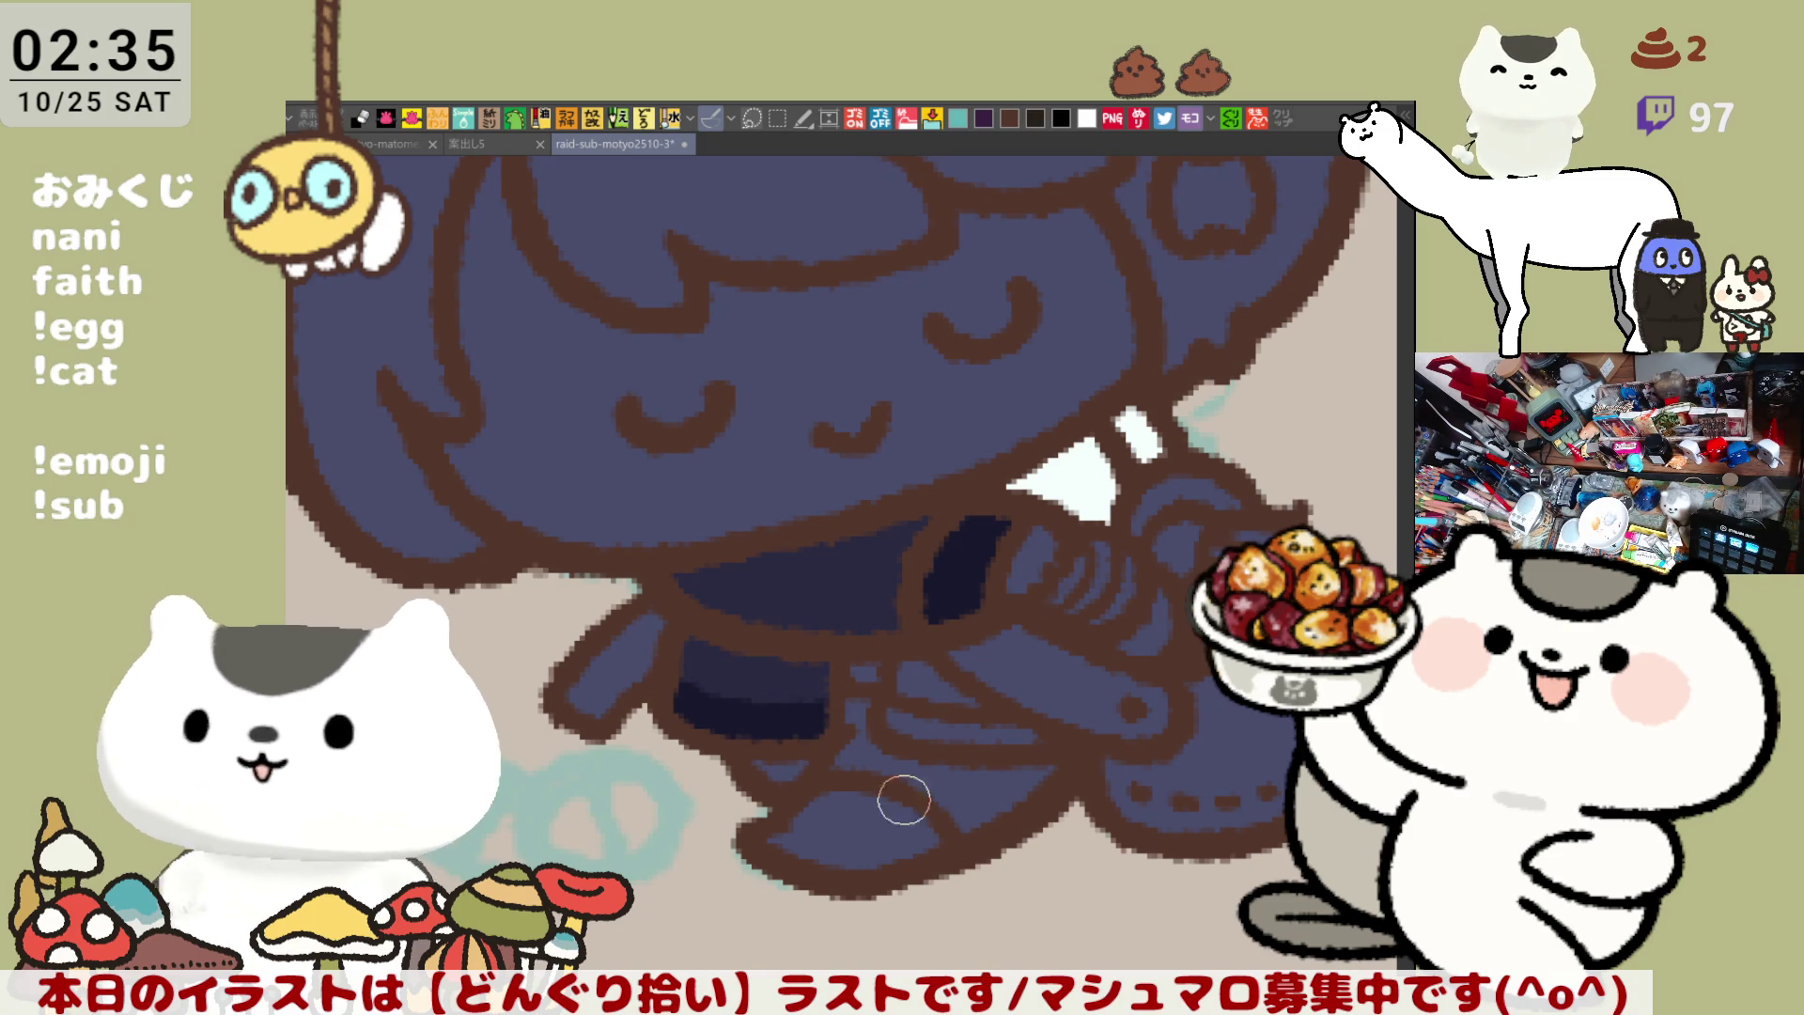
pyautogui.scroll(2, 958, 729)
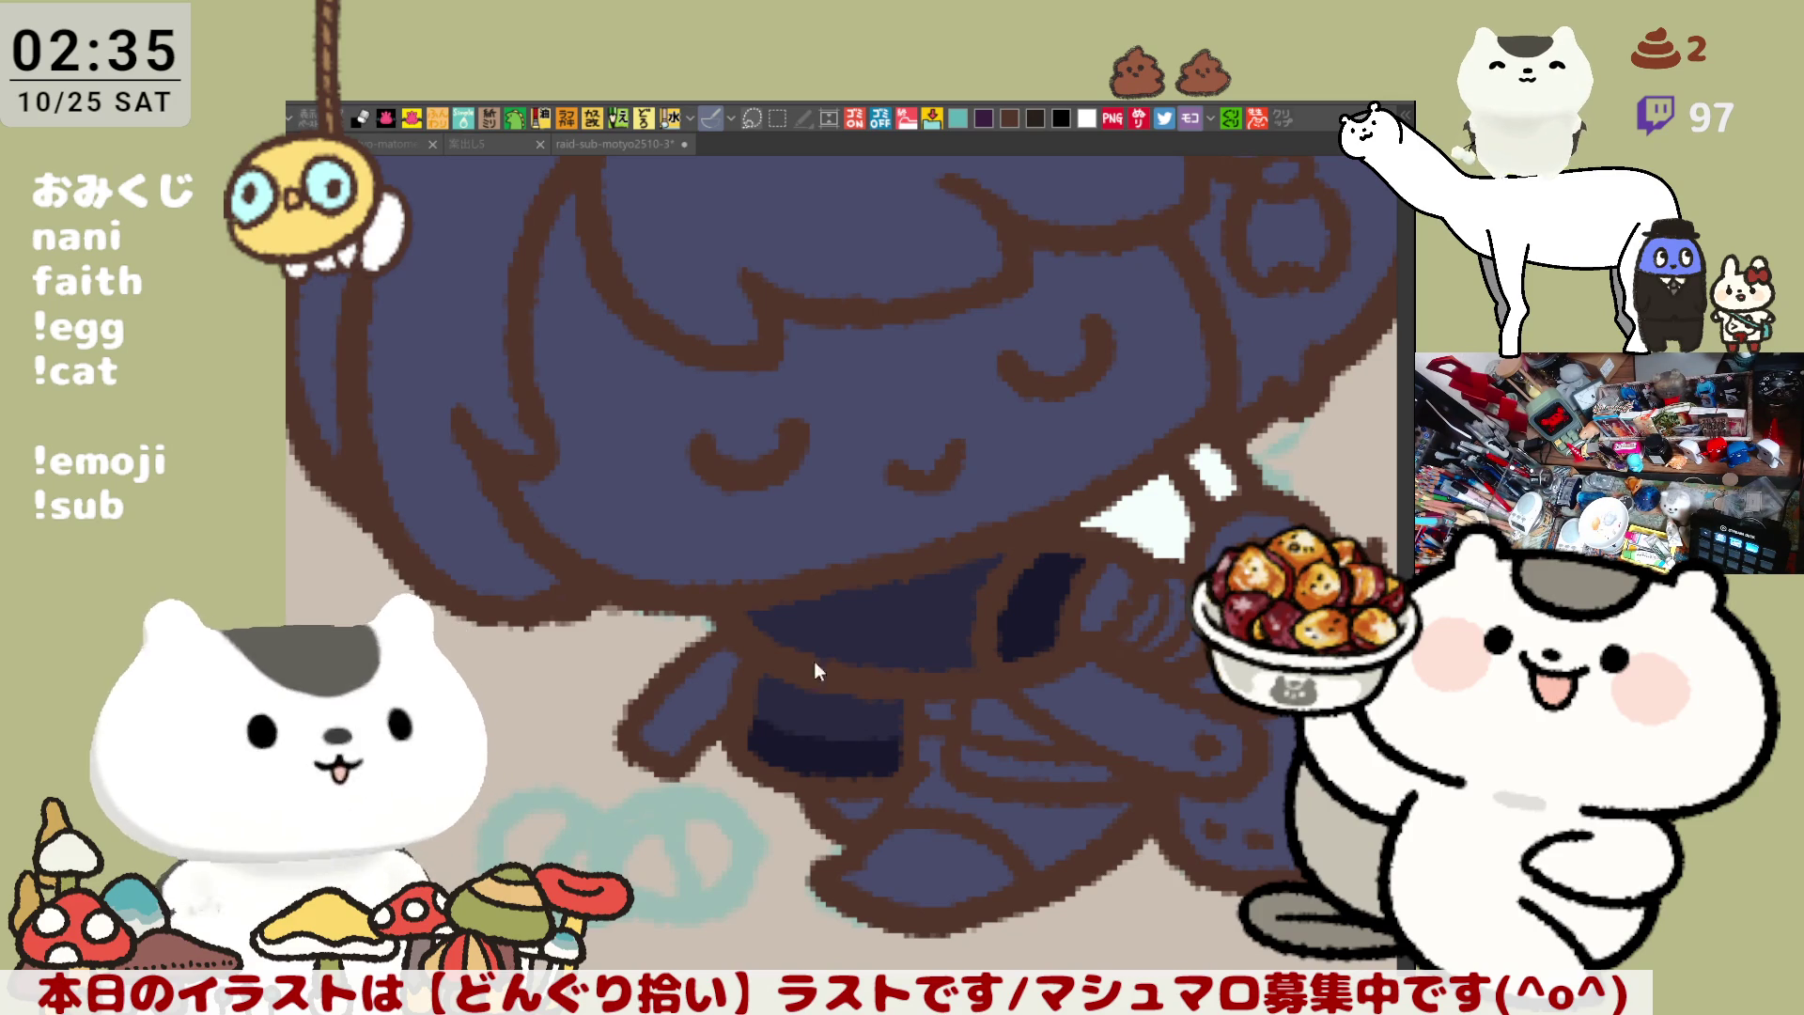
# Add a black strap end, a white belt highlight and darker navy shading along the belt's lower edge
pyautogui.moveTo(728, 660); pyautogui.dragTo(659, 742)
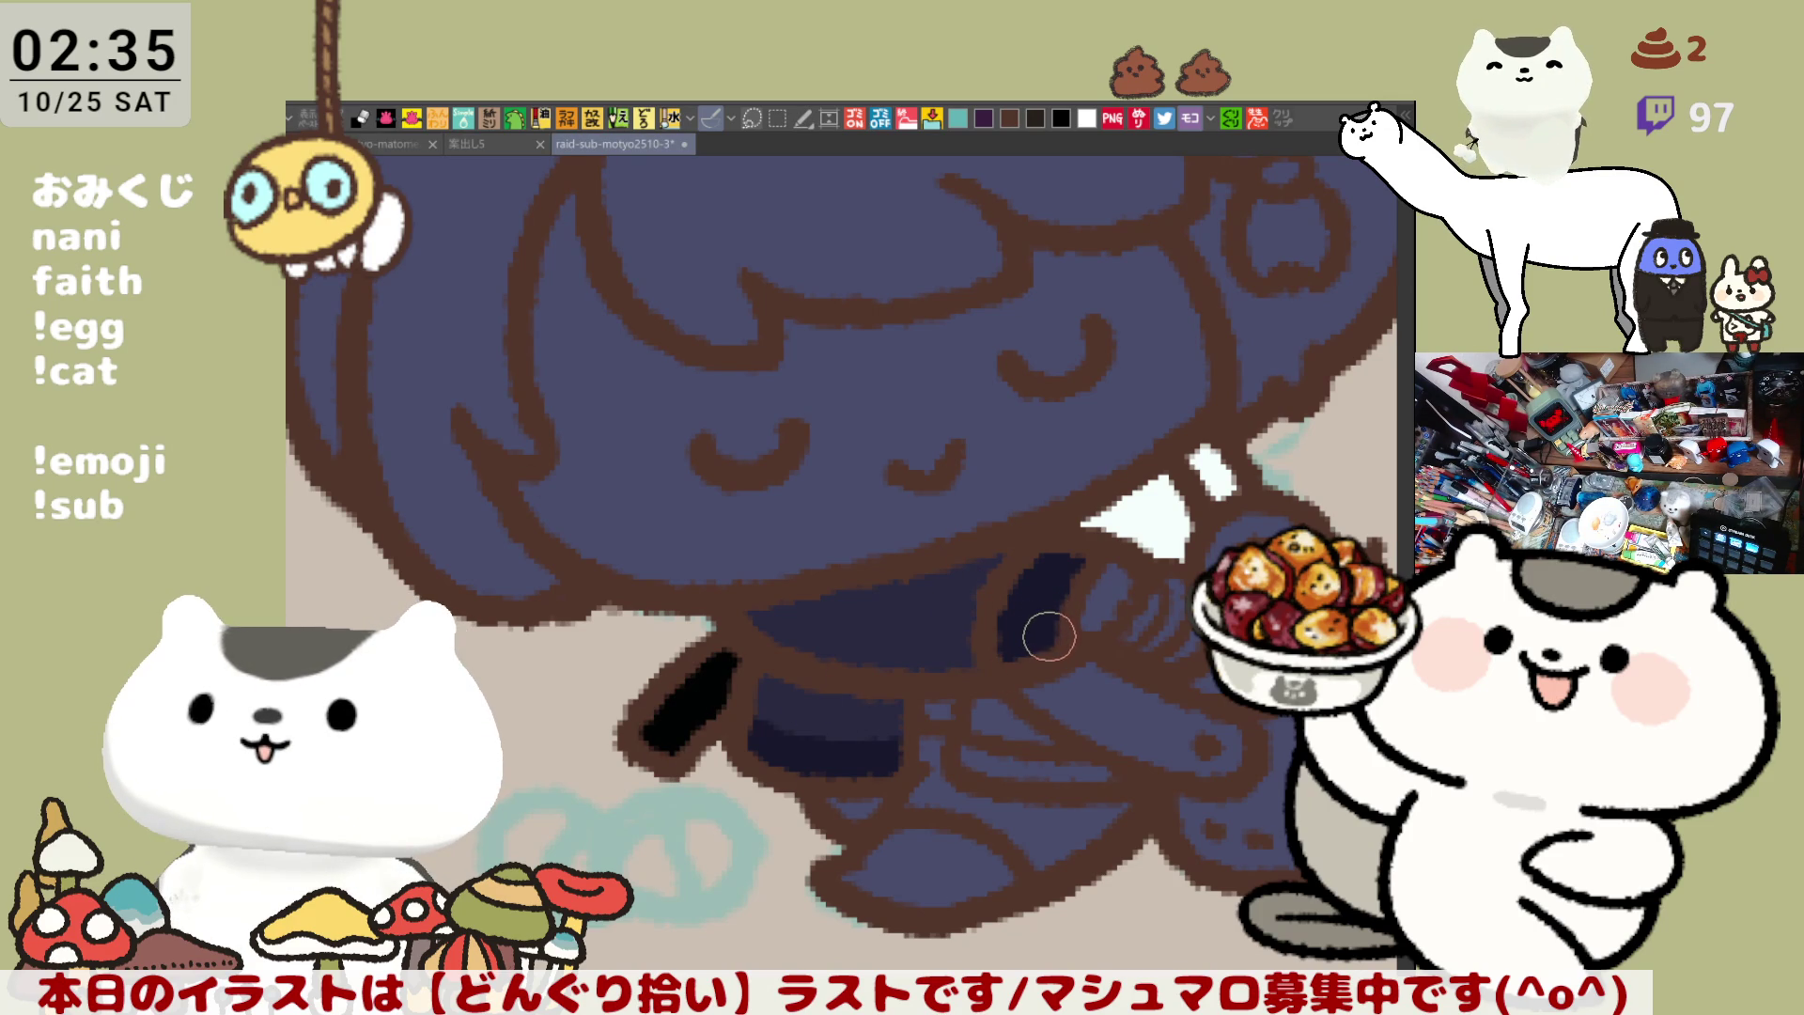
pyautogui.scroll(-3, 1047, 633)
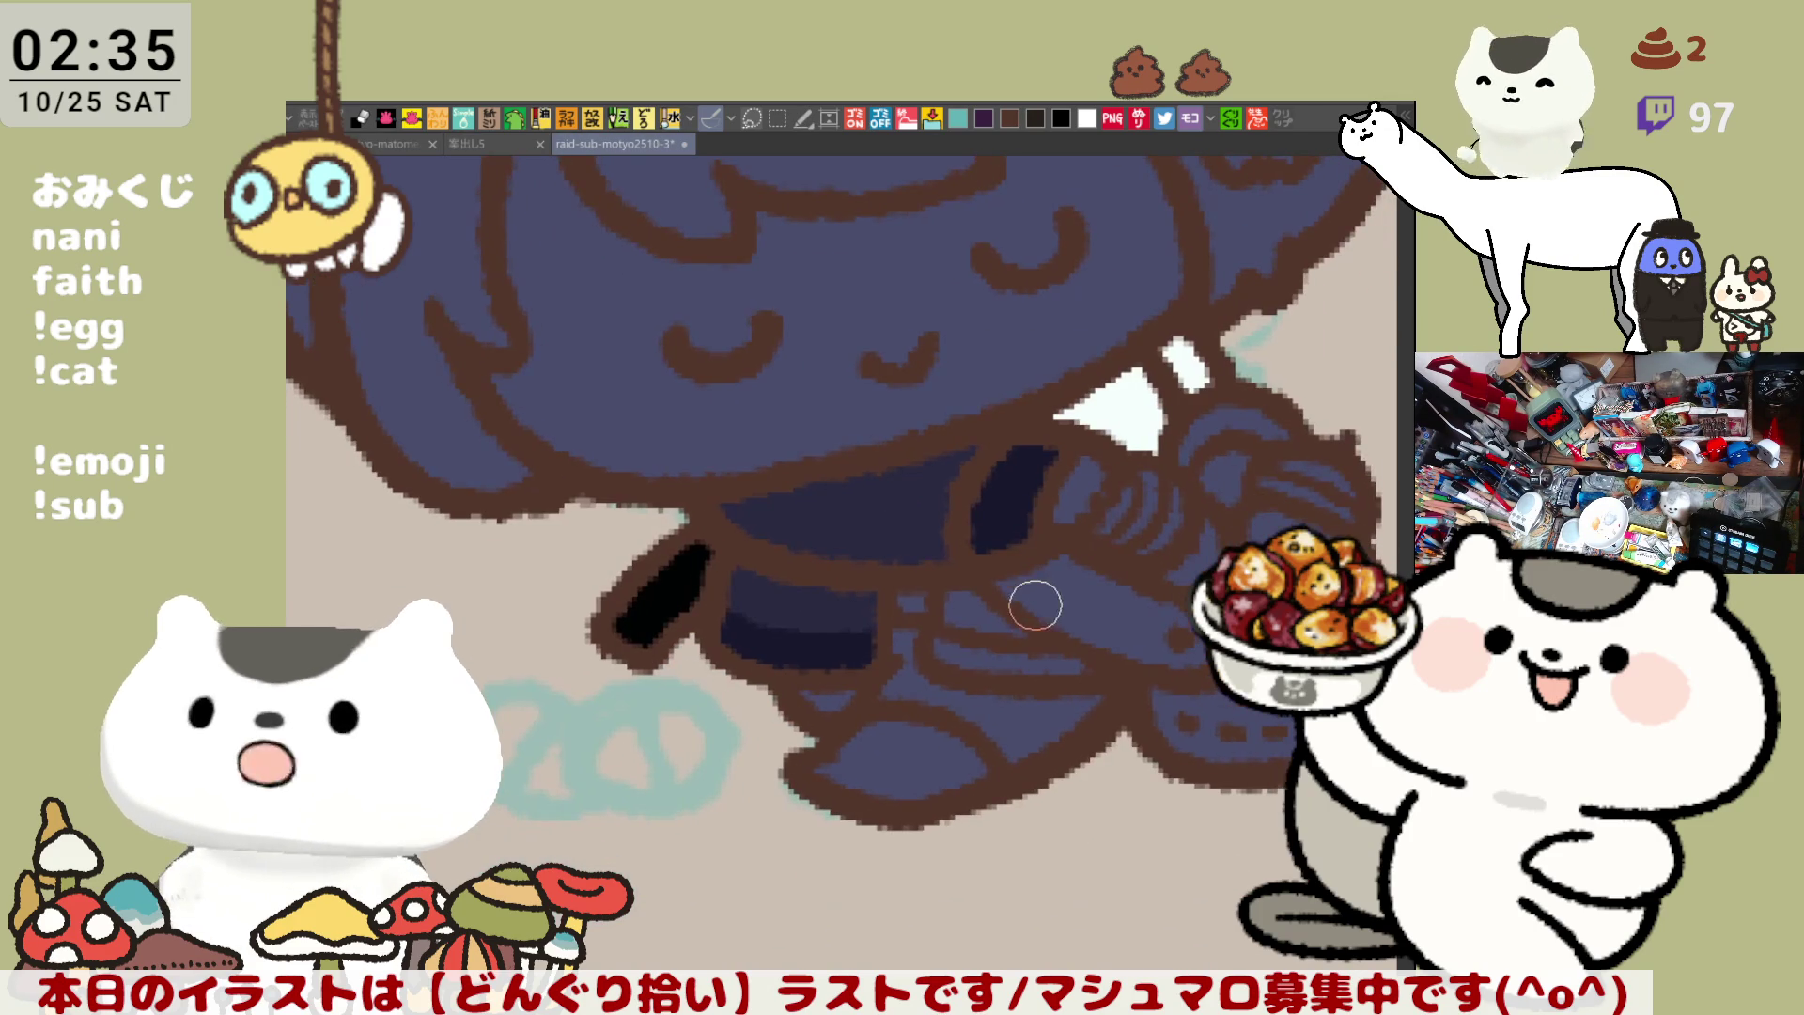
pyautogui.moveTo(949, 598); pyautogui.dragTo(1017, 632)
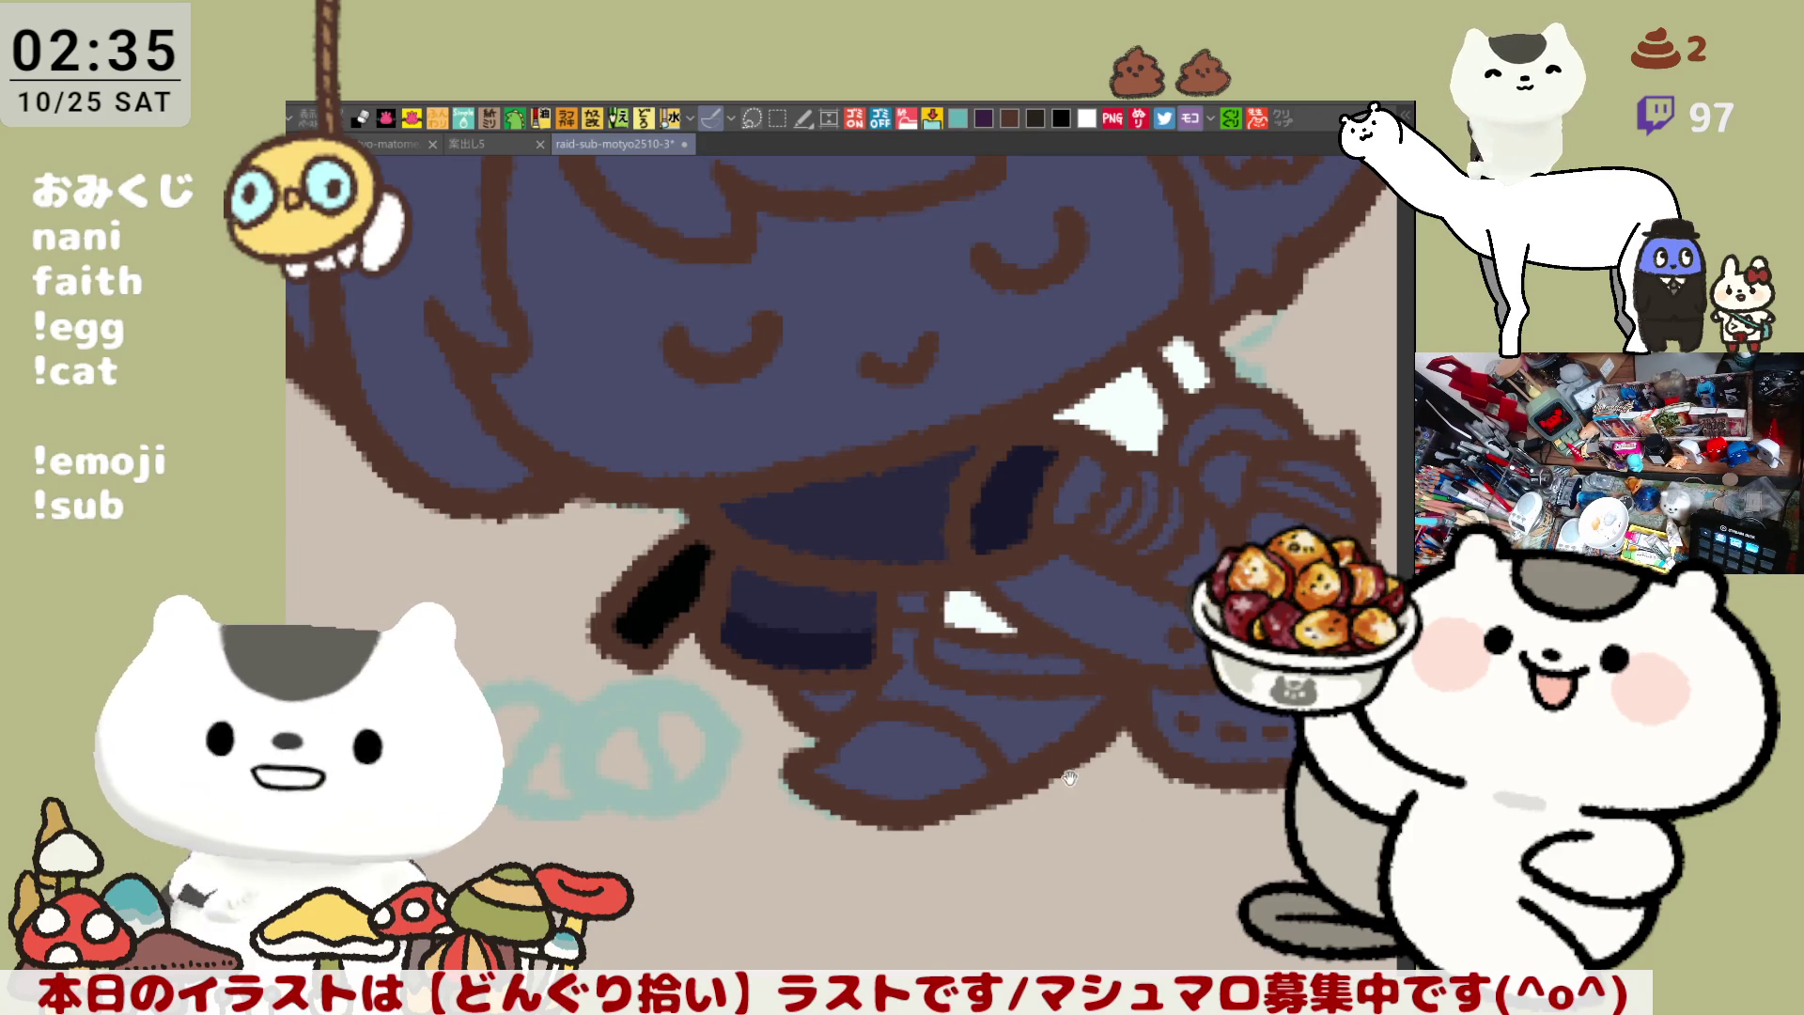
pyautogui.moveTo(1101, 819); pyautogui.dragTo(1045, 730)
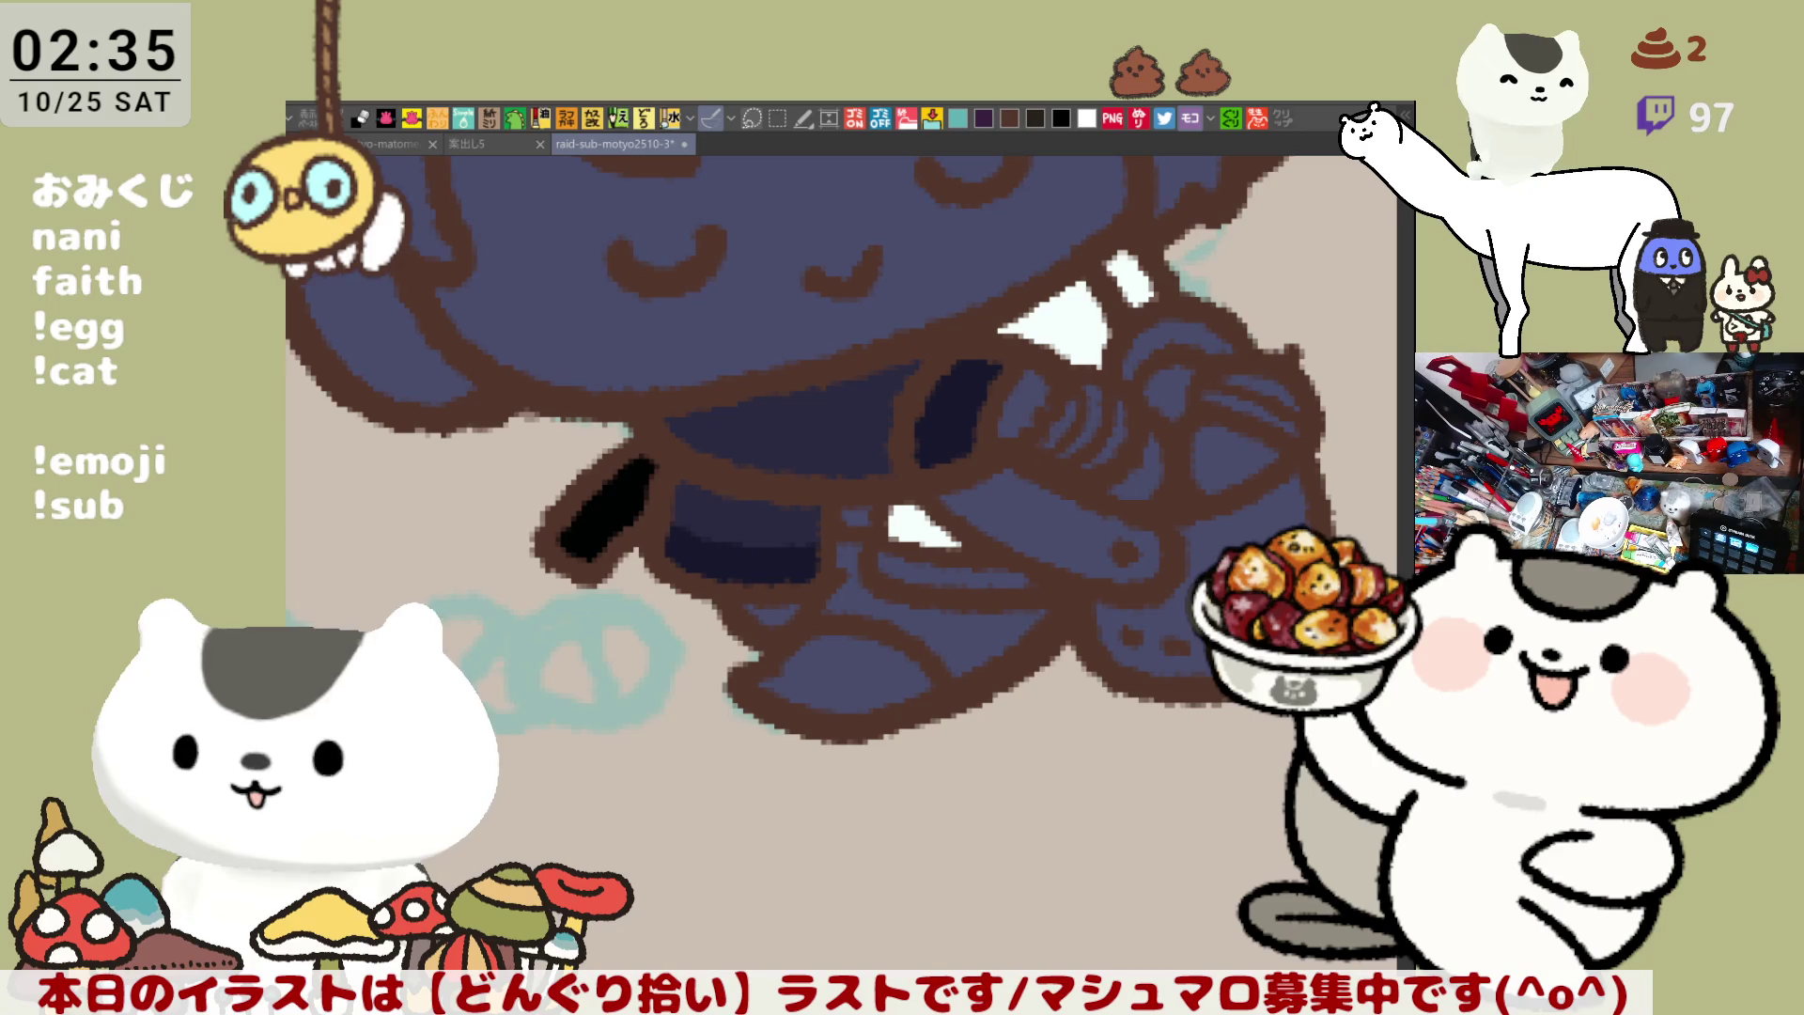
pyautogui.moveTo(976, 565); pyautogui.dragTo(888, 556)
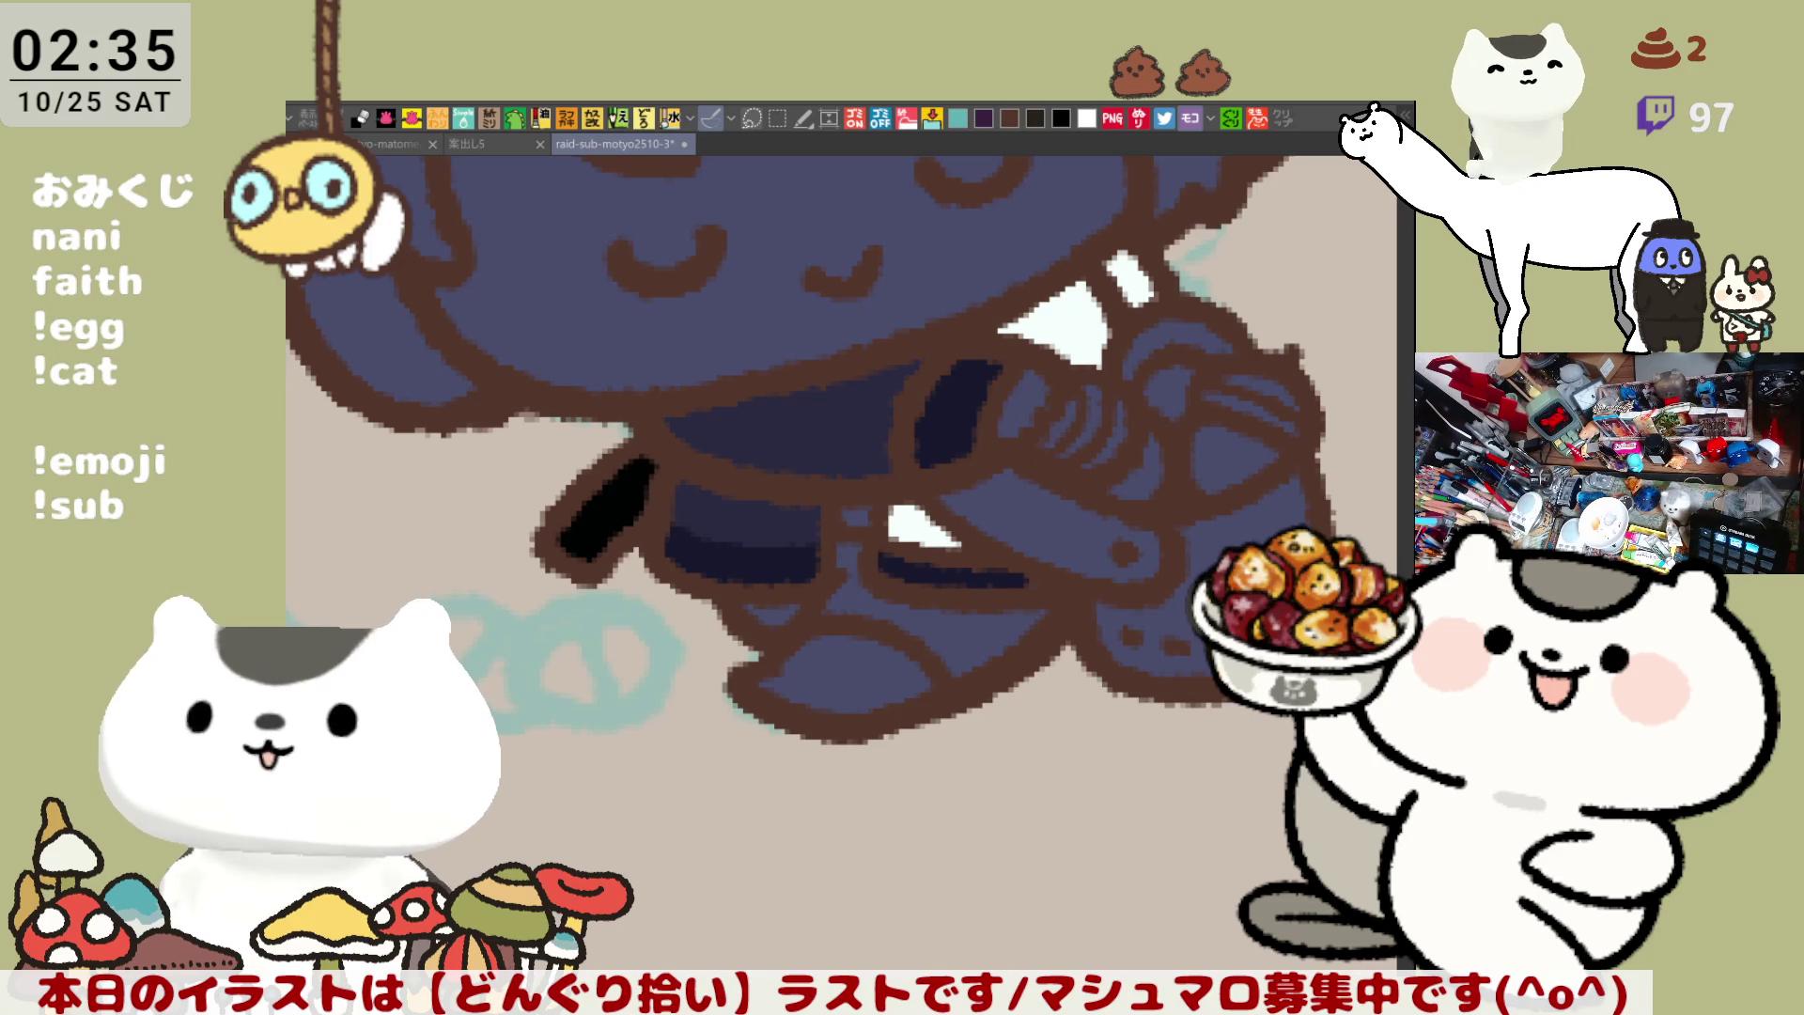
pyautogui.moveTo(831, 564)
pyautogui.mouseDown()
pyautogui.moveTo(693, 527)
pyautogui.moveTo(797, 539)
pyautogui.moveTo(663, 519)
pyautogui.mouseUp()
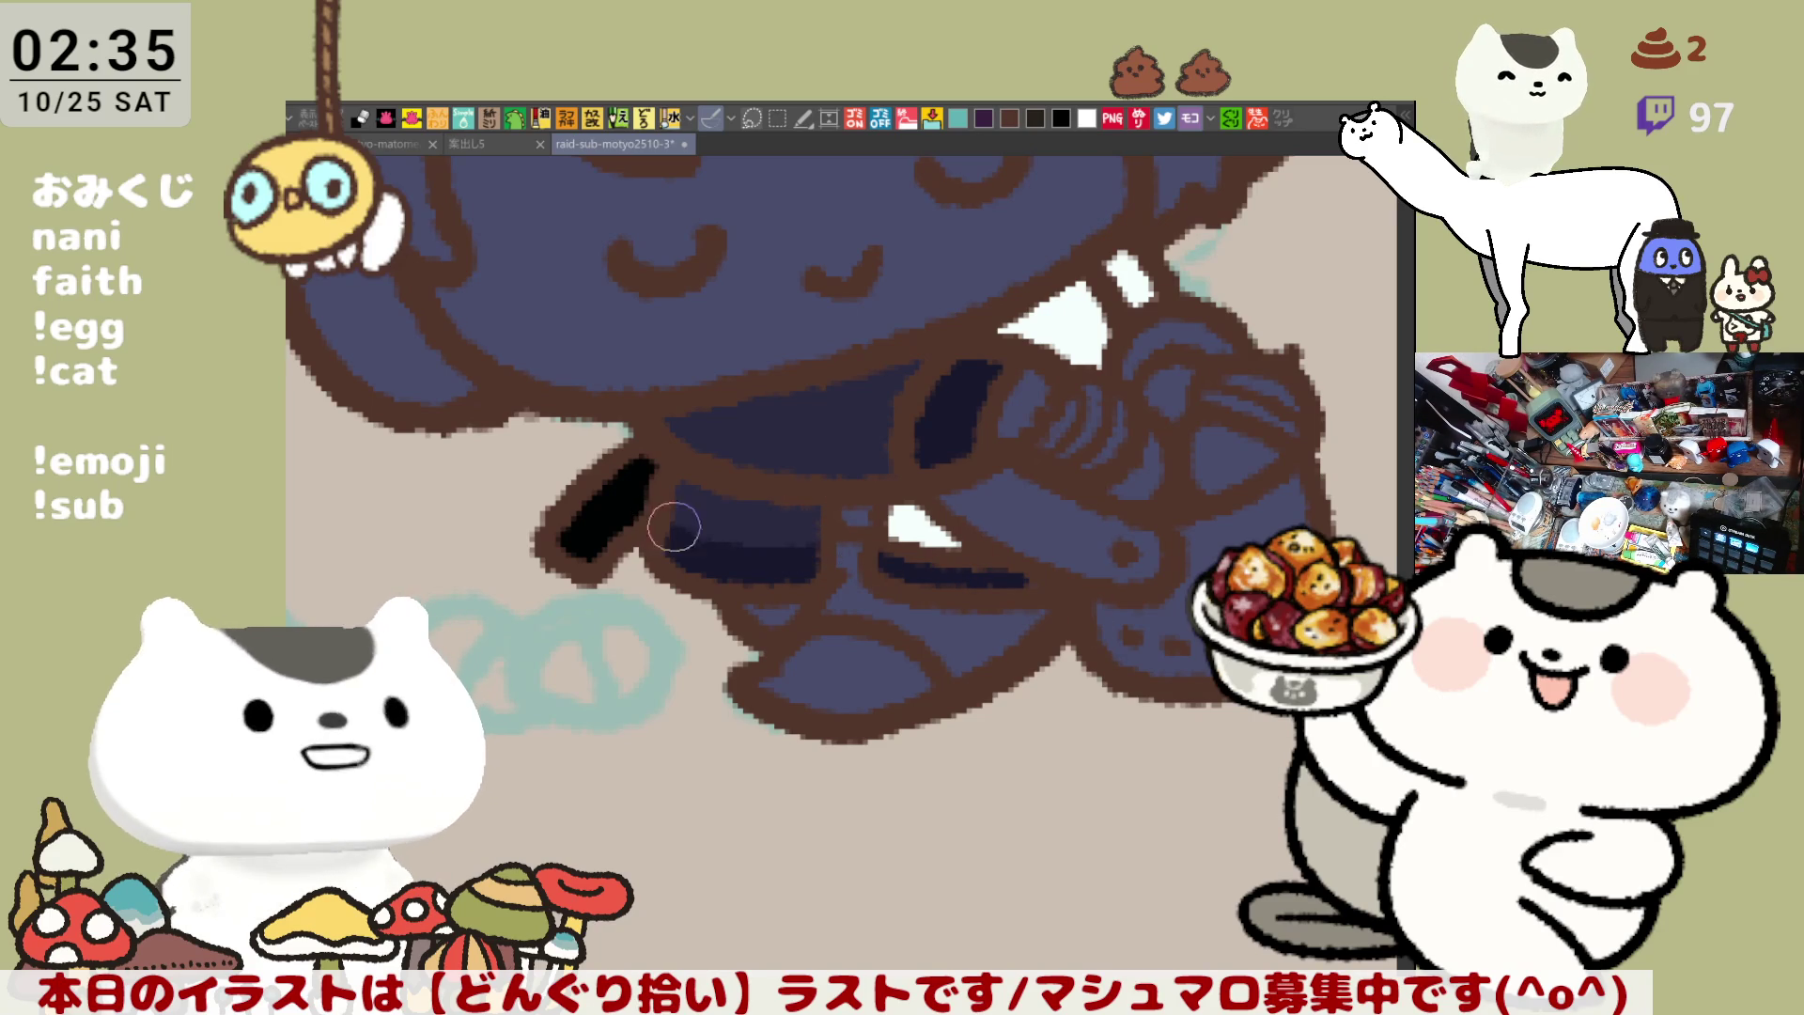
pyautogui.moveTo(854, 705); pyautogui.dragTo(906, 713)
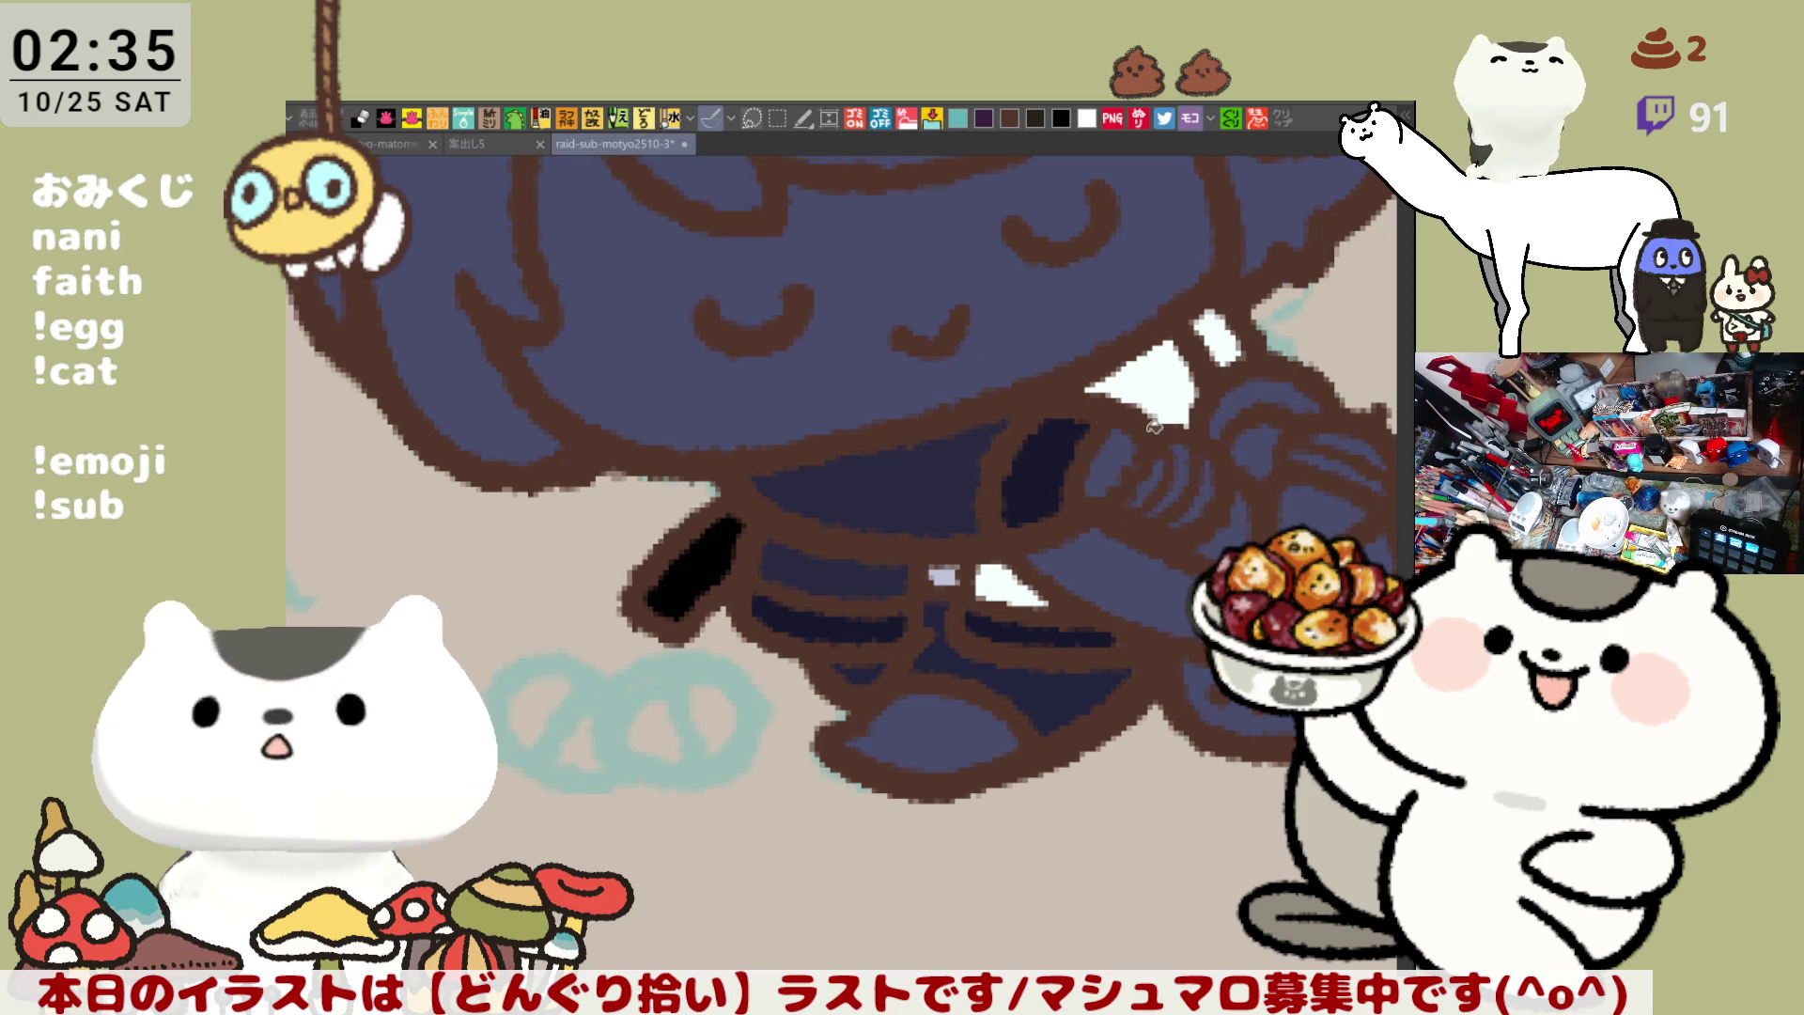
pyautogui.scroll(5, 971, 407)
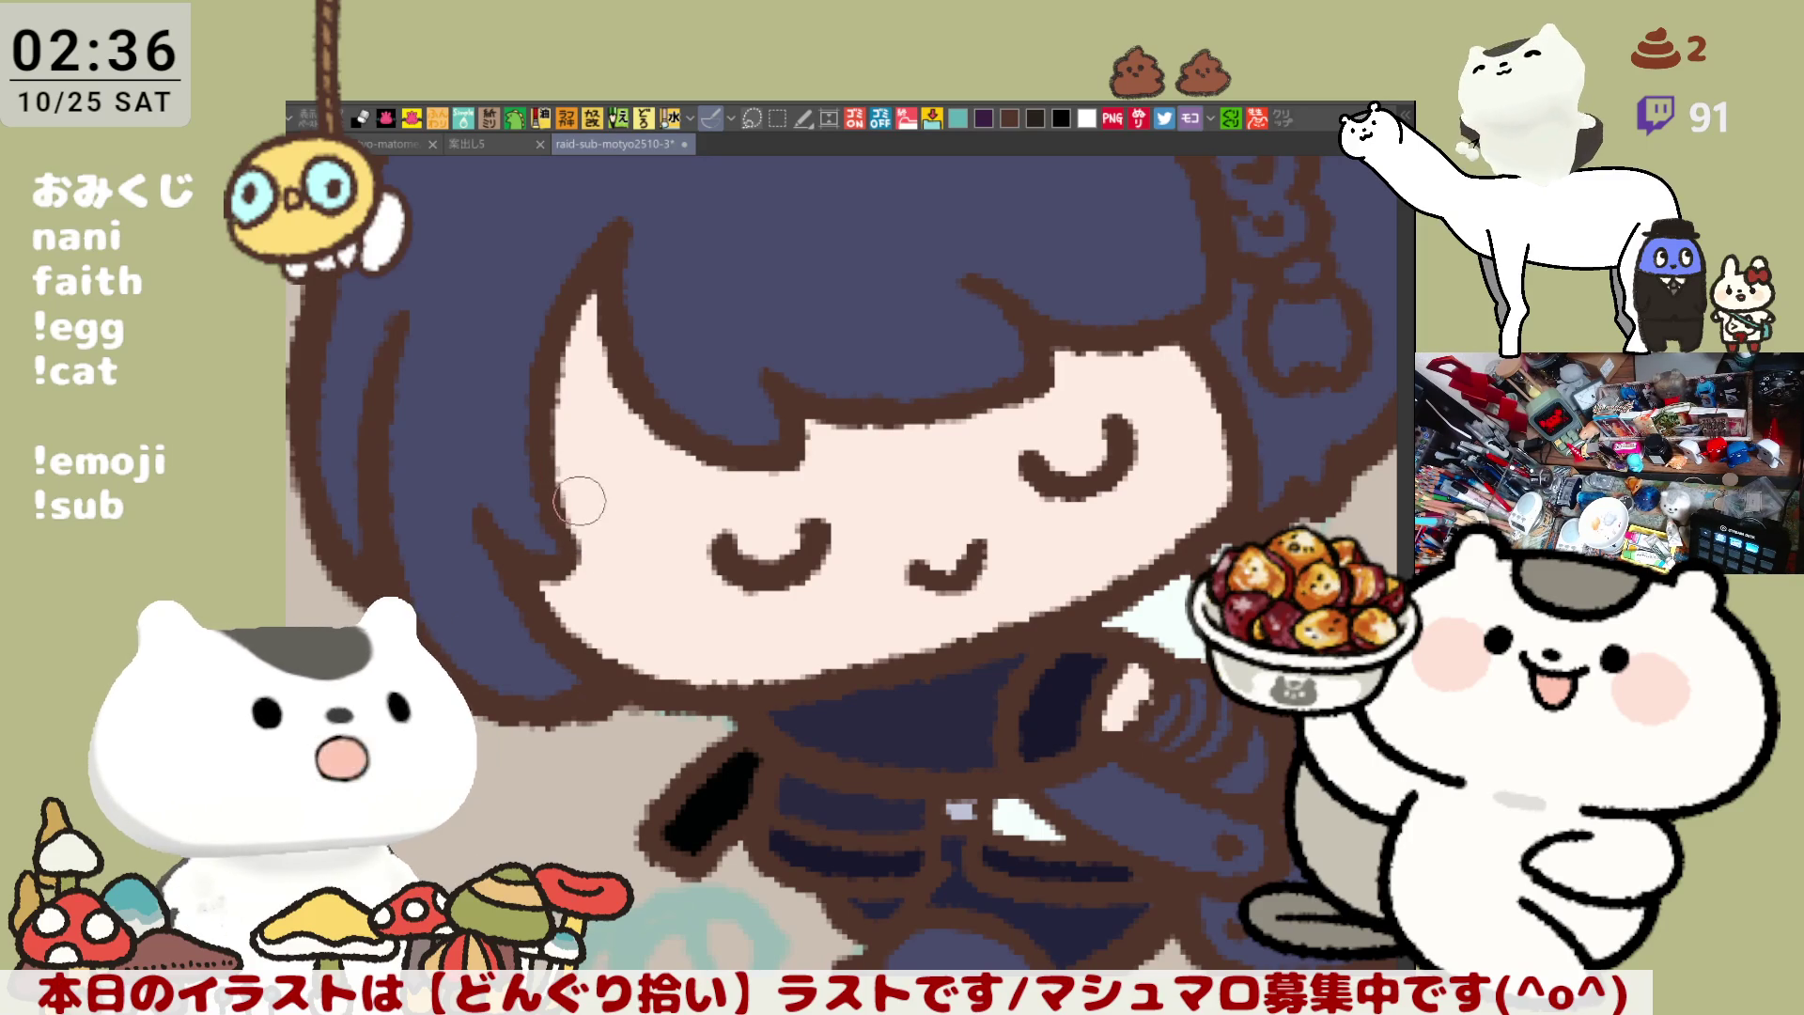
# Paint a white highlight on the boot with grey diagonal stripes across it
pyautogui.moveTo(637, 616); pyautogui.dragTo(514, 503)
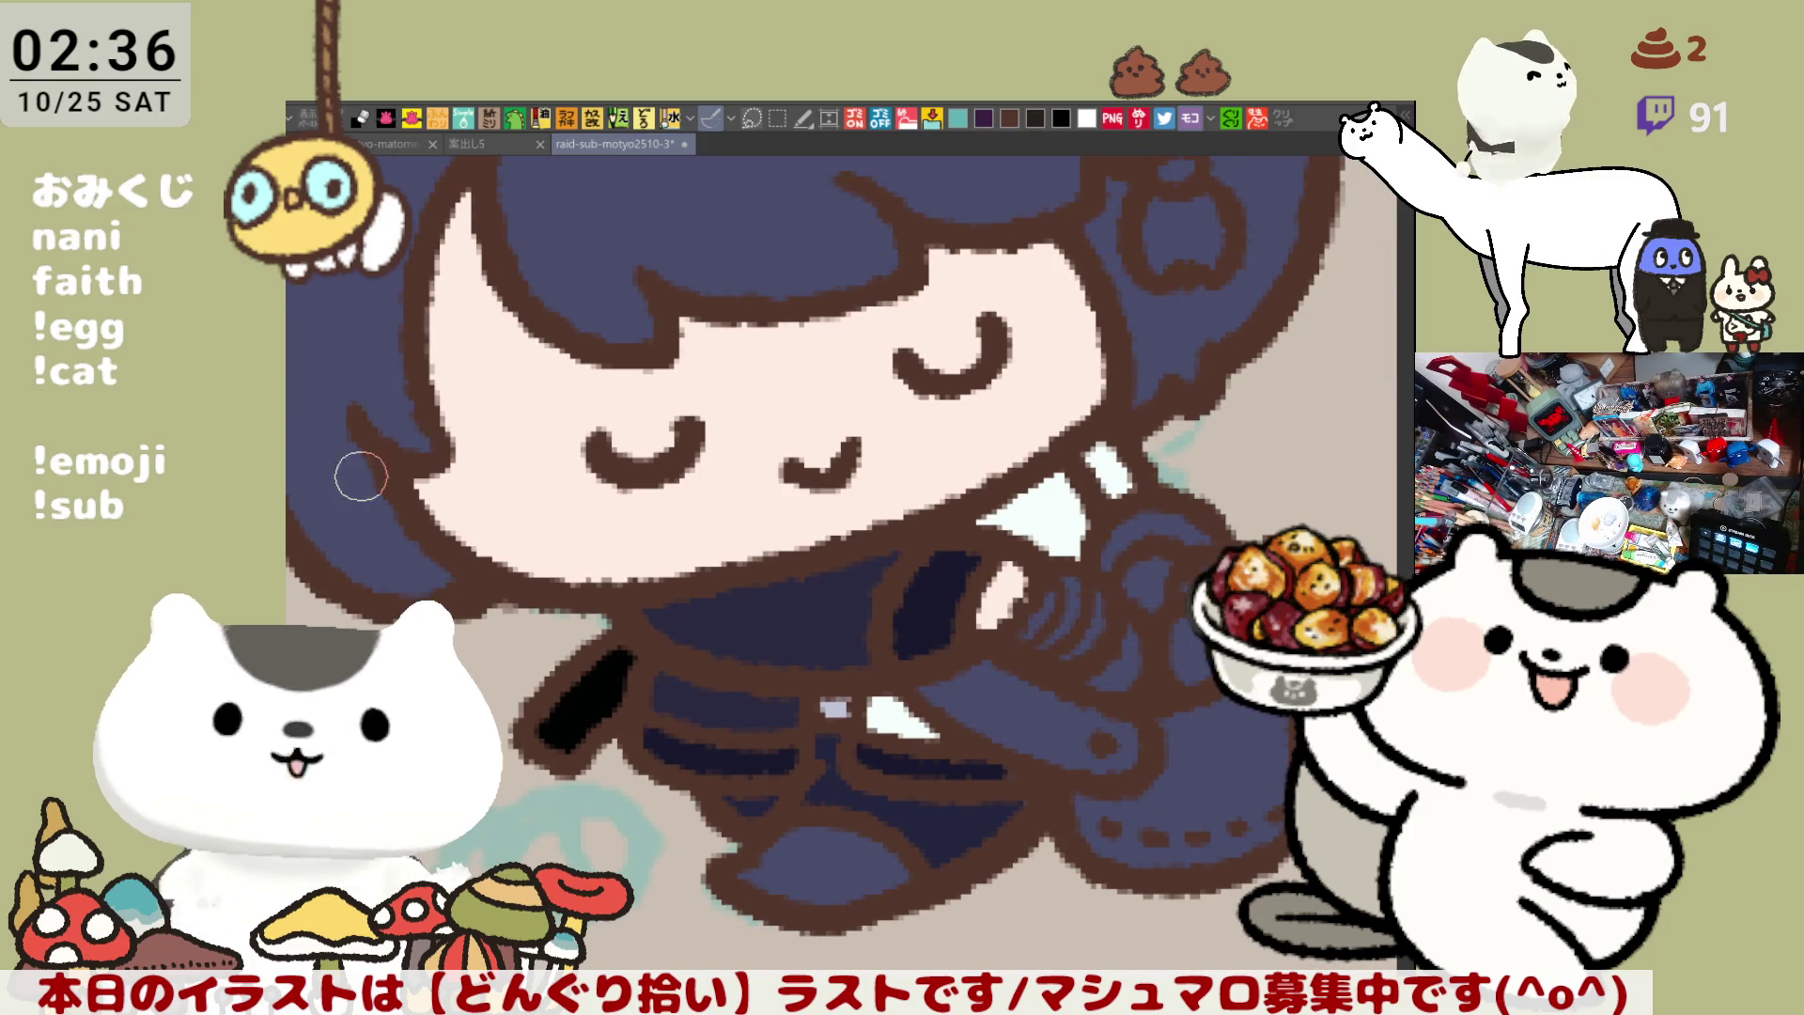
pyautogui.click(1019, 601)
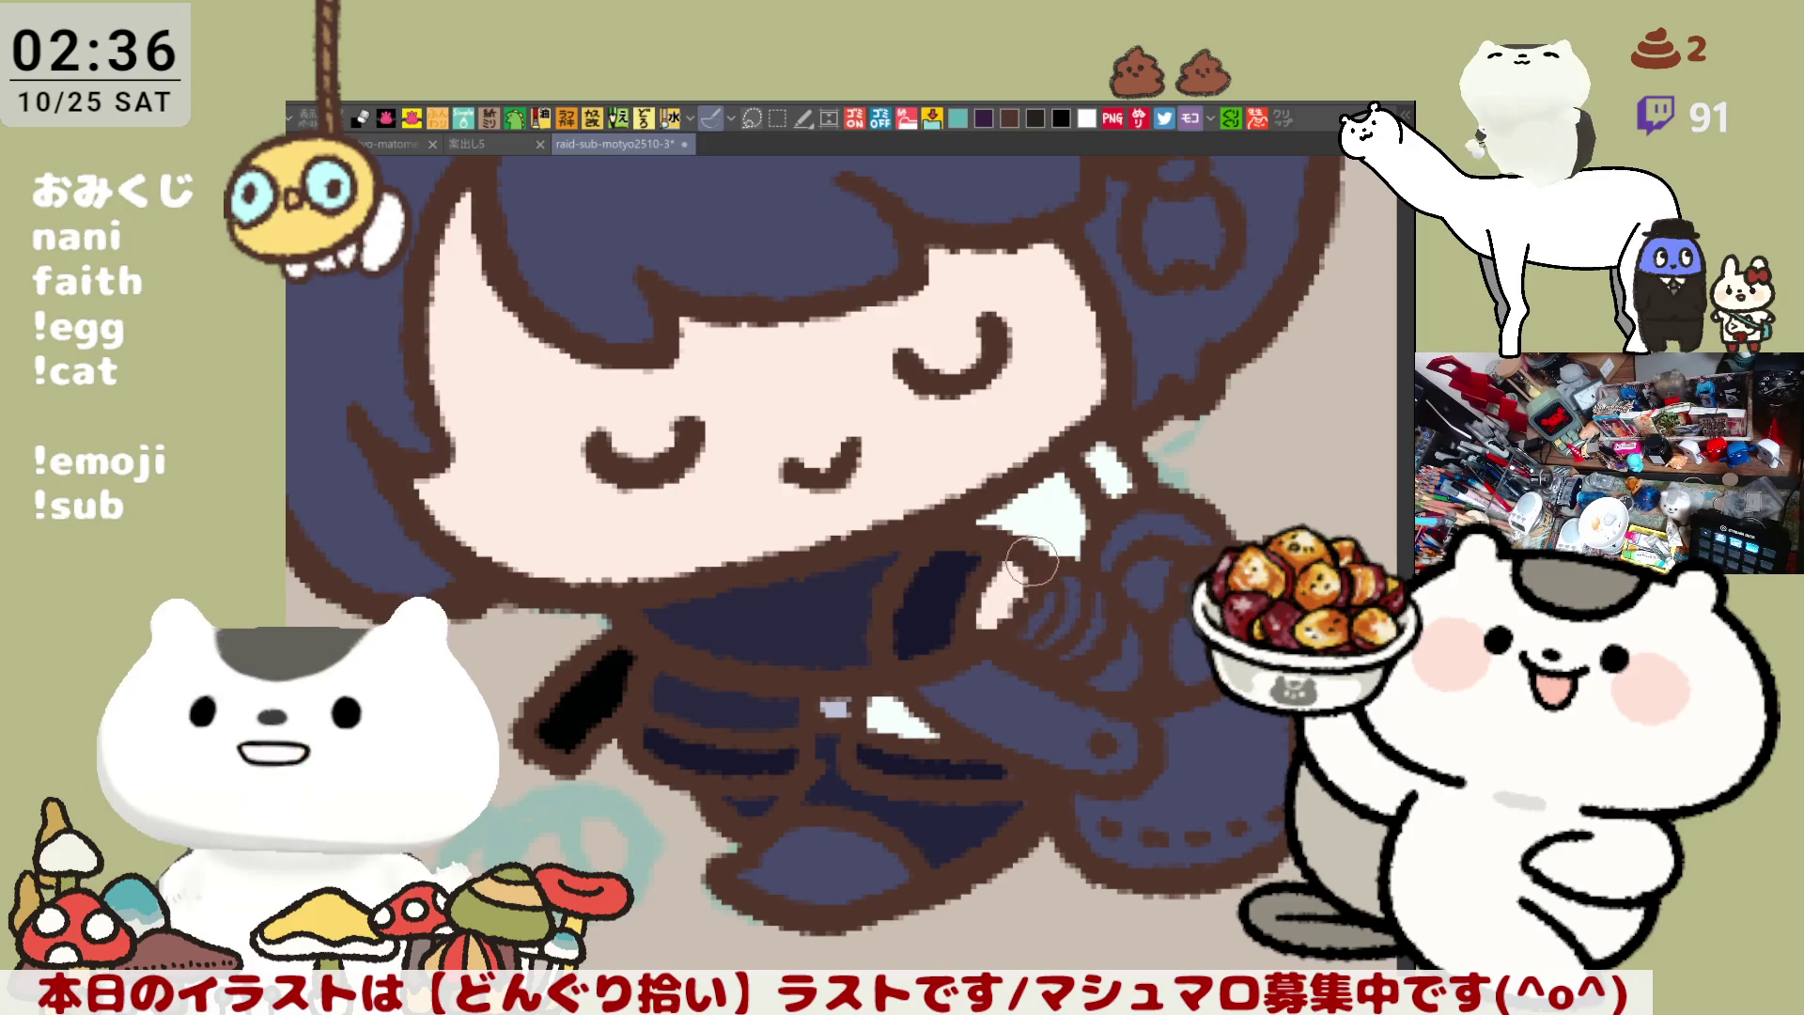
pyautogui.moveTo(1020, 601); pyautogui.dragTo(982, 714)
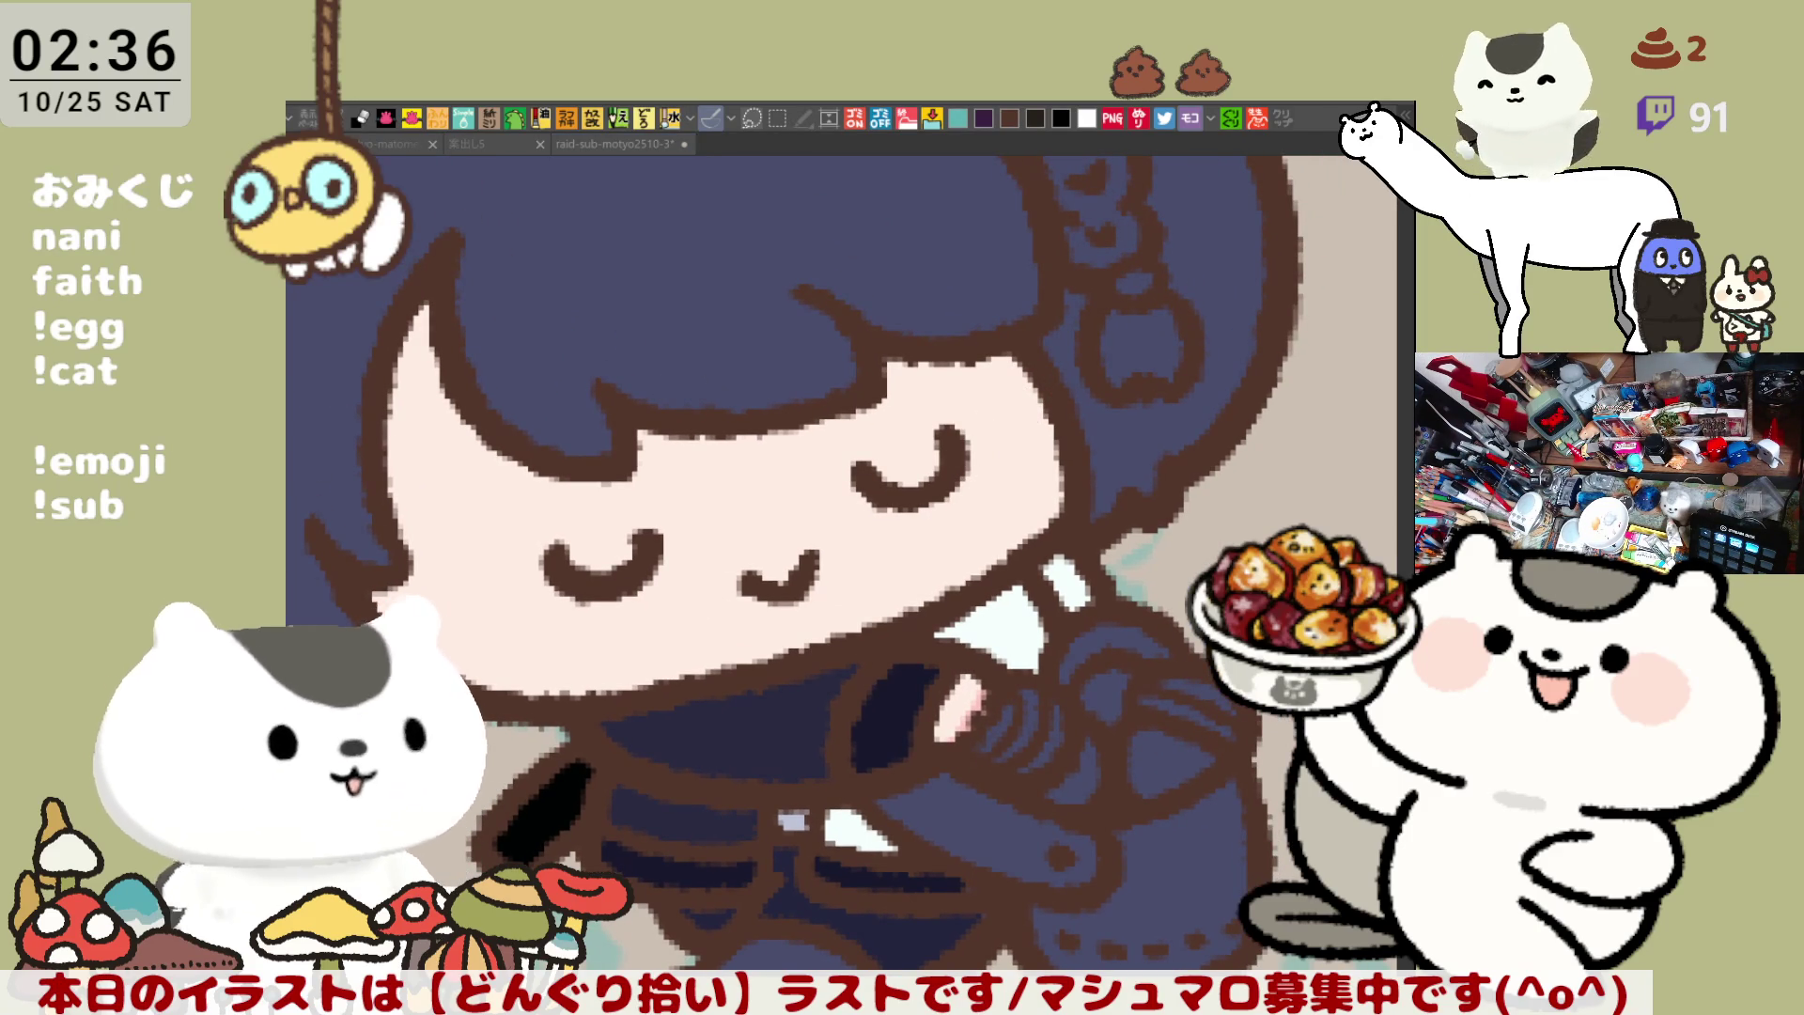
pyautogui.click(880, 698)
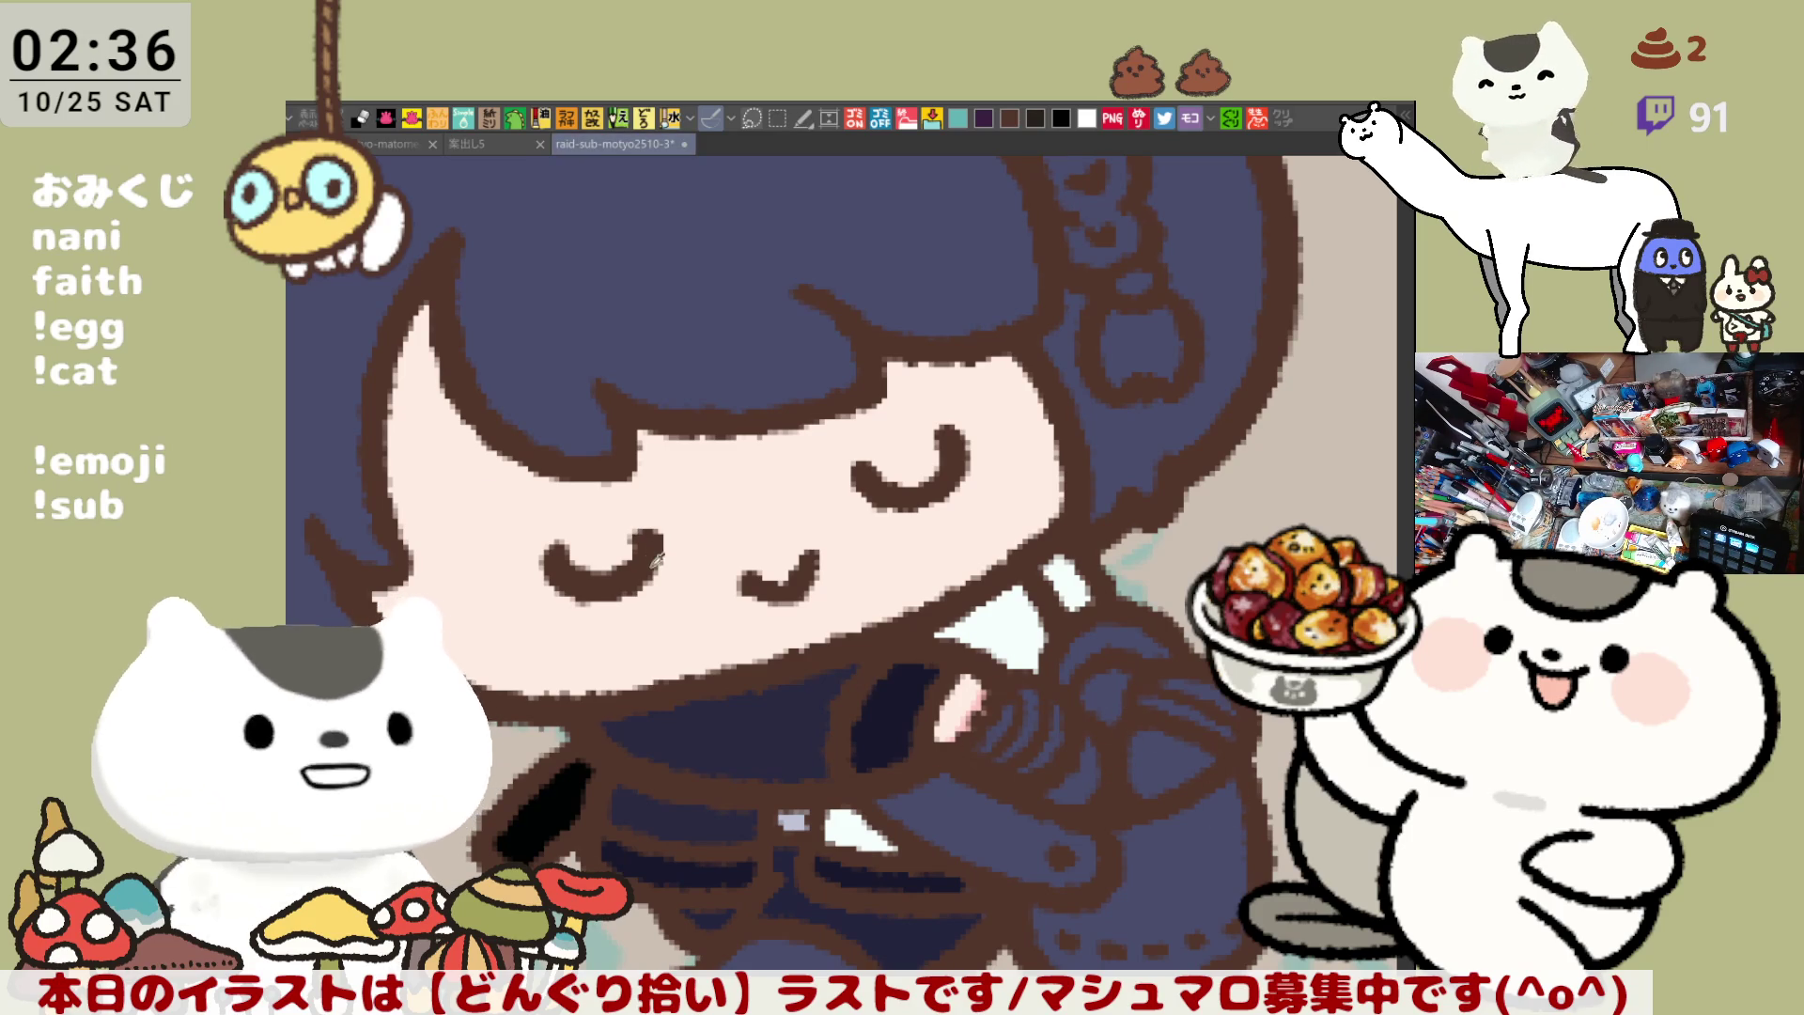
pyautogui.moveTo(778, 982); pyautogui.dragTo(797, 731)
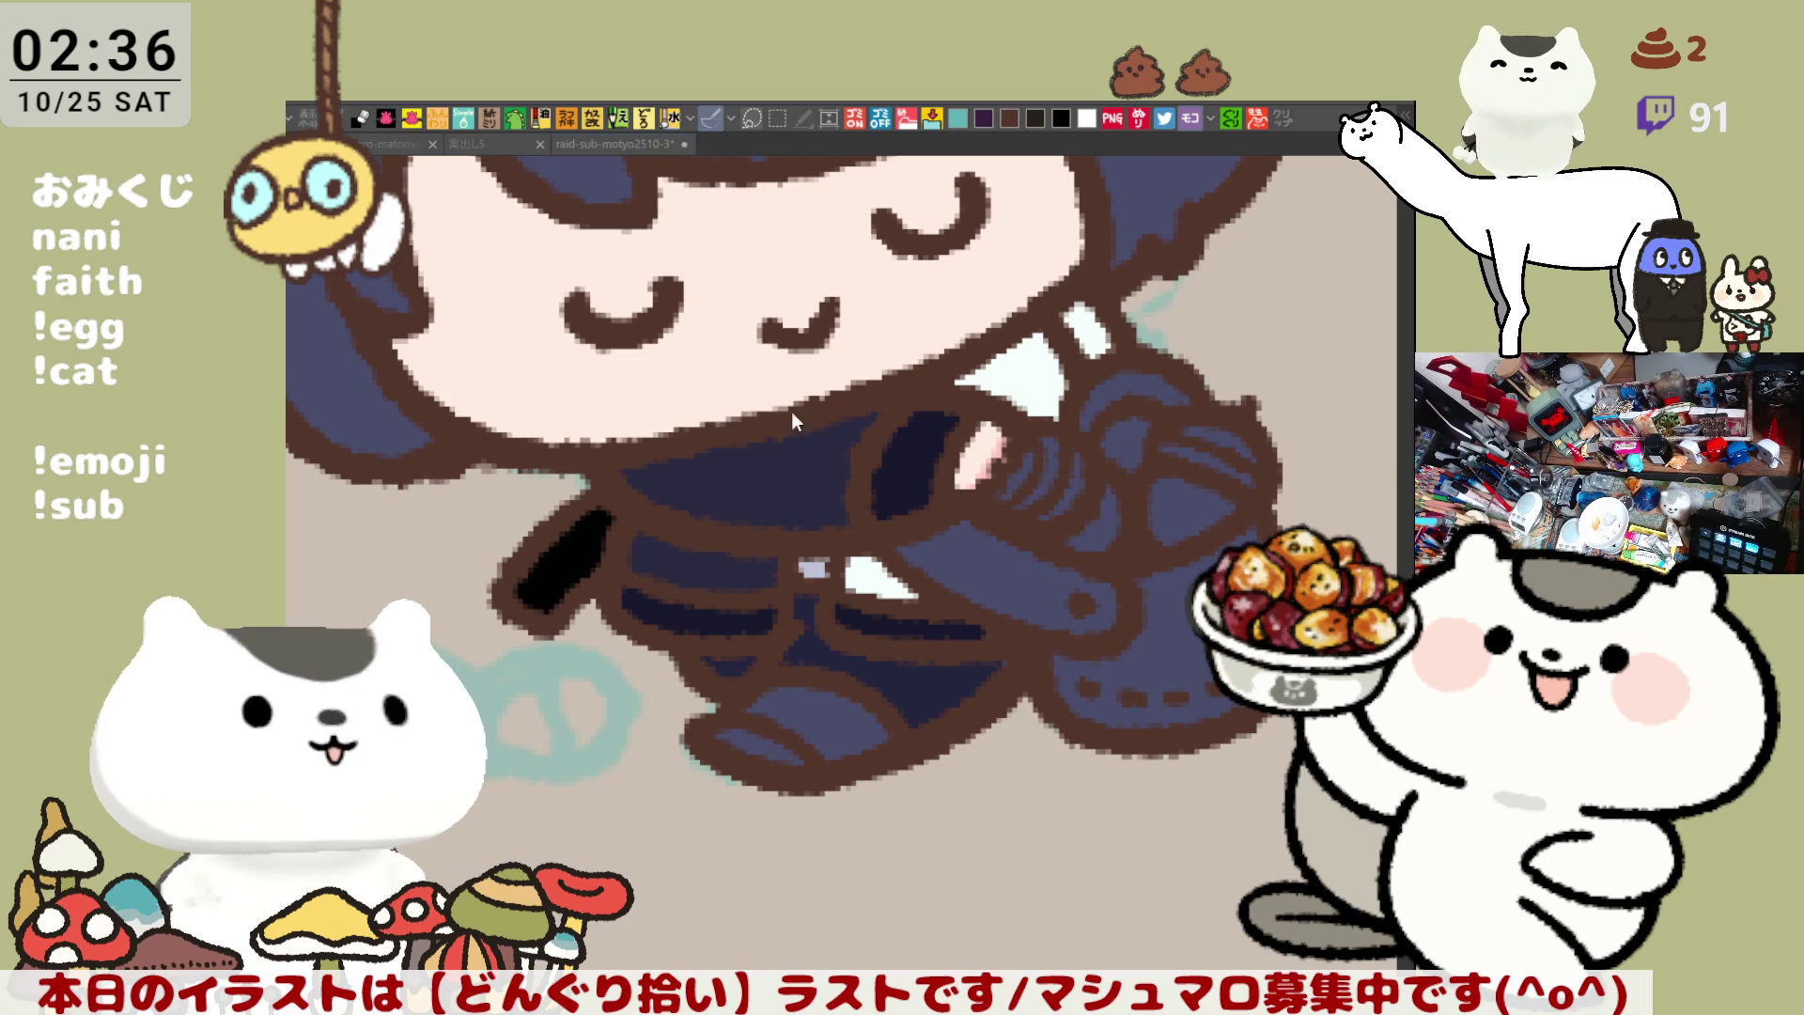
pyautogui.moveTo(766, 705); pyautogui.dragTo(874, 747)
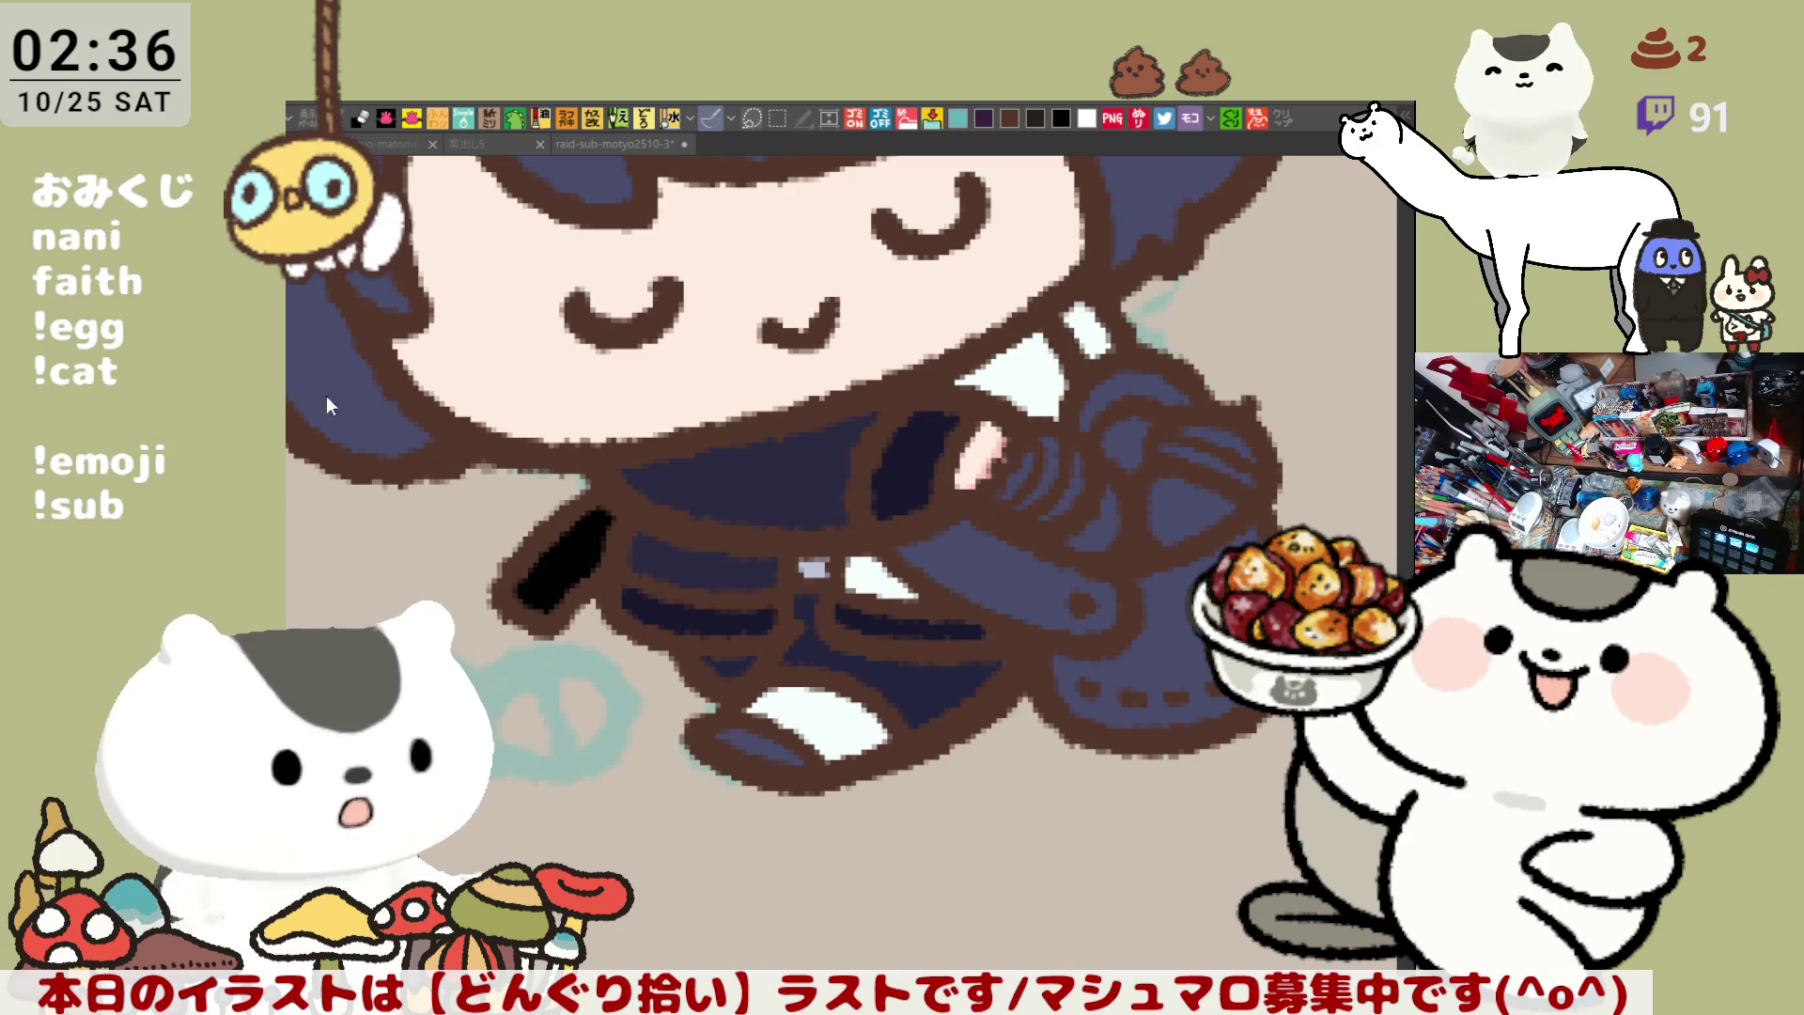
pyautogui.moveTo(820, 739)
pyautogui.mouseDown()
pyautogui.moveTo(850, 723)
pyautogui.moveTo(818, 742)
pyautogui.moveTo(808, 728)
pyautogui.moveTo(832, 725)
pyautogui.moveTo(775, 684)
pyautogui.moveTo(798, 719)
pyautogui.moveTo(850, 729)
pyautogui.mouseUp()
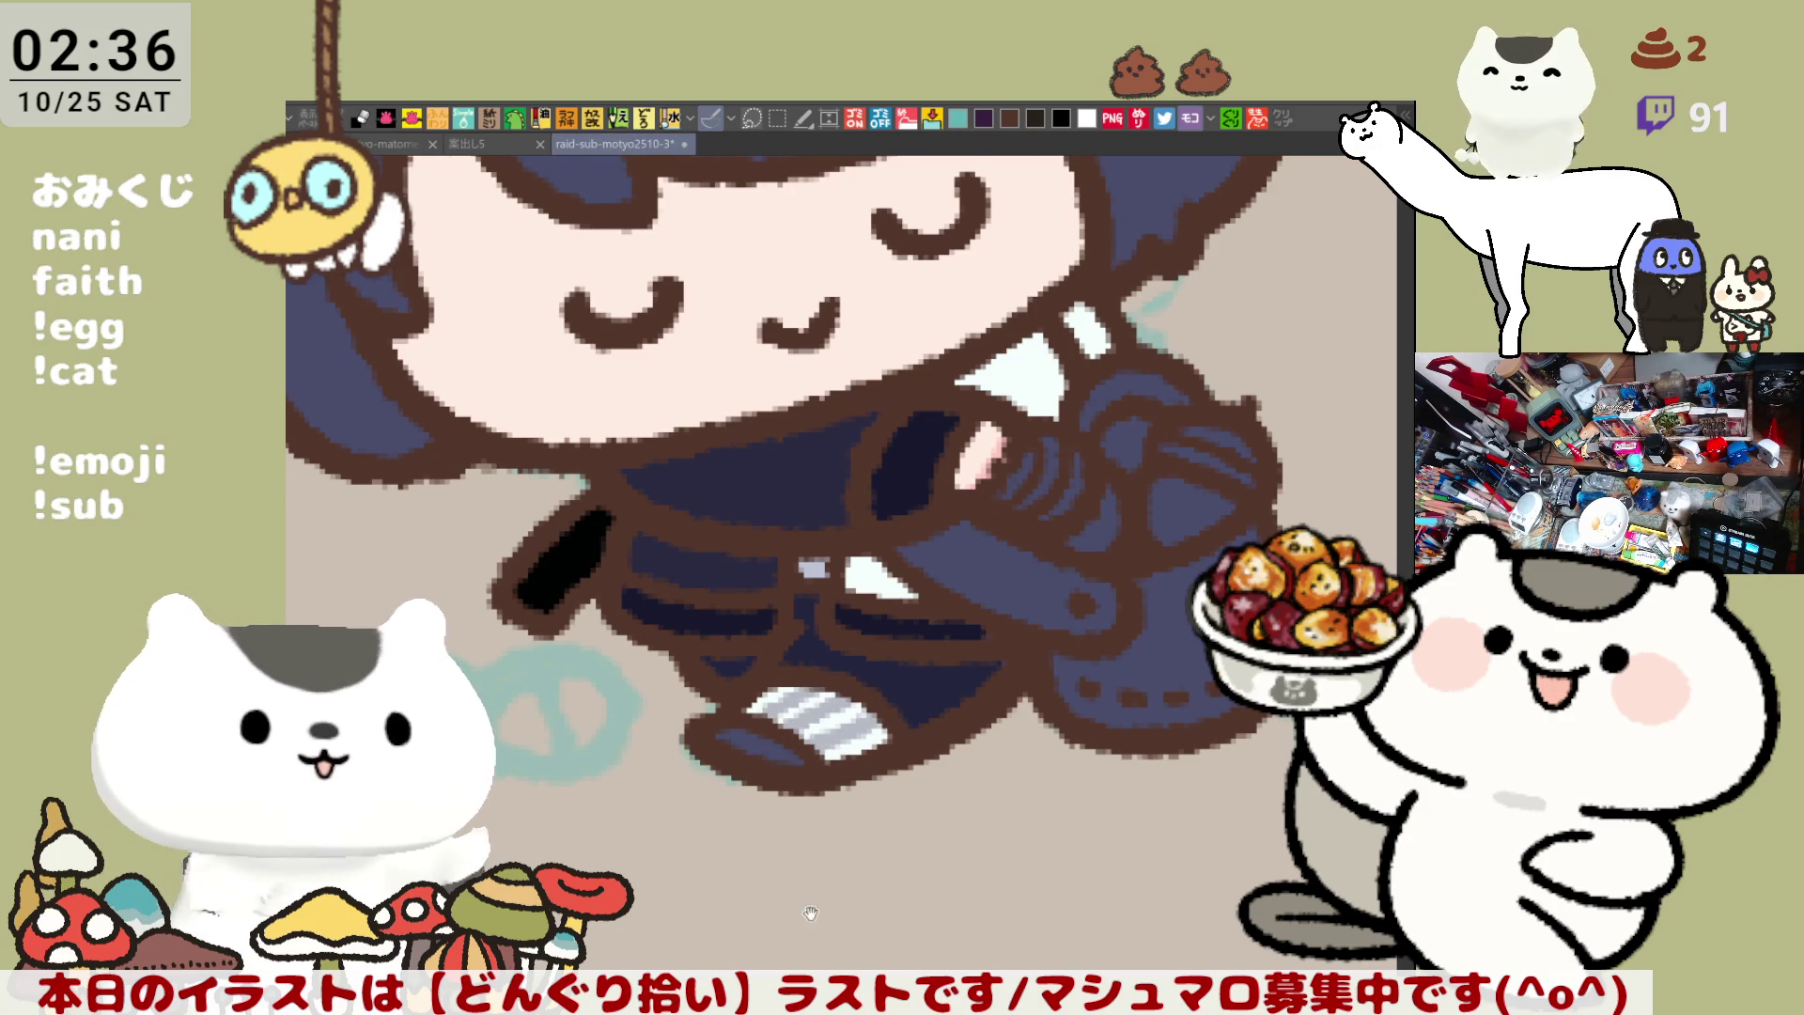
# Shade the collar light grey, comparing it with and without the shading before keeping it
pyautogui.moveTo(822, 918); pyautogui.dragTo(733, 847)
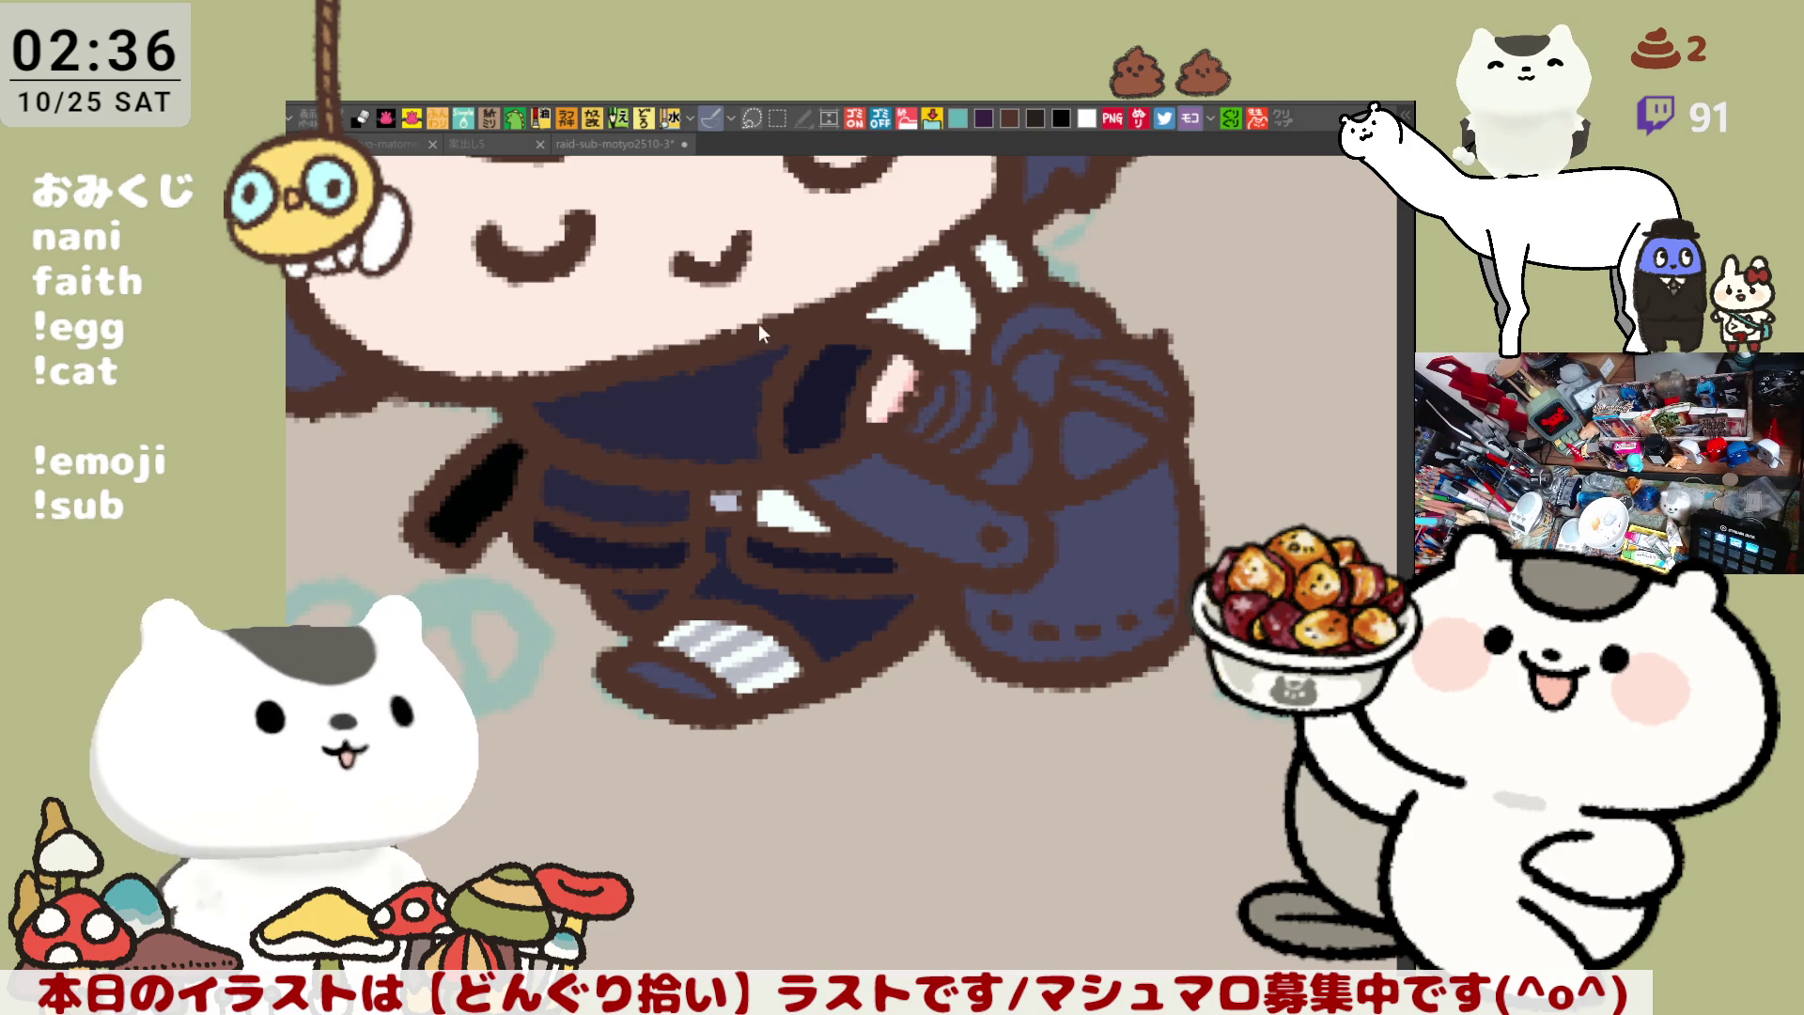
pyautogui.moveTo(987, 246); pyautogui.dragTo(1001, 287)
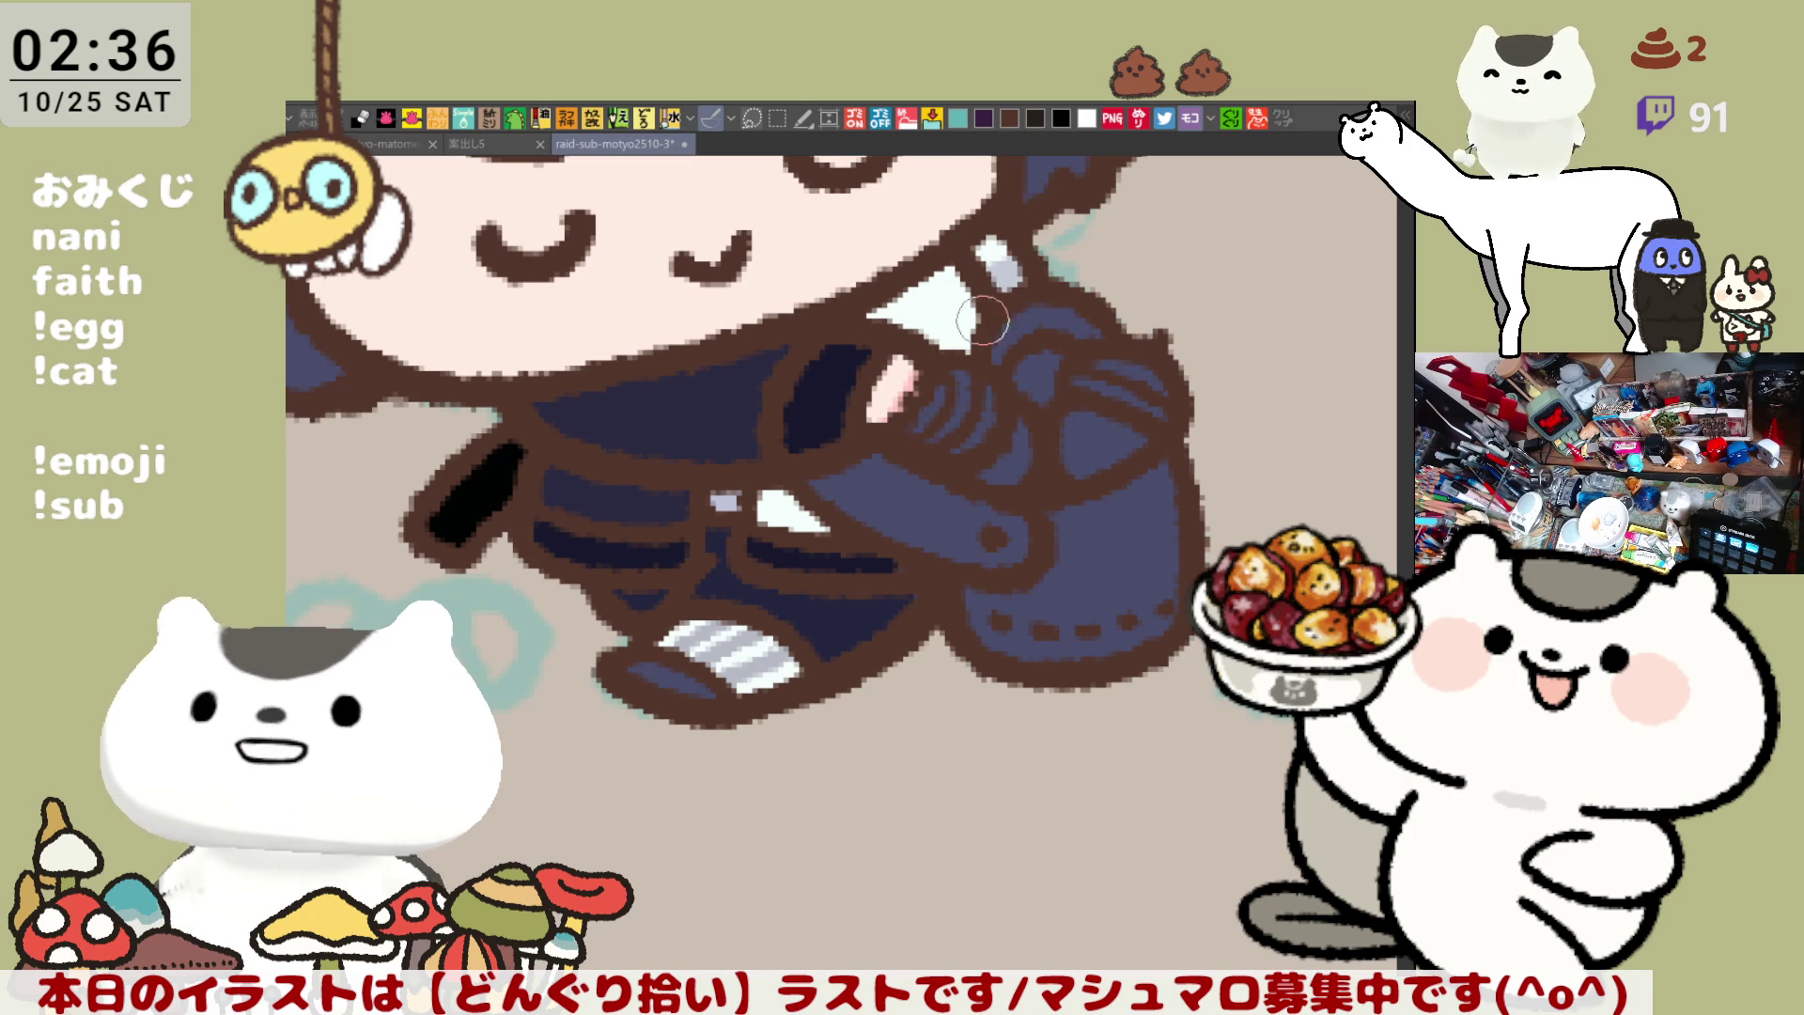
pyautogui.moveTo(910, 275)
pyautogui.mouseDown()
pyautogui.moveTo(939, 338)
pyautogui.moveTo(916, 287)
pyautogui.moveTo(968, 301)
pyautogui.moveTo(951, 326)
pyautogui.mouseUp()
pyautogui.hotkey('ctrl', 'z')
pyautogui.hotkey('ctrl', 'y')
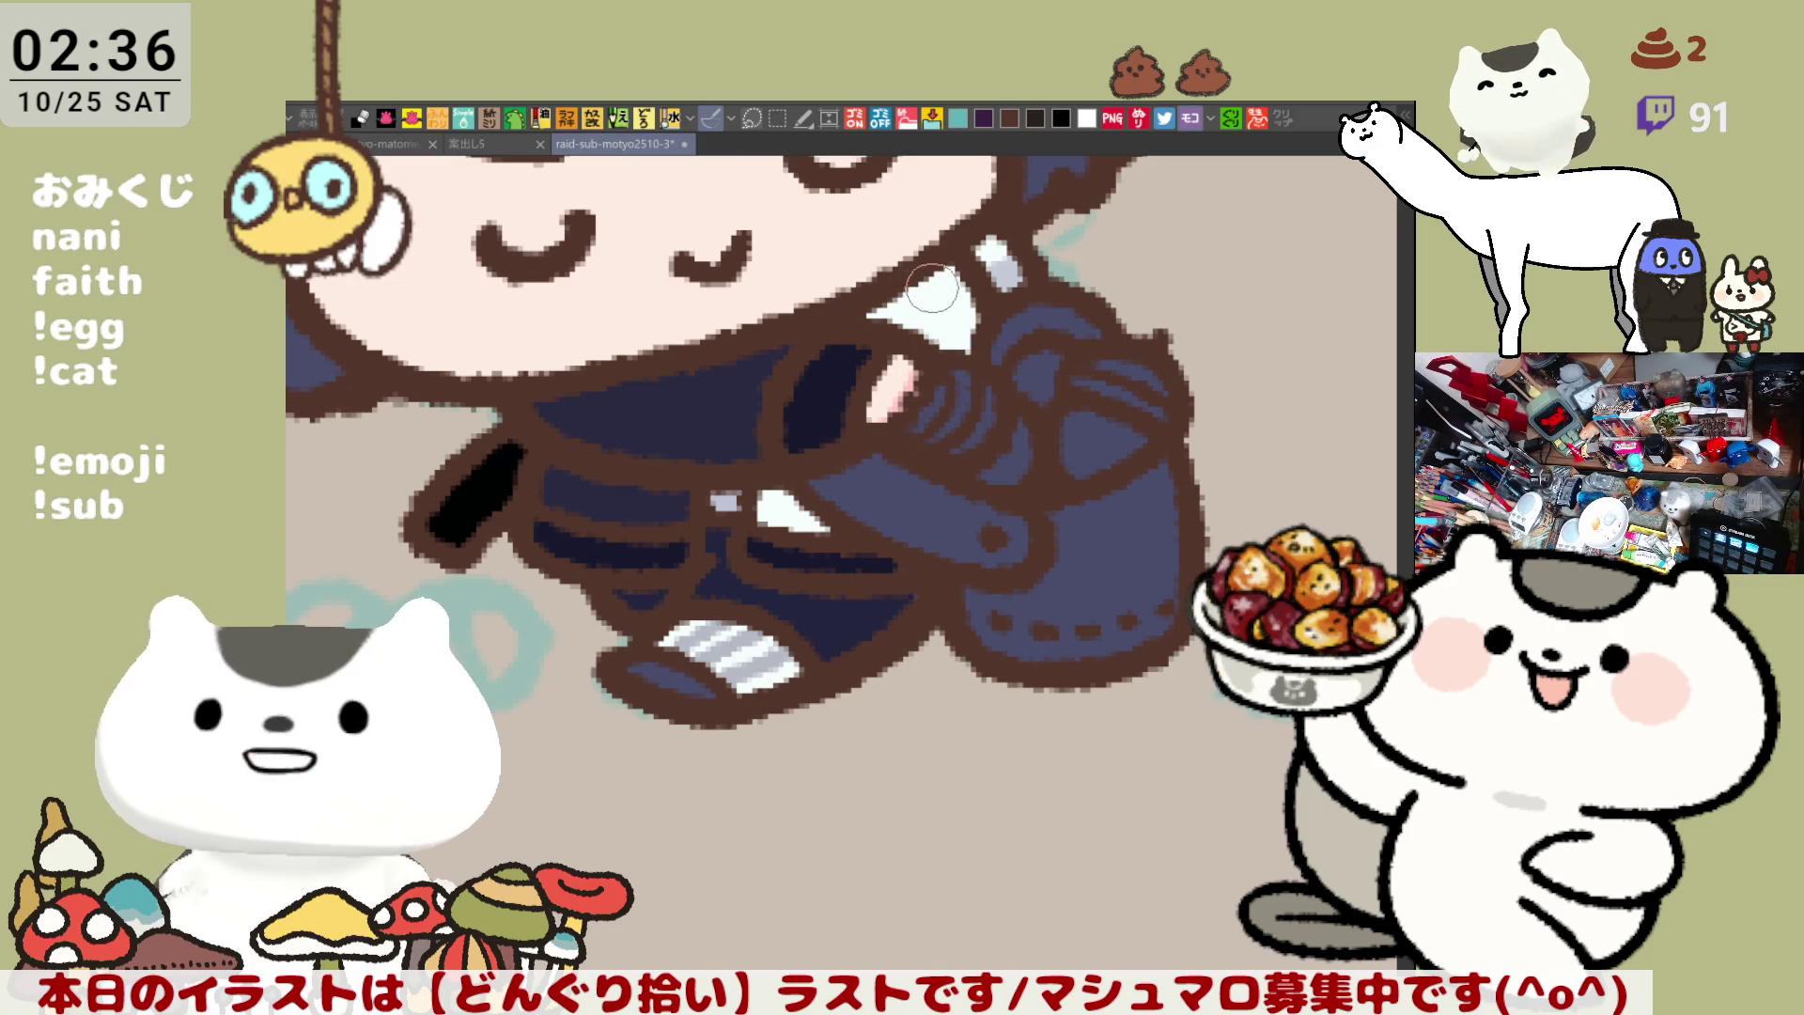
pyautogui.hotkey('ctrl', 'z')
pyautogui.hotkey('ctrl', 'y')
pyautogui.hotkey('ctrl', 'y')
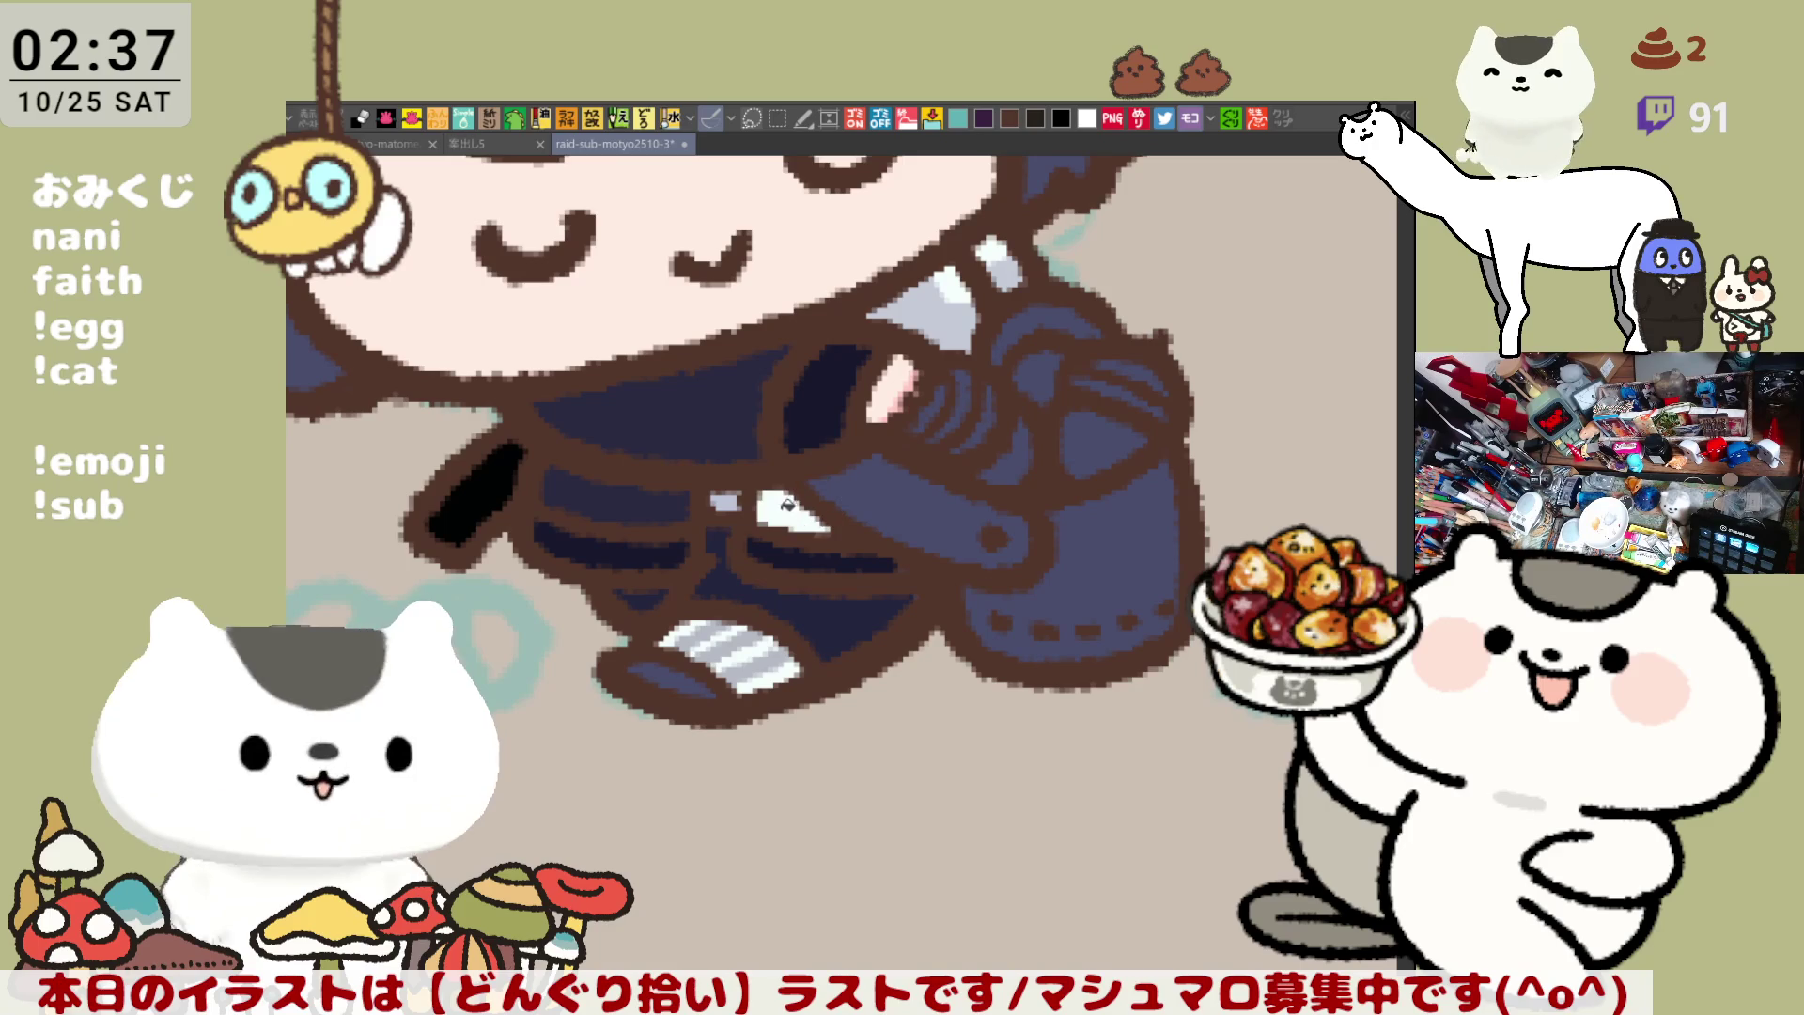
pyautogui.hotkey('ctrl', 'y')
pyautogui.scroll(-3, 1060, 562)
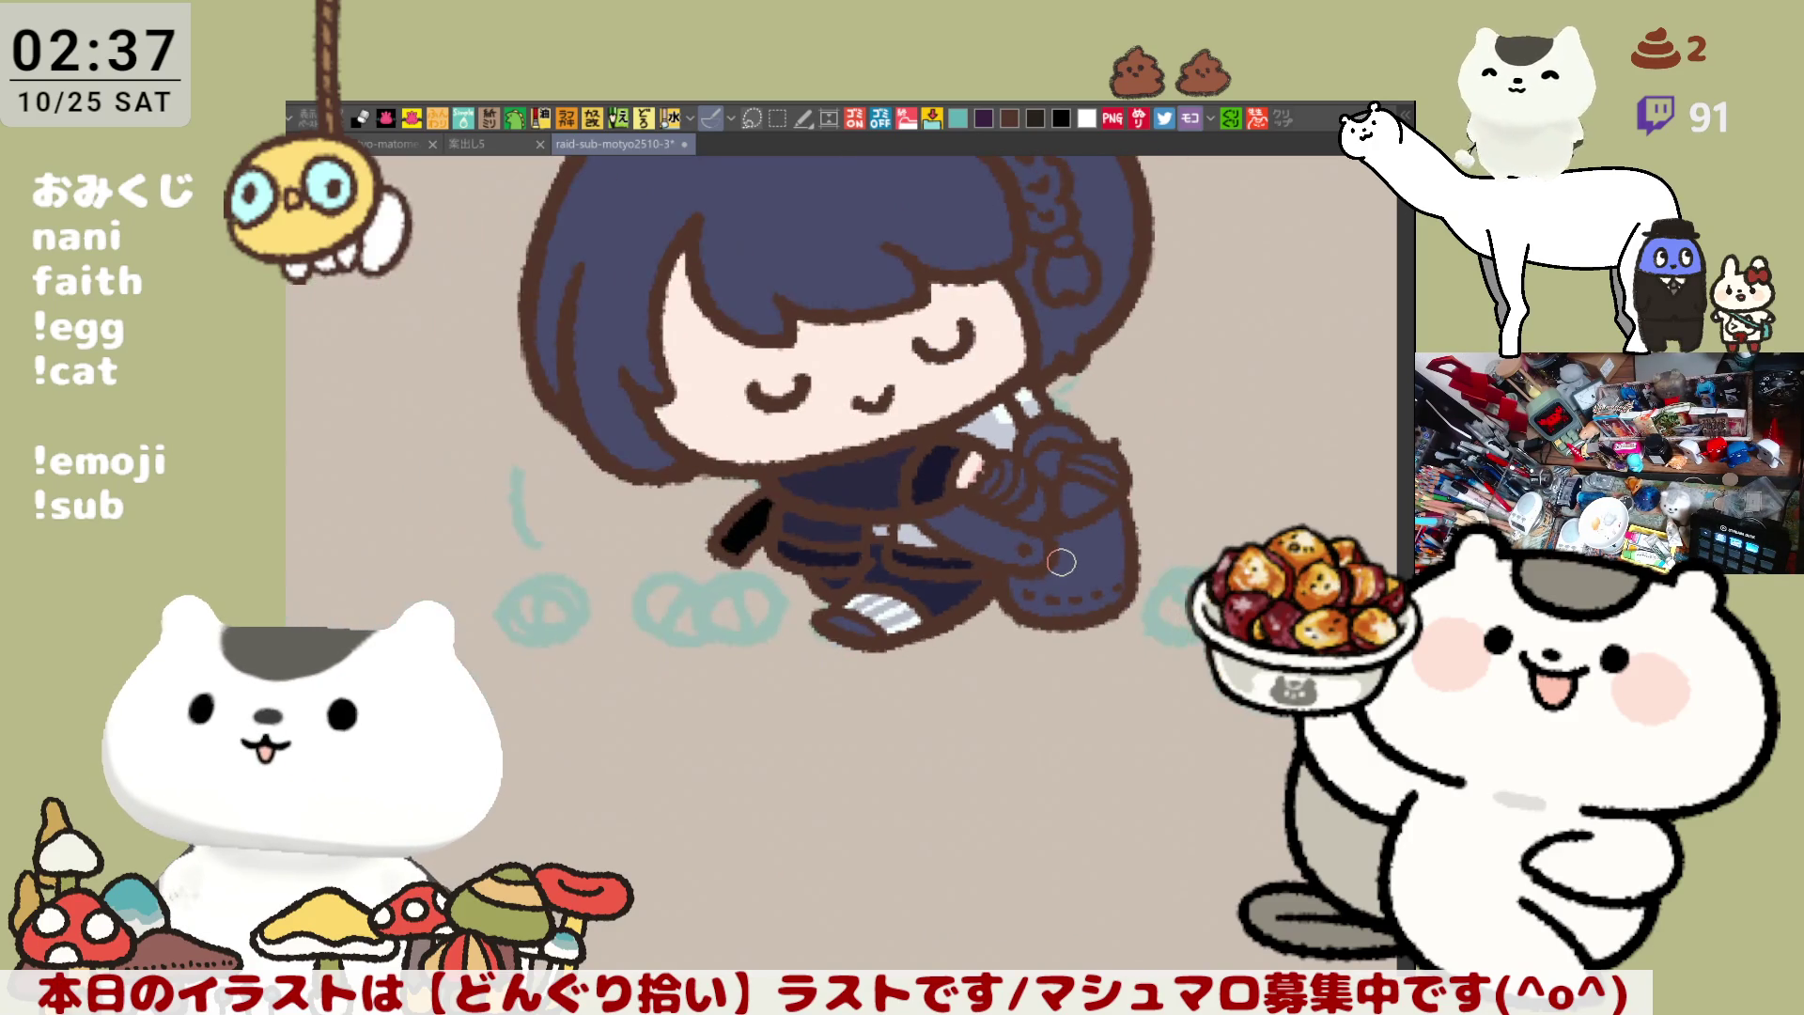
# Recolour the hair and its ornament from navy to light blue
pyautogui.scroll(-2, 1061, 562)
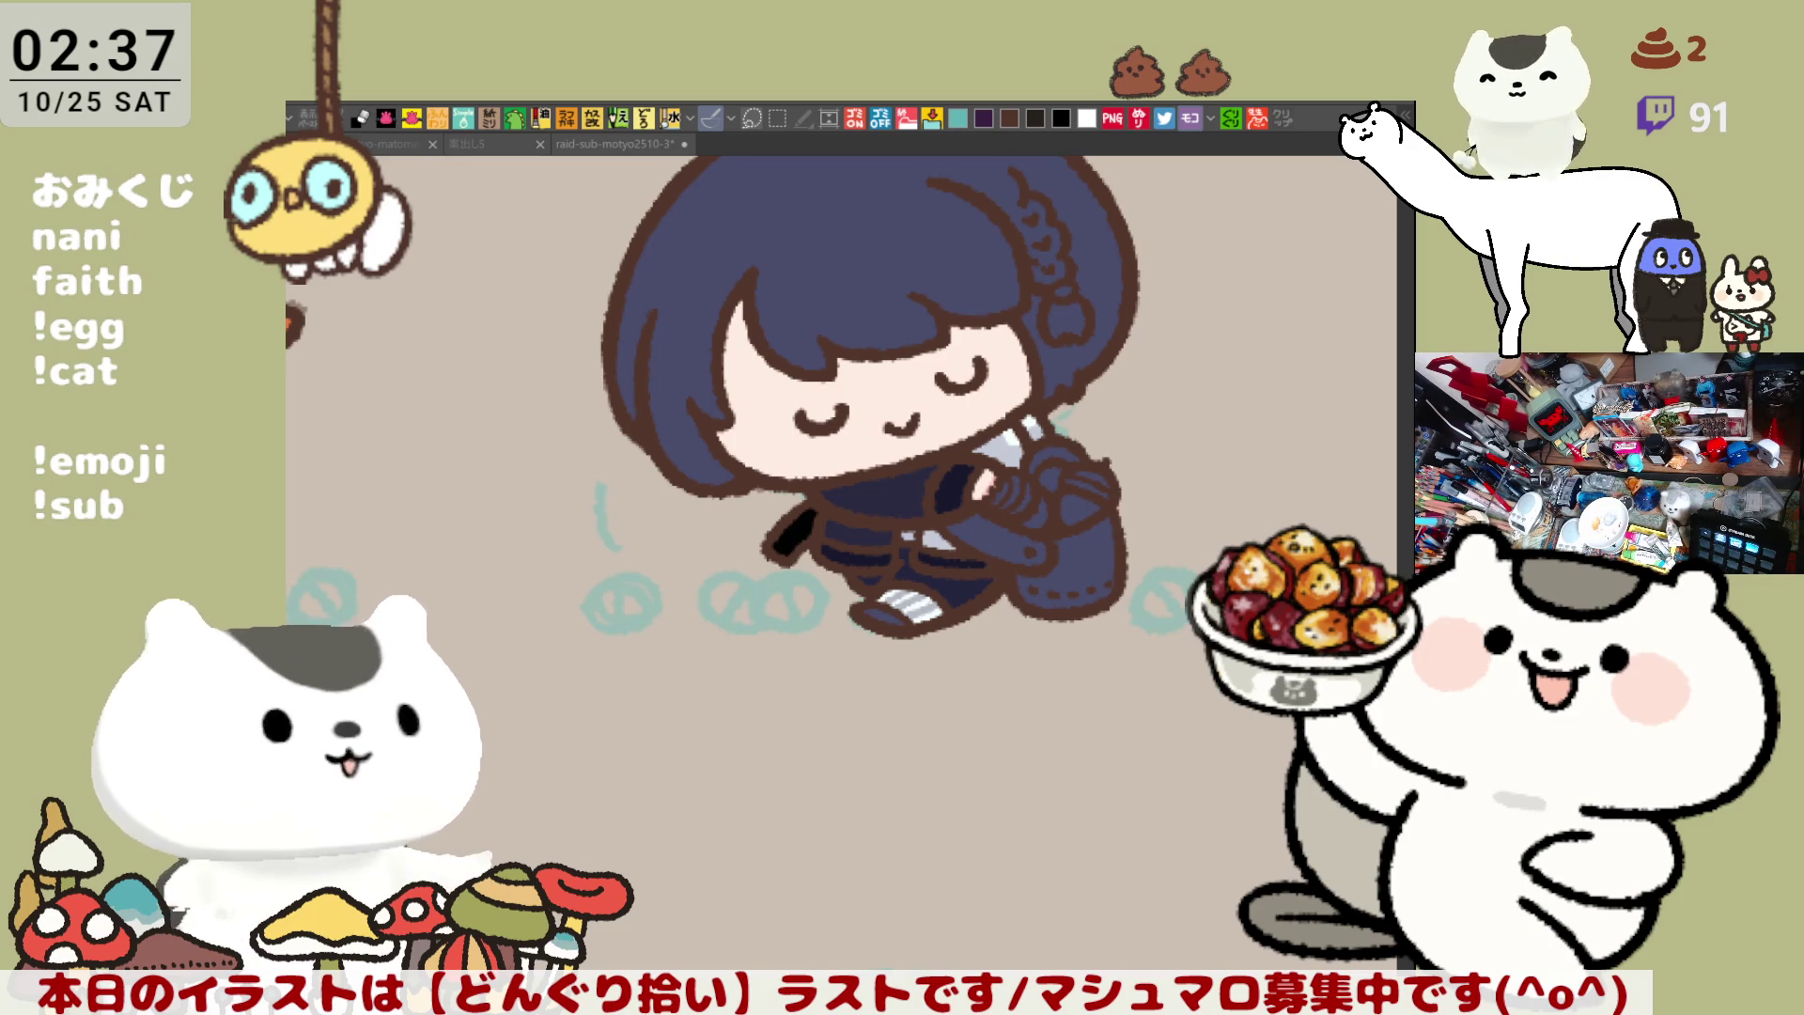
pyautogui.hotkey('ctrl', 'z')
pyautogui.moveTo(931, 311); pyautogui.dragTo(857, 449)
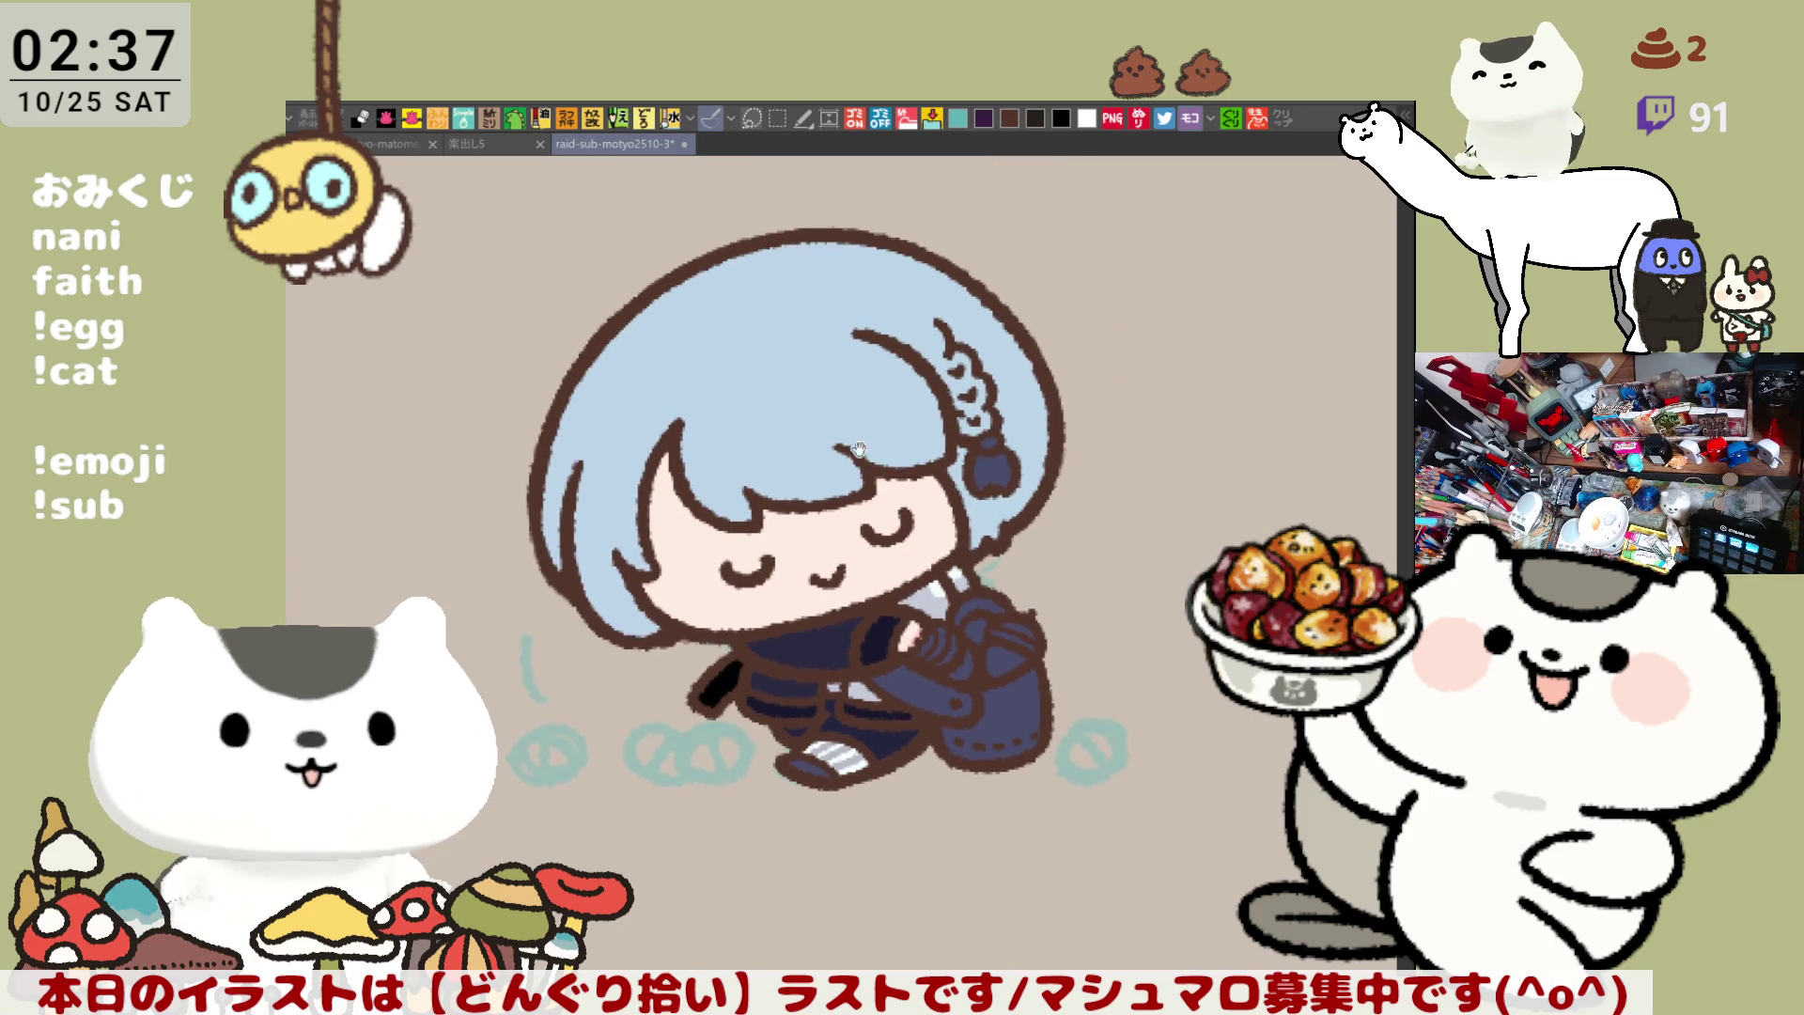
pyautogui.click(991, 467)
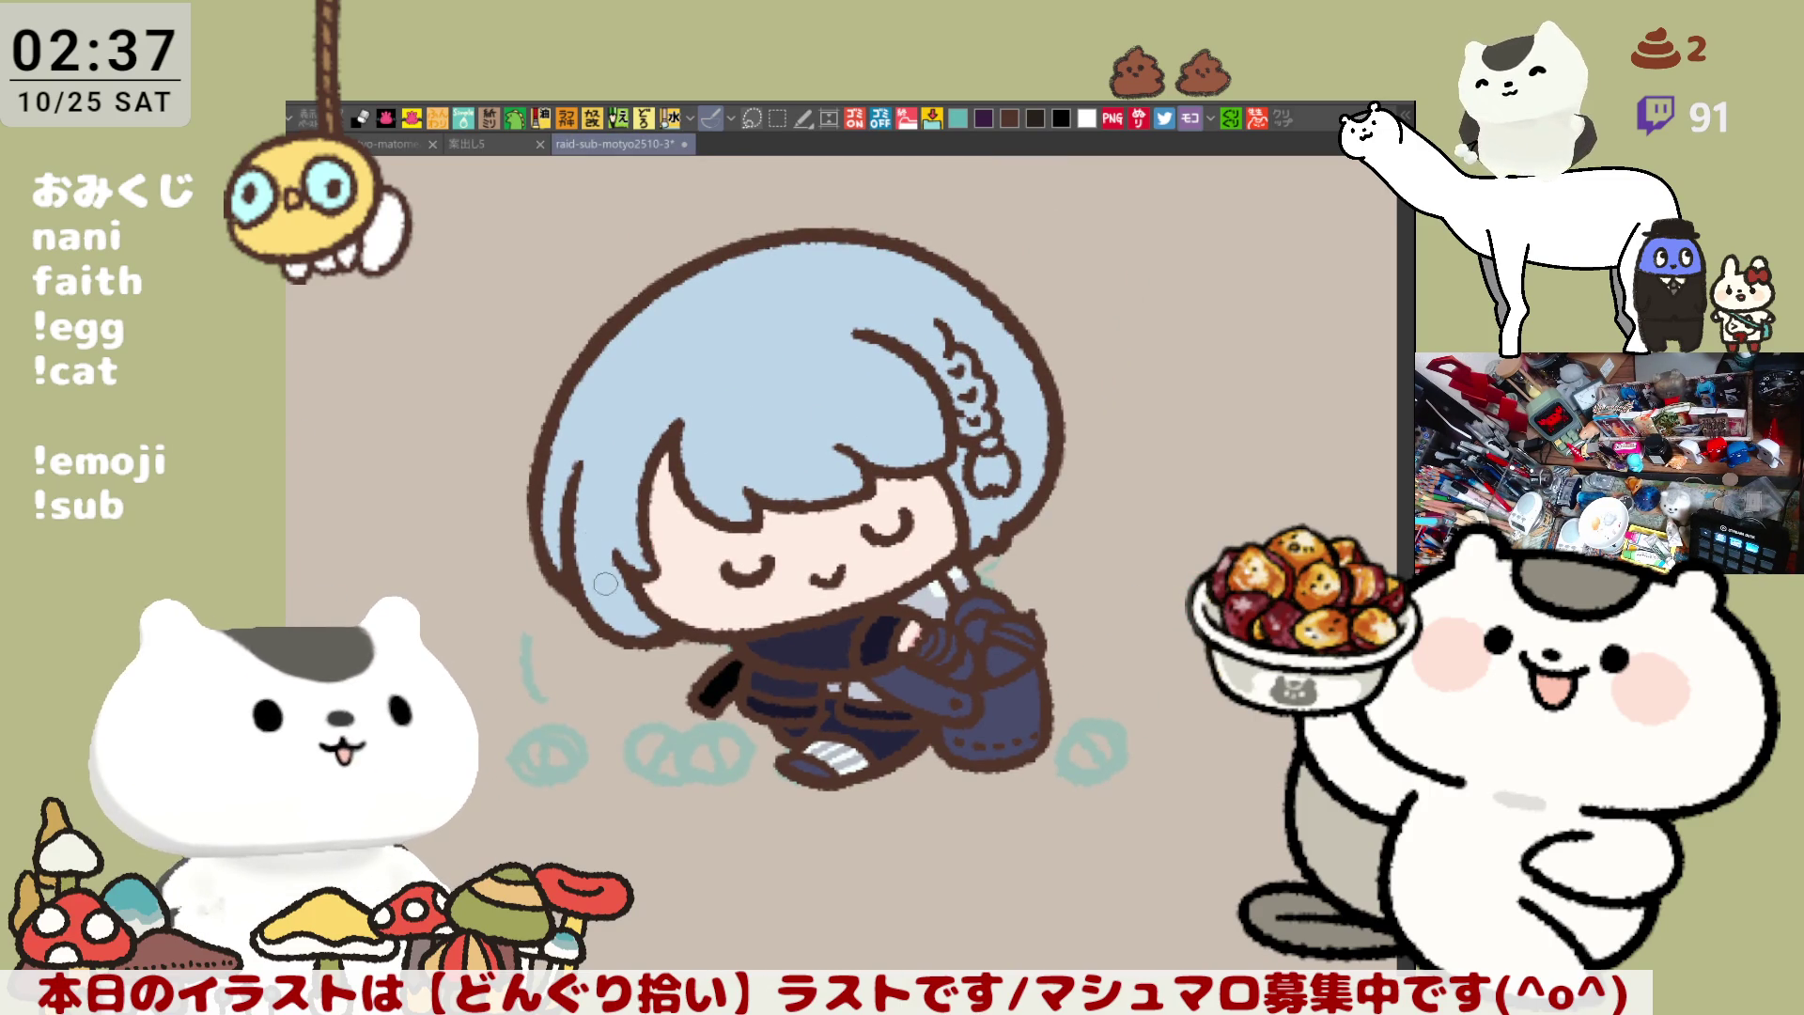
# Add a lavender gradient along the lower-left hair ends and near the ornament
pyautogui.moveTo(543, 508); pyautogui.dragTo(636, 542)
pyautogui.click(635, 564)
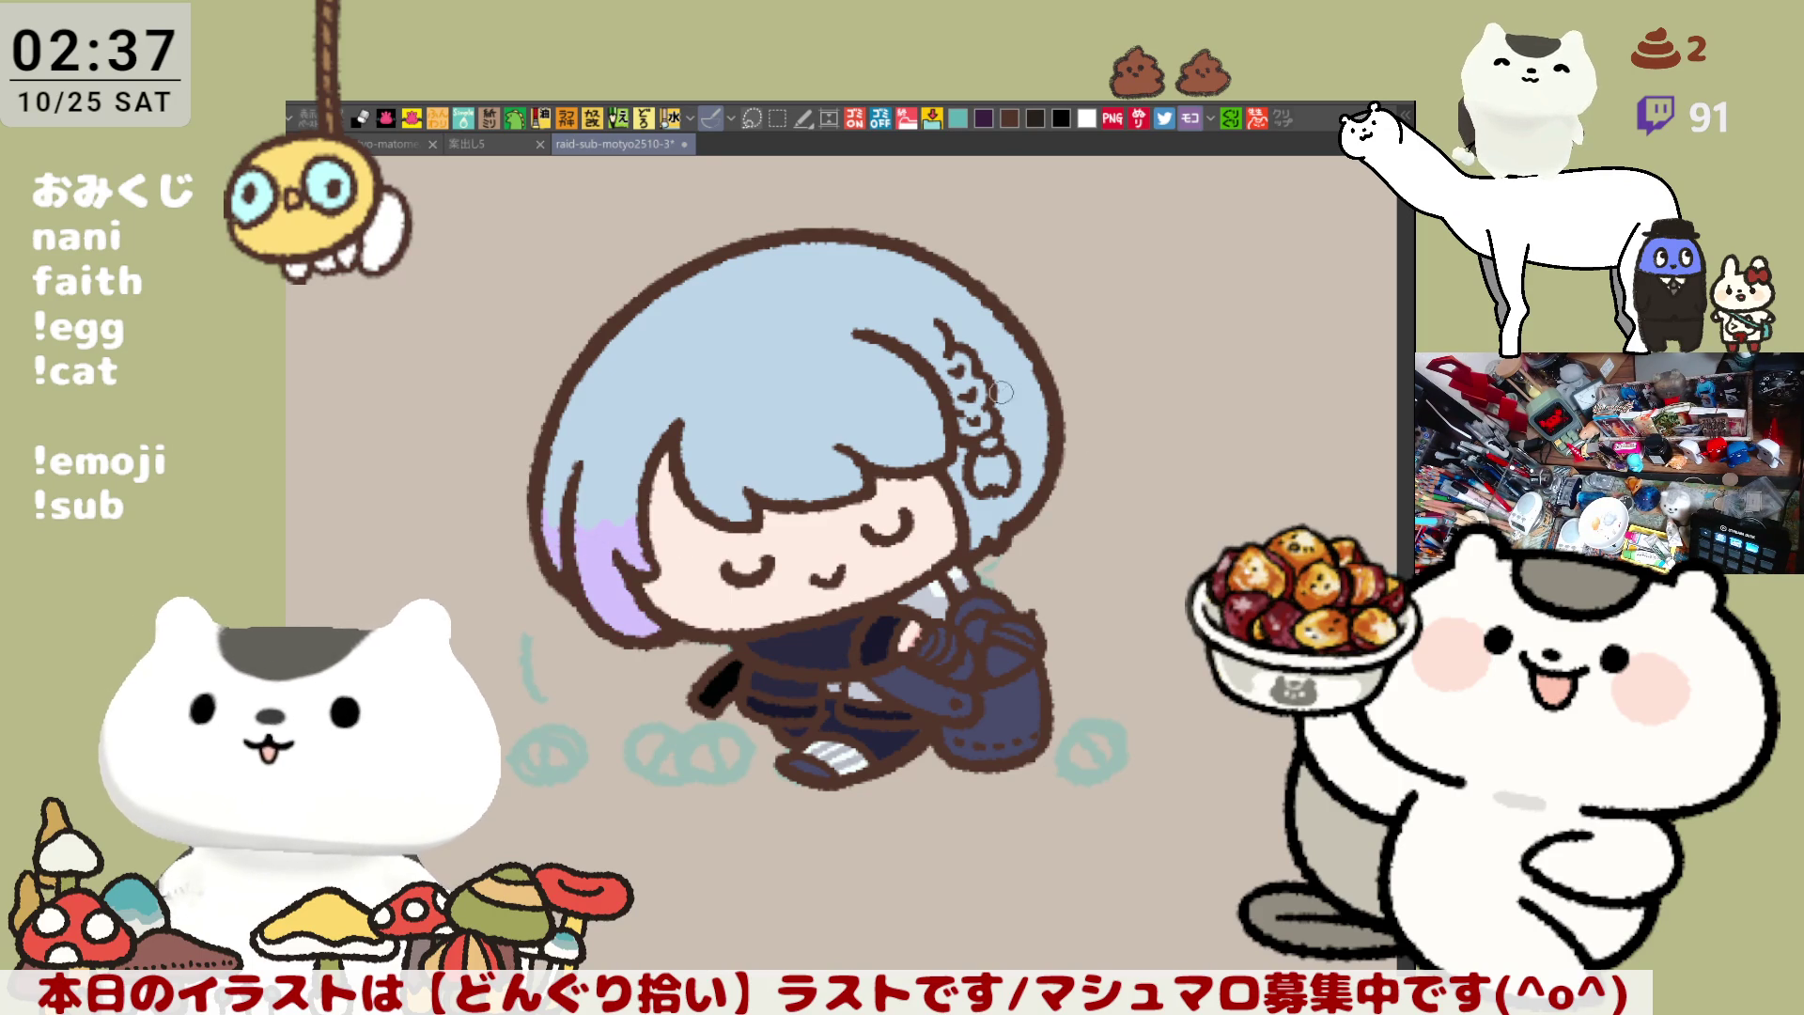
pyautogui.moveTo(1046, 366)
pyautogui.mouseDown()
pyautogui.moveTo(1035, 415)
pyautogui.moveTo(1033, 378)
pyautogui.moveTo(1035, 406)
pyautogui.moveTo(982, 462)
pyautogui.mouseUp()
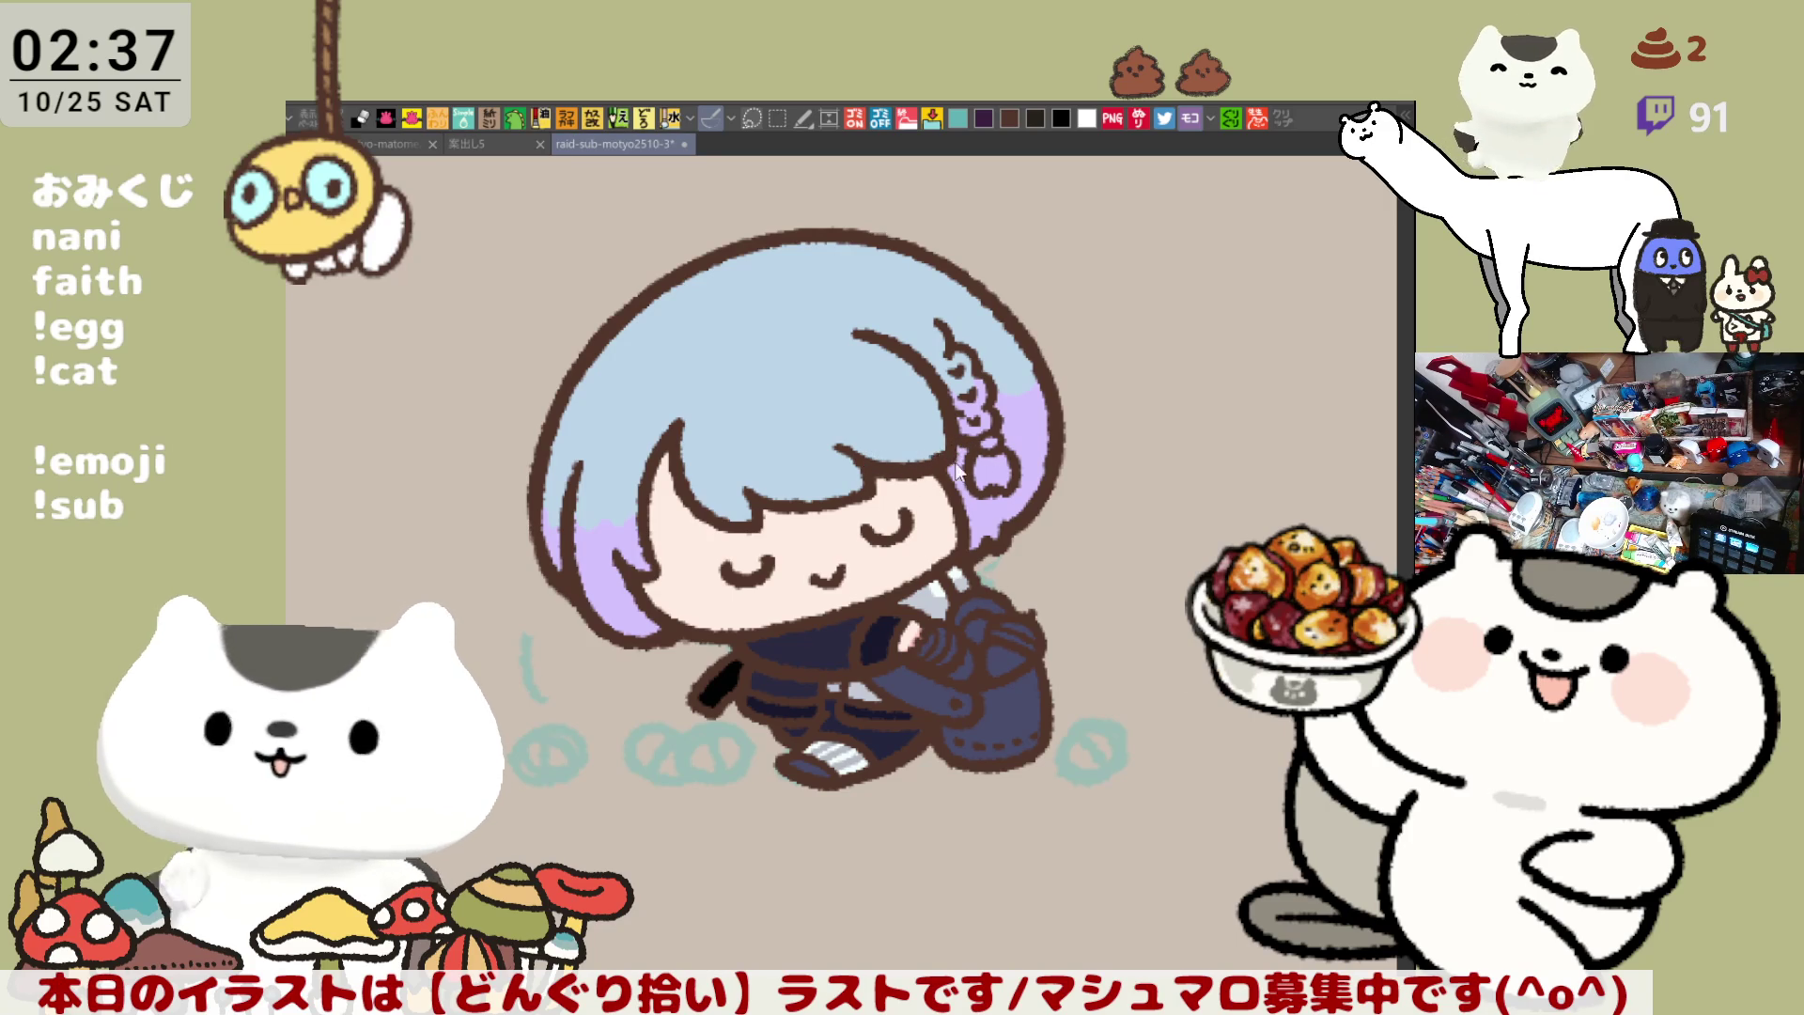
pyautogui.scroll(3, 980, 638)
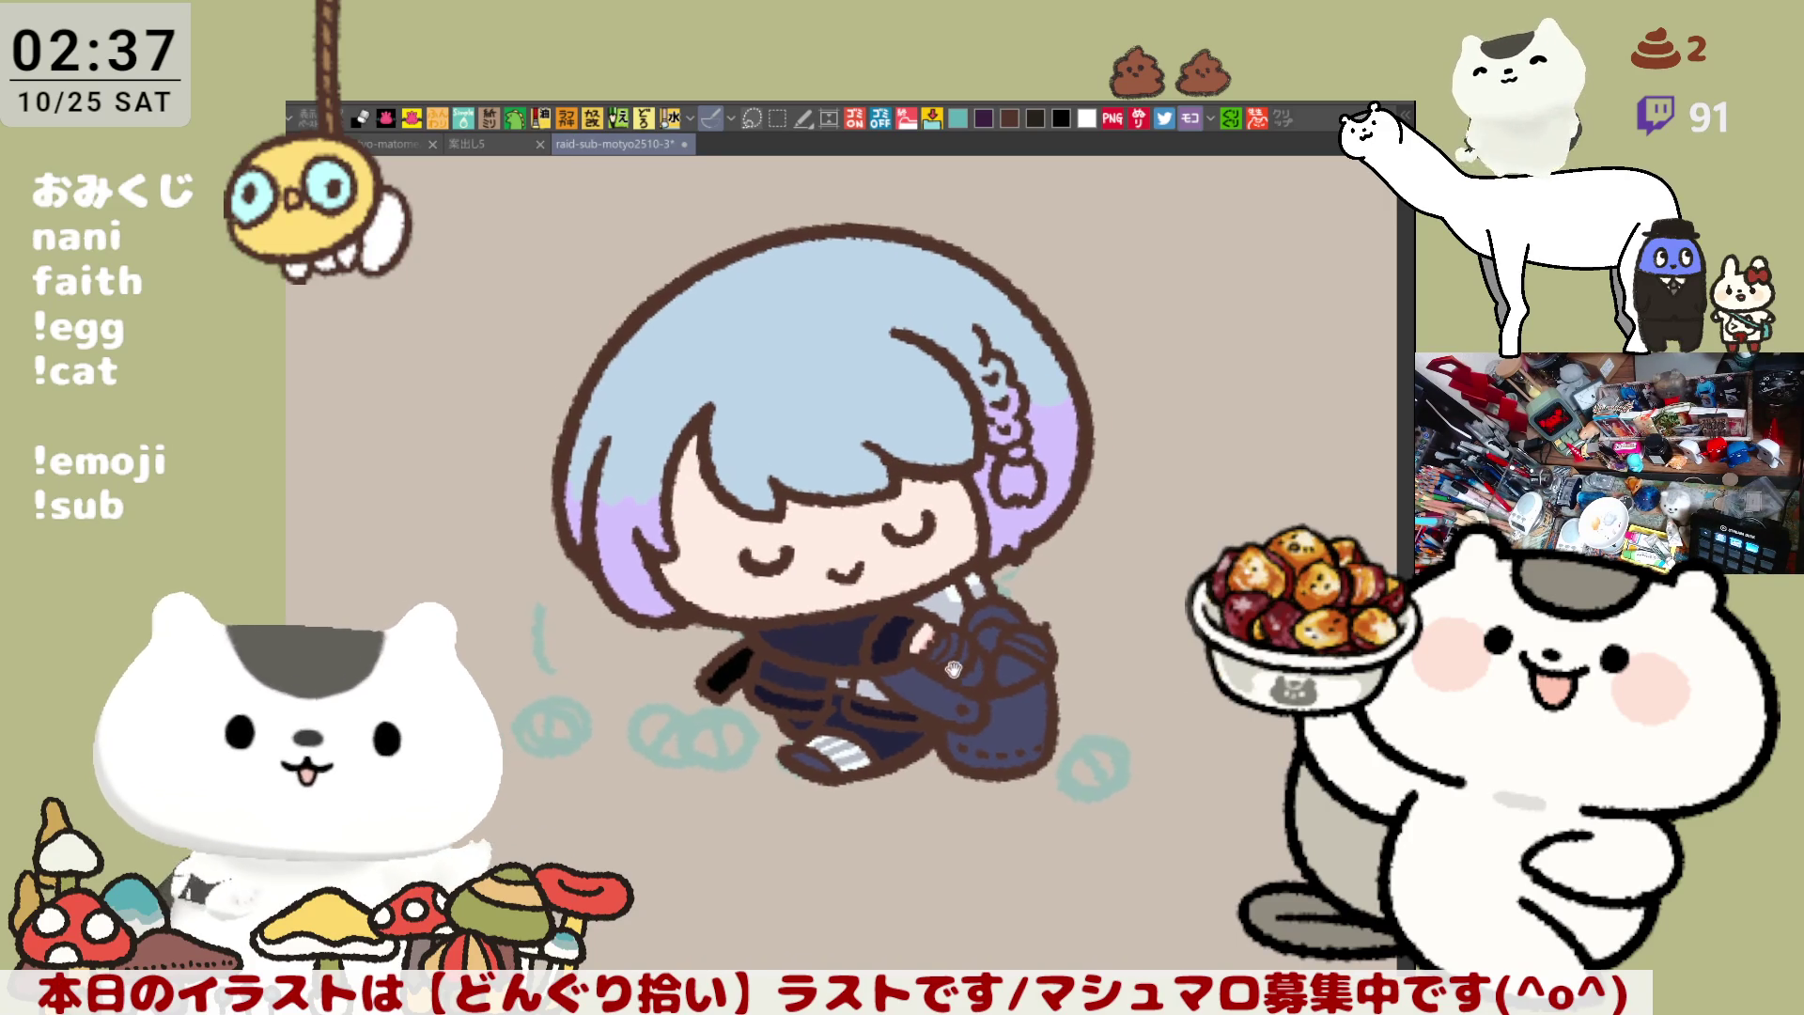
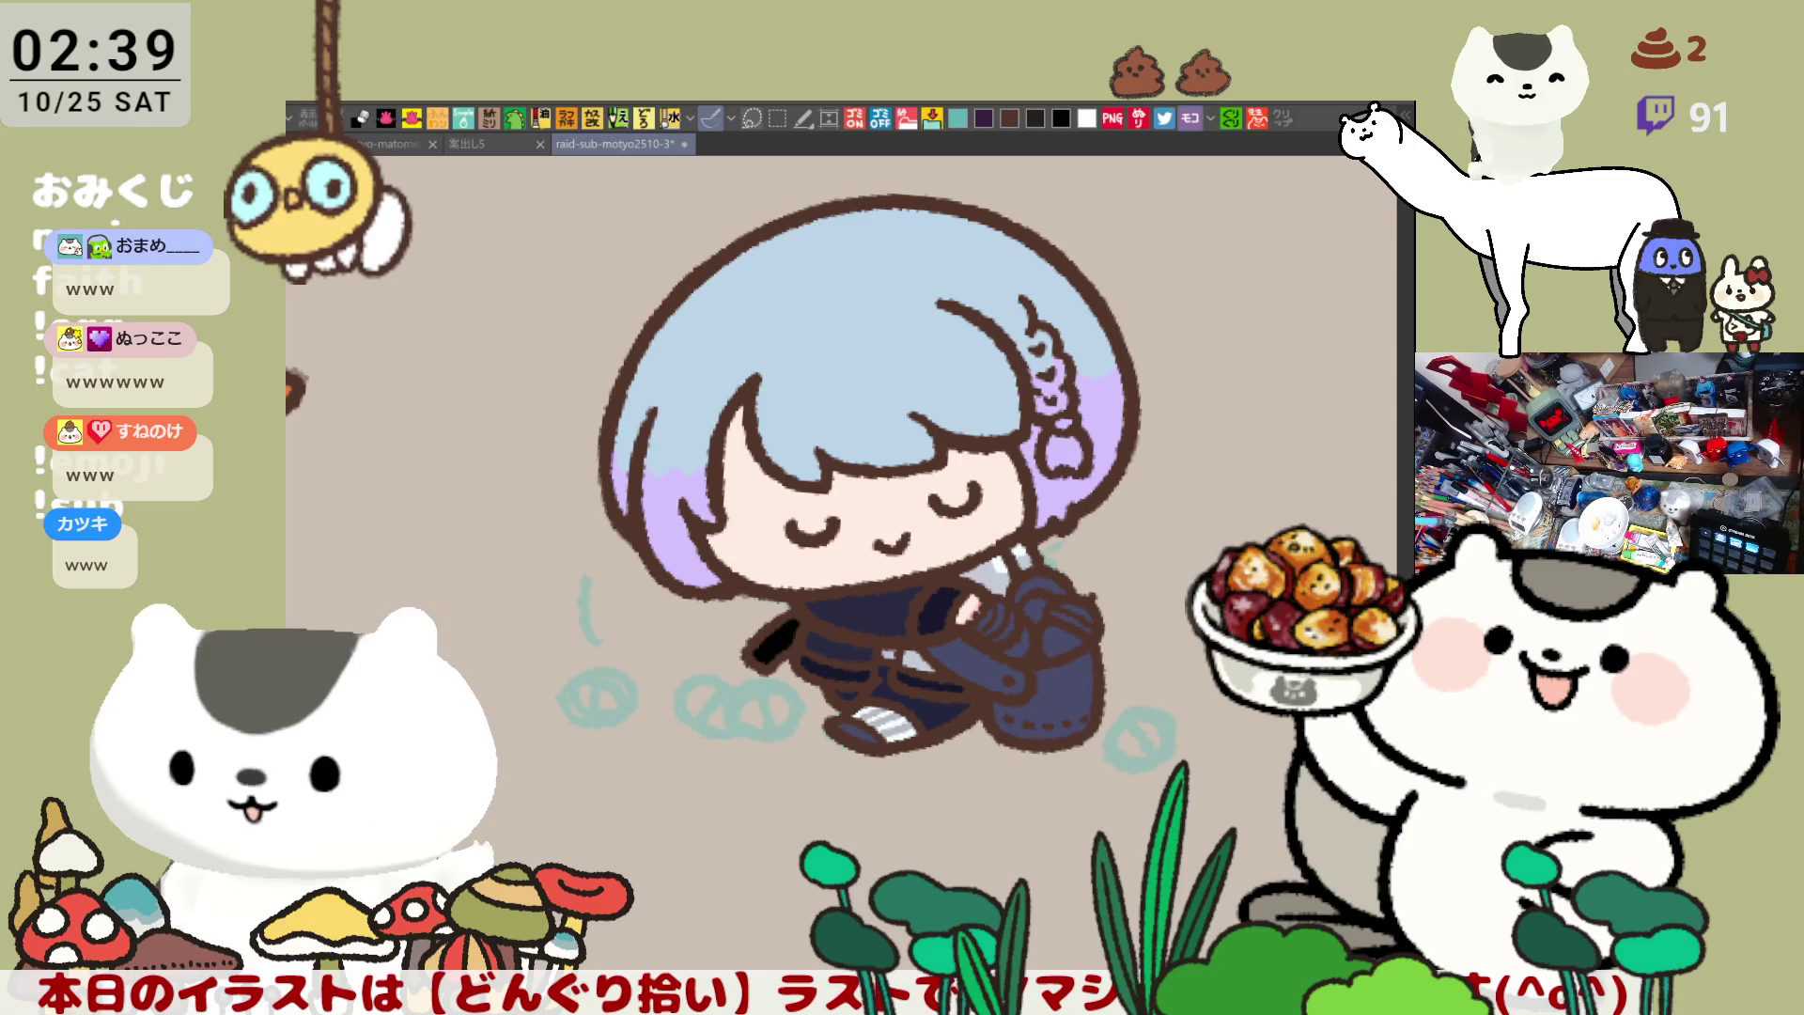
# Save the illustration and bring the girl's hair back into view
pyautogui.moveTo(972, 869)
pyautogui.mouseDown()
pyautogui.moveTo(1013, 814)
pyautogui.moveTo(1012, 754)
pyautogui.mouseUp()
pyautogui.hotkey('ctrl', 's')
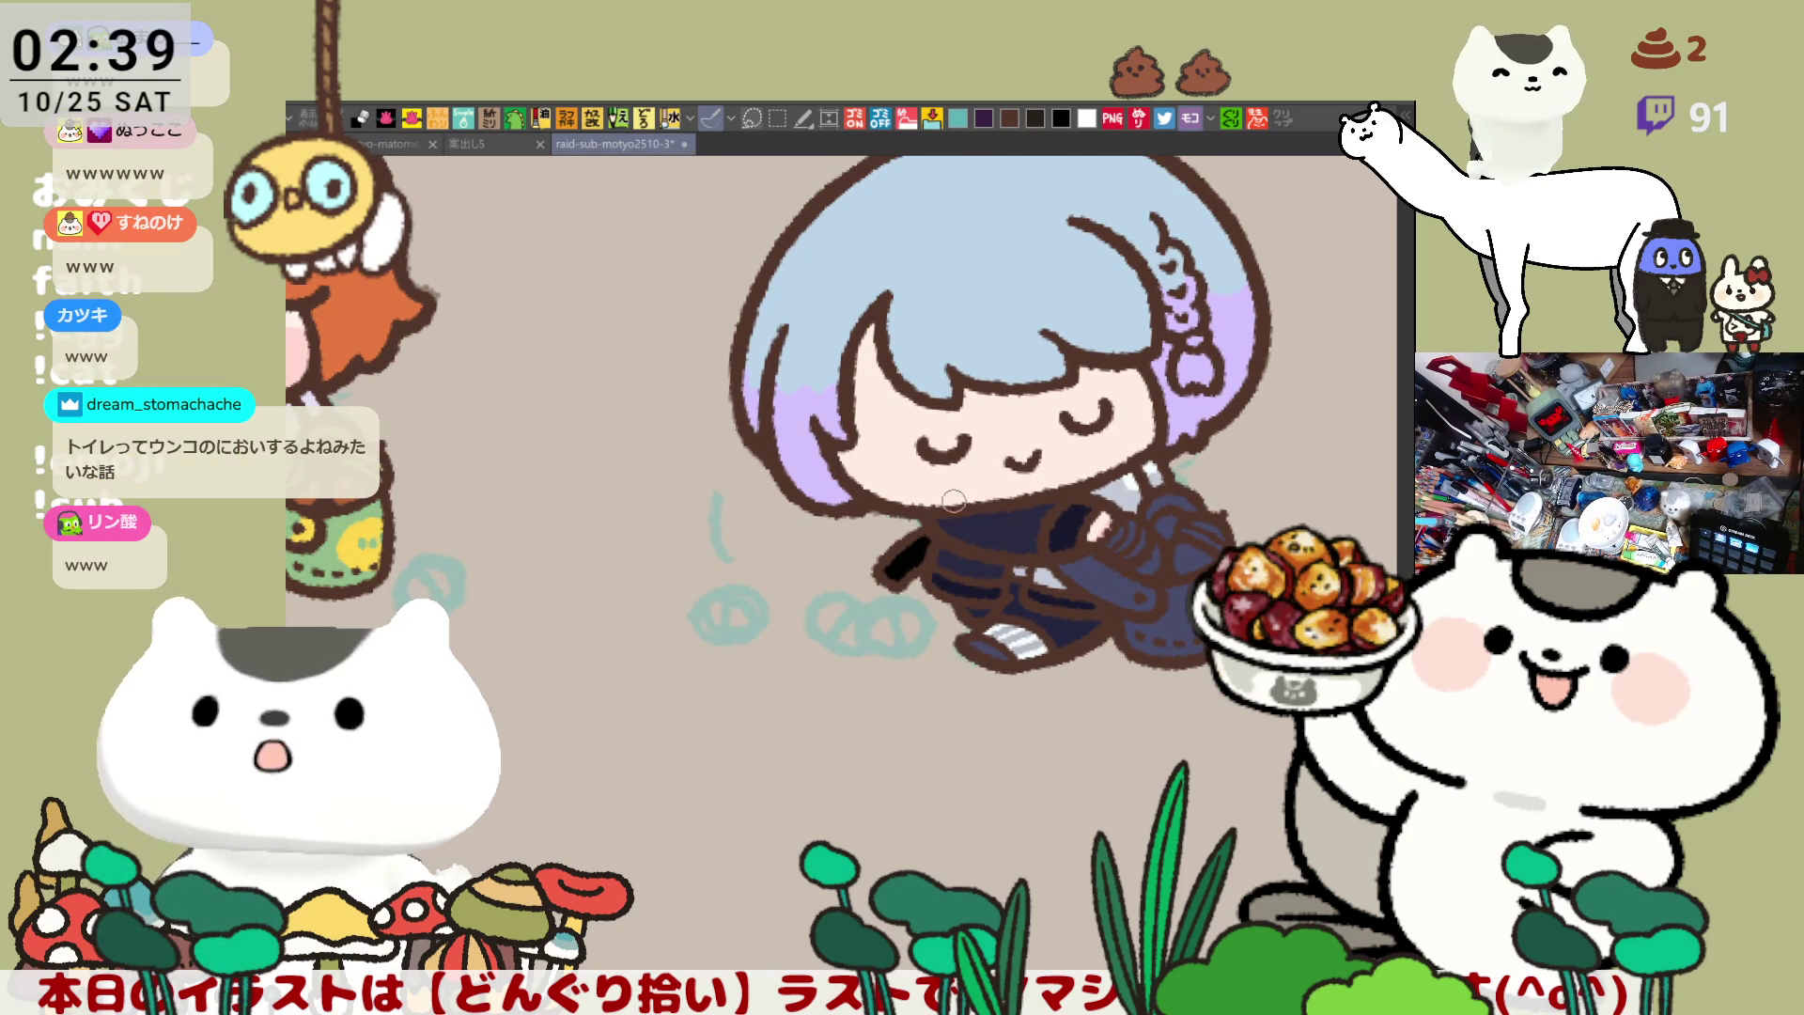
pyautogui.moveTo(968, 492); pyautogui.dragTo(799, 581)
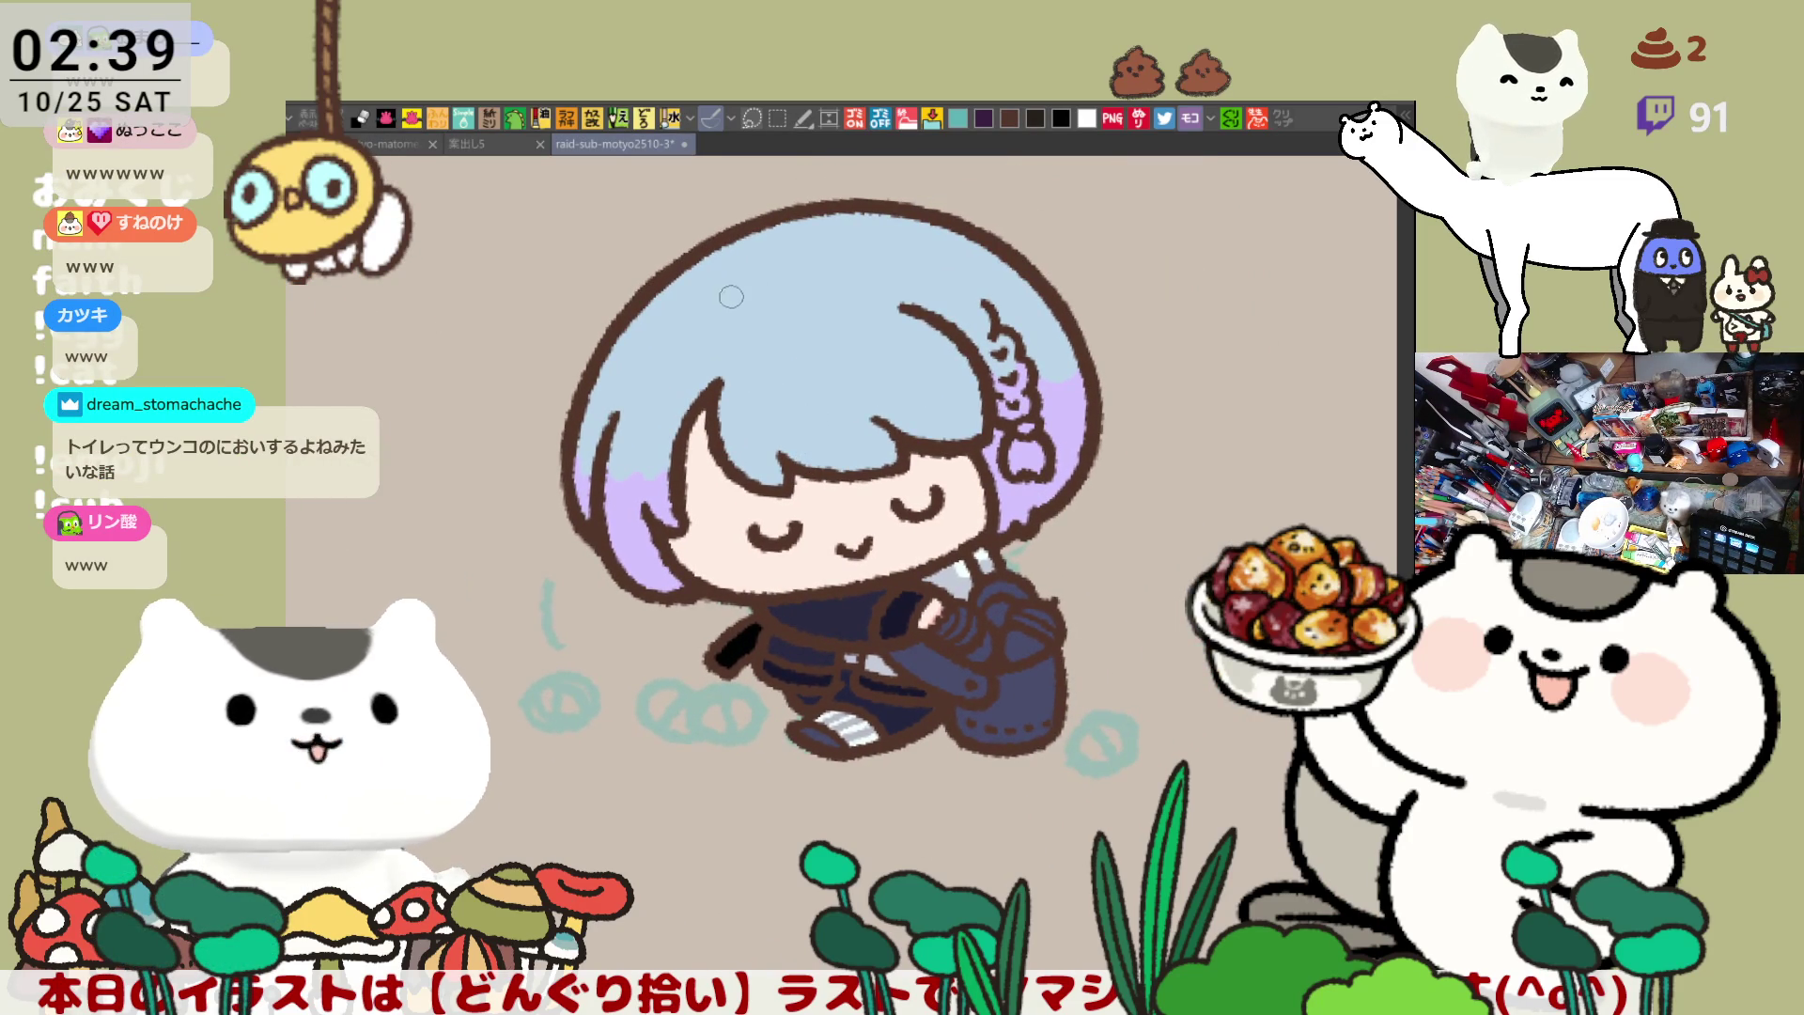
# Paint light-blue highlight strokes across the top and upper-left of the hair
pyautogui.moveTo(728, 275); pyautogui.dragTo(878, 319)
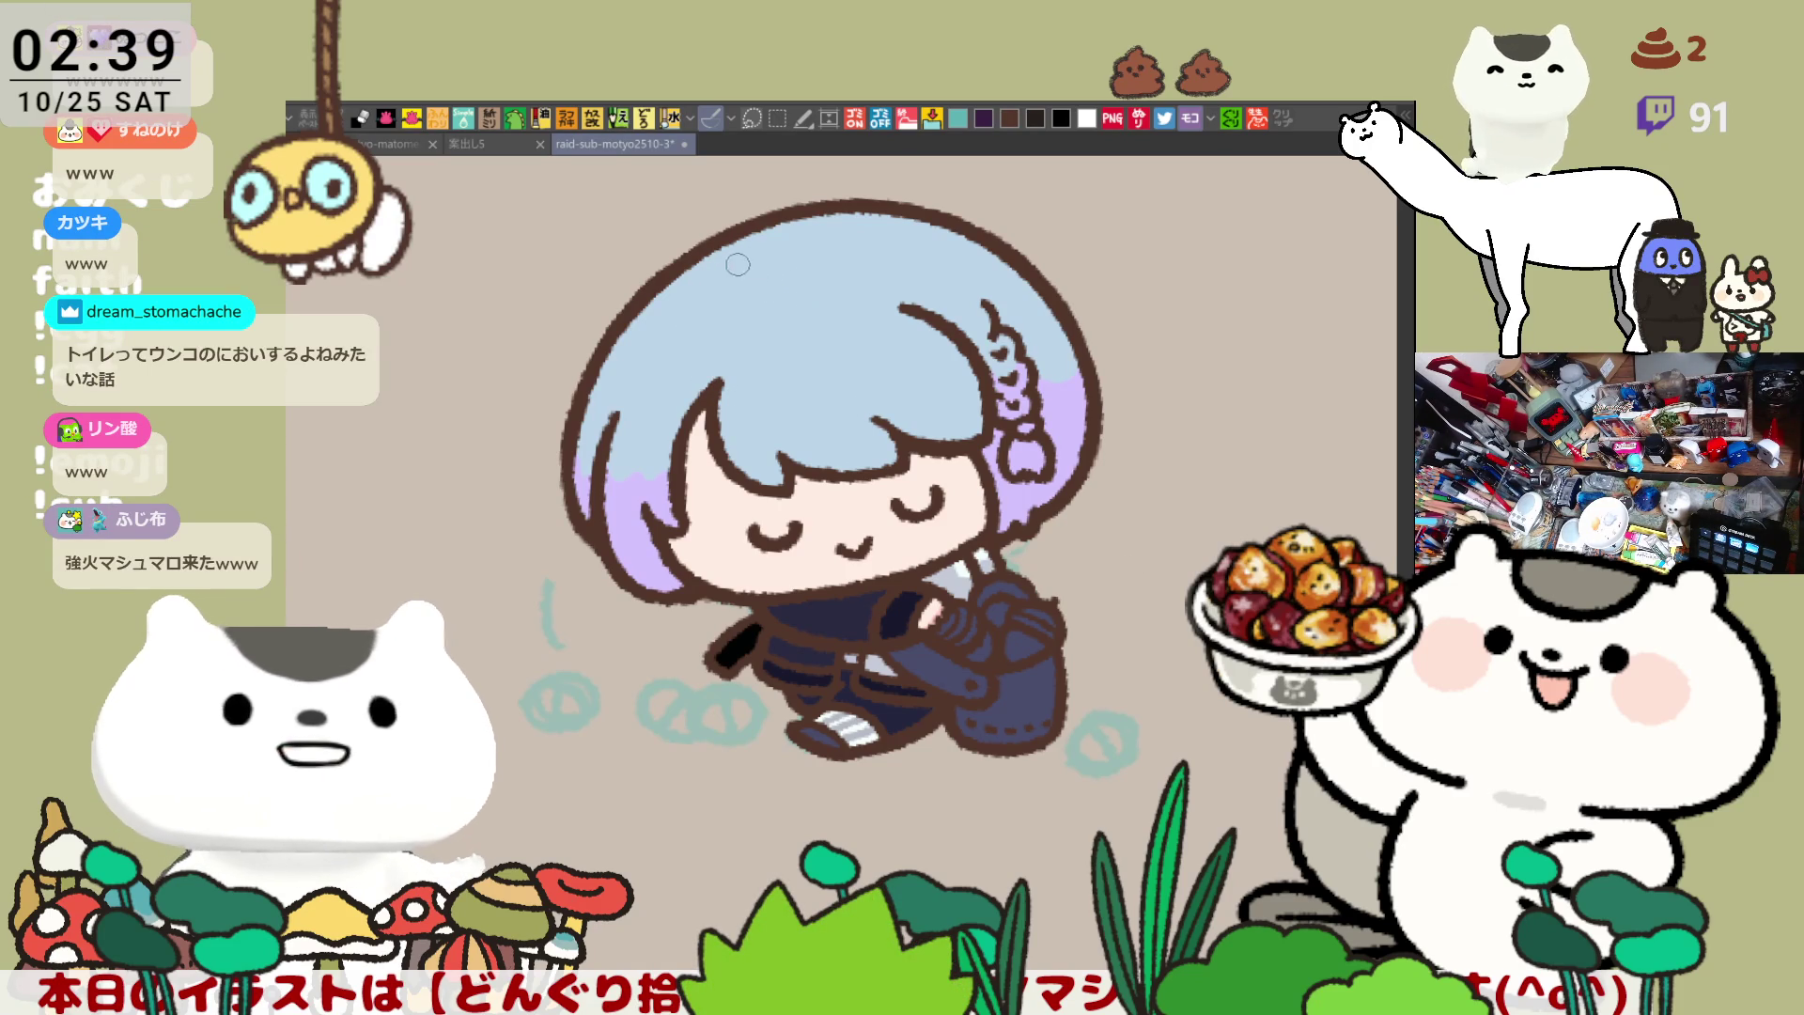
pyautogui.moveTo(731, 273); pyautogui.dragTo(883, 320)
pyautogui.moveTo(743, 257)
pyautogui.mouseDown()
pyautogui.moveTo(850, 378)
pyautogui.moveTo(848, 353)
pyautogui.mouseUp()
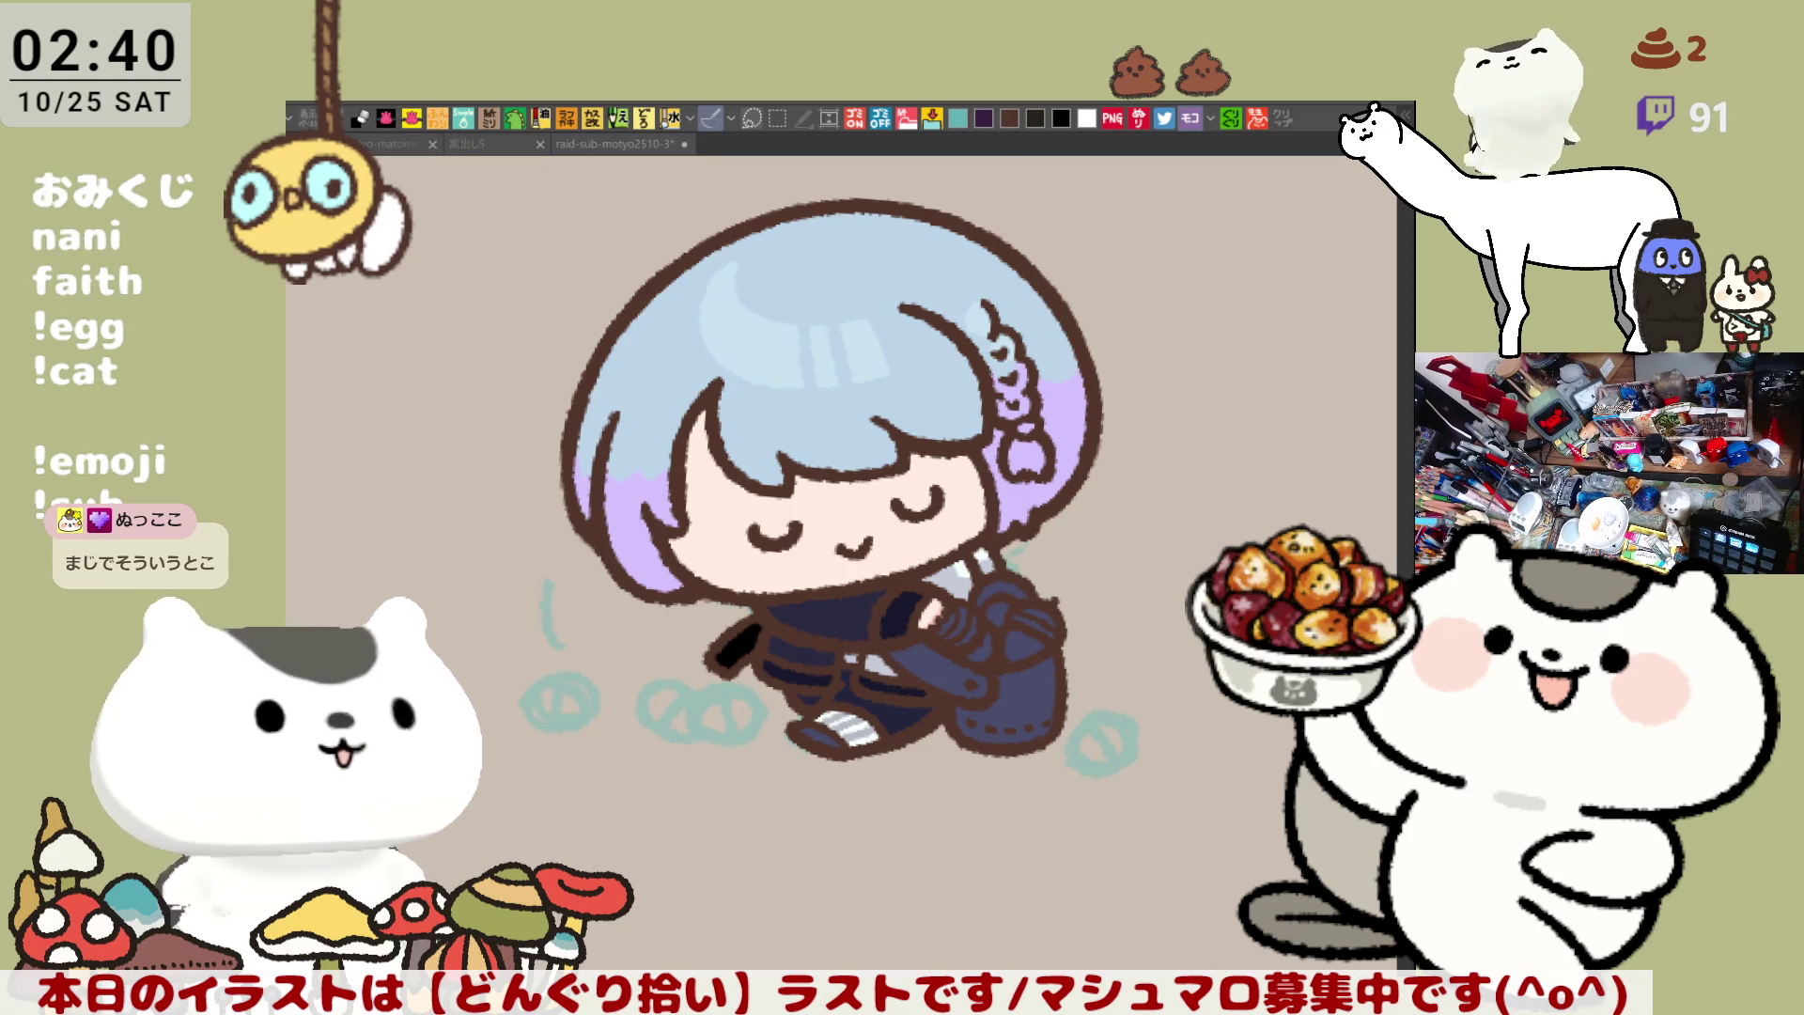
pyautogui.click(452, 179)
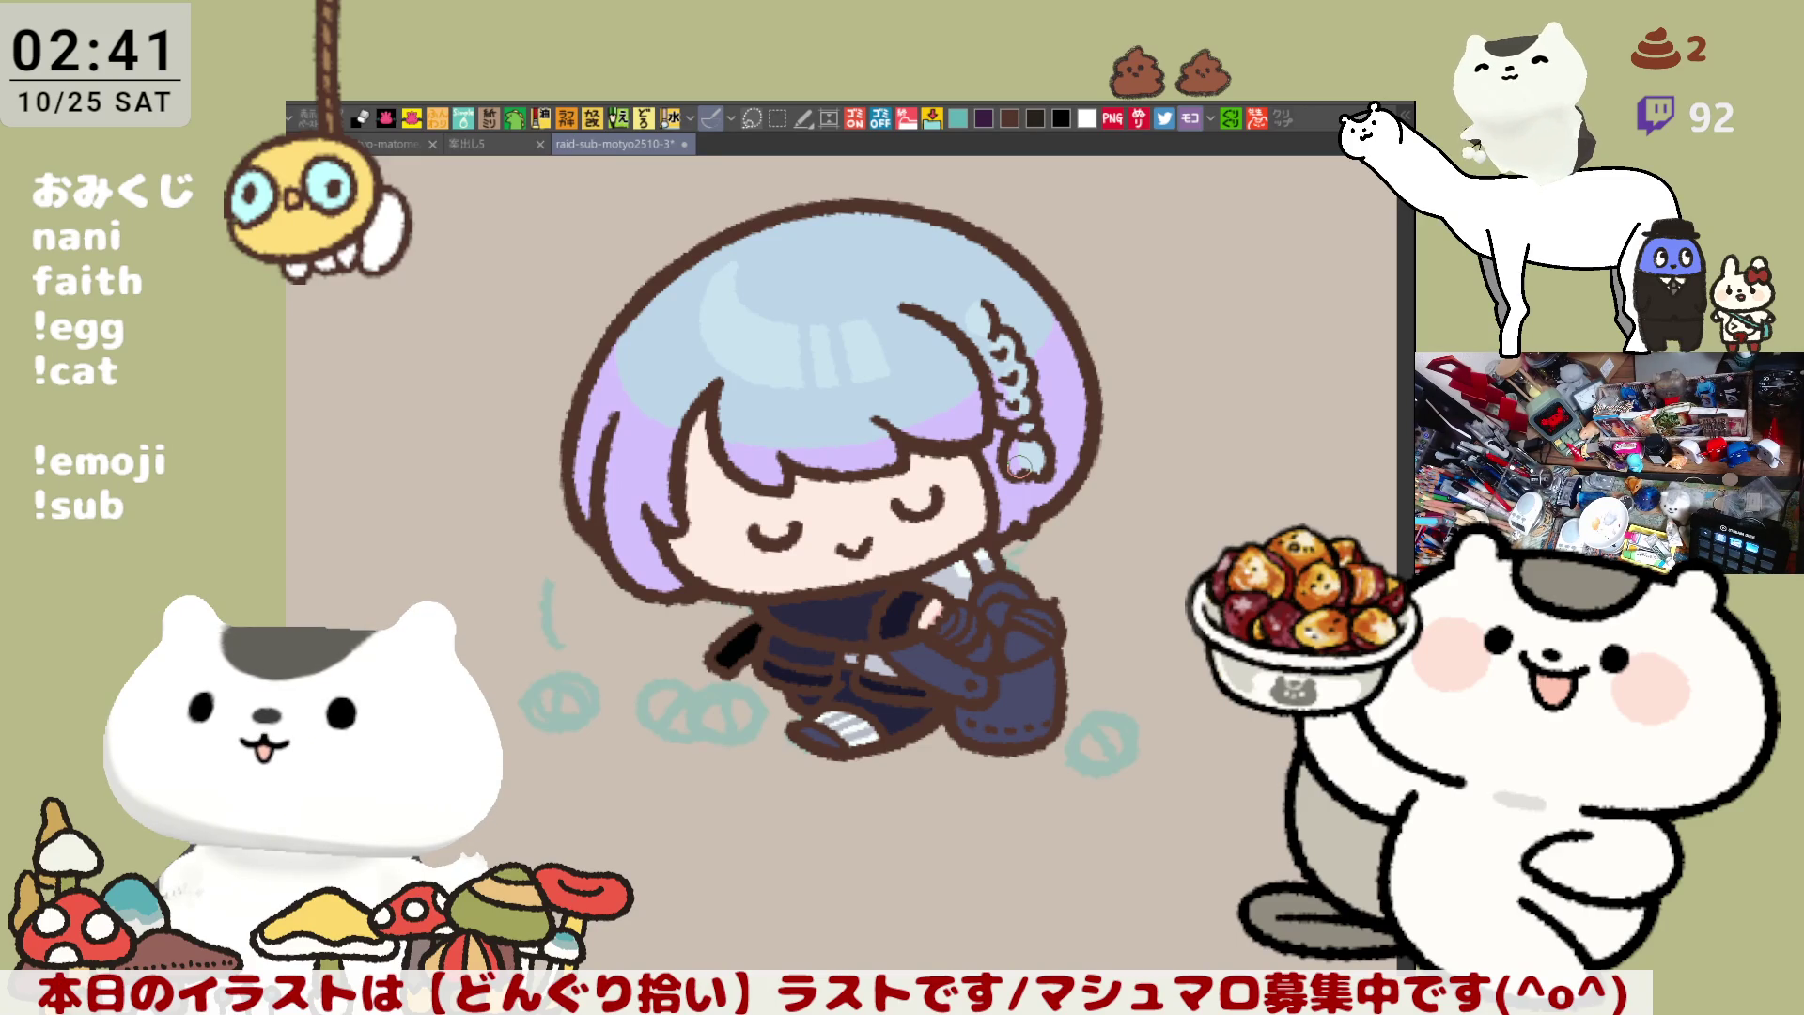
# Shift the artwork right to work on the left side of the hair
pyautogui.moveTo(608, 336); pyautogui.dragTo(759, 285)
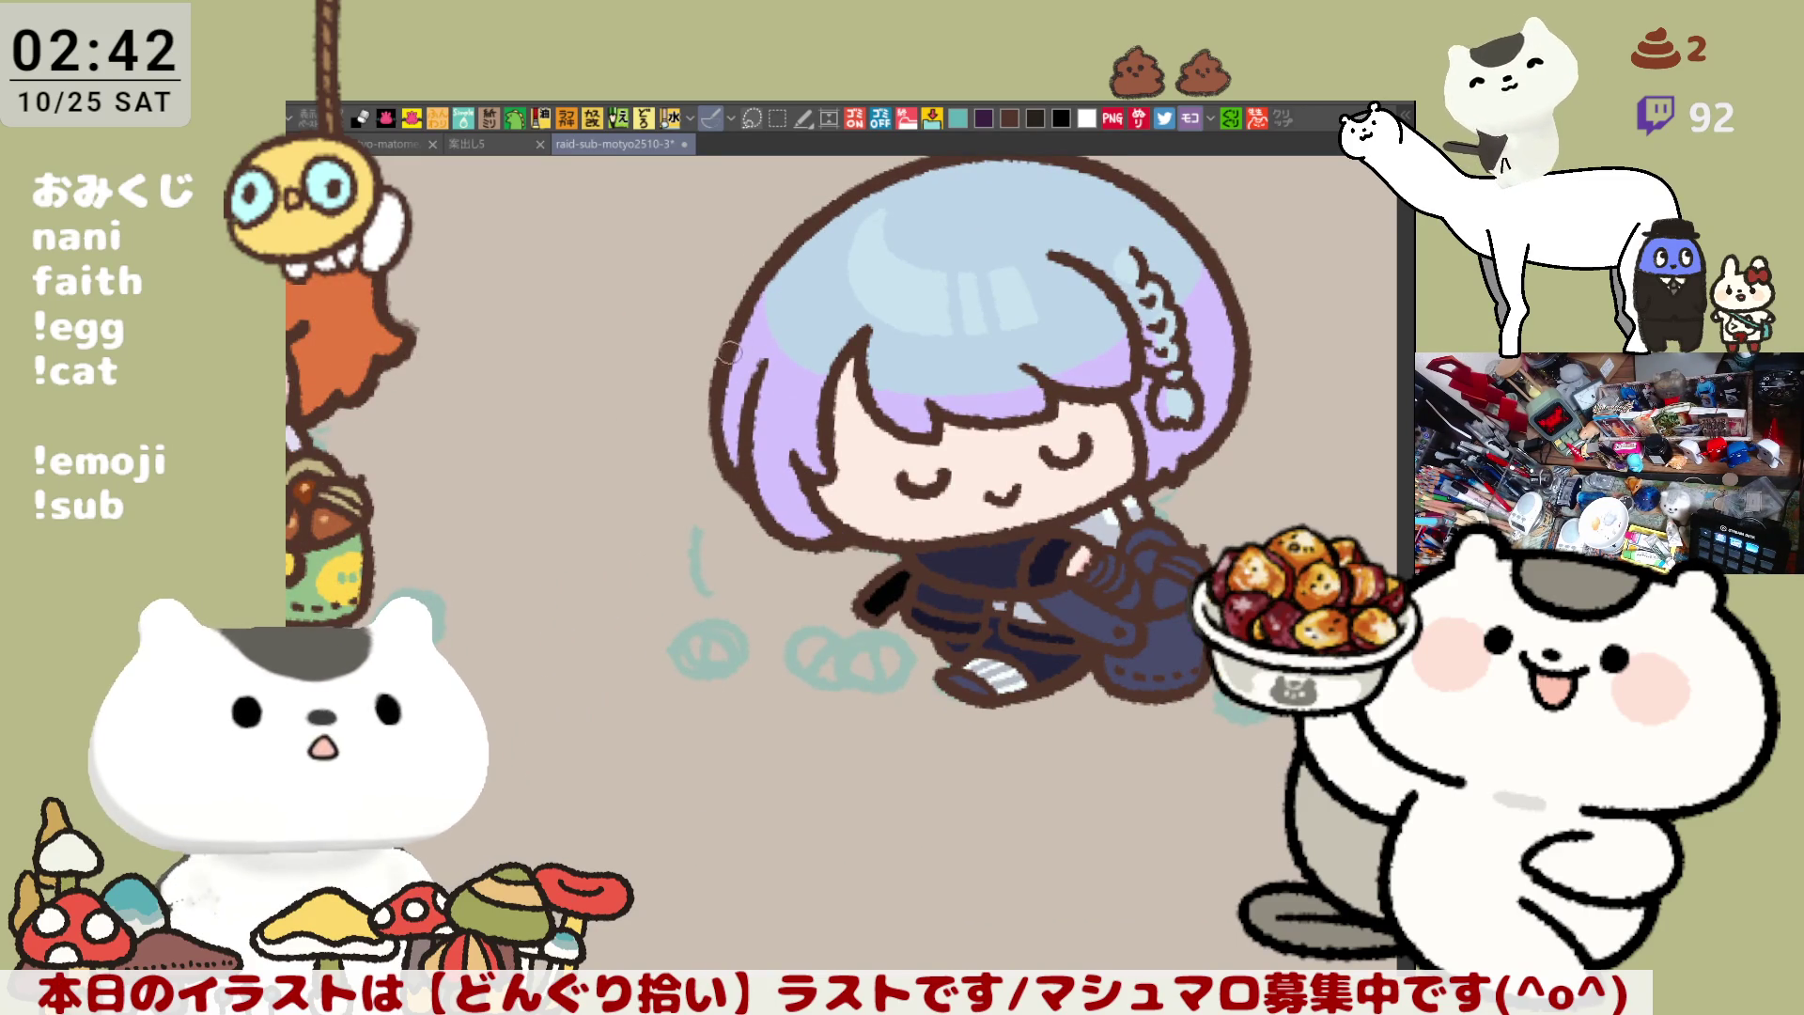
# Brush peach blush onto the sleeping girl's right and left cheeks
pyautogui.moveTo(741, 414)
pyautogui.mouseDown()
pyautogui.moveTo(545, 422)
pyautogui.moveTo(708, 409)
pyautogui.mouseUp()
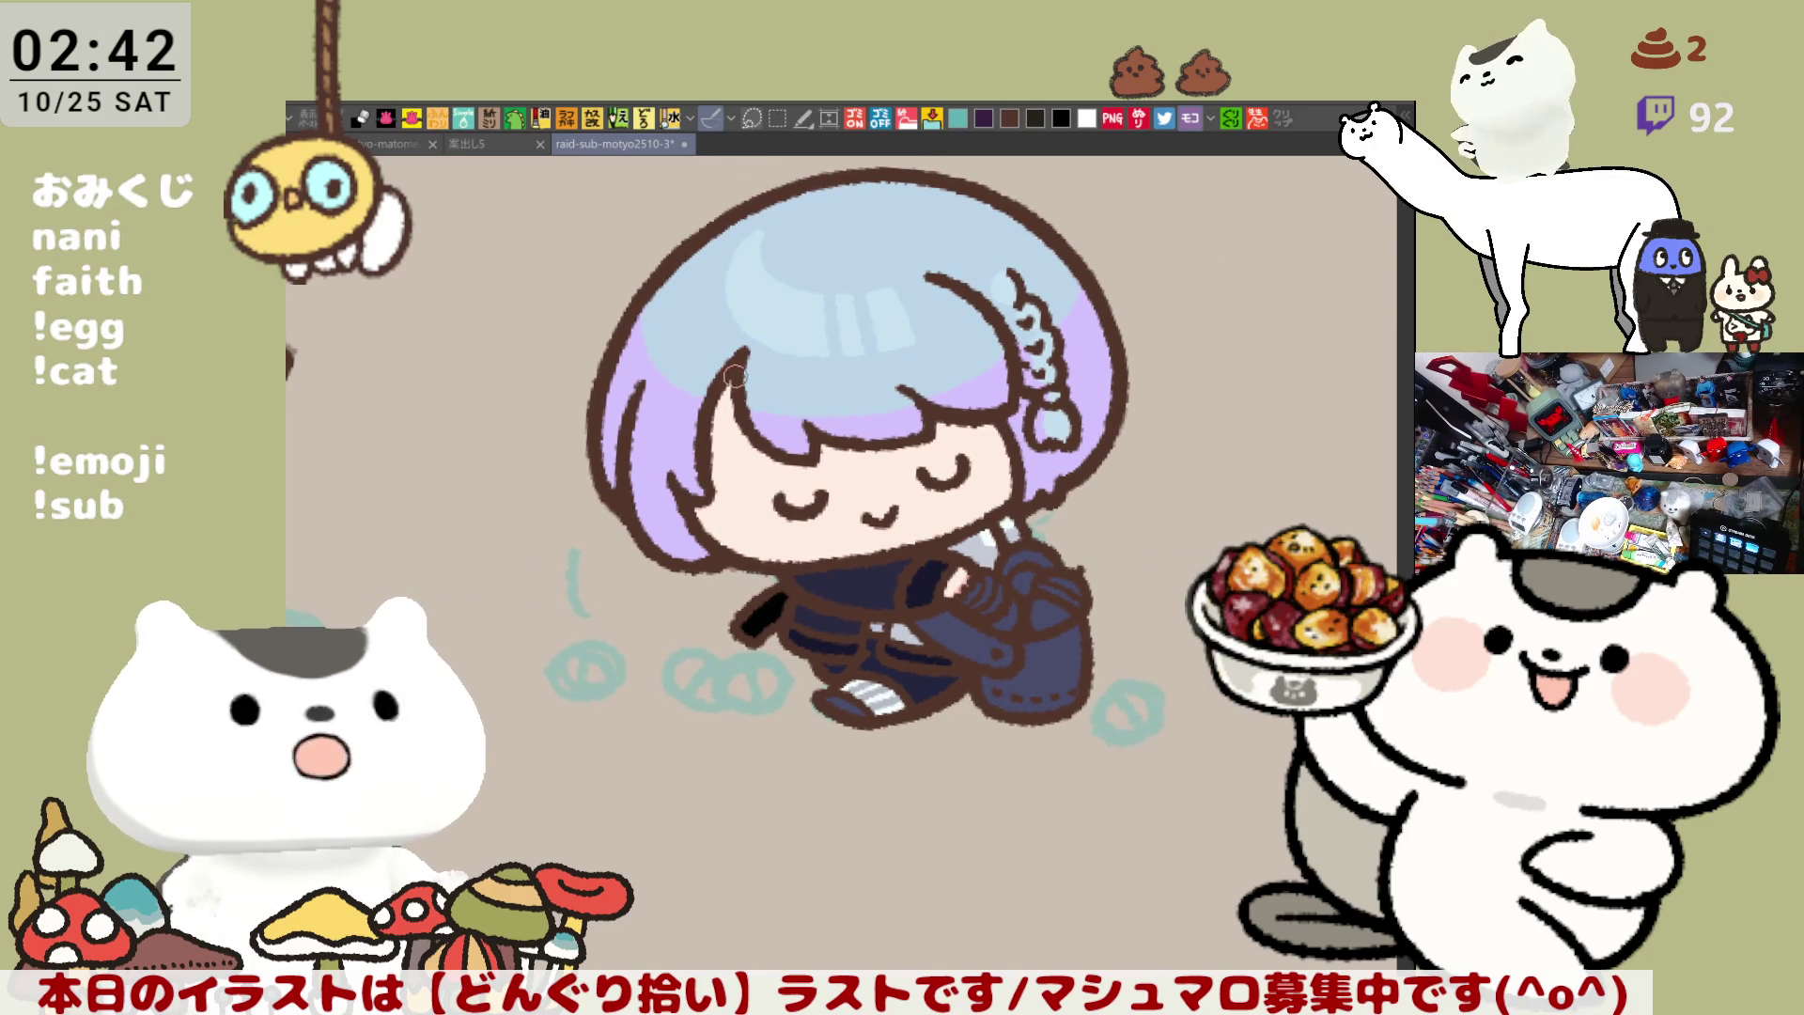
pyautogui.moveTo(747, 522)
pyautogui.mouseDown()
pyautogui.moveTo(703, 431)
pyautogui.moveTo(728, 502)
pyautogui.moveTo(645, 508)
pyautogui.mouseUp()
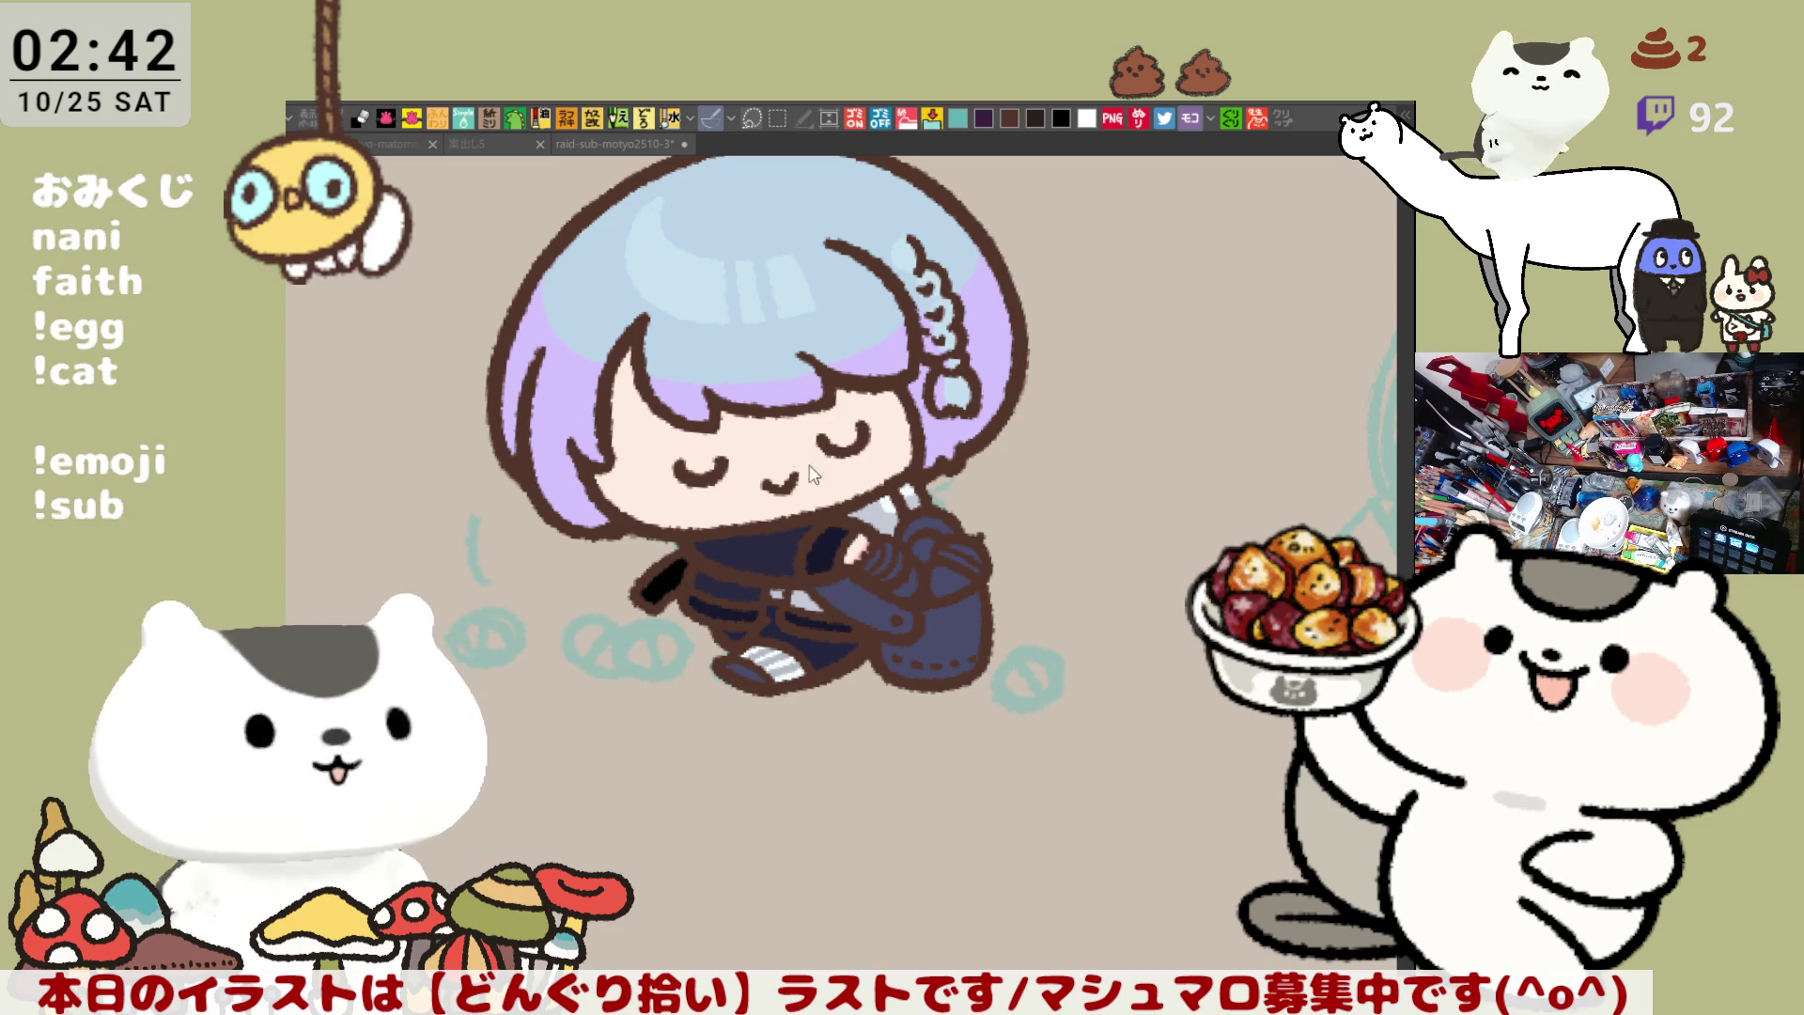
pyautogui.click(683, 476)
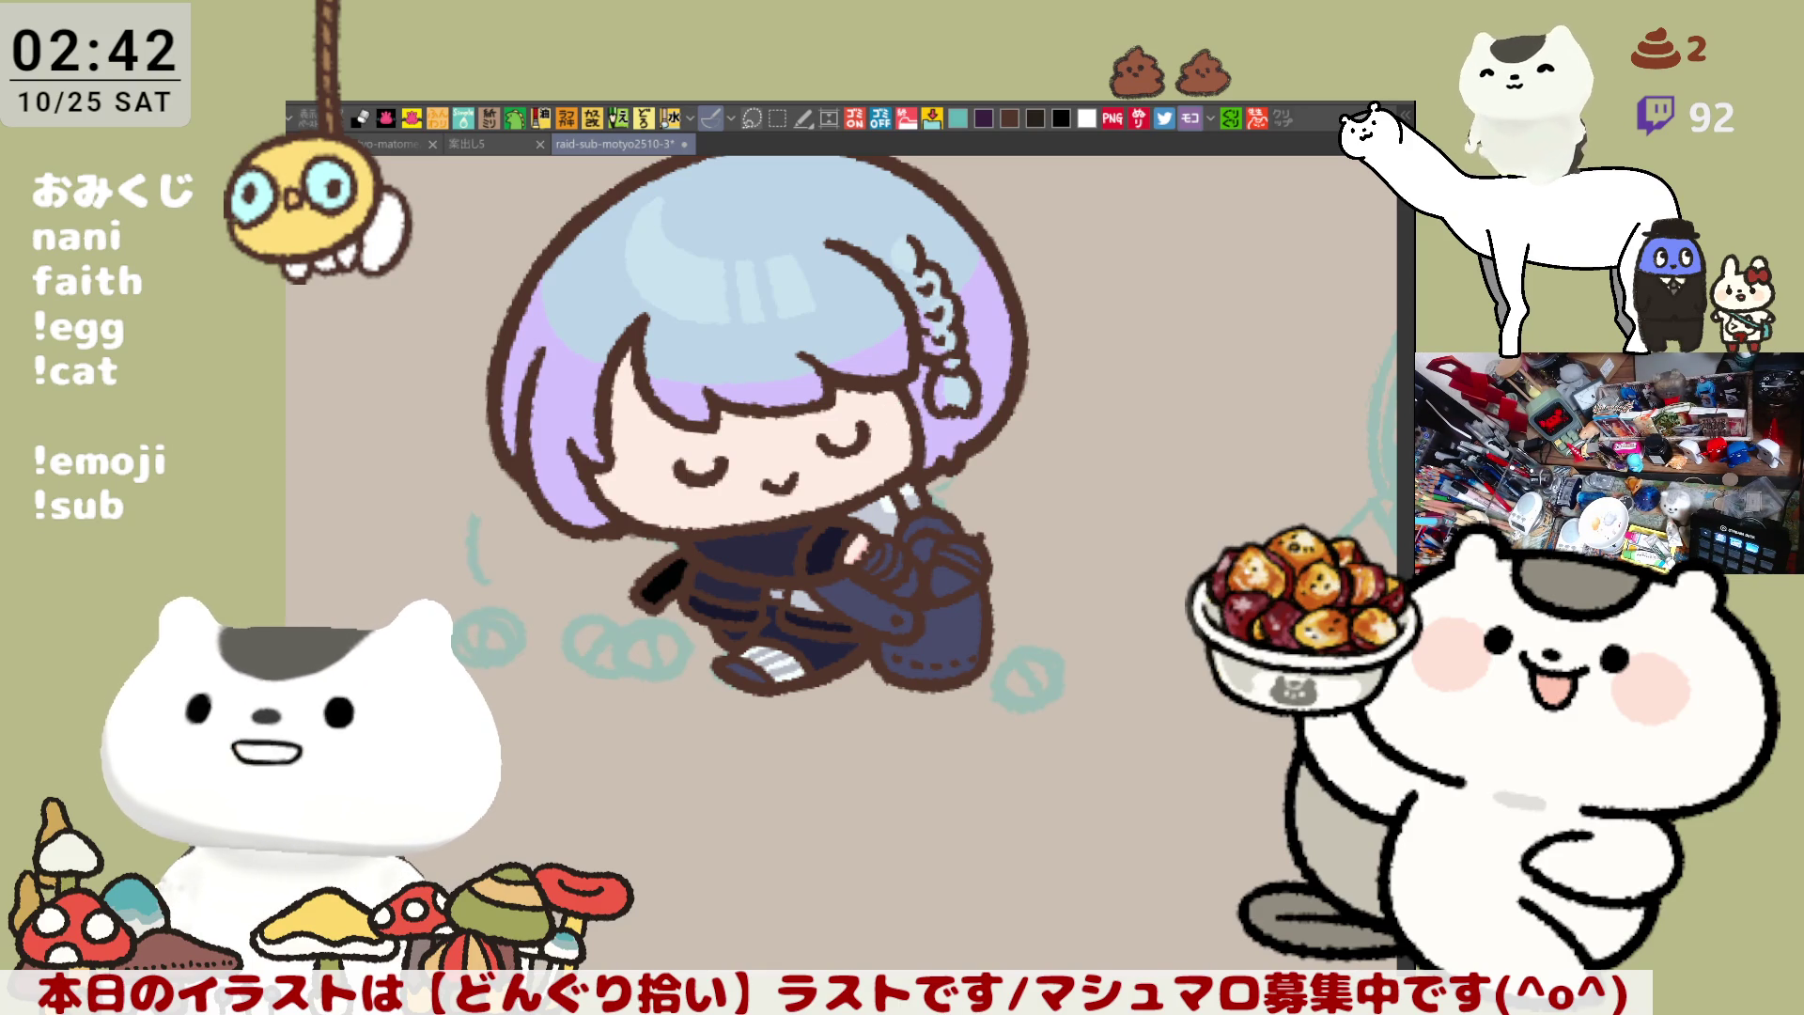
pyautogui.moveTo(907, 413)
pyautogui.mouseDown()
pyautogui.moveTo(869, 466)
pyautogui.moveTo(907, 441)
pyautogui.moveTo(916, 465)
pyautogui.moveTo(874, 466)
pyautogui.mouseUp()
pyautogui.moveTo(660, 517)
pyautogui.mouseDown()
pyautogui.moveTo(658, 469)
pyautogui.moveTo(669, 512)
pyautogui.moveTo(699, 500)
pyautogui.mouseUp()
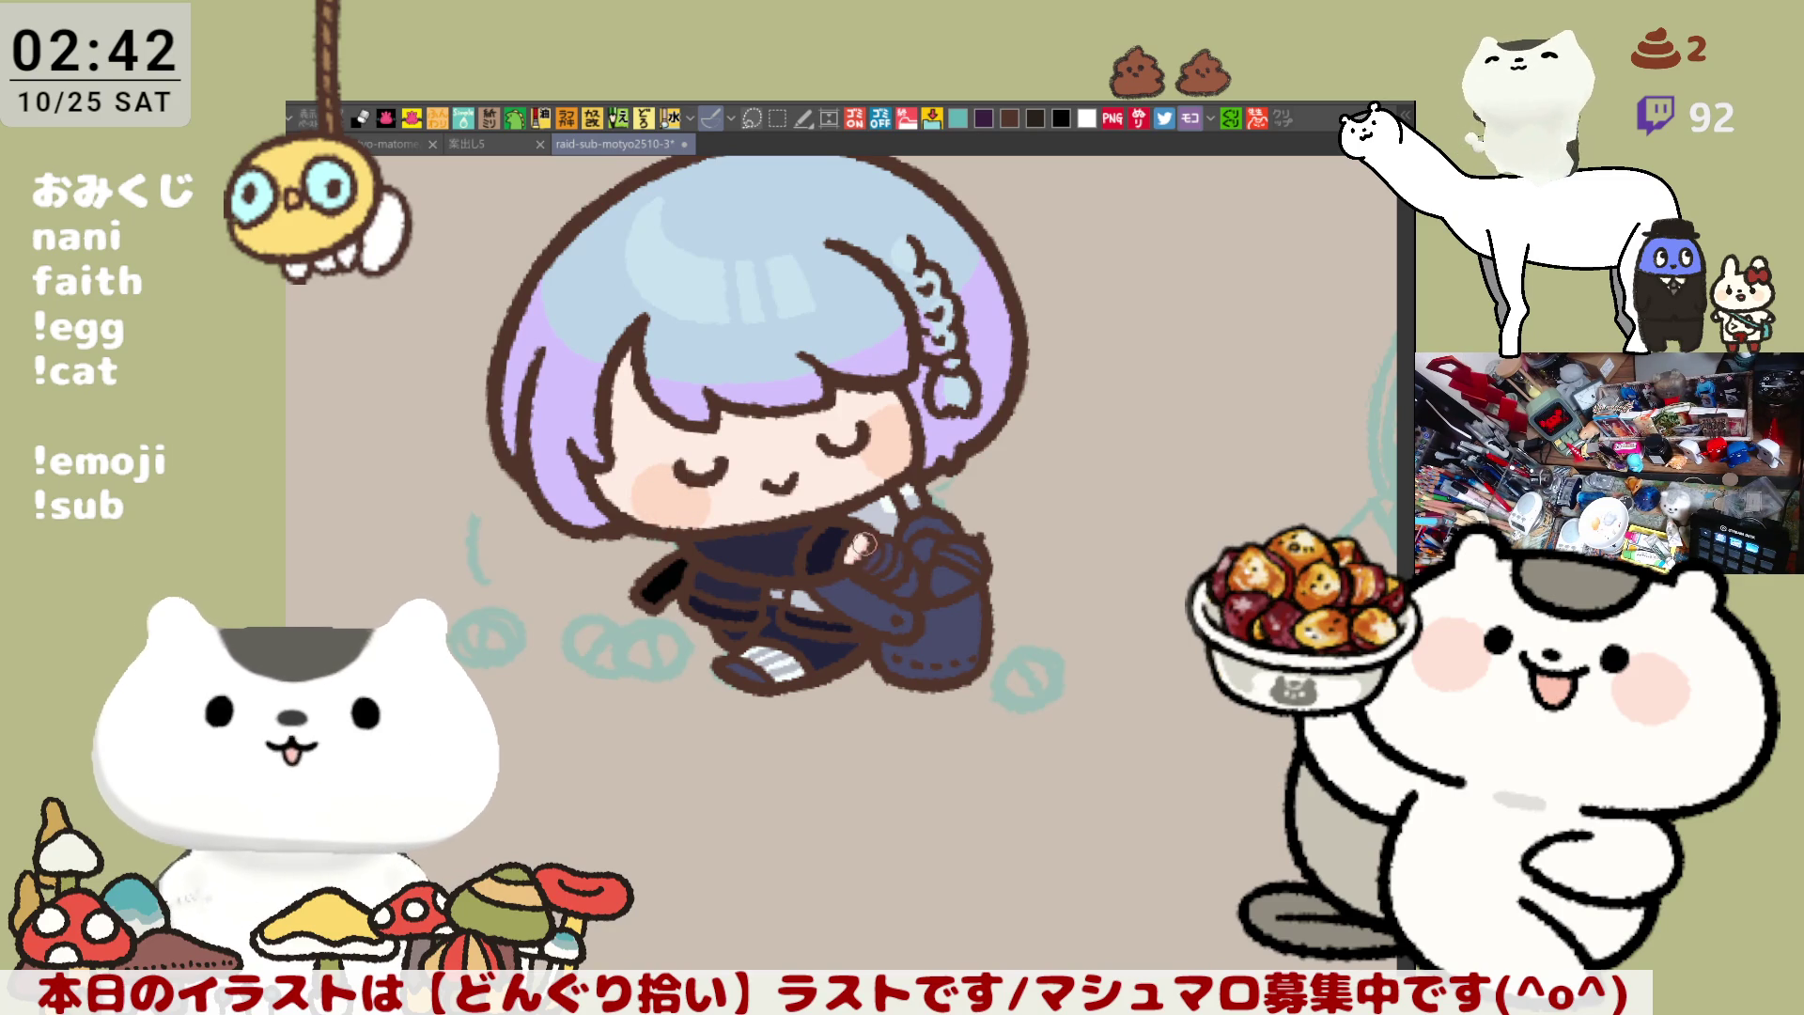
pyautogui.moveTo(806, 621); pyautogui.dragTo(633, 595)
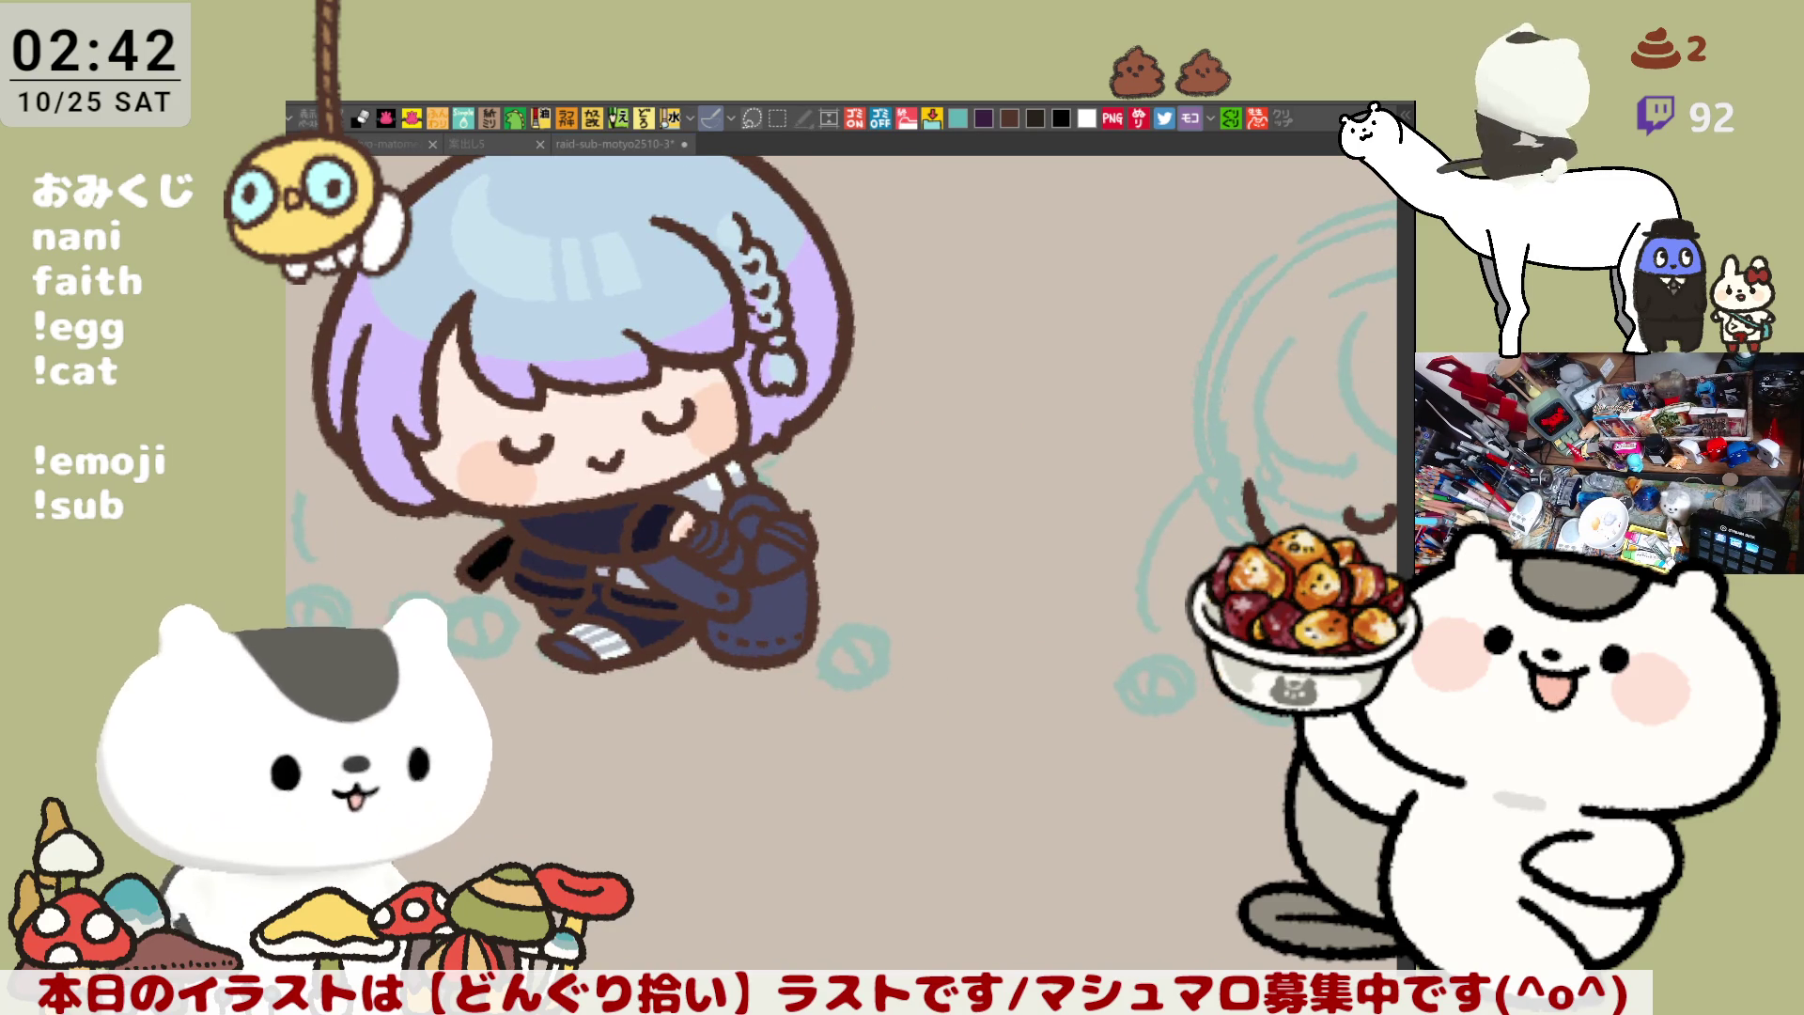
pyautogui.moveTo(760, 485); pyautogui.dragTo(999, 561)
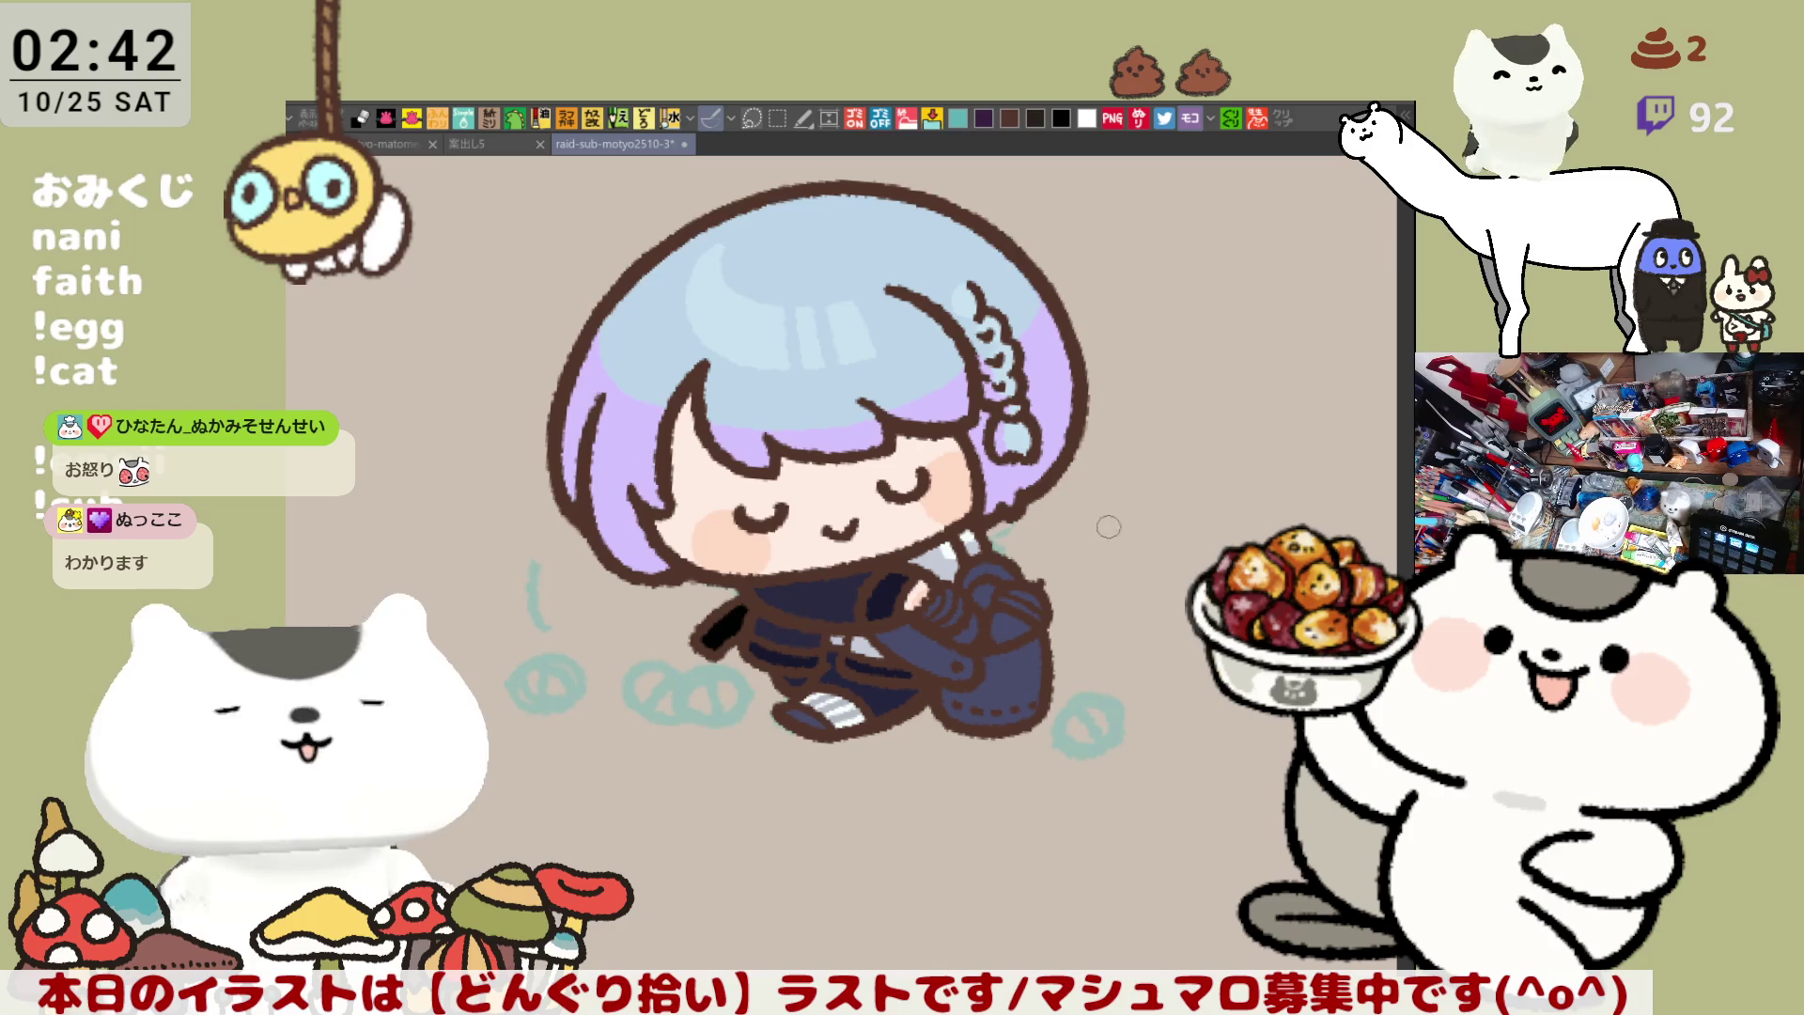
pyautogui.moveTo(798, 469)
pyautogui.mouseDown()
pyautogui.moveTo(657, 442)
pyautogui.moveTo(493, 460)
pyautogui.mouseUp()
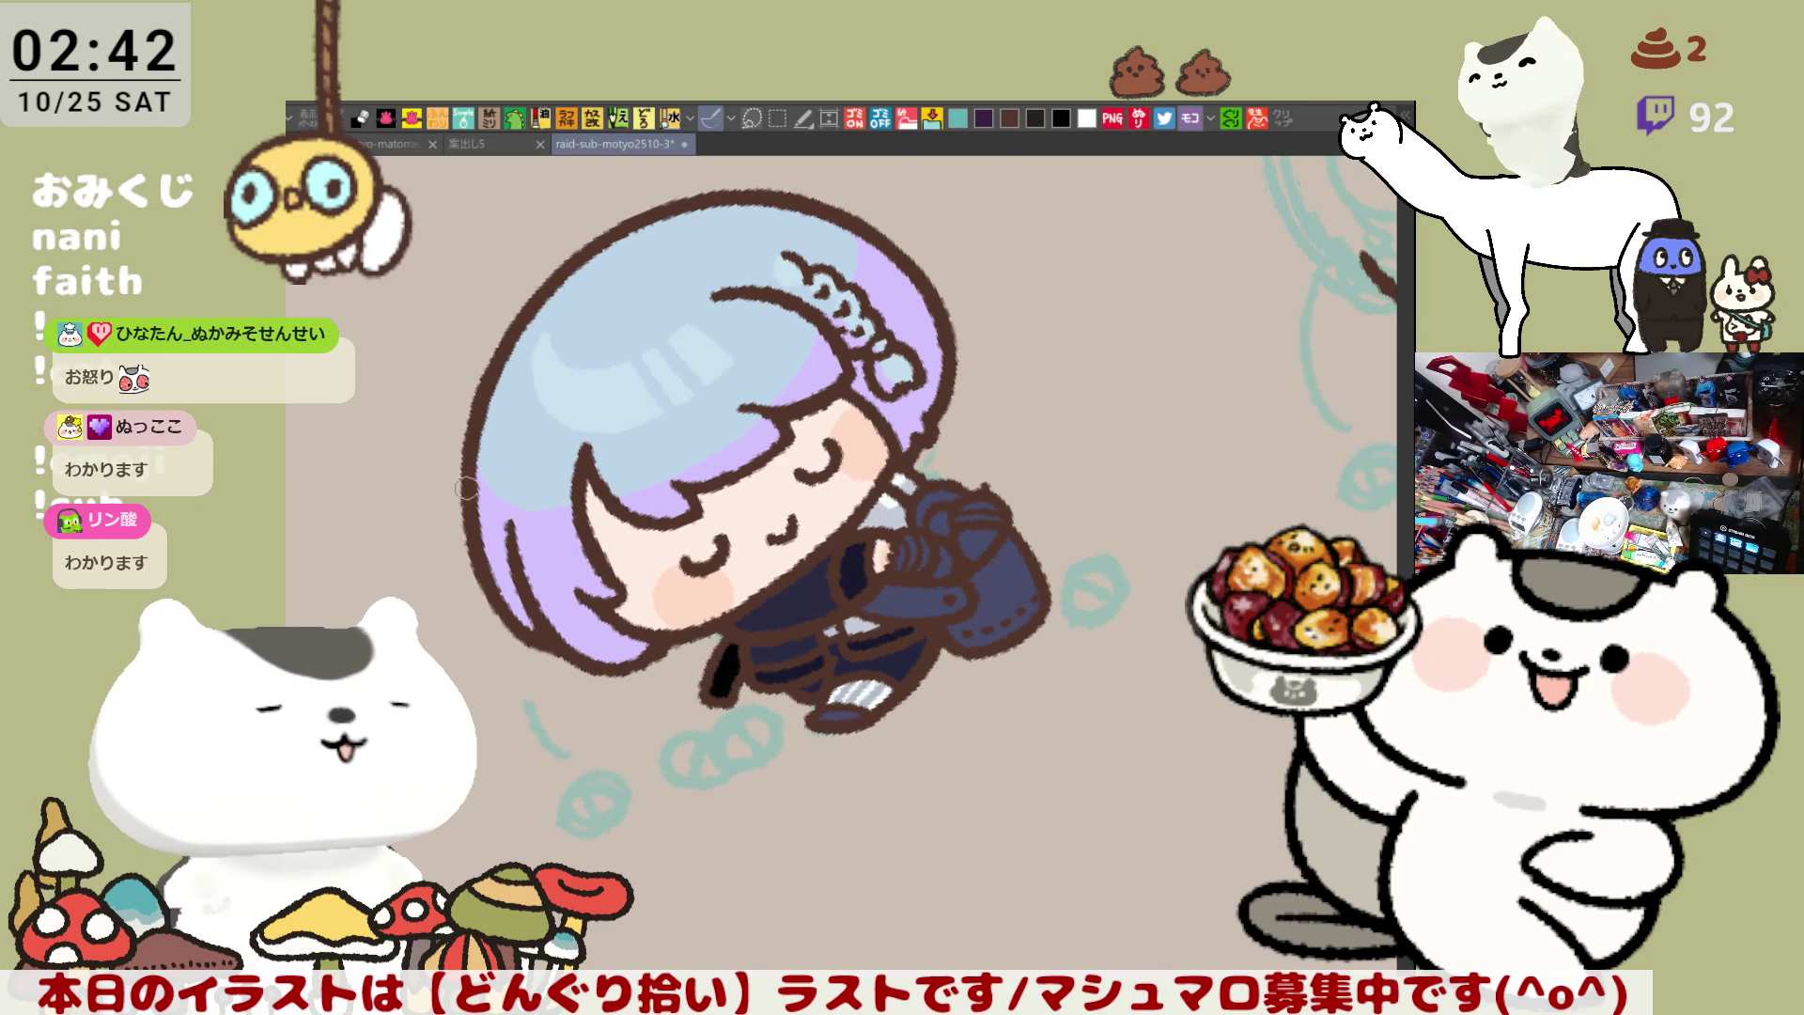
pyautogui.moveTo(514, 443); pyautogui.dragTo(854, 389)
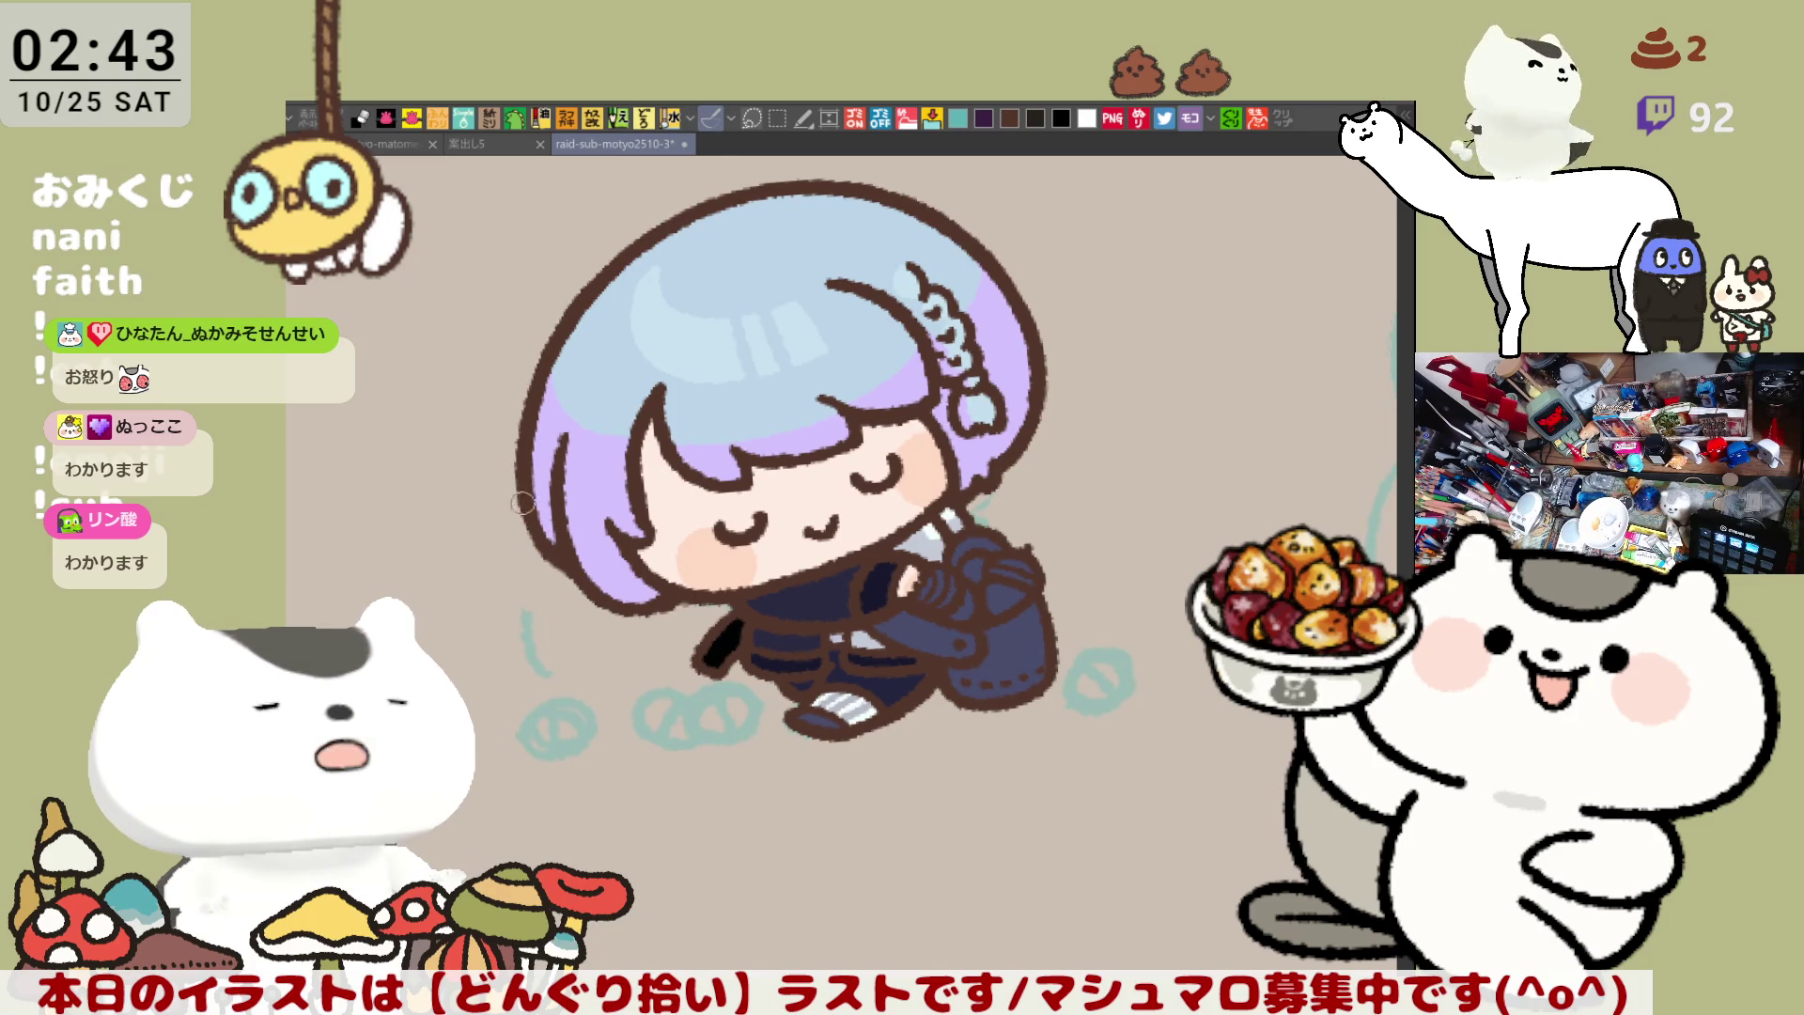
pyautogui.moveTo(552, 520); pyautogui.dragTo(948, 374)
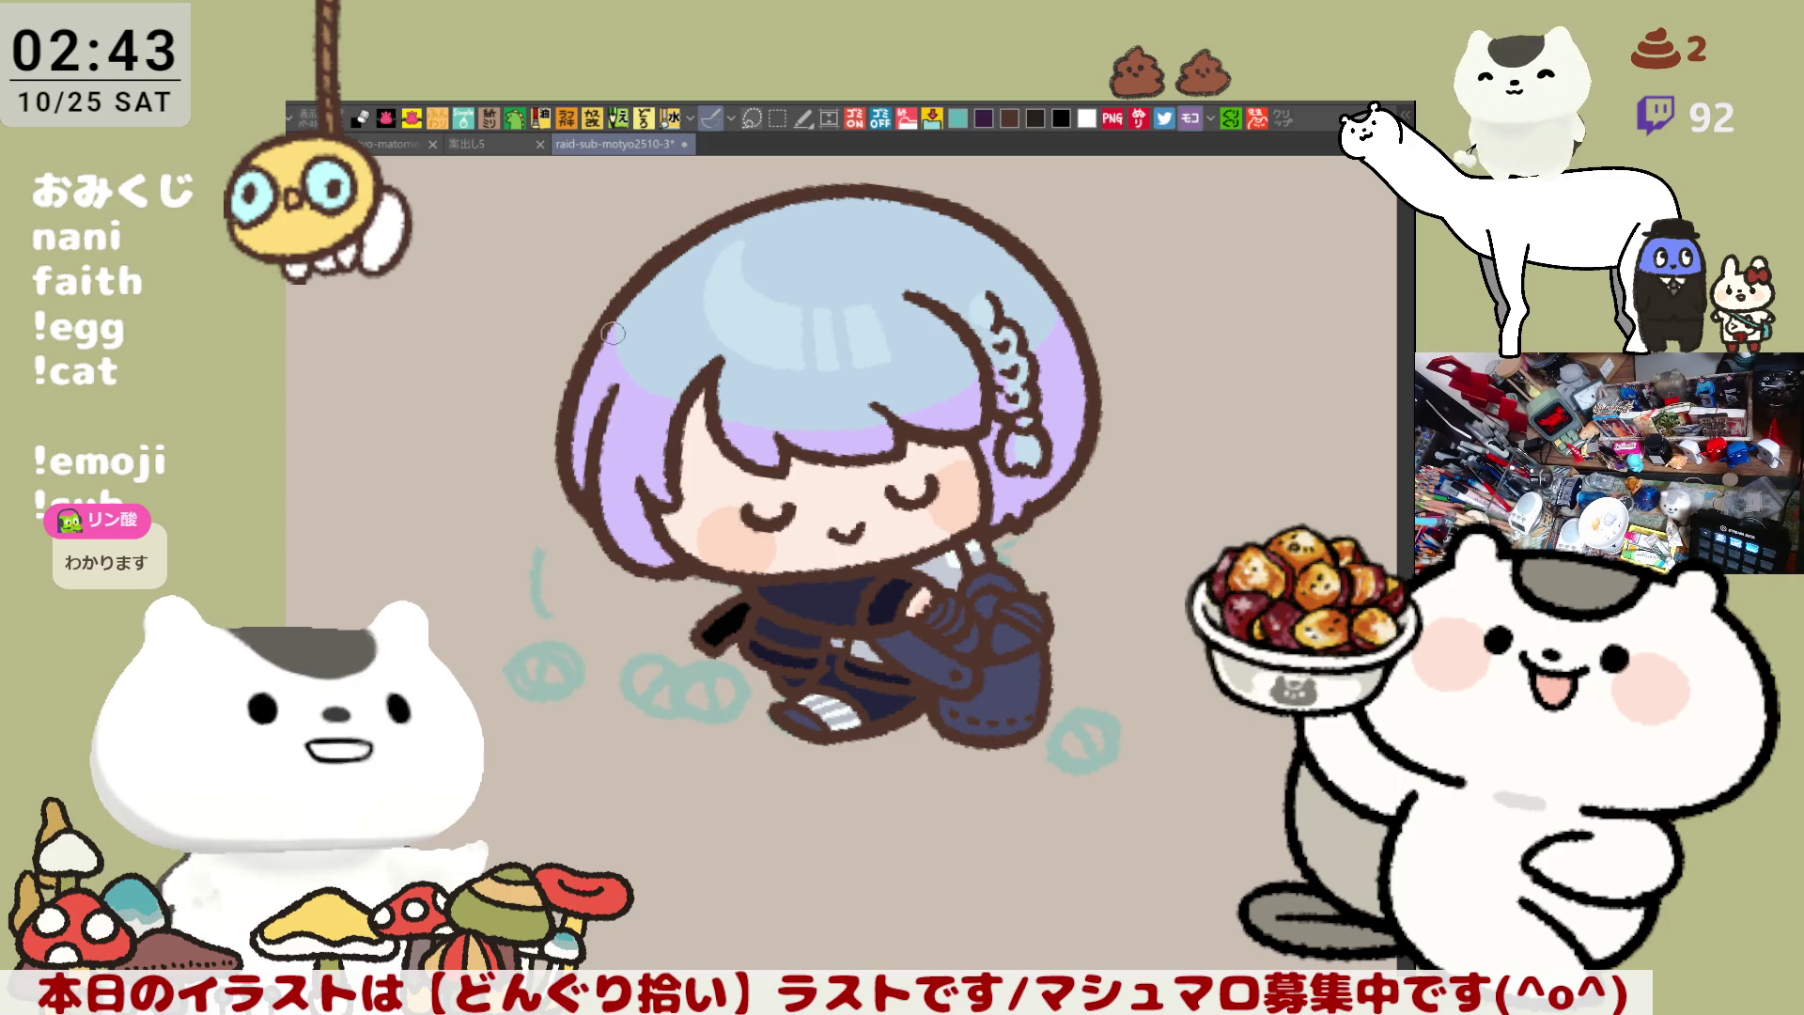
pyautogui.moveTo(714, 284)
pyautogui.mouseDown()
pyautogui.moveTo(606, 339)
pyautogui.moveTo(512, 446)
pyautogui.mouseUp()
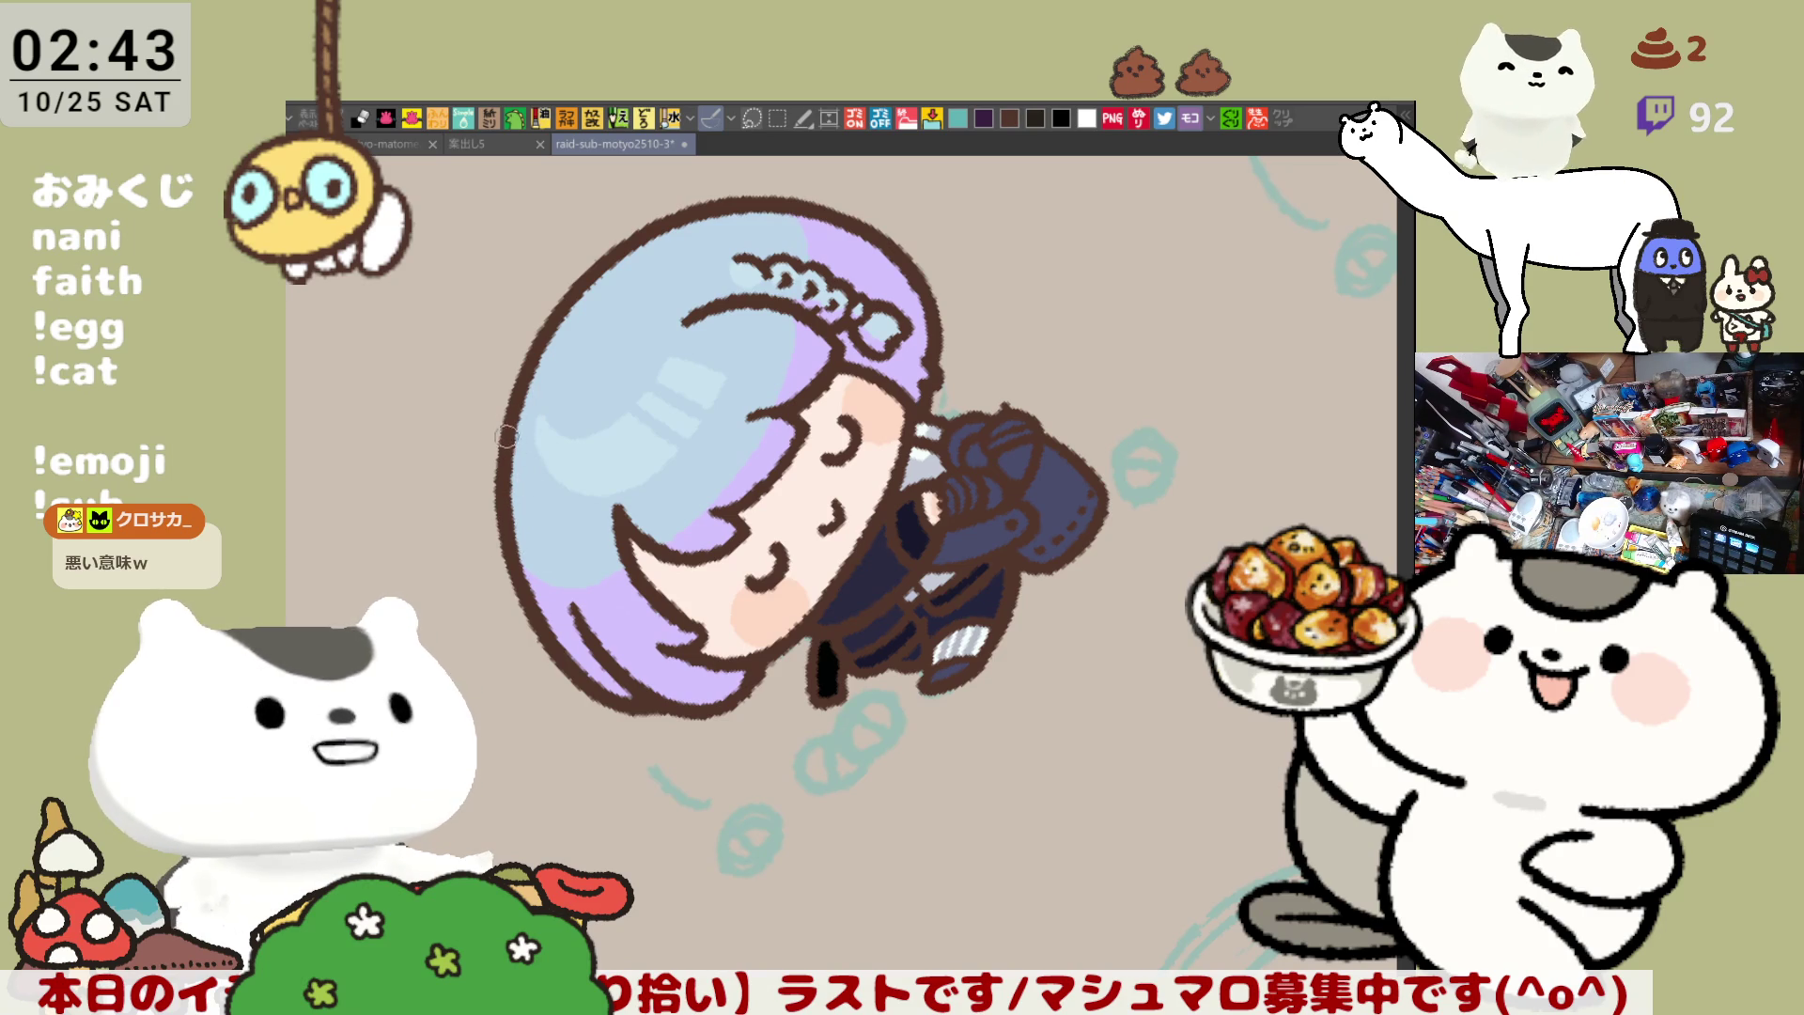
pyautogui.press('^')
pyautogui.press('^')
pyautogui.press('^')
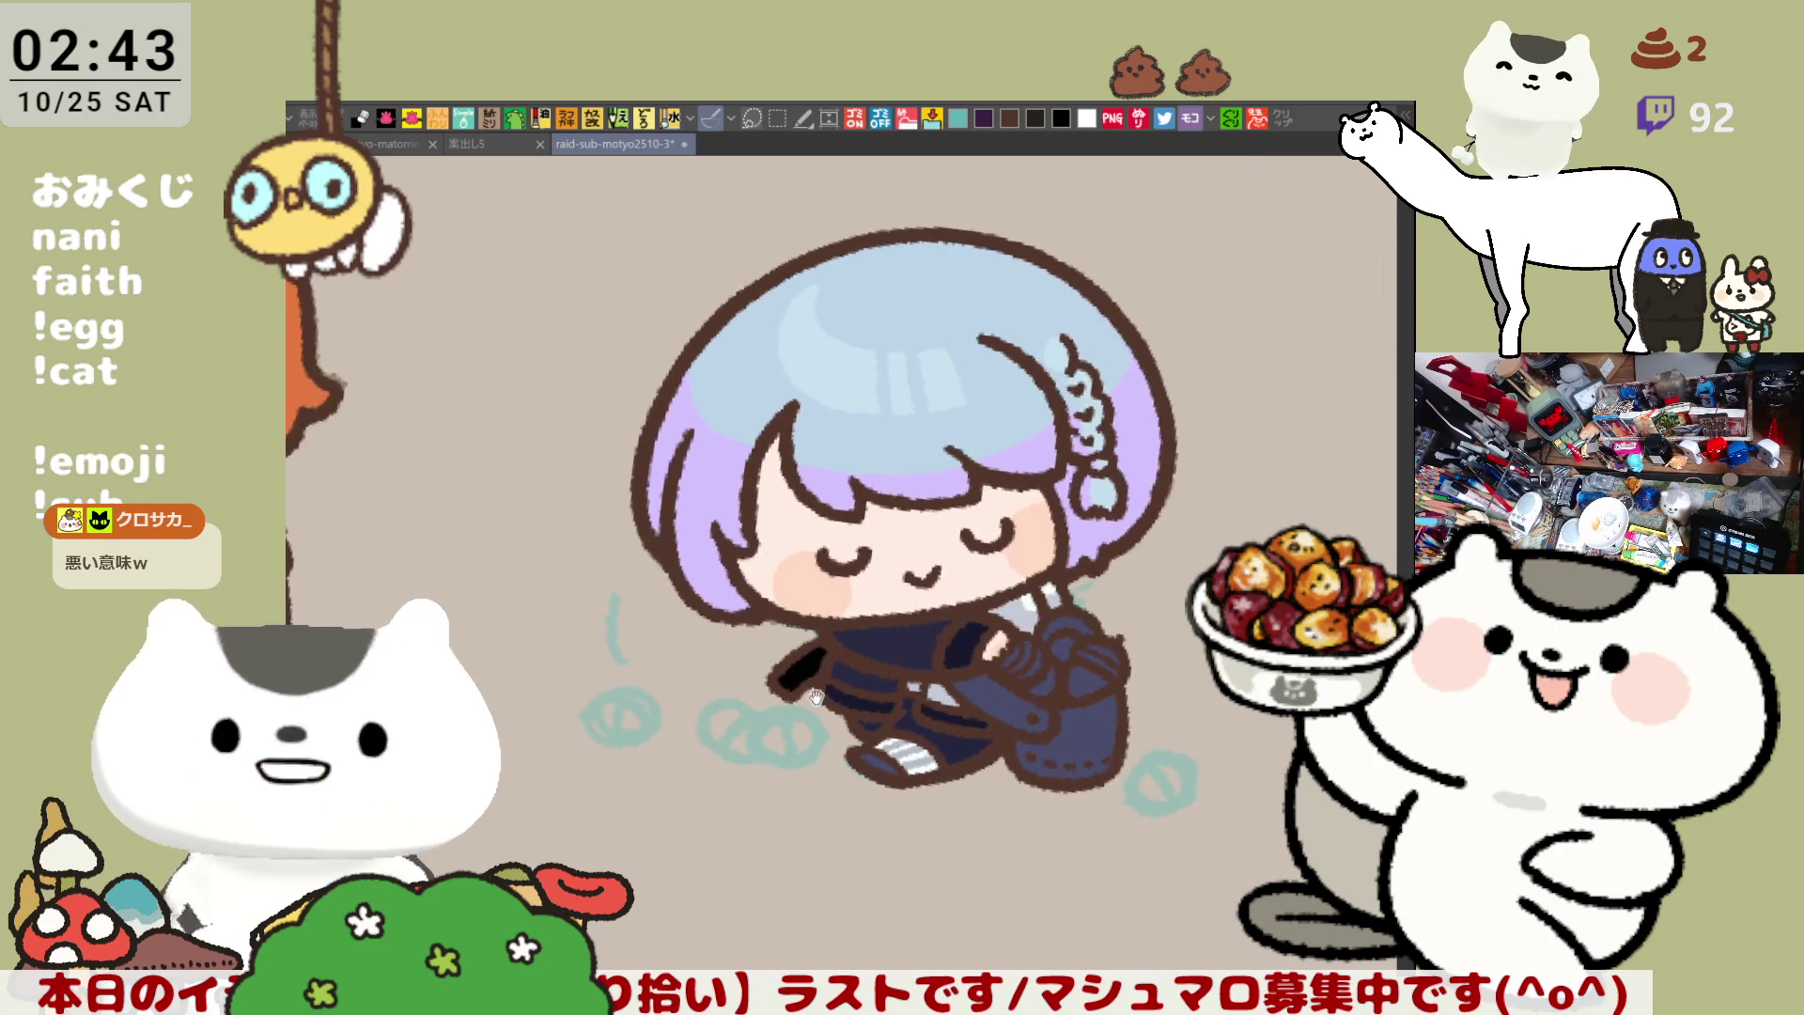
pyautogui.press('^')
pyautogui.press('^')
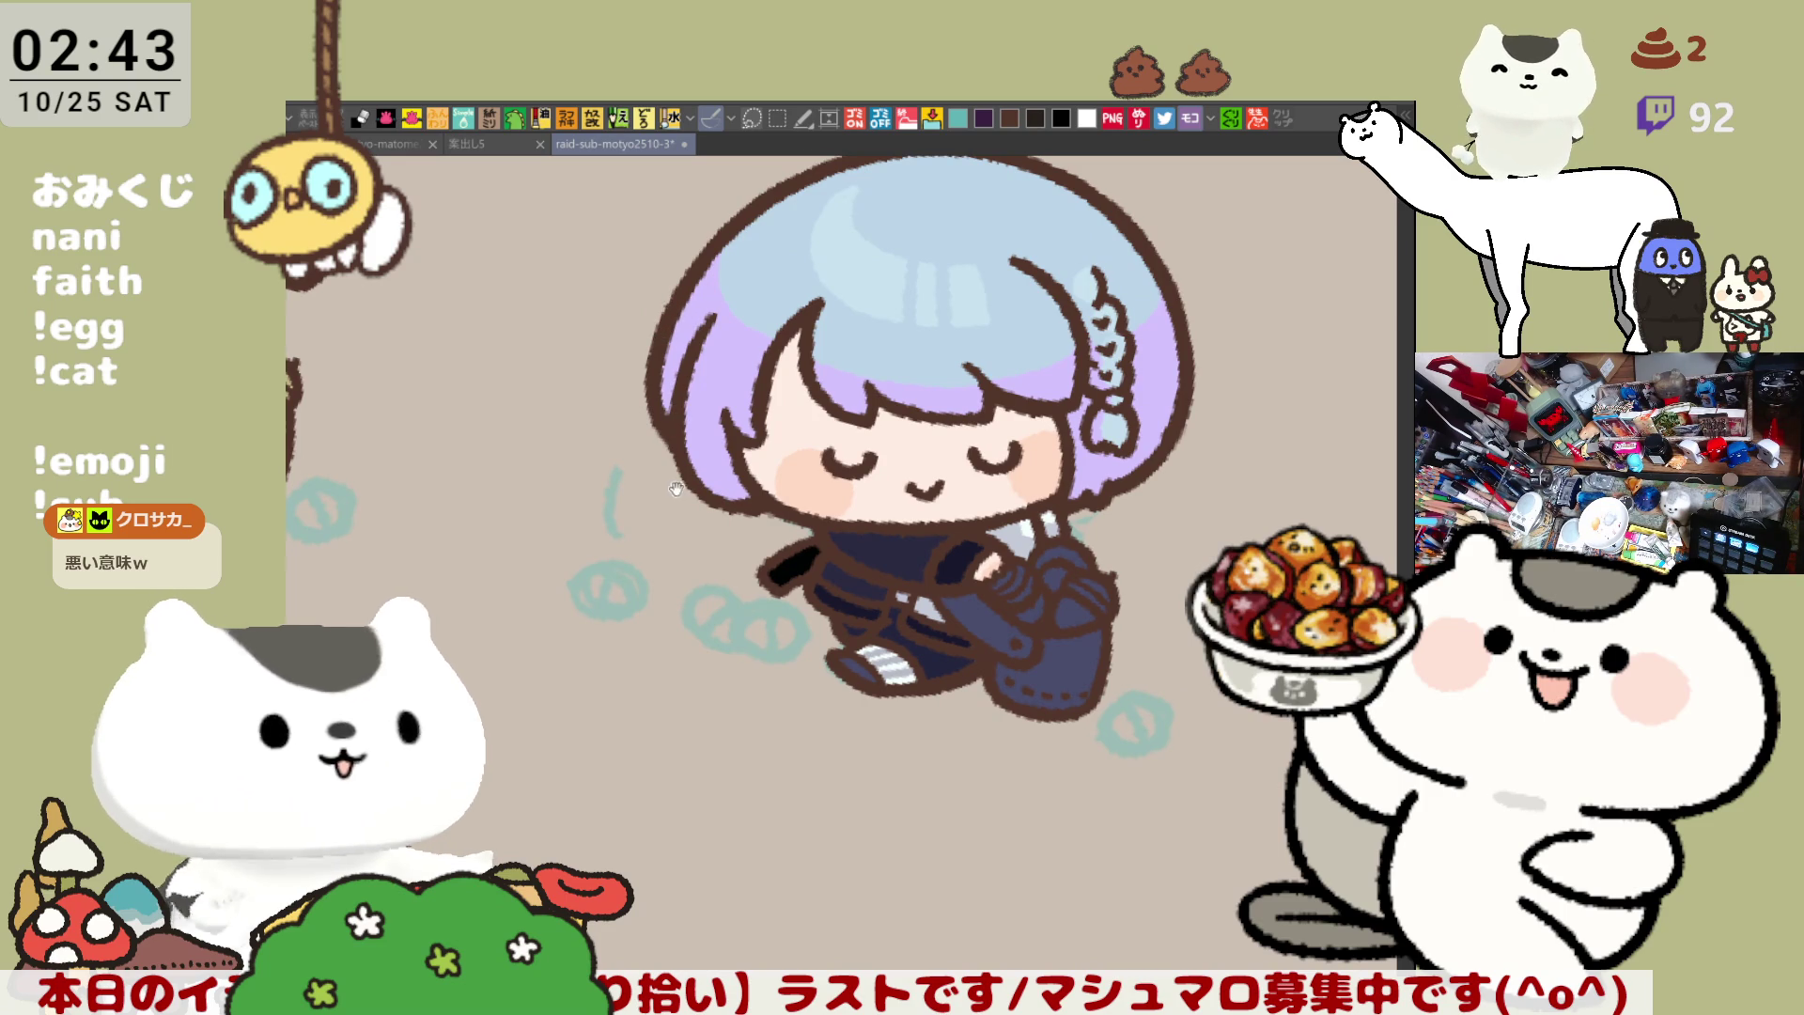
# Paint orange-brown acorns inside the bucket, including one near the handle
pyautogui.hscroll(3, 668, 319)
pyautogui.press('-')
pyautogui.press('-')
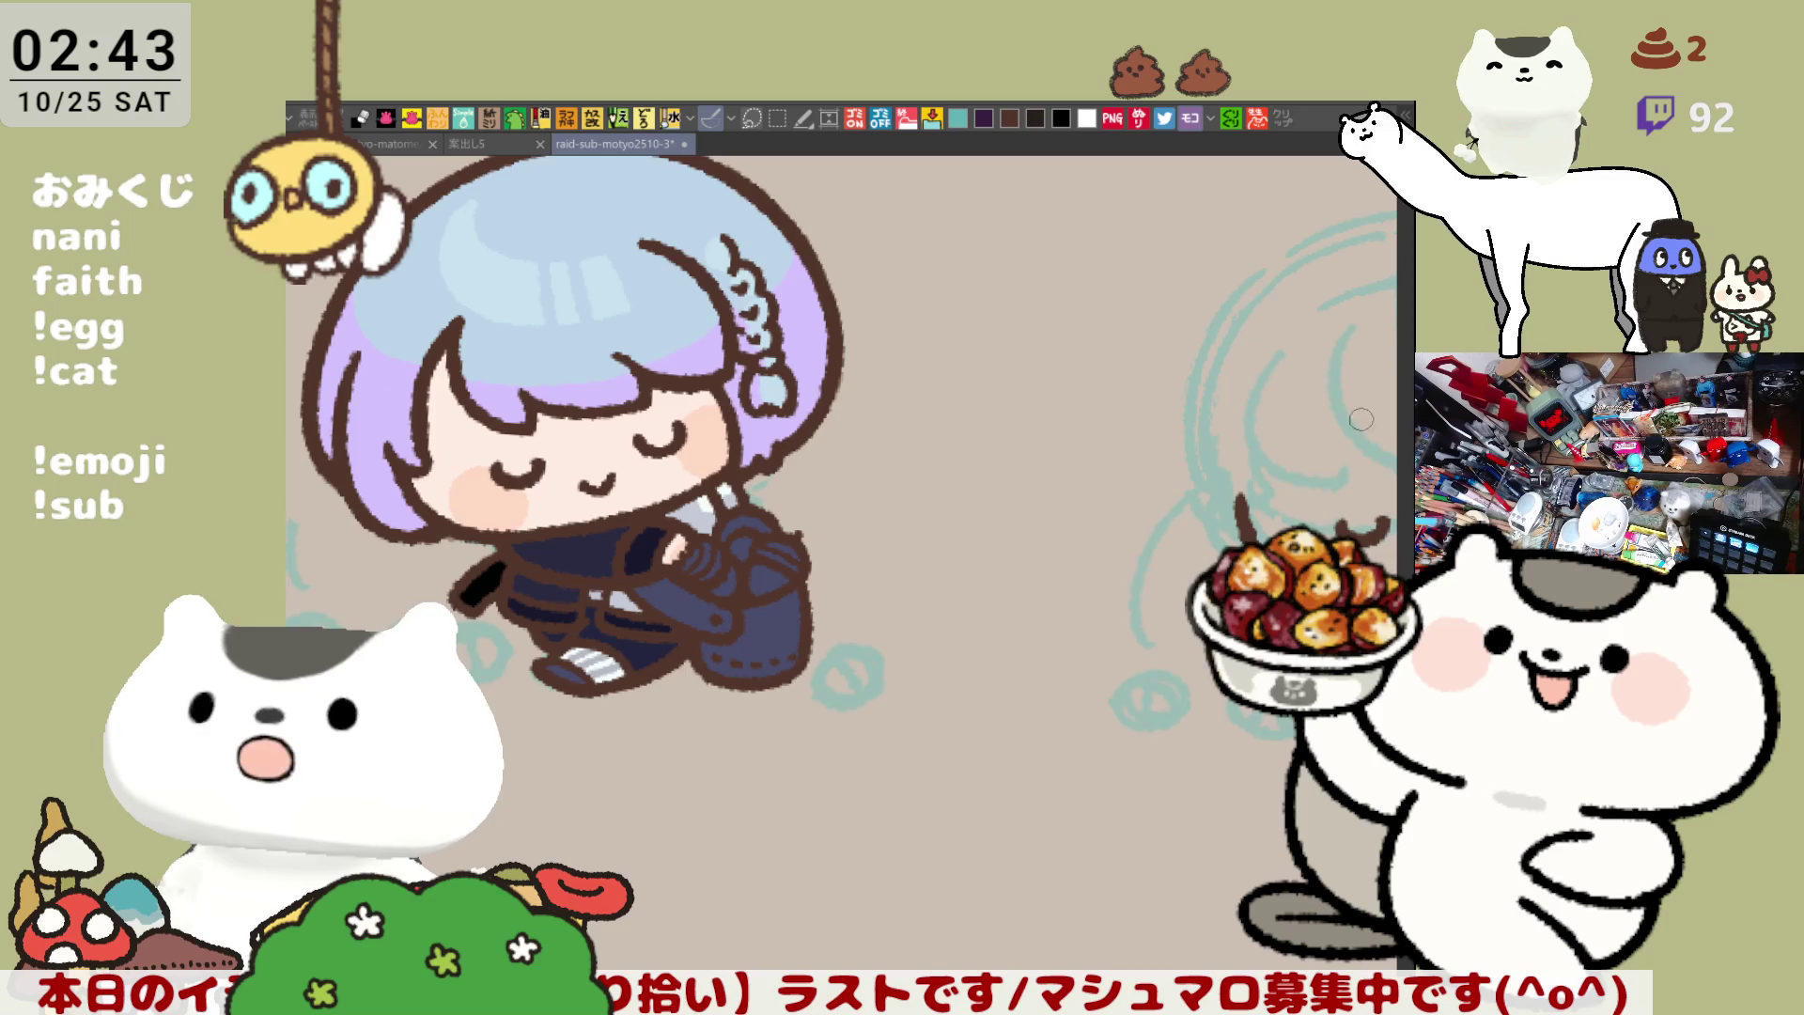
pyautogui.scroll(3, 911, 630)
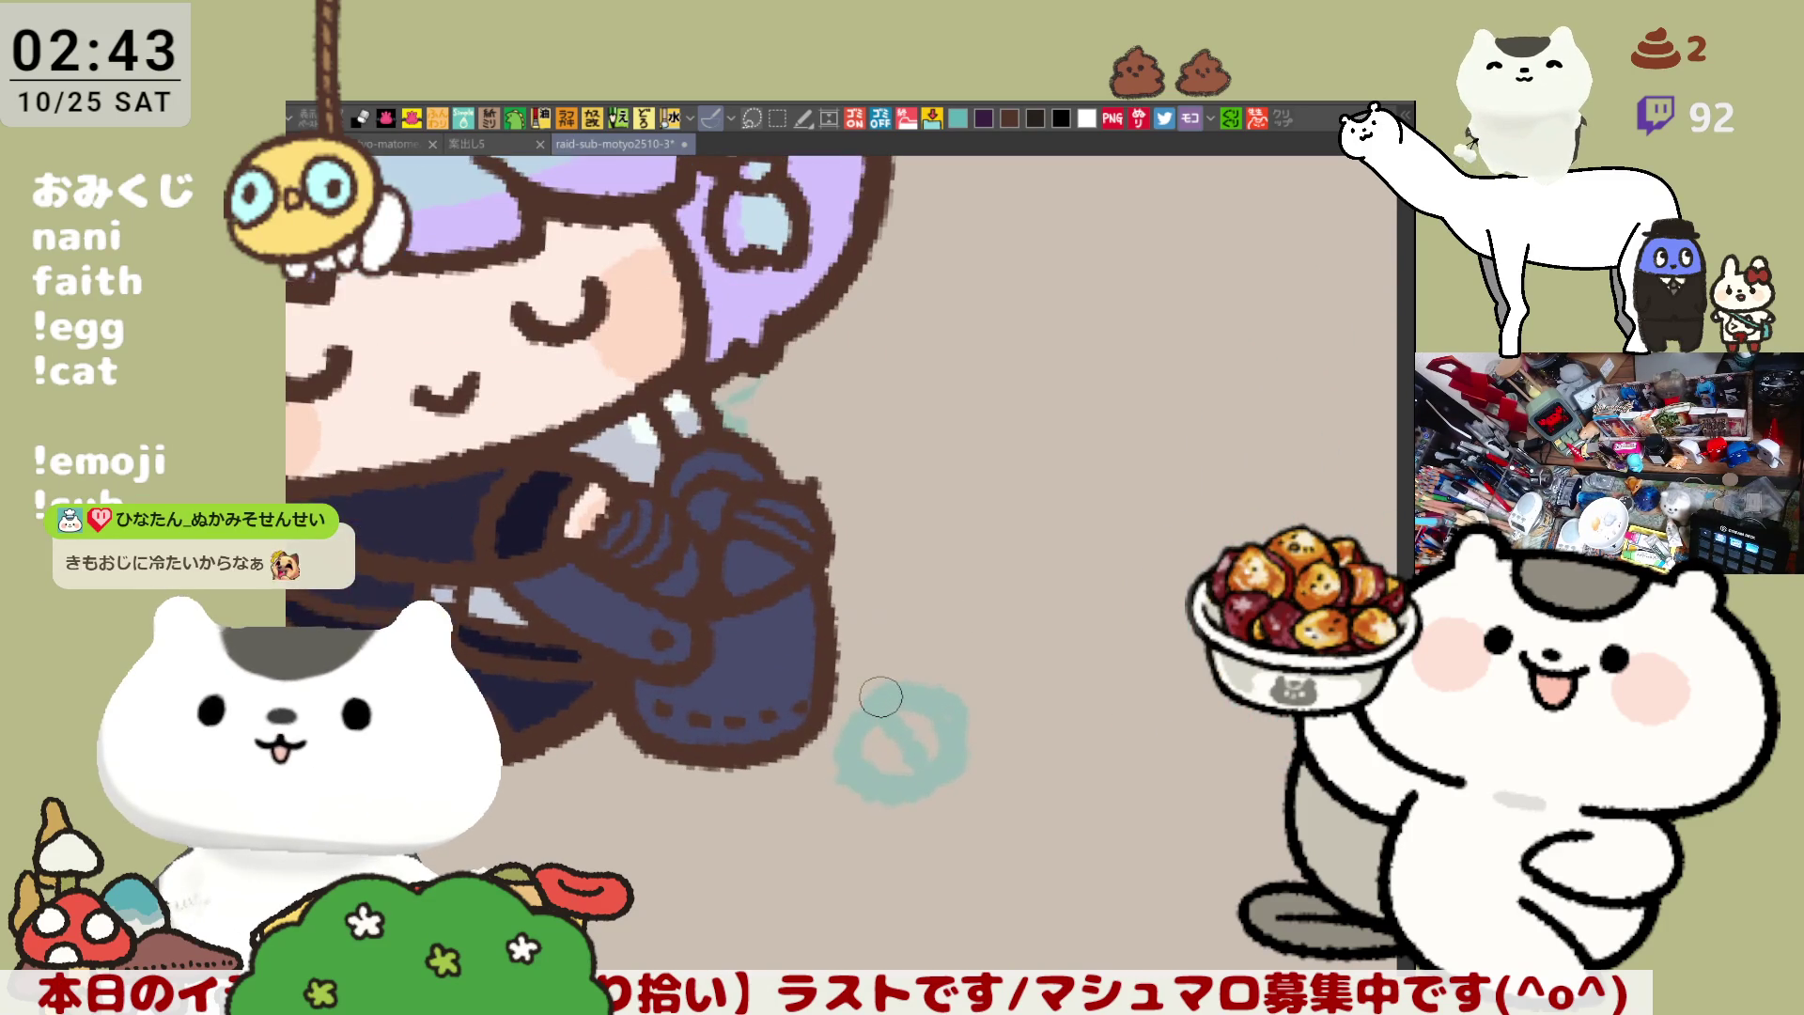
pyautogui.moveTo(686, 562)
pyautogui.mouseDown()
pyautogui.moveTo(669, 584)
pyautogui.moveTo(775, 573)
pyautogui.mouseUp()
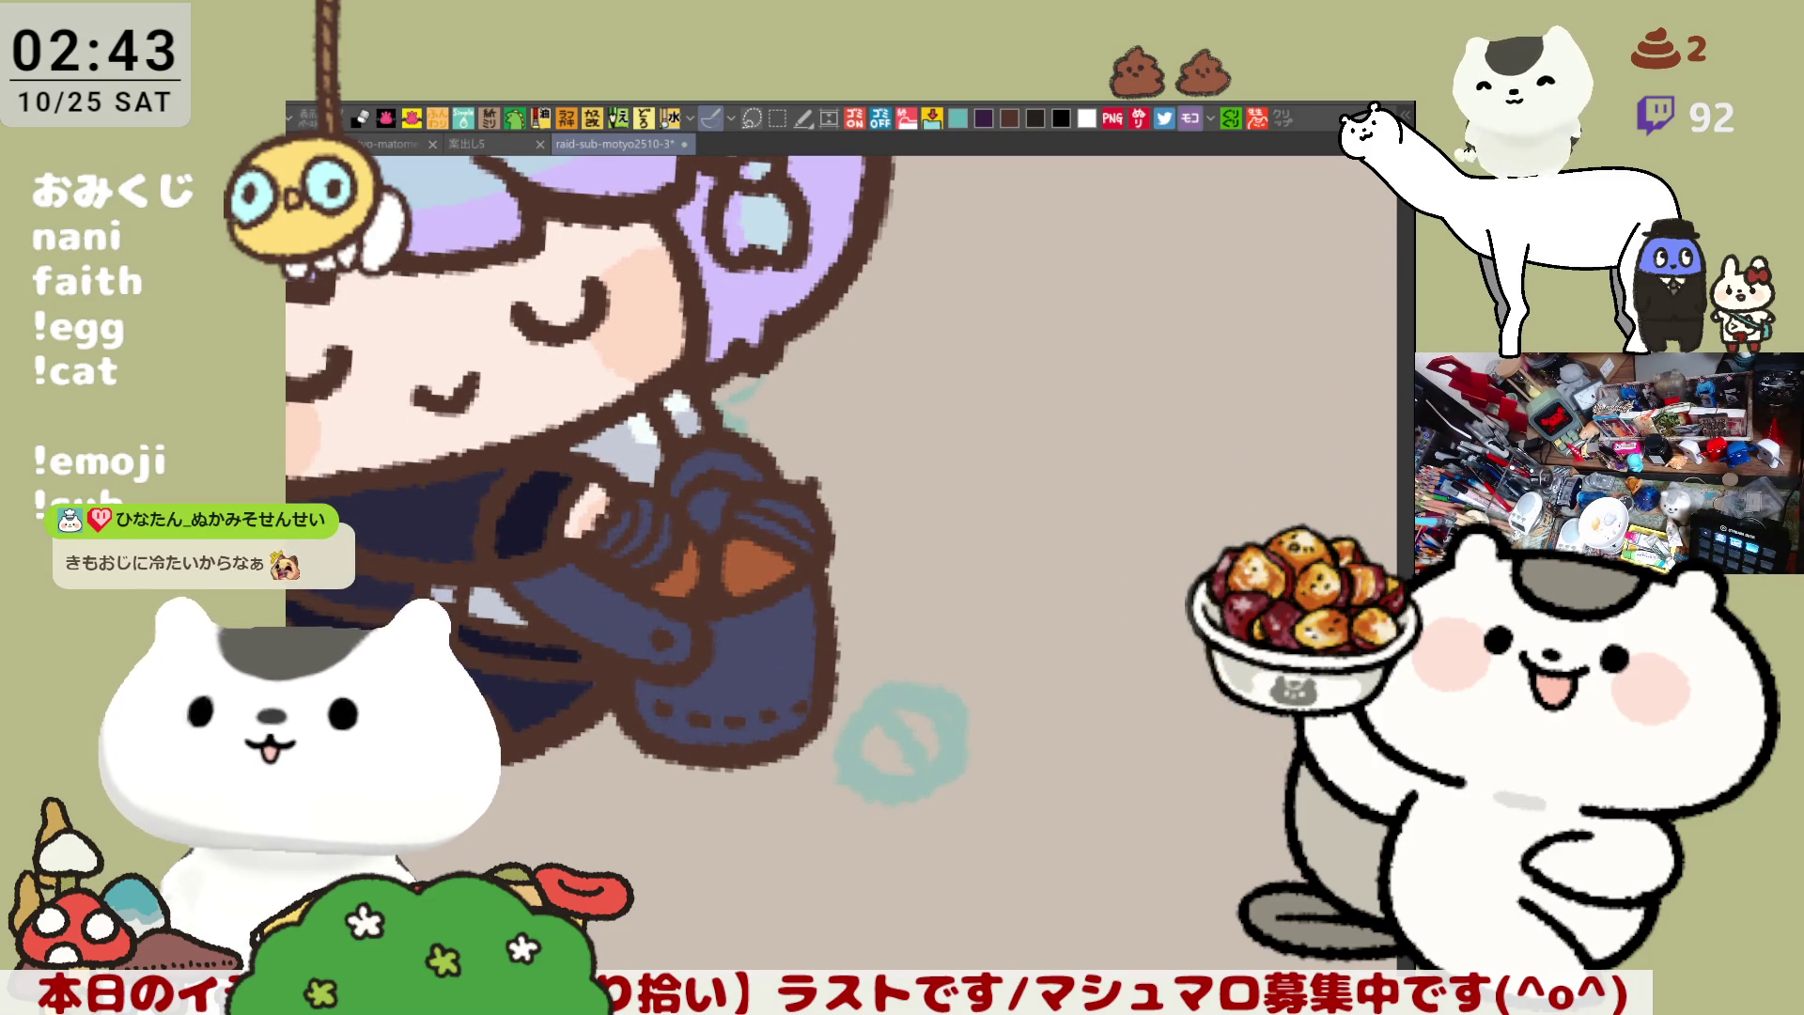
pyautogui.moveTo(724, 498); pyautogui.dragTo(707, 508)
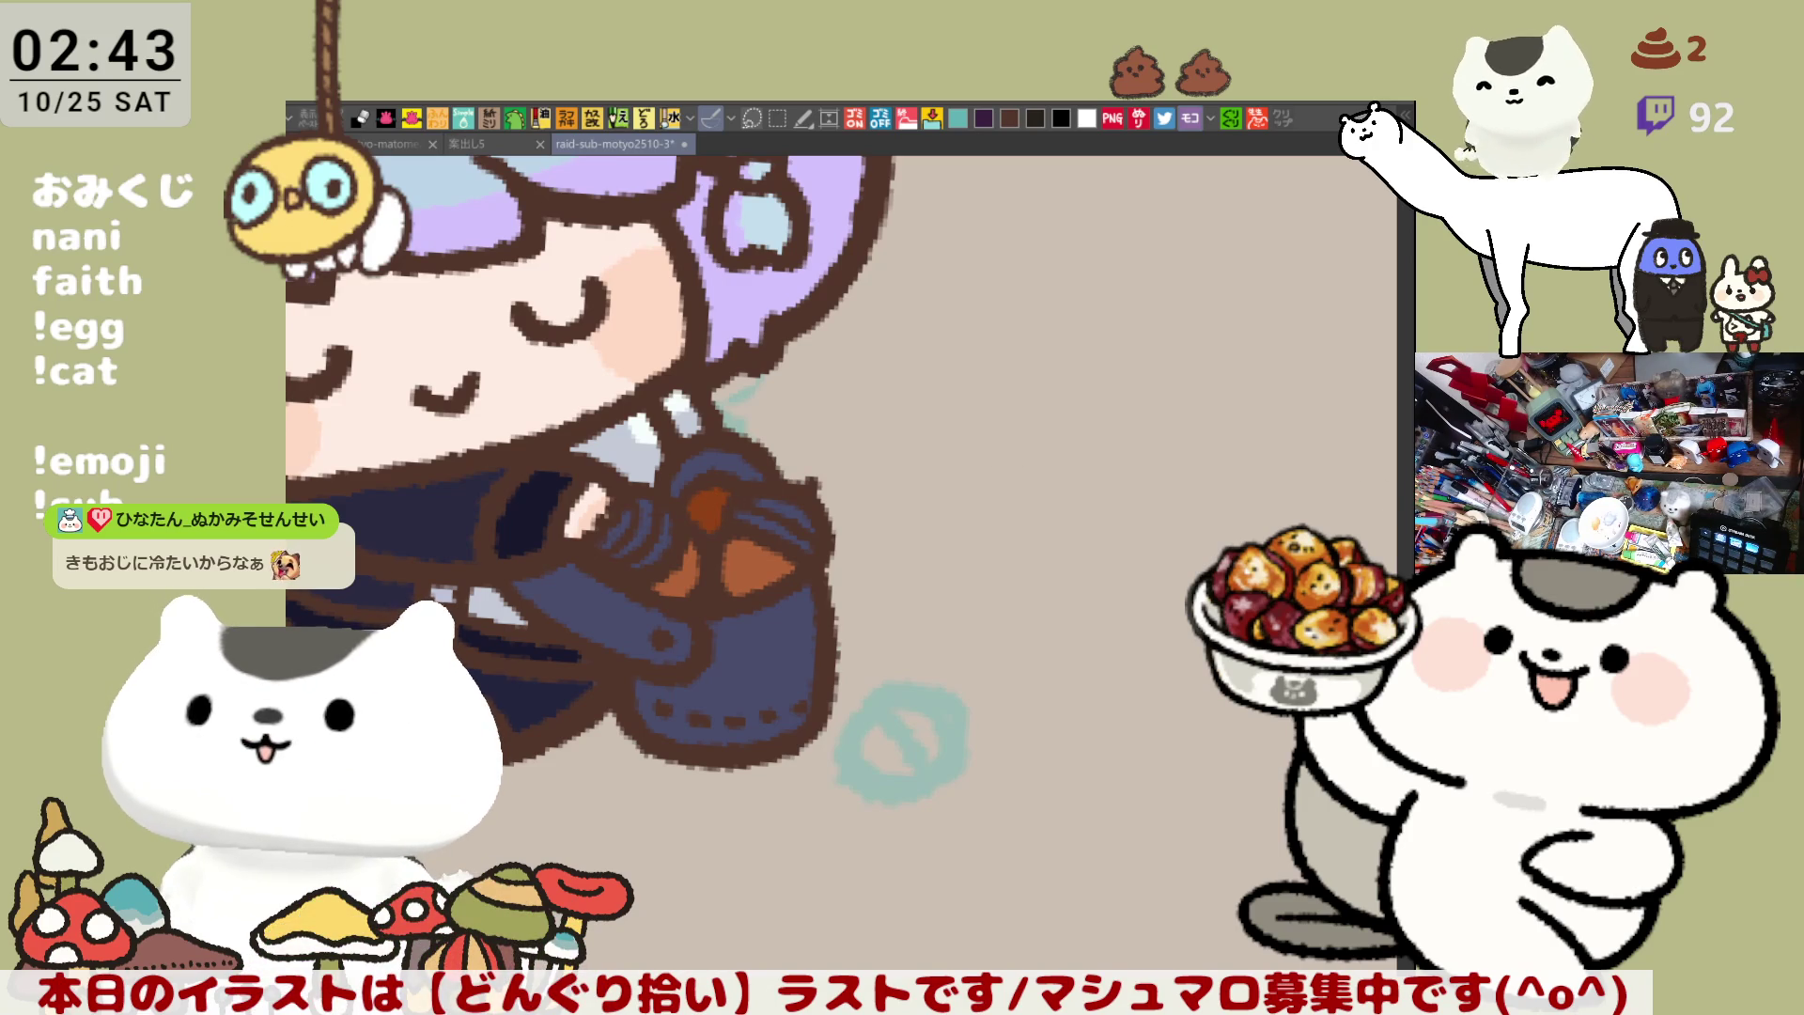
# Add cream strokes on the bucket rim, its right side and around the hand
pyautogui.moveTo(746, 460); pyautogui.dragTo(681, 474)
pyautogui.moveTo(792, 505); pyautogui.dragTo(818, 540)
pyautogui.moveTo(644, 481)
pyautogui.mouseDown()
pyautogui.moveTo(611, 550)
pyautogui.moveTo(638, 559)
pyautogui.mouseUp()
pyautogui.hotkey('ctrl', '-')
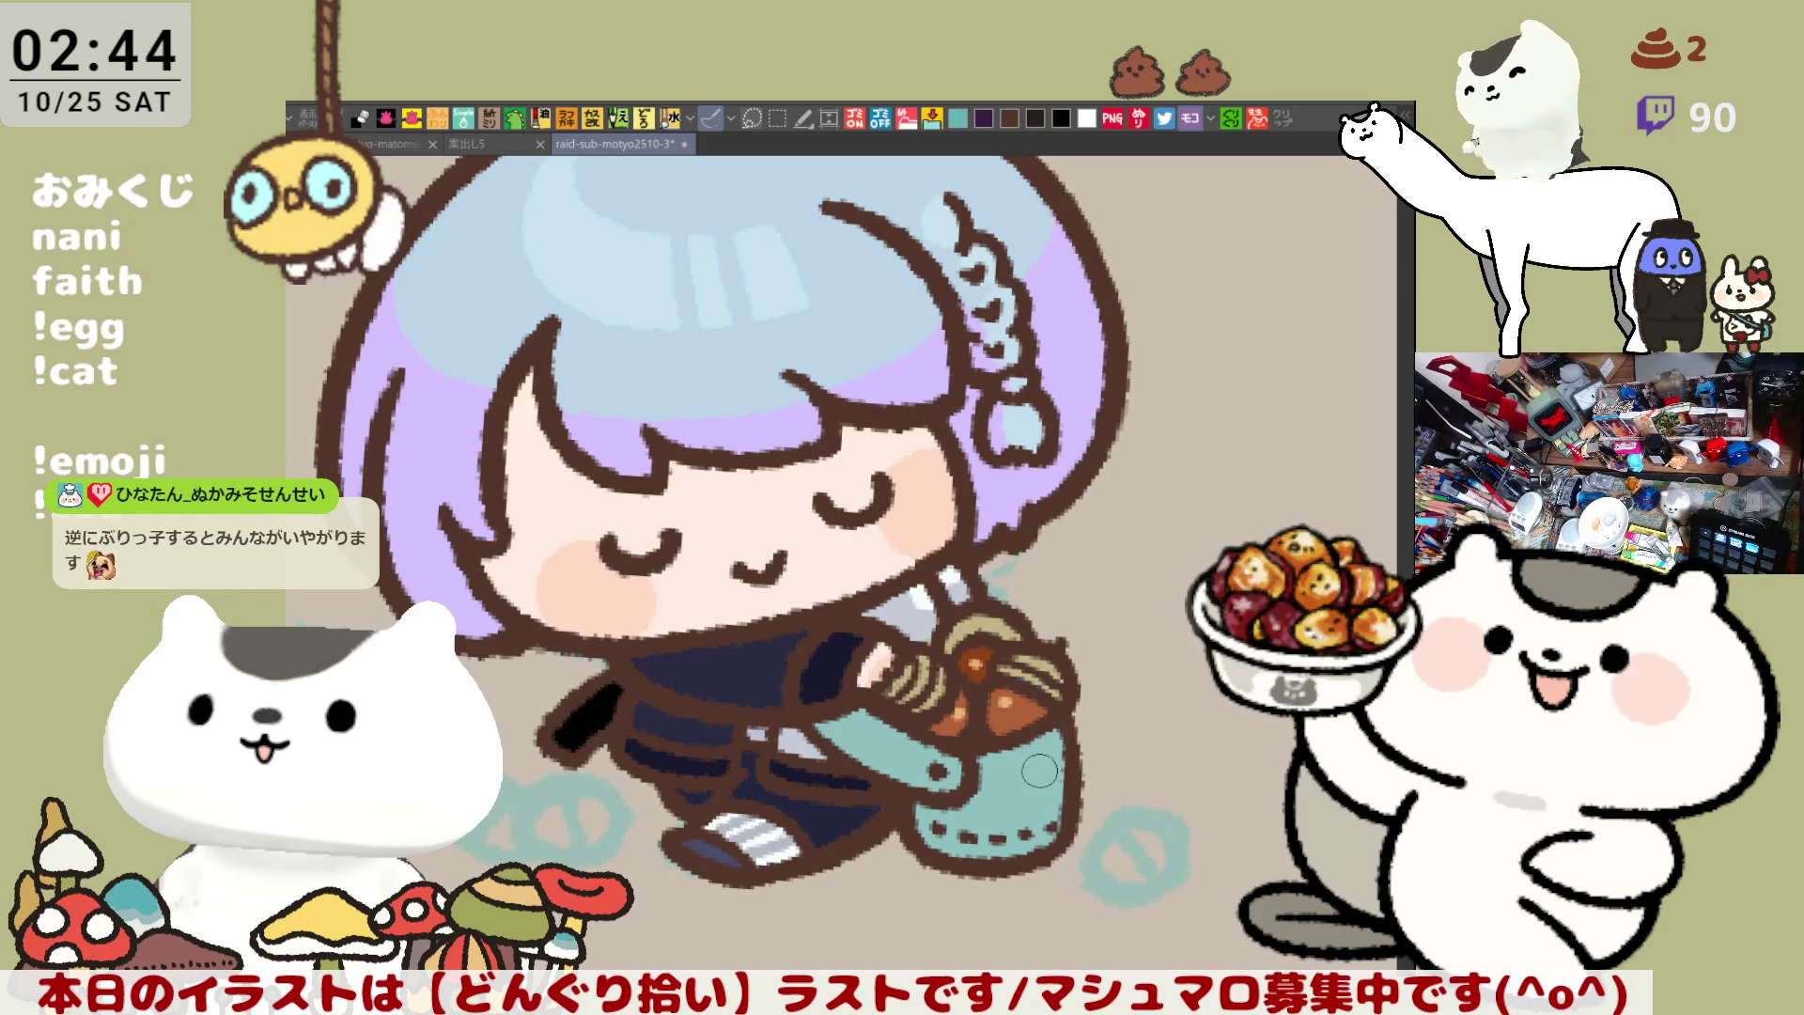
# Paint a white curly shape on the teal bucket with a yellow dab centred inside
pyautogui.moveTo(1033, 774)
pyautogui.mouseDown()
pyautogui.moveTo(1048, 751)
pyautogui.moveTo(1029, 818)
pyautogui.moveTo(1022, 779)
pyautogui.moveTo(1041, 815)
pyautogui.moveTo(1066, 801)
pyautogui.mouseUp()
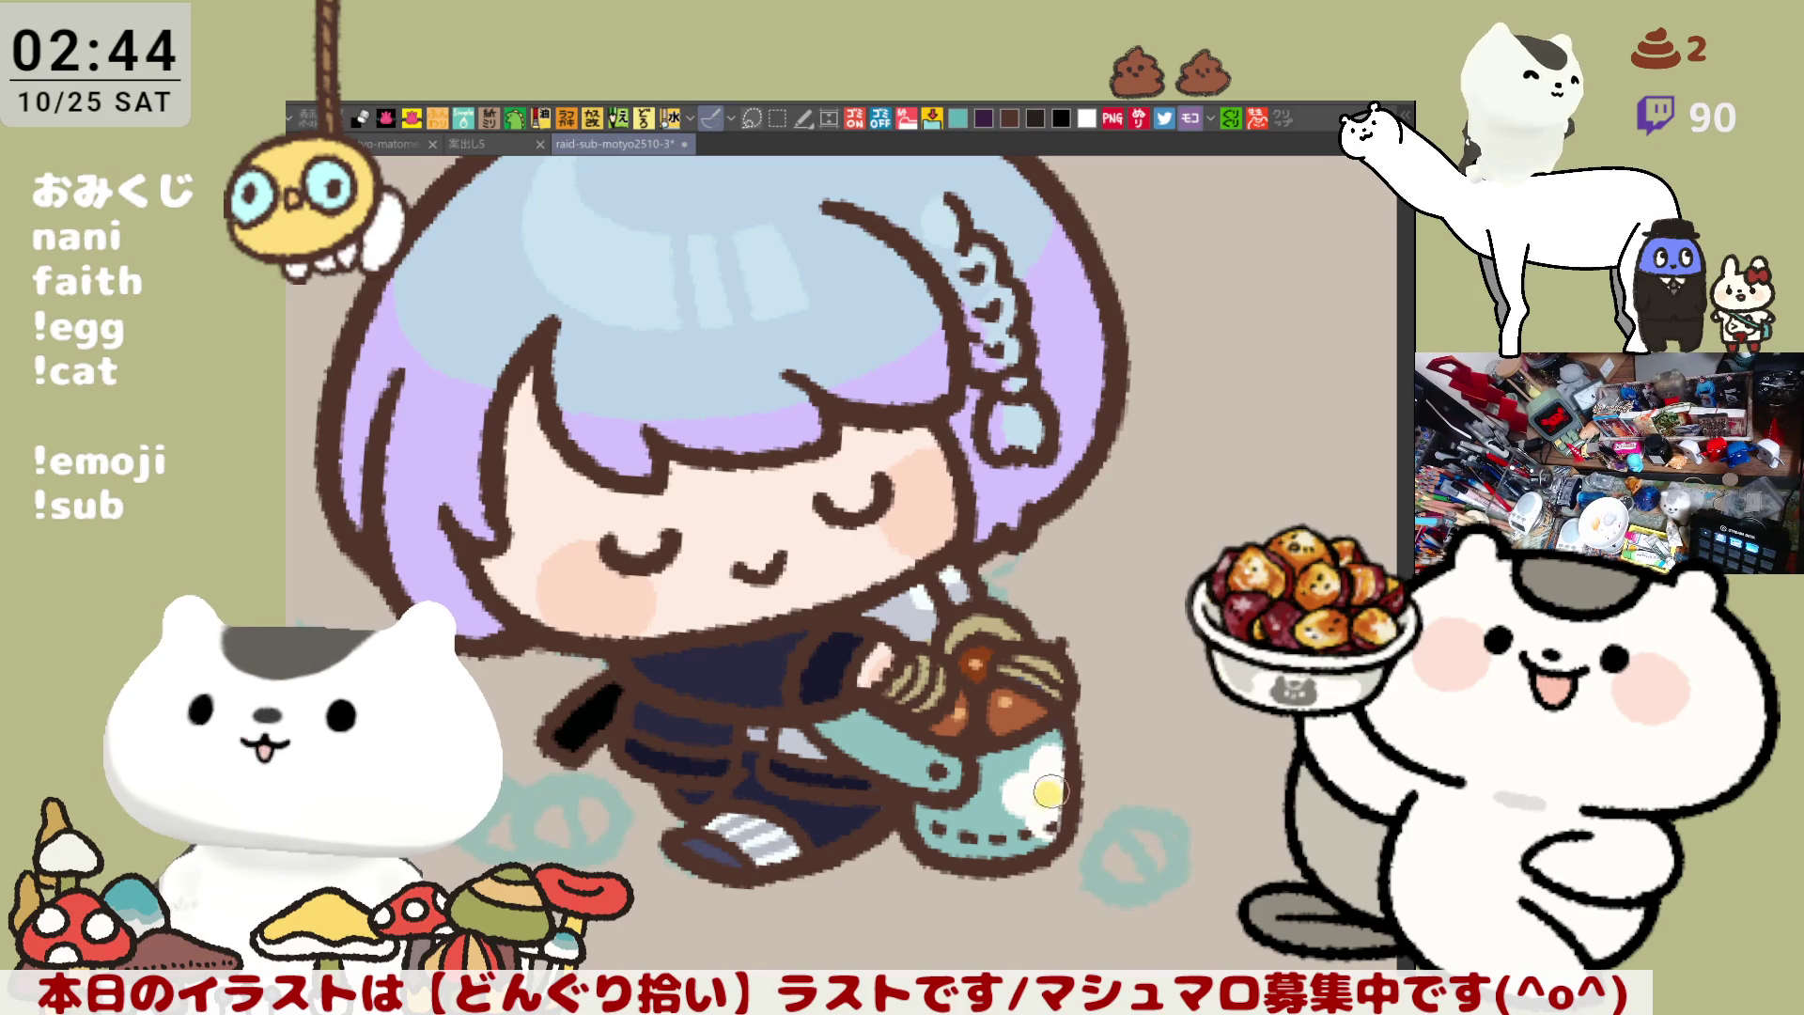
pyautogui.moveTo(1050, 783); pyautogui.dragTo(1052, 791)
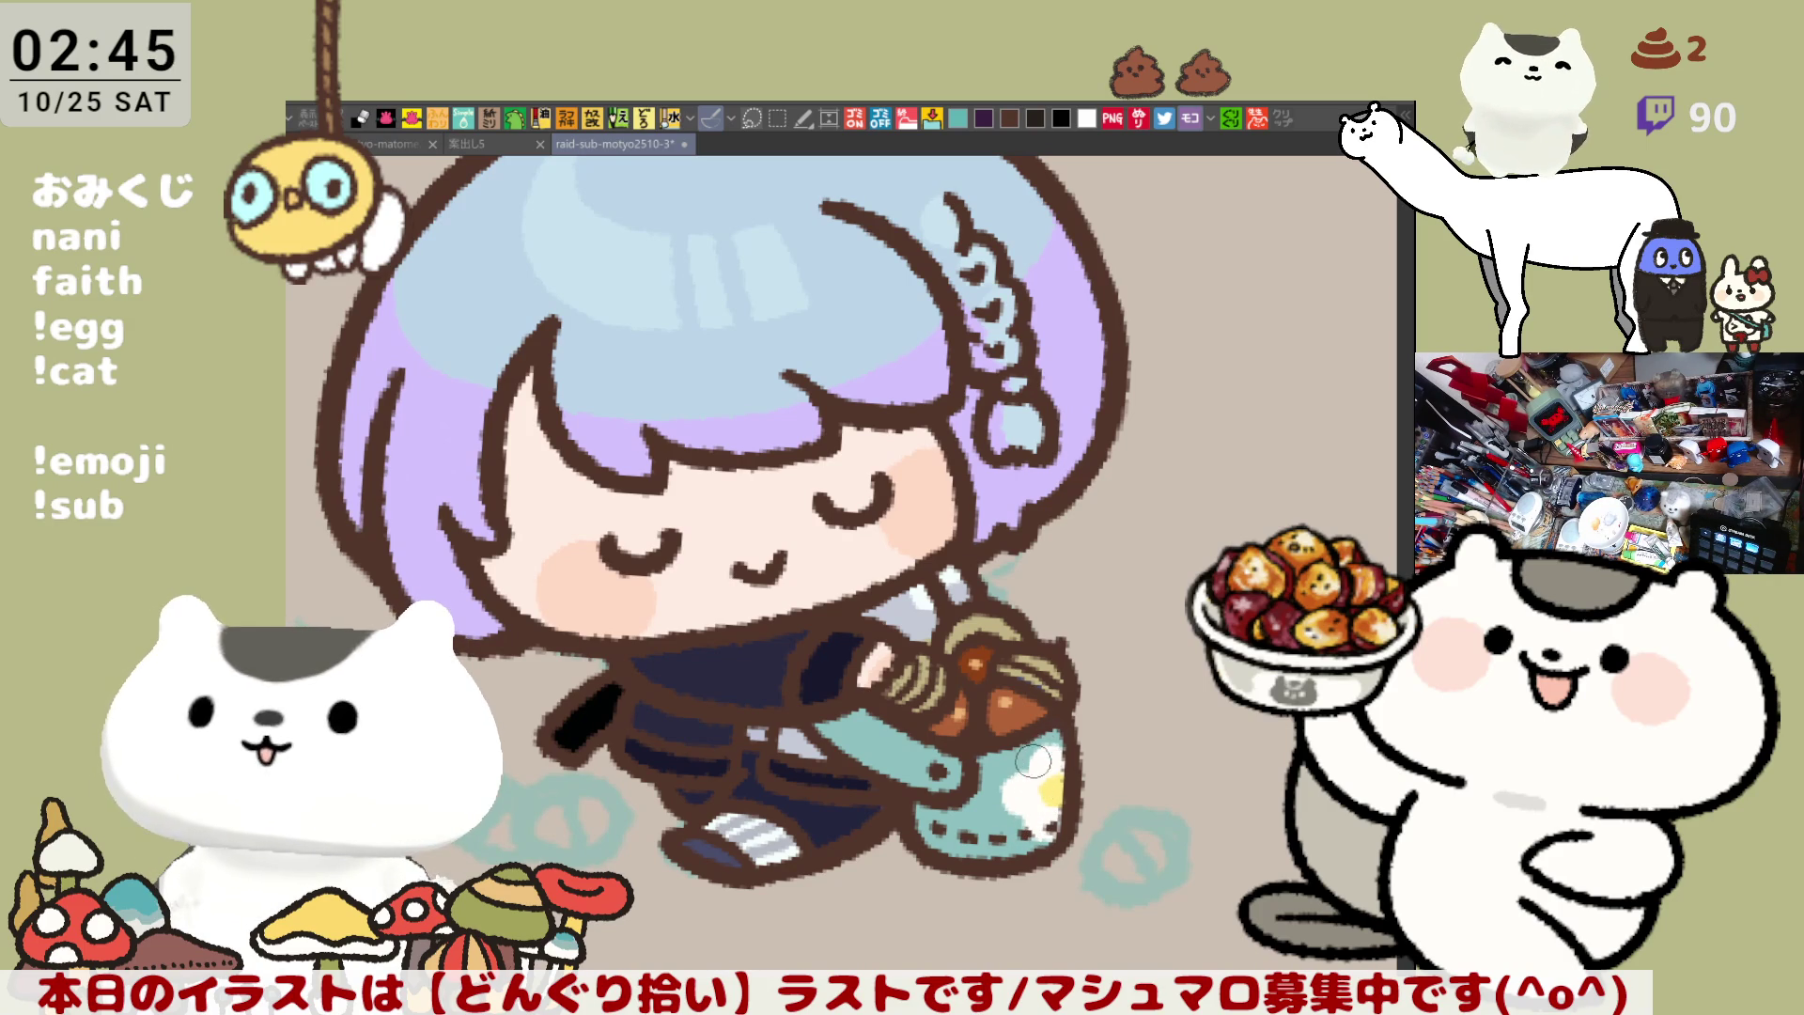
pyautogui.scroll(-1, 1026, 828)
# Recentre the view on the character's face and save the drawing
pyautogui.scroll(4, 996, 808)
pyautogui.scroll(3, 963, 789)
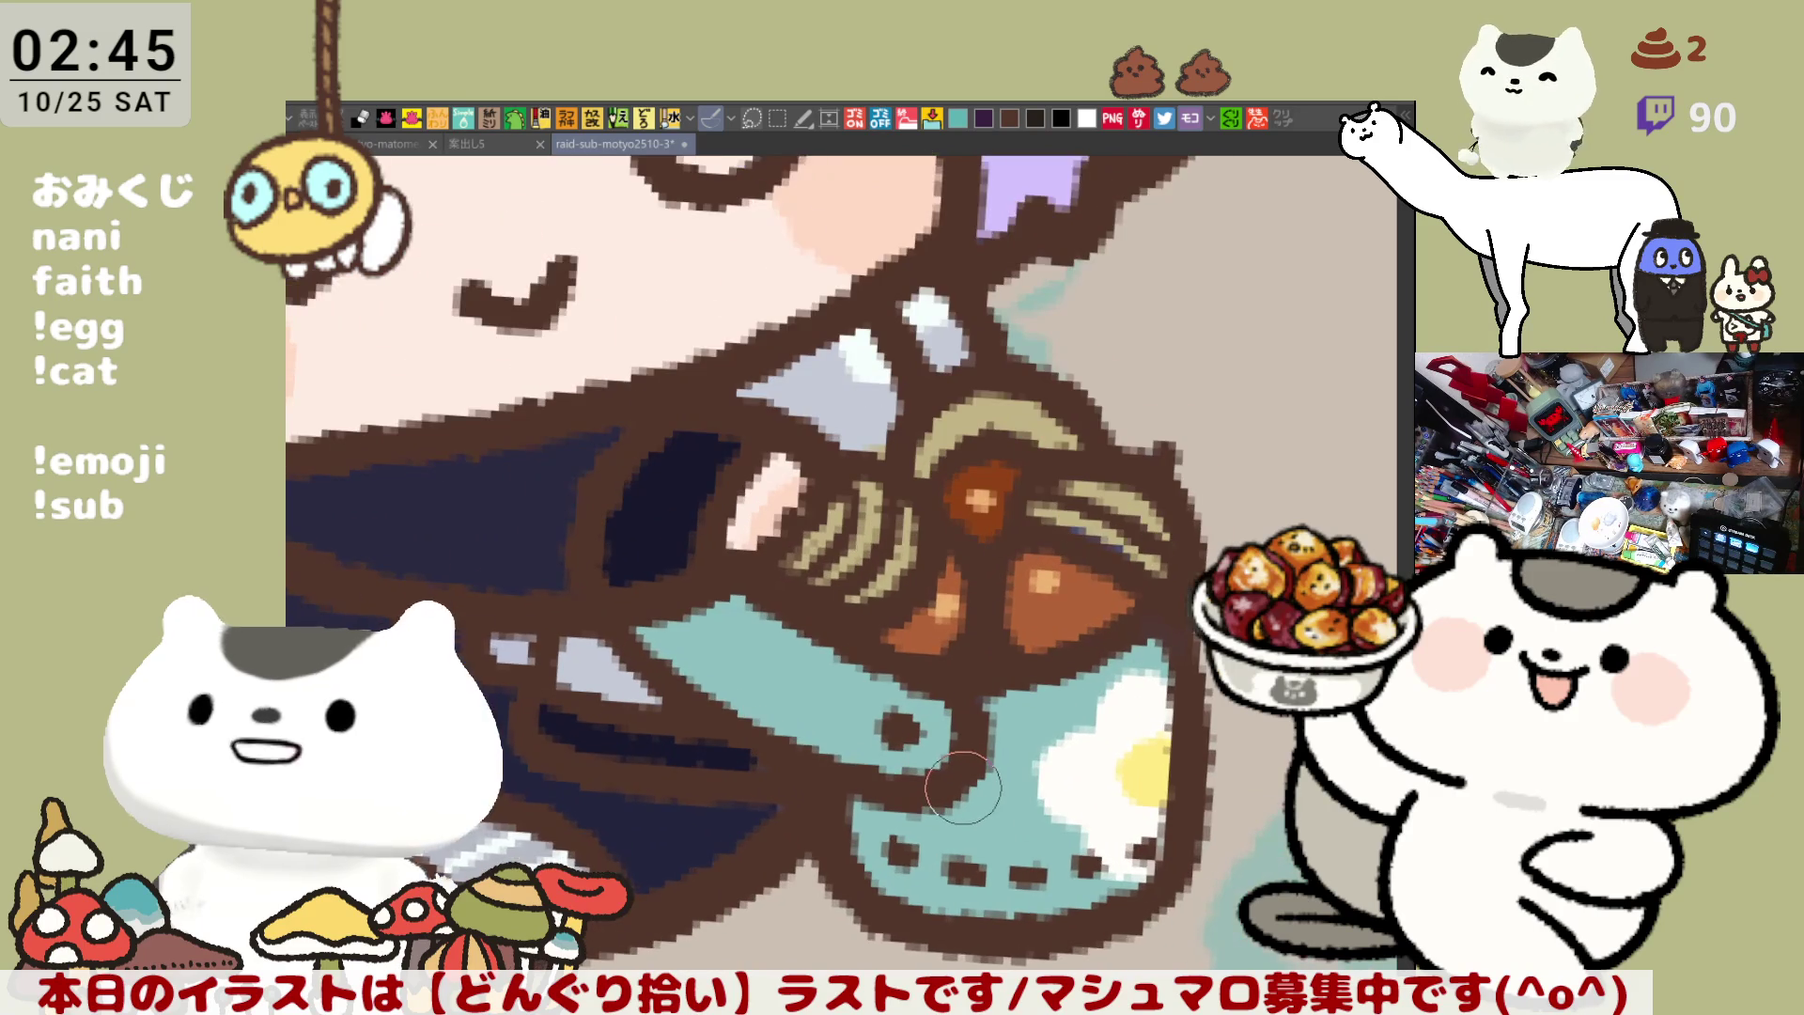
pyautogui.scroll(-2, 963, 787)
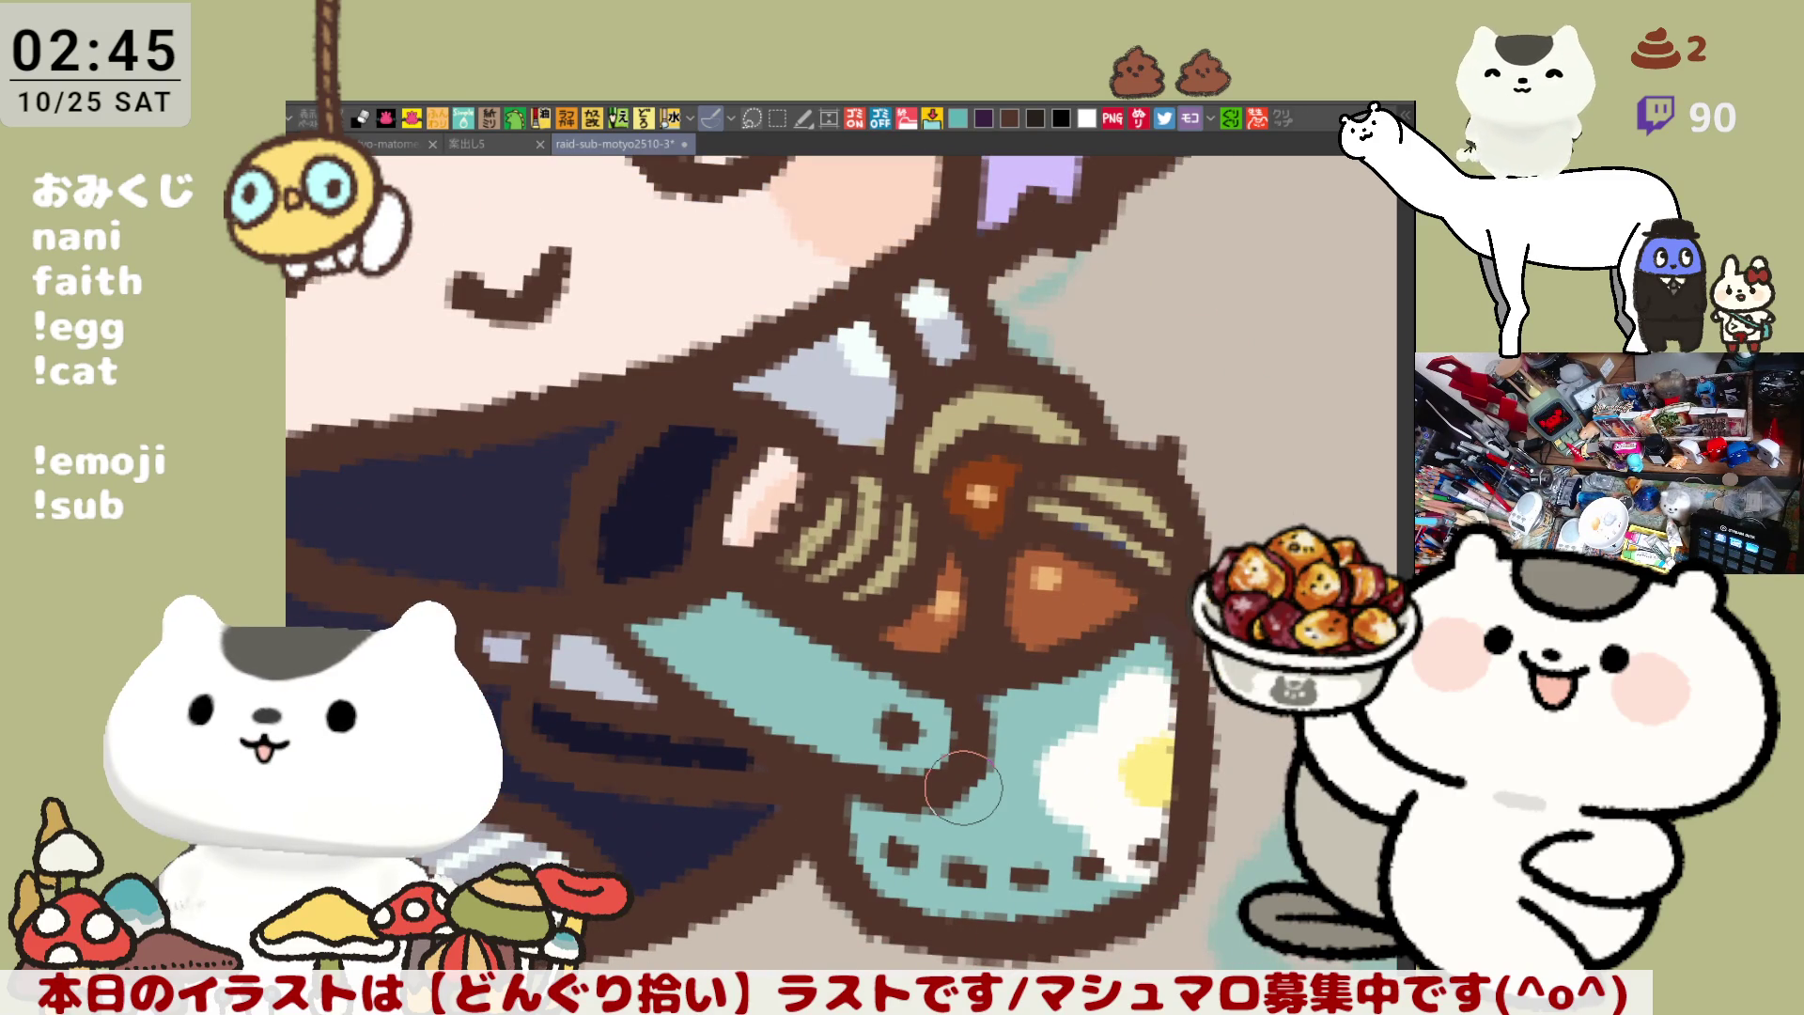
pyautogui.scroll(-2, 963, 787)
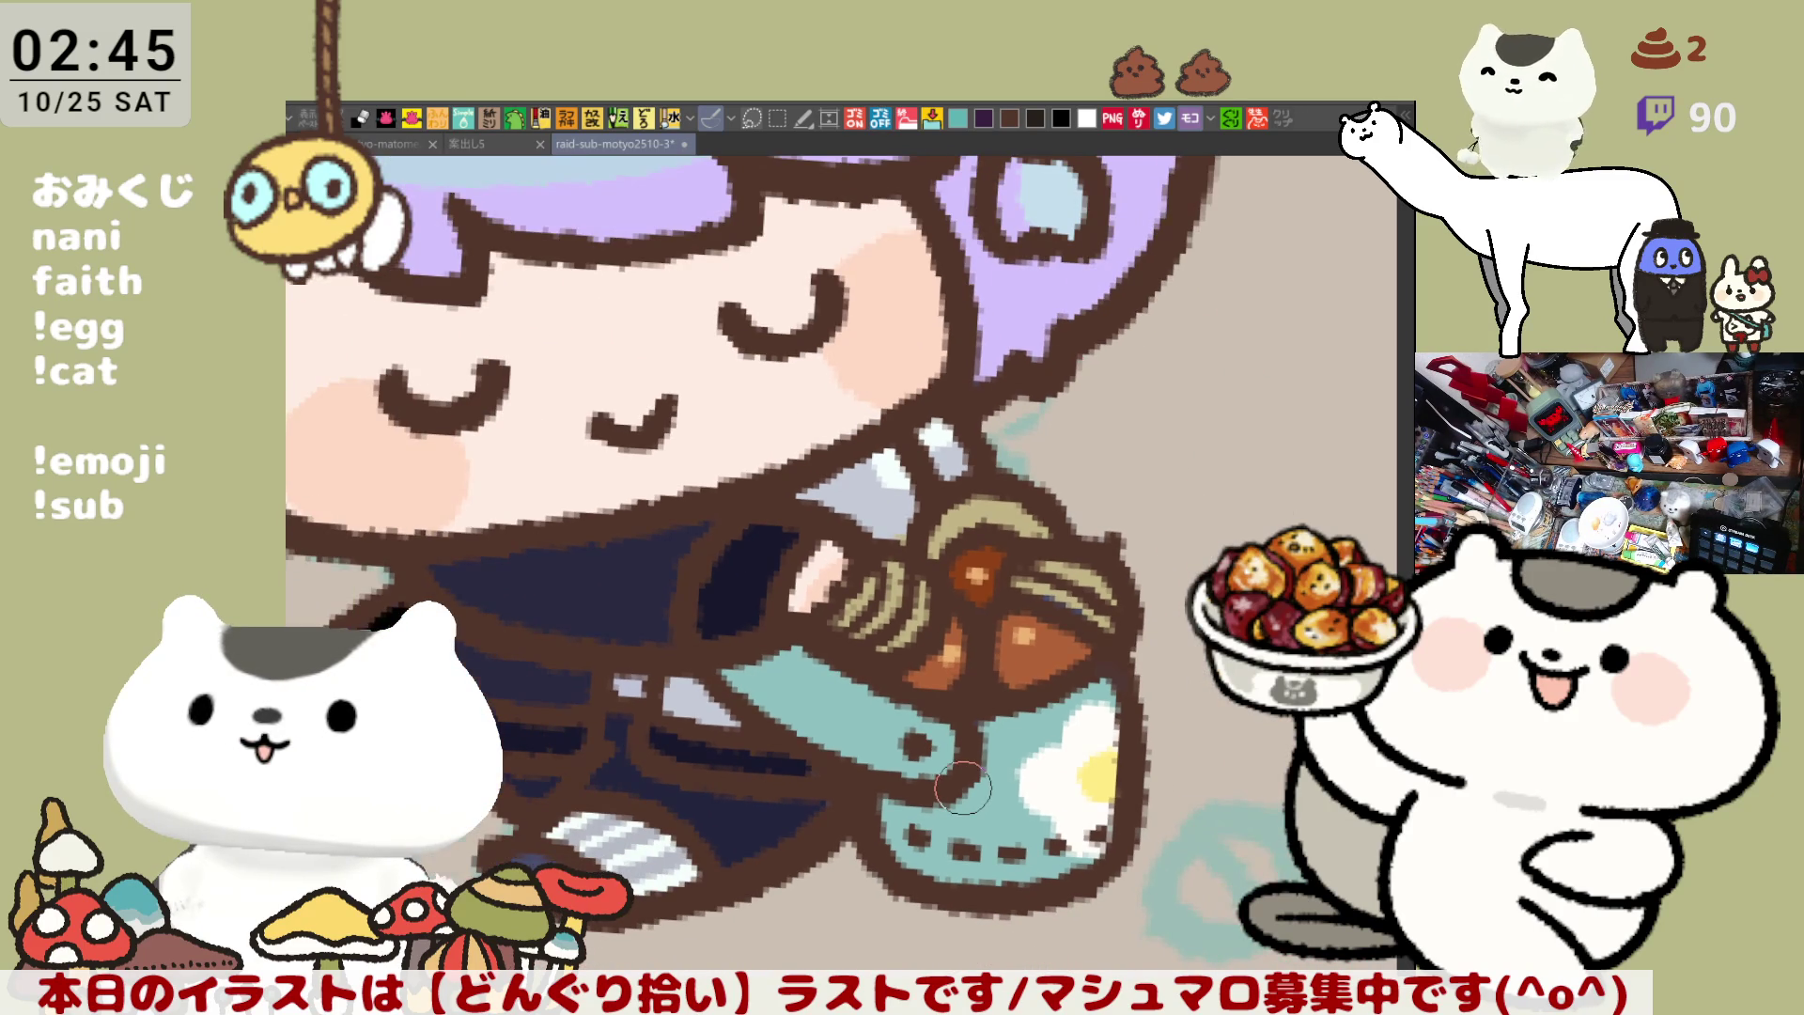
pyautogui.scroll(-2, 963, 787)
pyautogui.scroll(1, 963, 787)
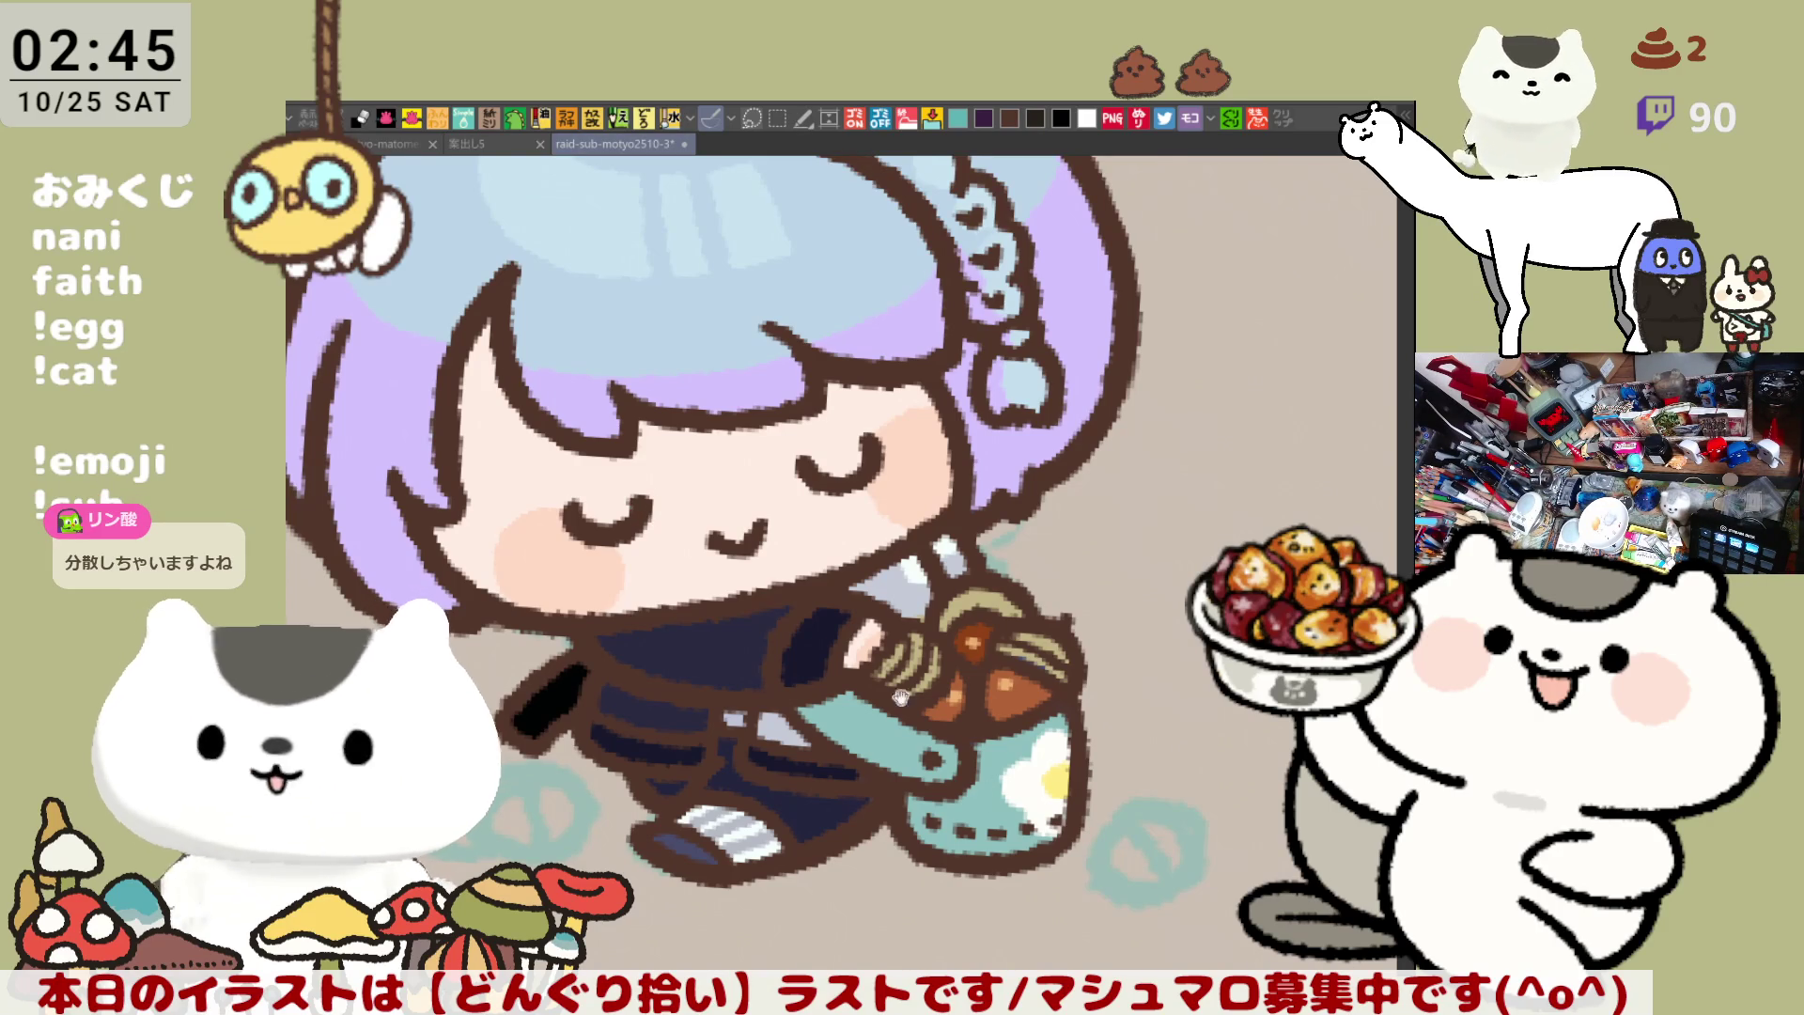
pyautogui.moveTo(758, 501); pyautogui.dragTo(881, 525)
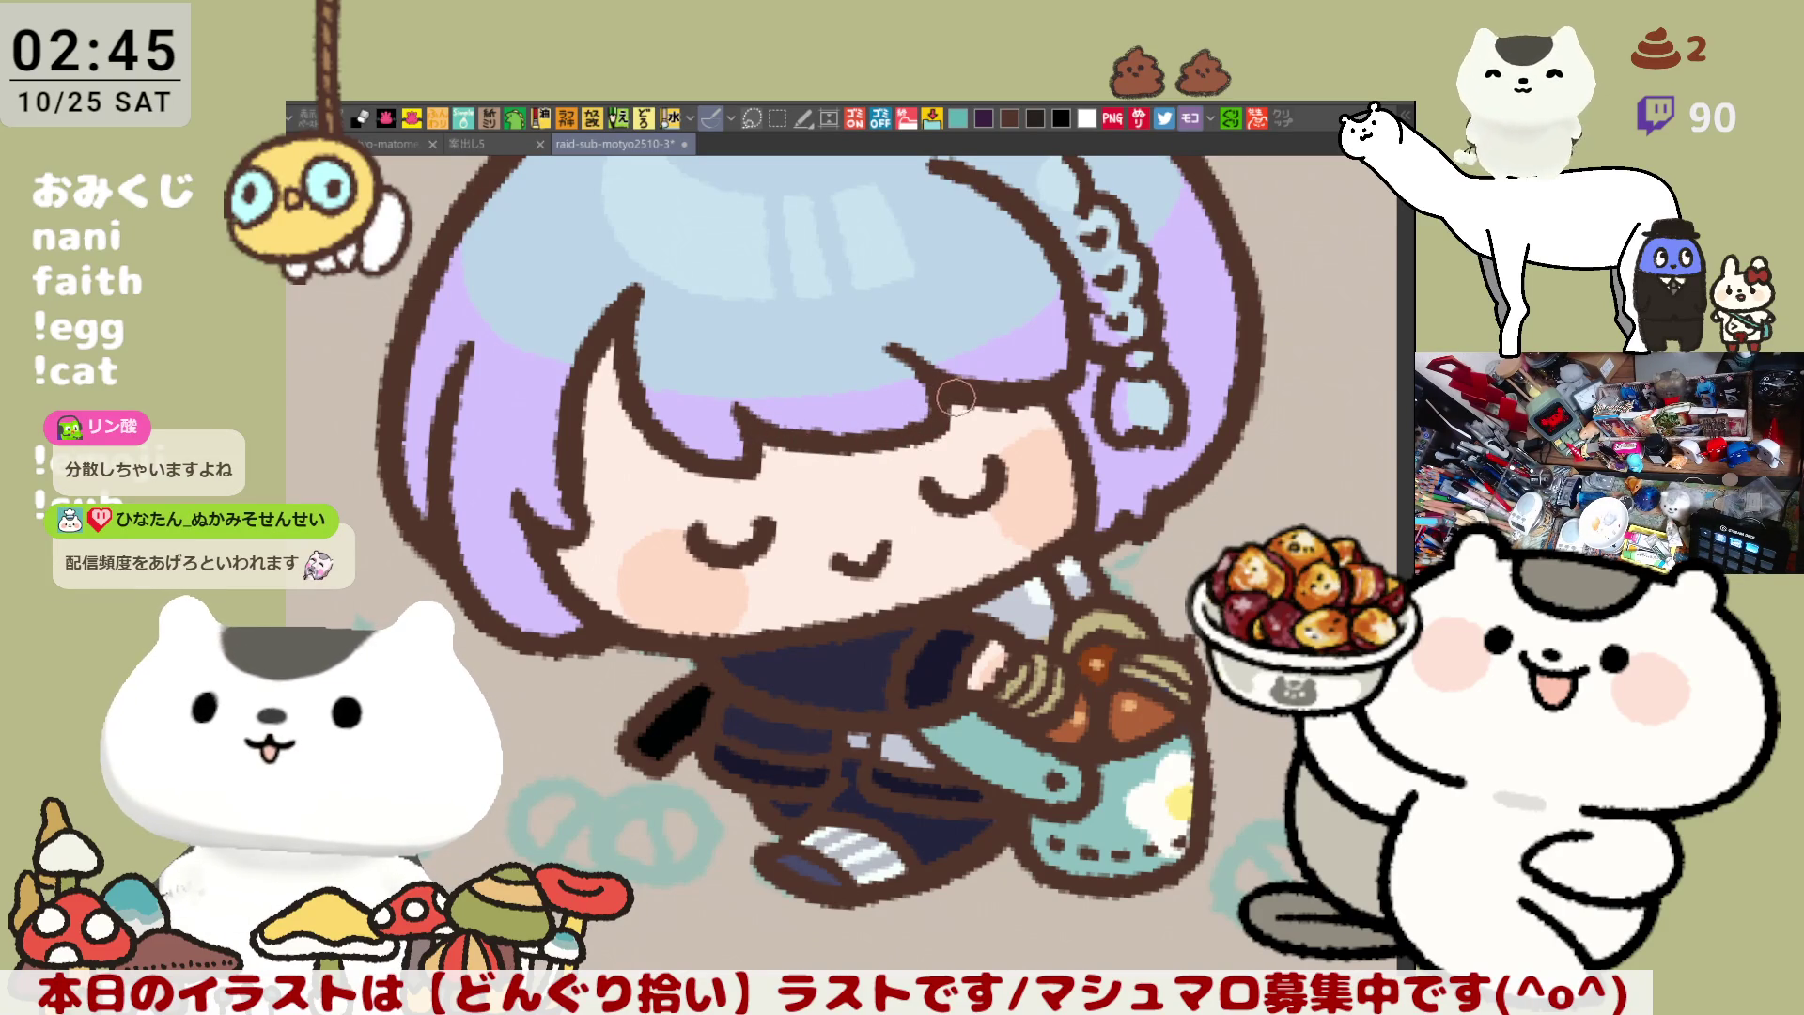
pyautogui.moveTo(985, 606); pyautogui.dragTo(872, 538)
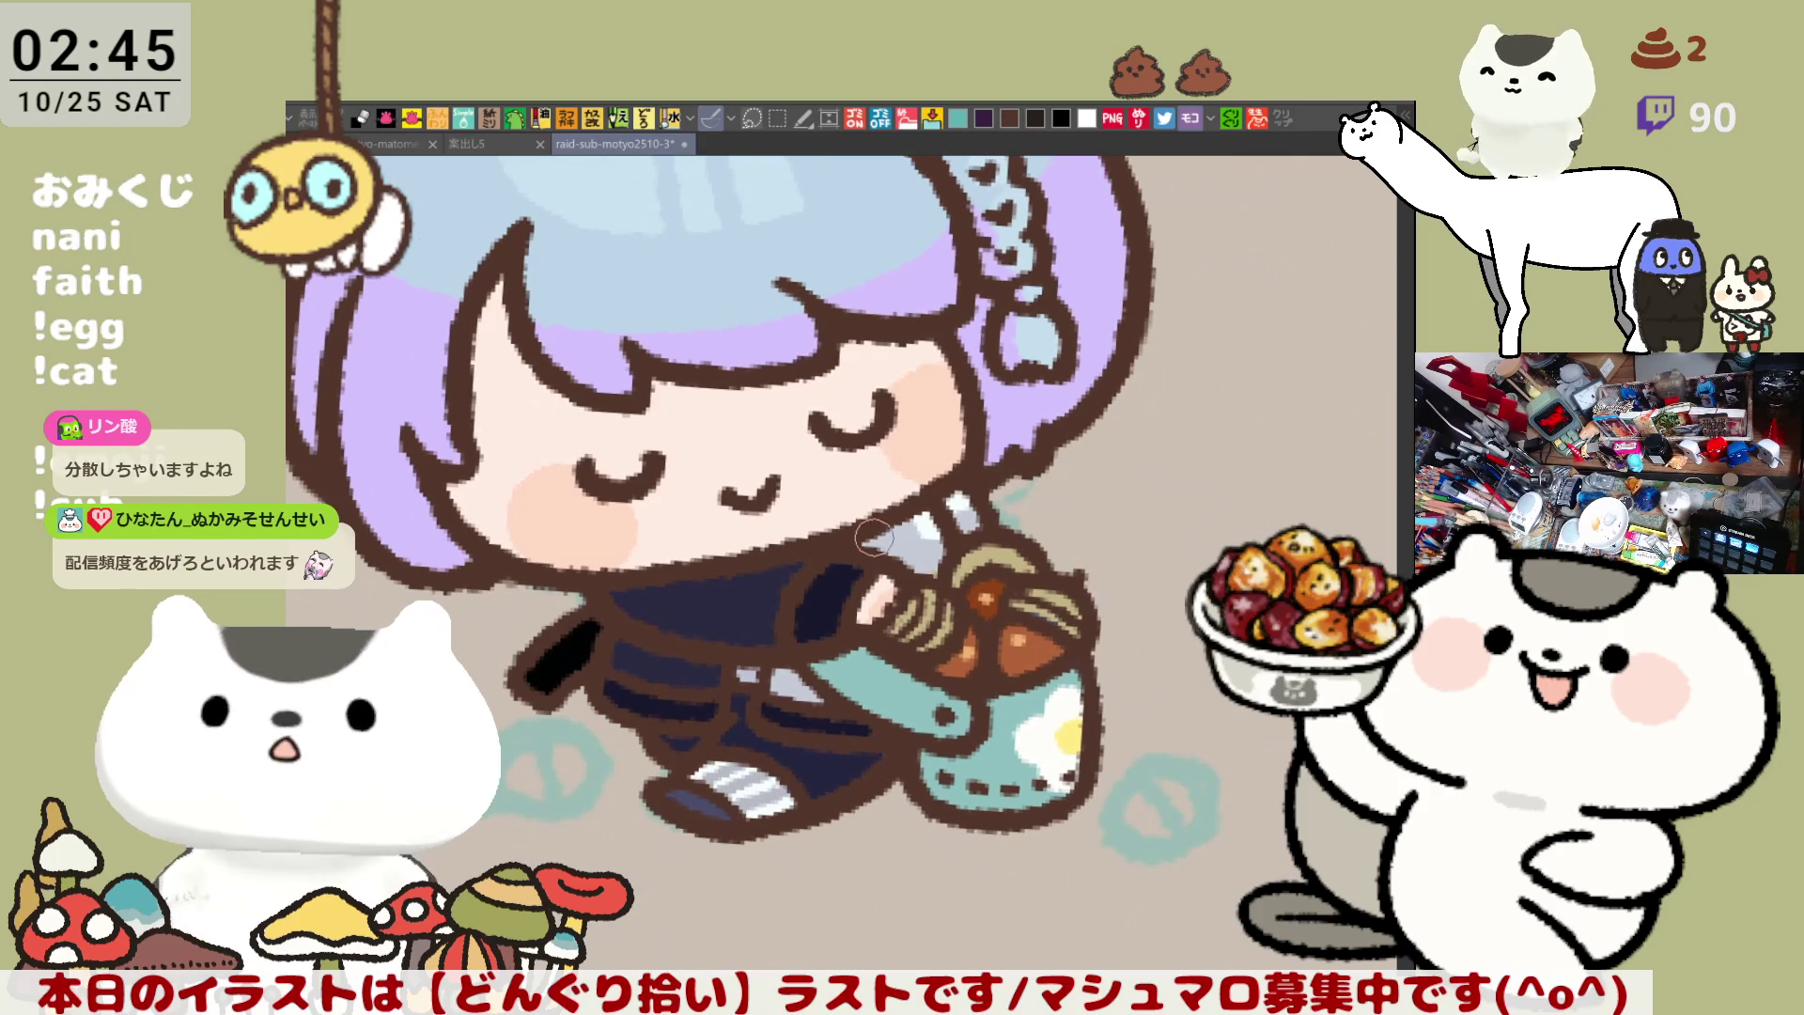
pyautogui.hotkey('ctrl', 's')
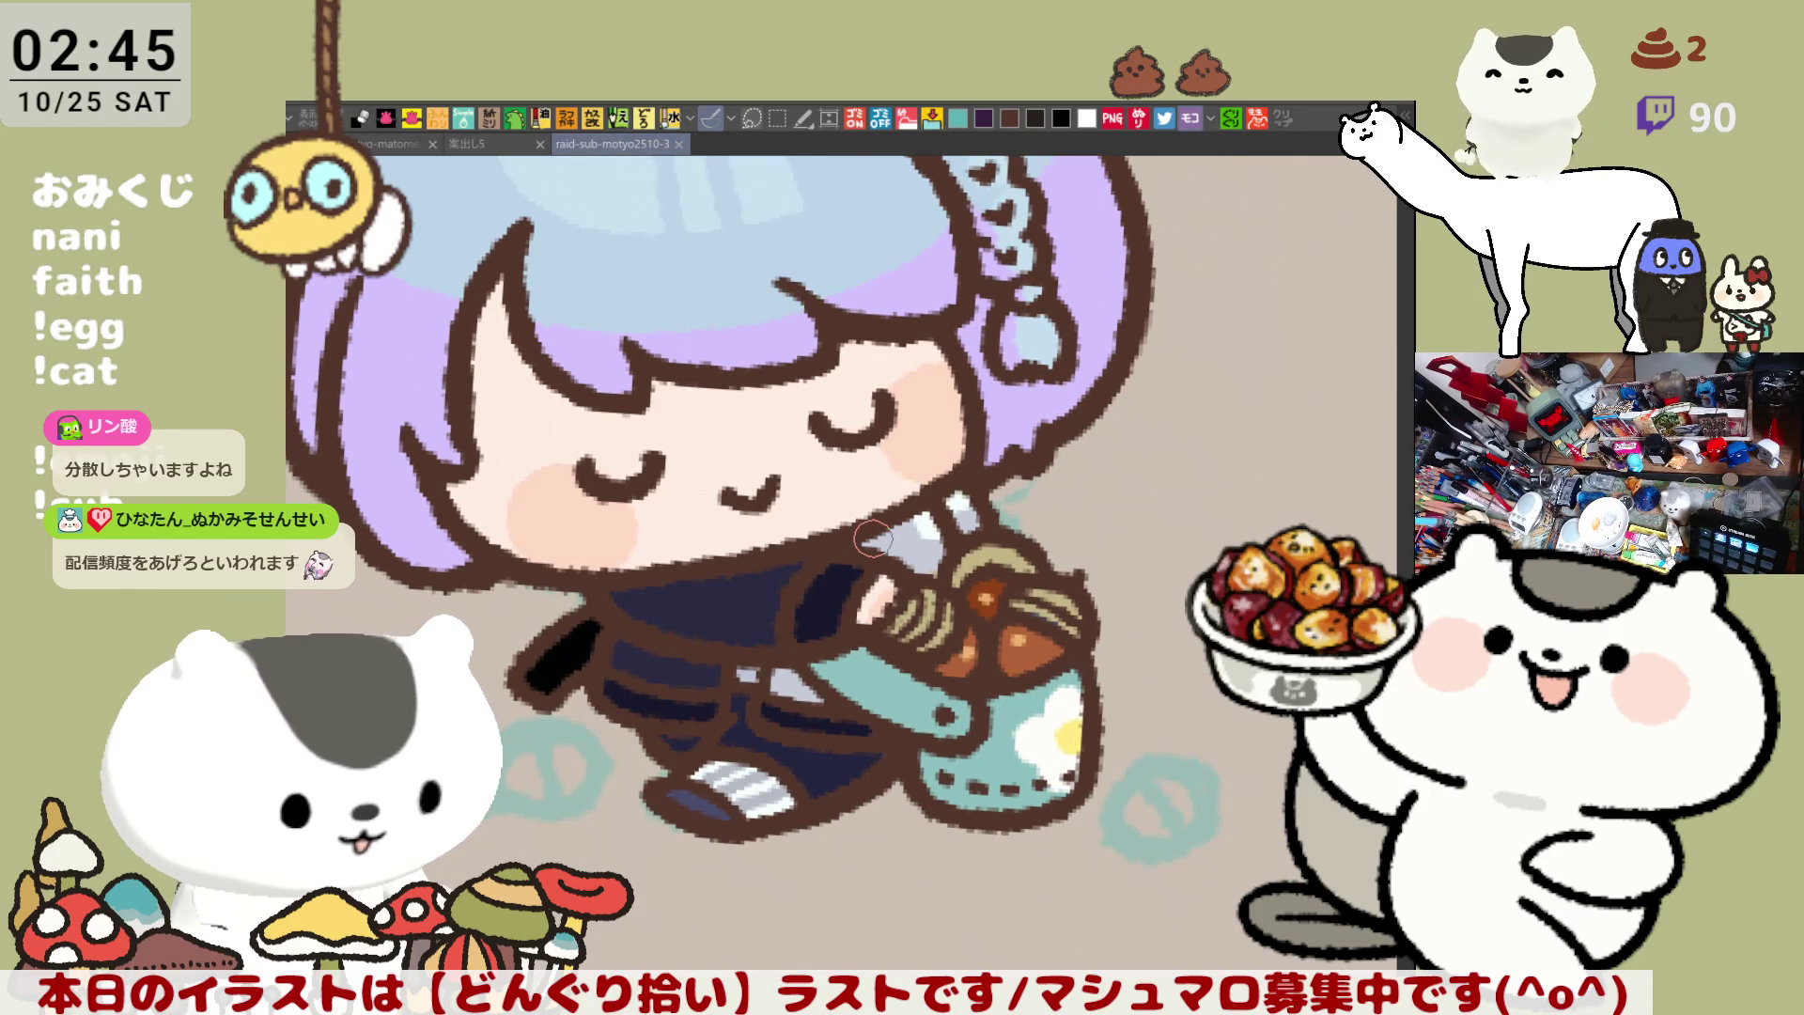
# Paint small white highlights on the hair's upper-left, then save again
pyautogui.scroll(-3, 789, 507)
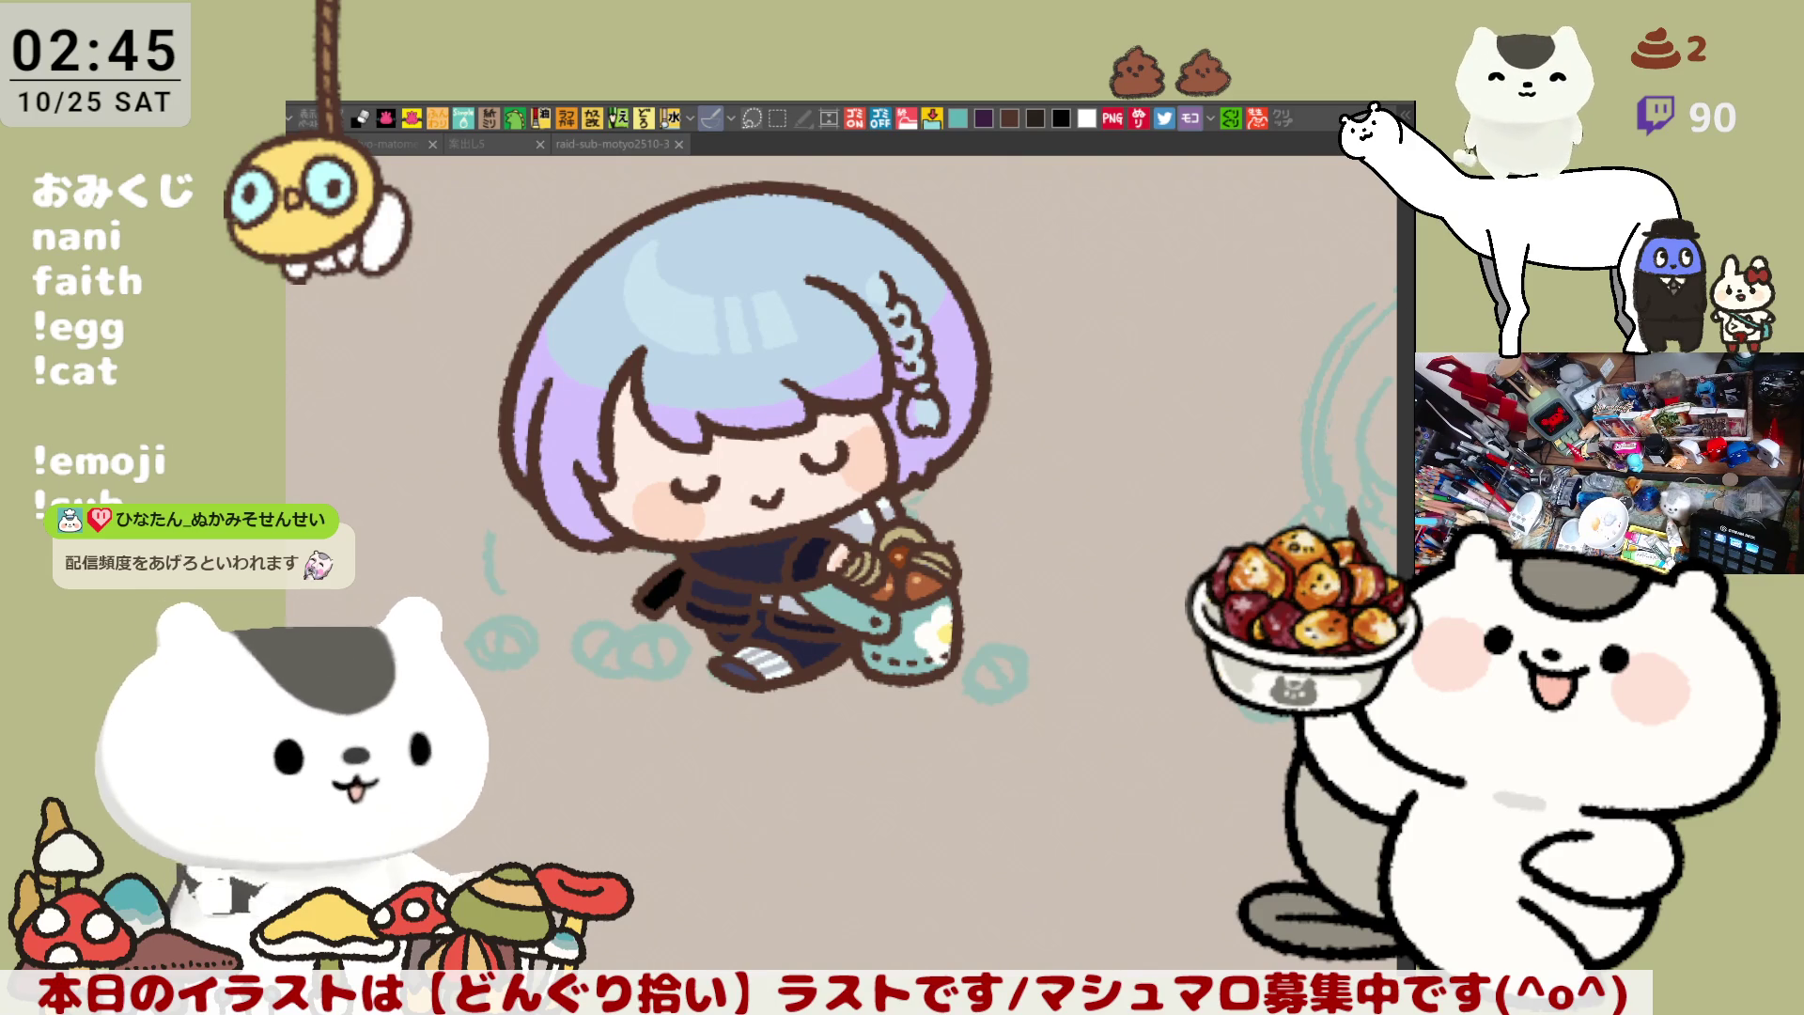
pyautogui.click(424, 343)
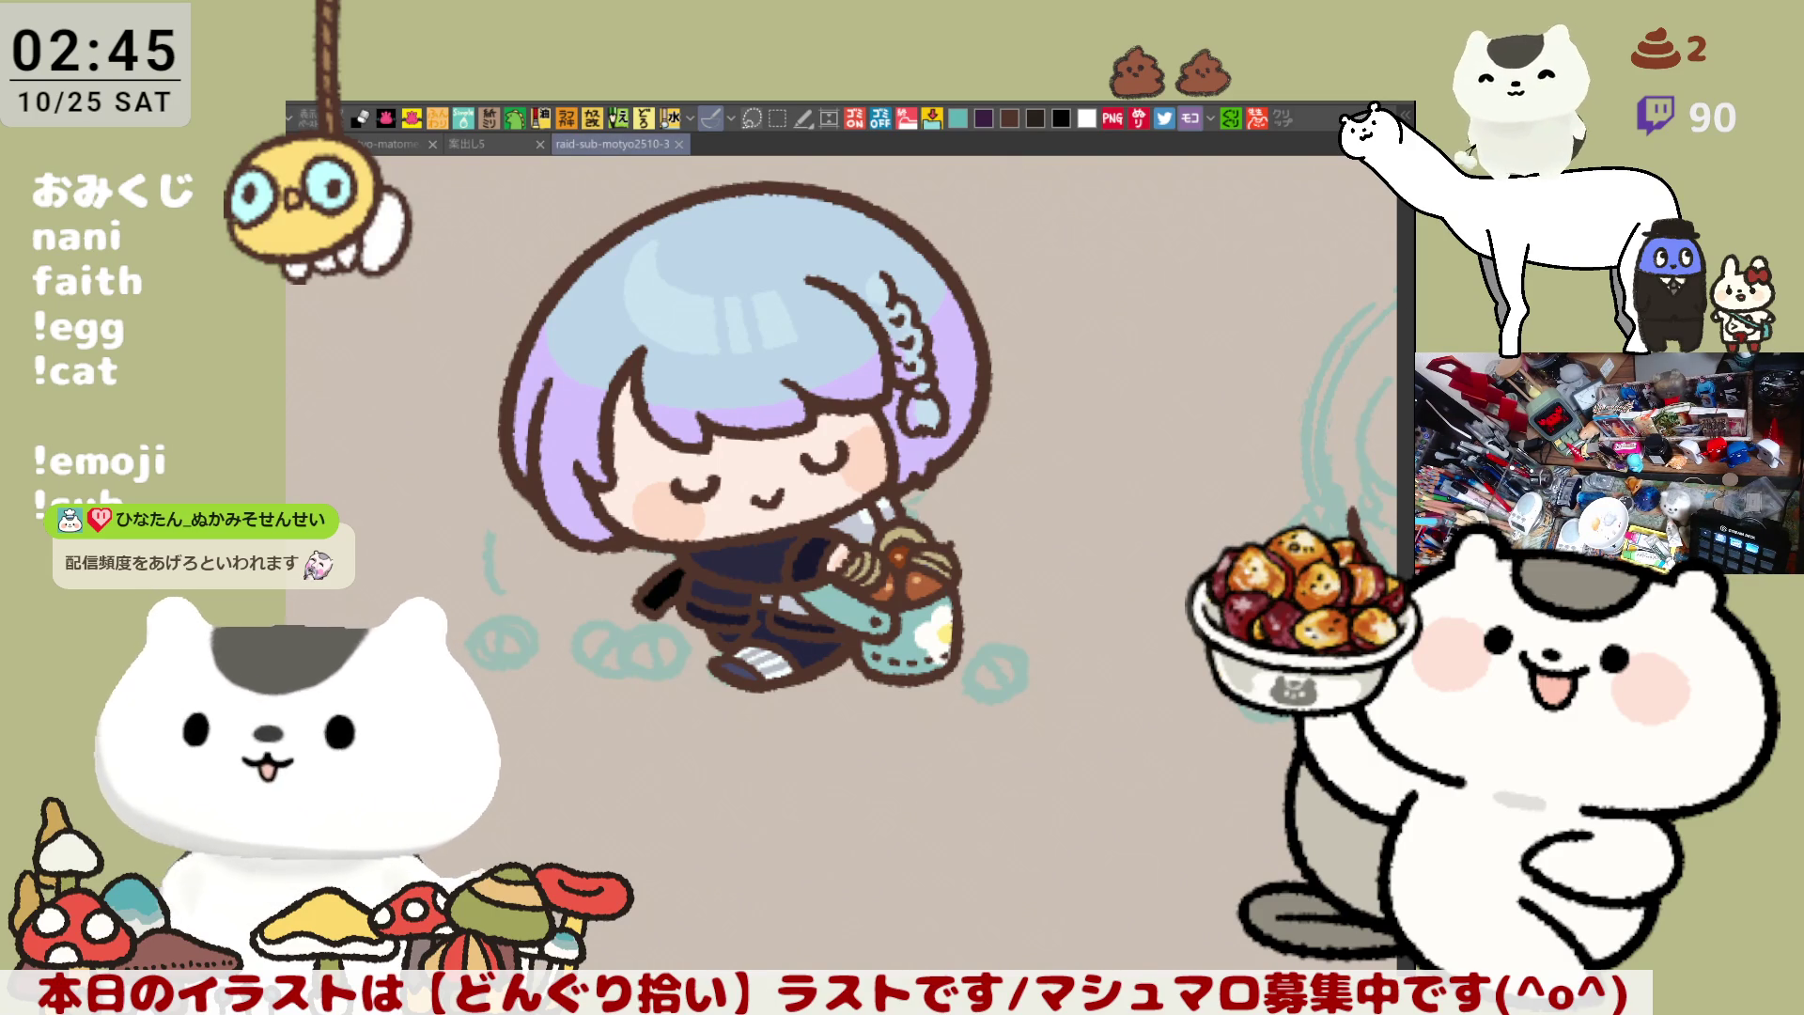
pyautogui.moveTo(892, 444); pyautogui.dragTo(999, 464)
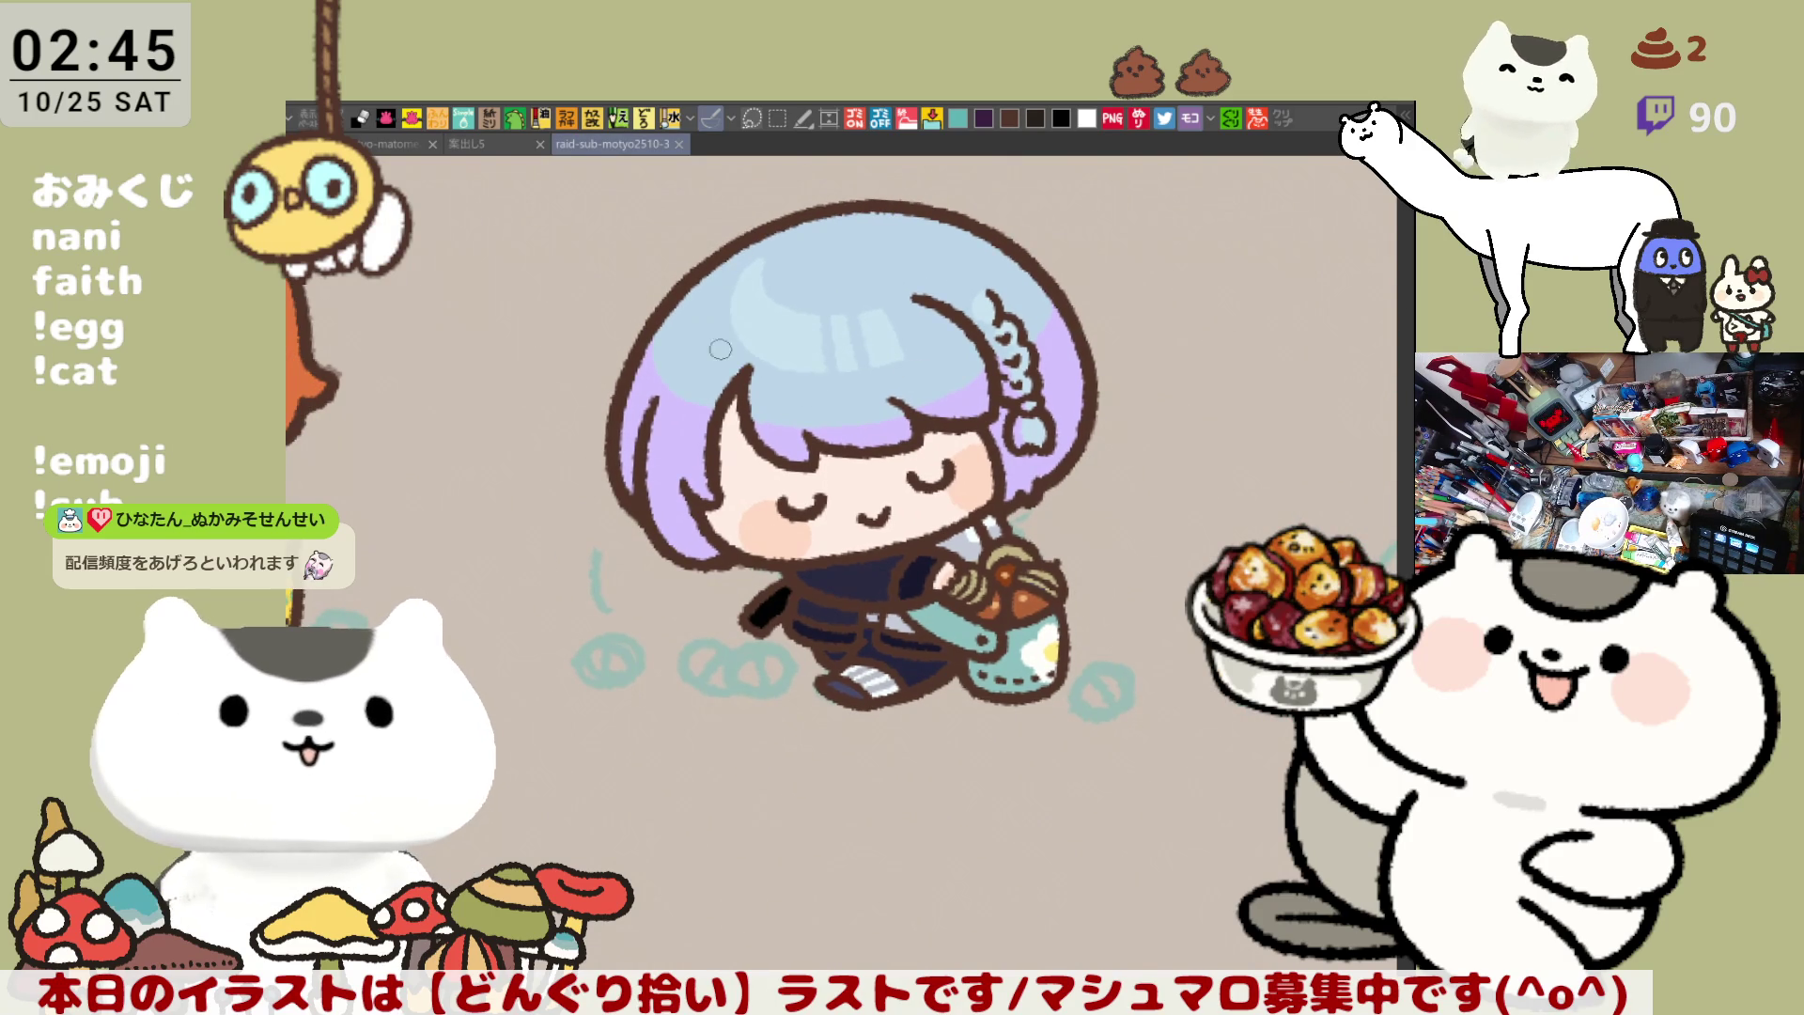
pyautogui.moveTo(675, 330); pyautogui.dragTo(697, 352)
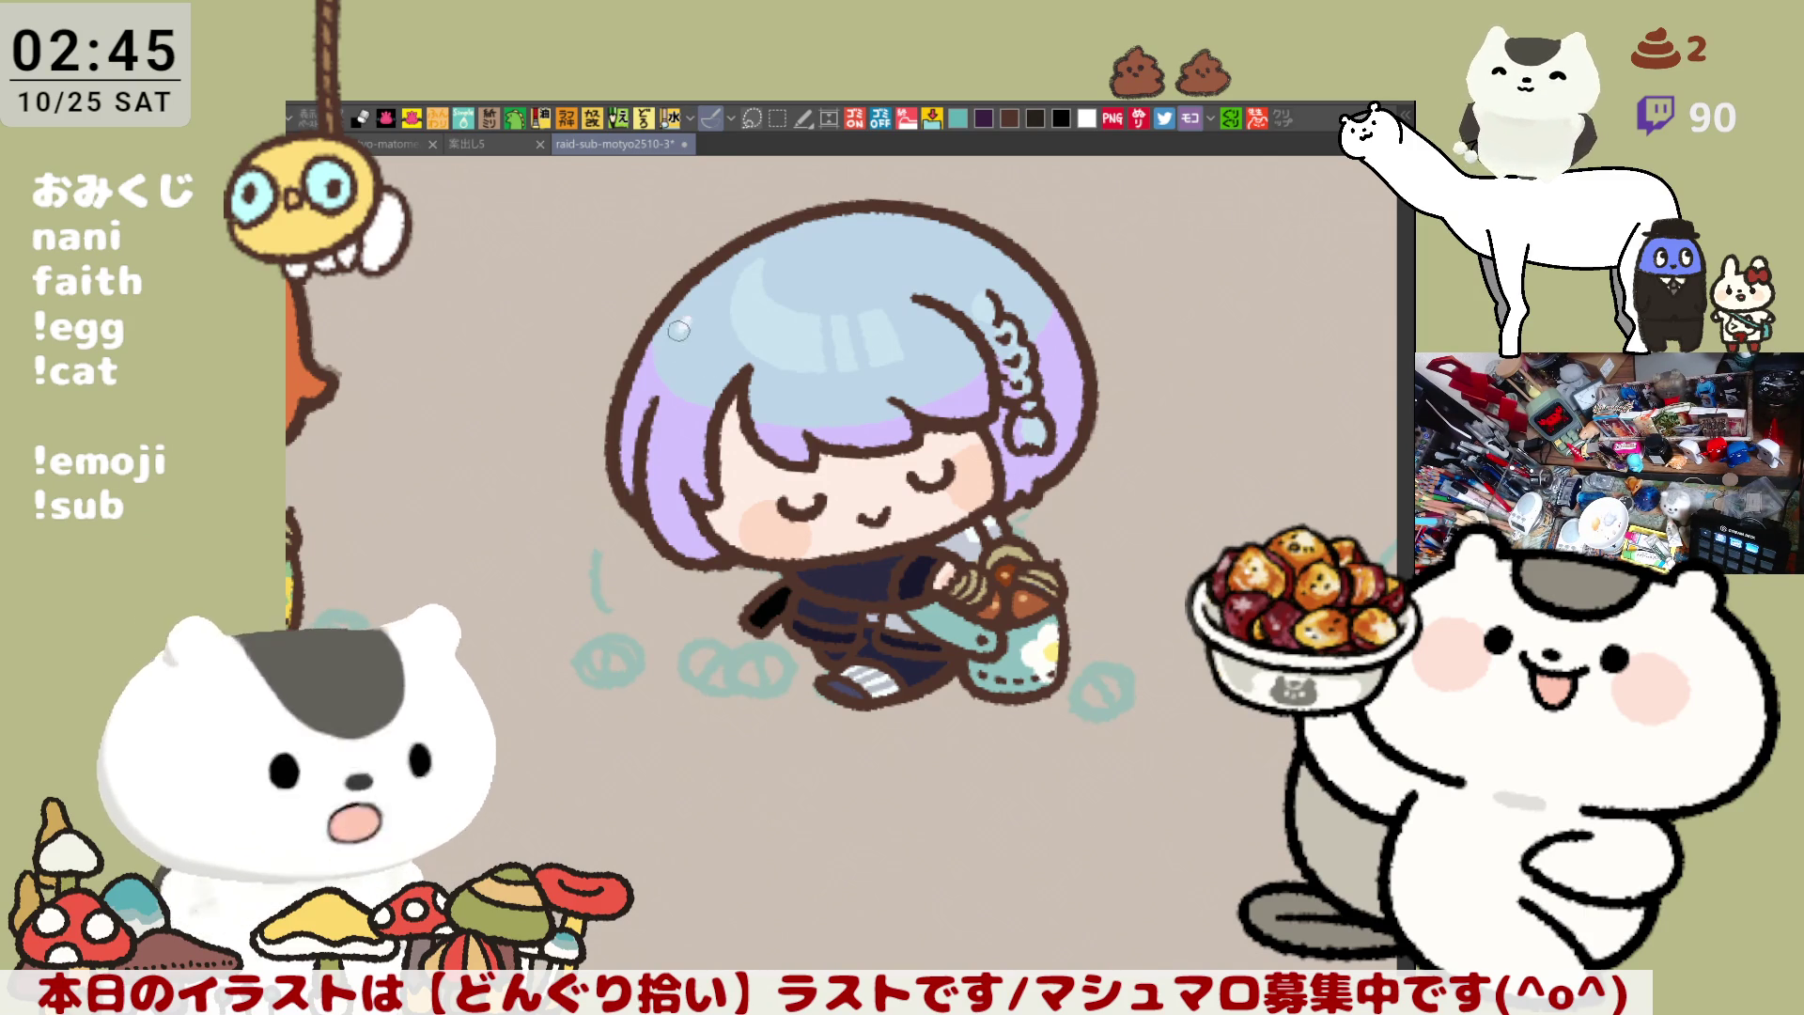
pyautogui.moveTo(687, 347); pyautogui.dragTo(692, 356)
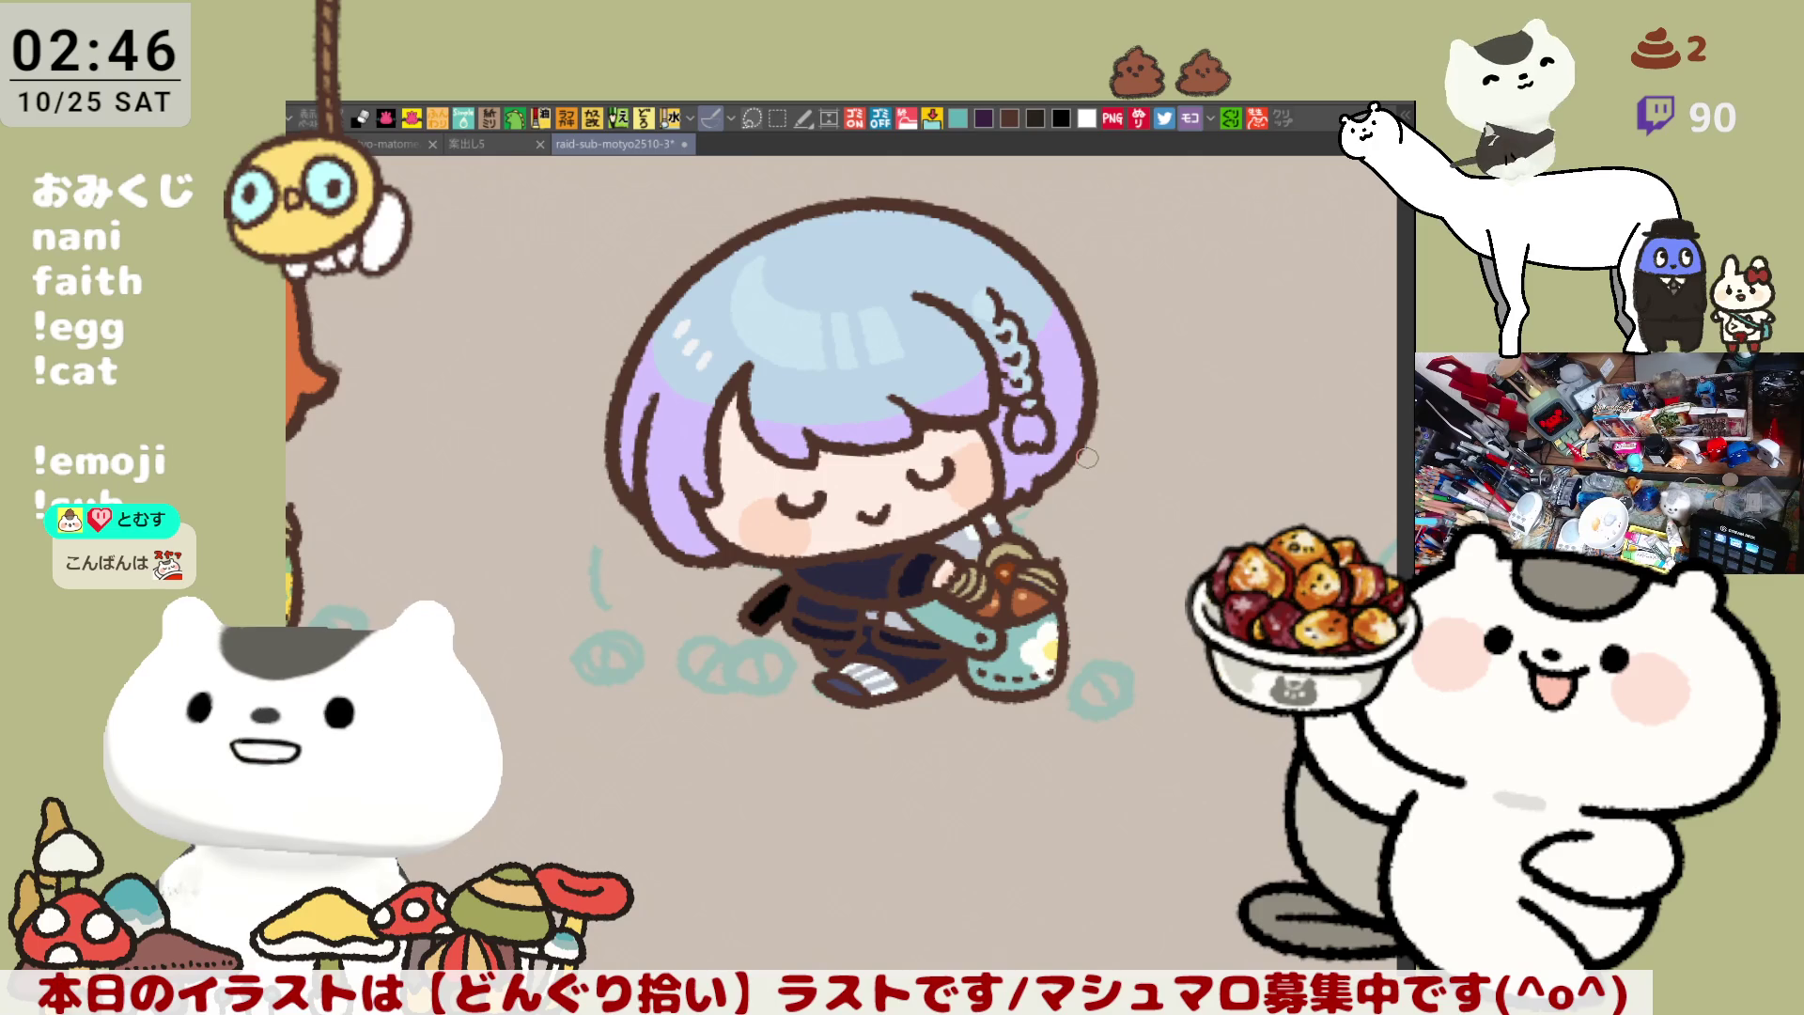
pyautogui.hotkey('ctrl', 's')
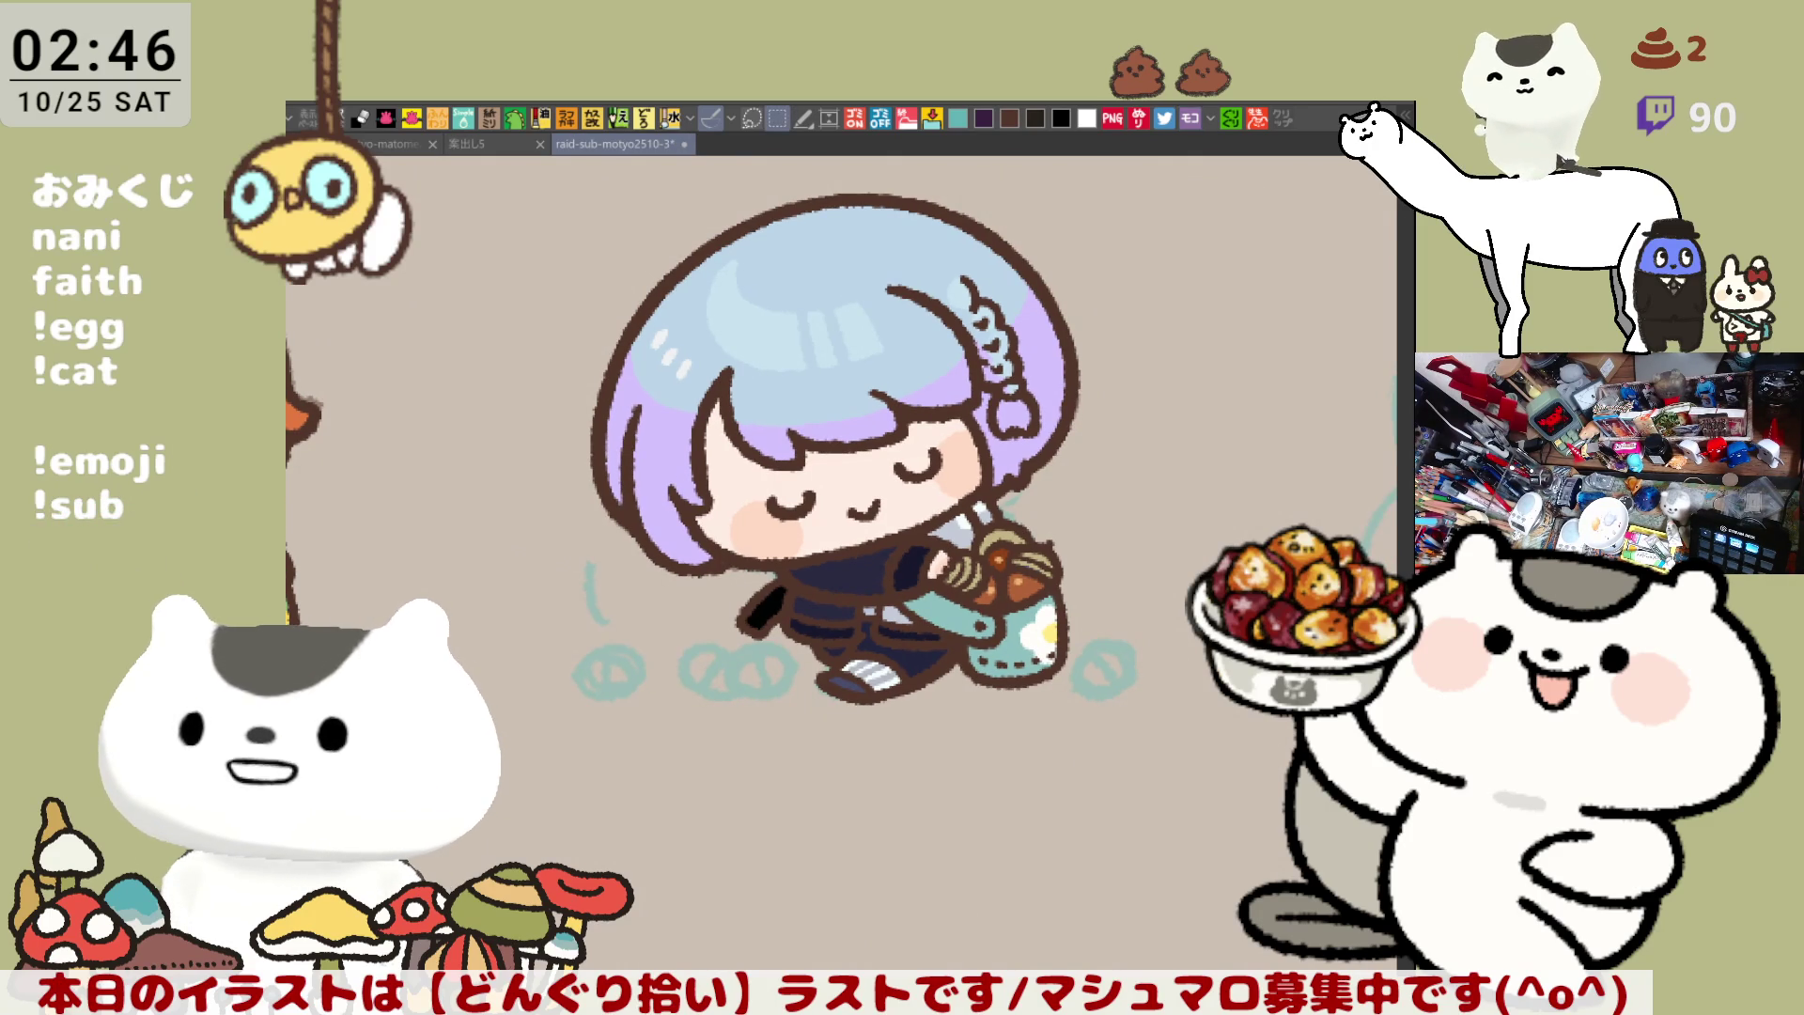
pyautogui.moveTo(1235, 881)
pyautogui.mouseDown()
pyautogui.moveTo(894, 576)
pyautogui.moveTo(588, 233)
pyautogui.mouseUp()
pyautogui.hotkey('ctrl', 'd')
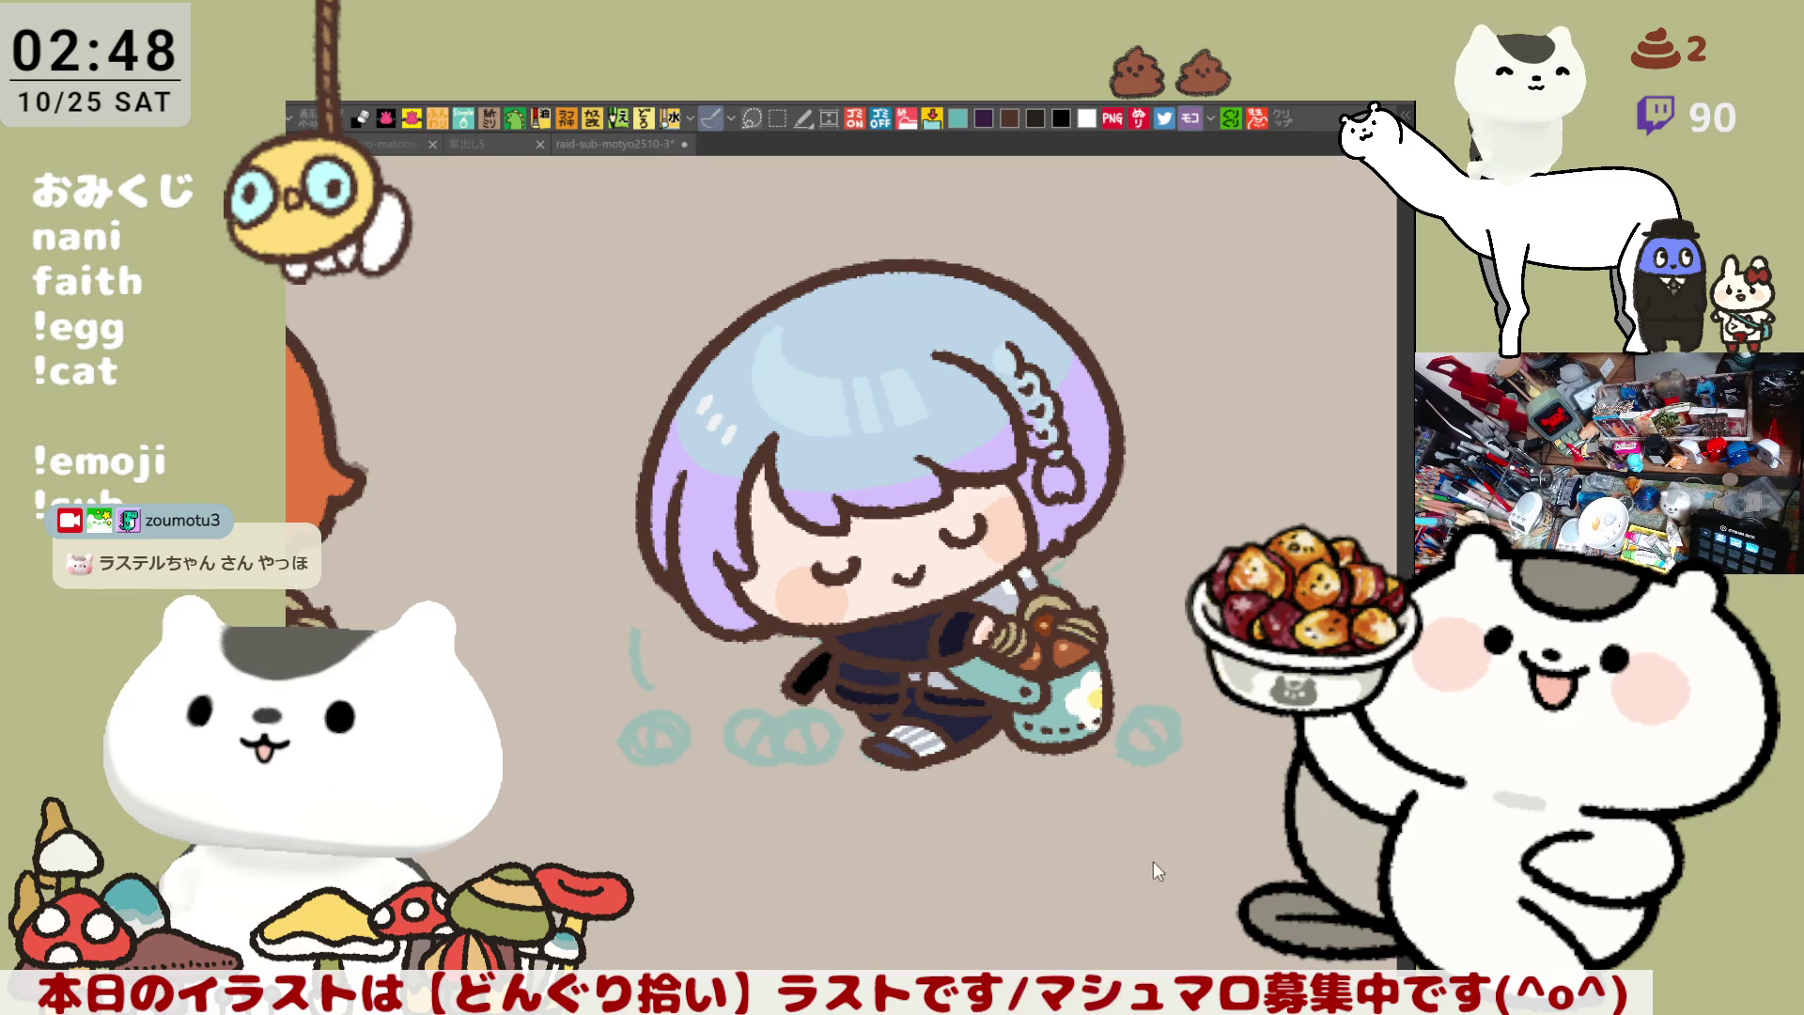
pyautogui.moveTo(1164, 862)
pyautogui.mouseDown()
pyautogui.moveTo(1051, 674)
pyautogui.moveTo(785, 735)
pyautogui.mouseUp()
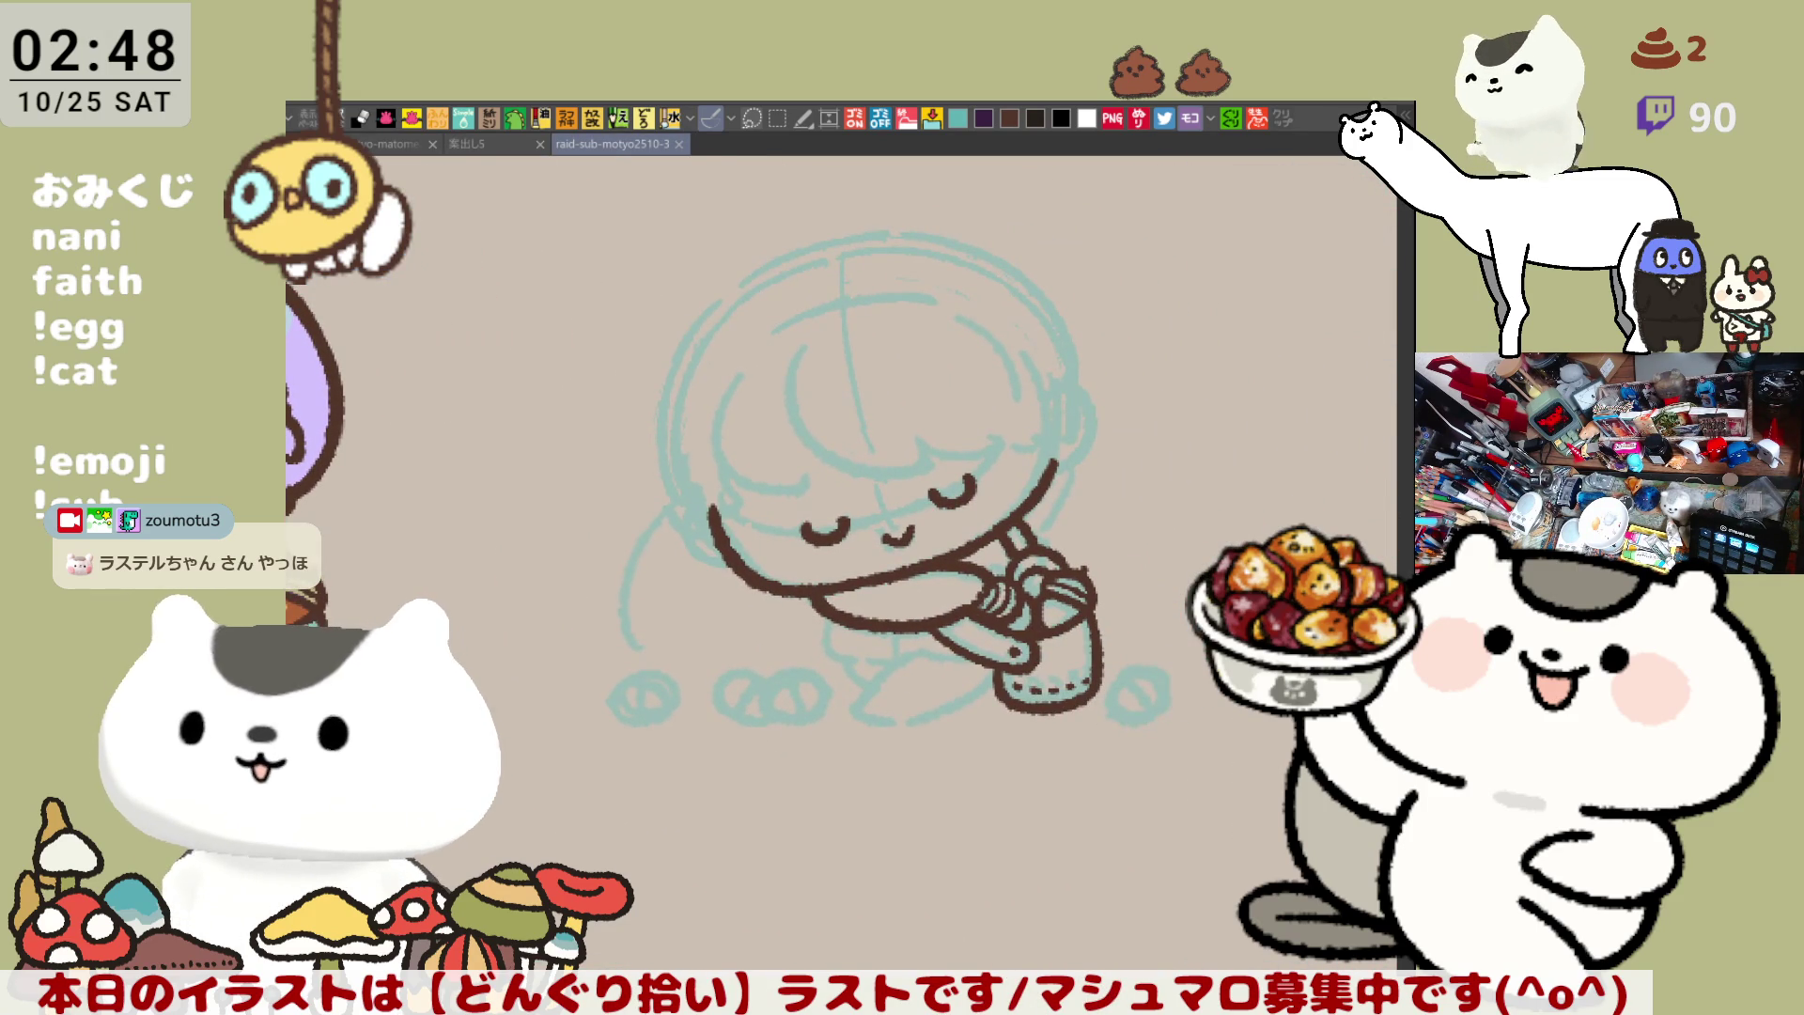
# Draw the purple bangs arc across the forehead, redrawing it until it sits right
pyautogui.hotkey('ctrl', '+')
pyautogui.hotkey('ctrl', '+')
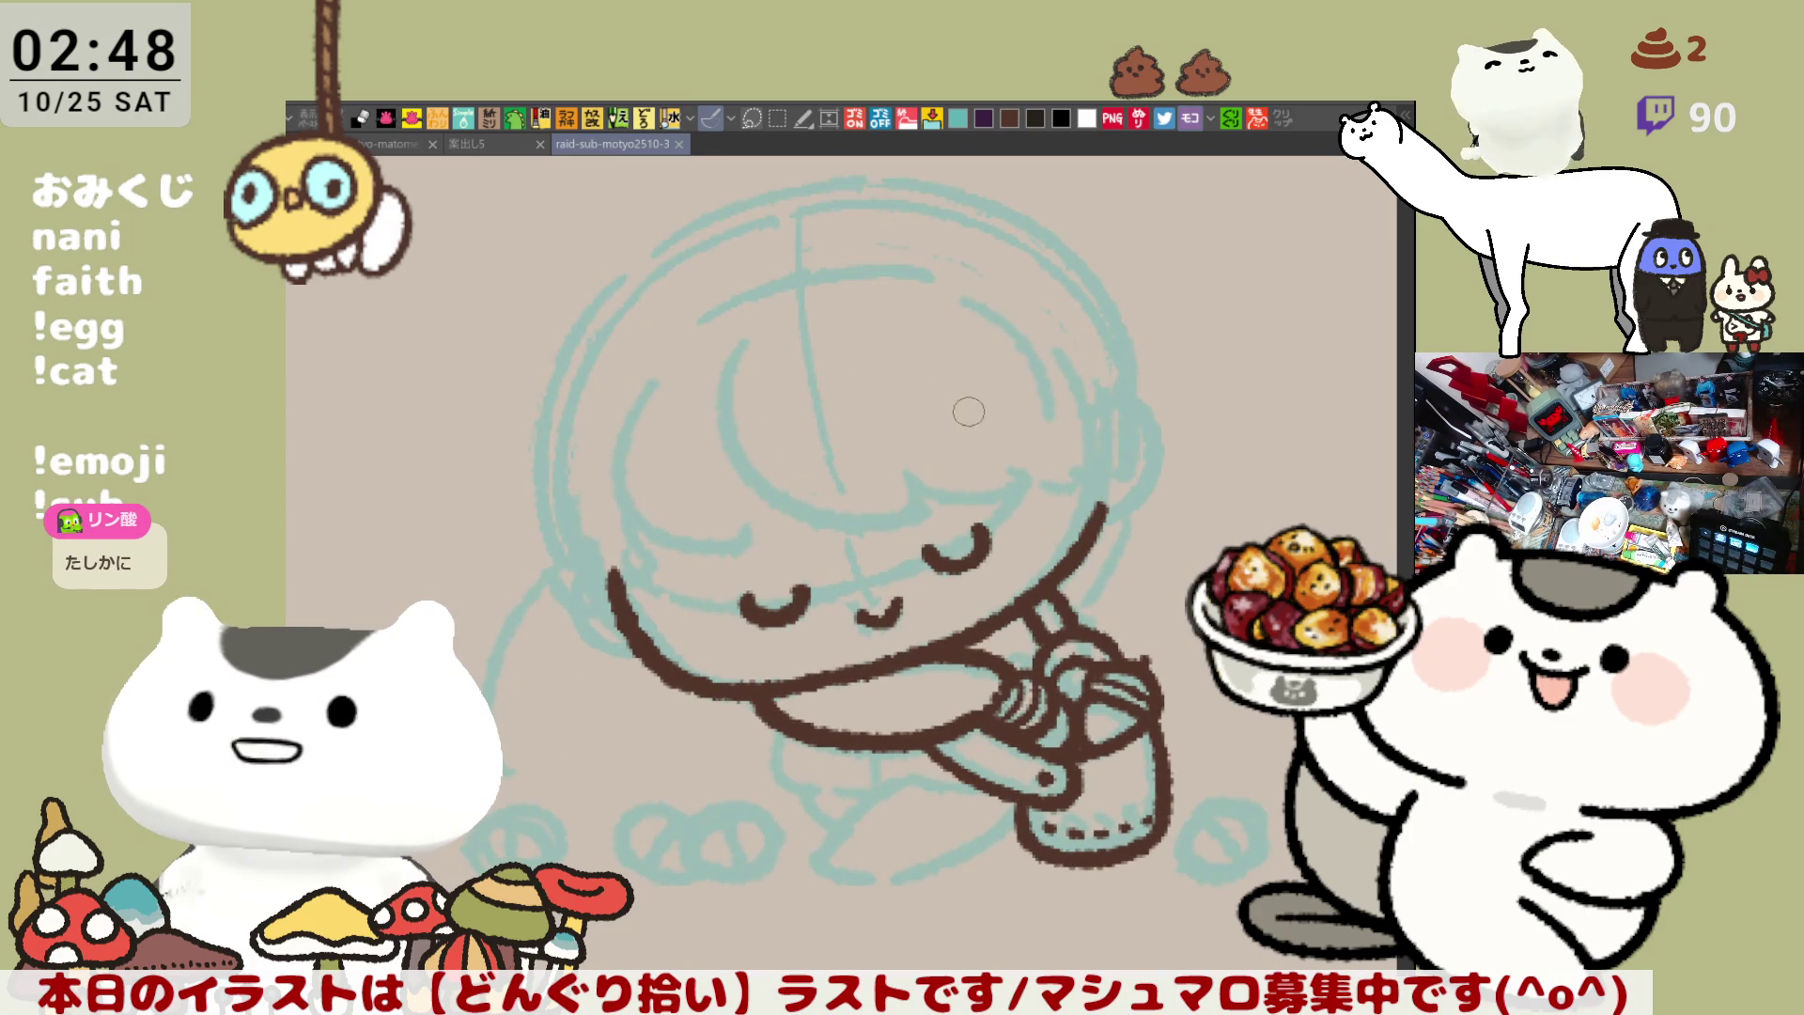
pyautogui.moveTo(822, 358); pyautogui.dragTo(960, 456)
pyautogui.hotkey('ctrl', 'z')
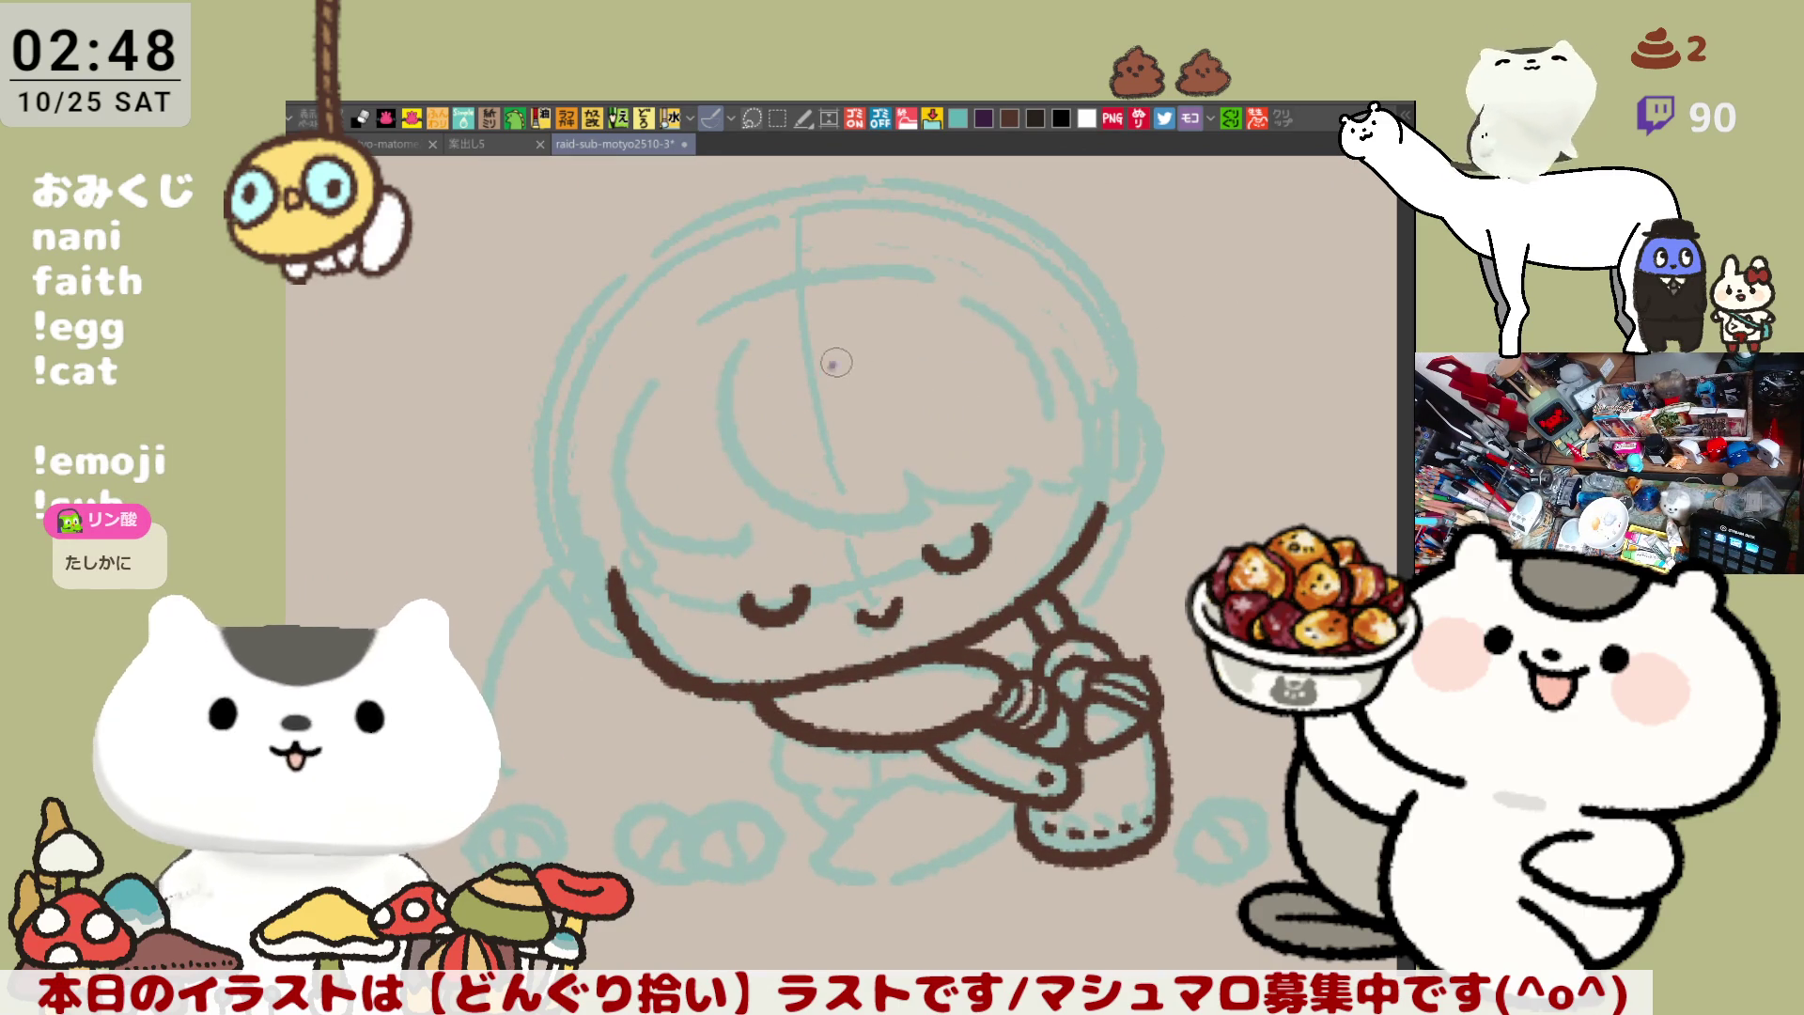
pyautogui.moveTo(822, 360); pyautogui.dragTo(977, 459)
pyautogui.hotkey('ctrl', 'z')
pyautogui.moveTo(822, 368); pyautogui.dragTo(986, 507)
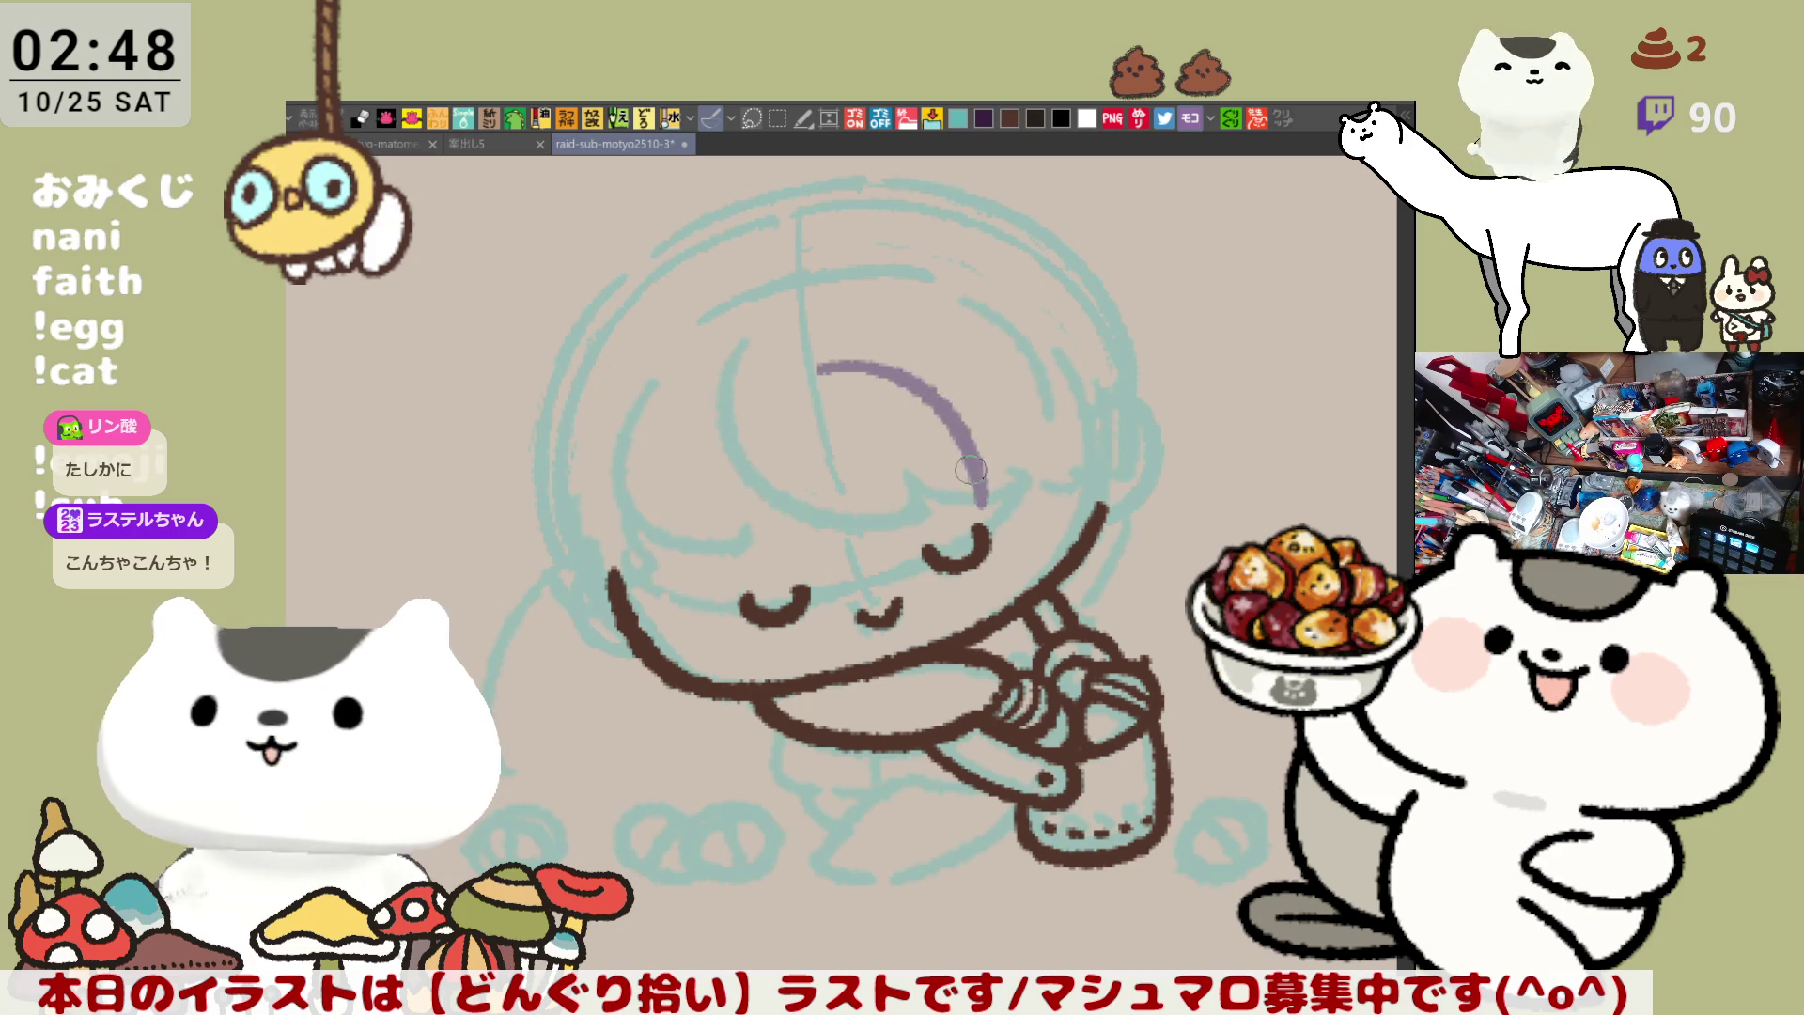
pyautogui.hotkey('ctrl', 'z')
pyautogui.moveTo(836, 374); pyautogui.dragTo(1031, 550)
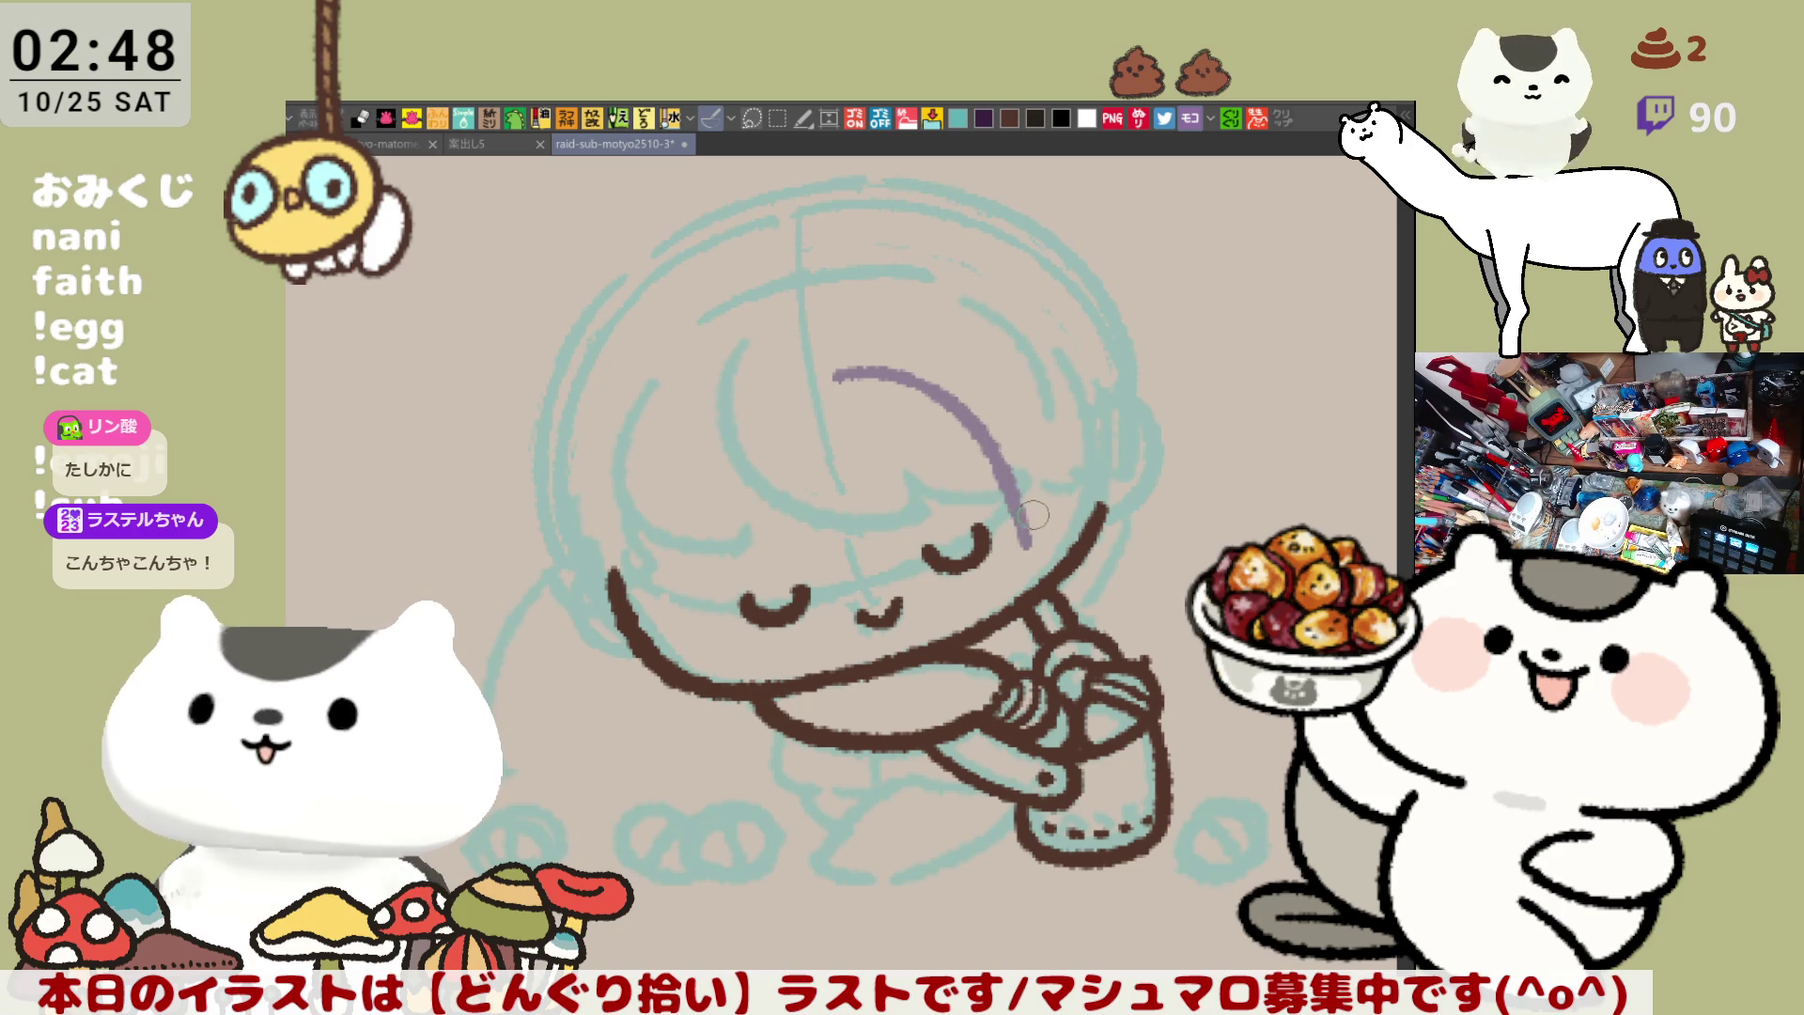
pyautogui.hotkey('ctrl', 'z')
pyautogui.moveTo(815, 374); pyautogui.dragTo(1074, 503)
pyautogui.hotkey('ctrl', 'z')
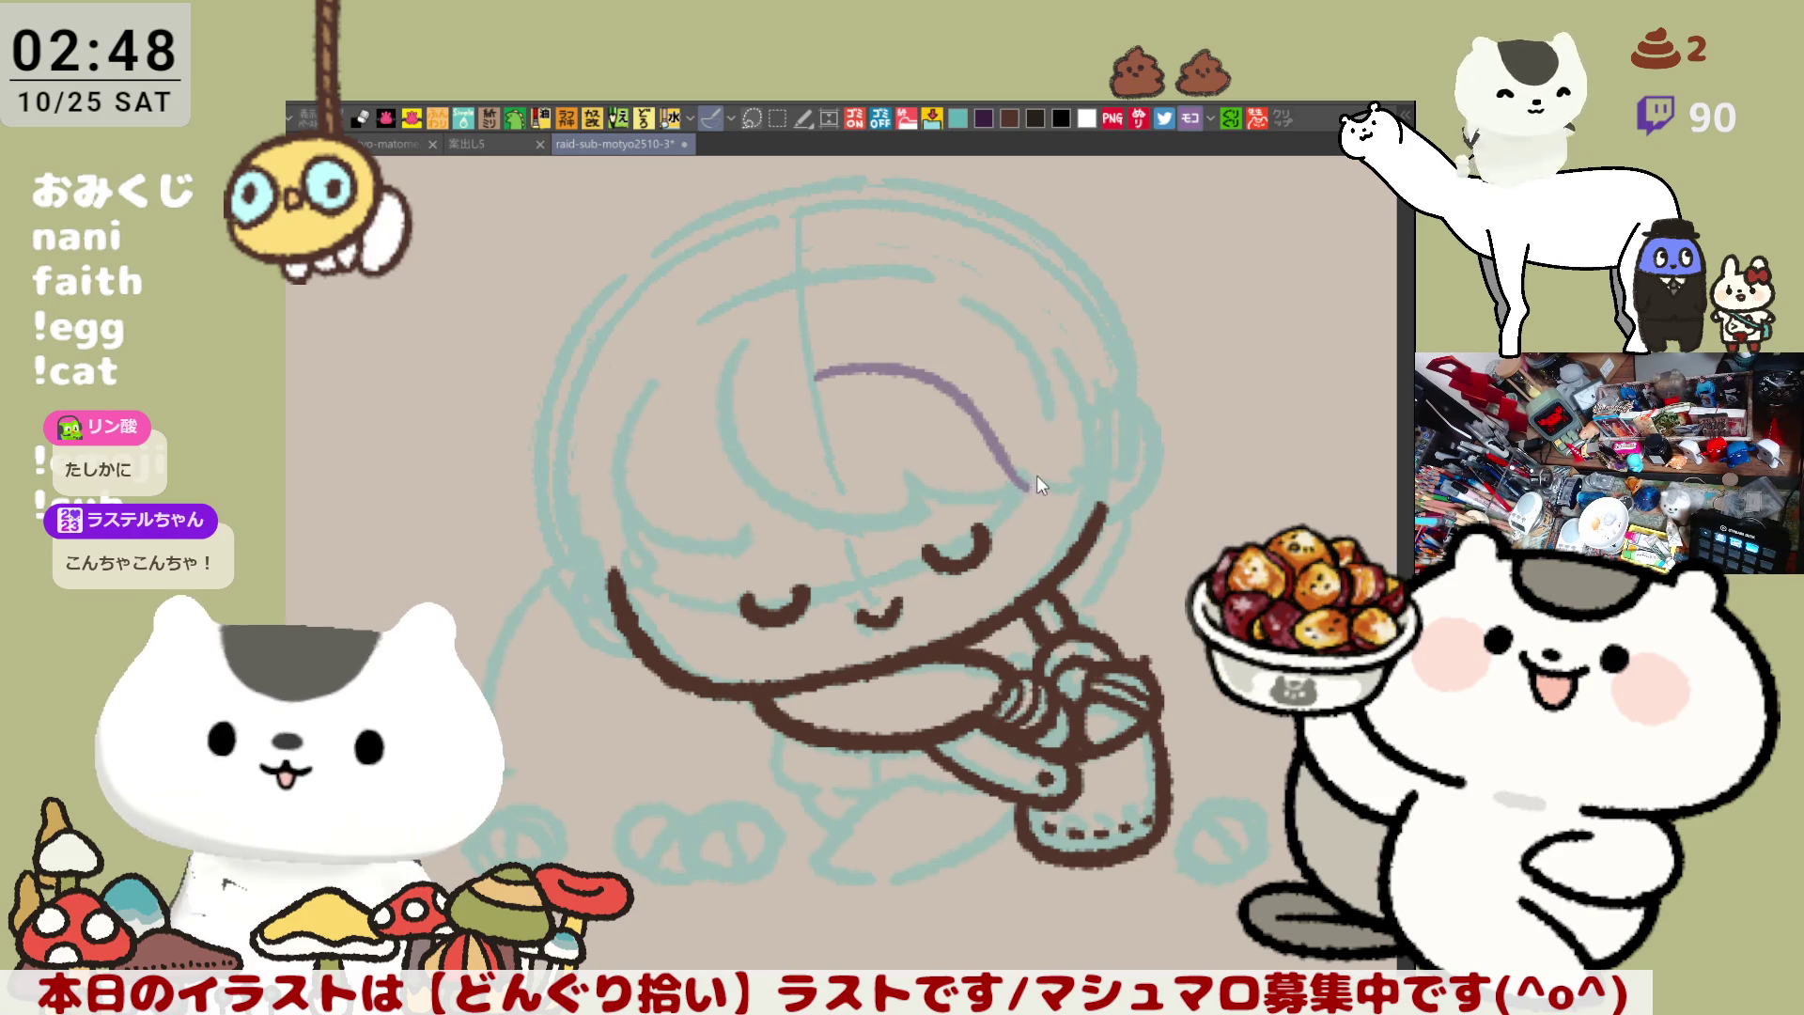
pyautogui.moveTo(816, 374)
pyautogui.mouseDown()
pyautogui.moveTo(1031, 488)
pyautogui.moveTo(1116, 503)
pyautogui.mouseUp()
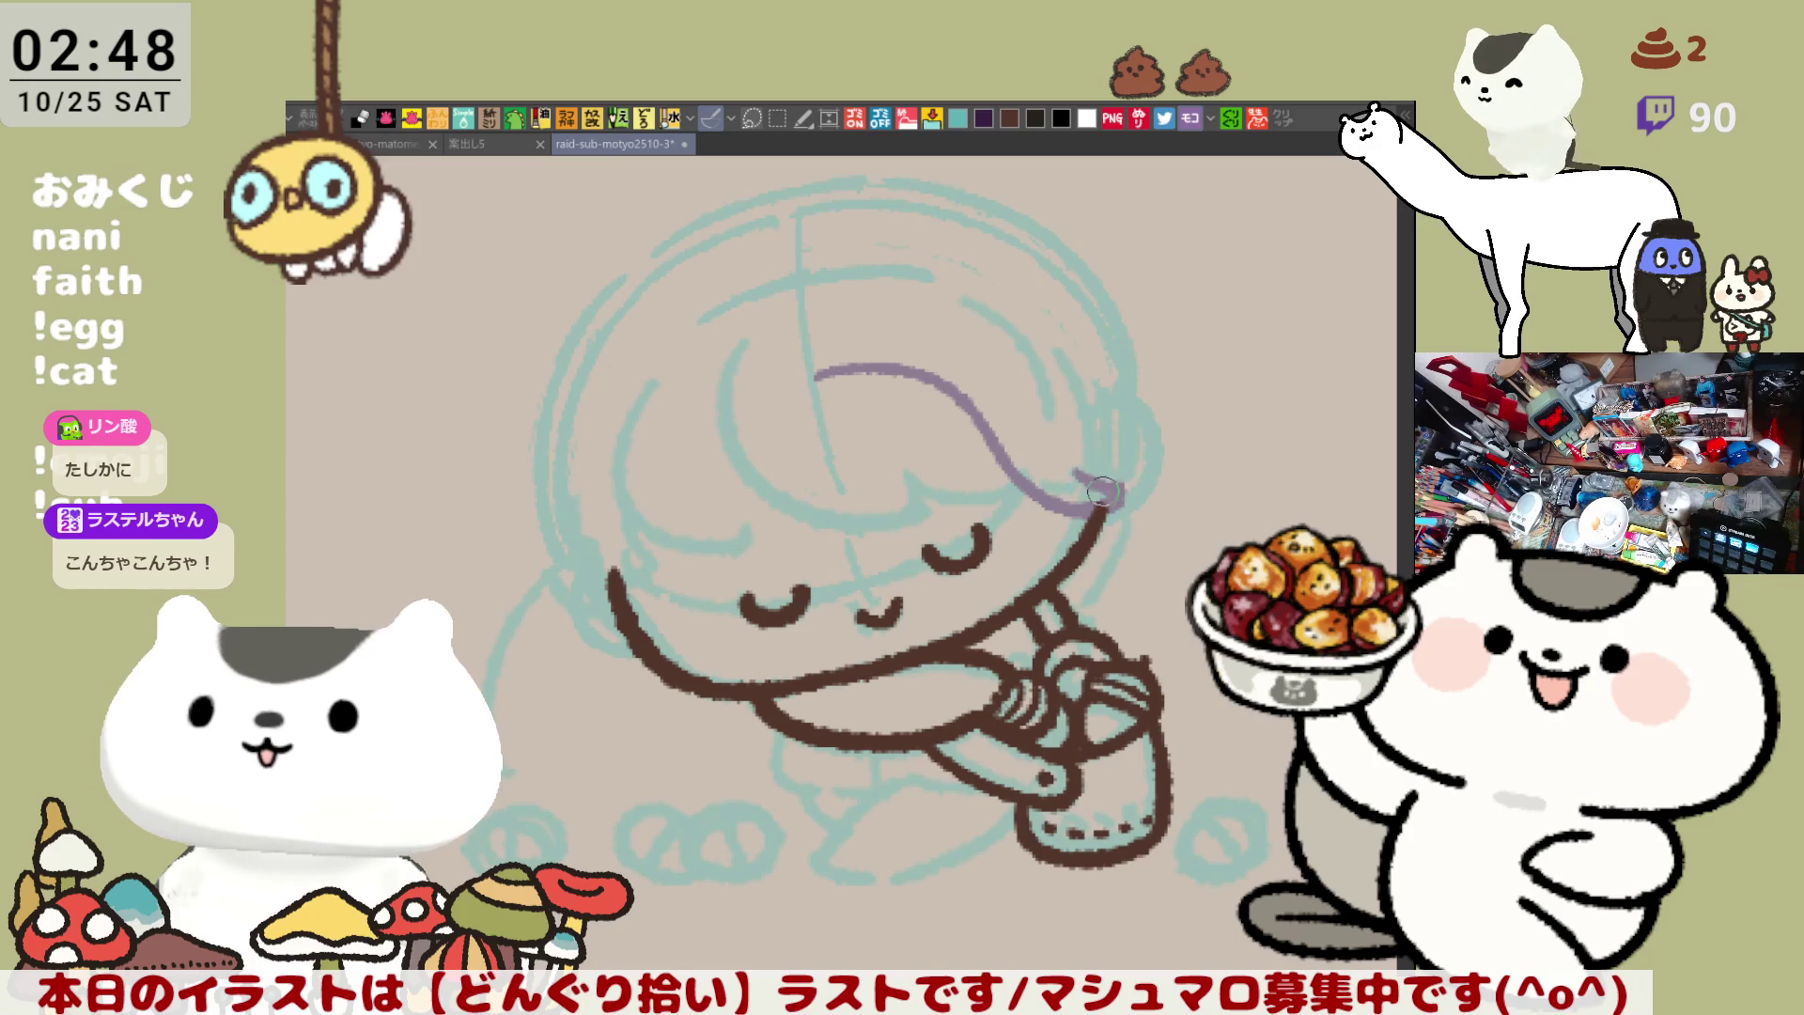
pyautogui.moveTo(1081, 469); pyautogui.dragTo(1111, 479)
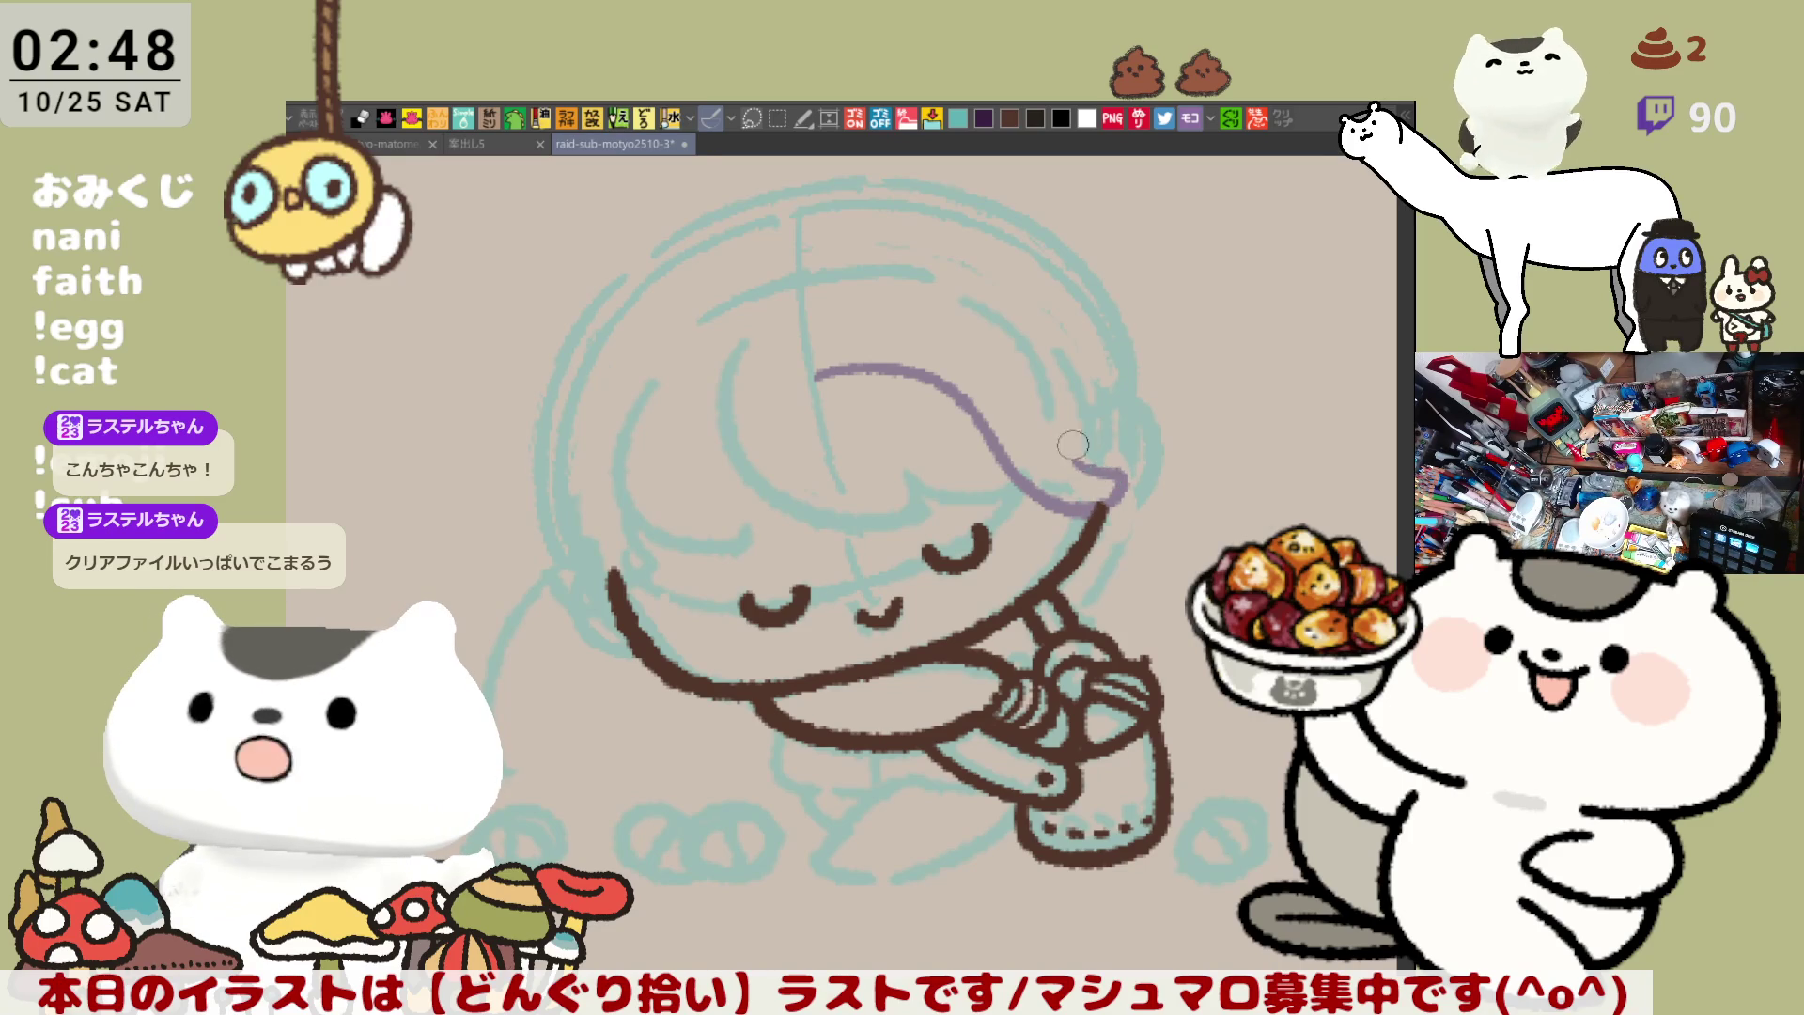
# Ink the purple hair line down the head's right side, then mirror the canvas to check
pyautogui.moveTo(1022, 240); pyautogui.dragTo(1146, 404)
pyautogui.hotkey('ctrl', 'z')
pyautogui.moveTo(1020, 228)
pyautogui.mouseDown()
pyautogui.moveTo(1093, 282)
pyautogui.moveTo(1144, 399)
pyautogui.moveTo(1175, 402)
pyautogui.moveTo(1094, 550)
pyautogui.mouseUp()
pyautogui.hotkey('ctrl', 'z')
pyautogui.hotkey('ctrl', 'z')
pyautogui.moveTo(1180, 394)
pyautogui.mouseDown()
pyautogui.moveTo(1128, 420)
pyautogui.moveTo(1101, 528)
pyautogui.mouseUp()
pyautogui.hotkey('ctrl', 'z')
pyautogui.moveTo(1160, 418); pyautogui.dragTo(1098, 543)
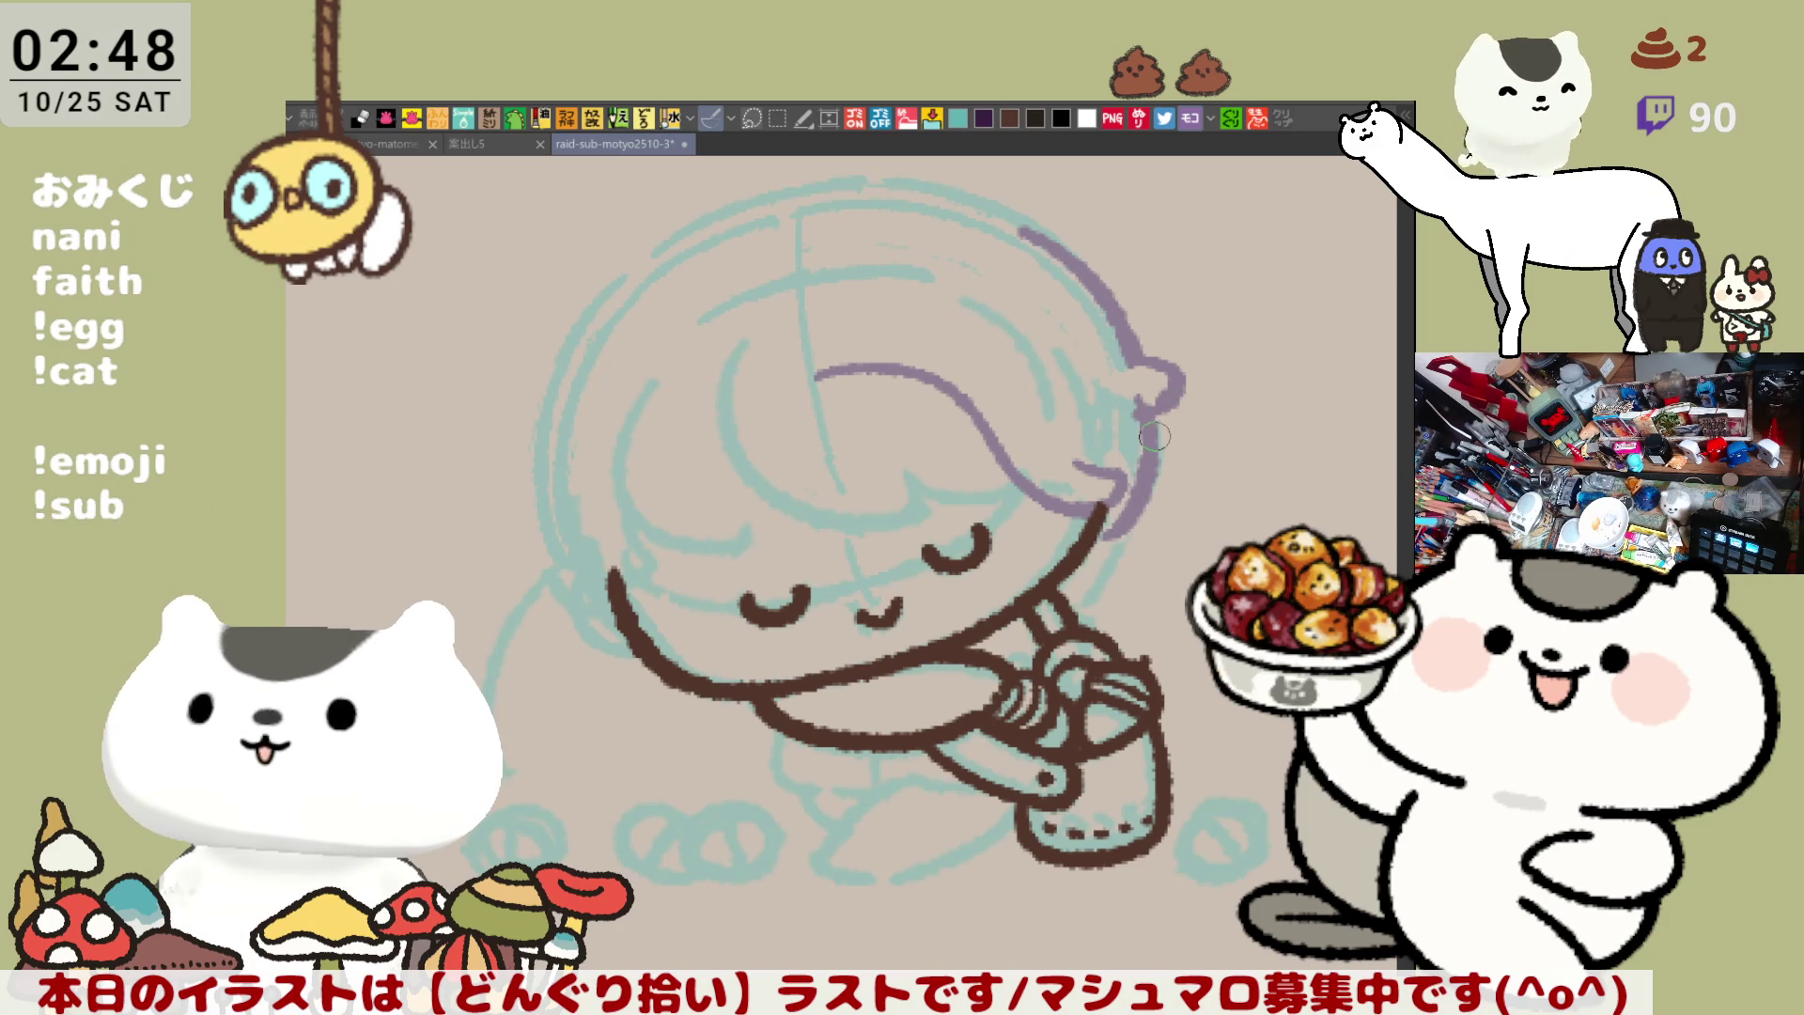
pyautogui.hotkey('ctrl', 'z')
pyautogui.moveTo(1165, 392); pyautogui.dragTo(1095, 550)
pyautogui.hotkey('ctrl', 'z')
pyautogui.moveTo(1161, 392); pyautogui.dragTo(1099, 542)
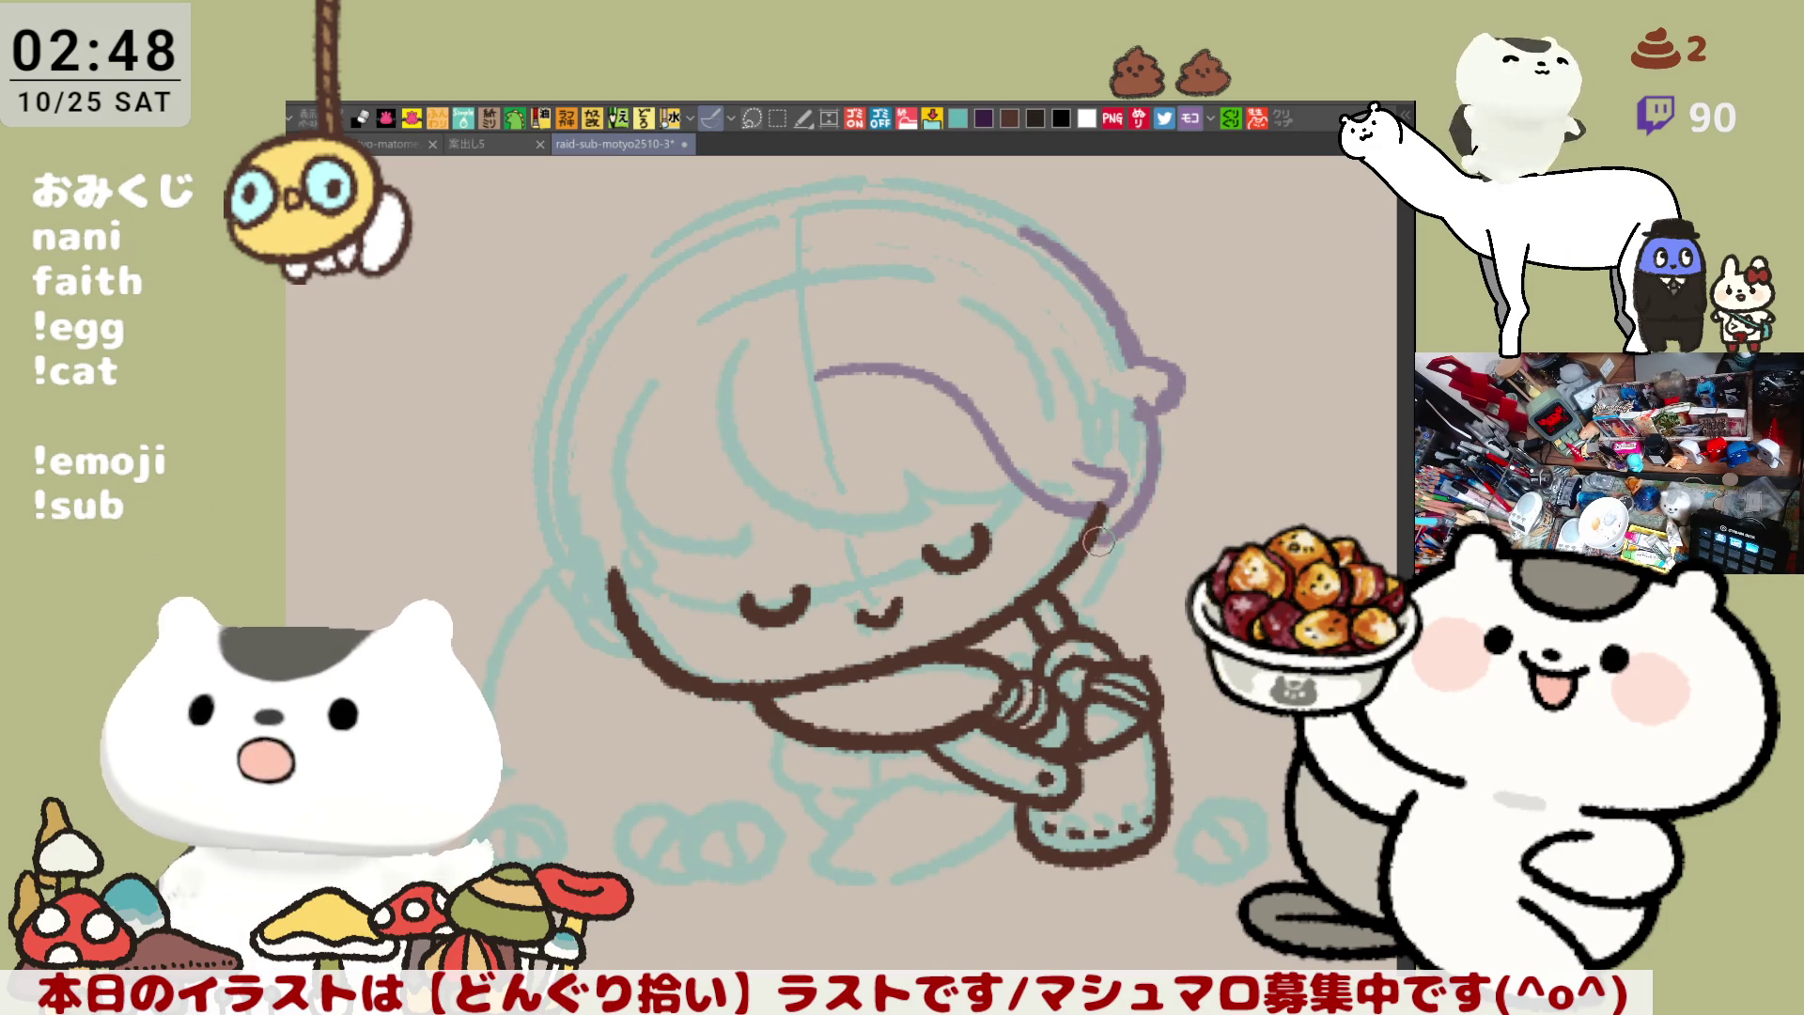
pyautogui.hotkey('ctrl', 'z')
pyautogui.moveTo(1141, 399); pyautogui.dragTo(1099, 543)
pyautogui.hotkey('ctrl', 'z')
pyautogui.moveTo(1152, 418); pyautogui.dragTo(1099, 543)
pyautogui.hotkey('ctrl', 'z')
pyautogui.moveTo(1155, 414); pyautogui.dragTo(1098, 544)
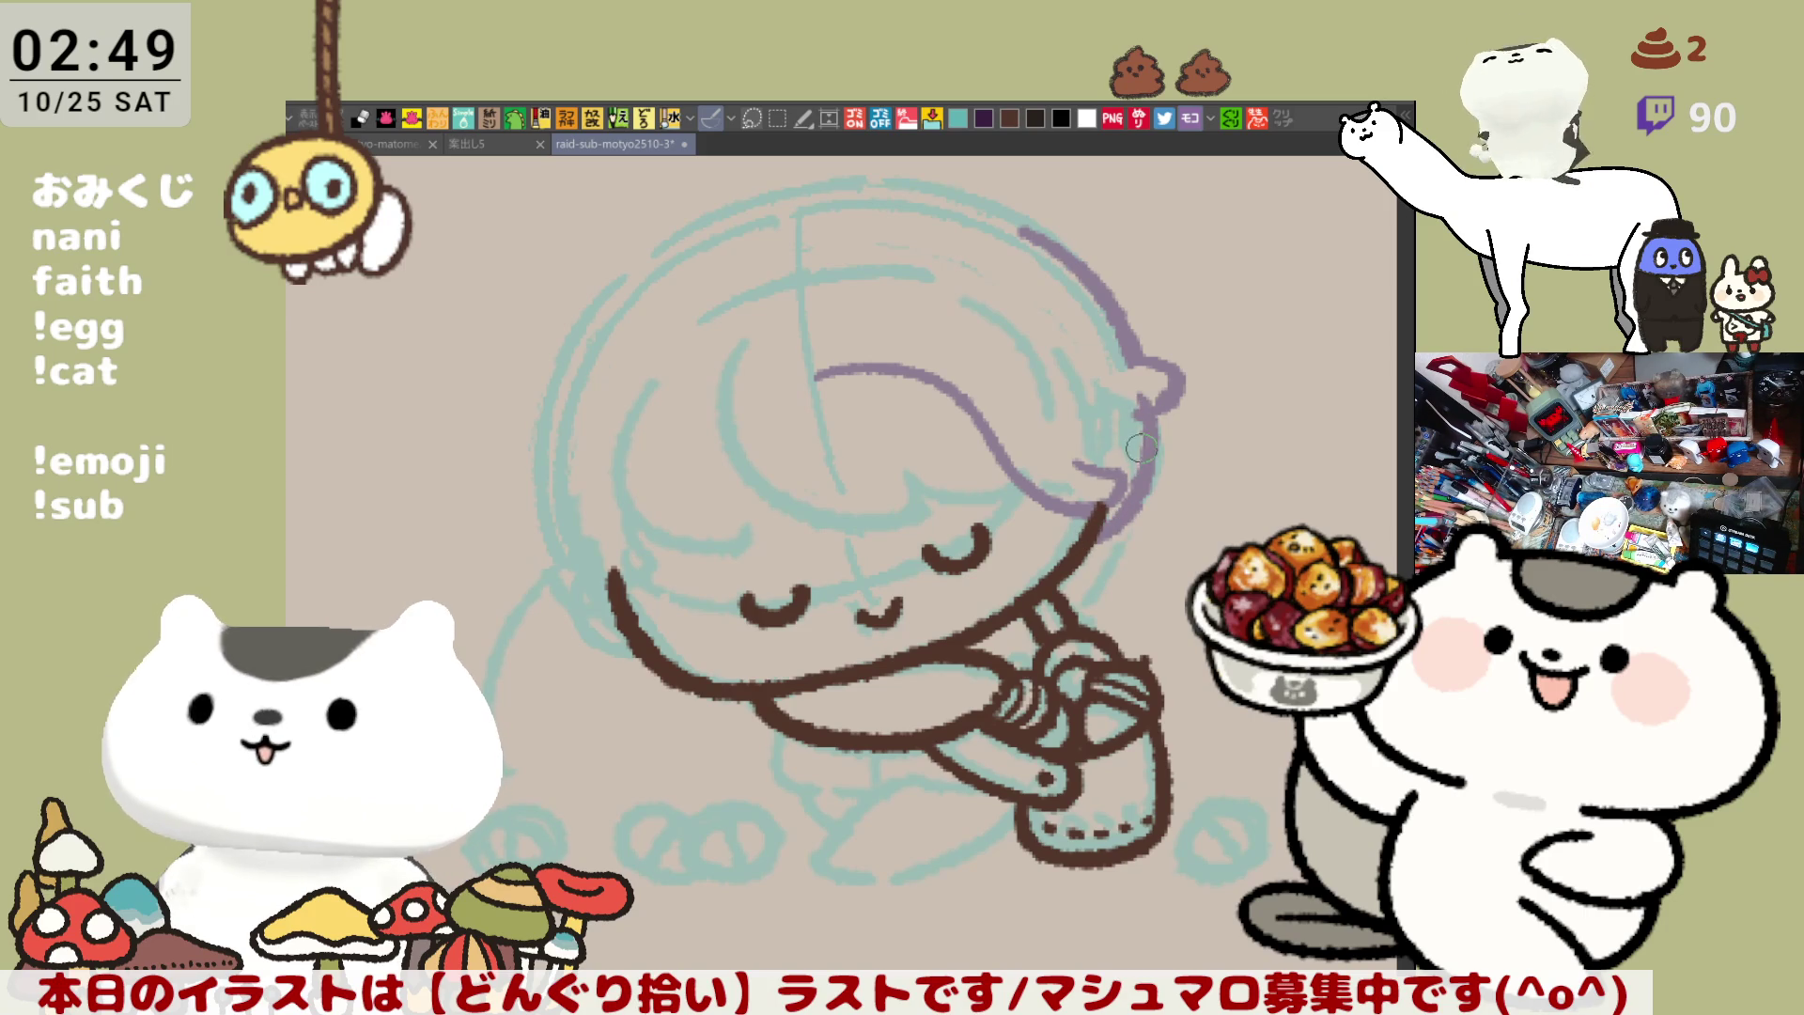
pyautogui.press('h')
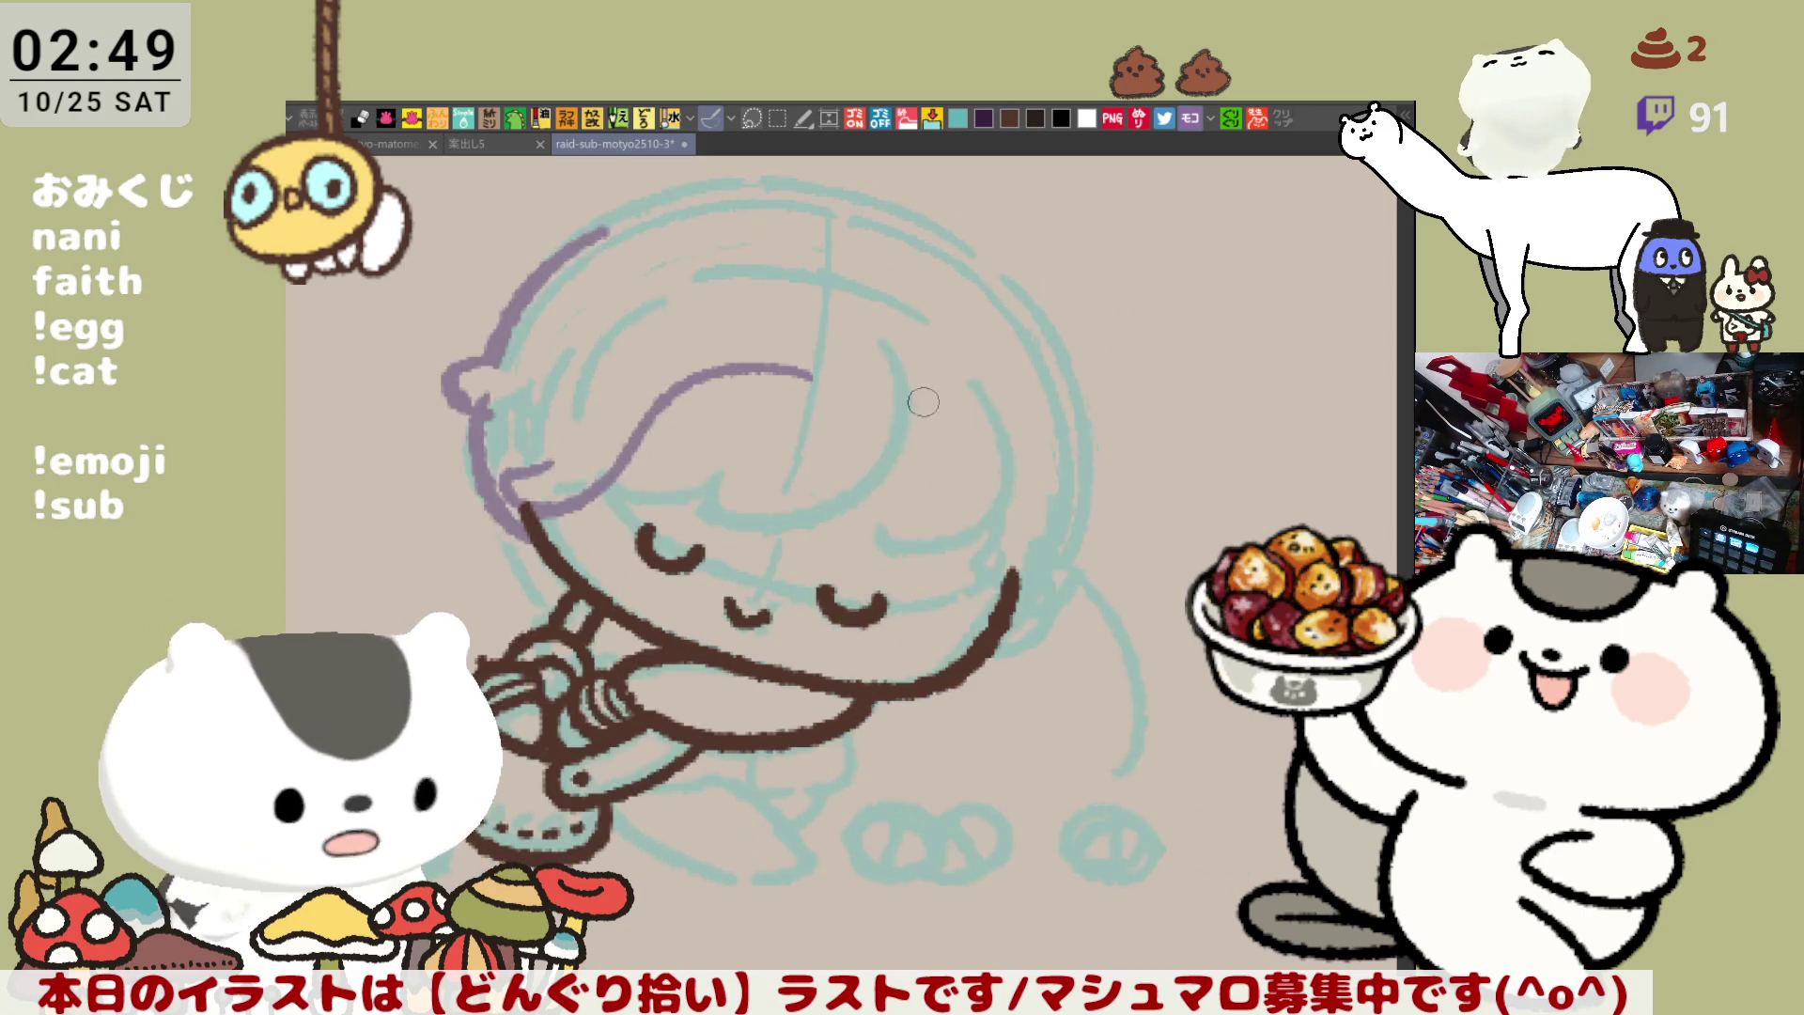
pyautogui.press('h')
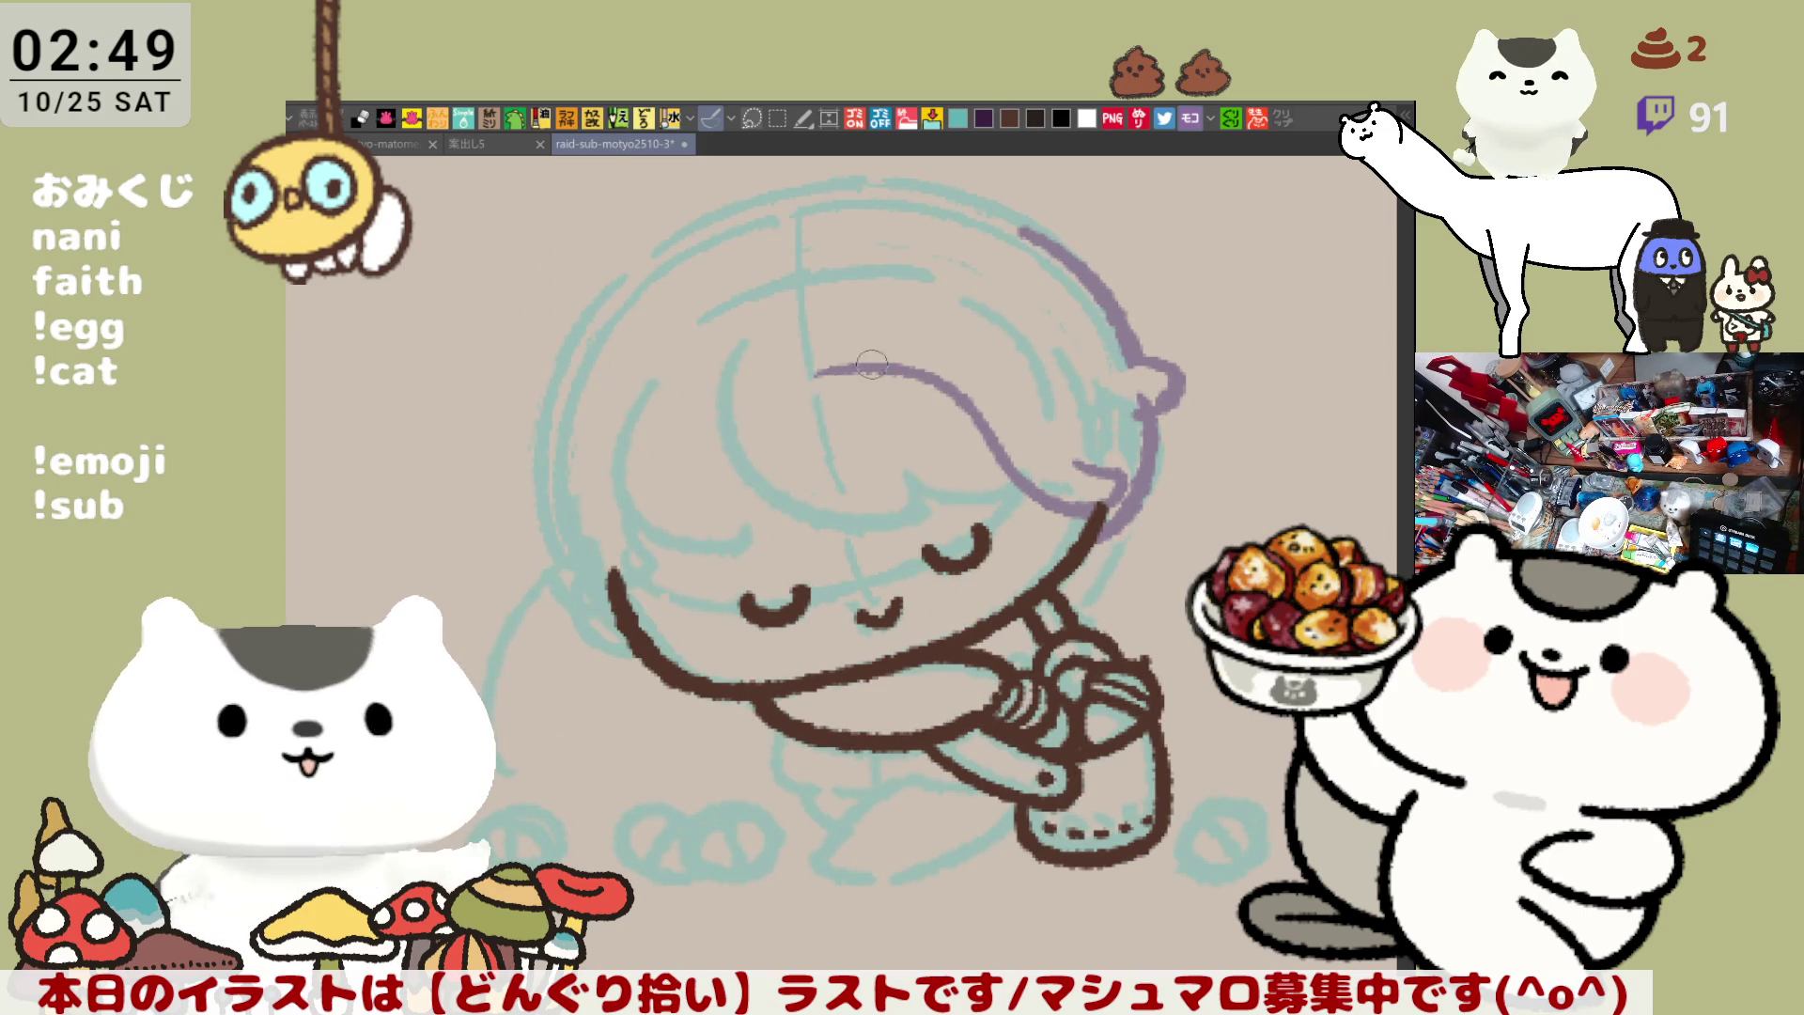
pyautogui.moveTo(810, 388); pyautogui.dragTo(922, 376)
pyautogui.hotkey('ctrl', 'z')
pyautogui.moveTo(808, 389); pyautogui.dragTo(938, 378)
pyautogui.hotkey('ctrl', 'z')
pyautogui.moveTo(780, 411); pyautogui.dragTo(700, 550)
pyautogui.hotkey('ctrl', 'z')
pyautogui.moveTo(804, 391); pyautogui.dragTo(702, 554)
pyautogui.hotkey('ctrl', 'z')
pyautogui.moveTo(806, 393); pyautogui.dragTo(707, 562)
pyautogui.hotkey('ctrl', 'z')
pyautogui.press('h')
pyautogui.moveTo(797, 380); pyautogui.dragTo(851, 432)
pyautogui.hotkey('ctrl', 'z')
pyautogui.moveTo(737, 362); pyautogui.dragTo(848, 423)
pyautogui.hotkey('ctrl', 'z')
pyautogui.moveTo(742, 352)
pyautogui.mouseDown()
pyautogui.moveTo(834, 411)
pyautogui.moveTo(930, 434)
pyautogui.mouseUp()
pyautogui.hotkey('ctrl', 'z')
pyautogui.moveTo(833, 406); pyautogui.dragTo(965, 478)
pyautogui.press('h')
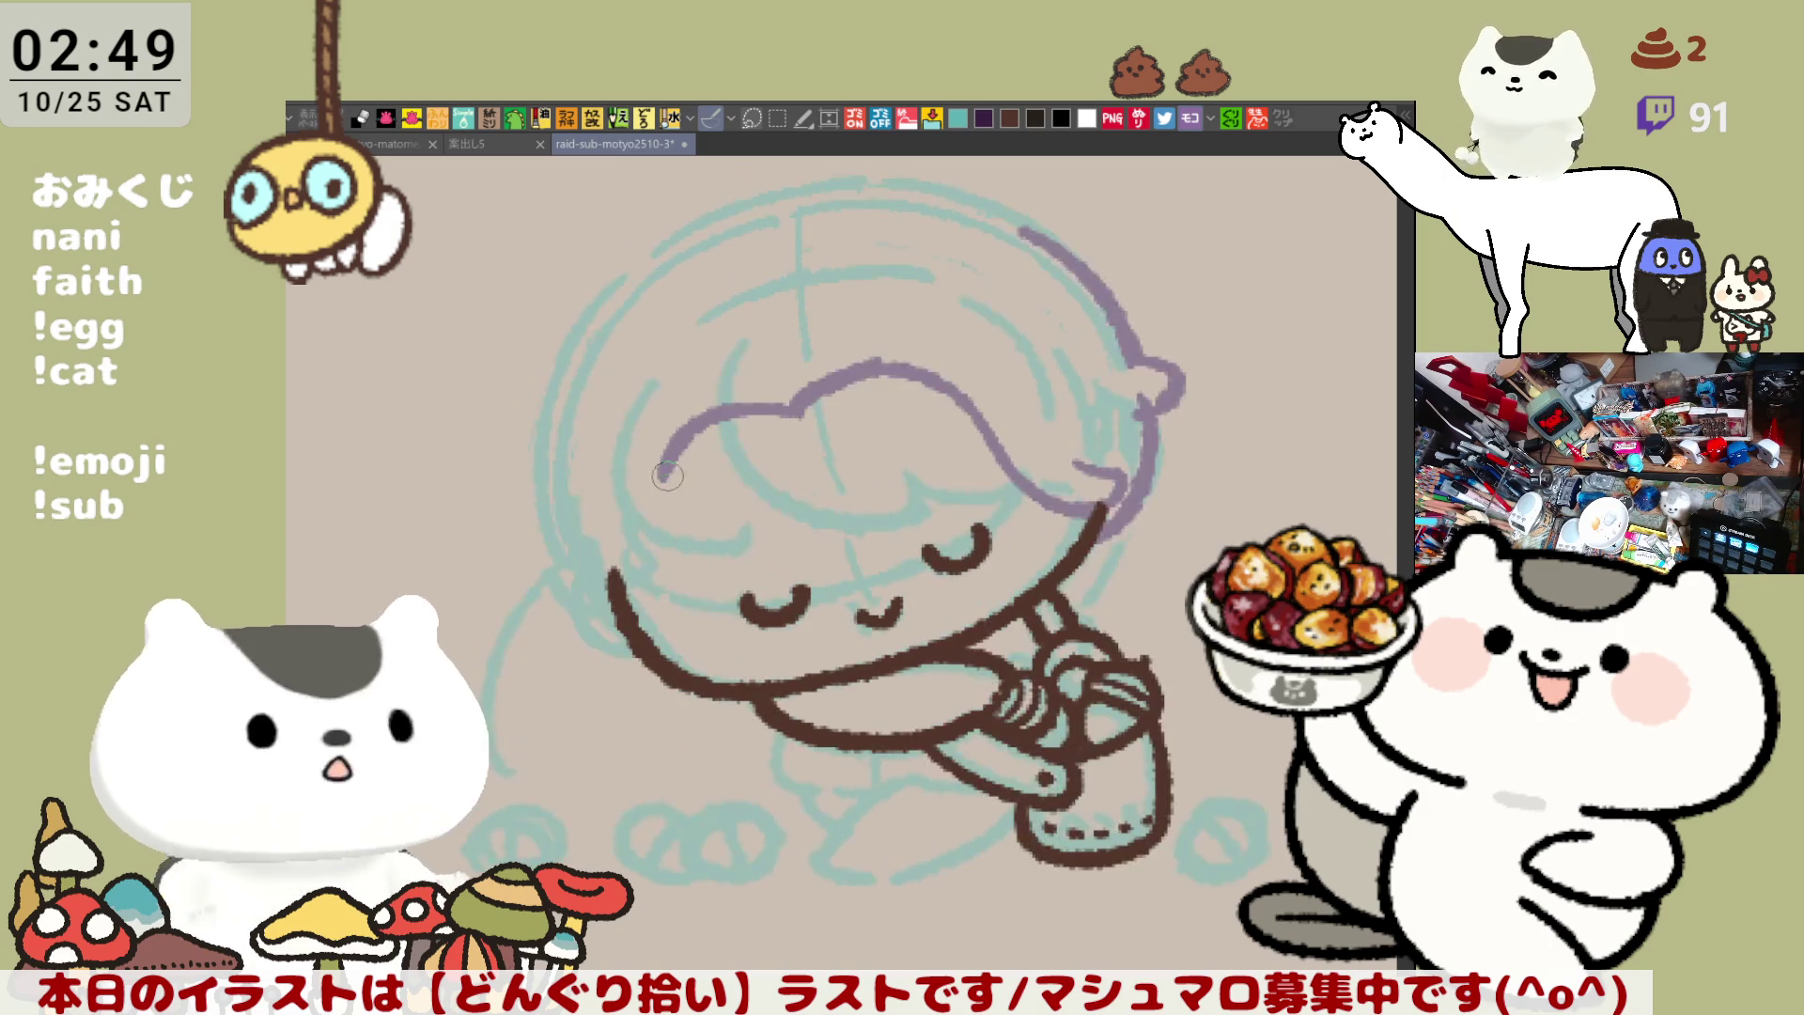
pyautogui.moveTo(875, 364)
pyautogui.mouseDown()
pyautogui.moveTo(963, 381)
pyautogui.moveTo(1000, 441)
pyautogui.mouseUp()
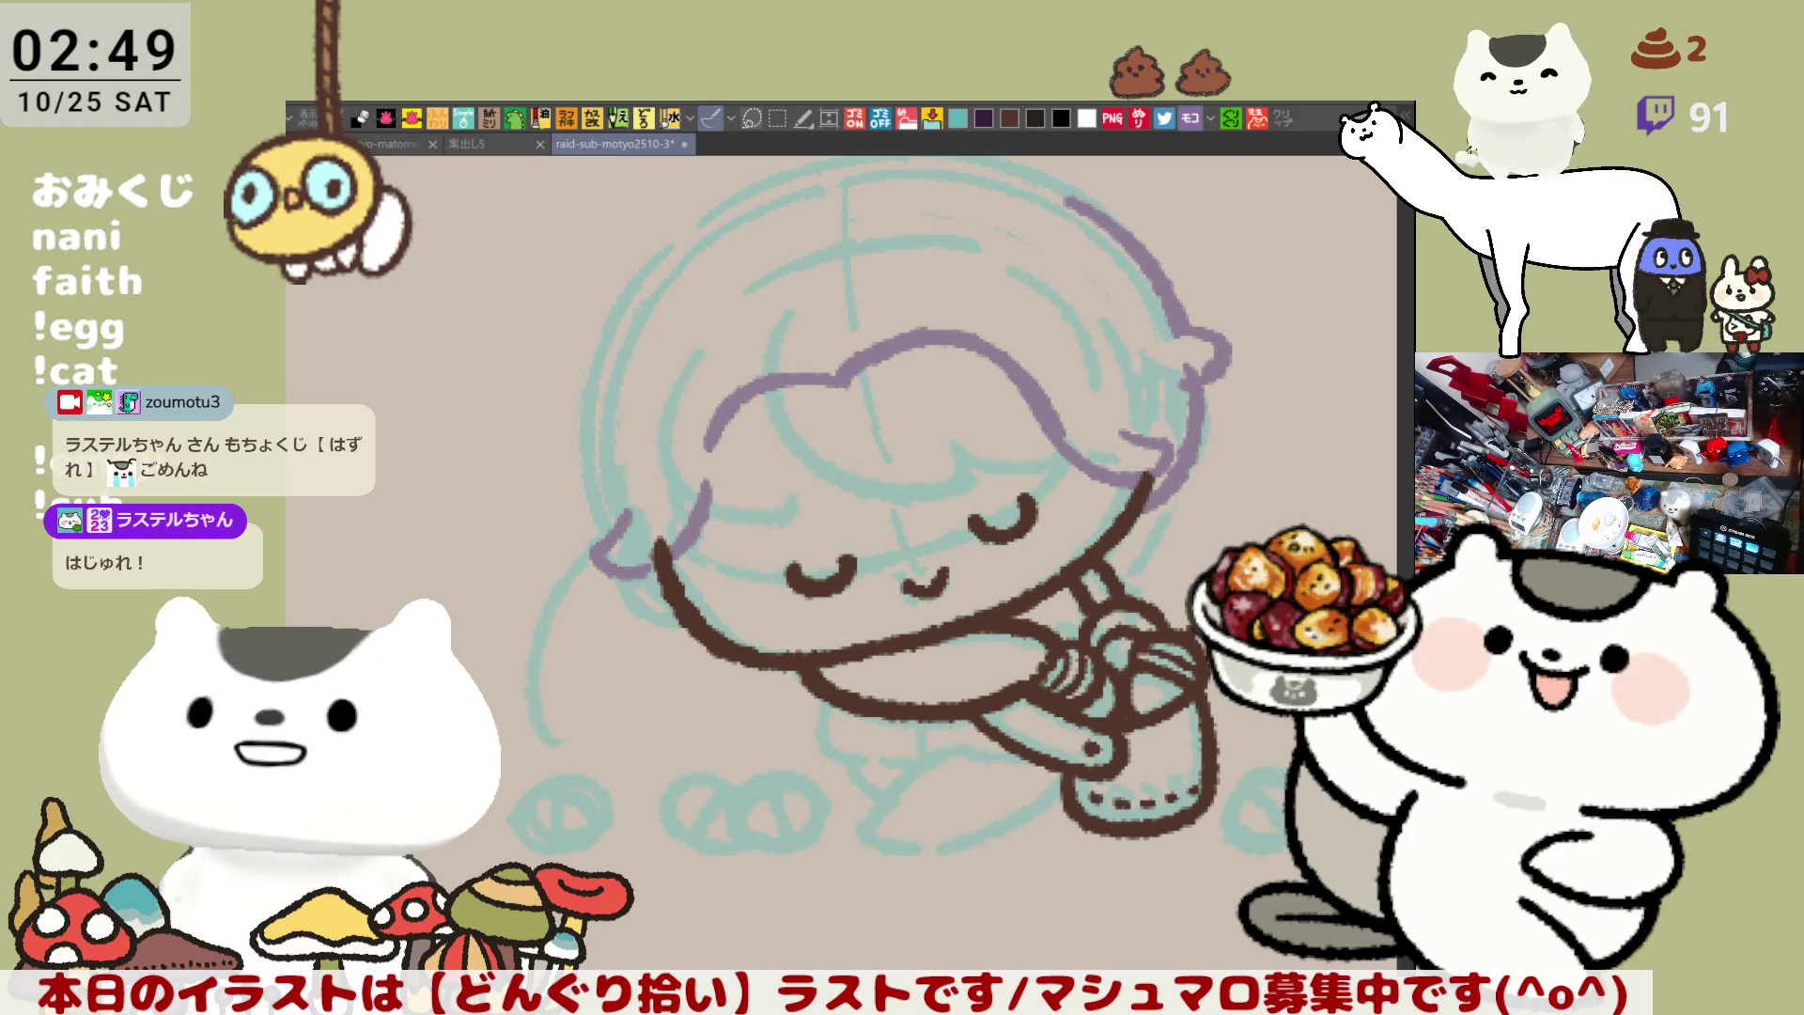
pyautogui.moveTo(736, 631); pyautogui.dragTo(812, 655)
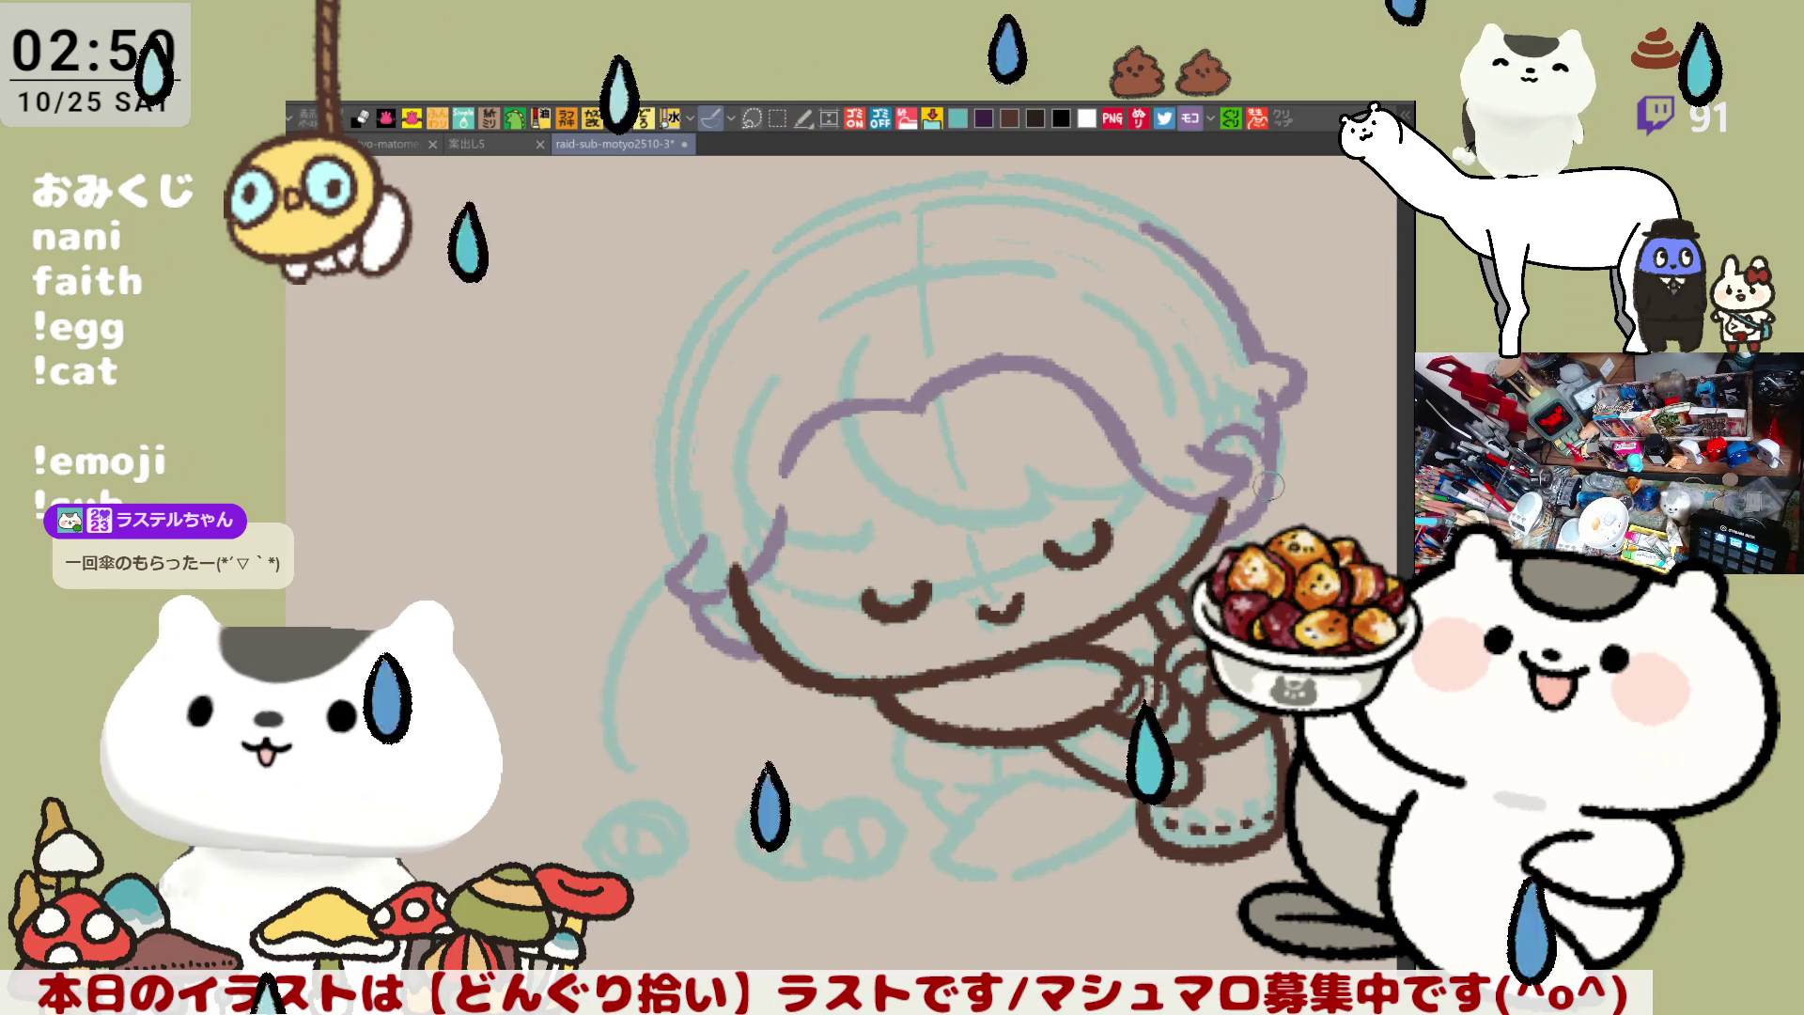
# Draw the purple outline down the left side of the head
pyautogui.moveTo(1127, 594); pyautogui.dragTo(1163, 598)
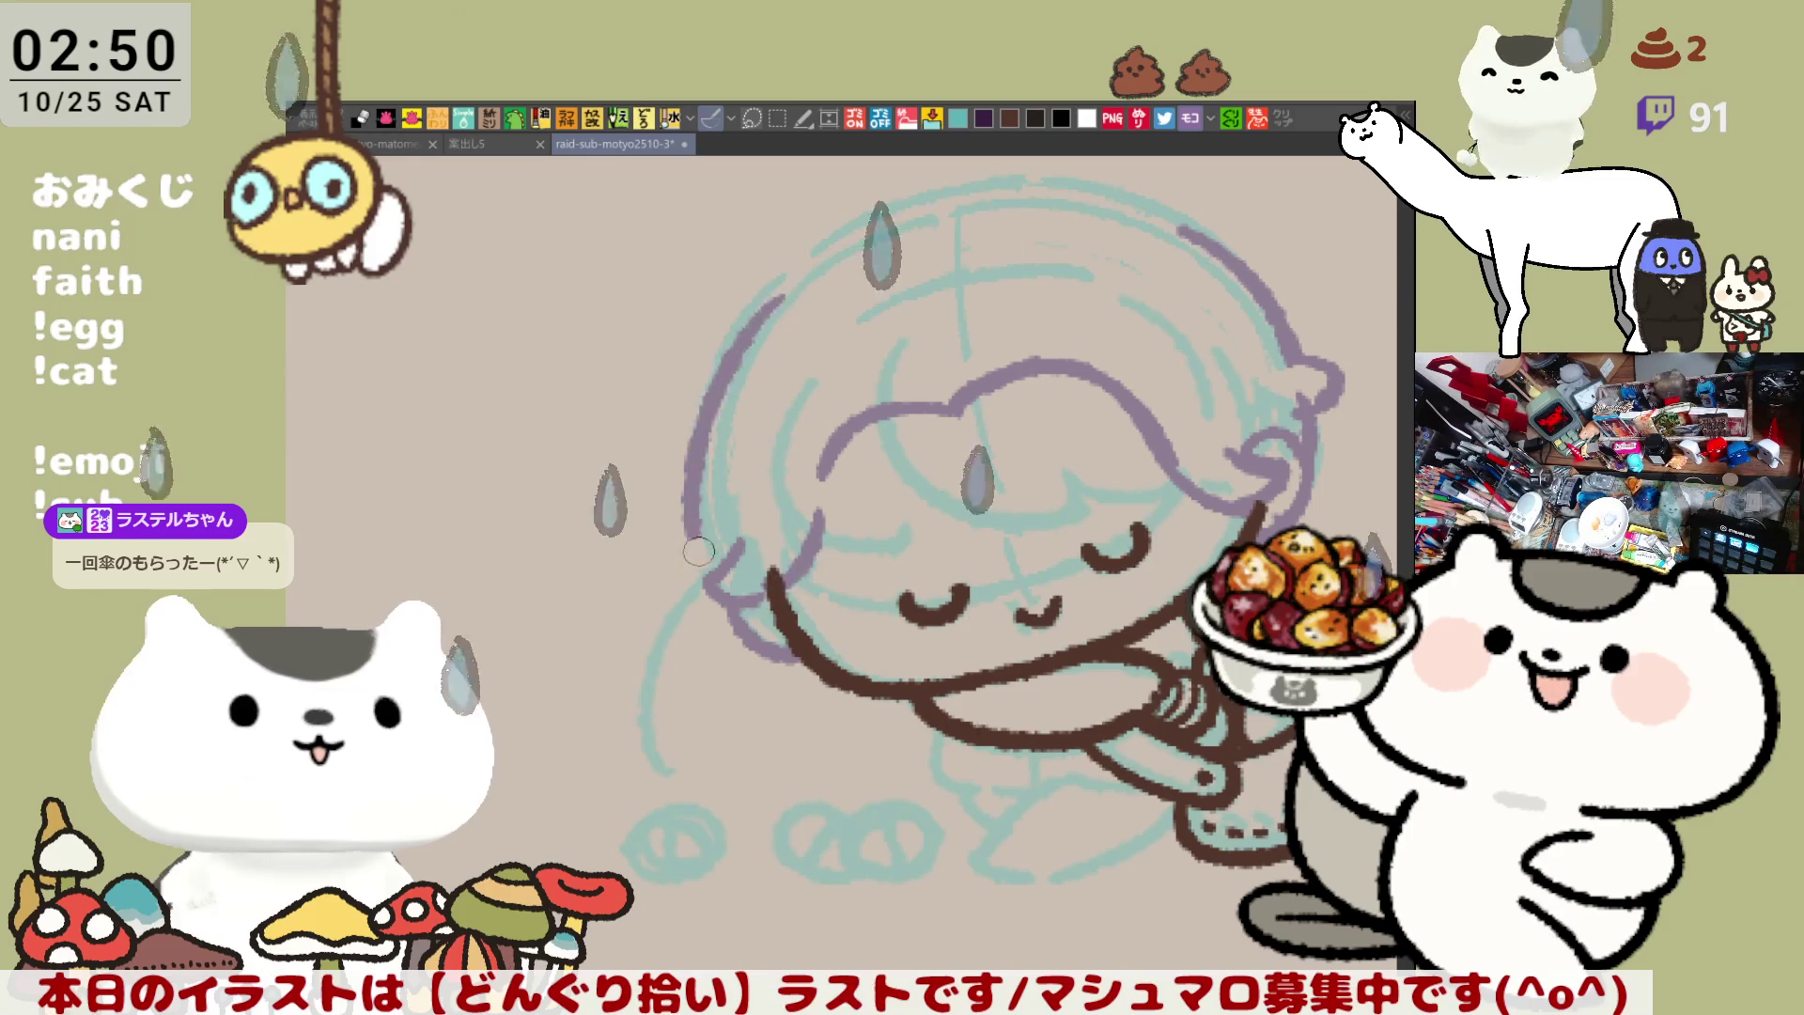
pyautogui.moveTo(752, 332); pyautogui.dragTo(695, 564)
pyautogui.hotkey('ctrl', 'z')
pyautogui.moveTo(755, 316); pyautogui.dragTo(695, 559)
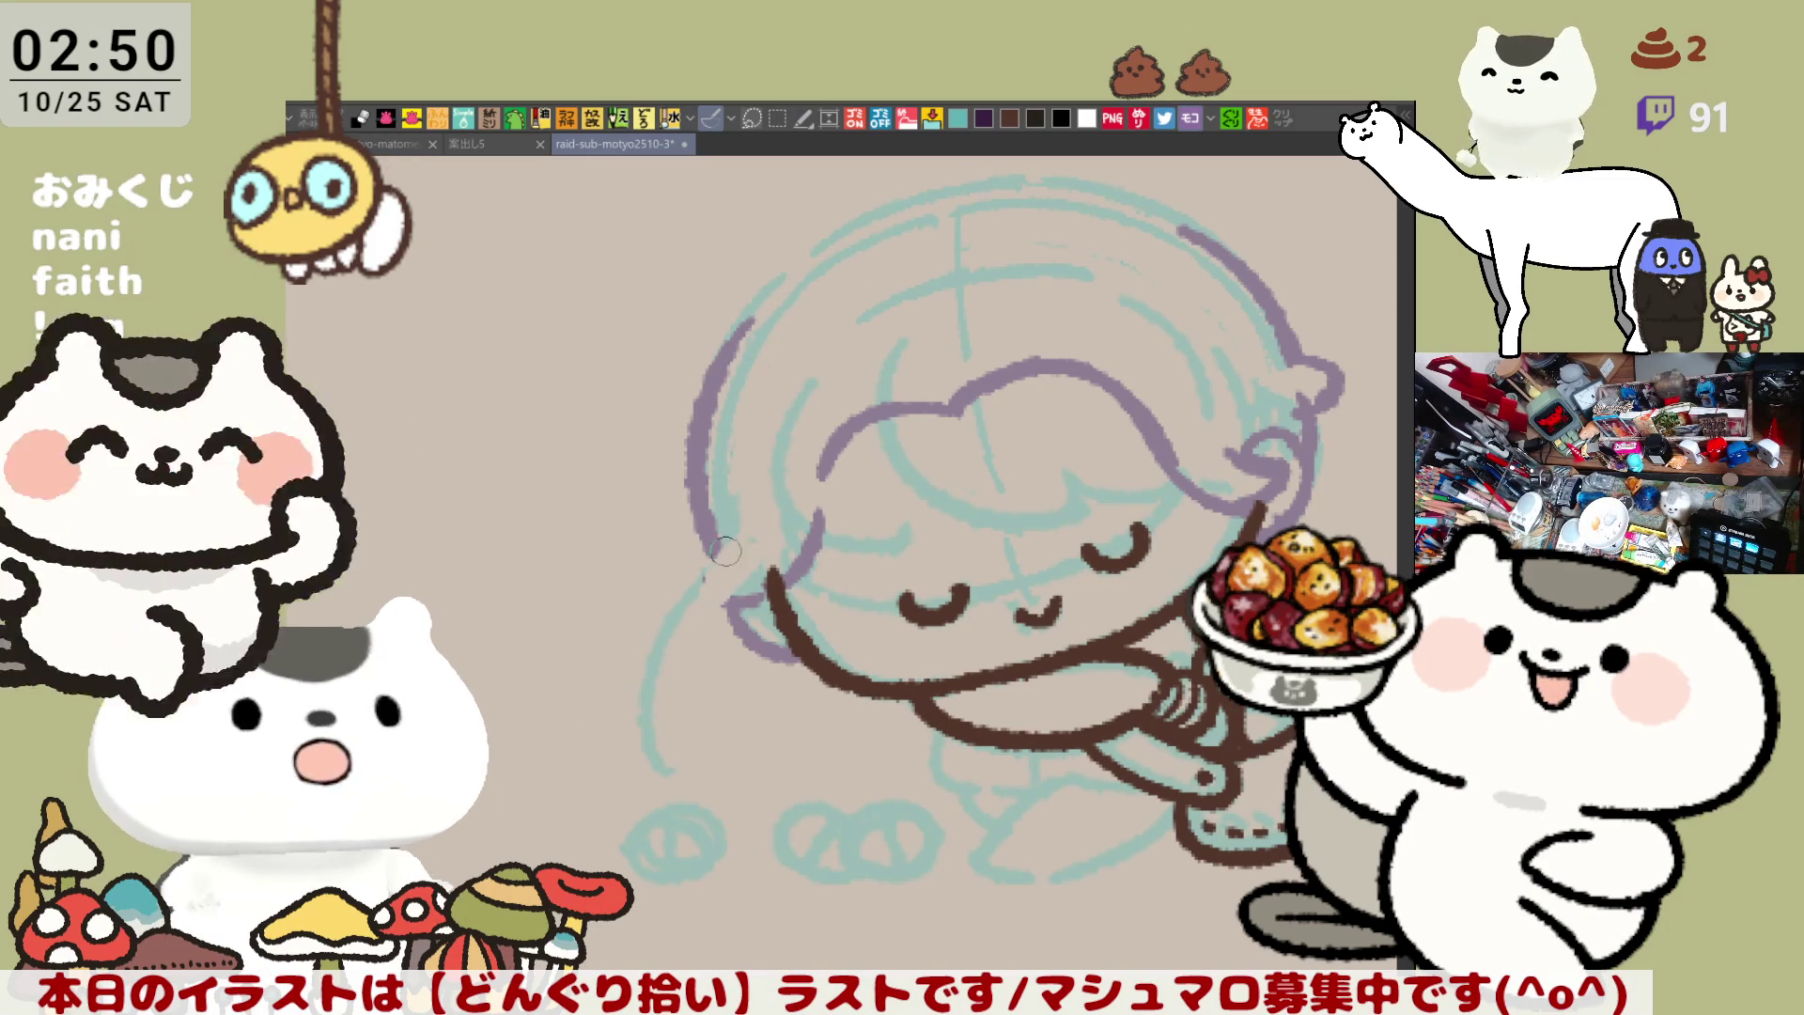
pyautogui.moveTo(699, 549); pyautogui.dragTo(740, 602)
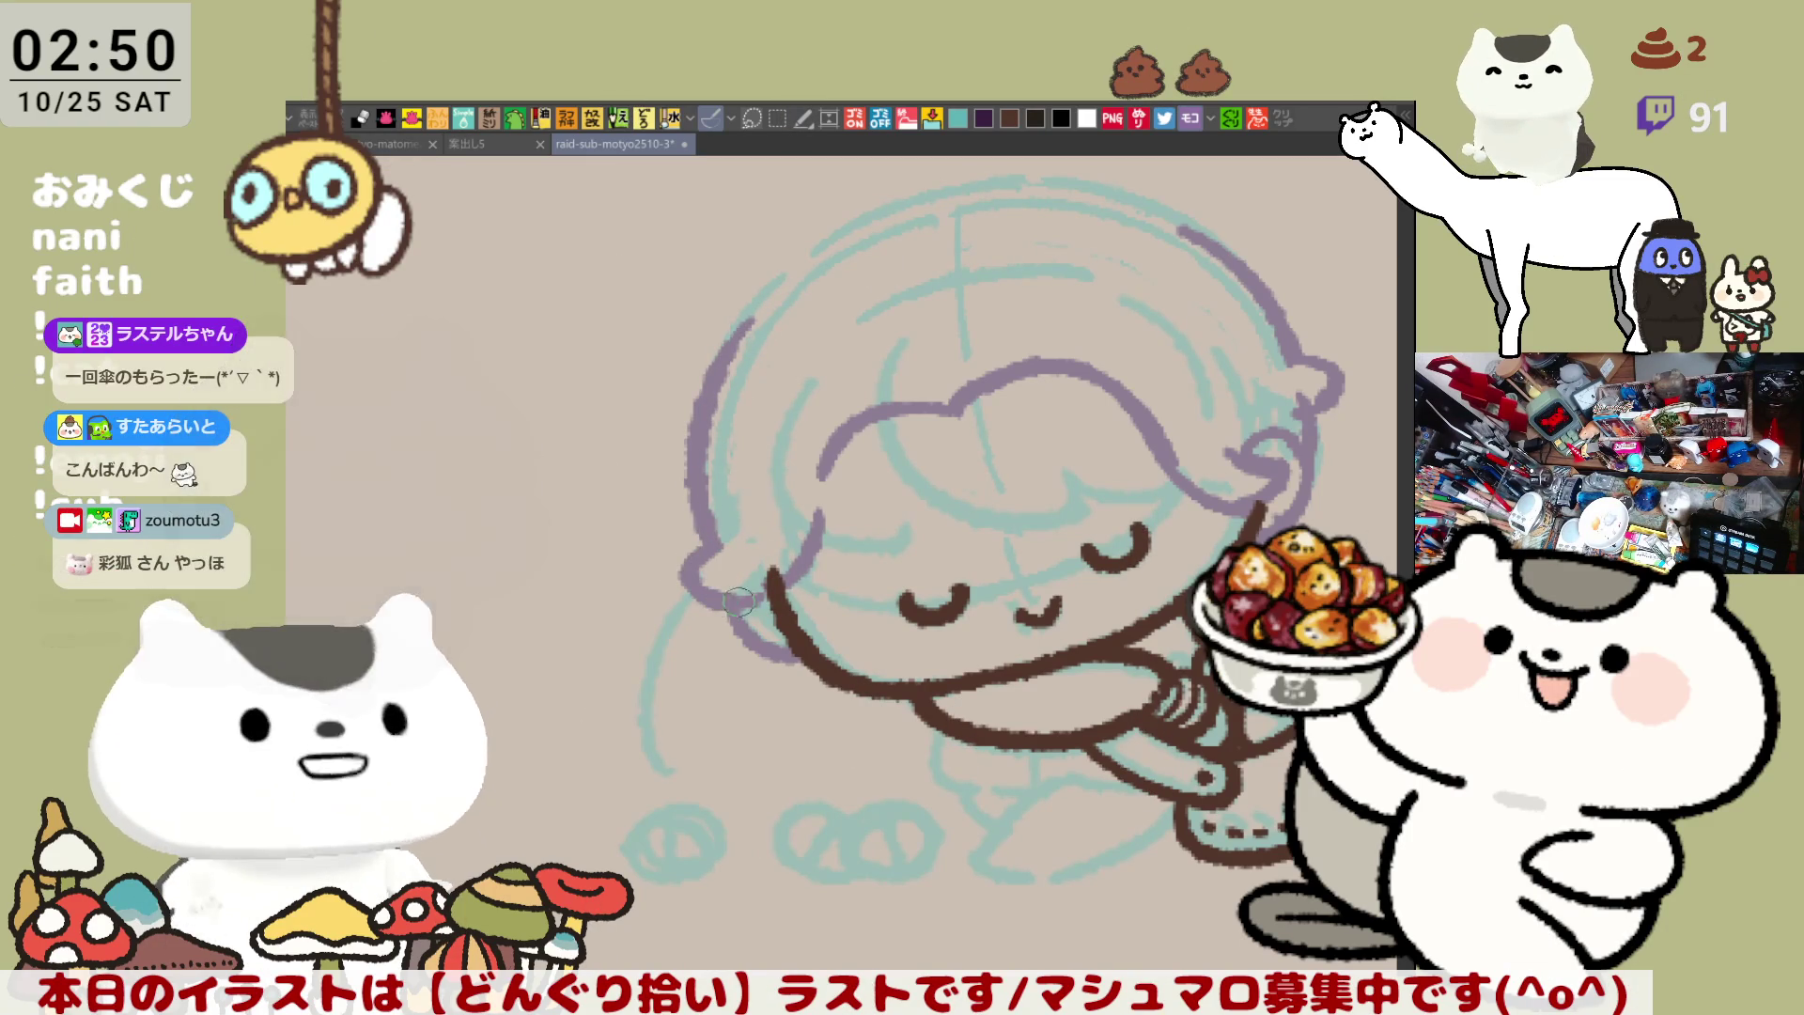
# Draw the purple arc across the top of the head, retrying strokes until it fits
pyautogui.moveTo(924, 537); pyautogui.dragTo(966, 612)
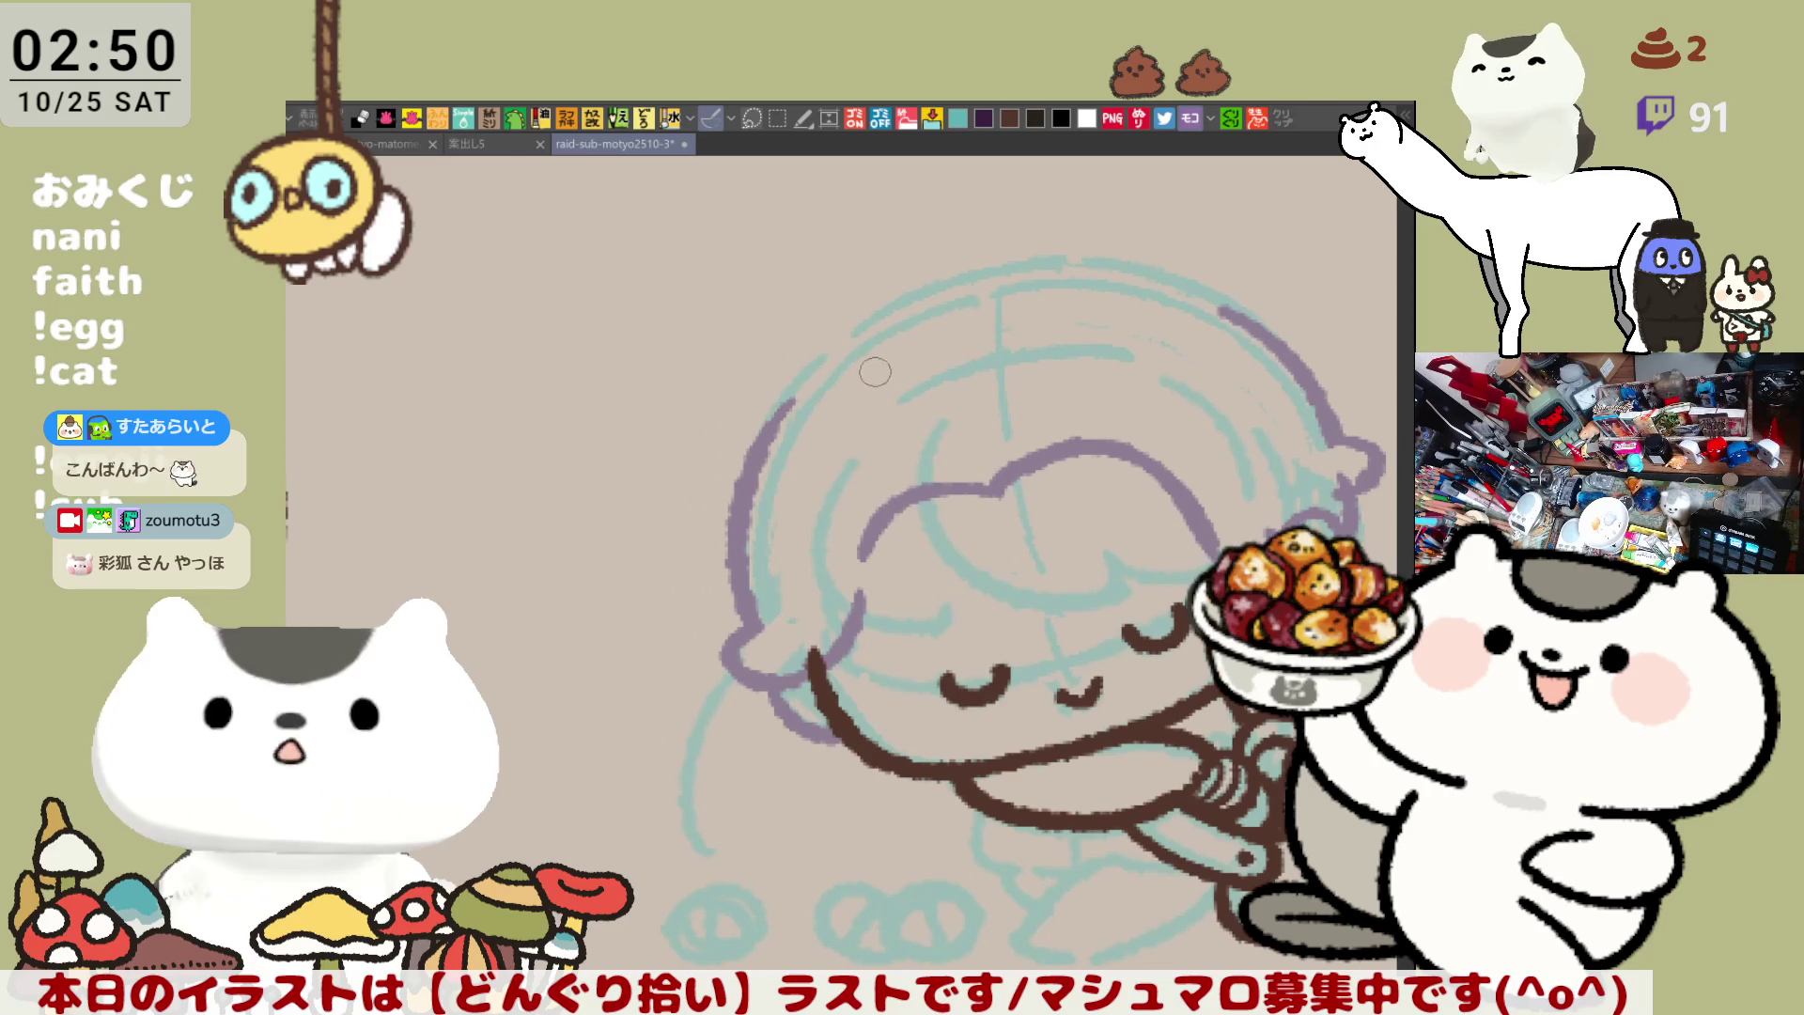
pyautogui.moveTo(785, 396); pyautogui.dragTo(944, 292)
pyautogui.hotkey('ctrl', 'z')
pyautogui.moveTo(795, 387)
pyautogui.mouseDown()
pyautogui.moveTo(930, 289)
pyautogui.moveTo(1029, 255)
pyautogui.moveTo(1250, 340)
pyautogui.mouseUp()
pyautogui.hotkey('ctrl', 'z')
pyautogui.moveTo(982, 274)
pyautogui.mouseDown()
pyautogui.moveTo(1015, 264)
pyautogui.moveTo(1263, 324)
pyautogui.moveTo(987, 267)
pyautogui.moveTo(1302, 376)
pyautogui.mouseUp()
pyautogui.hotkey('ctrl', 'z')
pyautogui.hotkey('ctrl', 'z')
pyautogui.moveTo(977, 273)
pyautogui.mouseDown()
pyautogui.moveTo(1128, 252)
pyautogui.moveTo(1302, 376)
pyautogui.mouseUp()
pyautogui.hotkey('ctrl', 'z')
pyautogui.moveTo(972, 279)
pyautogui.mouseDown()
pyautogui.moveTo(1052, 261)
pyautogui.moveTo(1257, 333)
pyautogui.mouseUp()
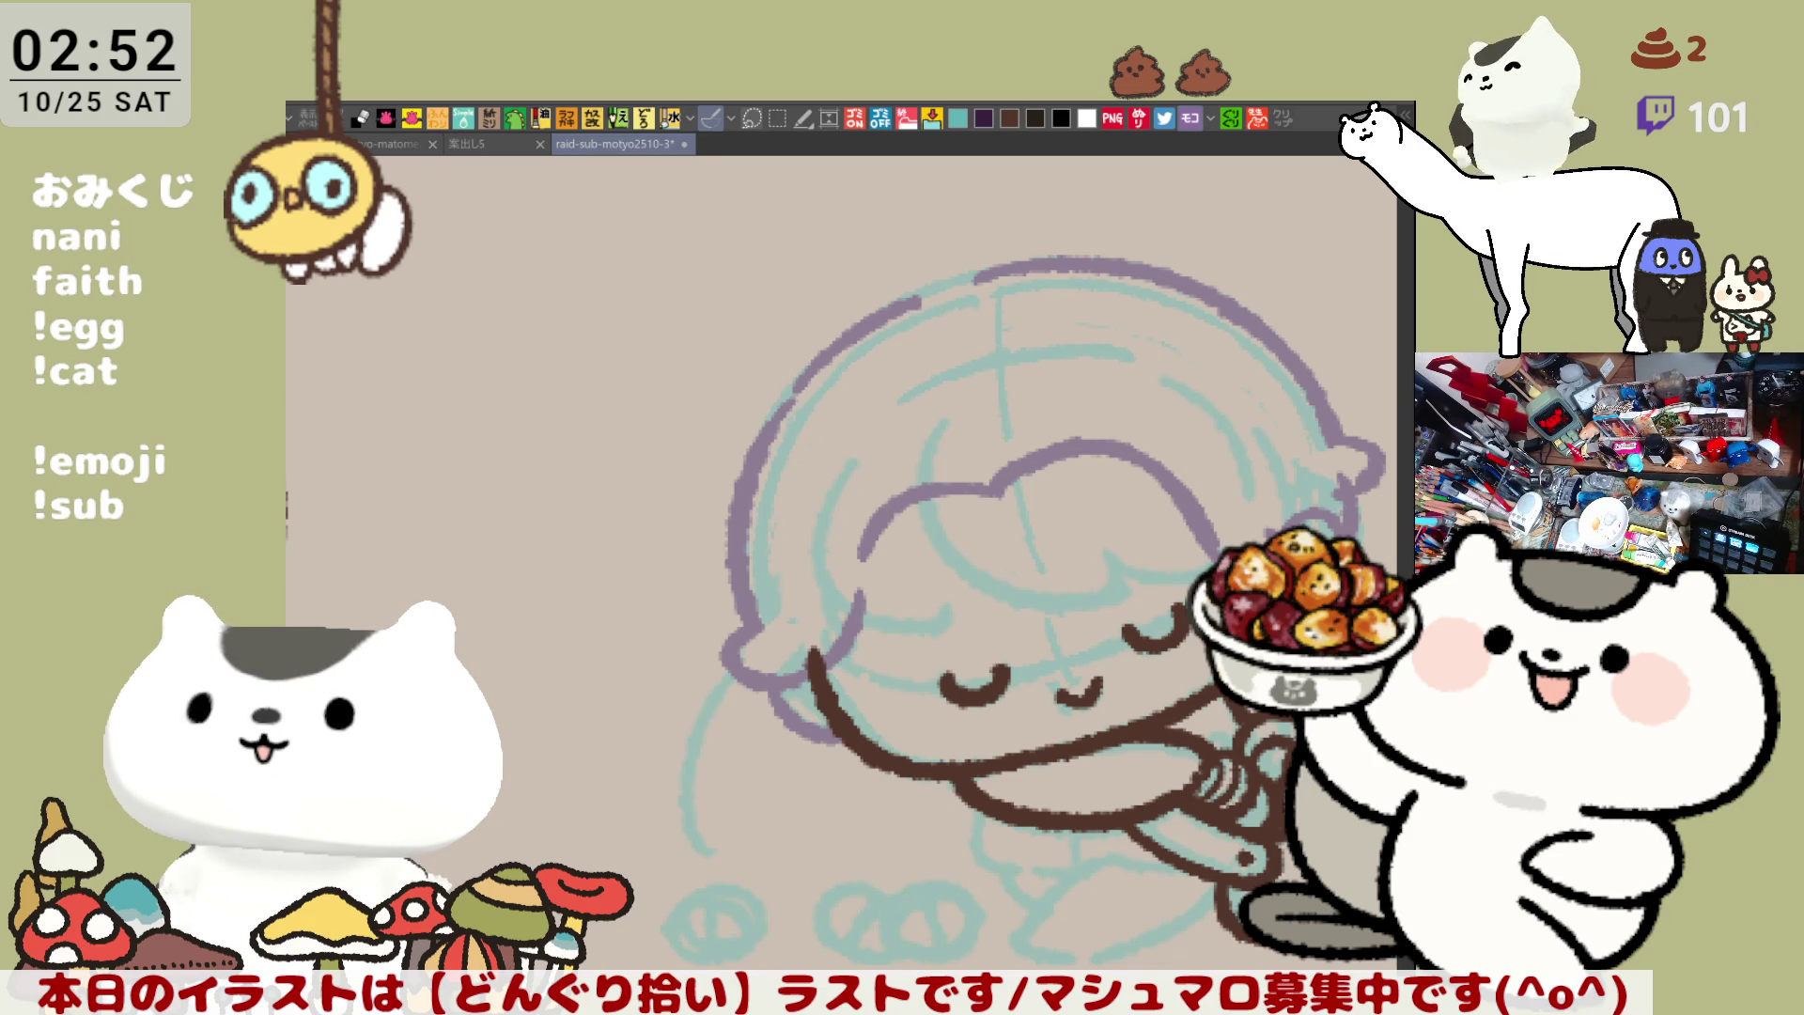
# Shift the view toward the girl's bangs
pyautogui.moveTo(883, 621)
pyautogui.mouseDown()
pyautogui.moveTo(855, 611)
pyautogui.moveTo(827, 541)
pyautogui.moveTo(707, 559)
pyautogui.mouseUp()
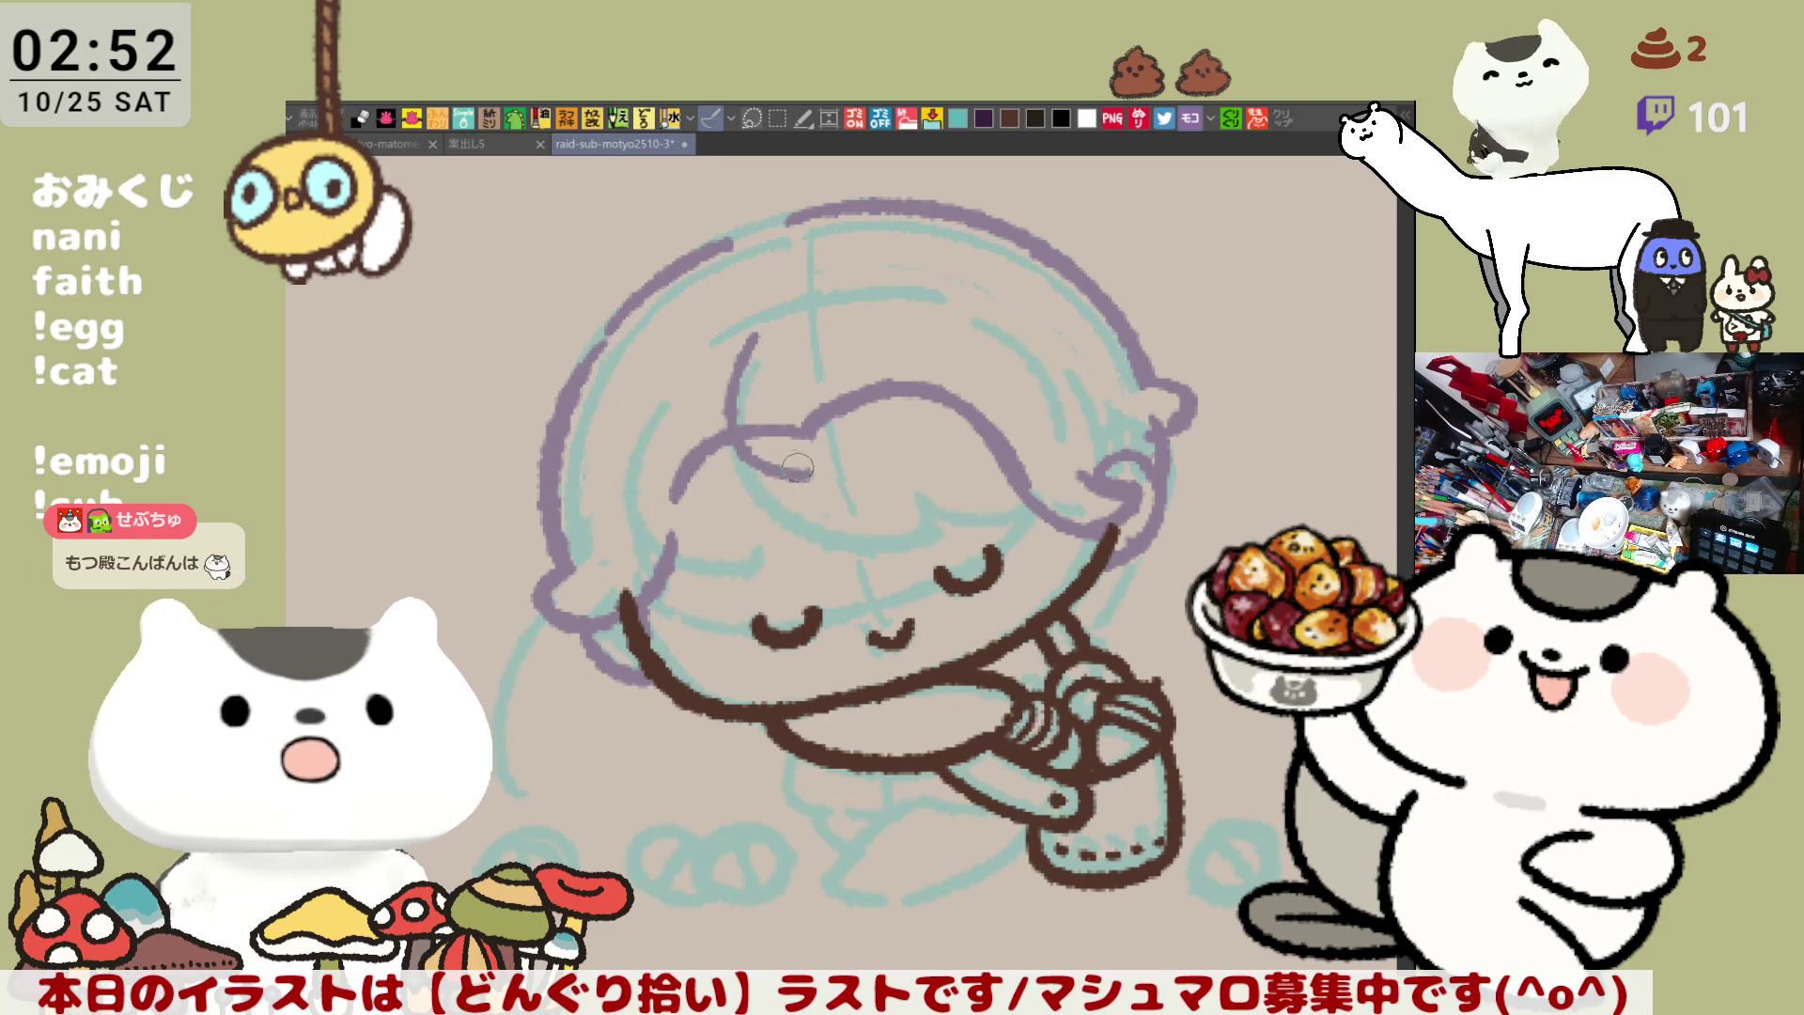
# Erase part of the old bangs line and redraw it as purple curls over the forehead
pyautogui.moveTo(822, 421)
pyautogui.mouseDown()
pyautogui.moveTo(781, 409)
pyautogui.moveTo(760, 437)
pyautogui.mouseUp()
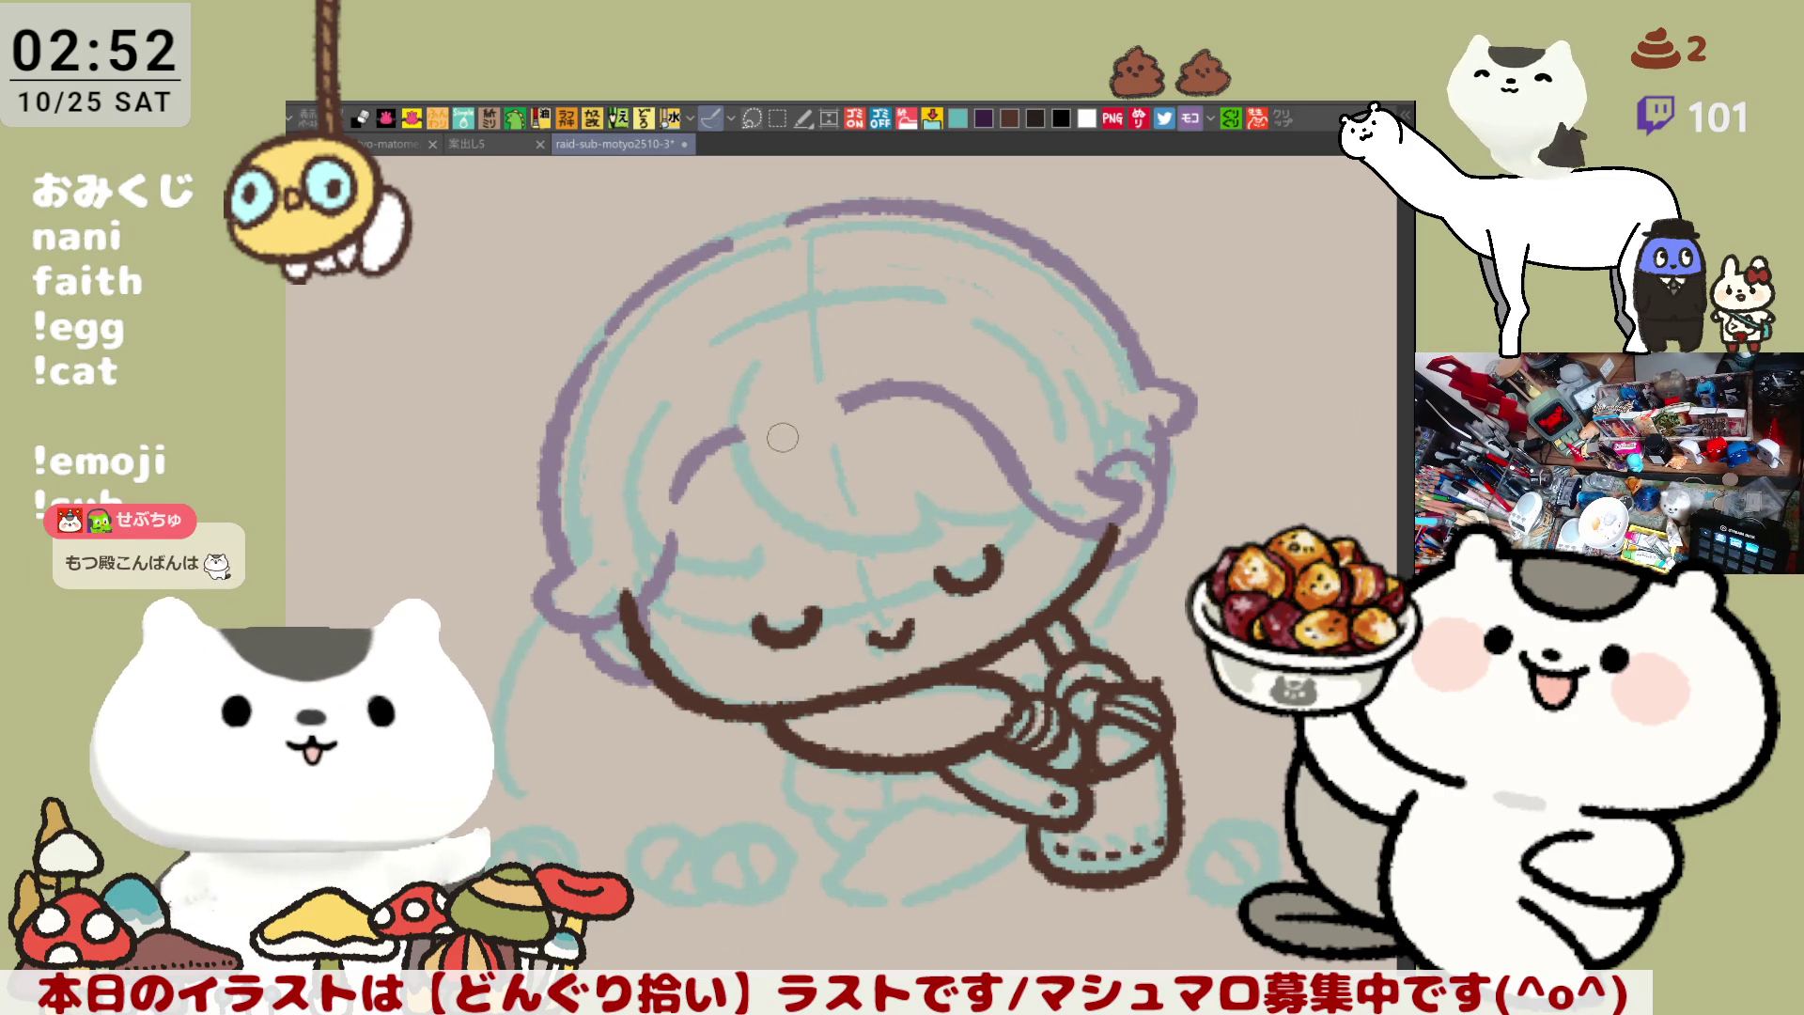
pyautogui.moveTo(742, 344)
pyautogui.mouseDown()
pyautogui.moveTo(808, 465)
pyautogui.moveTo(785, 442)
pyautogui.moveTo(831, 451)
pyautogui.moveTo(841, 395)
pyautogui.moveTo(862, 409)
pyautogui.mouseUp()
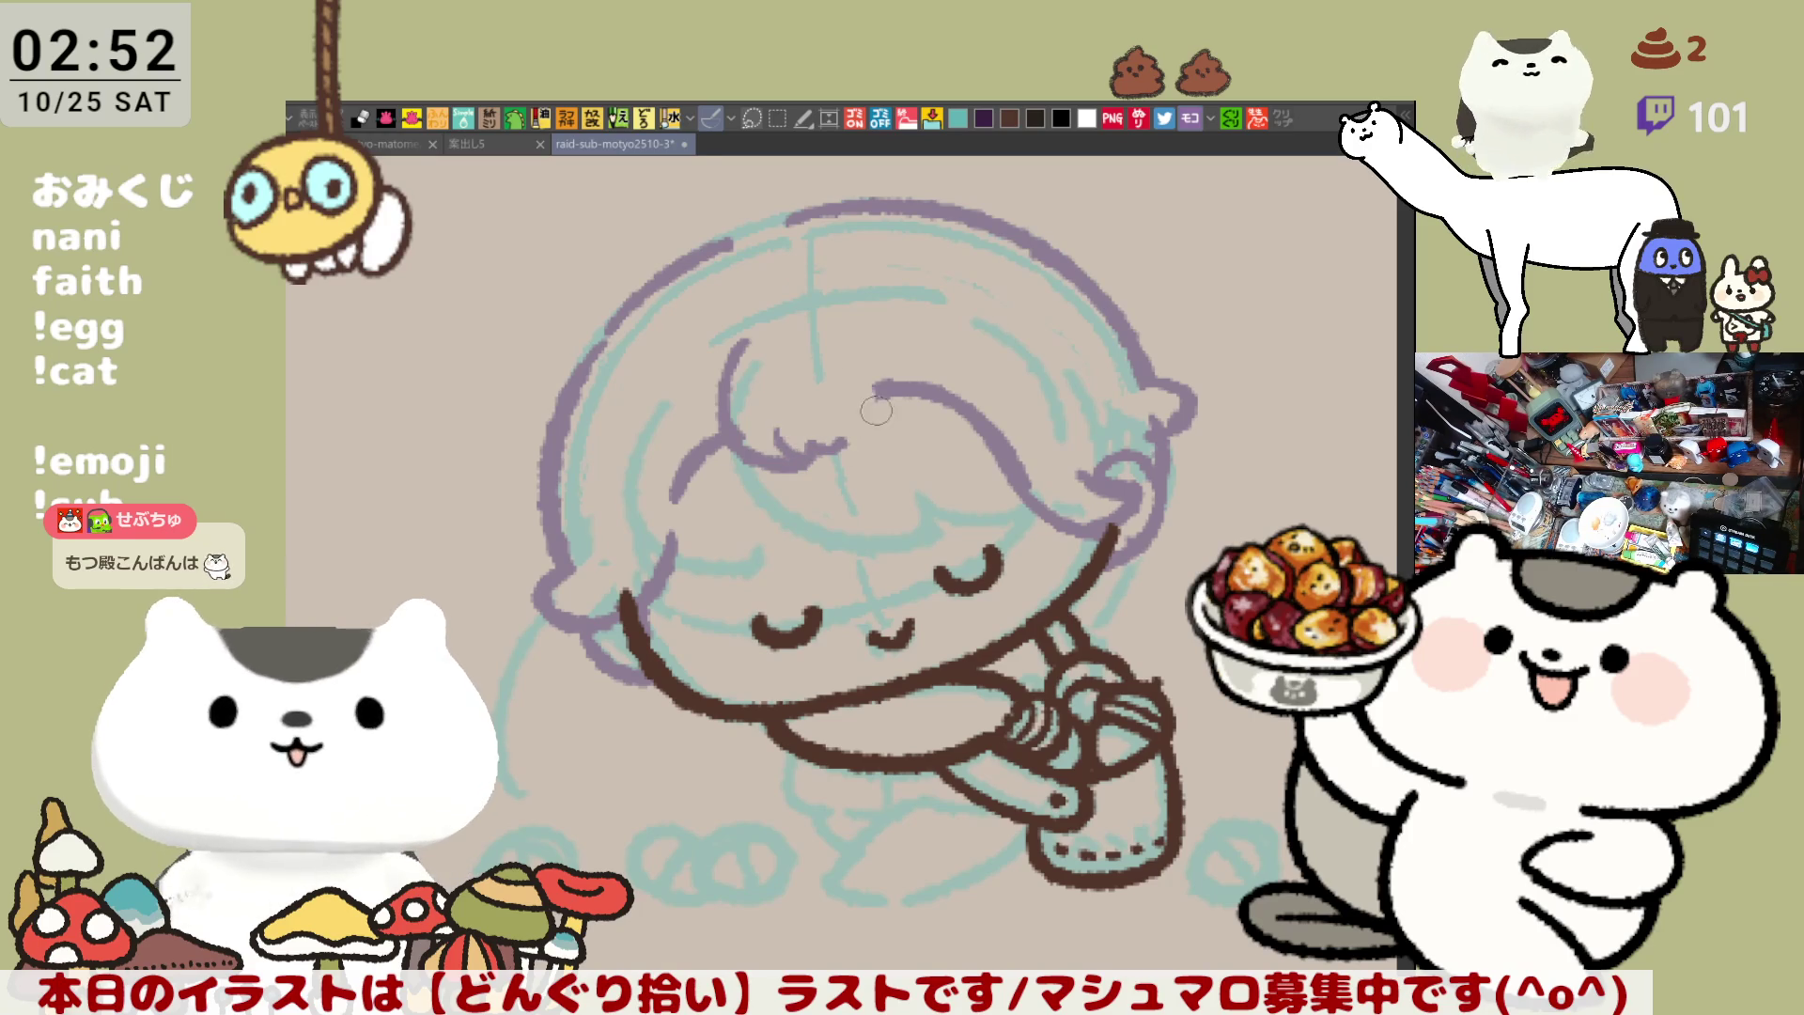
pyautogui.moveTo(848, 321); pyautogui.dragTo(846, 442)
pyautogui.moveTo(728, 352); pyautogui.dragTo(727, 414)
pyautogui.moveTo(831, 320); pyautogui.dragTo(749, 454)
pyautogui.moveTo(831, 331); pyautogui.dragTo(894, 387)
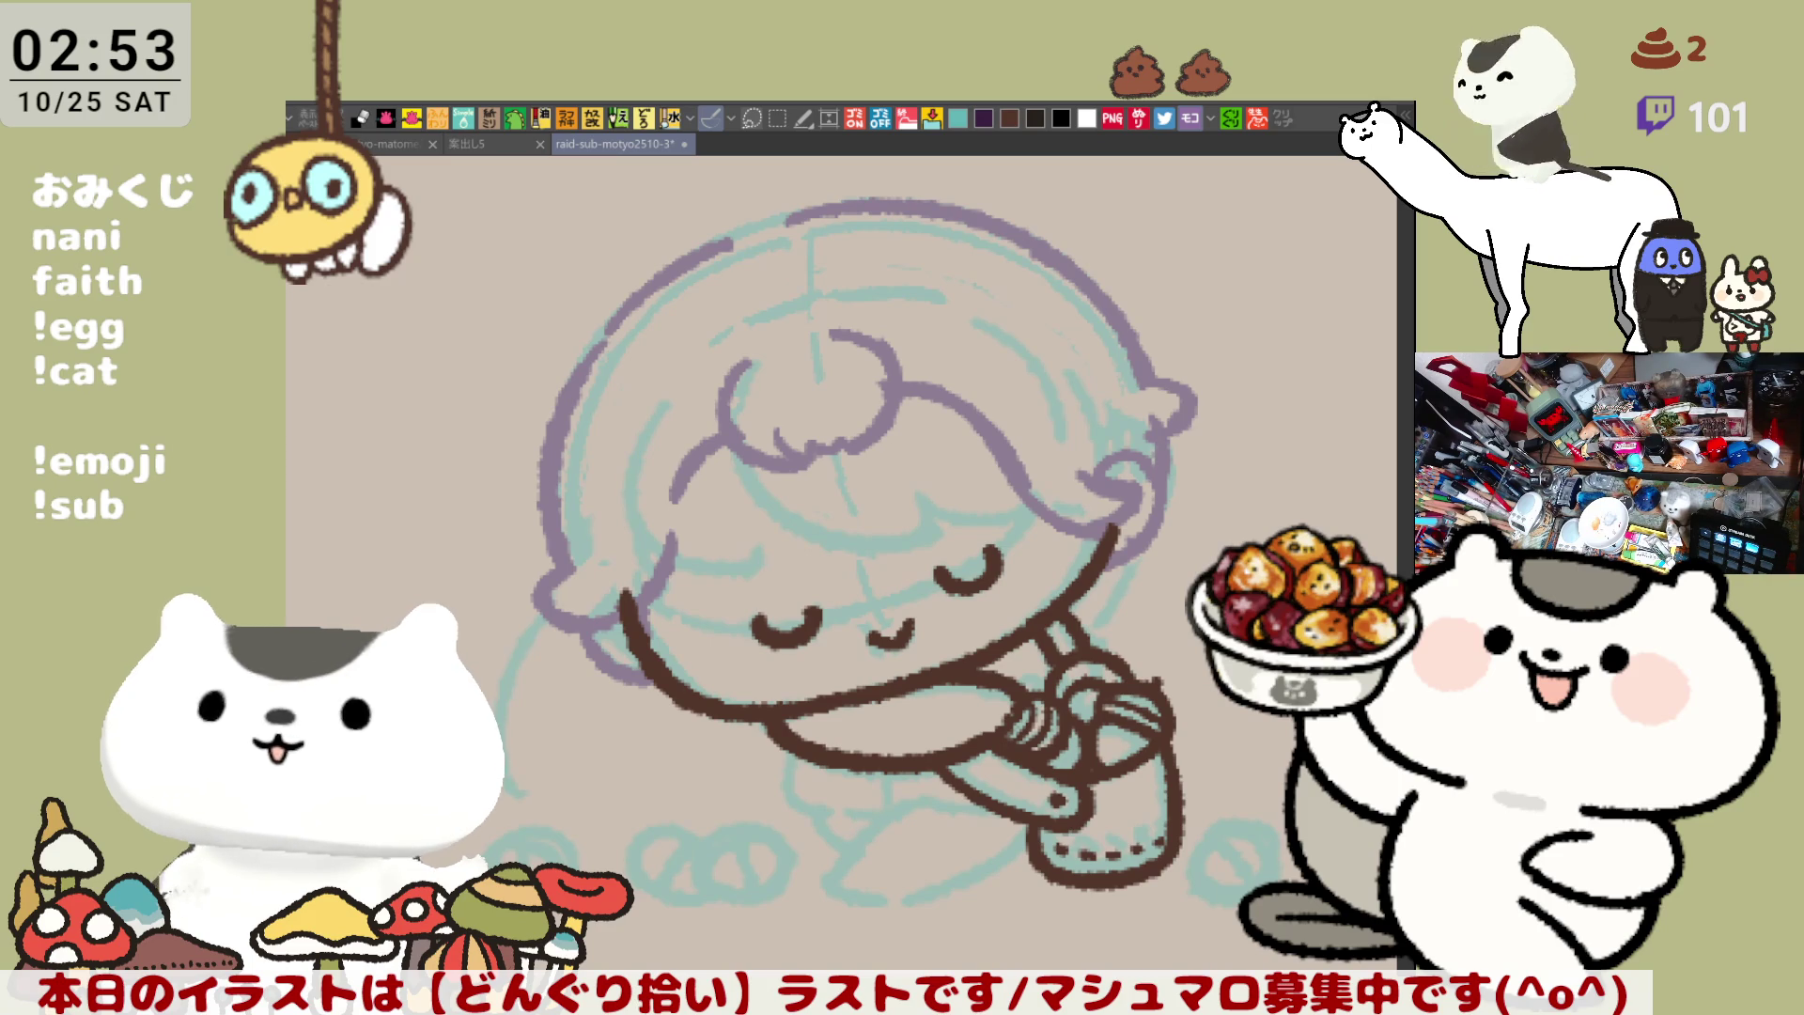
# Zoom out over the whole sheet, then zoom in on the blue-haired girl's legs and bucket
pyautogui.scroll(-5, 870, 469)
pyautogui.scroll(-4, 870, 470)
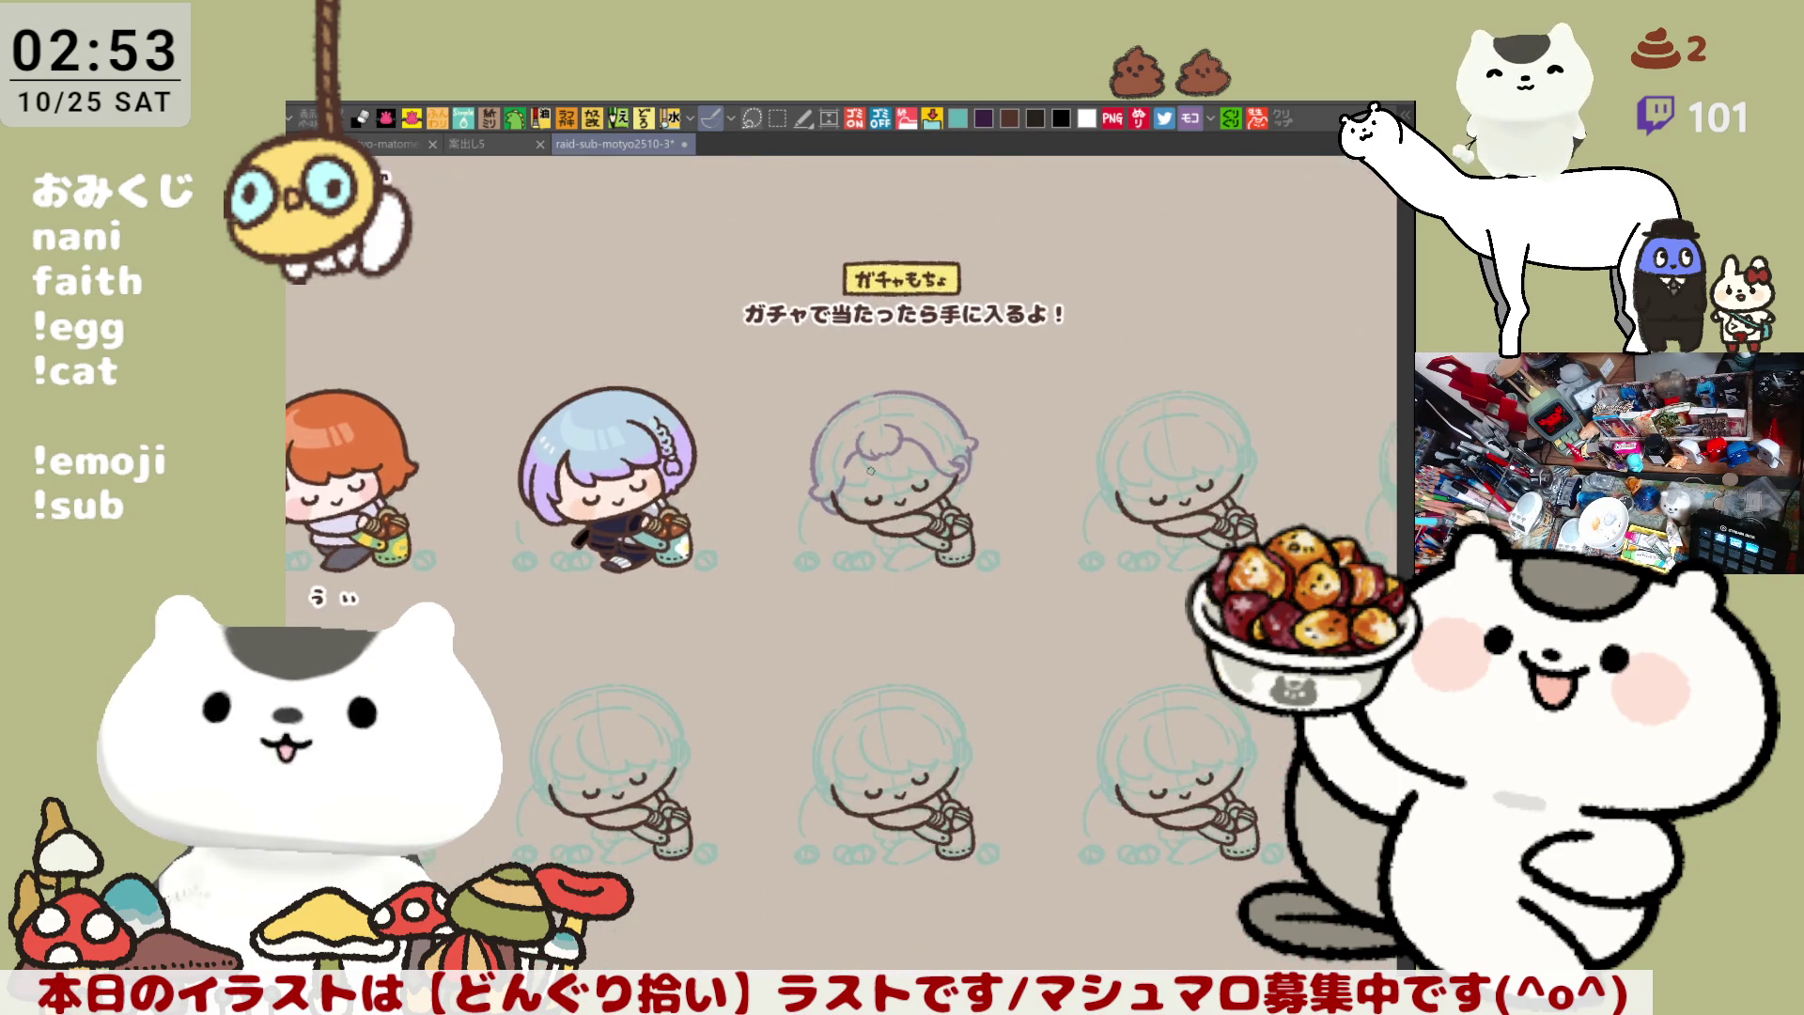
pyautogui.scroll(2, 870, 470)
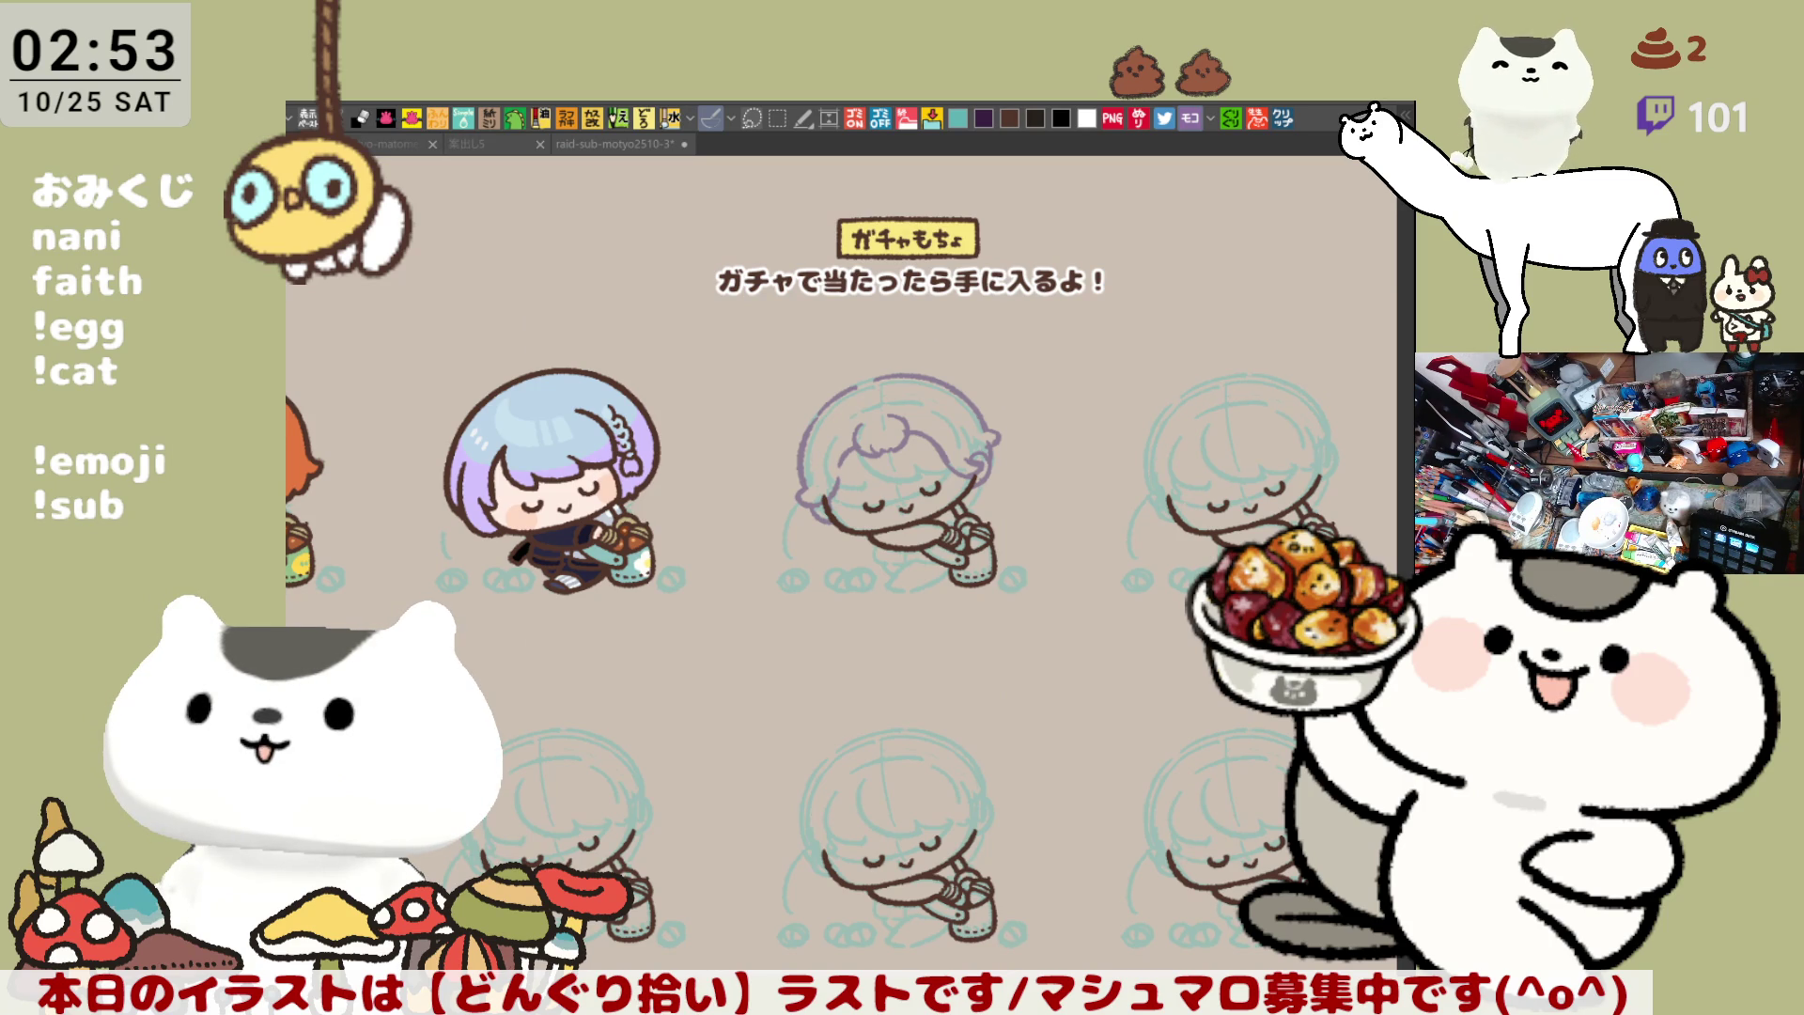
pyautogui.moveTo(611, 703); pyautogui.dragTo(832, 703)
pyautogui.scroll(3, 832, 614)
pyautogui.scroll(5, 832, 613)
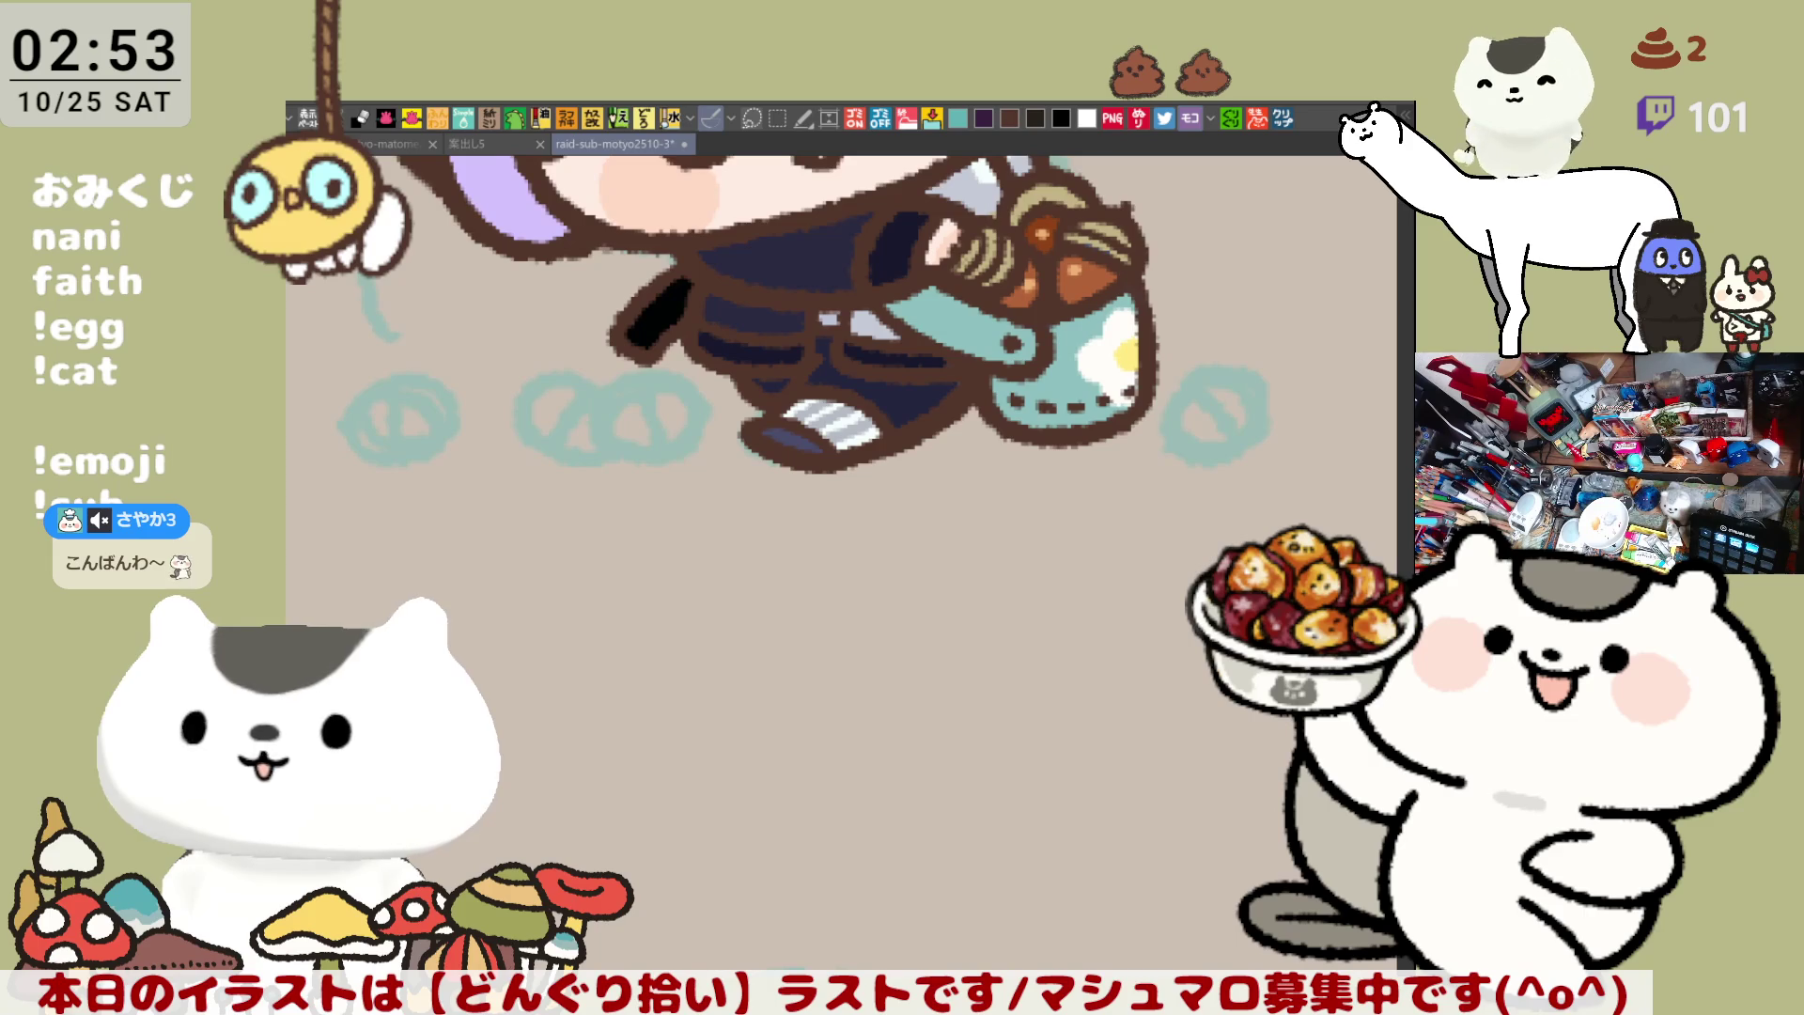
pyautogui.moveTo(765, 636); pyautogui.dragTo(889, 363)
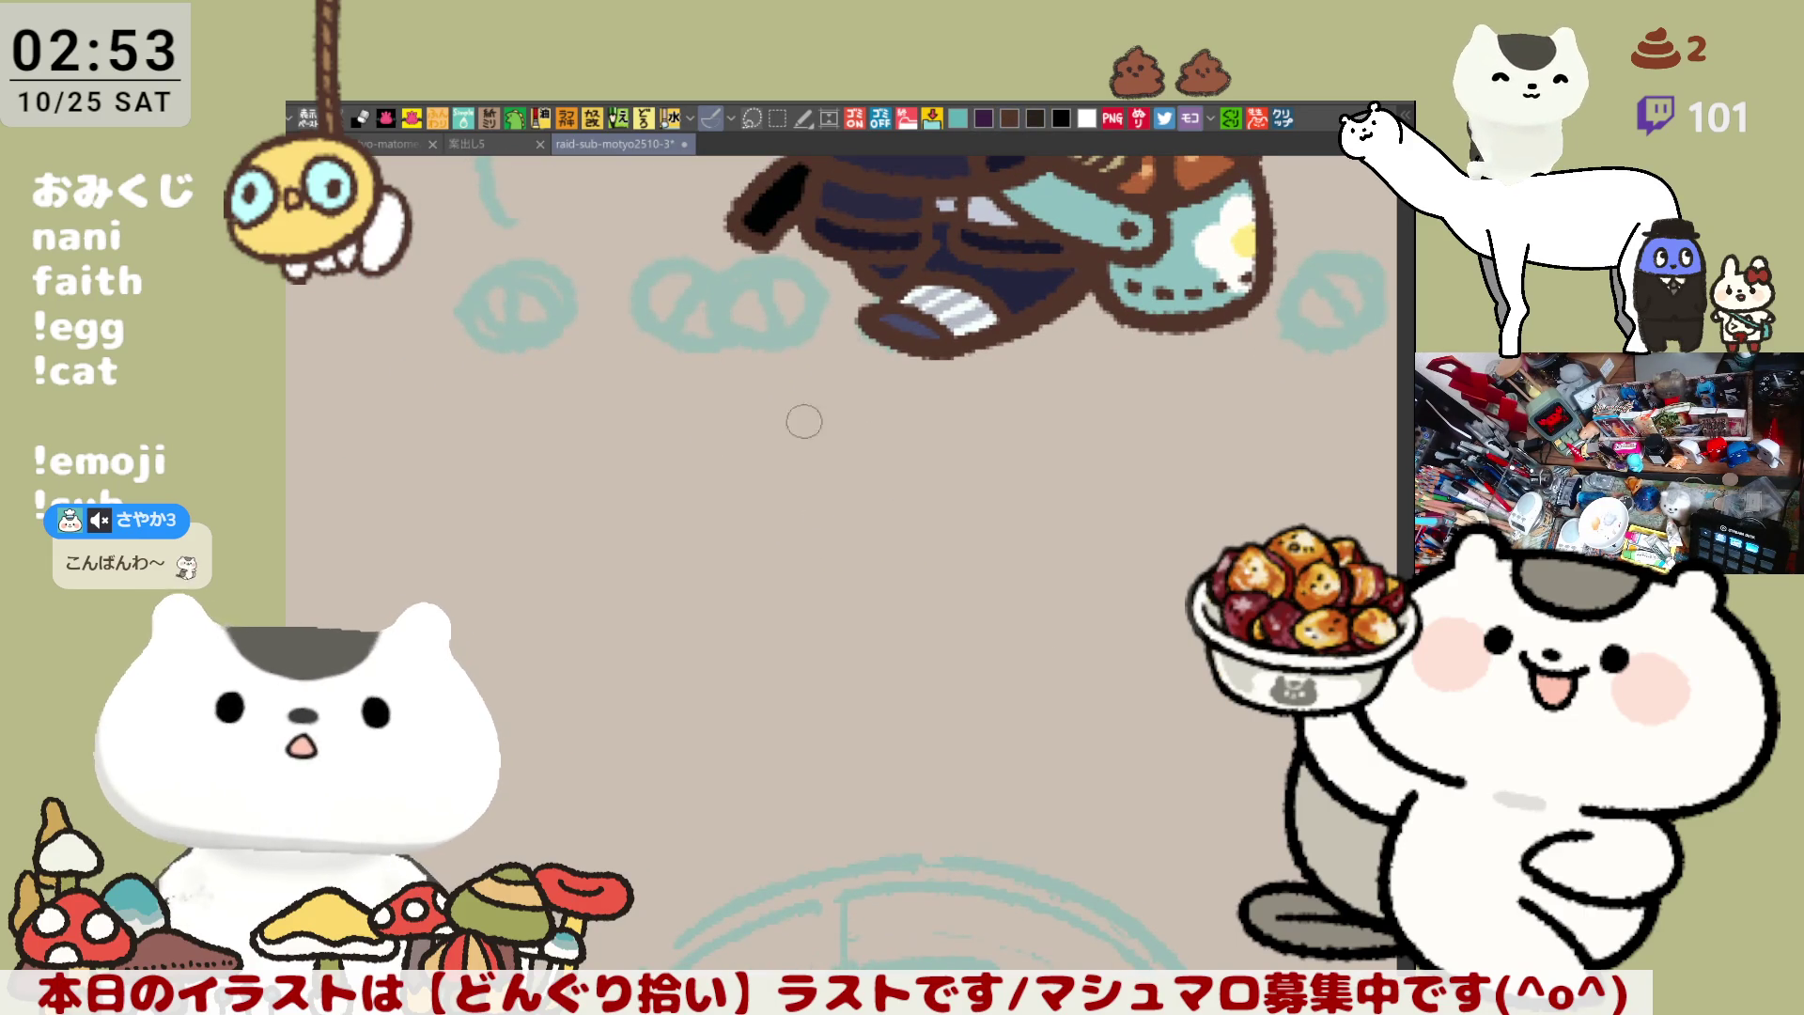
# Hand-letter the name caption beneath the blue-haired character
pyautogui.moveTo(794, 455)
pyautogui.mouseDown()
pyautogui.moveTo(846, 454)
pyautogui.moveTo(851, 515)
pyautogui.mouseUp()
pyautogui.hotkey('ctrl', 'z')
pyautogui.moveTo(826, 434)
pyautogui.mouseDown()
pyautogui.moveTo(822, 498)
pyautogui.moveTo(850, 481)
pyautogui.moveTo(878, 493)
pyautogui.moveTo(947, 442)
pyautogui.moveTo(953, 468)
pyautogui.moveTo(907, 503)
pyautogui.moveTo(963, 512)
pyautogui.mouseUp()
pyautogui.moveTo(1010, 439)
pyautogui.mouseDown()
pyautogui.moveTo(1024, 493)
pyautogui.moveTo(1057, 465)
pyautogui.moveTo(1071, 512)
pyautogui.mouseUp()
# Letter the sleepy-eyed figure's name caption below her
pyautogui.moveTo(1099, 604)
pyautogui.mouseDown()
pyautogui.moveTo(934, 576)
pyautogui.moveTo(1067, 516)
pyautogui.moveTo(950, 464)
pyautogui.moveTo(855, 505)
pyautogui.moveTo(900, 477)
pyautogui.moveTo(881, 541)
pyautogui.mouseUp()
pyautogui.moveTo(894, 491)
pyautogui.mouseDown()
pyautogui.moveTo(850, 531)
pyautogui.moveTo(963, 512)
pyautogui.mouseUp()
pyautogui.moveTo(986, 465); pyautogui.dragTo(977, 543)
pyautogui.moveTo(1043, 465)
pyautogui.mouseDown()
pyautogui.moveTo(1081, 531)
pyautogui.moveTo(1085, 486)
pyautogui.moveTo(1142, 470)
pyautogui.moveTo(1127, 550)
pyautogui.moveTo(713, 519)
pyautogui.moveTo(632, 449)
pyautogui.mouseUp()
# Letter the next sketch's name caption, finishing with a dotted letter
pyautogui.scroll(2, 713, 548)
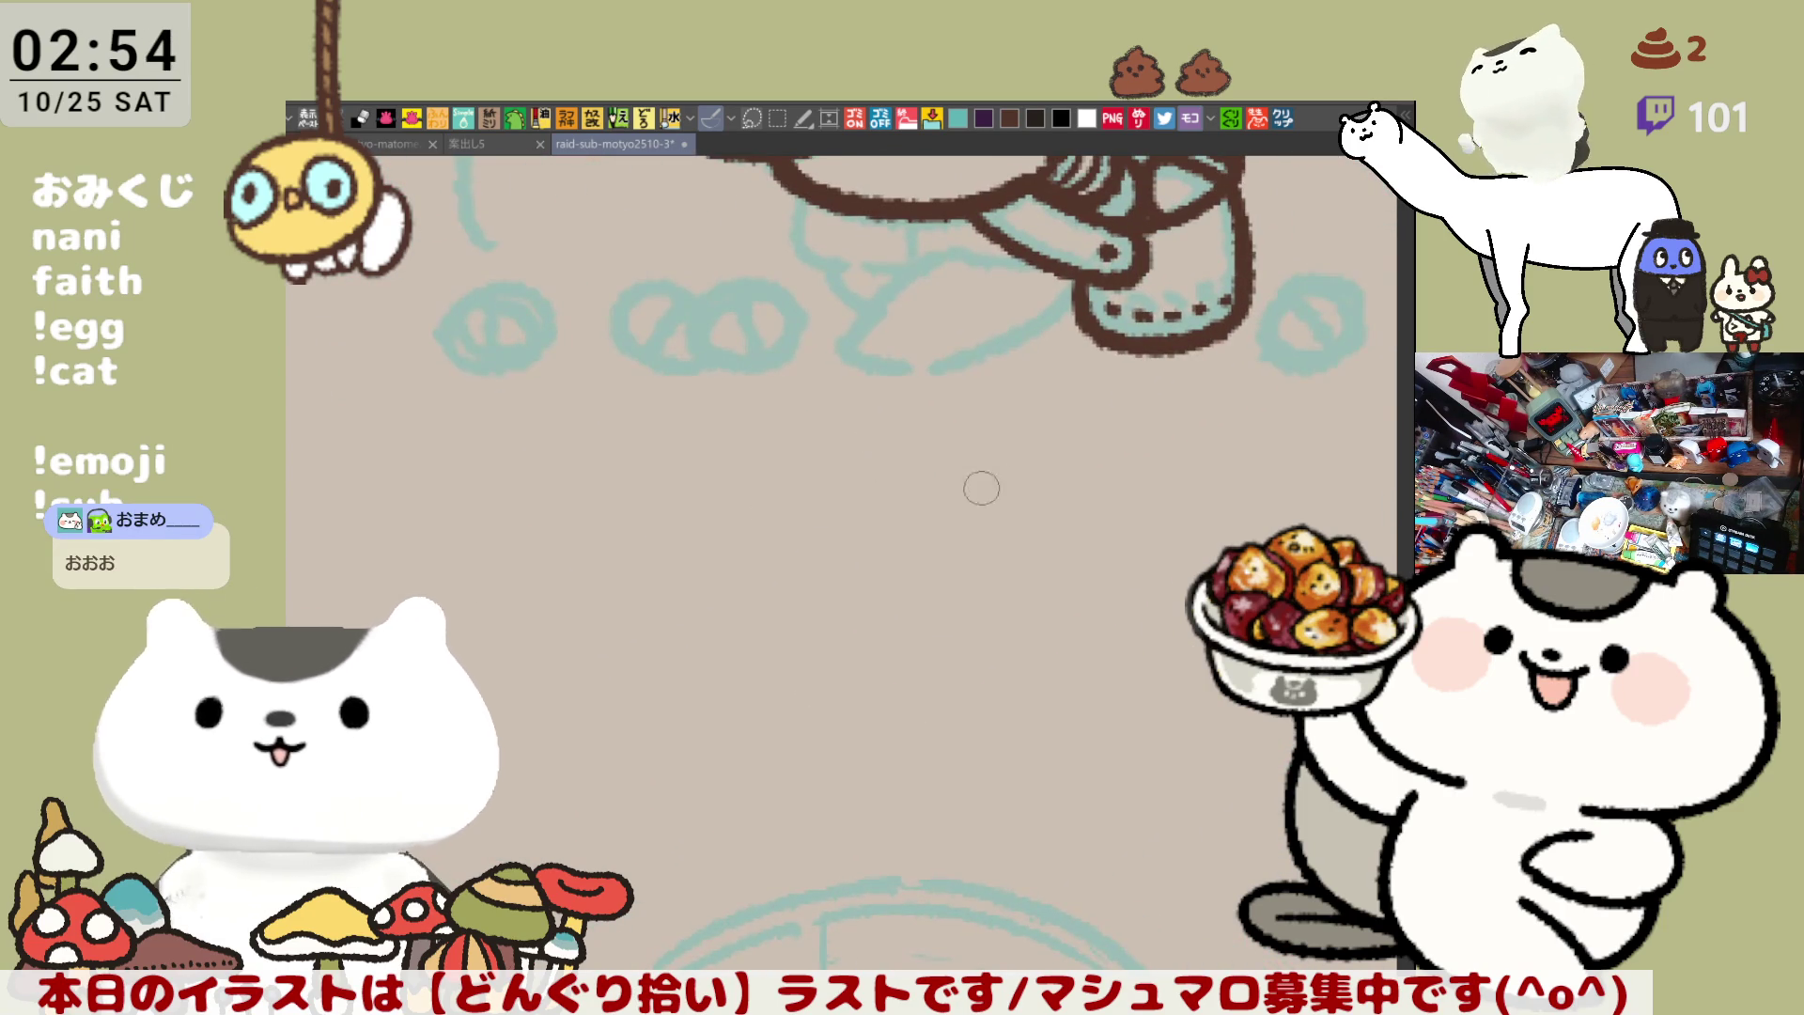
pyautogui.scroll(5, 877, 555)
pyautogui.moveTo(903, 575)
pyautogui.mouseDown()
pyautogui.moveTo(967, 620)
pyautogui.moveTo(977, 603)
pyautogui.moveTo(1058, 615)
pyautogui.mouseUp()
pyautogui.click(1062, 550)
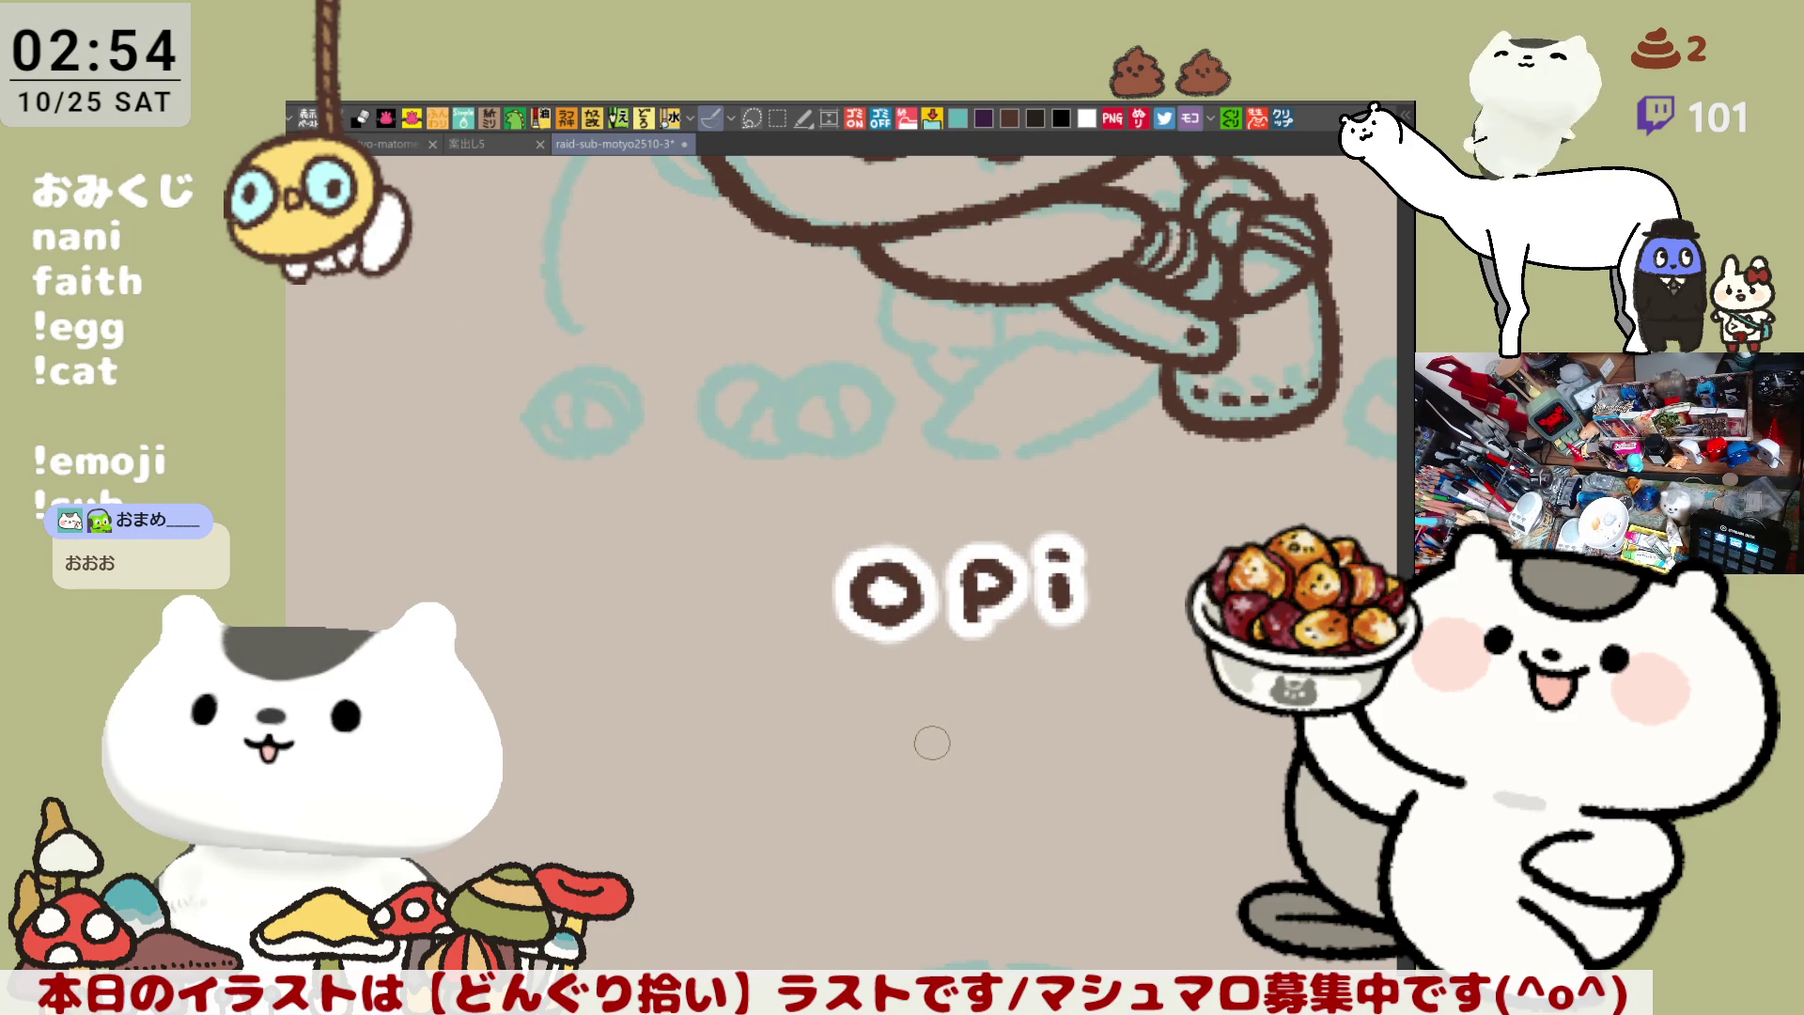
# Bring the view back and zoom in on the sleepy figure's face
pyautogui.scroll(-6, 972, 715)
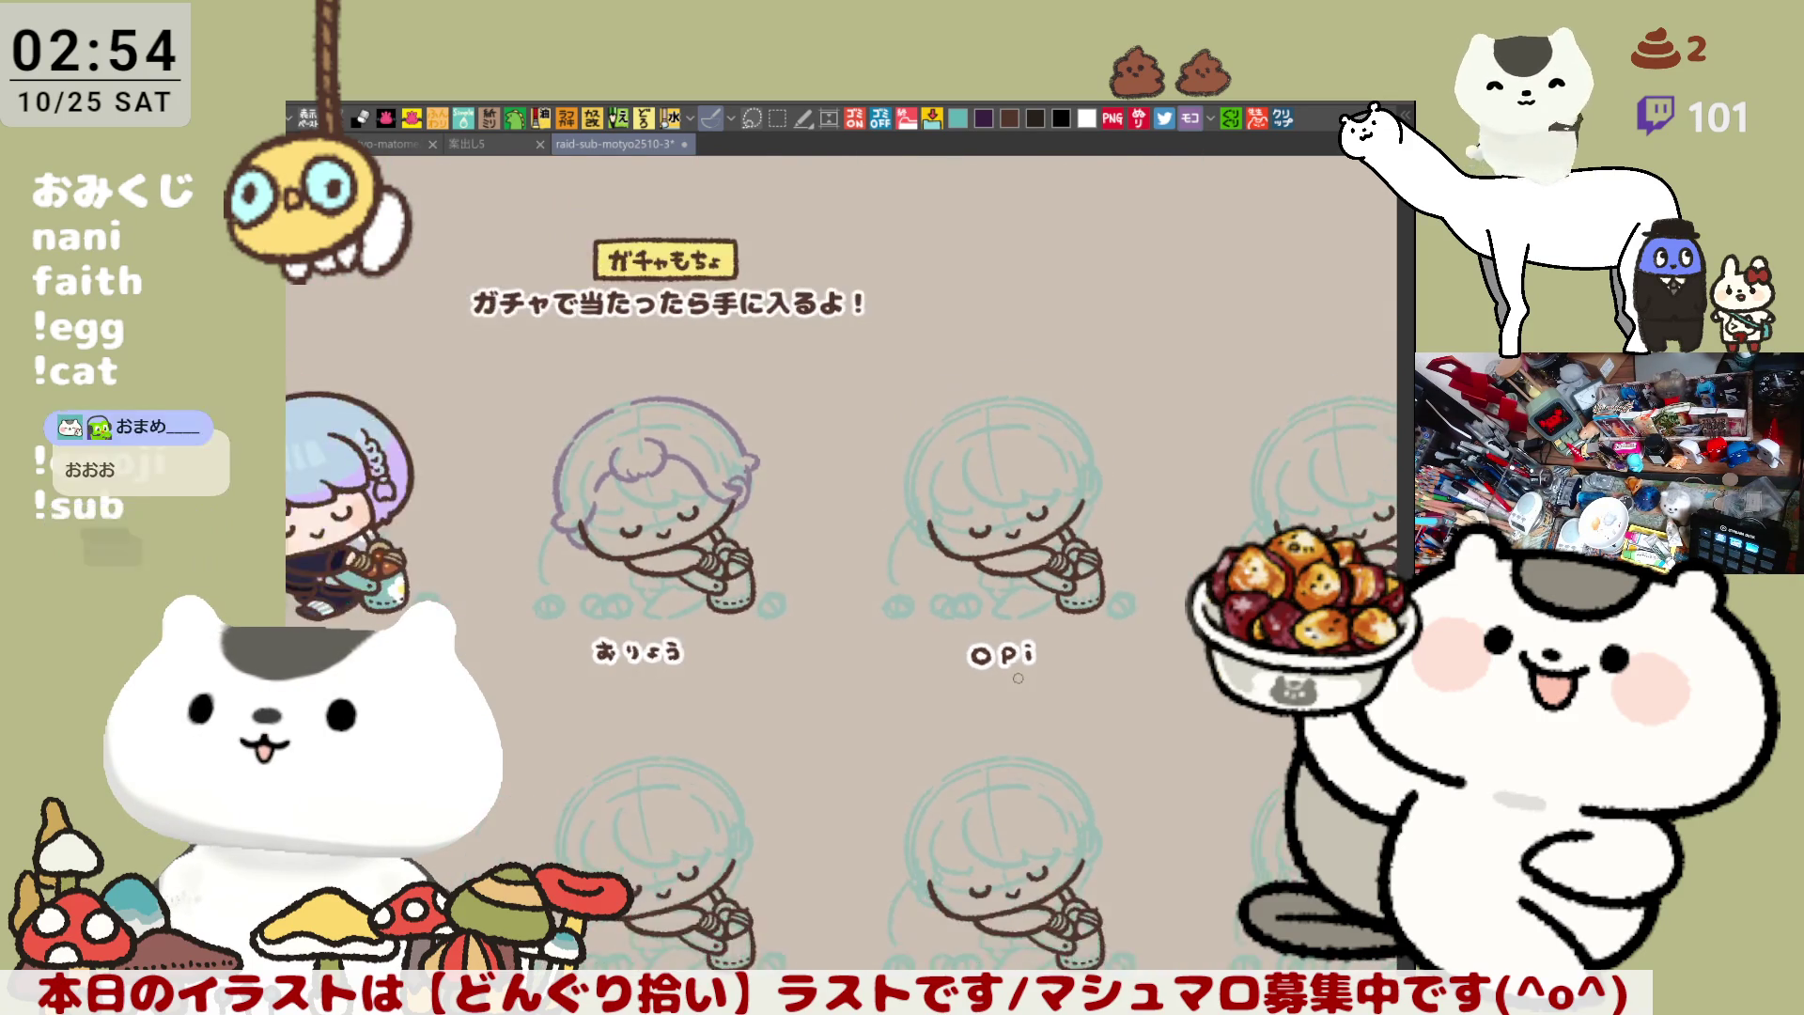
pyautogui.scroll(-2, 1018, 677)
pyautogui.moveTo(646, 724); pyautogui.dragTo(745, 679)
pyautogui.scroll(8, 745, 678)
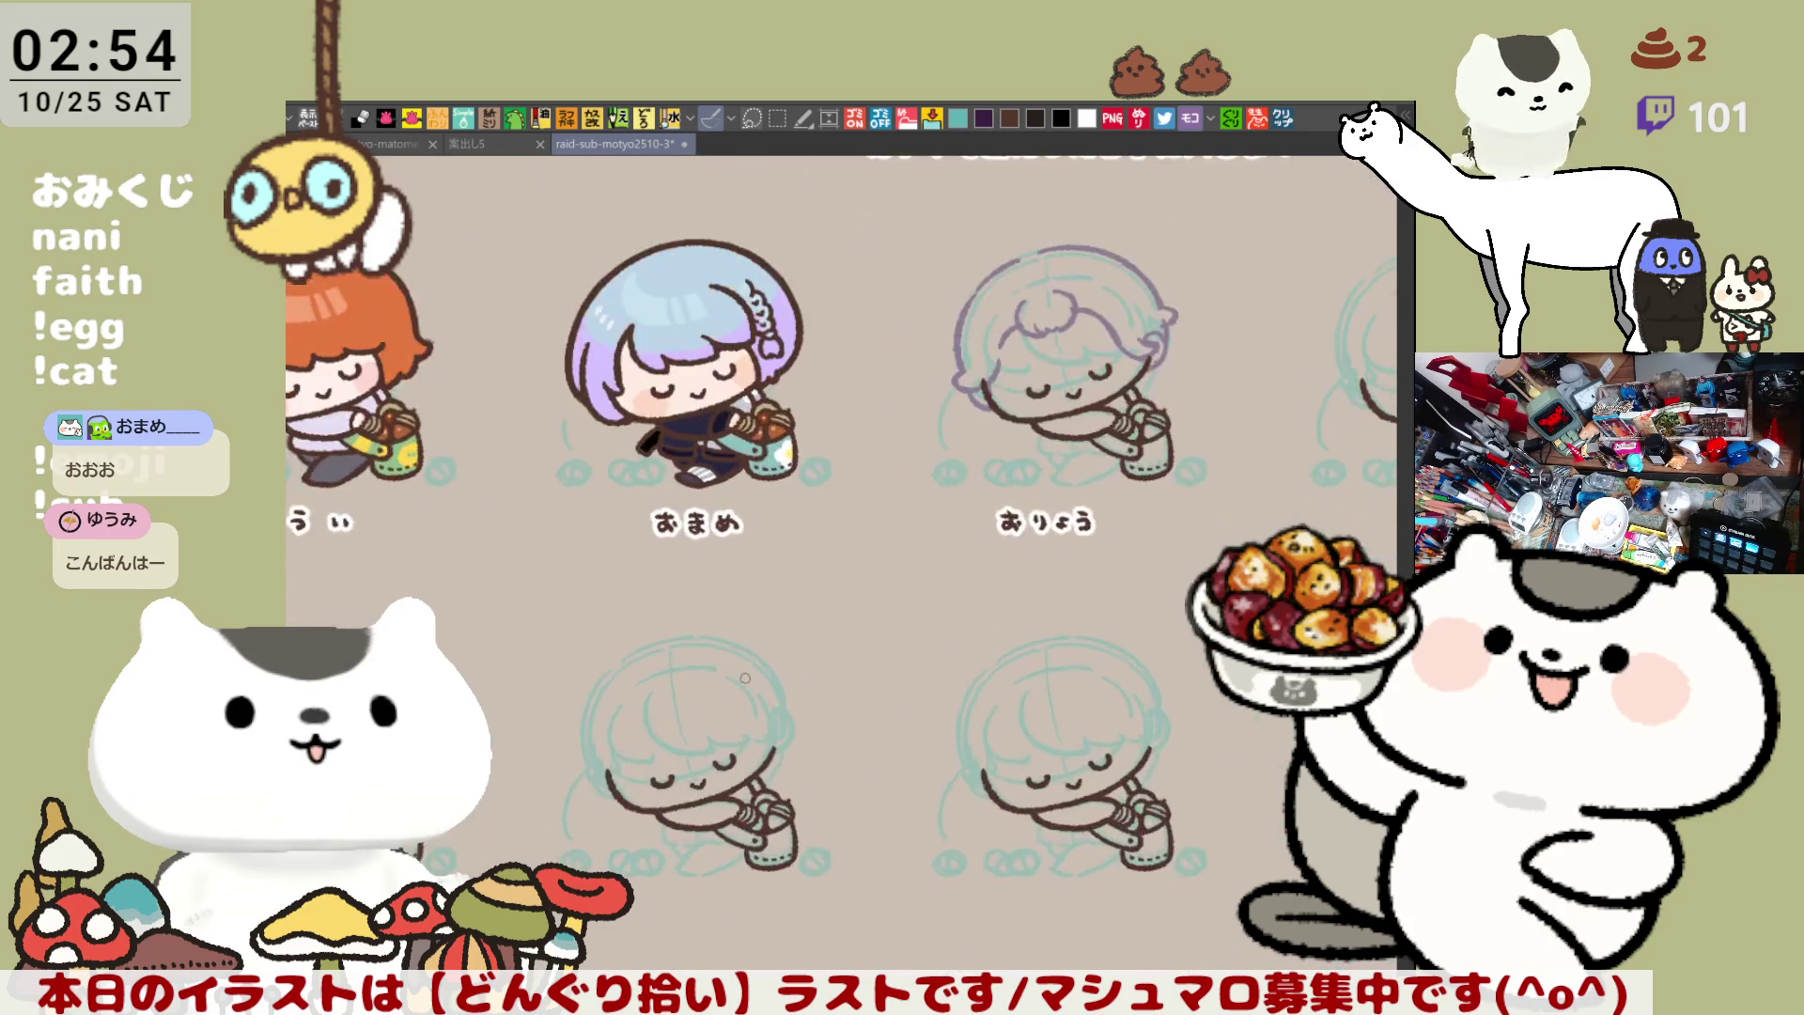
pyautogui.moveTo(745, 677); pyautogui.dragTo(767, 664)
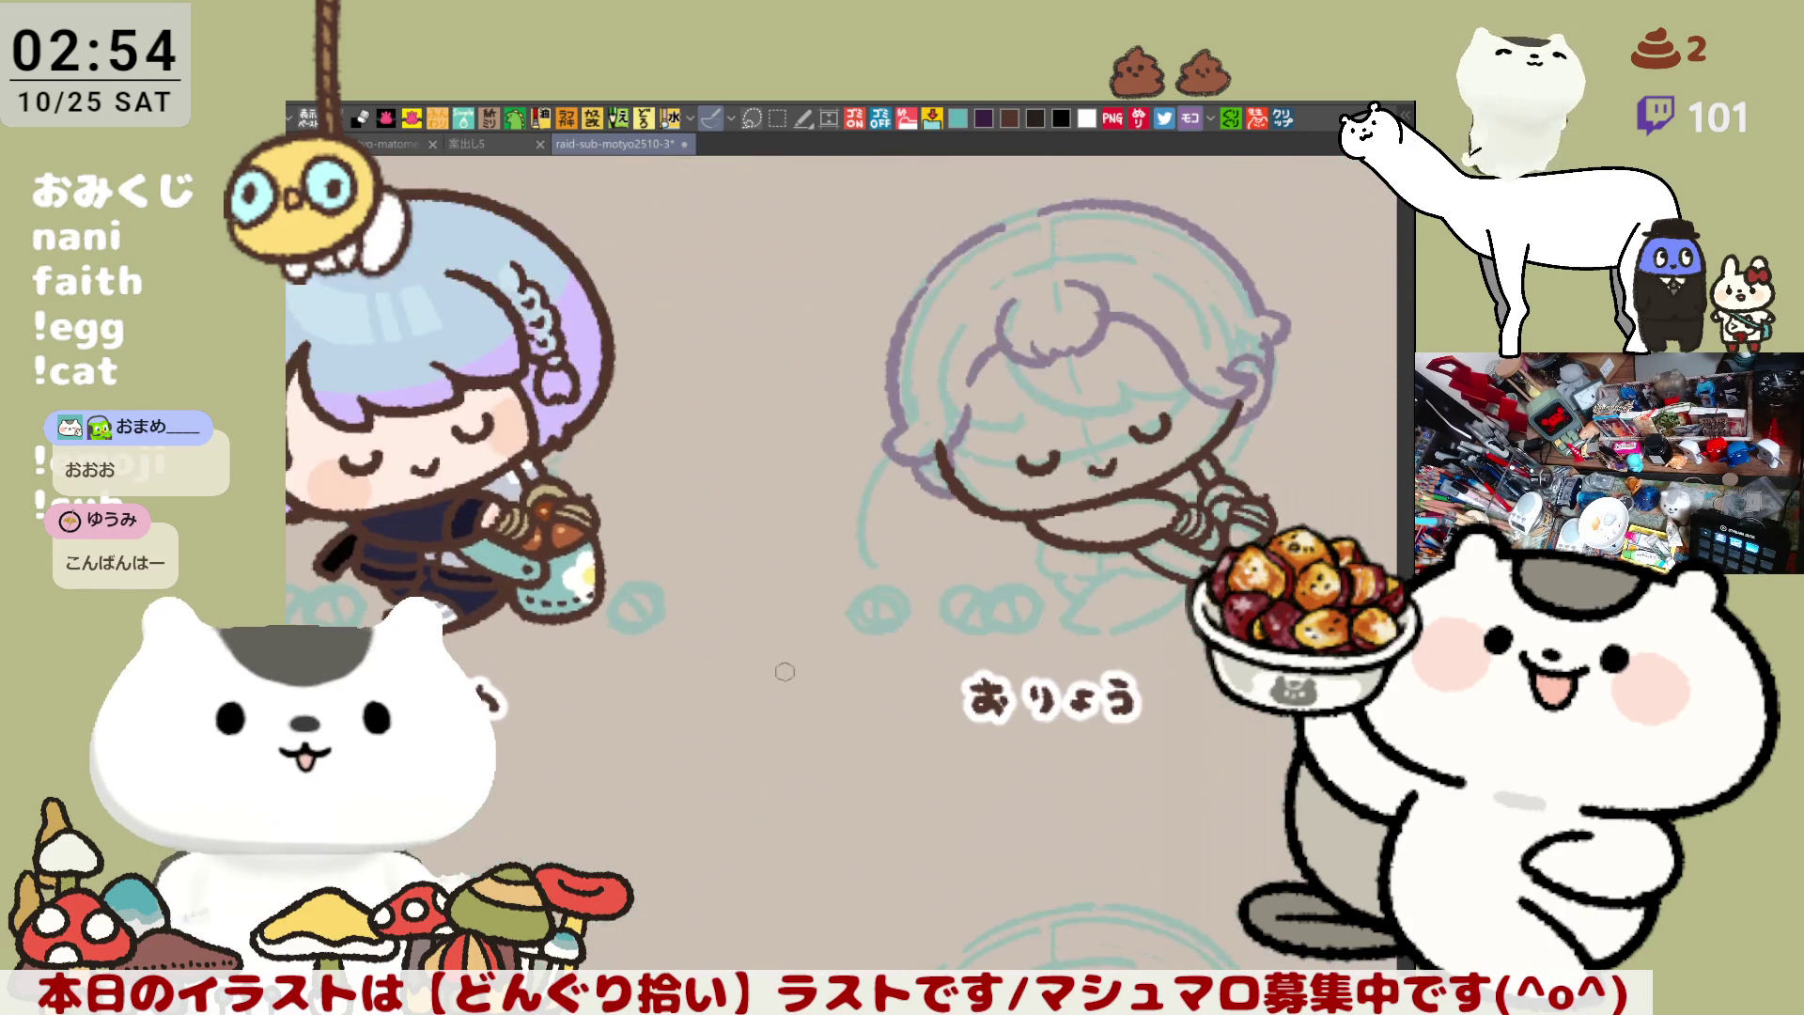
pyautogui.moveTo(1128, 530); pyautogui.dragTo(992, 415)
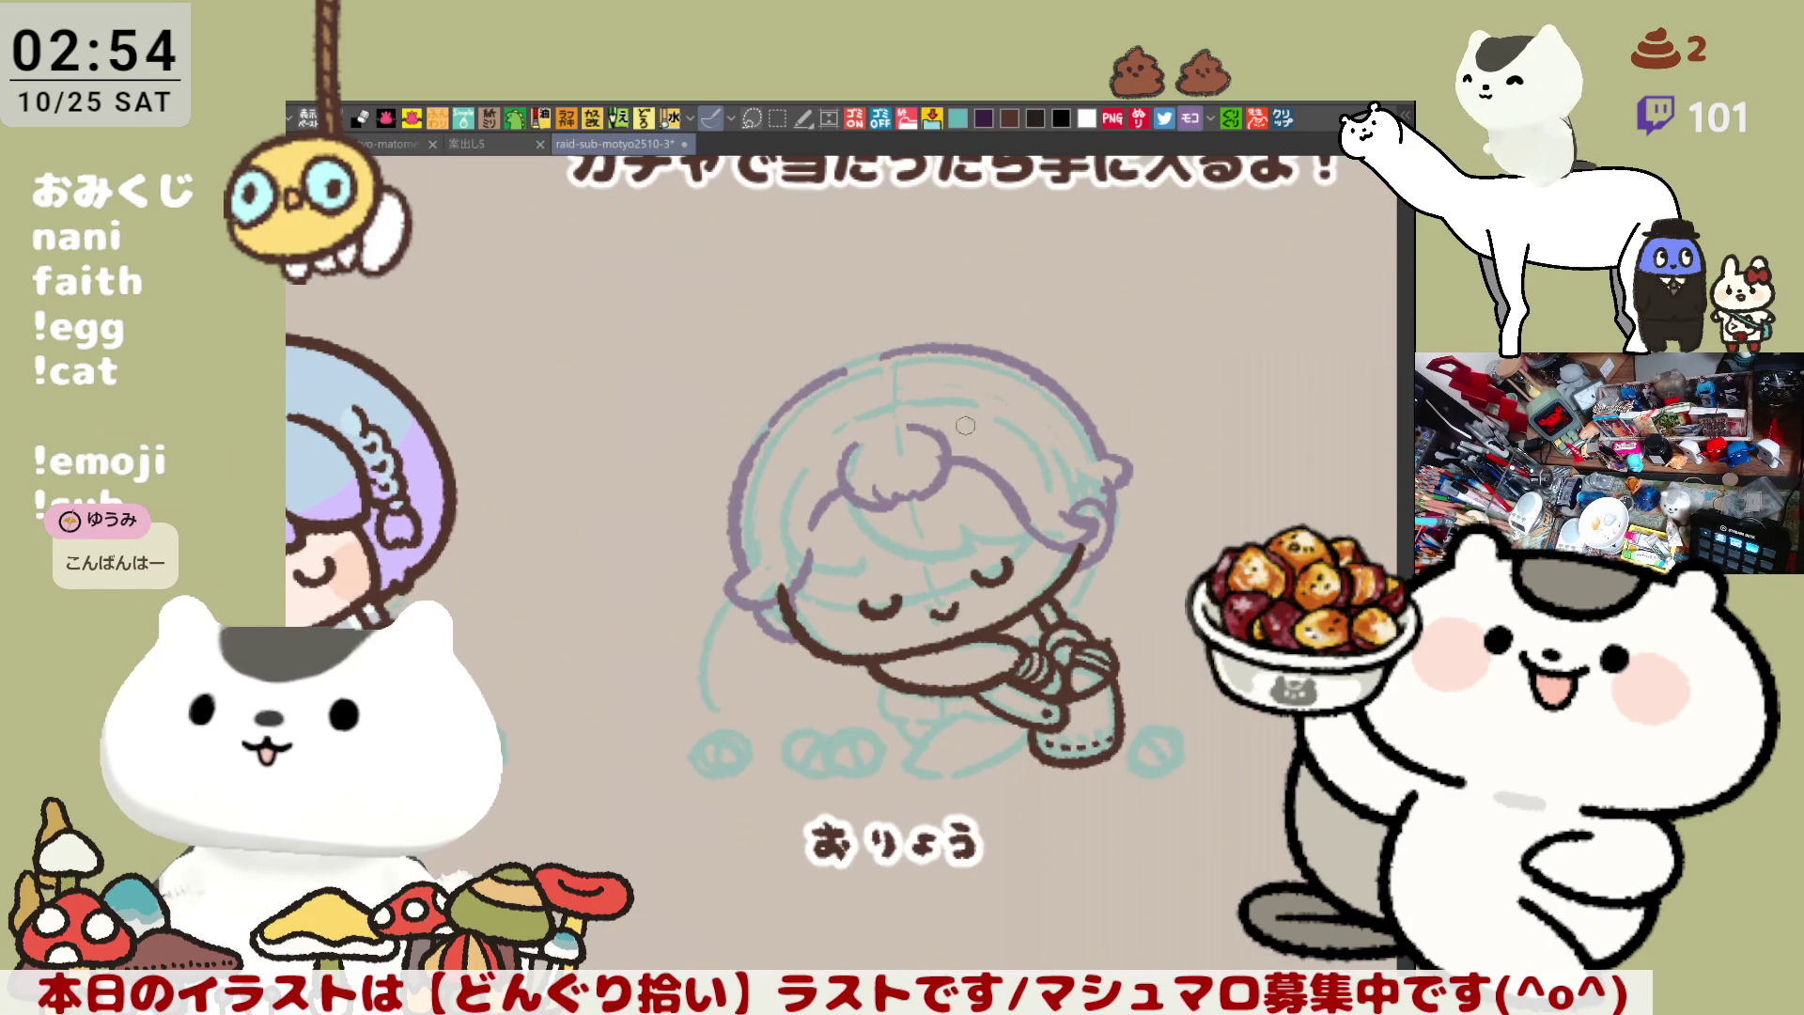
pyautogui.scroll(3, 818, 655)
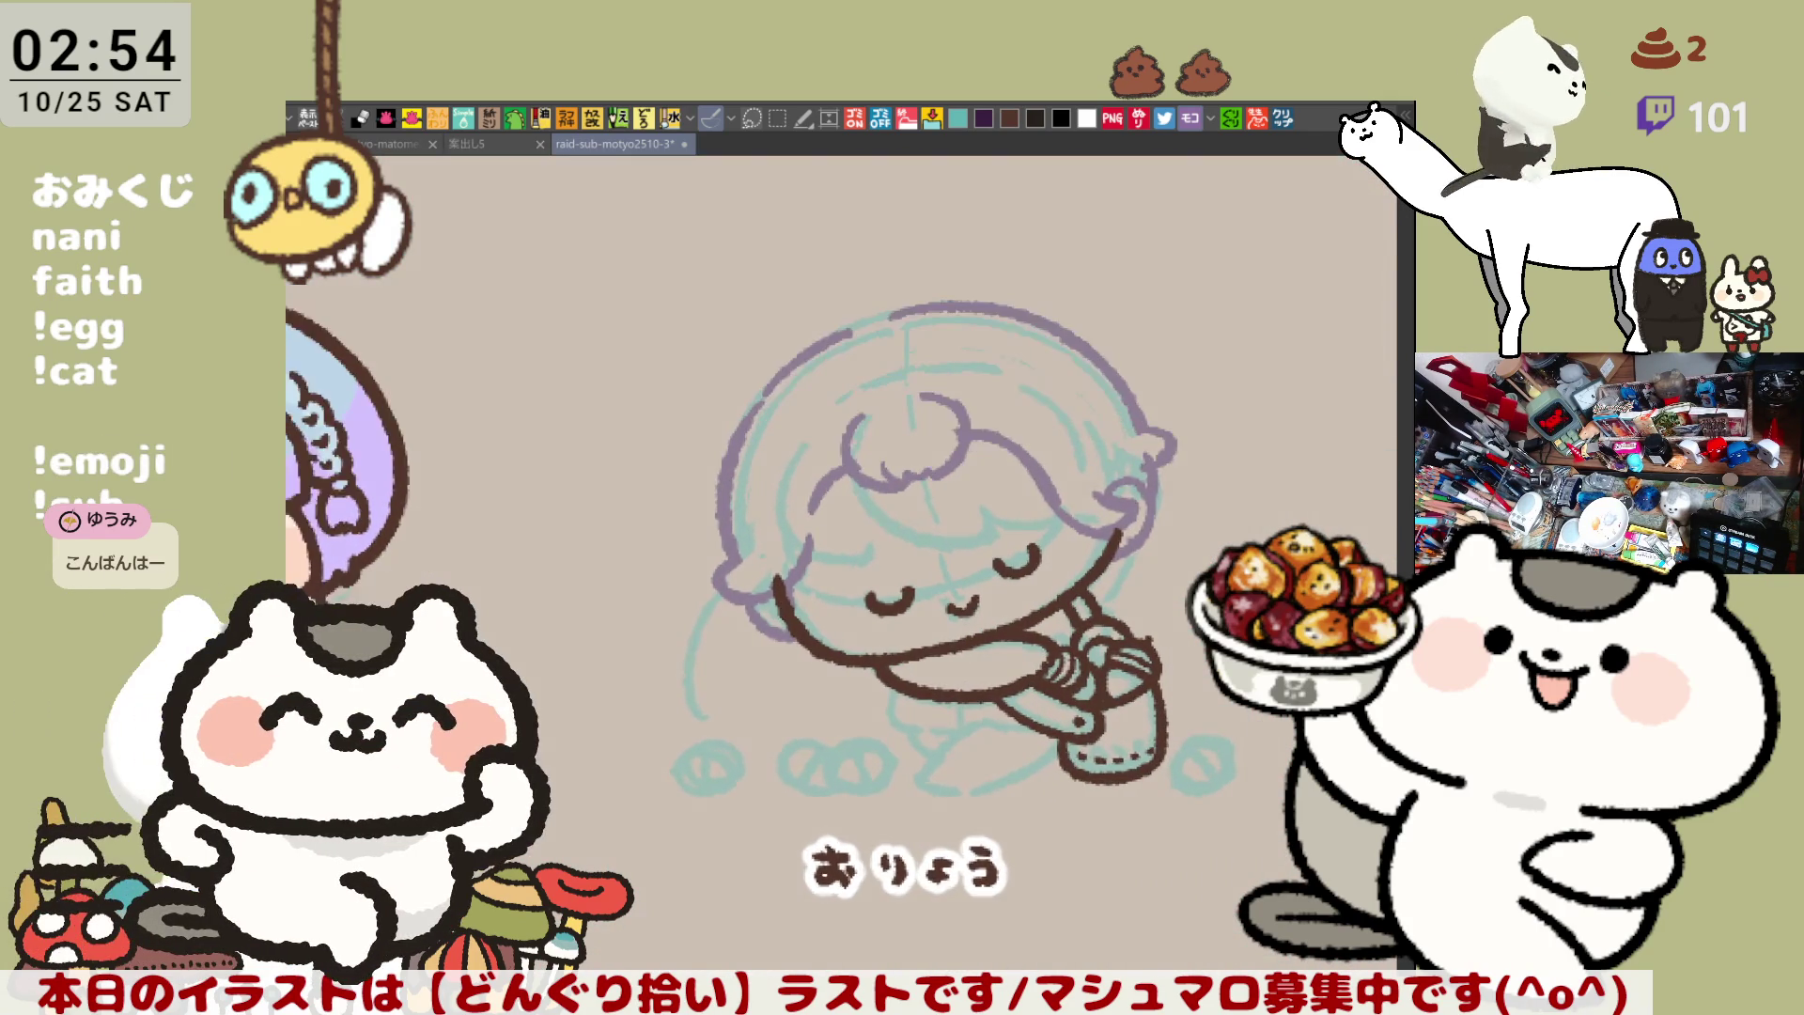
pyautogui.scroll(4, 838, 650)
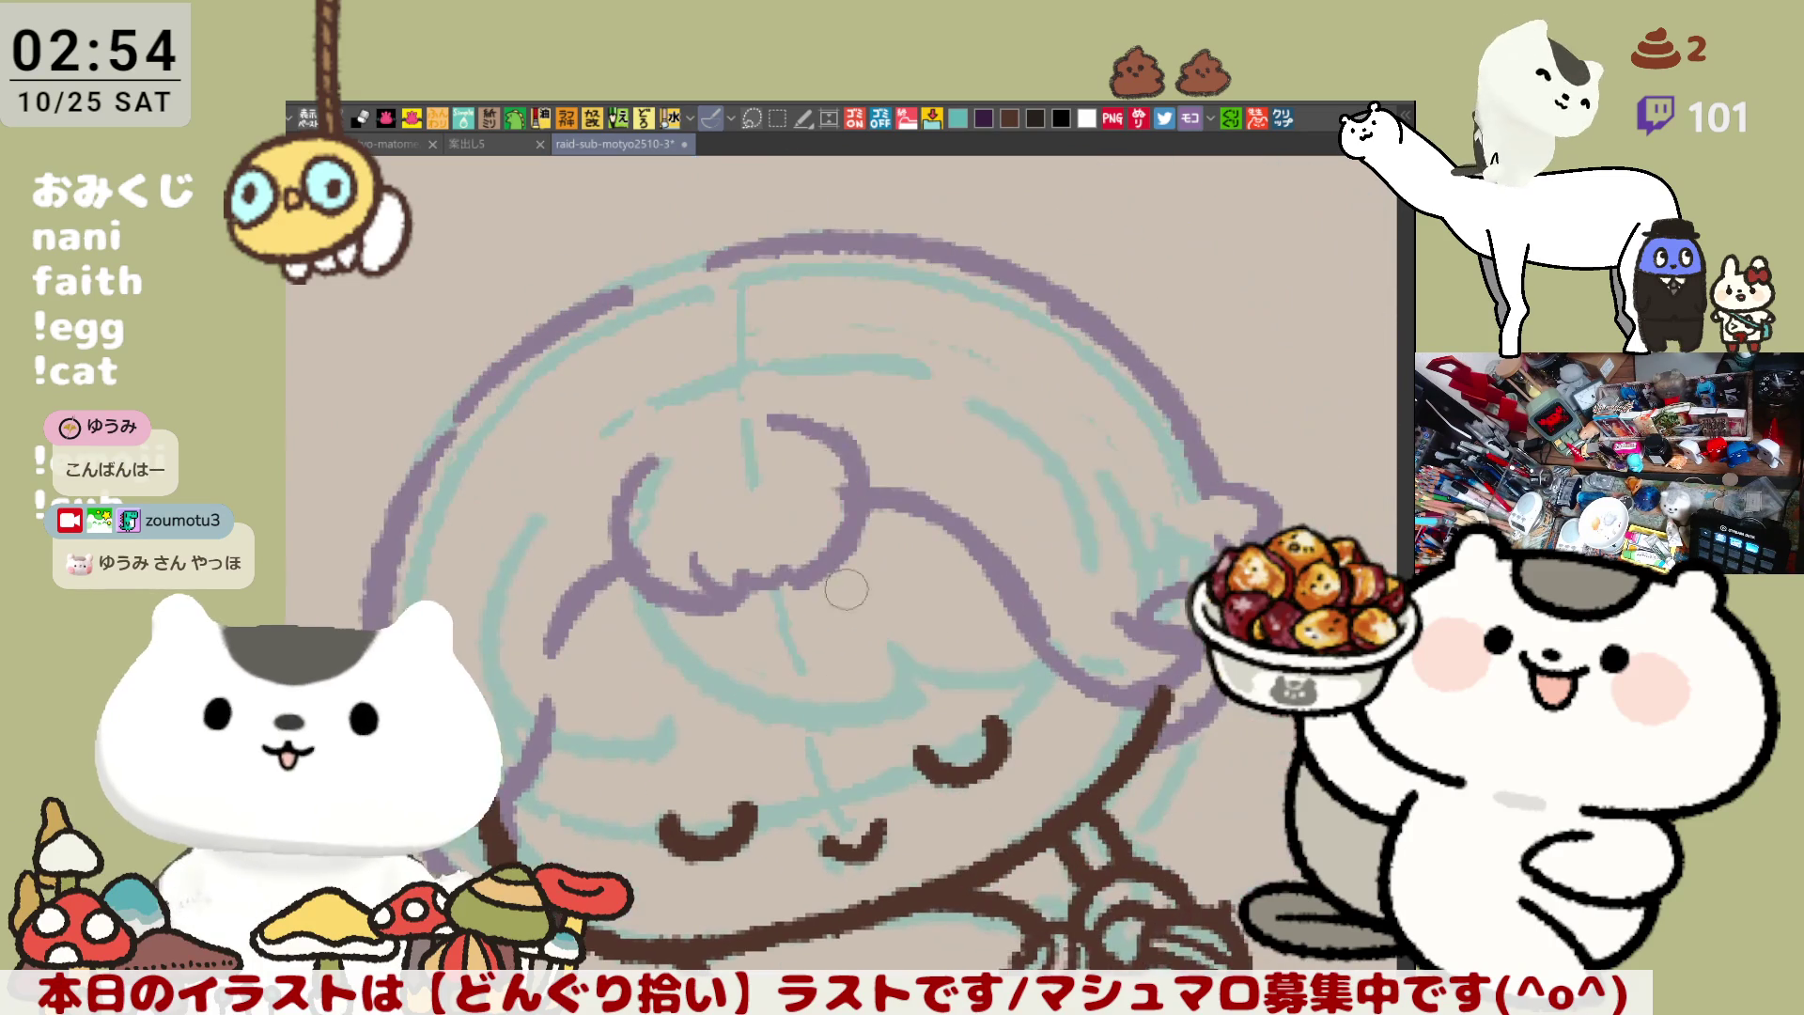
# Ink a curved brown stroke on the hair bun and an eye dot on the skull ornament
pyautogui.moveTo(643, 468)
pyautogui.mouseDown()
pyautogui.moveTo(613, 368)
pyautogui.moveTo(747, 380)
pyautogui.mouseUp()
pyautogui.hotkey('ctrl', 'z')
pyautogui.moveTo(649, 460)
pyautogui.mouseDown()
pyautogui.moveTo(728, 370)
pyautogui.moveTo(658, 479)
pyautogui.moveTo(756, 422)
pyautogui.moveTo(723, 461)
pyautogui.moveTo(649, 475)
pyautogui.moveTo(671, 467)
pyautogui.moveTo(631, 435)
pyautogui.mouseUp()
pyautogui.hotkey('ctrl', 'z')
pyautogui.hotkey('ctrl', 'z')
pyautogui.click(690, 425)
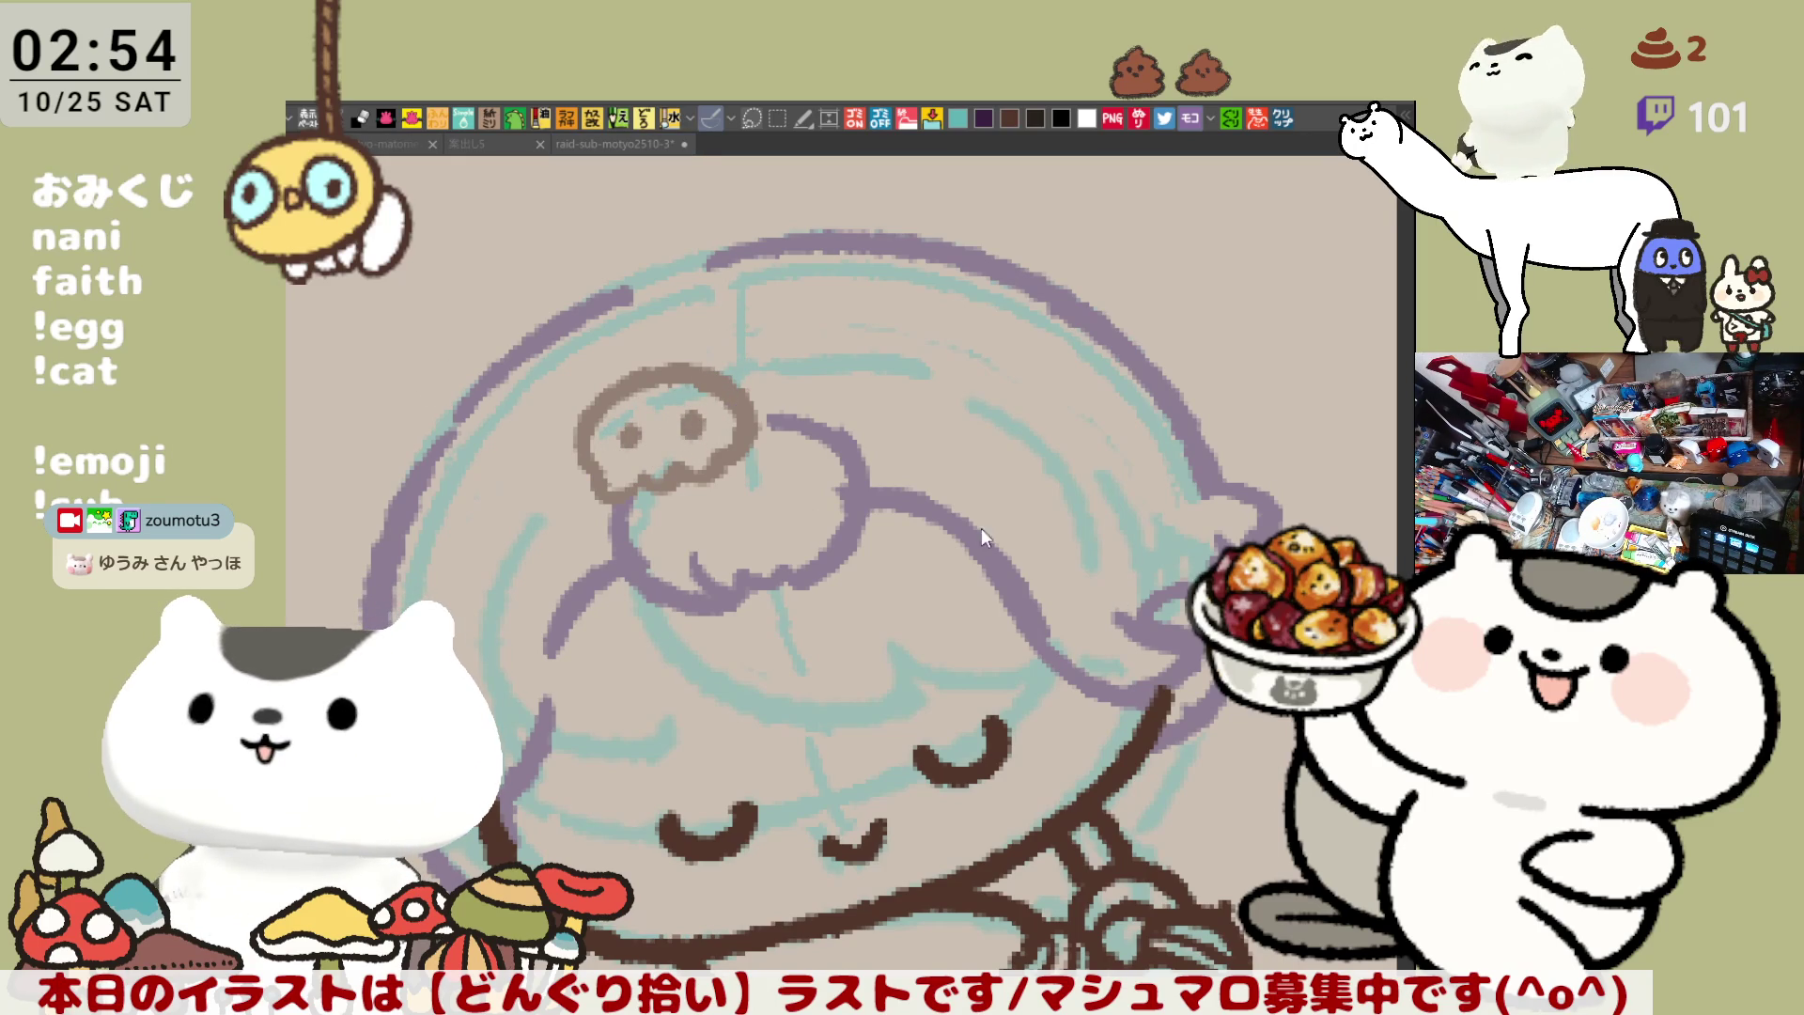
# Draw a curly lobed strand above the skull and brown lines along both hair sides
pyautogui.moveTo(1000, 558); pyautogui.dragTo(1126, 677)
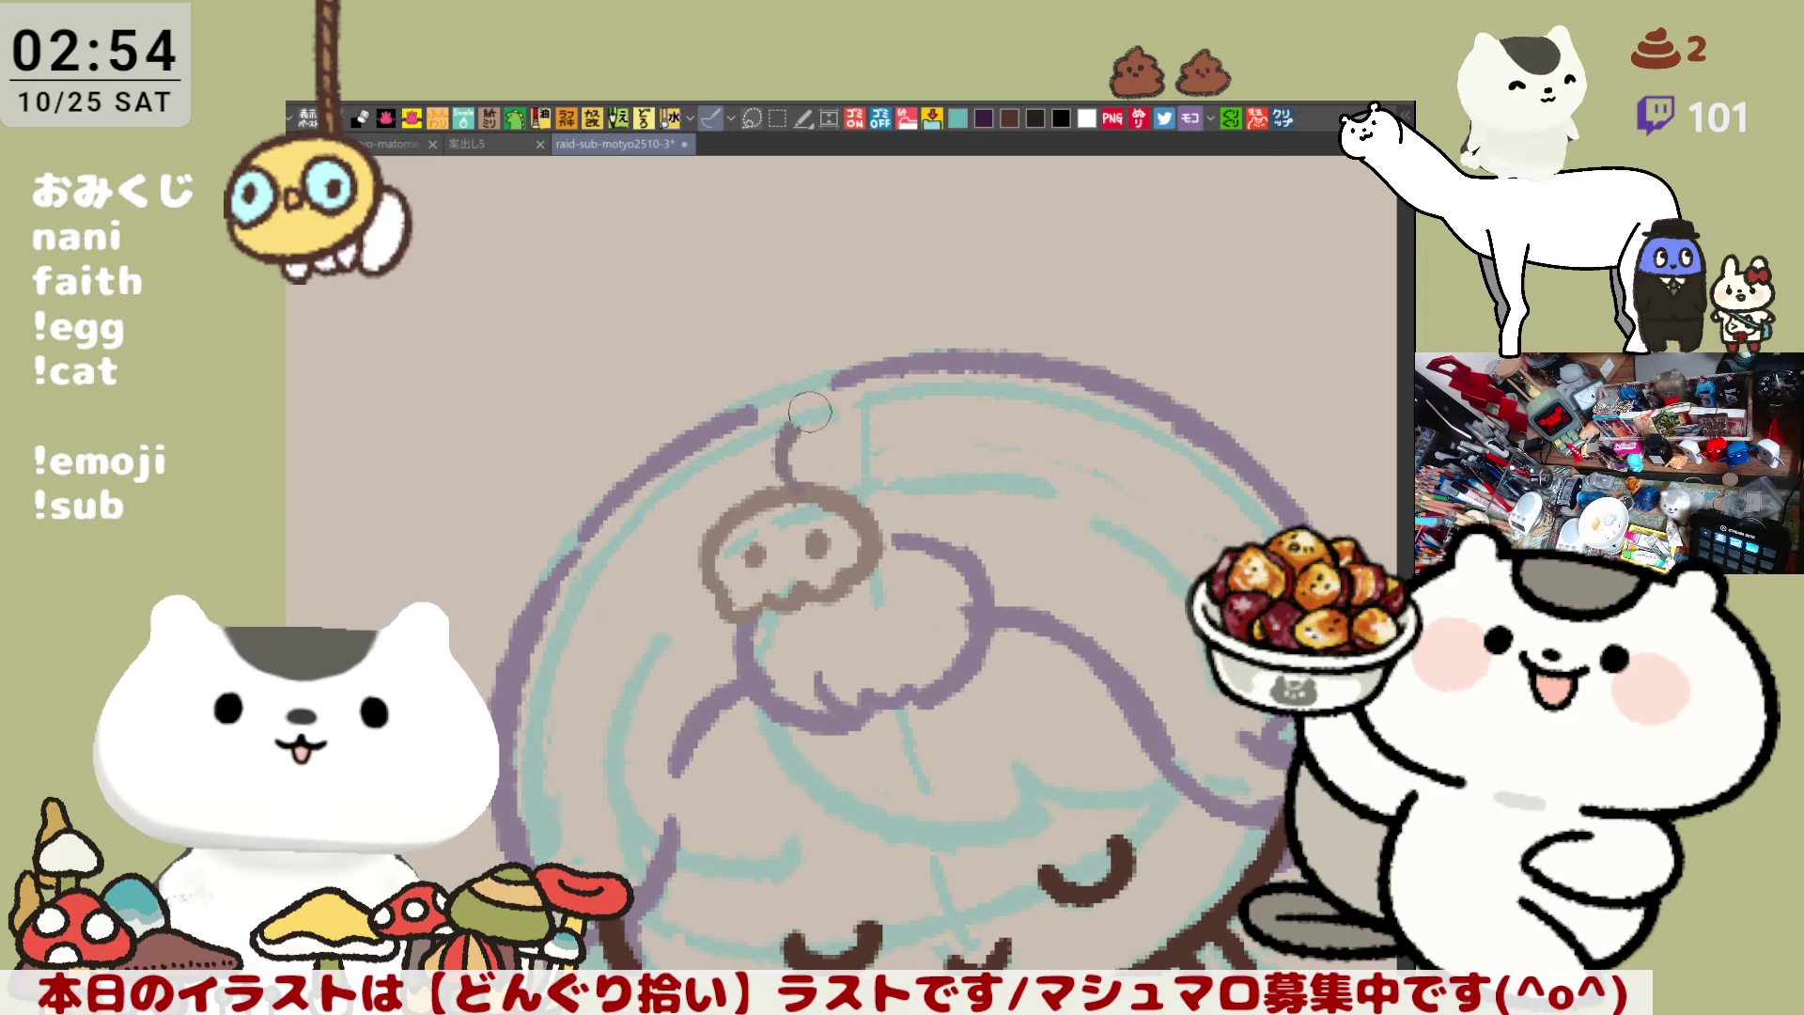
pyautogui.moveTo(813, 486)
pyautogui.mouseDown()
pyautogui.moveTo(780, 440)
pyautogui.moveTo(871, 332)
pyautogui.moveTo(977, 434)
pyautogui.moveTo(945, 502)
pyautogui.moveTo(880, 515)
pyautogui.mouseUp()
pyautogui.hotkey('ctrl', 'z')
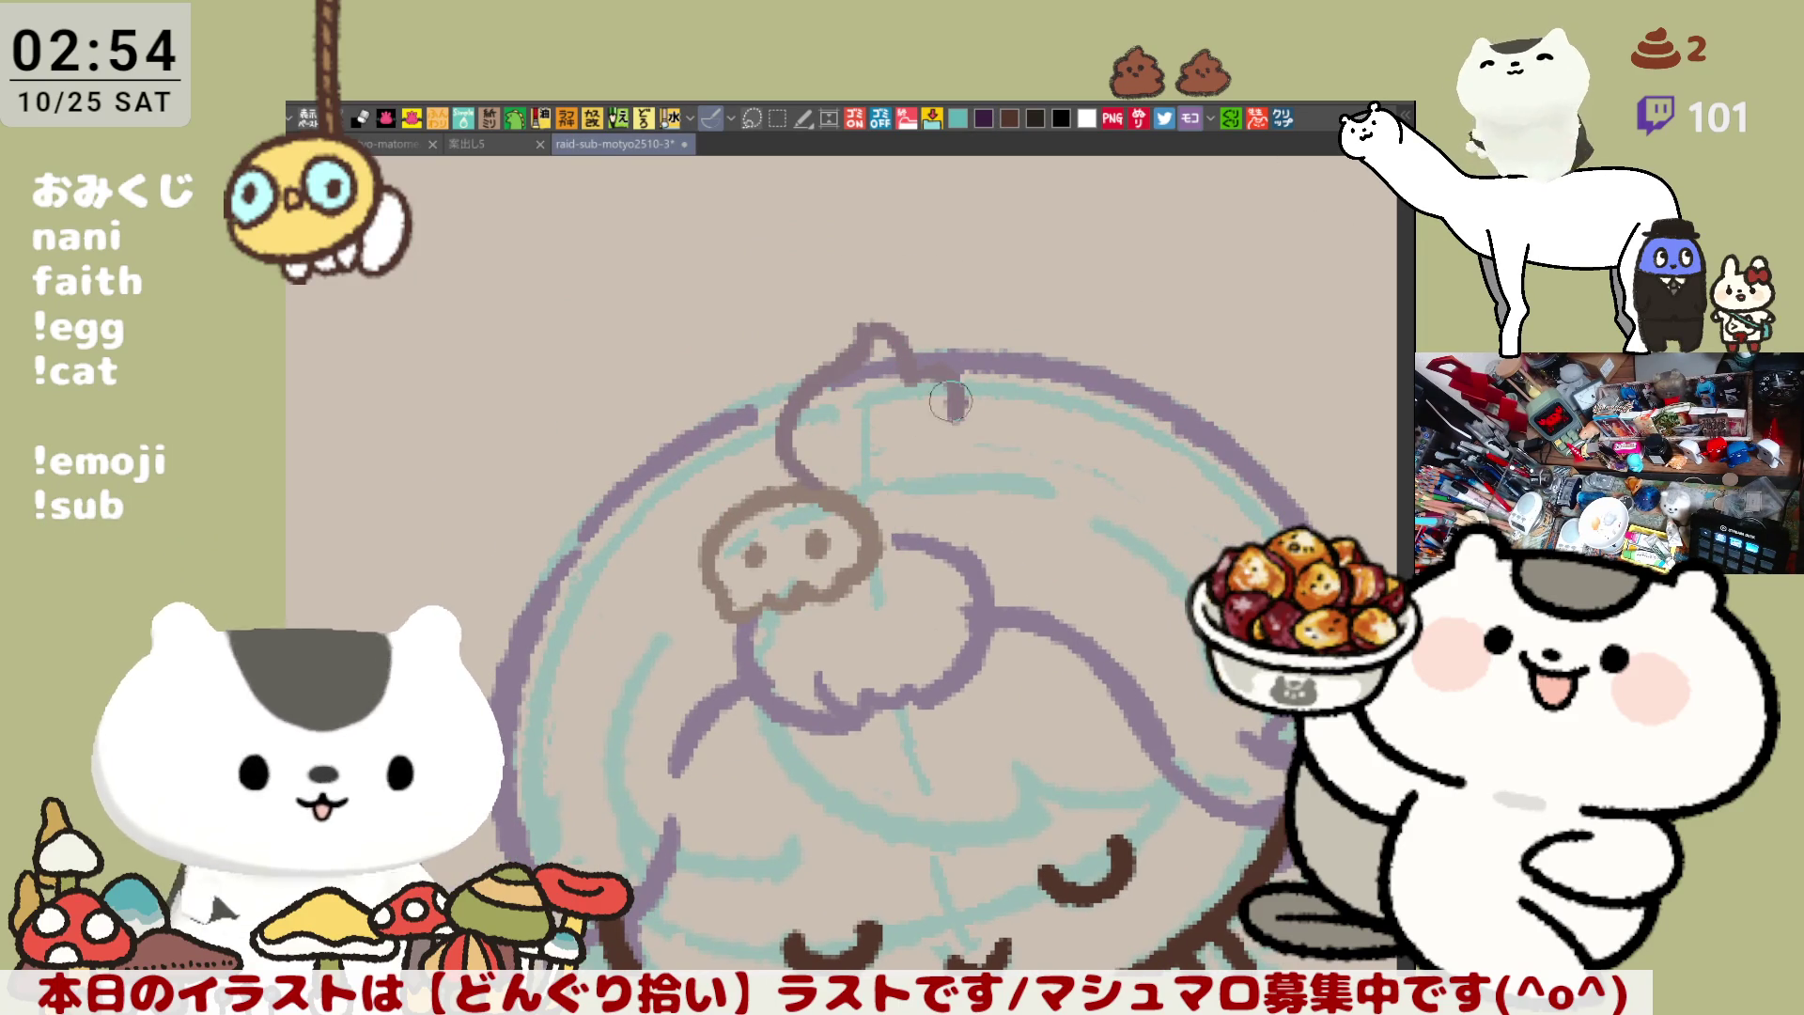
pyautogui.moveTo(953, 419); pyautogui.dragTo(878, 493)
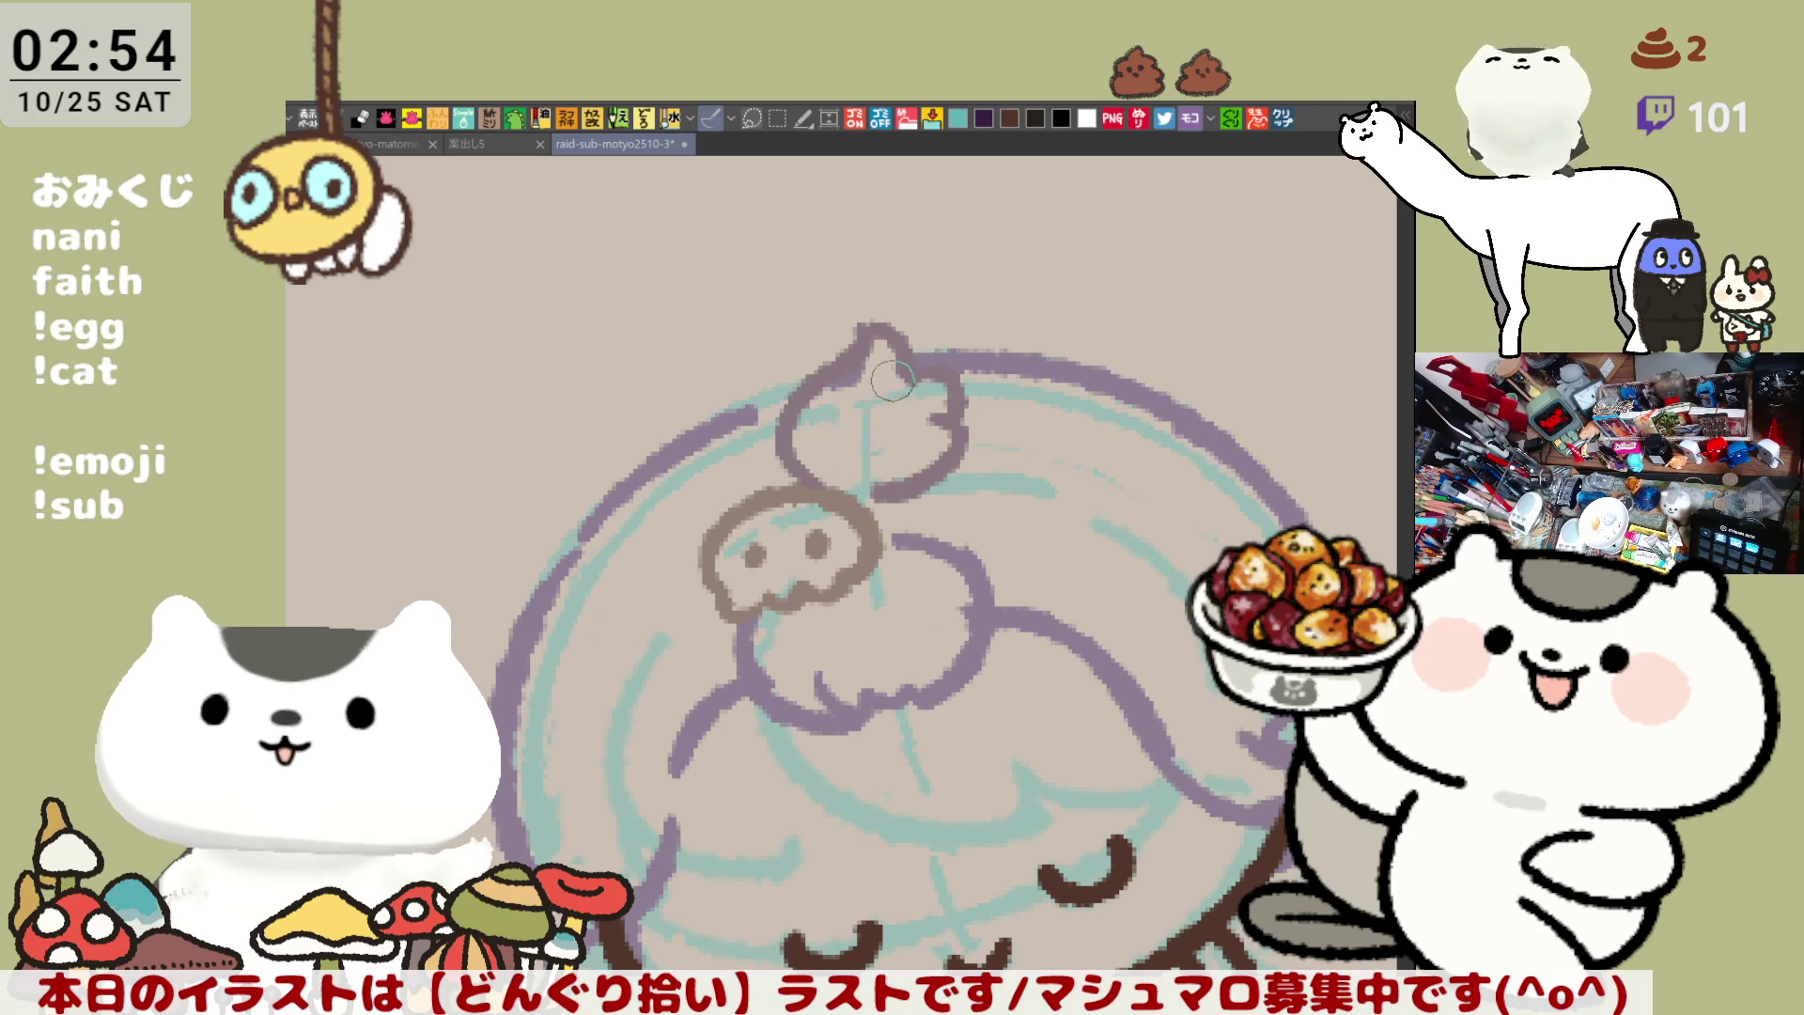
pyautogui.moveTo(924, 360); pyautogui.dragTo(932, 470)
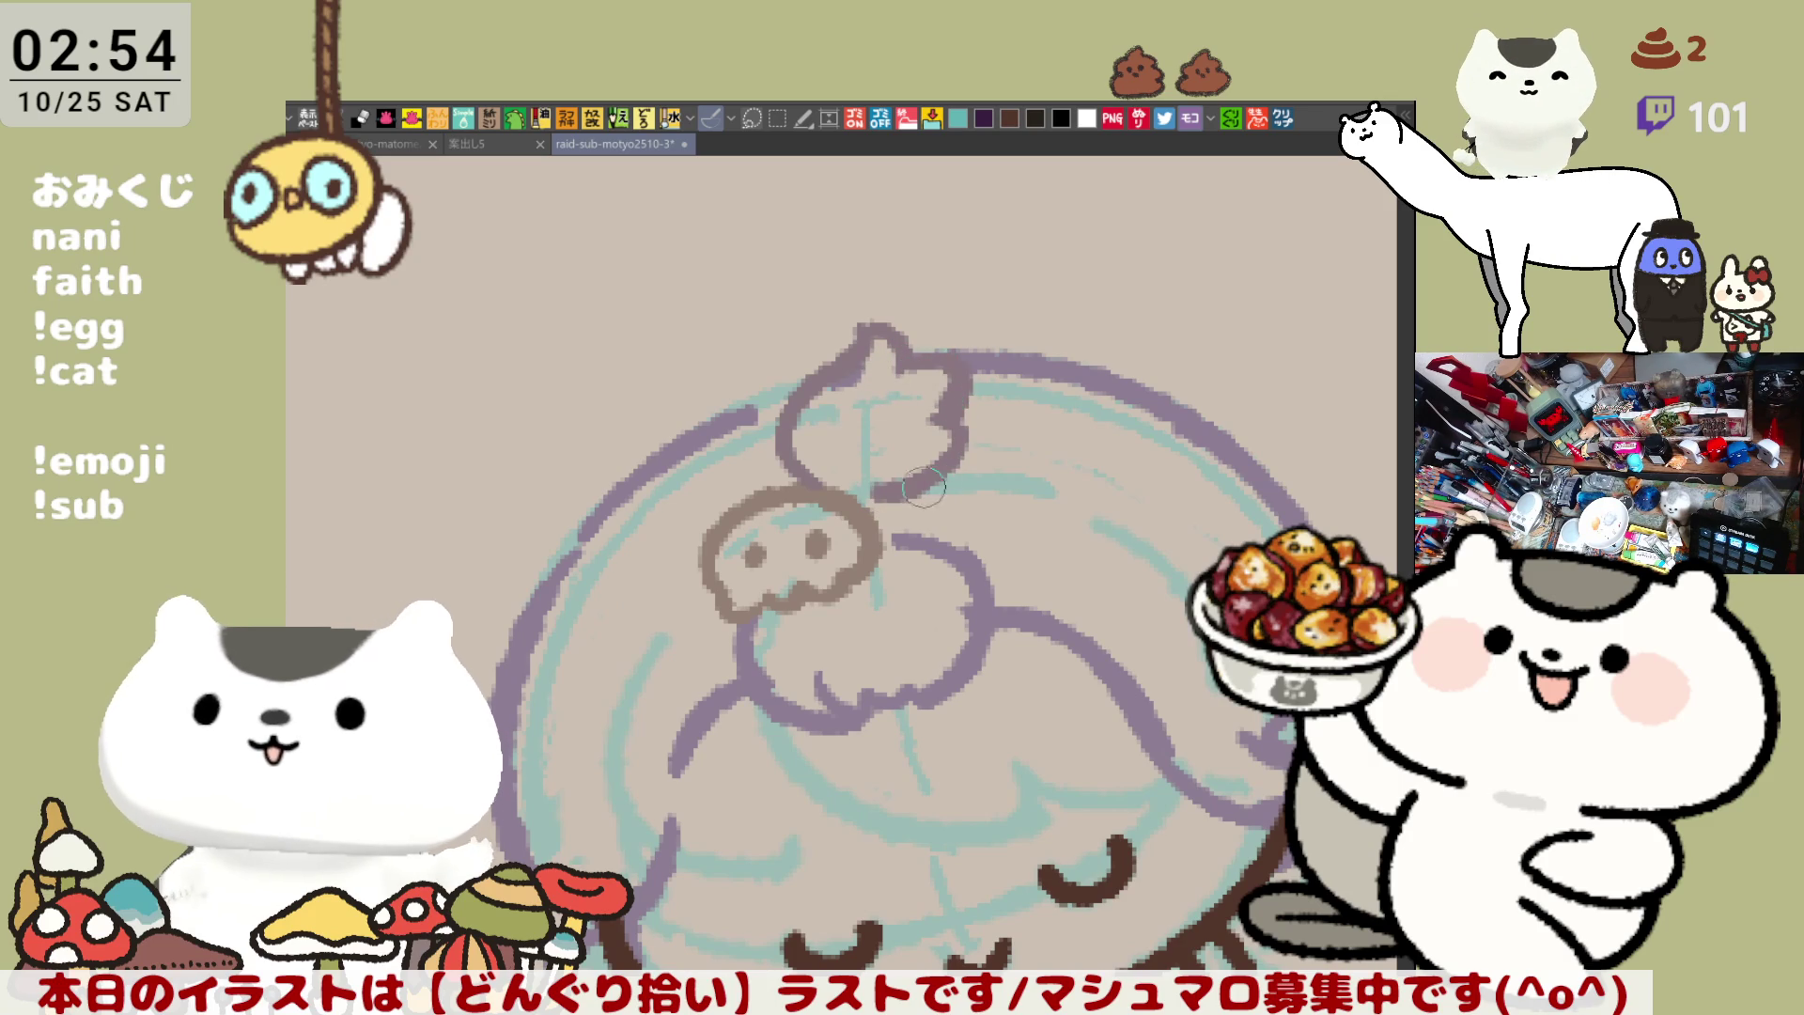
pyautogui.moveTo(772, 396); pyautogui.dragTo(782, 419)
pyautogui.scroll(-5, 783, 424)
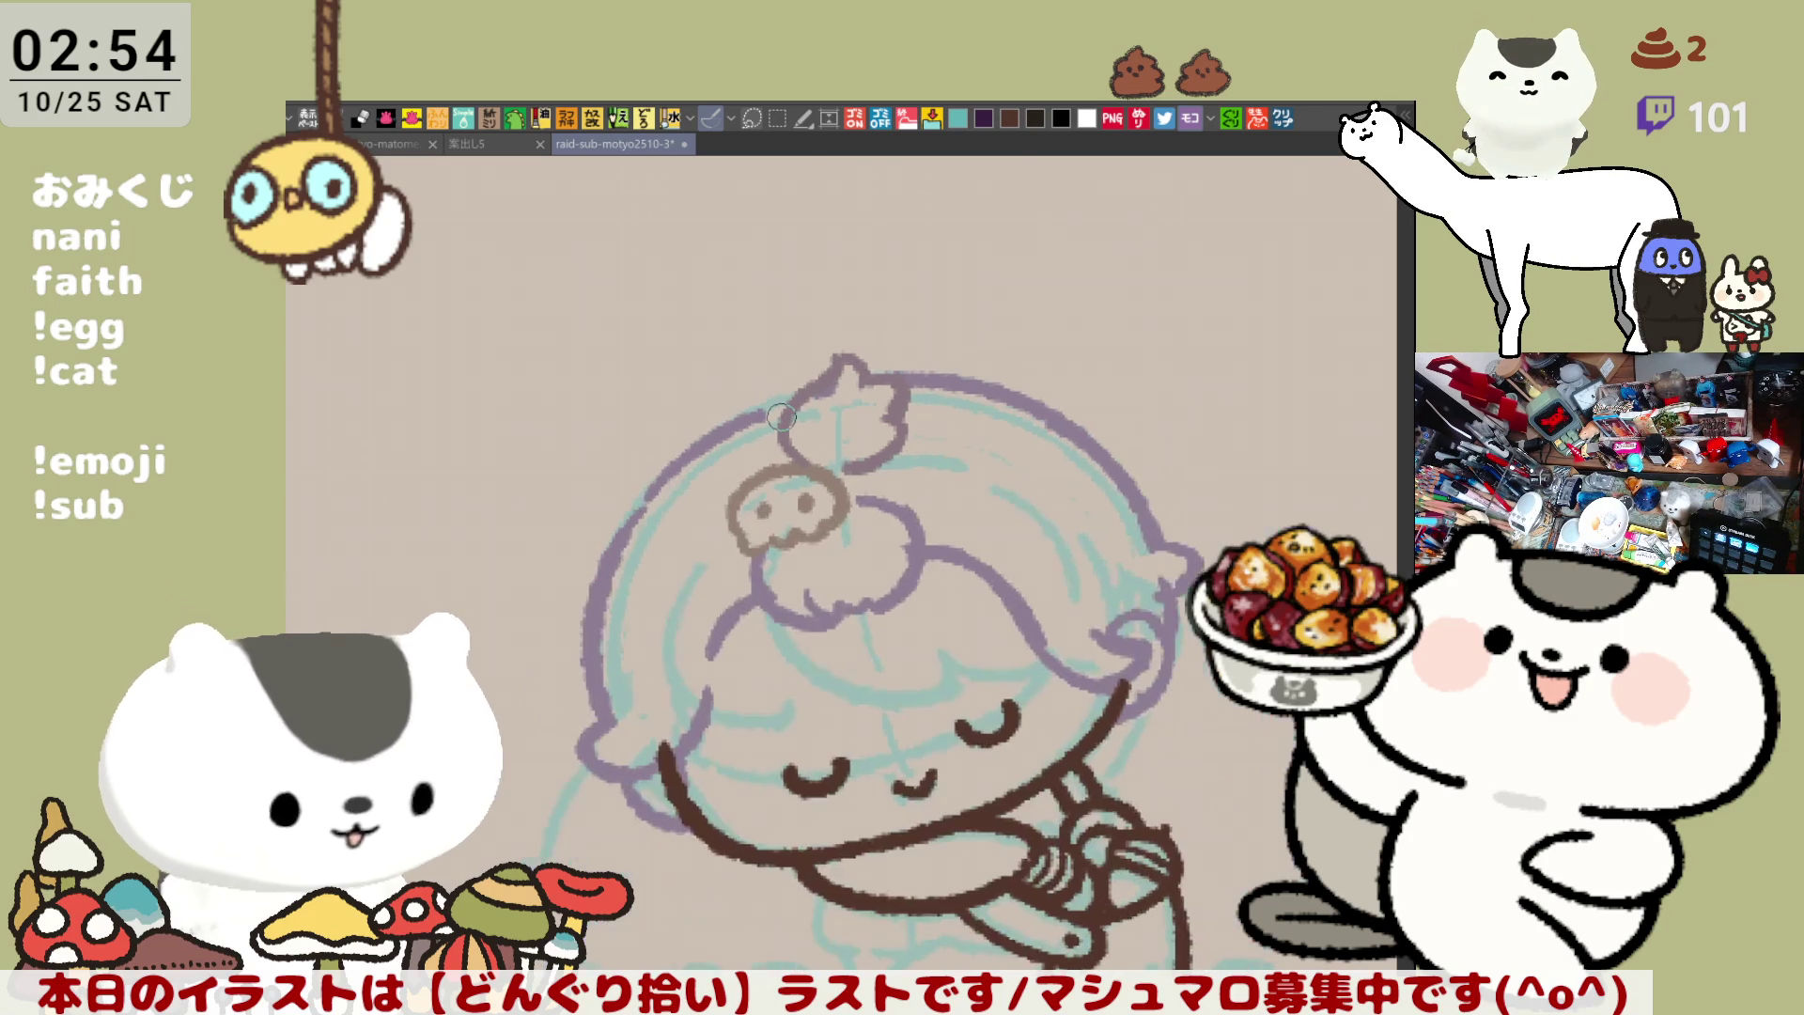
# Erase the girl's brown closed-eye and mouth lines
pyautogui.moveTo(754, 570)
pyautogui.mouseDown()
pyautogui.moveTo(848, 581)
pyautogui.moveTo(860, 515)
pyautogui.mouseUp()
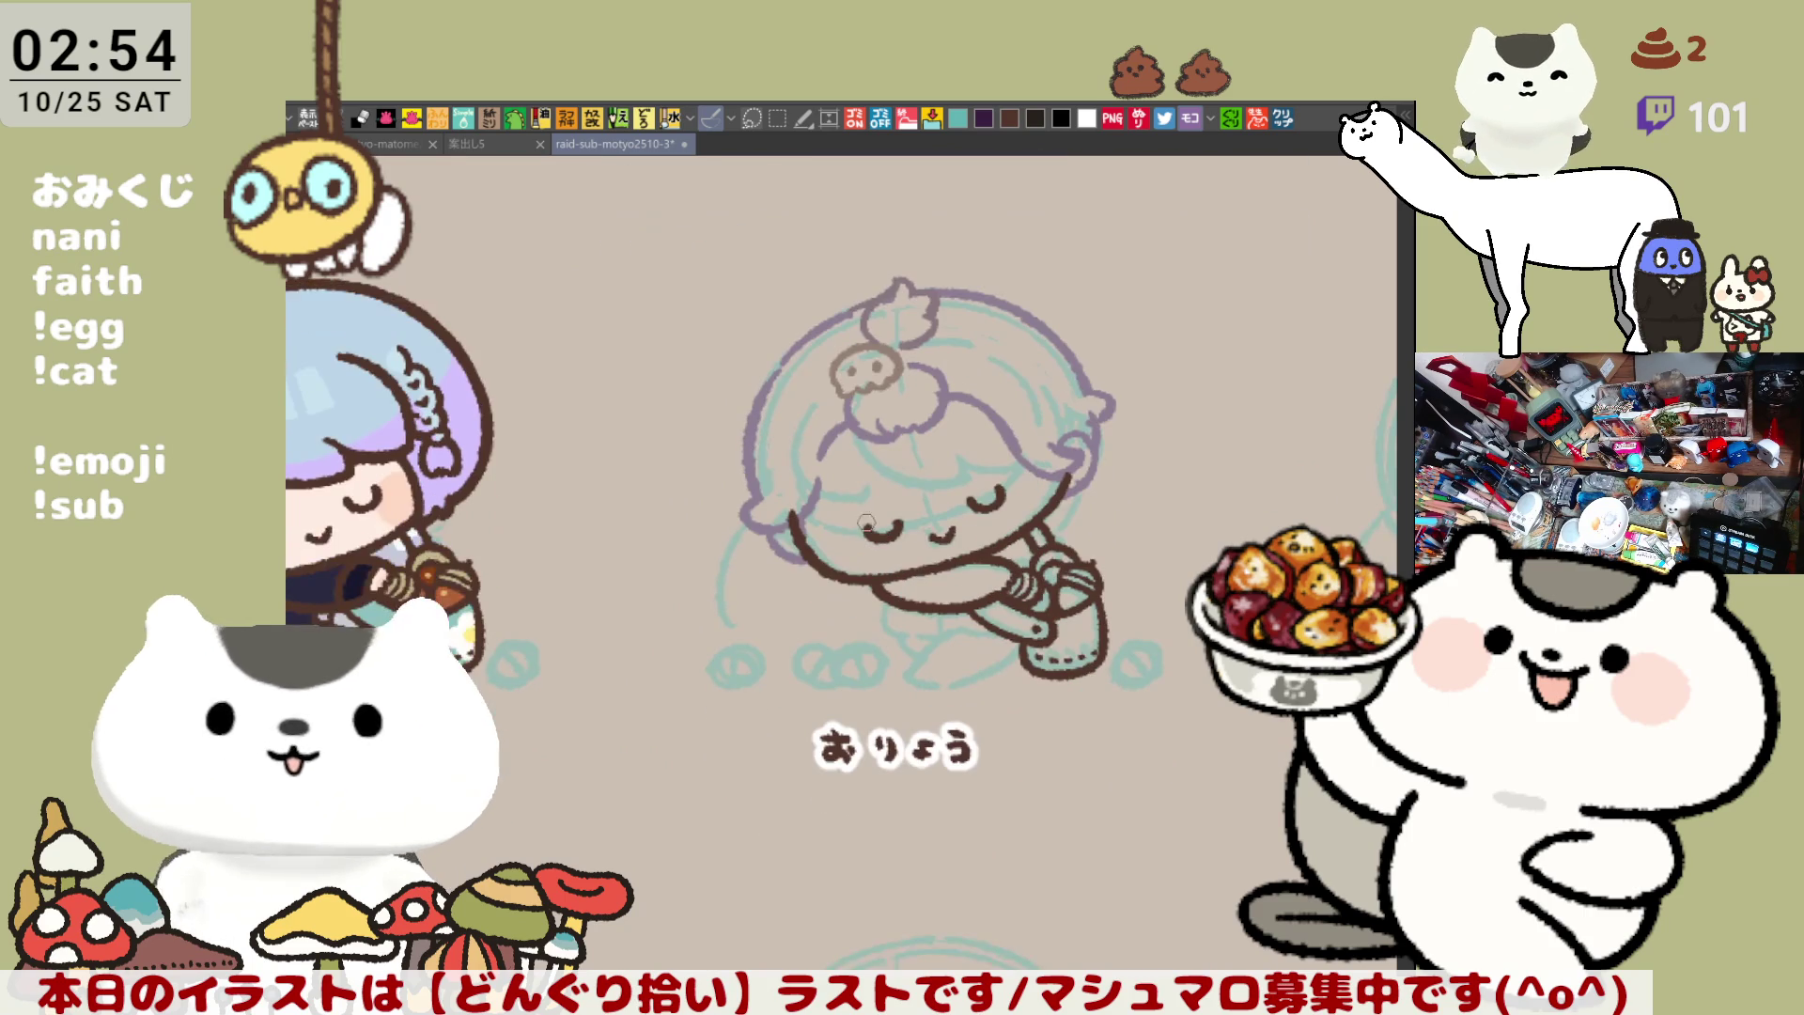
pyautogui.moveTo(922, 594); pyautogui.dragTo(825, 567)
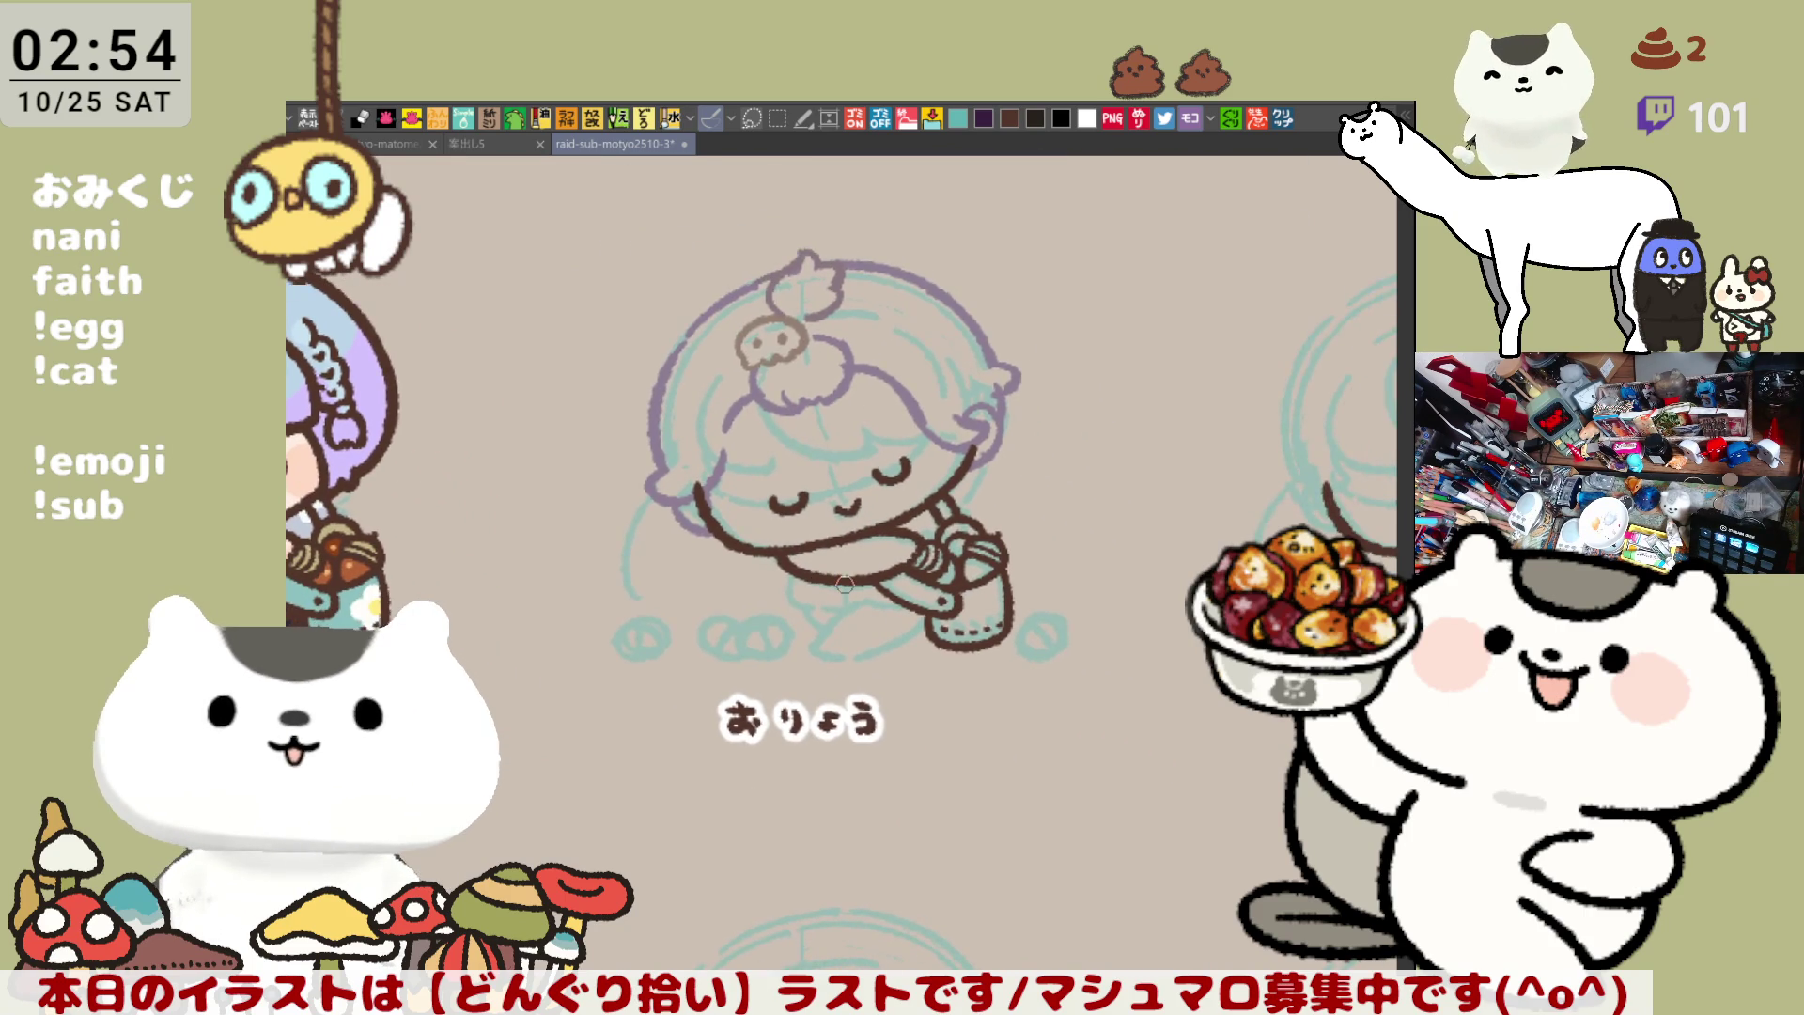
pyautogui.scroll(4, 845, 585)
pyautogui.moveTo(825, 576); pyautogui.dragTo(879, 684)
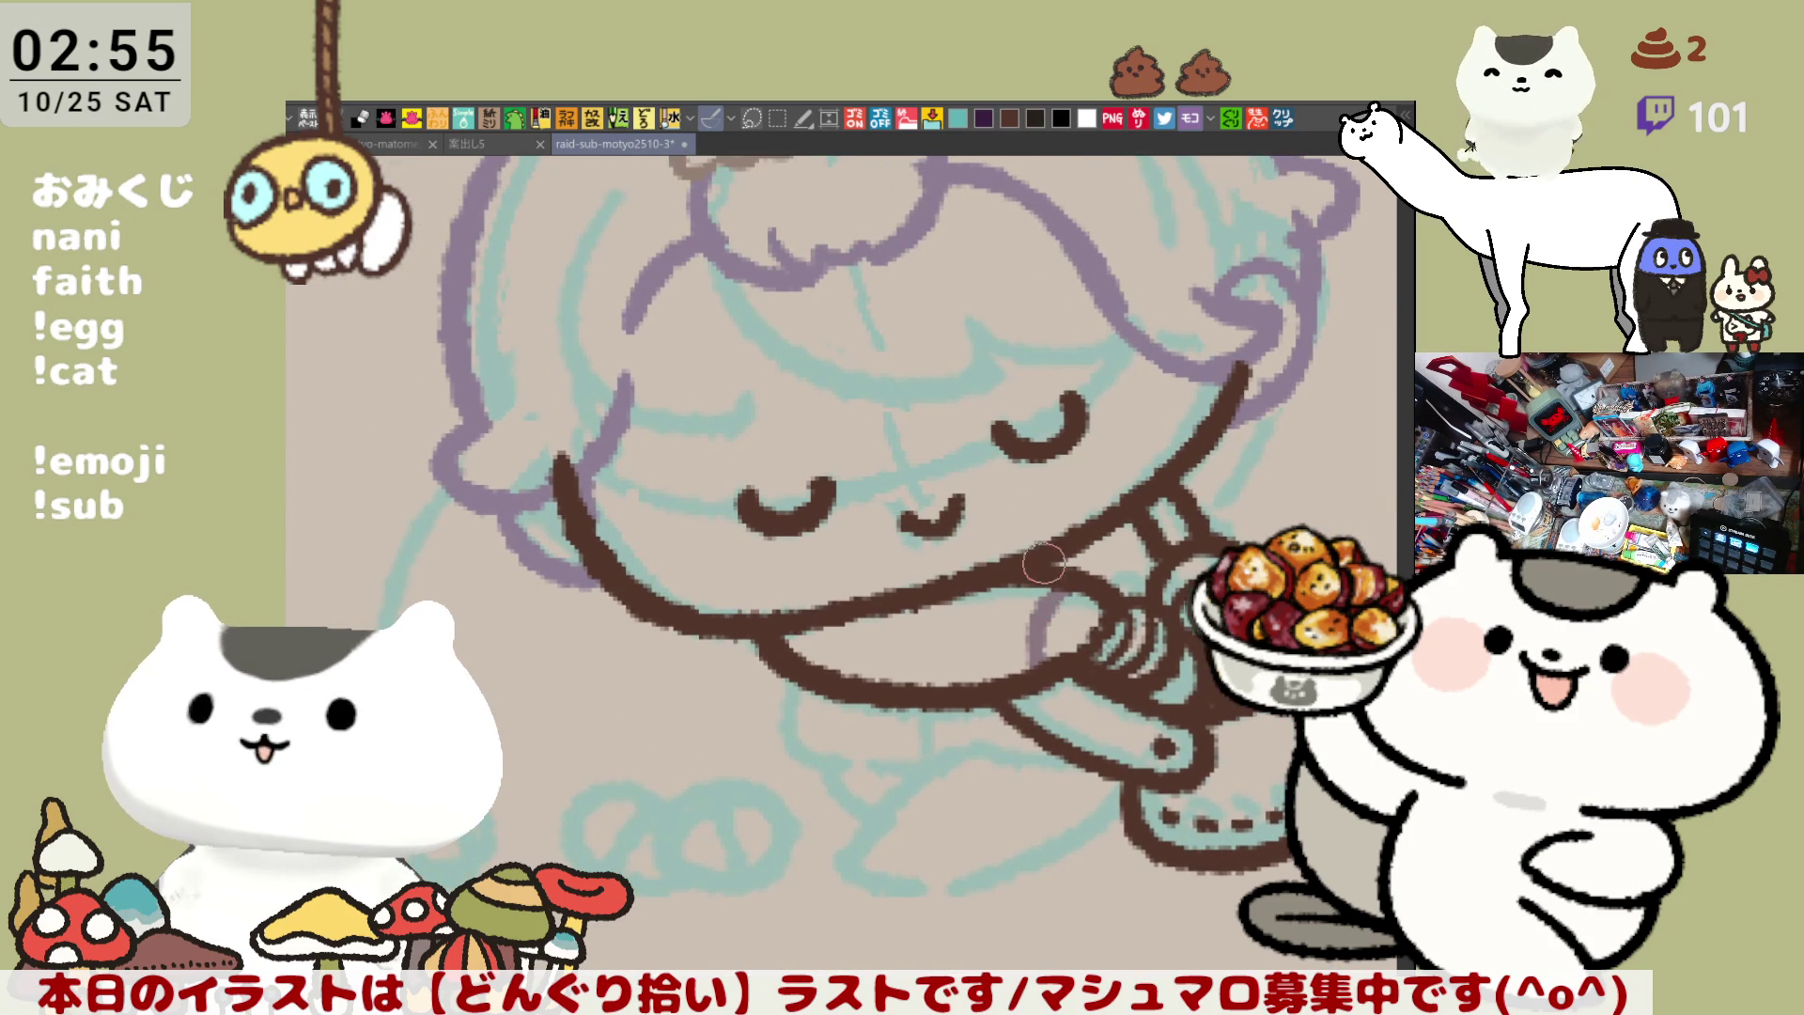
pyautogui.moveTo(1049, 573); pyautogui.dragTo(1069, 636)
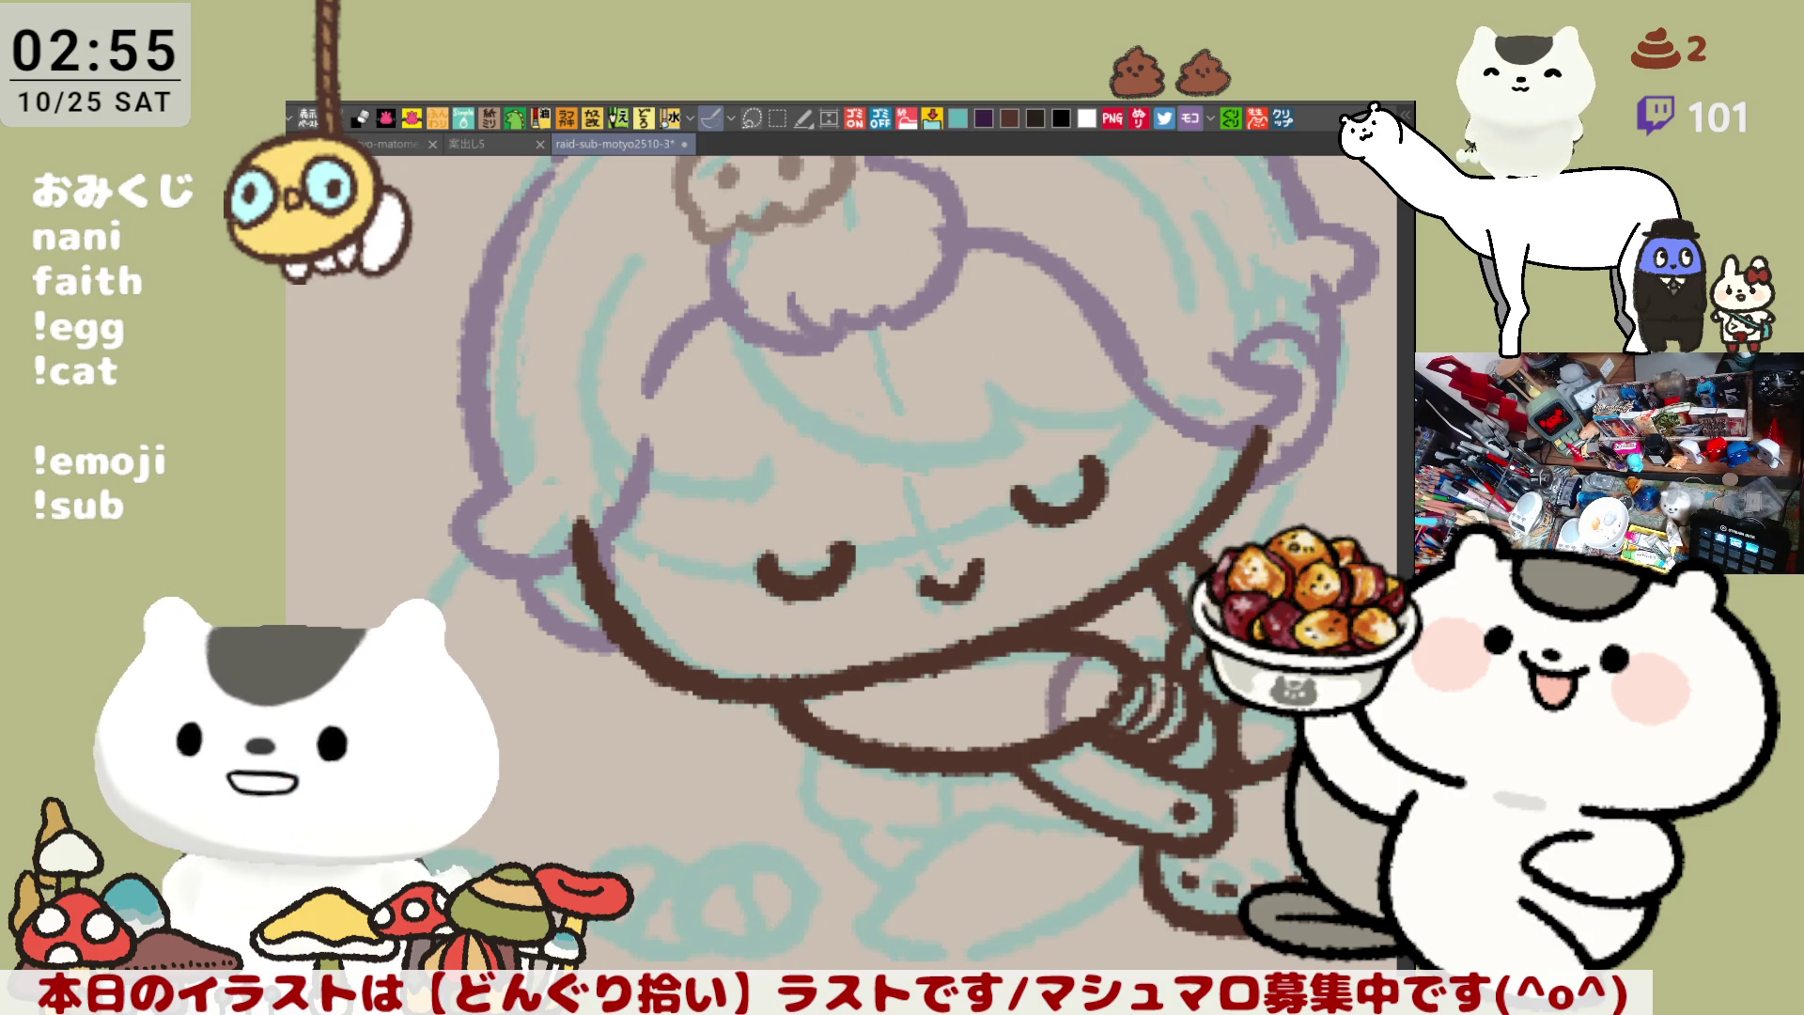
pyautogui.moveTo(757, 568)
pyautogui.mouseDown()
pyautogui.moveTo(837, 544)
pyautogui.moveTo(977, 569)
pyautogui.mouseUp()
pyautogui.moveTo(1104, 465)
pyautogui.mouseDown()
pyautogui.moveTo(1052, 512)
pyautogui.moveTo(1058, 493)
pyautogui.mouseUp()
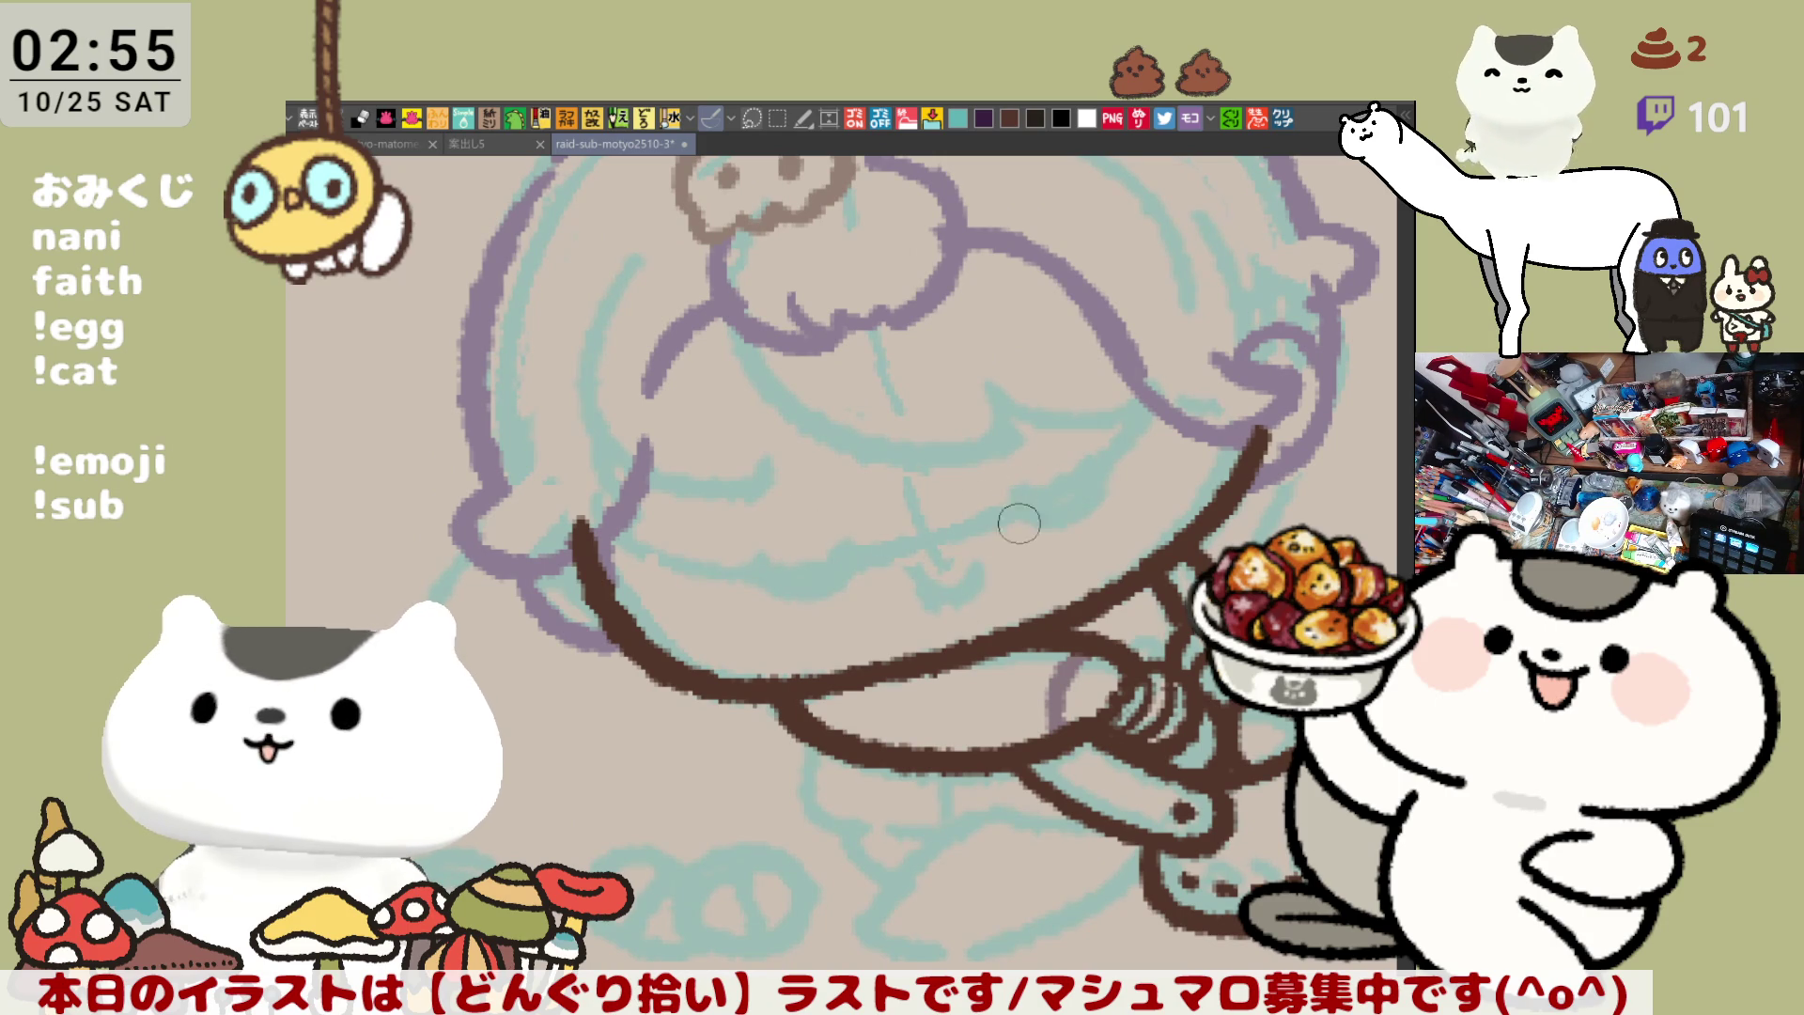
# Sketch the horizontal bars of both purple cross-shaped eyes
pyautogui.moveTo(728, 563)
pyautogui.mouseDown()
pyautogui.moveTo(859, 544)
pyautogui.moveTo(850, 559)
pyautogui.mouseUp()
pyautogui.hotkey('ctrl', 'z')
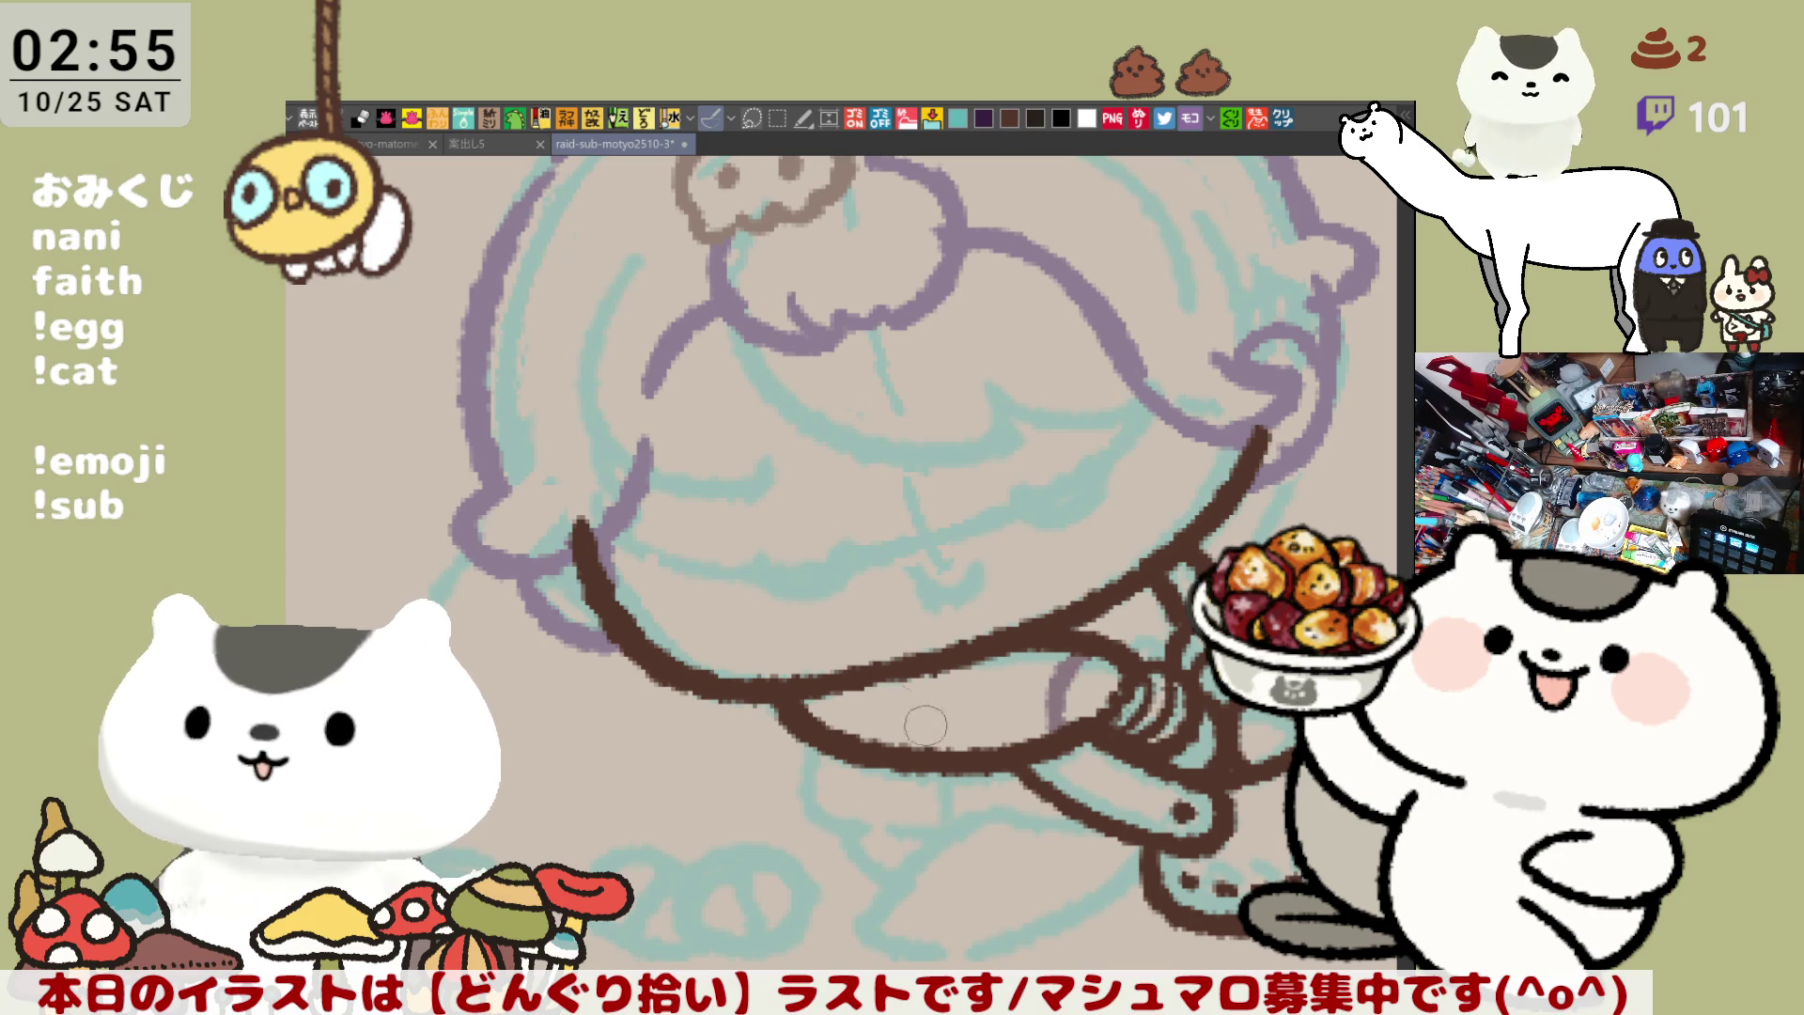
pyautogui.moveTo(731, 575); pyautogui.dragTo(866, 547)
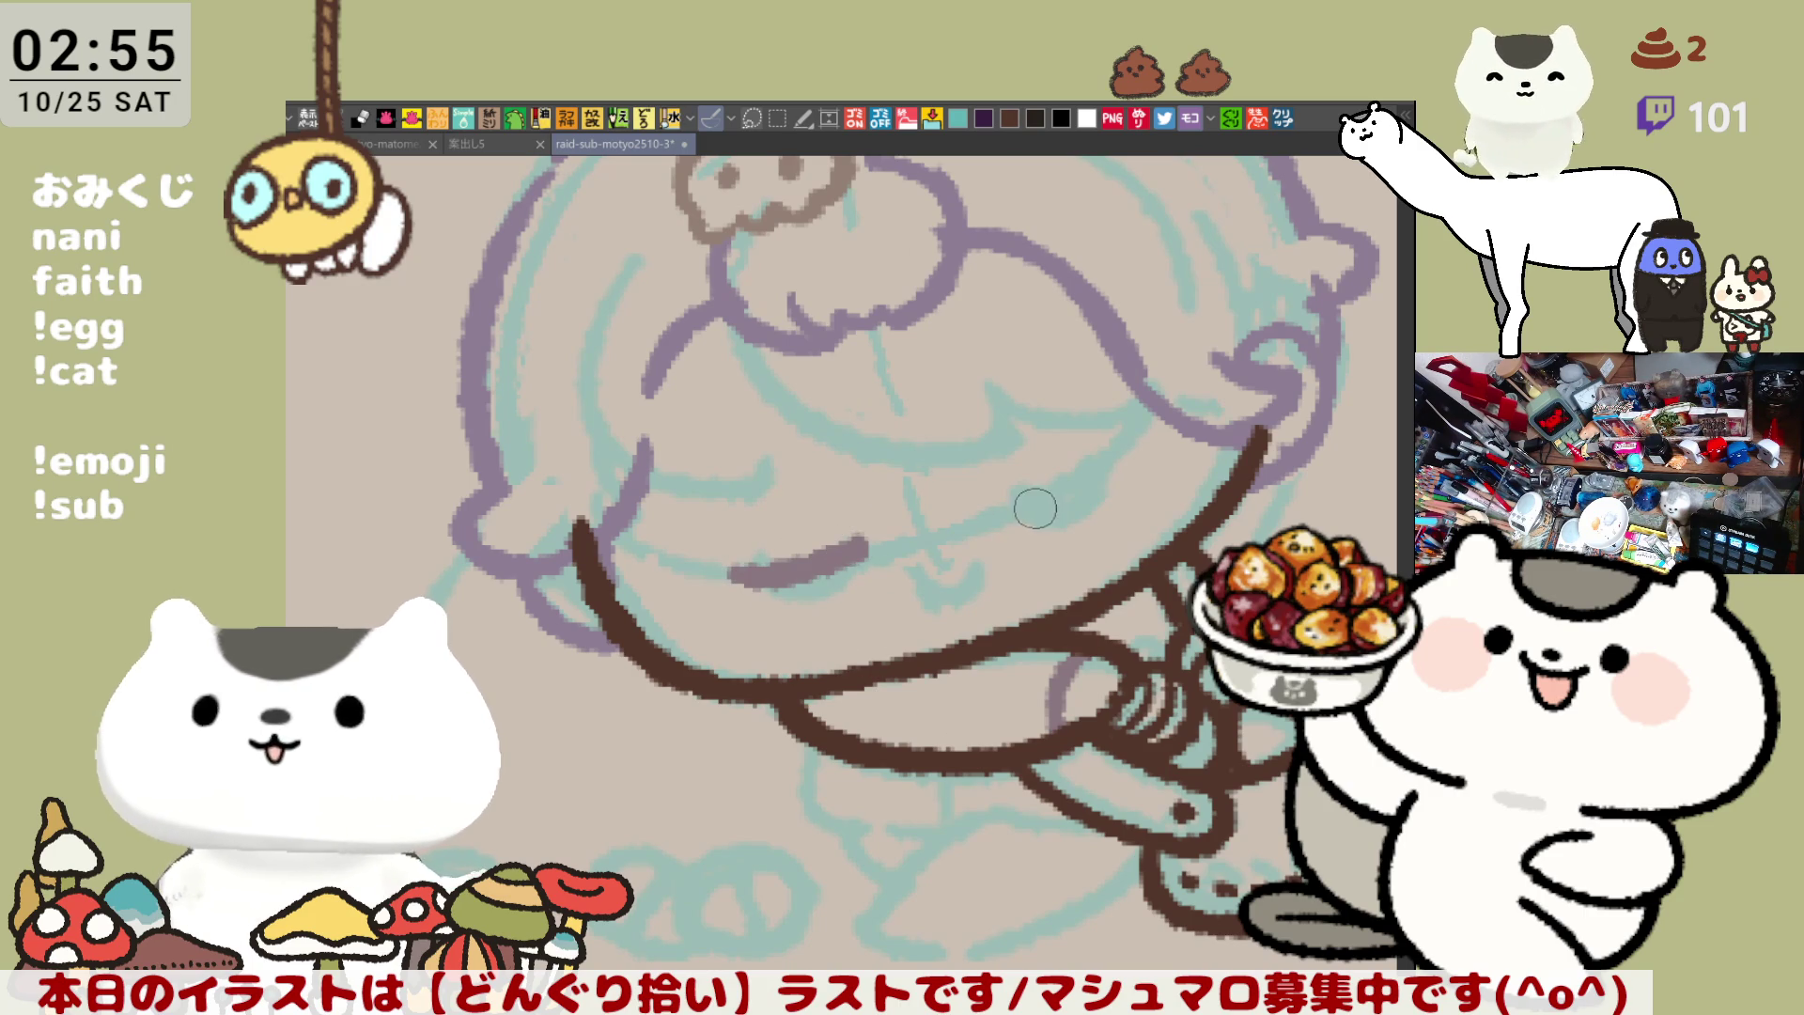
pyautogui.moveTo(1005, 498); pyautogui.dragTo(1118, 455)
pyautogui.hotkey('ctrl', 'z')
pyautogui.moveTo(1001, 498)
pyautogui.mouseDown()
pyautogui.moveTo(1108, 459)
pyautogui.moveTo(1080, 521)
pyautogui.mouseUp()
# Add the vertical bars to complete both cross eyes
pyautogui.moveTo(777, 524); pyautogui.dragTo(817, 601)
pyautogui.hotkey('ctrl', 'z')
pyautogui.moveTo(782, 522); pyautogui.dragTo(819, 603)
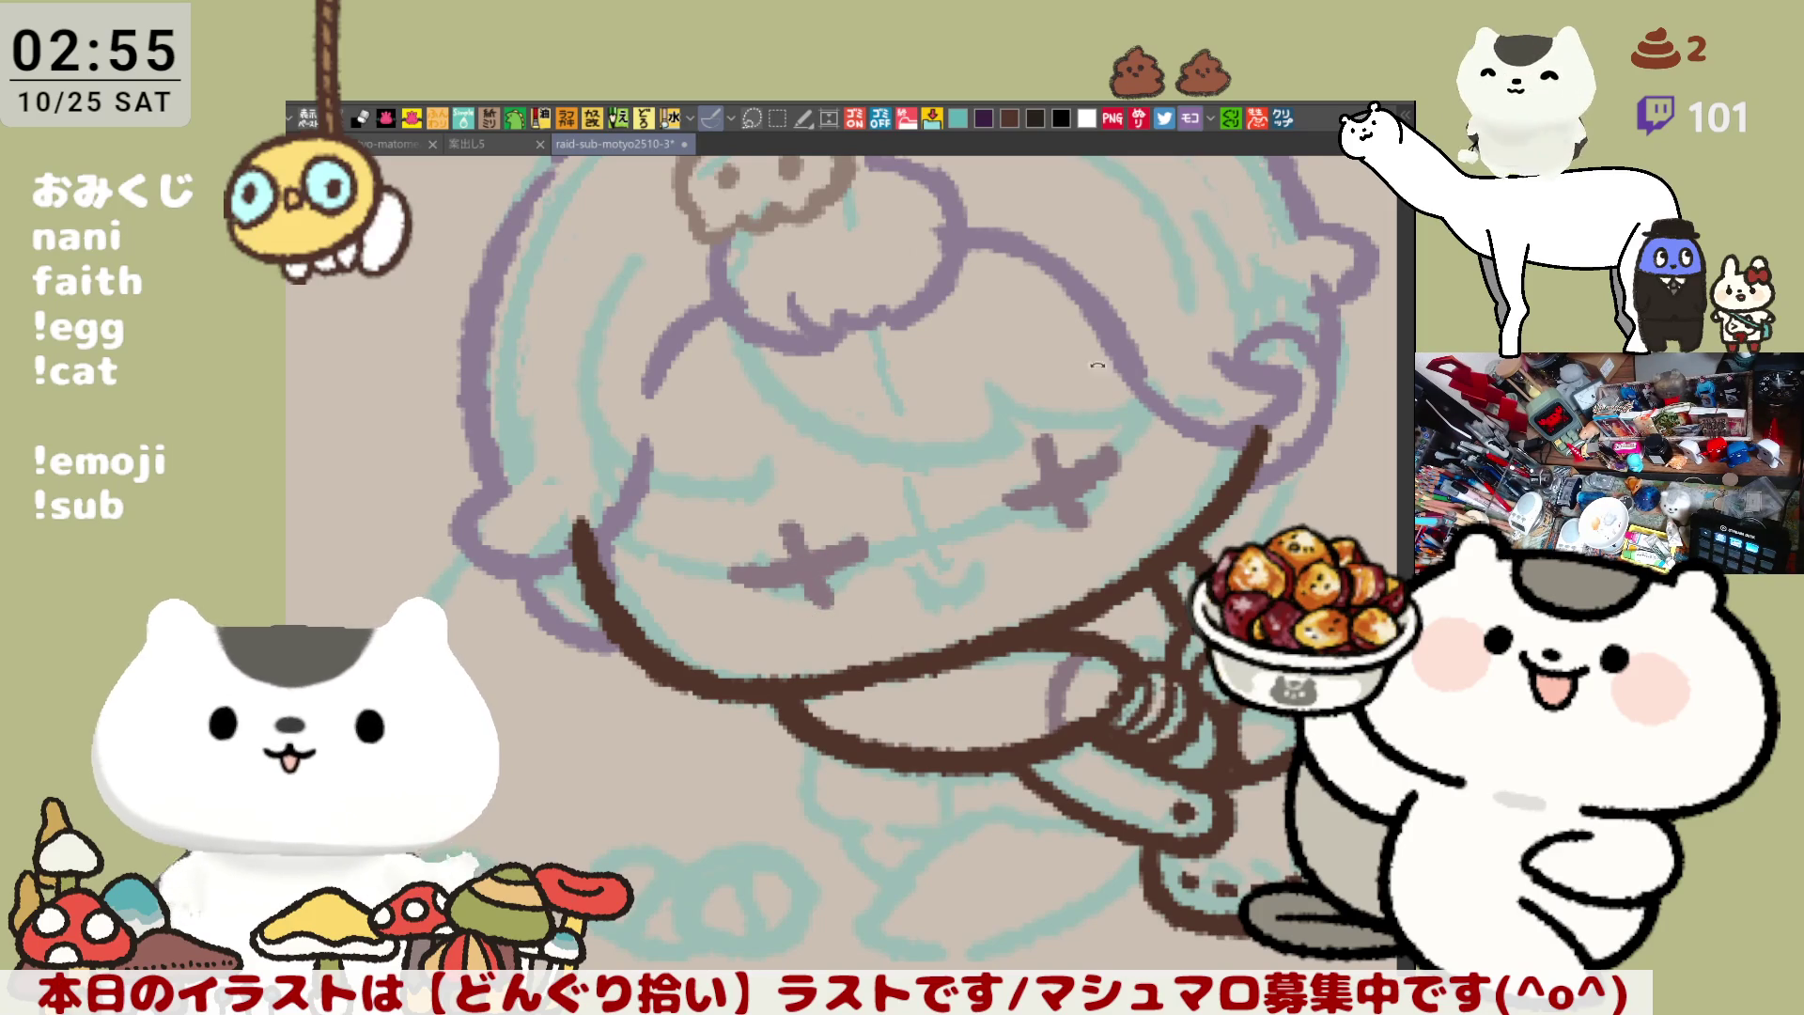
pyautogui.press('^')
pyautogui.hotkey('ctrl', 'z')
pyautogui.moveTo(1097, 582); pyautogui.dragTo(1092, 540)
pyautogui.moveTo(826, 525); pyautogui.dragTo(831, 602)
pyautogui.hotkey('ctrl', 'z')
pyautogui.moveTo(818, 522)
pyautogui.mouseDown()
pyautogui.moveTo(831, 608)
pyautogui.moveTo(1029, 588)
pyautogui.mouseUp()
# Sketch an open mouth with teeth below the cross eyes
pyautogui.hotkey('ctrl', 'z')
pyautogui.moveTo(907, 594); pyautogui.dragTo(1029, 589)
pyautogui.hotkey('ctrl', 'z')
pyautogui.moveTo(907, 594)
pyautogui.mouseDown()
pyautogui.moveTo(1028, 589)
pyautogui.moveTo(1015, 598)
pyautogui.mouseUp()
pyautogui.hotkey('ctrl', 'z')
pyautogui.hotkey('ctrl', 'z')
pyautogui.moveTo(897, 594); pyautogui.dragTo(1027, 590)
pyautogui.moveTo(907, 601); pyautogui.dragTo(1032, 590)
pyautogui.moveTo(887, 597); pyautogui.dragTo(1043, 590)
pyautogui.hotkey('ctrl', 'z')
pyautogui.hotkey('ctrl', 'z')
pyautogui.moveTo(888, 600); pyautogui.dragTo(1048, 592)
pyautogui.hotkey('ctrl', 'z')
pyautogui.hotkey('ctrl', 'z')
pyautogui.moveTo(893, 602)
pyautogui.mouseDown()
pyautogui.moveTo(1044, 590)
pyautogui.moveTo(1018, 636)
pyautogui.moveTo(978, 636)
pyautogui.moveTo(953, 665)
pyautogui.mouseUp()
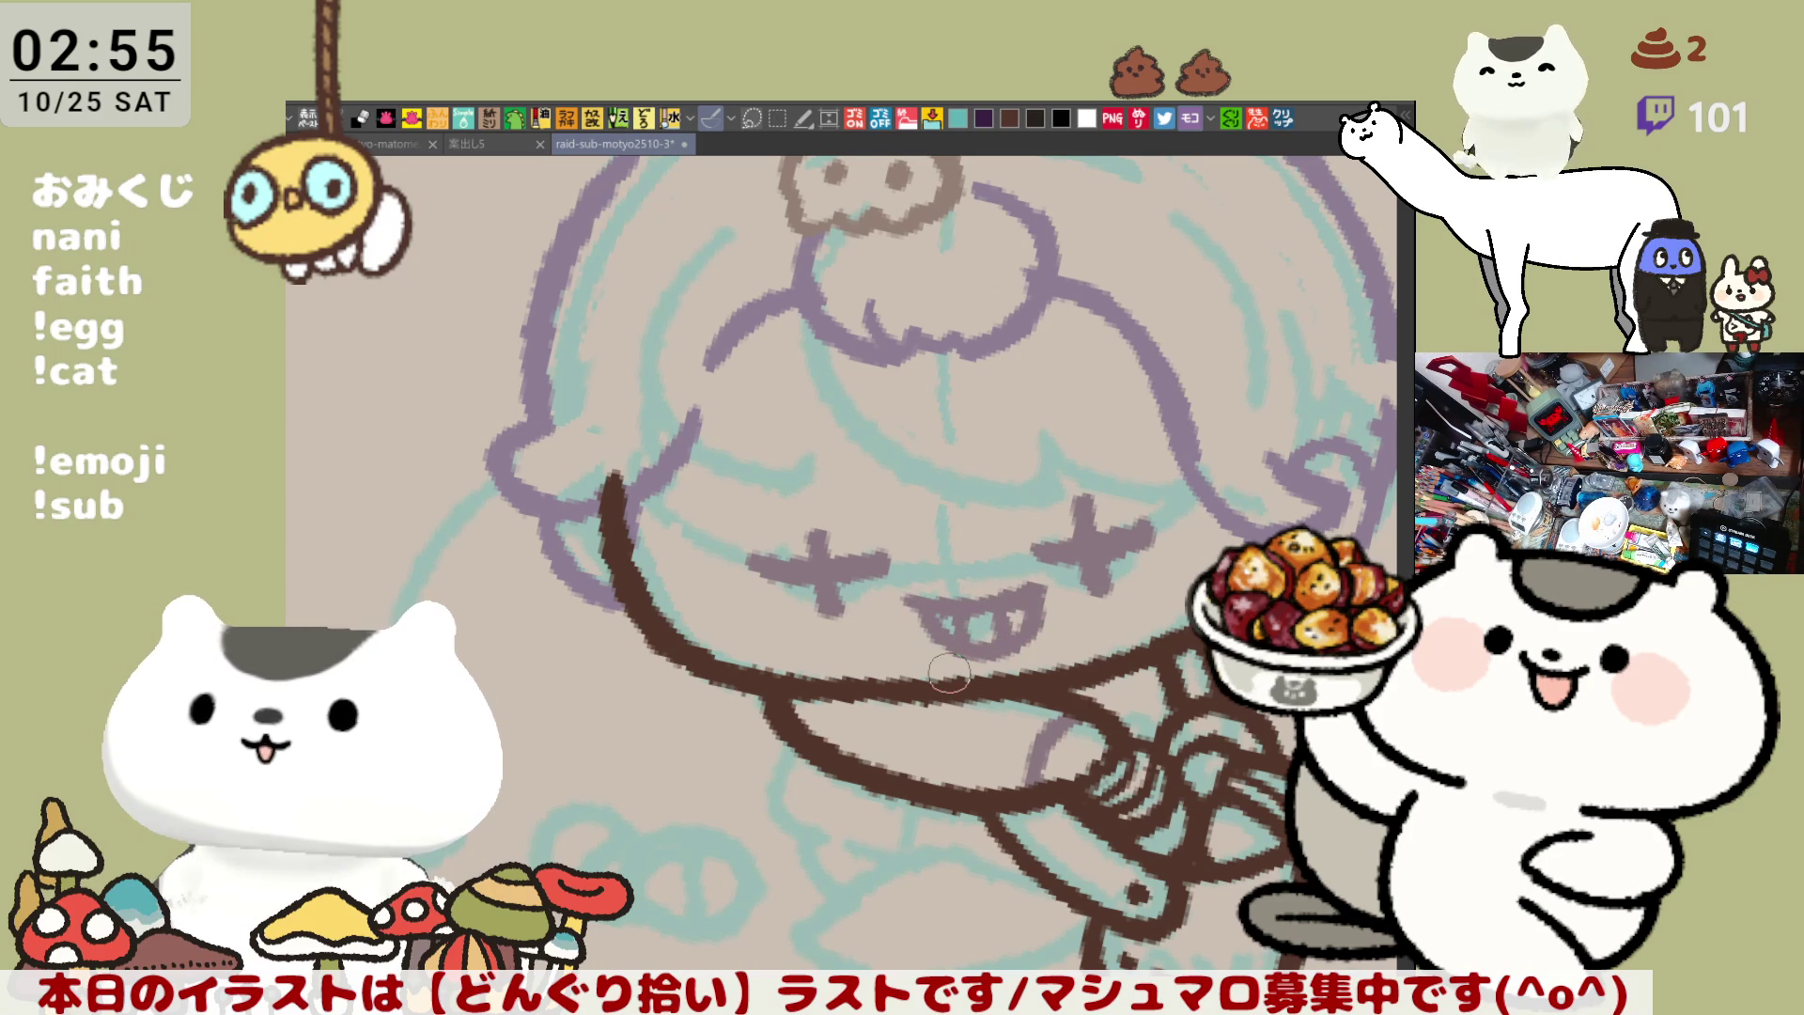
pyautogui.scroll(-5, 949, 670)
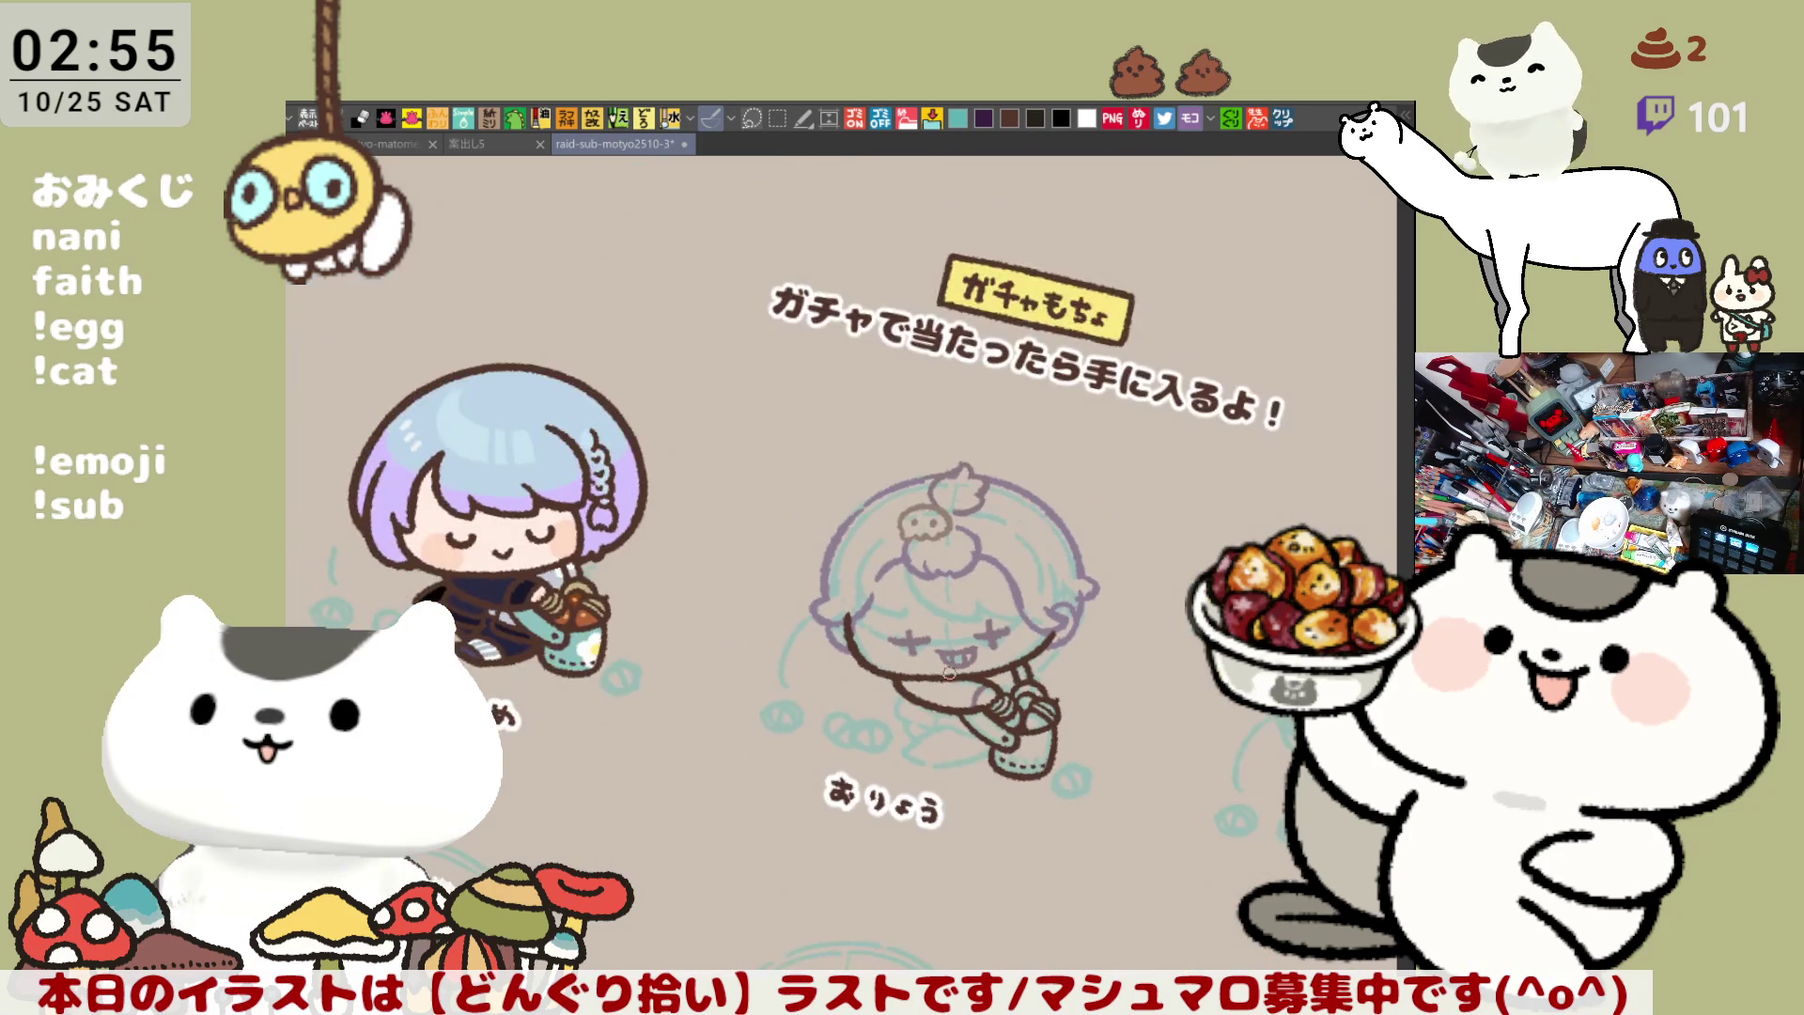
pyautogui.scroll(-4, 949, 671)
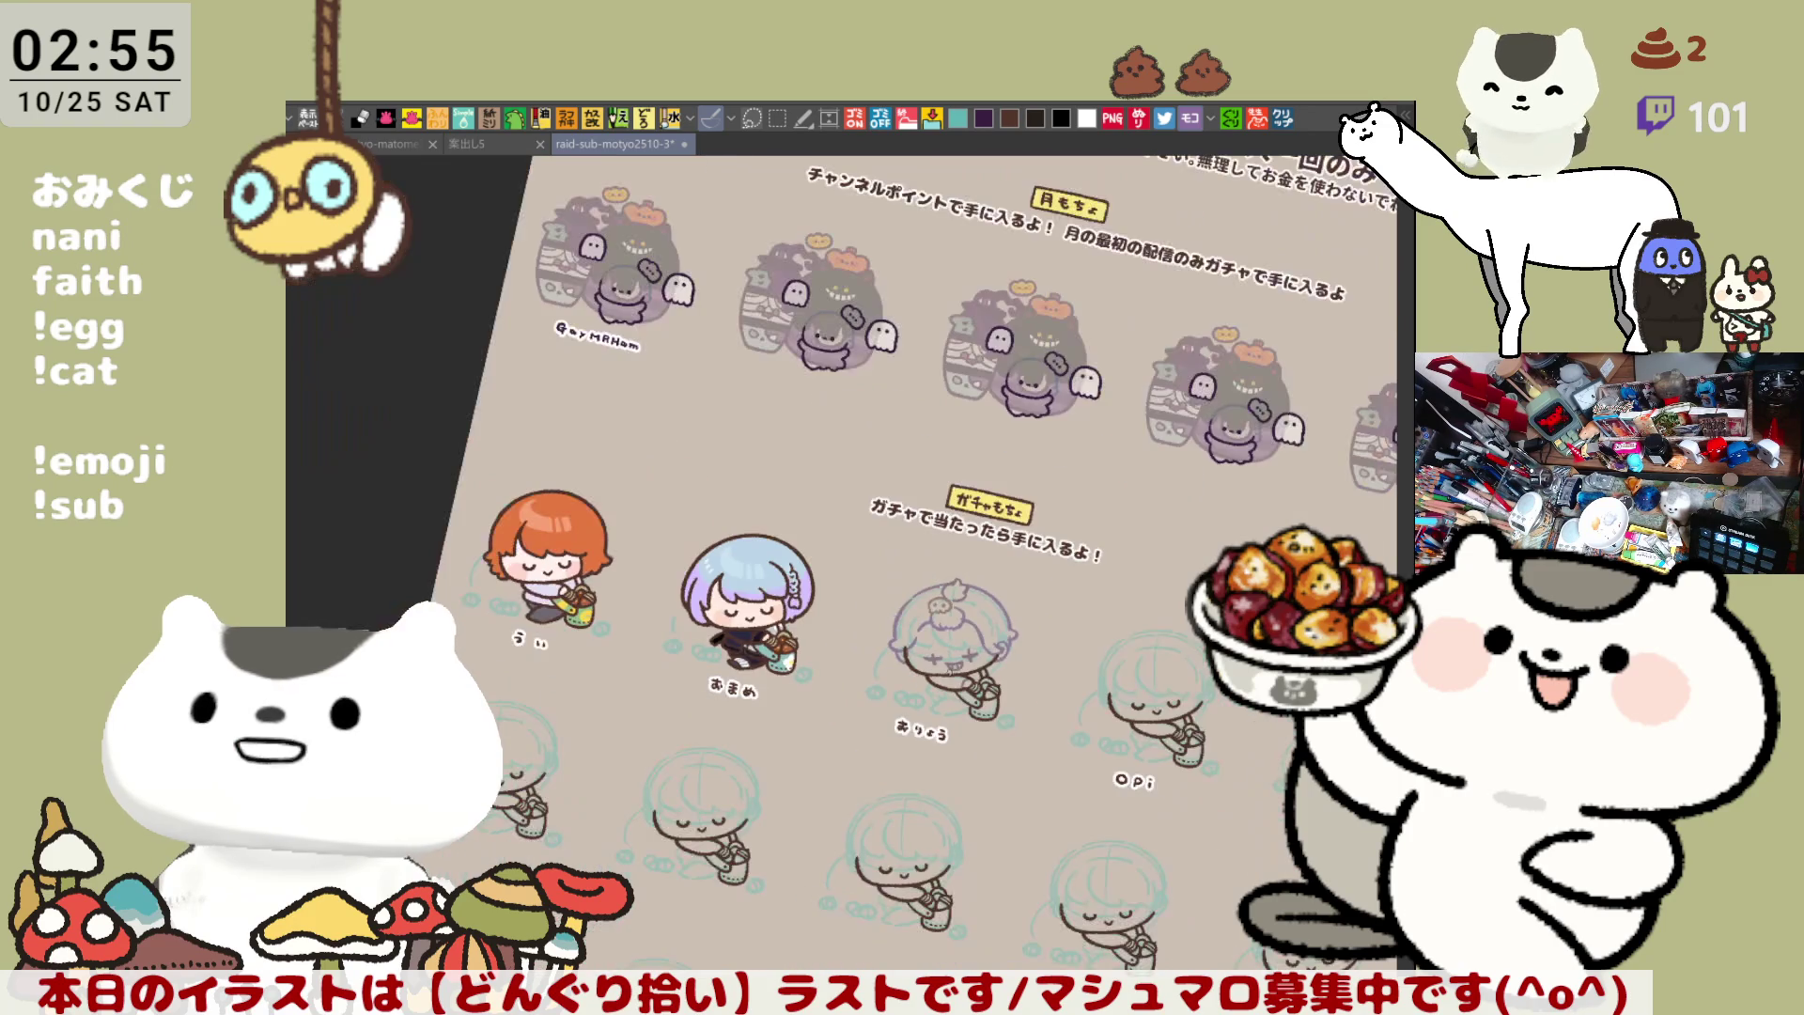
pyautogui.scroll(7, 948, 671)
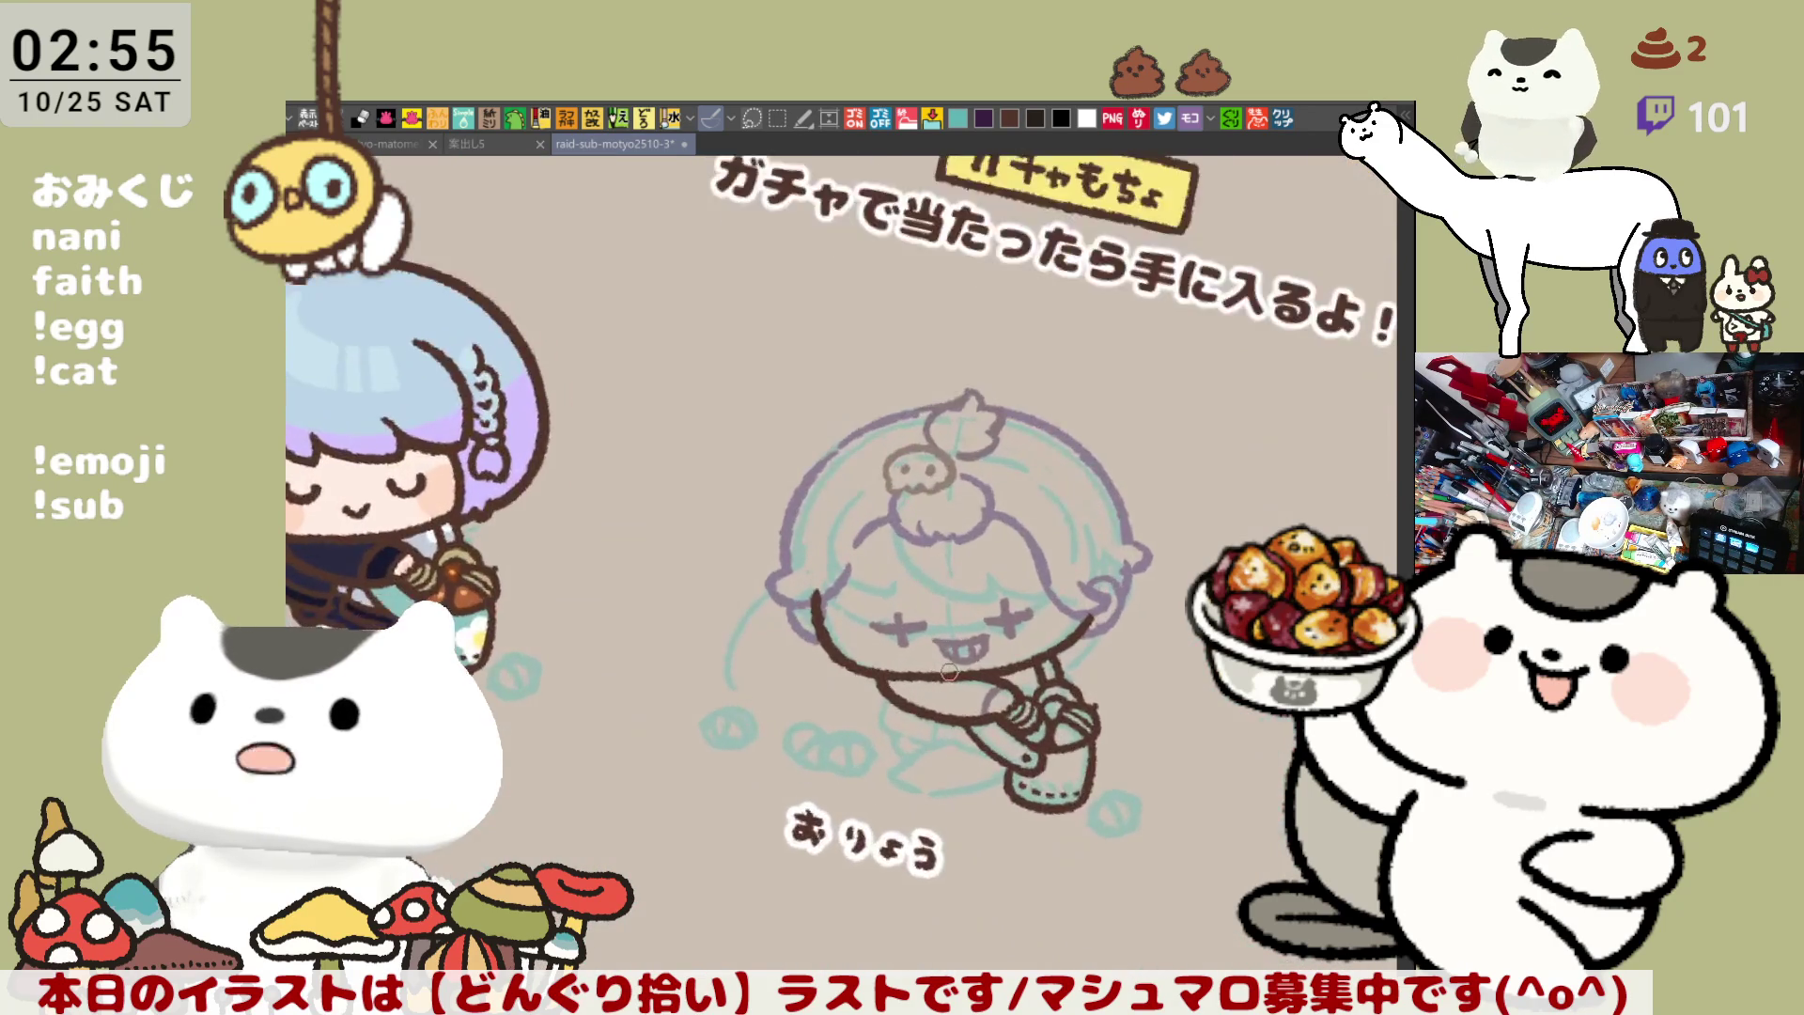
pyautogui.scroll(6, 949, 671)
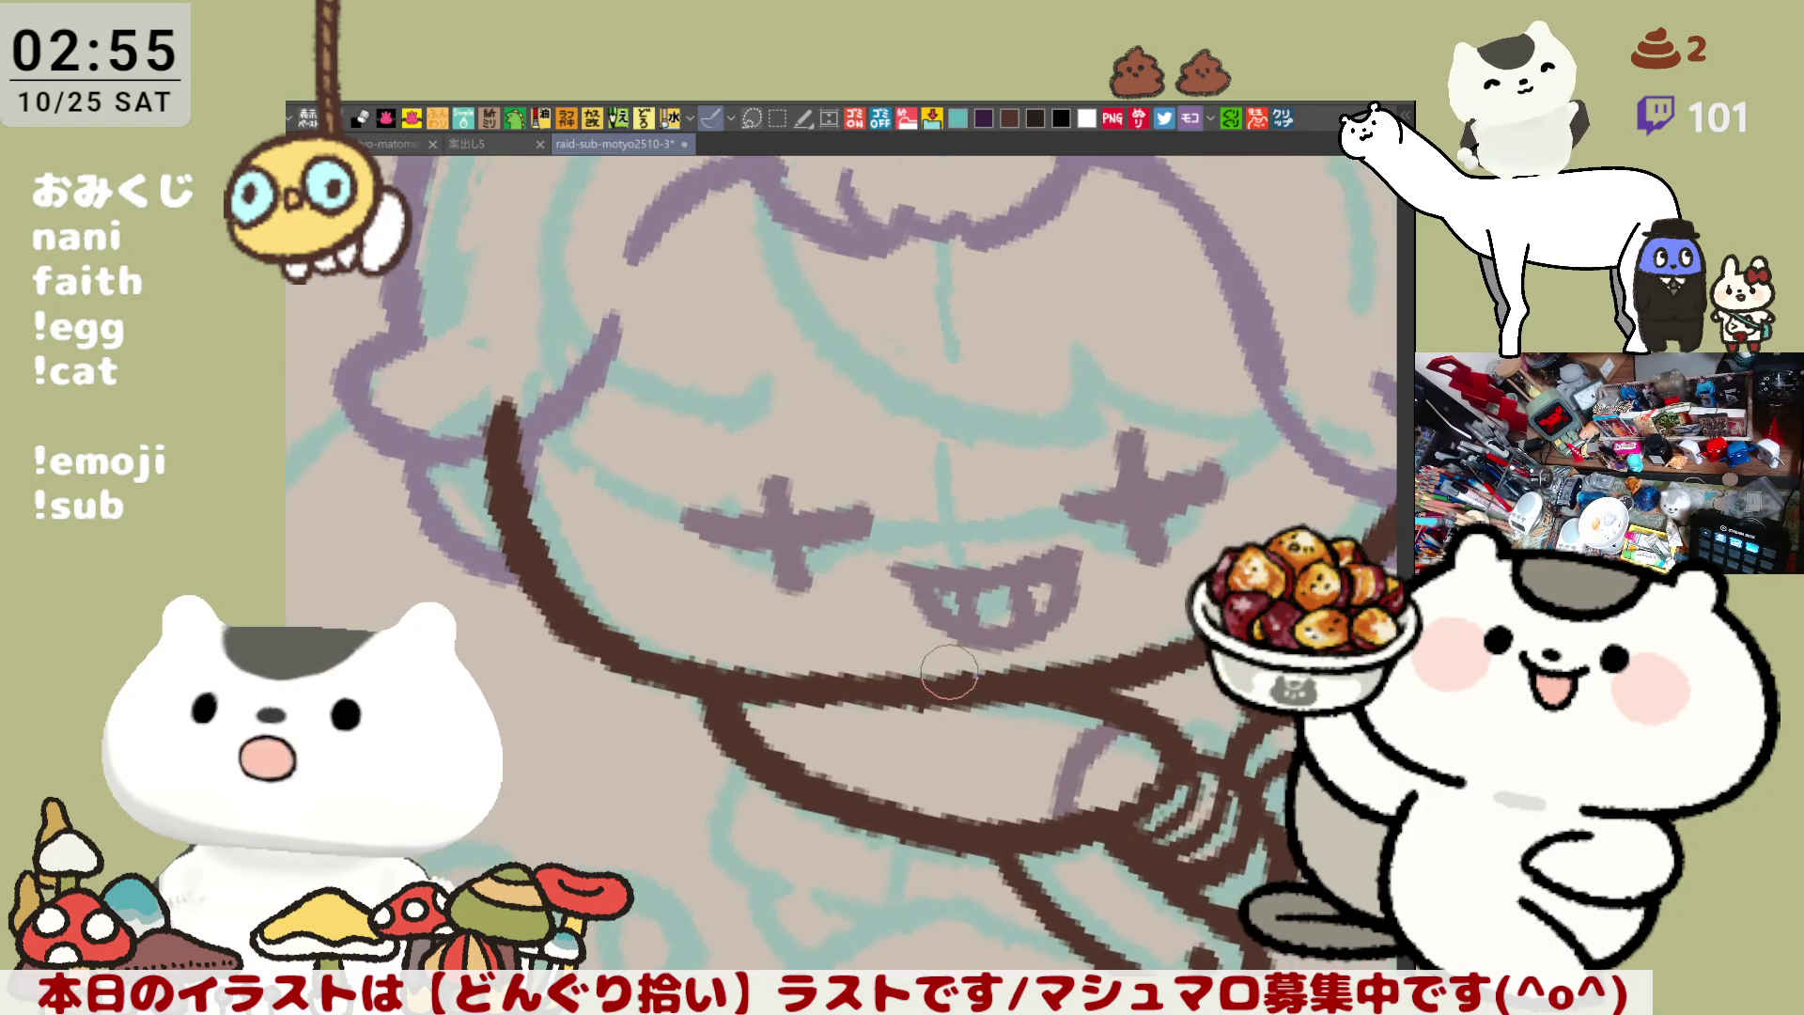
pyautogui.scroll(2, 948, 671)
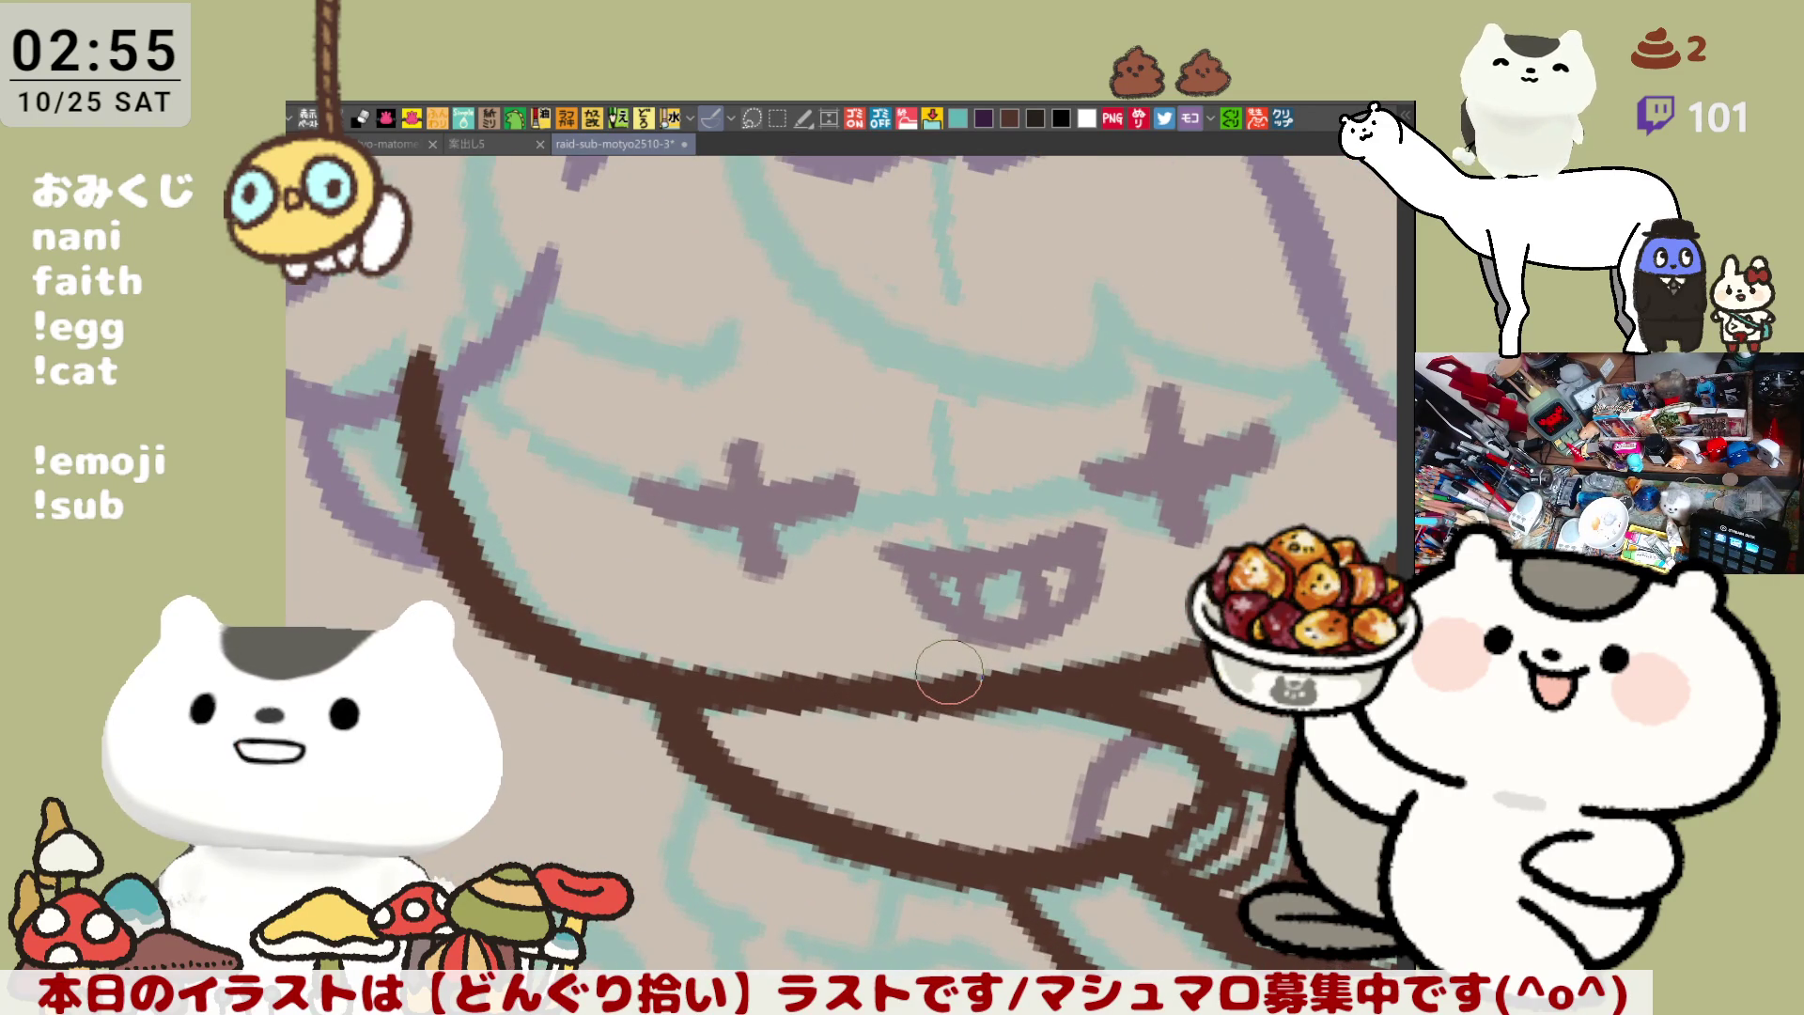
pyautogui.moveTo(949, 671); pyautogui.dragTo(968, 370)
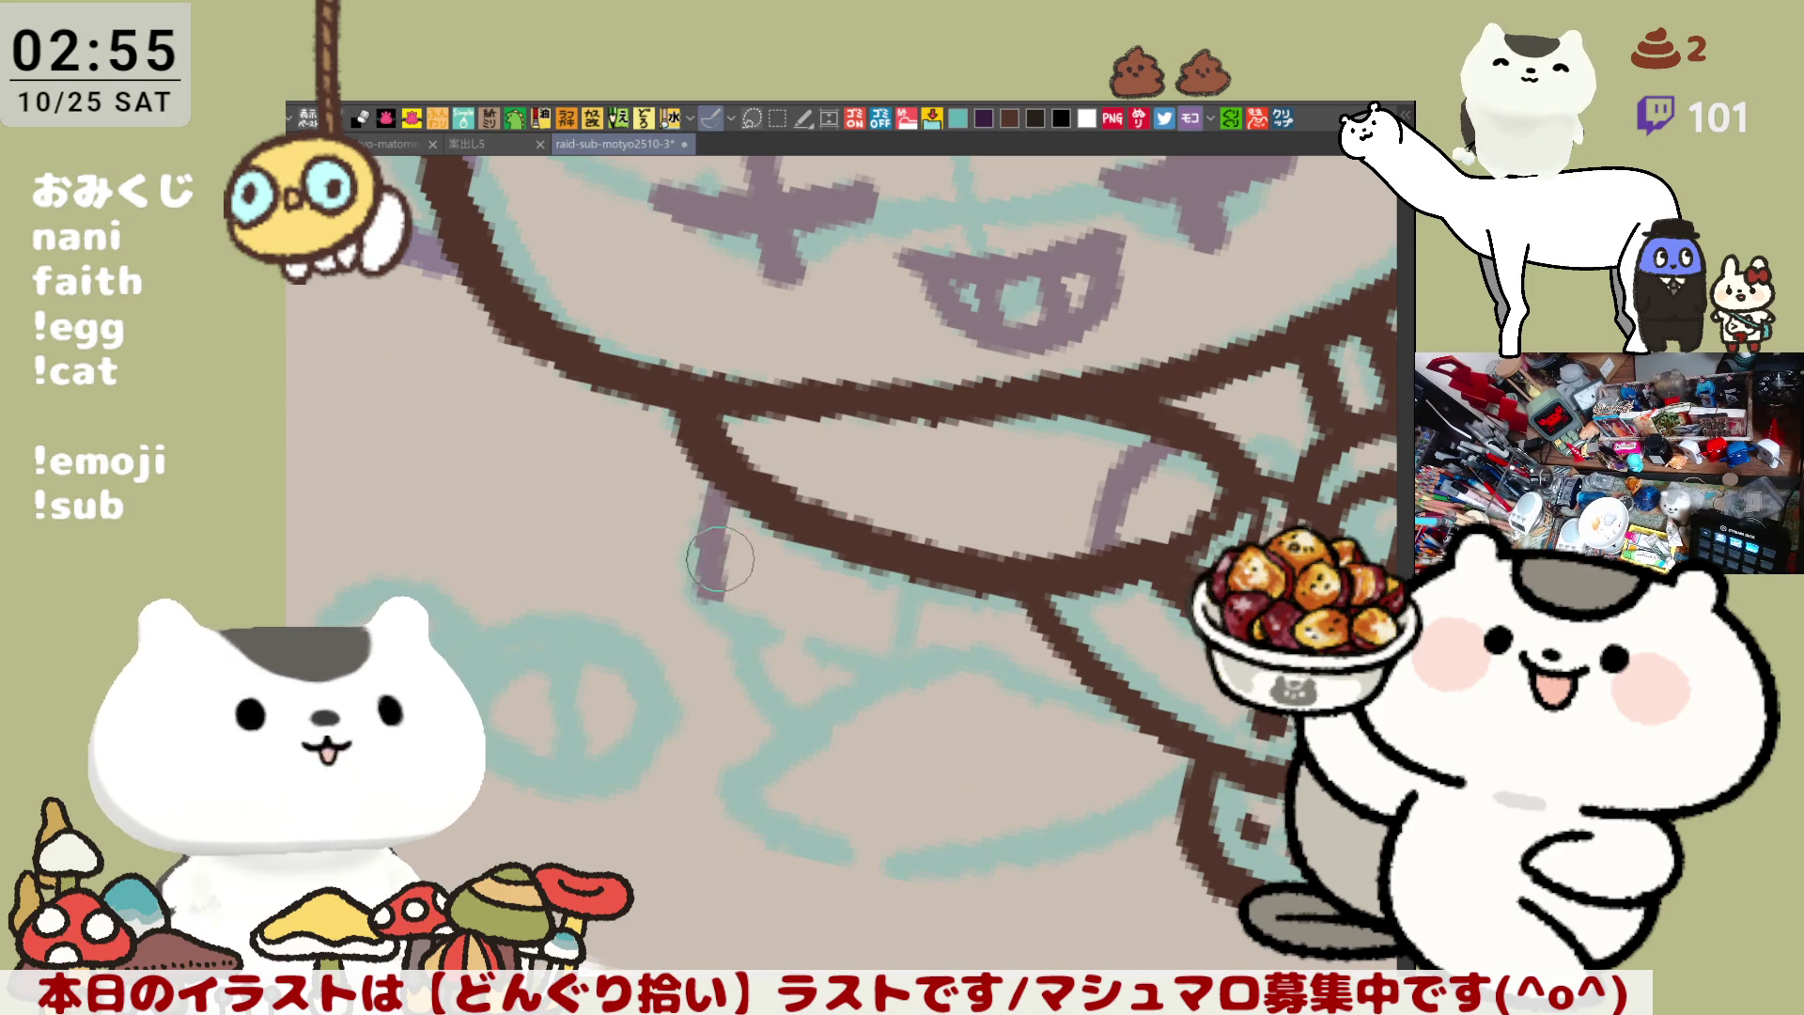
# Sketch a leg line below the arm and the foot outline beneath the body
pyautogui.moveTo(729, 482); pyautogui.dragTo(707, 624)
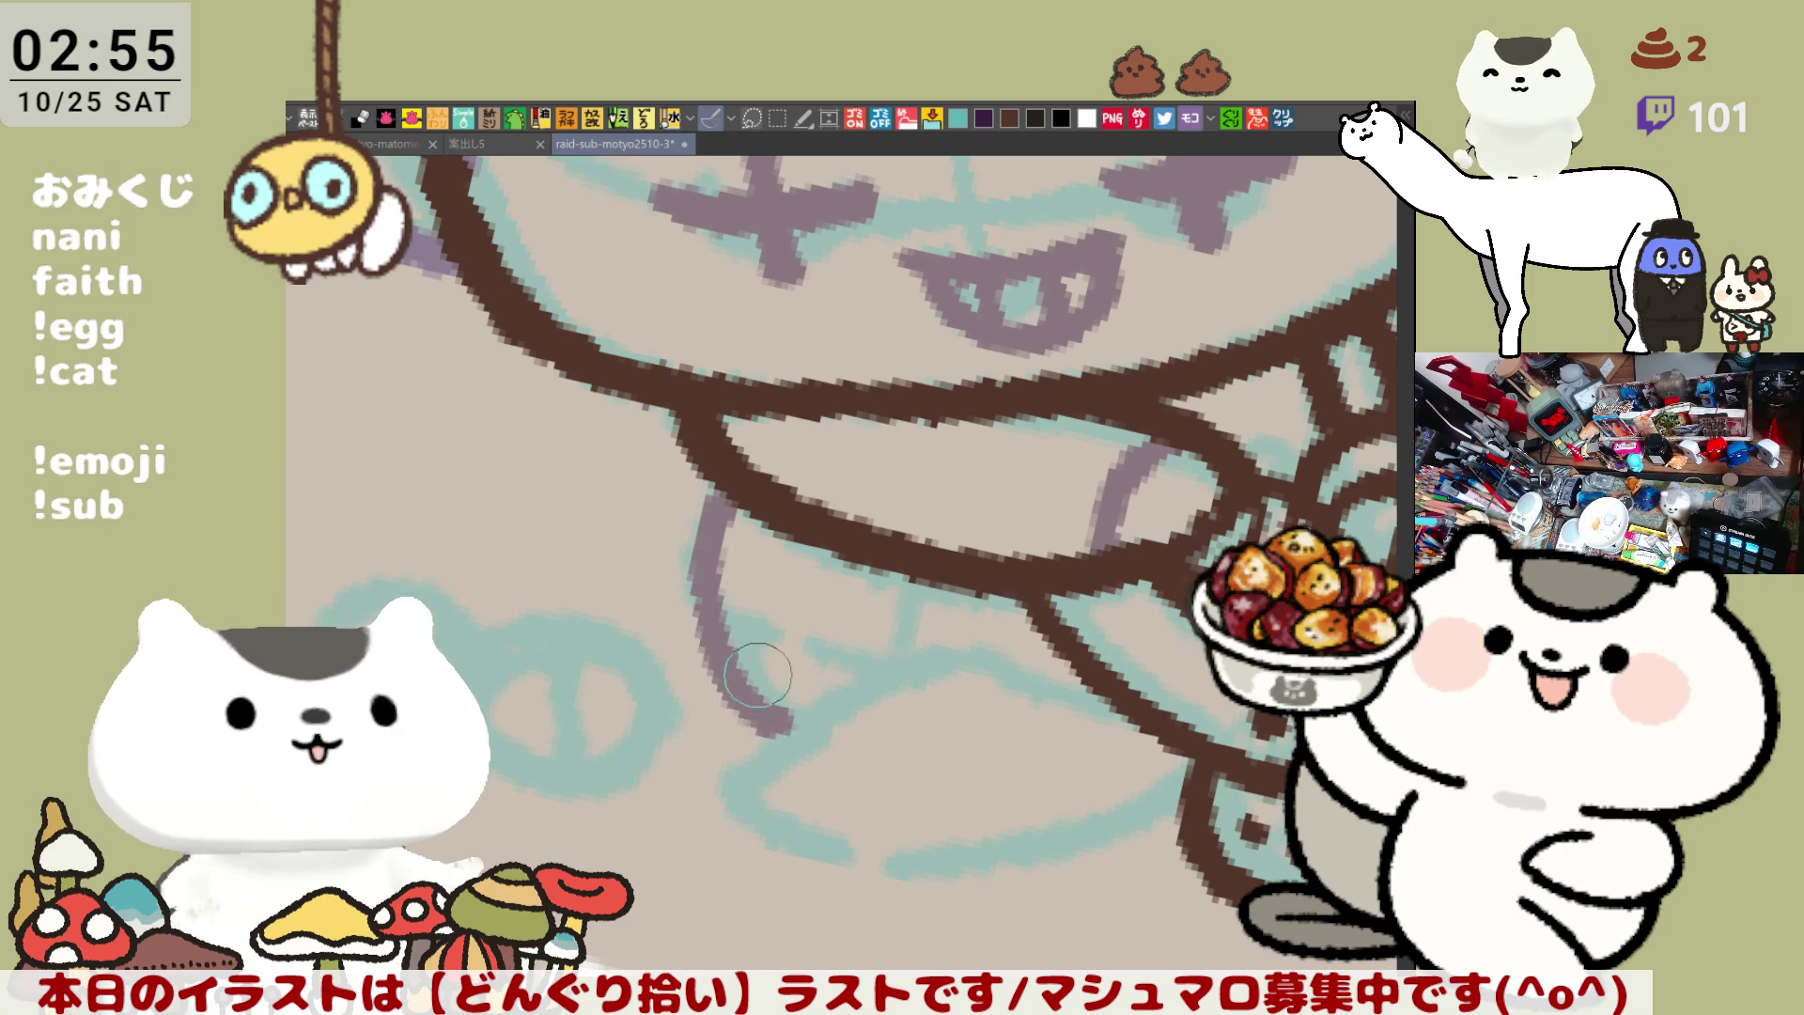
pyautogui.hotkey('ctrl', 'z')
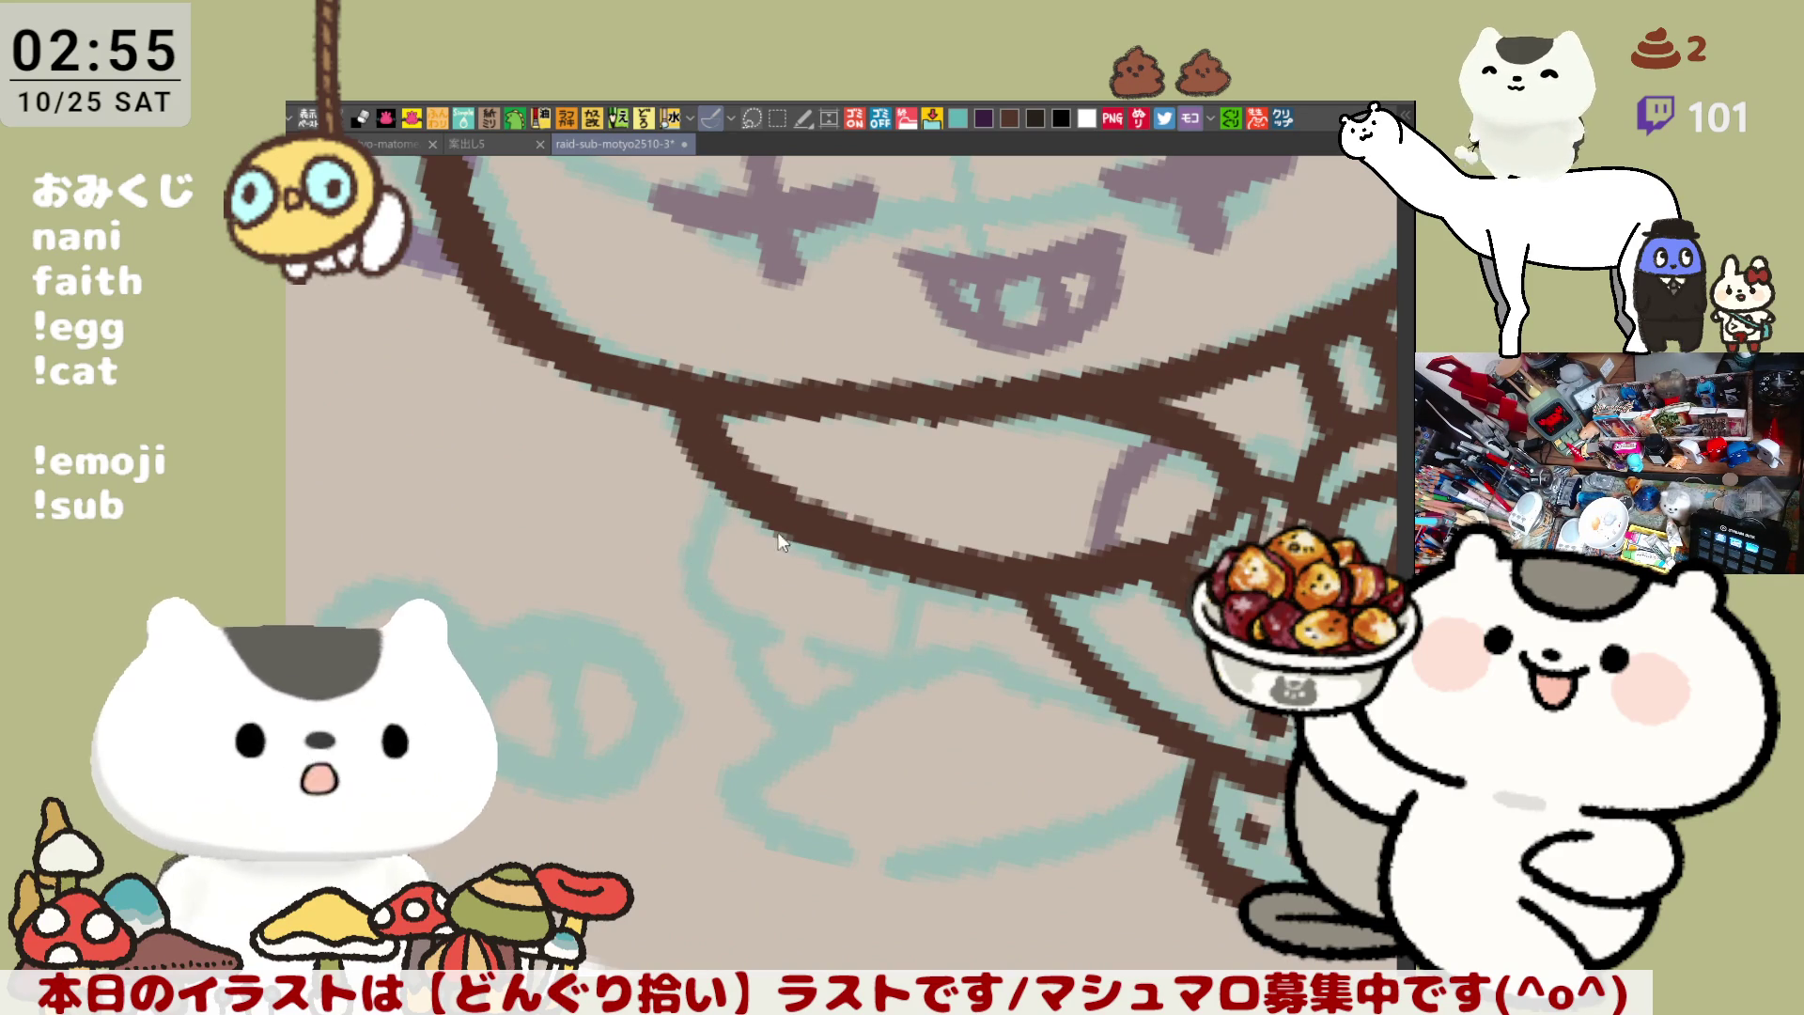
pyautogui.moveTo(724, 496)
pyautogui.mouseDown()
pyautogui.moveTo(719, 602)
pyautogui.moveTo(780, 709)
pyautogui.moveTo(907, 846)
pyautogui.mouseUp()
pyautogui.moveTo(826, 724)
pyautogui.mouseDown()
pyautogui.moveTo(886, 692)
pyautogui.moveTo(940, 848)
pyautogui.moveTo(979, 860)
pyautogui.moveTo(1160, 798)
pyautogui.moveTo(1082, 742)
pyautogui.moveTo(1095, 657)
pyautogui.mouseUp()
pyautogui.scroll(-2, 1075, 810)
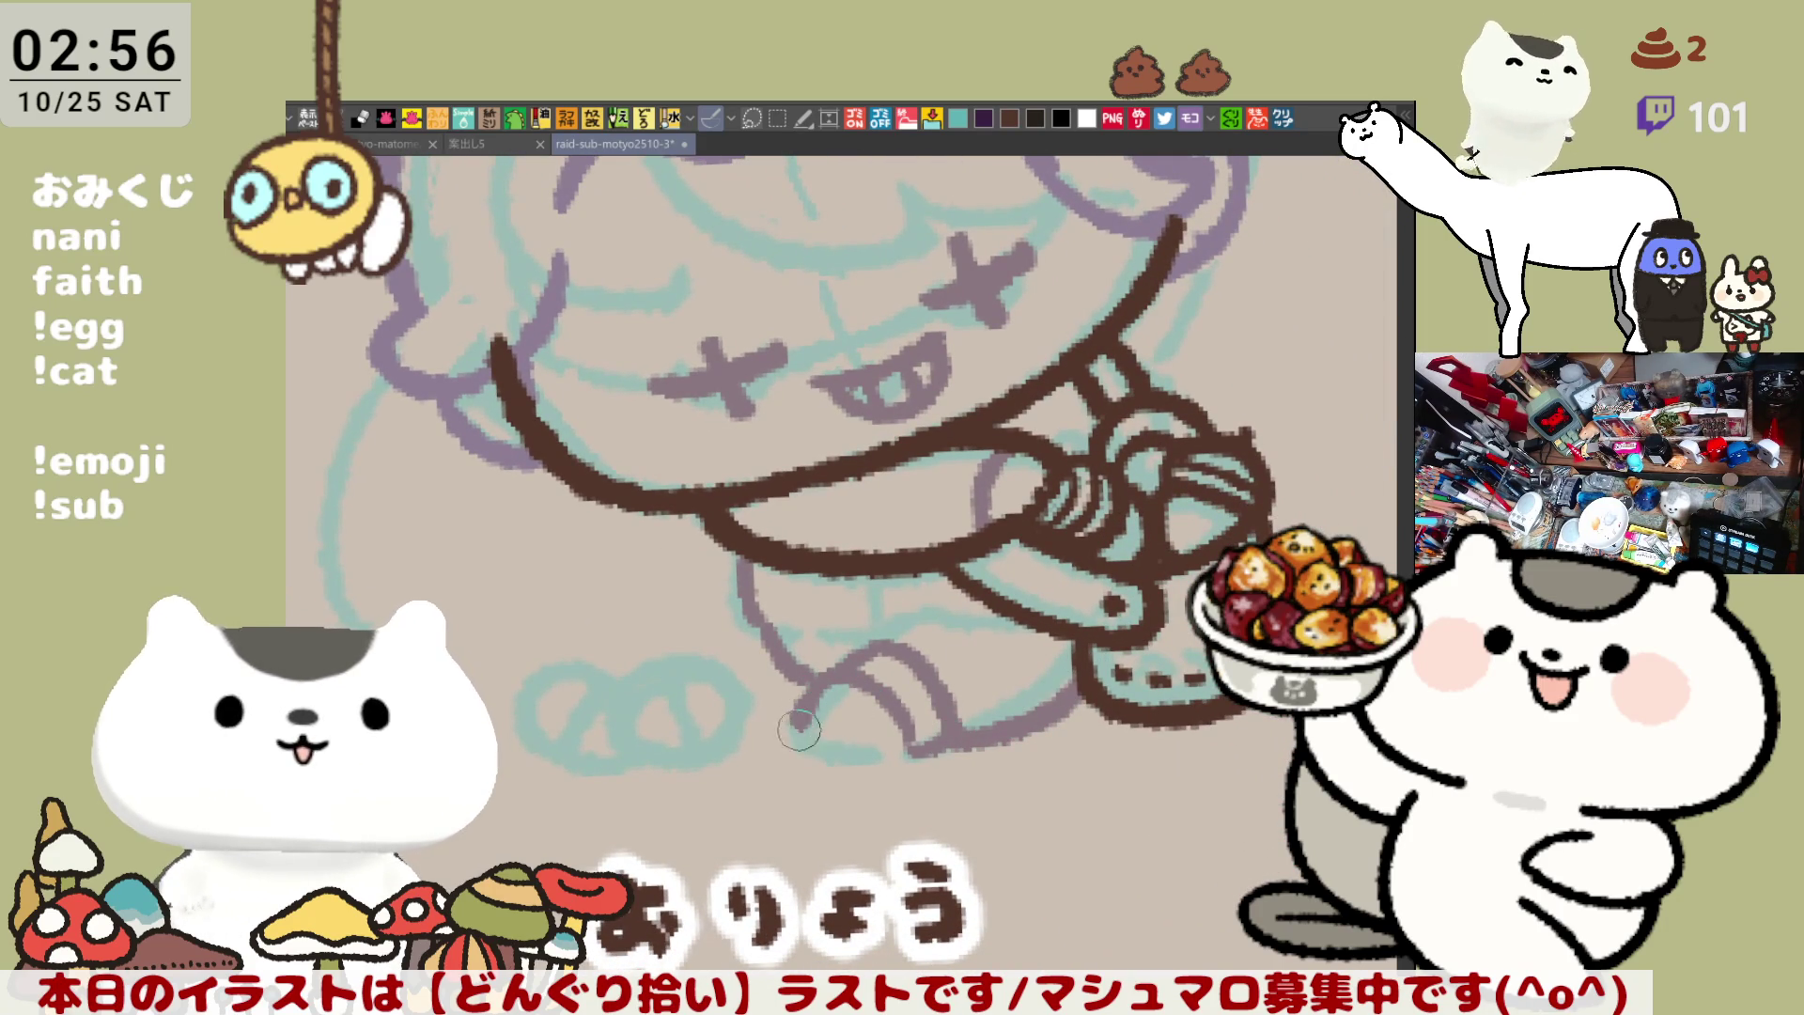
pyautogui.moveTo(834, 673)
pyautogui.mouseDown()
pyautogui.moveTo(784, 719)
pyautogui.moveTo(909, 747)
pyautogui.mouseUp()
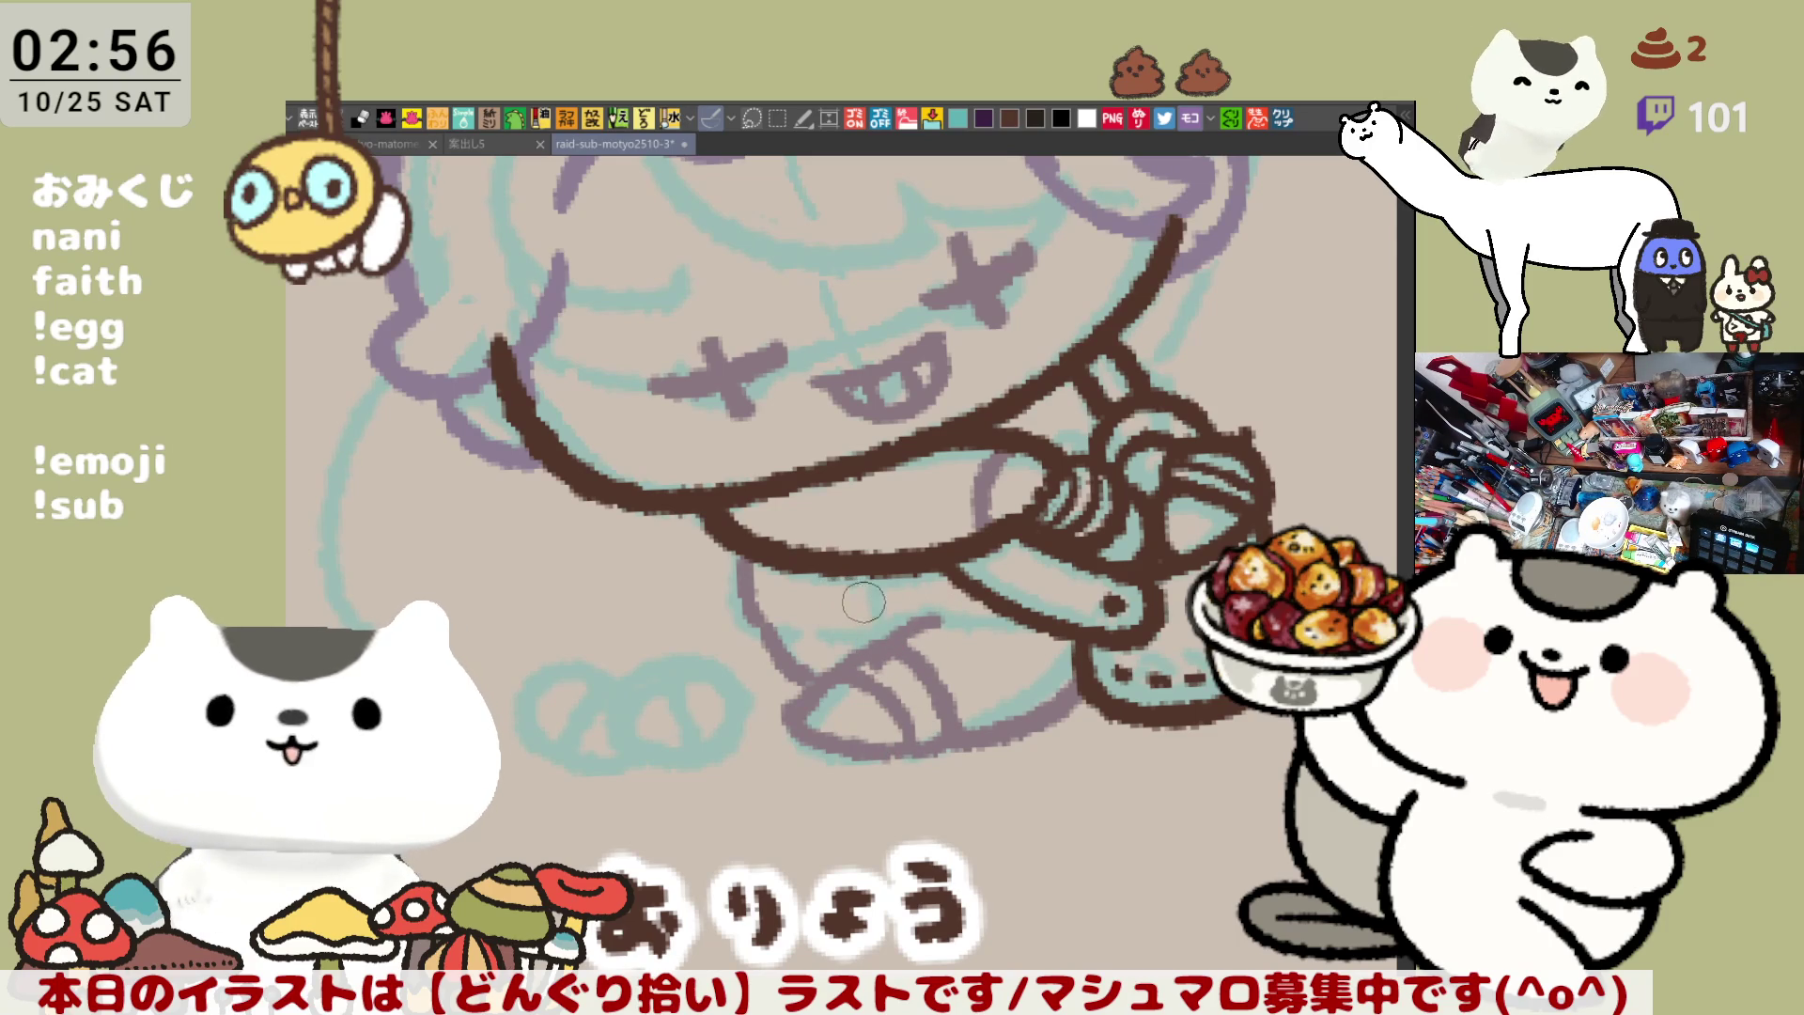
# Redraw the leg line under the arm until it sits right
pyautogui.moveTo(1006, 512); pyautogui.dragTo(891, 542)
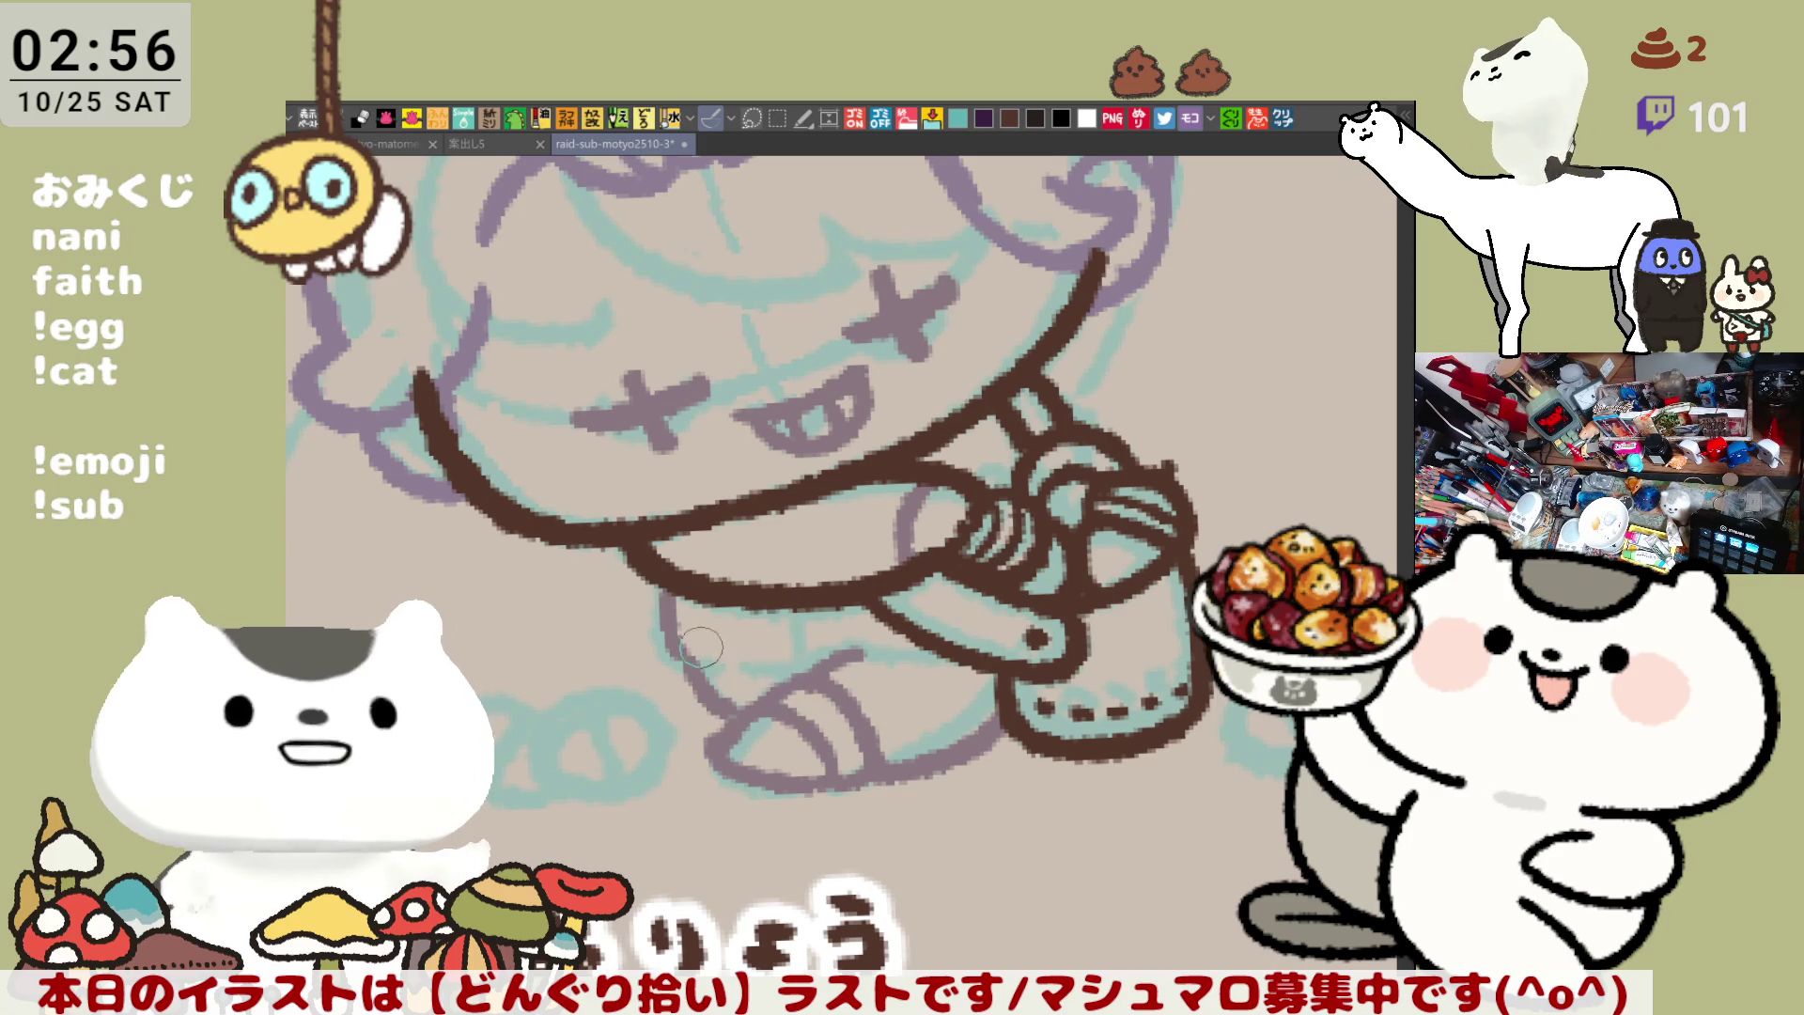
pyautogui.moveTo(657, 592); pyautogui.dragTo(737, 723)
pyautogui.hotkey('ctrl', 'z')
pyautogui.moveTo(648, 591); pyautogui.dragTo(734, 712)
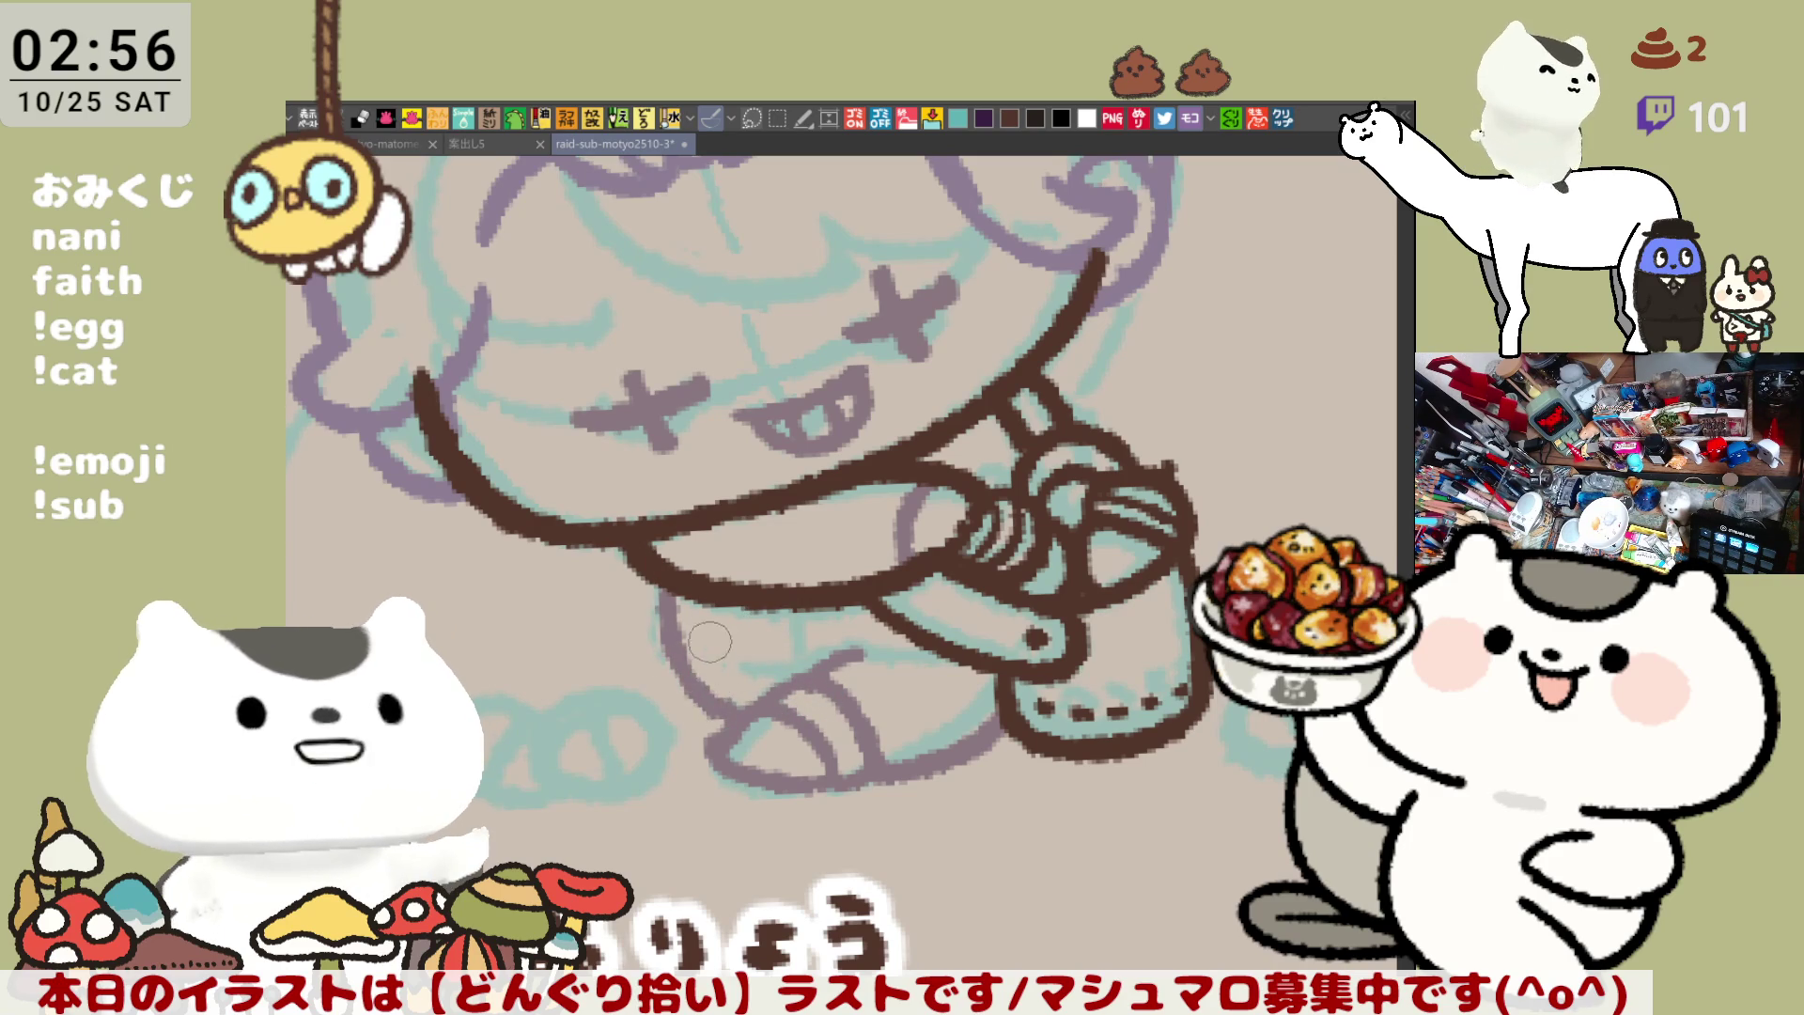
pyautogui.hotkey('ctrl', 'z')
pyautogui.moveTo(656, 573); pyautogui.dragTo(715, 696)
pyautogui.hotkey('ctrl', 'z')
pyautogui.moveTo(656, 564)
pyautogui.mouseDown()
pyautogui.moveTo(742, 723)
pyautogui.moveTo(757, 714)
pyautogui.mouseUp()
pyautogui.moveTo(663, 601); pyautogui.dragTo(714, 714)
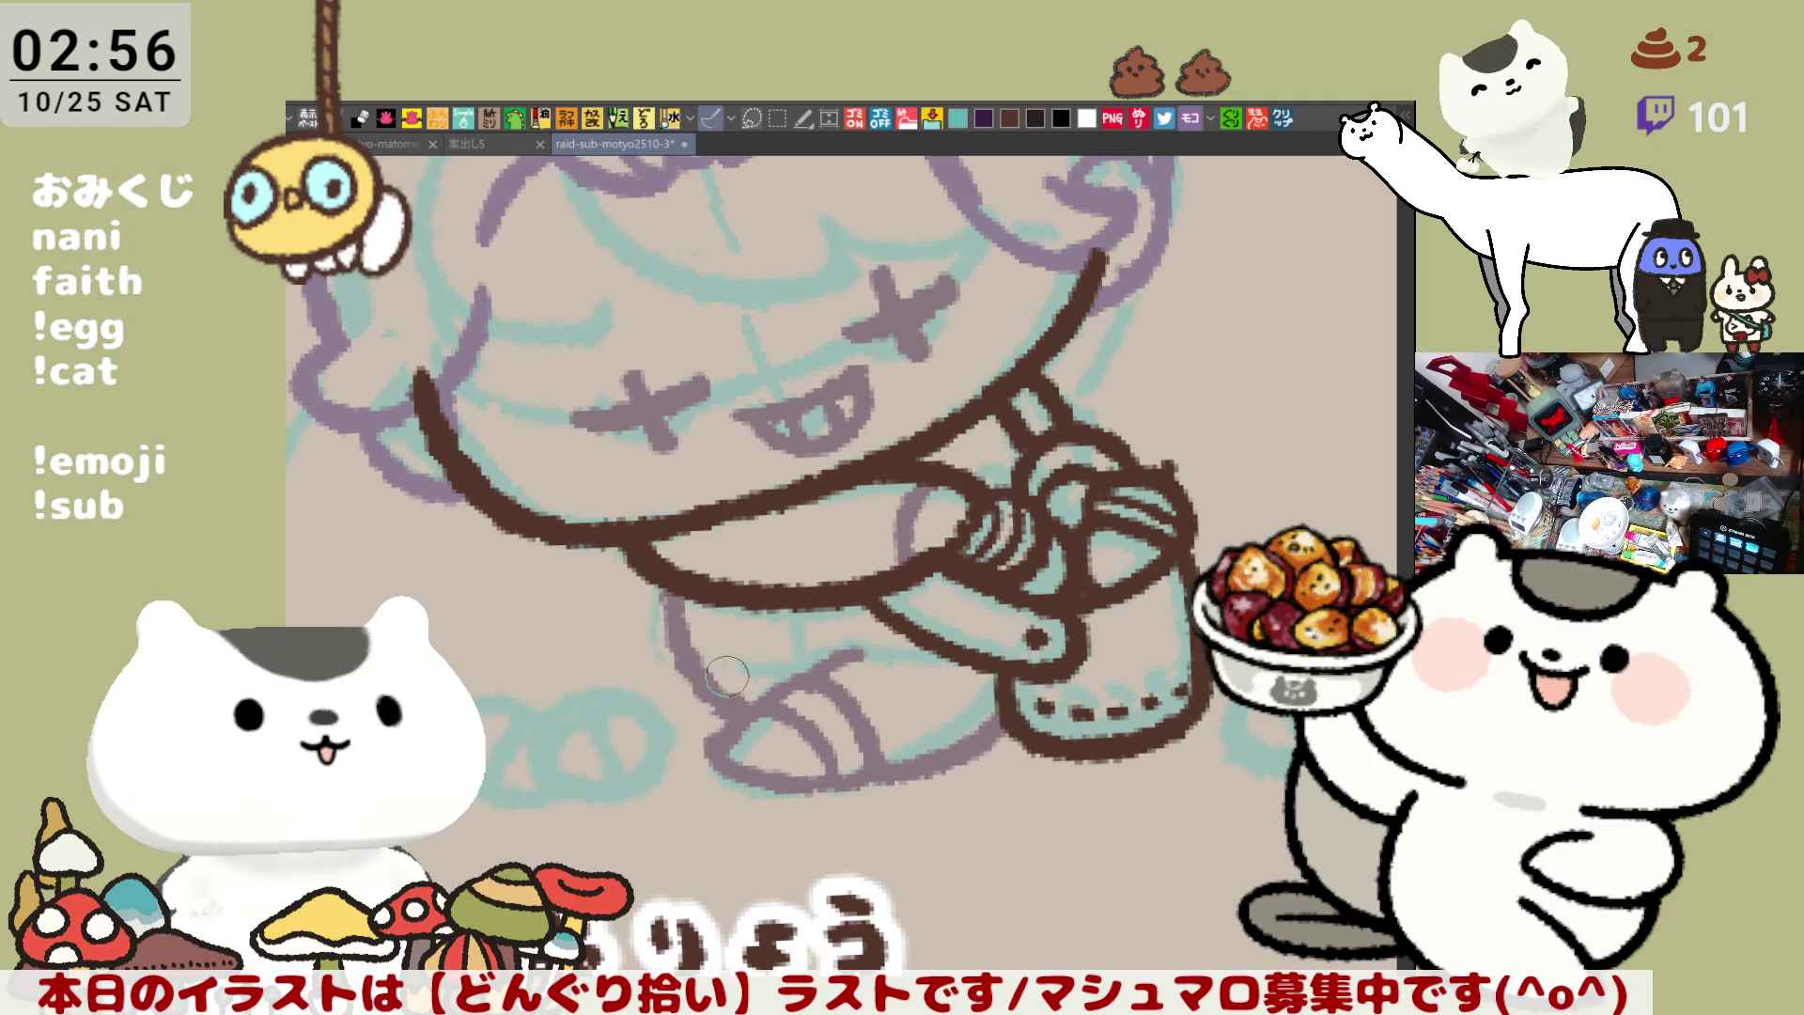
pyautogui.hotkey('ctrl', 'z')
pyautogui.moveTo(658, 573); pyautogui.dragTo(766, 714)
pyautogui.hotkey('ctrl', 'z')
pyautogui.moveTo(653, 574)
pyautogui.mouseDown()
pyautogui.moveTo(735, 712)
pyautogui.moveTo(735, 679)
pyautogui.mouseUp()
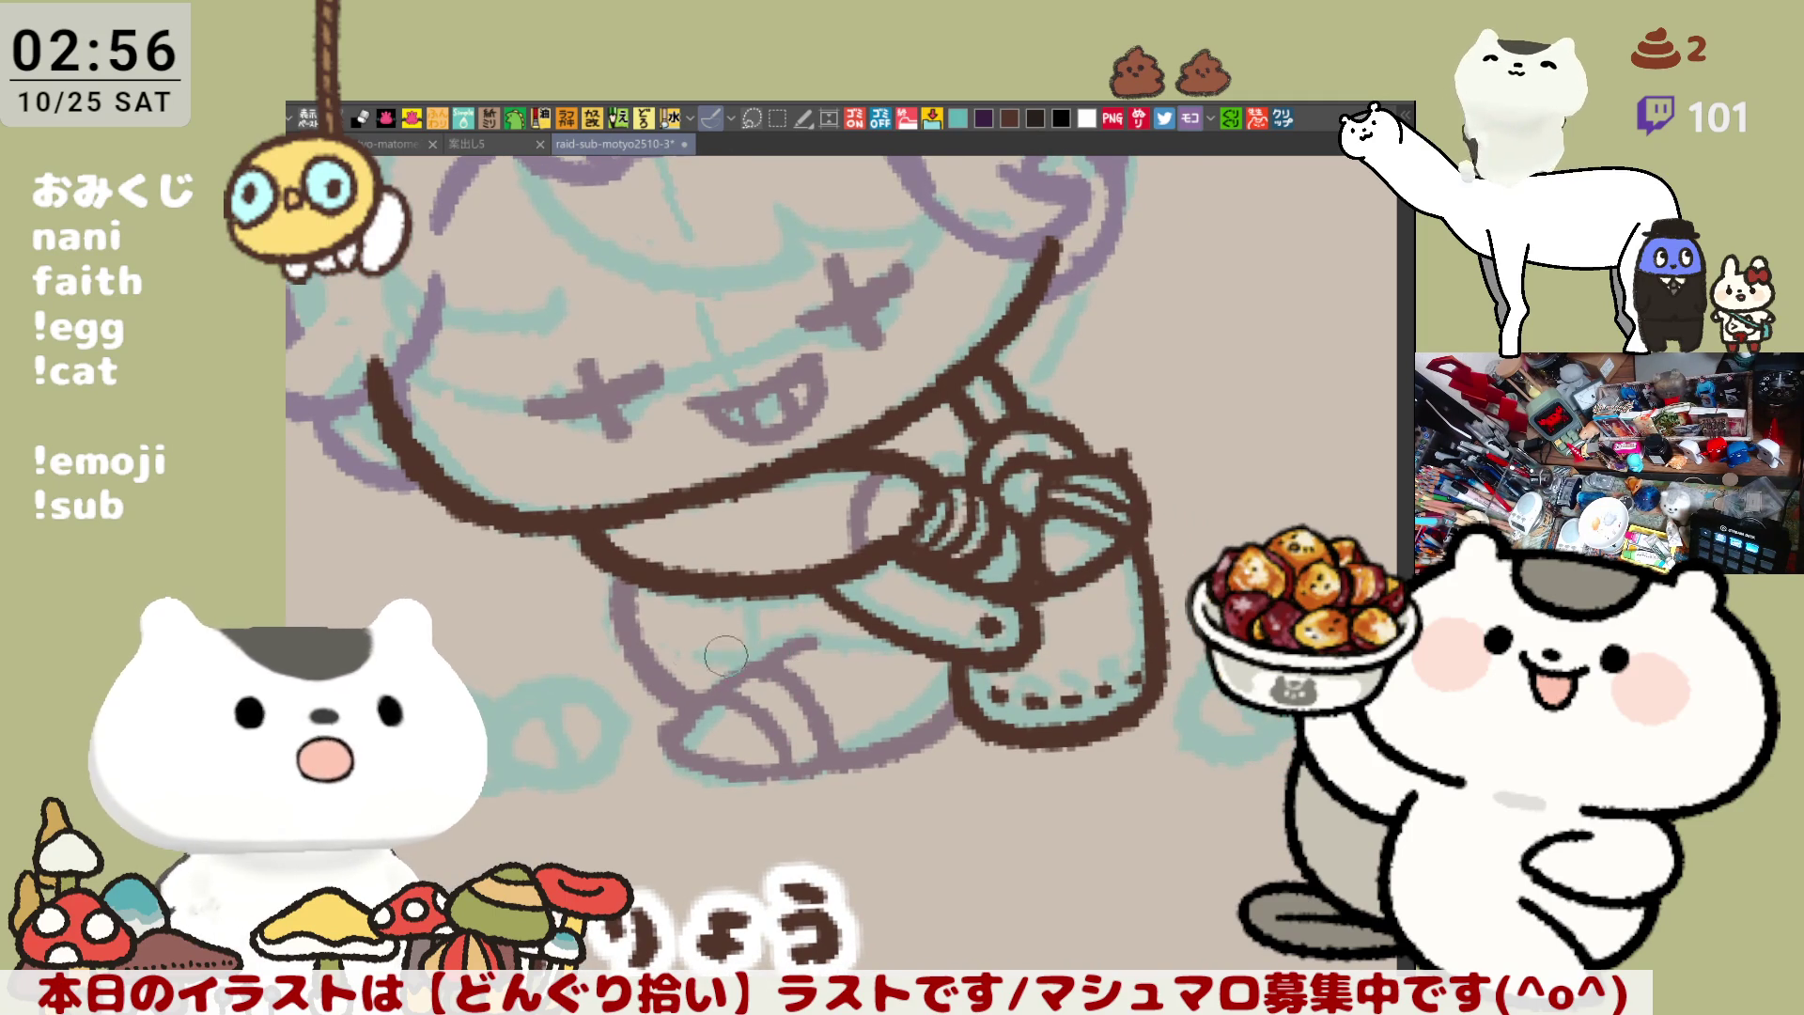
# Refine the lower leg with its bottom outline and extra sketch lines
pyautogui.moveTo(696, 648); pyautogui.dragTo(715, 669)
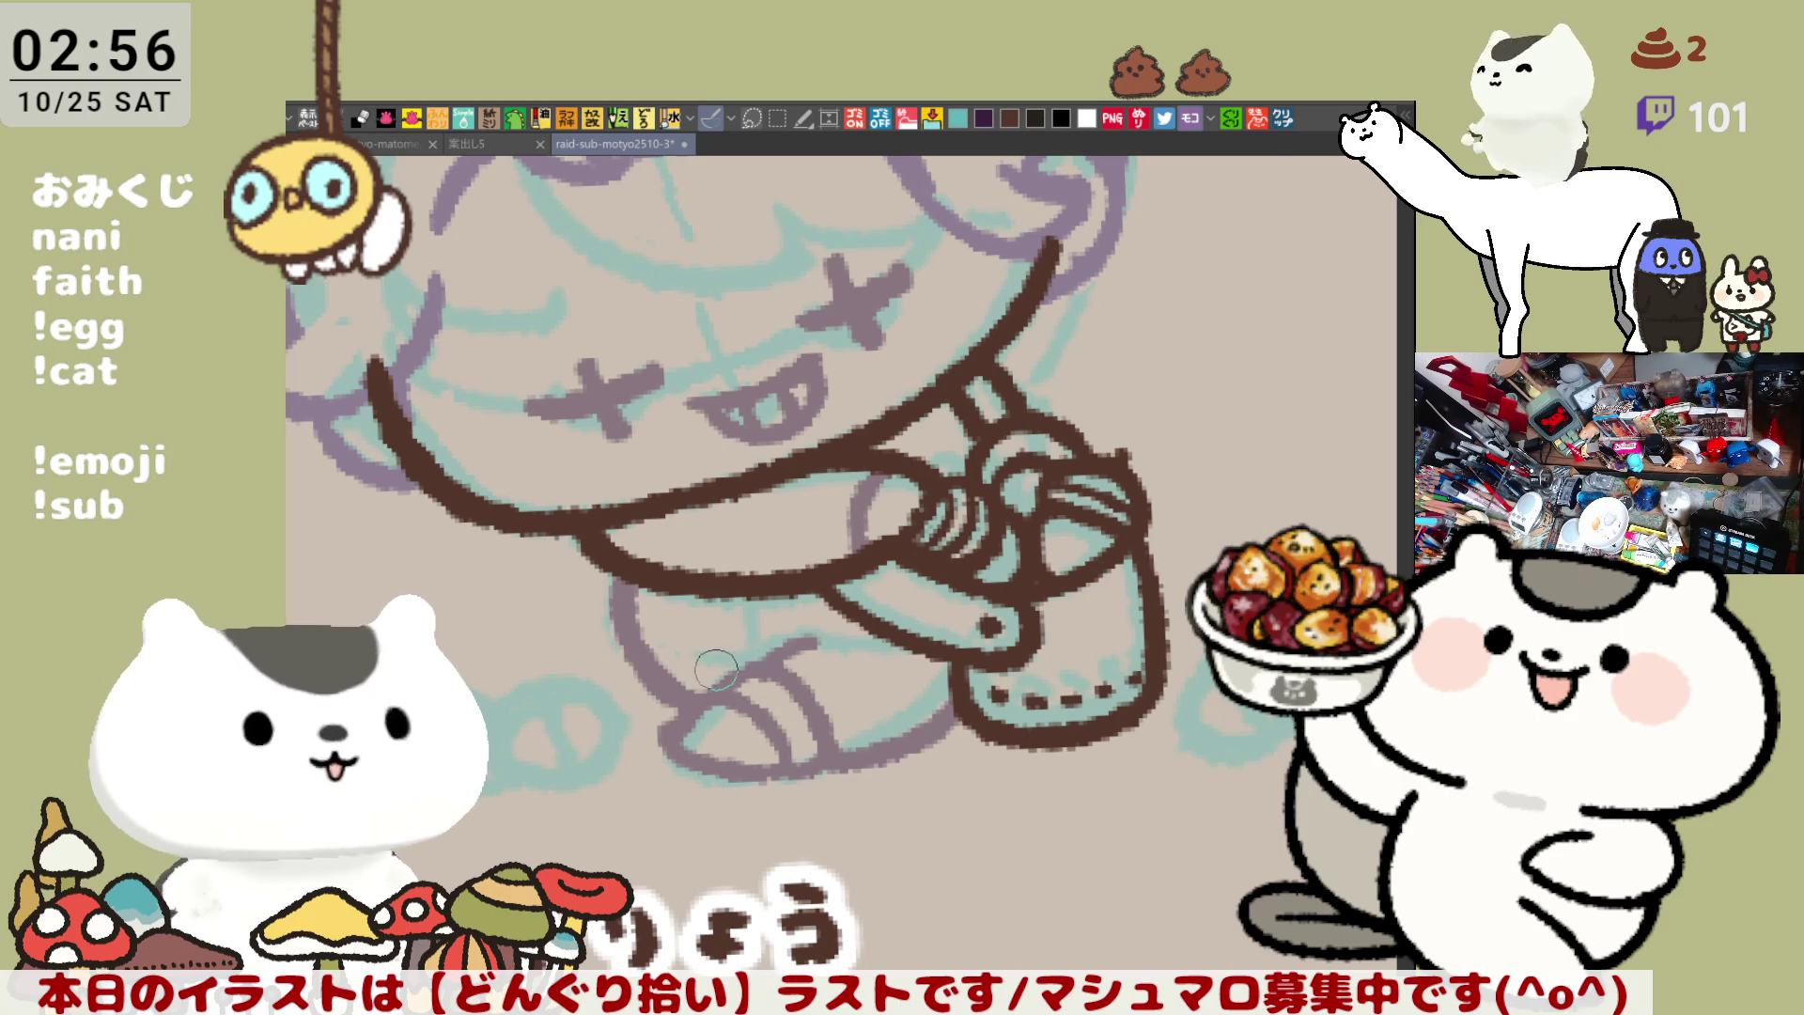
pyautogui.hotkey('ctrl', 'z')
pyautogui.moveTo(629, 562)
pyautogui.mouseDown()
pyautogui.moveTo(648, 627)
pyautogui.moveTo(794, 624)
pyautogui.mouseUp()
pyautogui.moveTo(655, 645)
pyautogui.mouseDown()
pyautogui.moveTo(732, 652)
pyautogui.moveTo(667, 667)
pyautogui.moveTo(695, 698)
pyautogui.mouseUp()
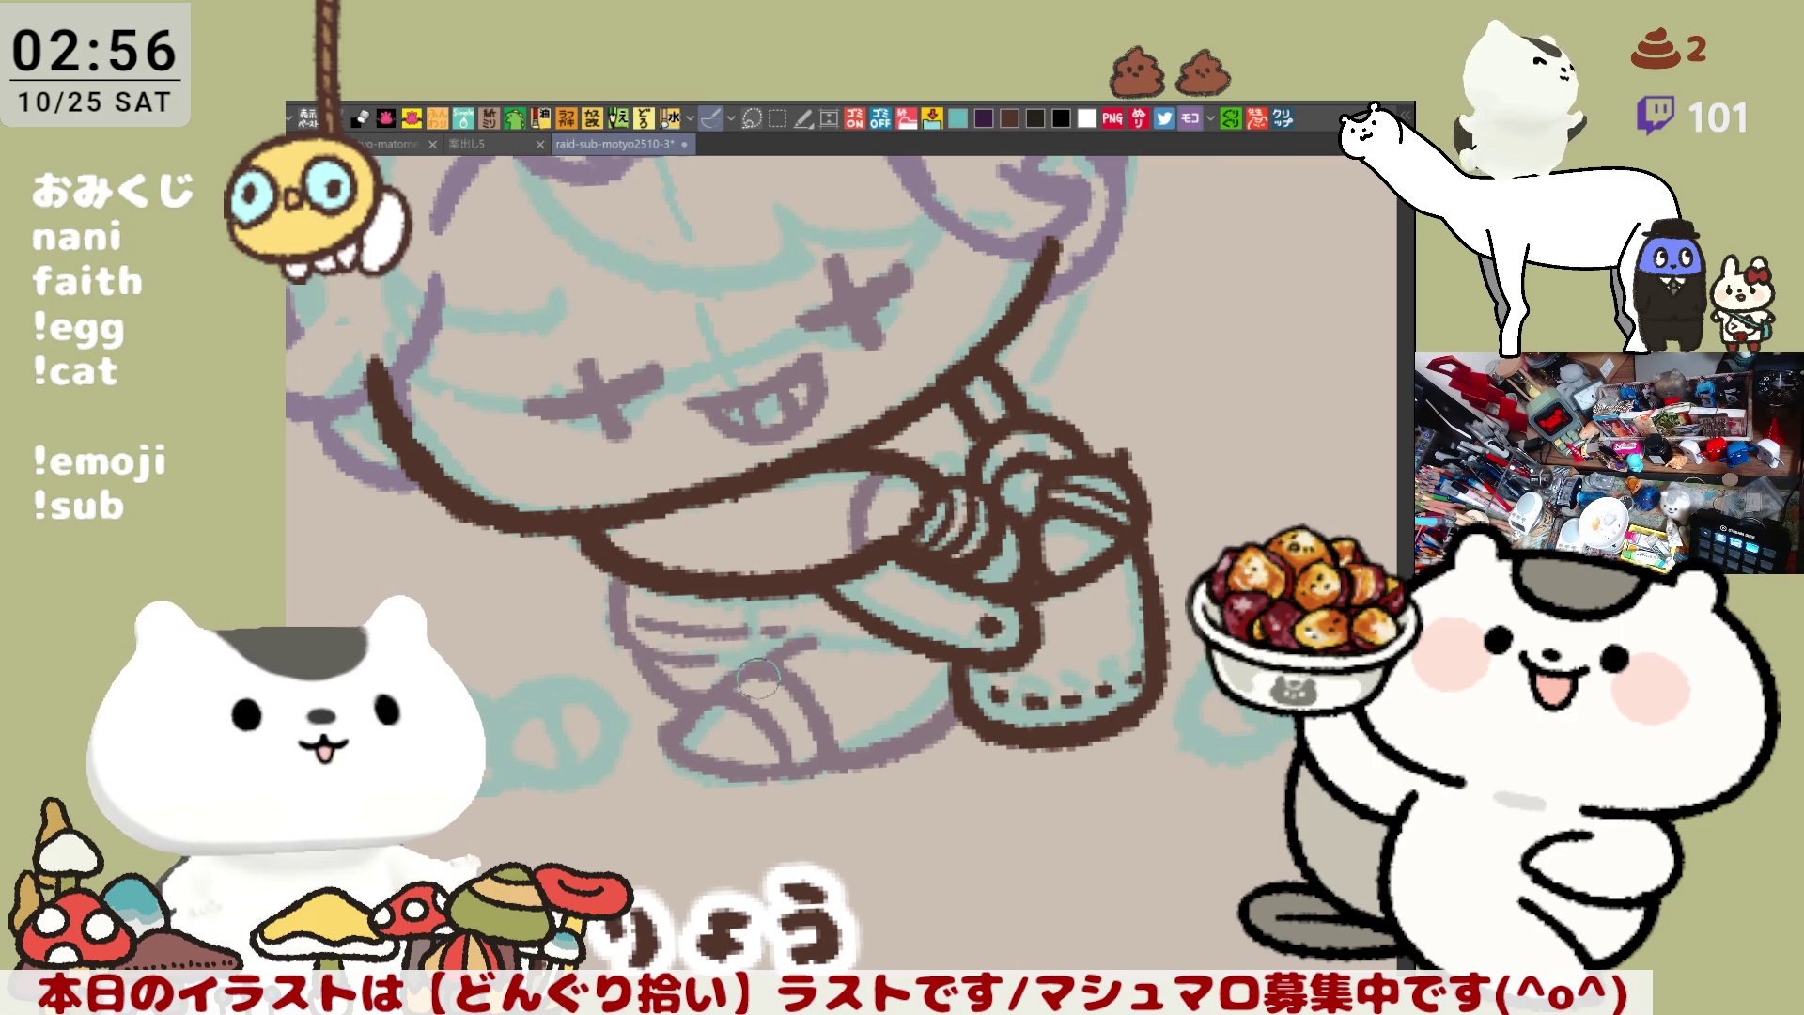
pyautogui.scroll(2, 672, 739)
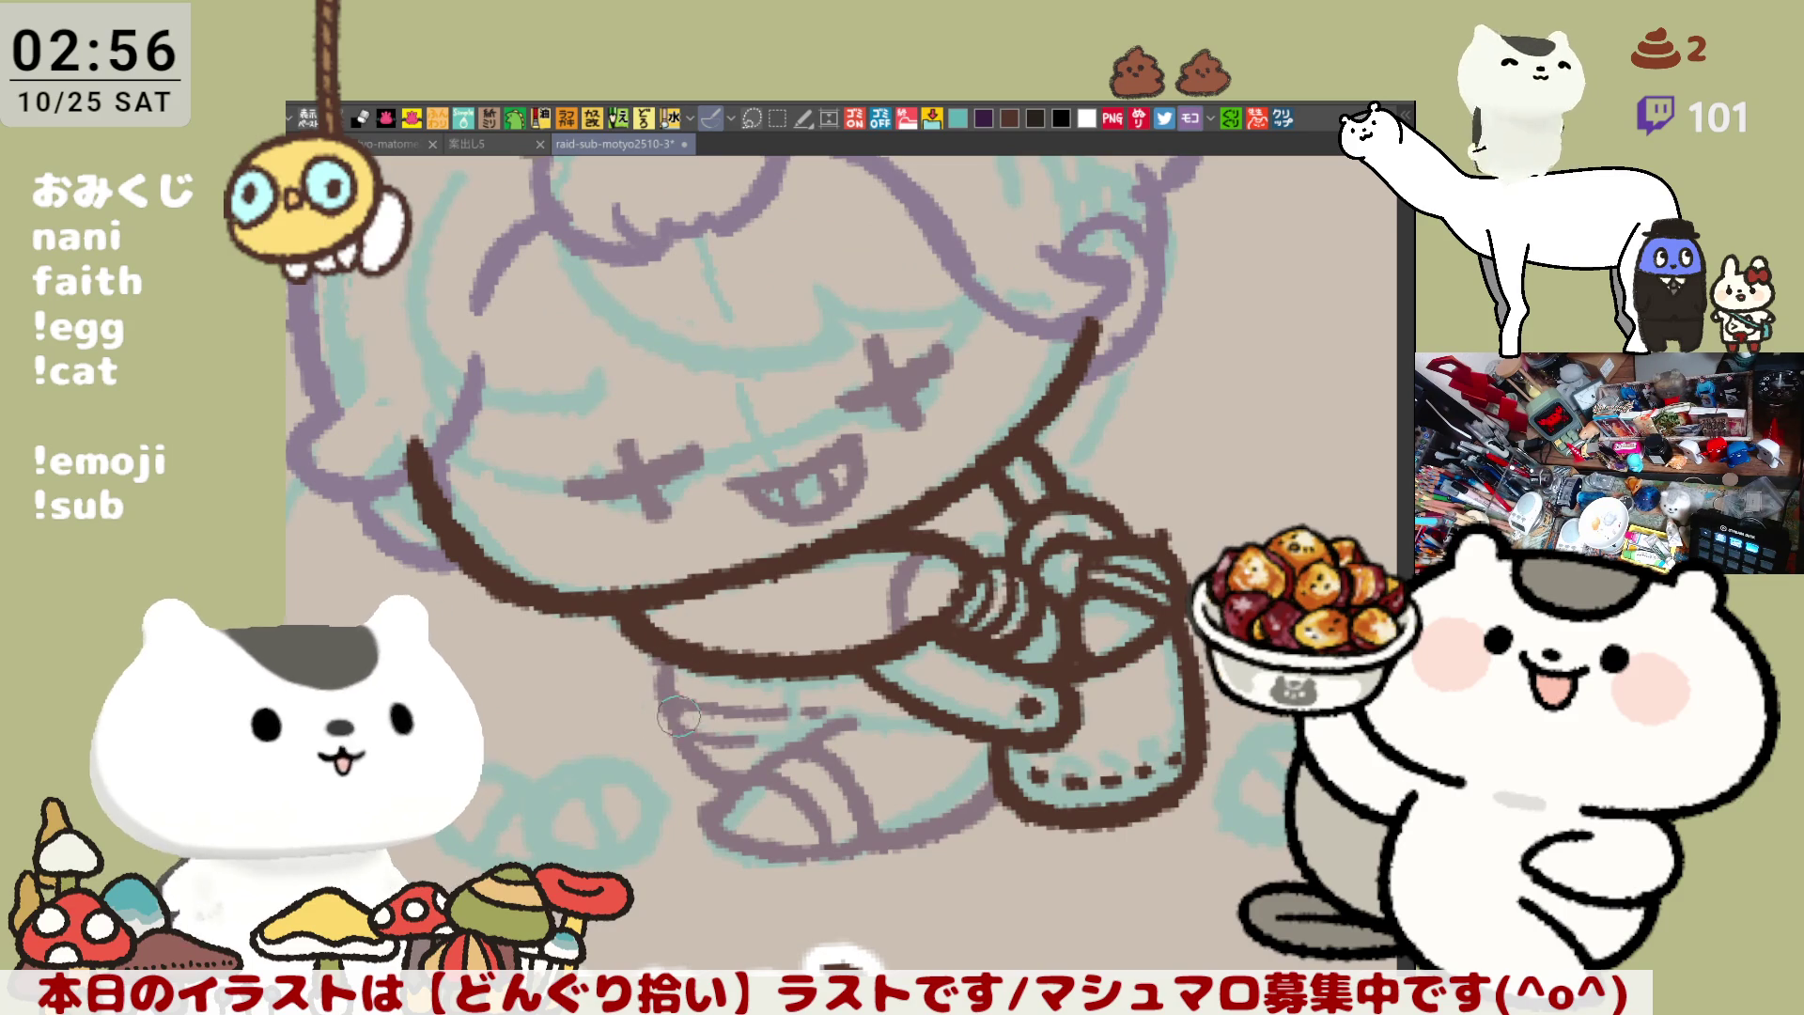
pyautogui.moveTo(968, 538); pyautogui.dragTo(872, 498)
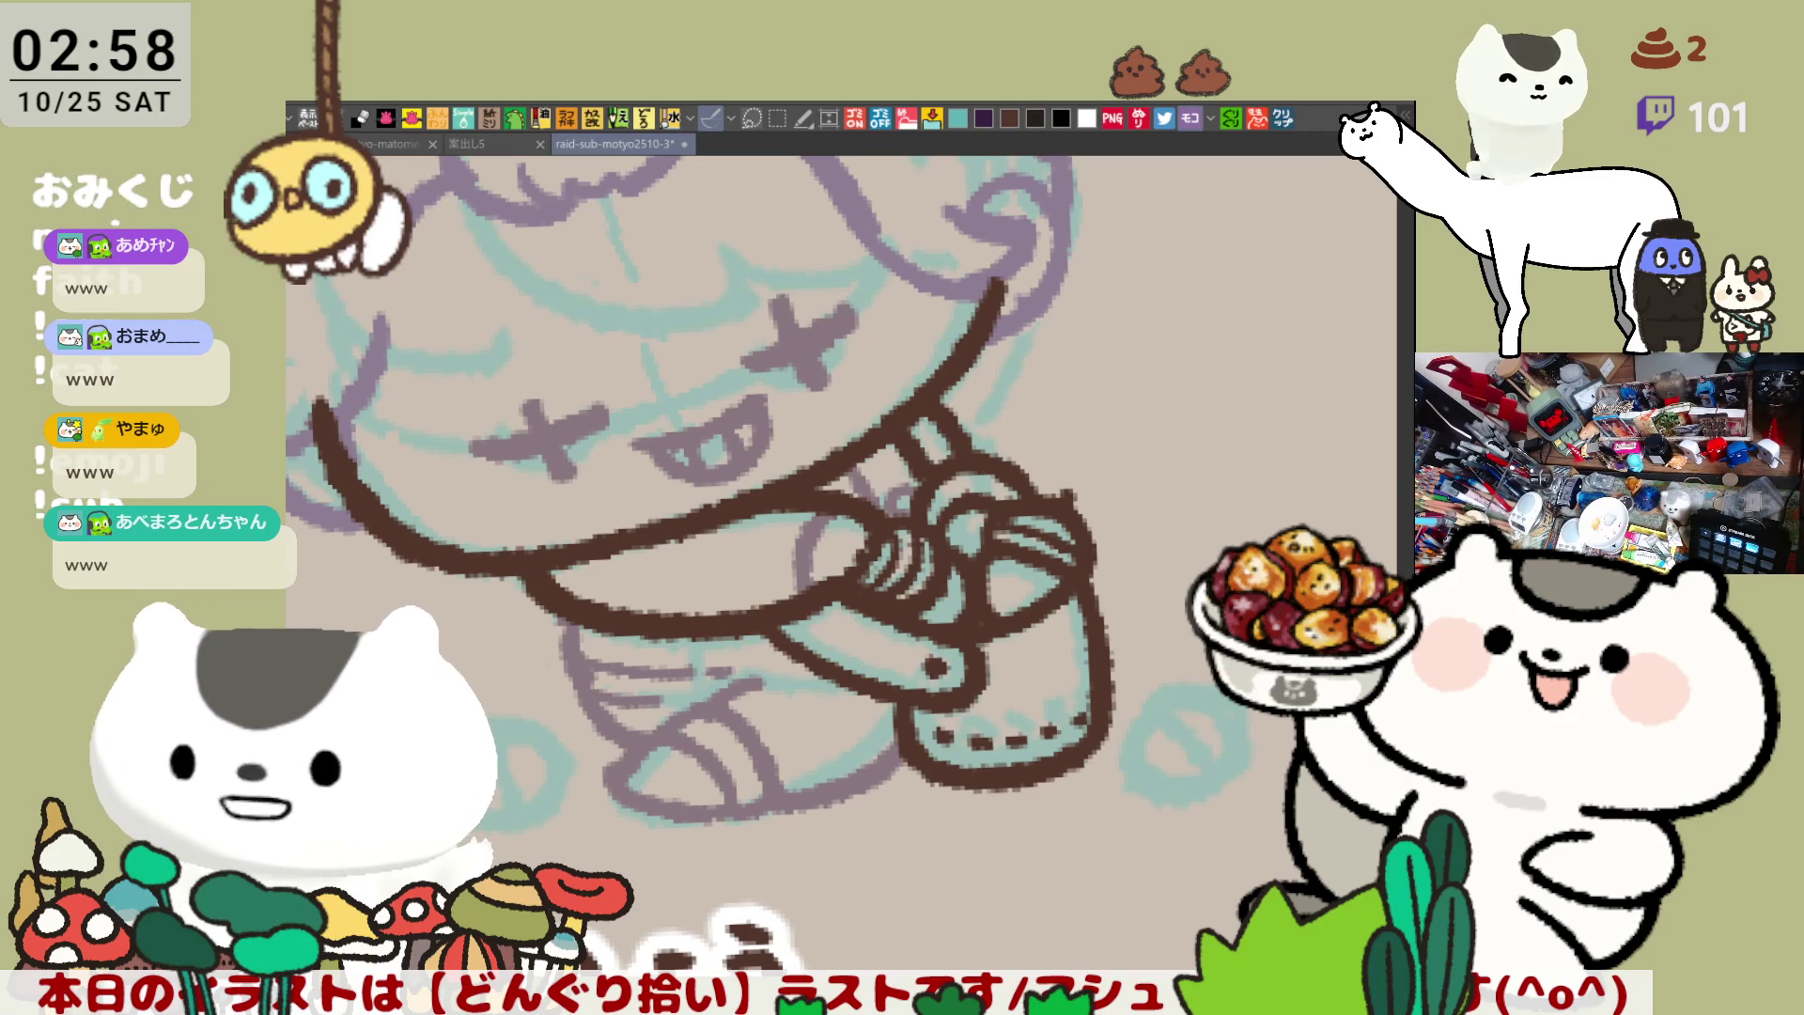
# Erase the top end of the left jaw stroke near the chibi's mouth
pyautogui.moveTo(874, 629); pyautogui.dragTo(996, 648)
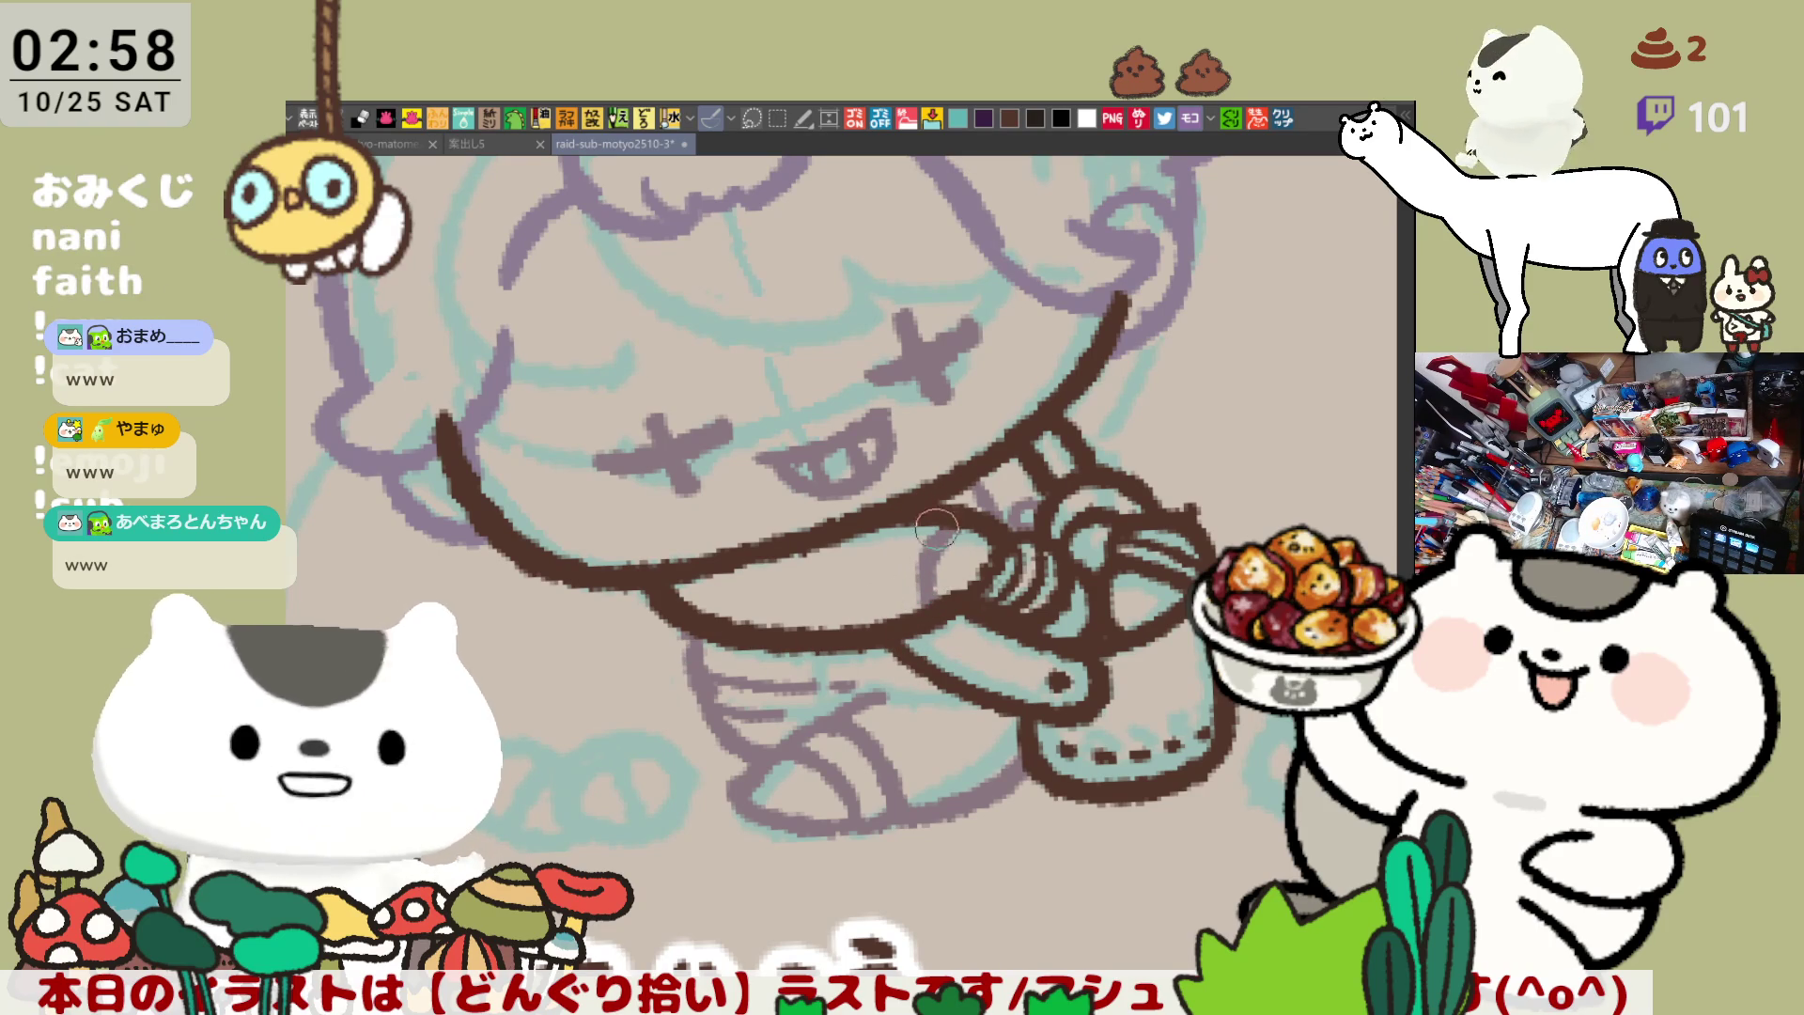
pyautogui.moveTo(986, 657)
pyautogui.mouseDown()
pyautogui.moveTo(864, 677)
pyautogui.moveTo(982, 749)
pyautogui.mouseUp()
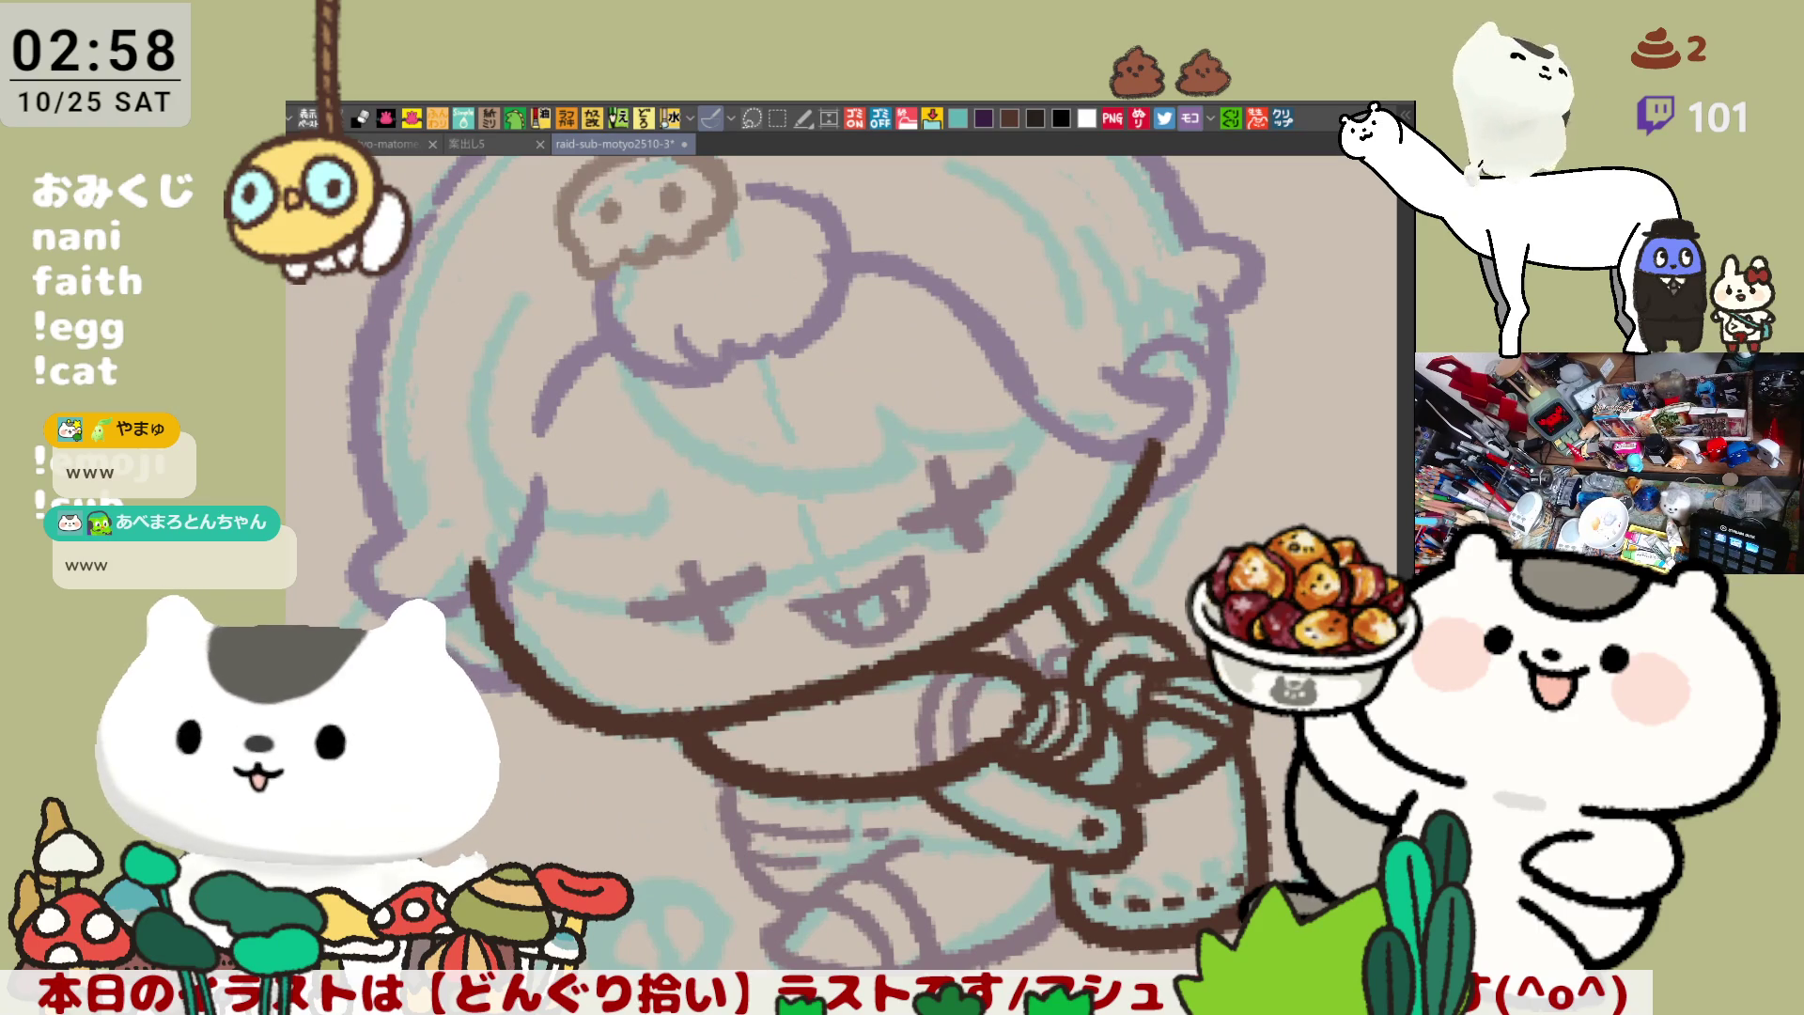
pyautogui.moveTo(817, 626); pyautogui.dragTo(904, 669)
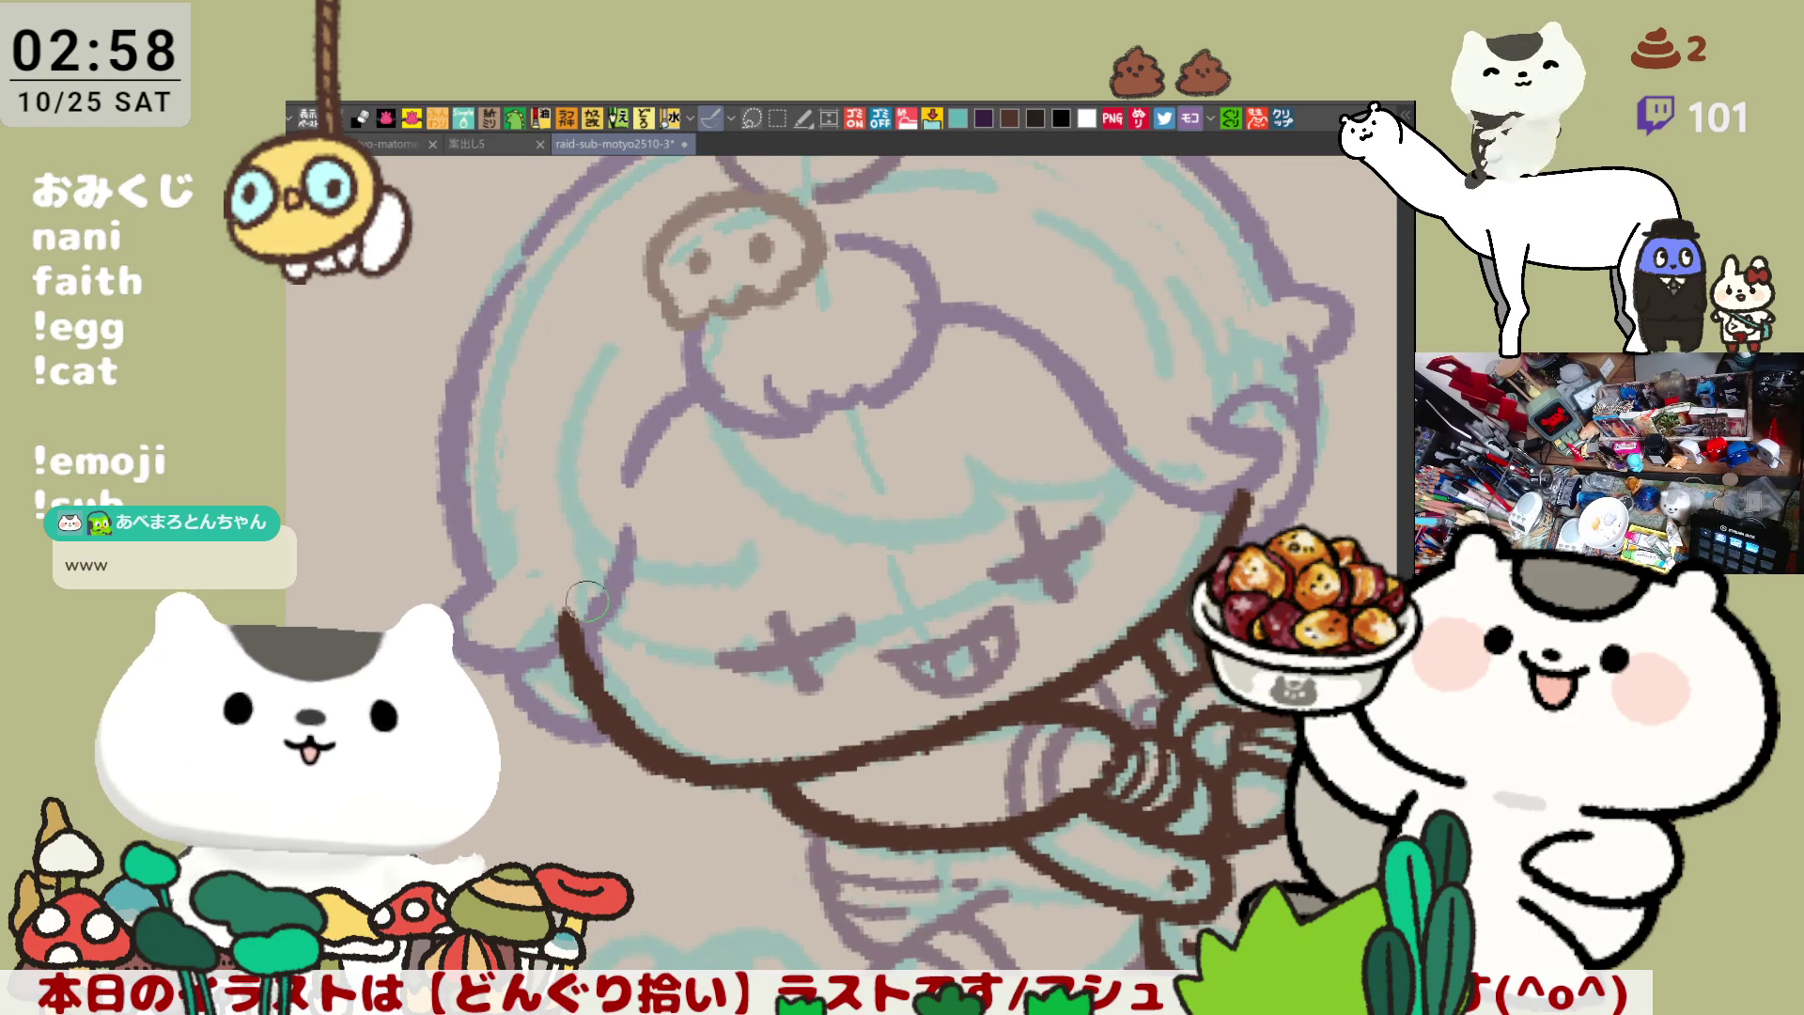
pyautogui.moveTo(537, 641); pyautogui.dragTo(544, 622)
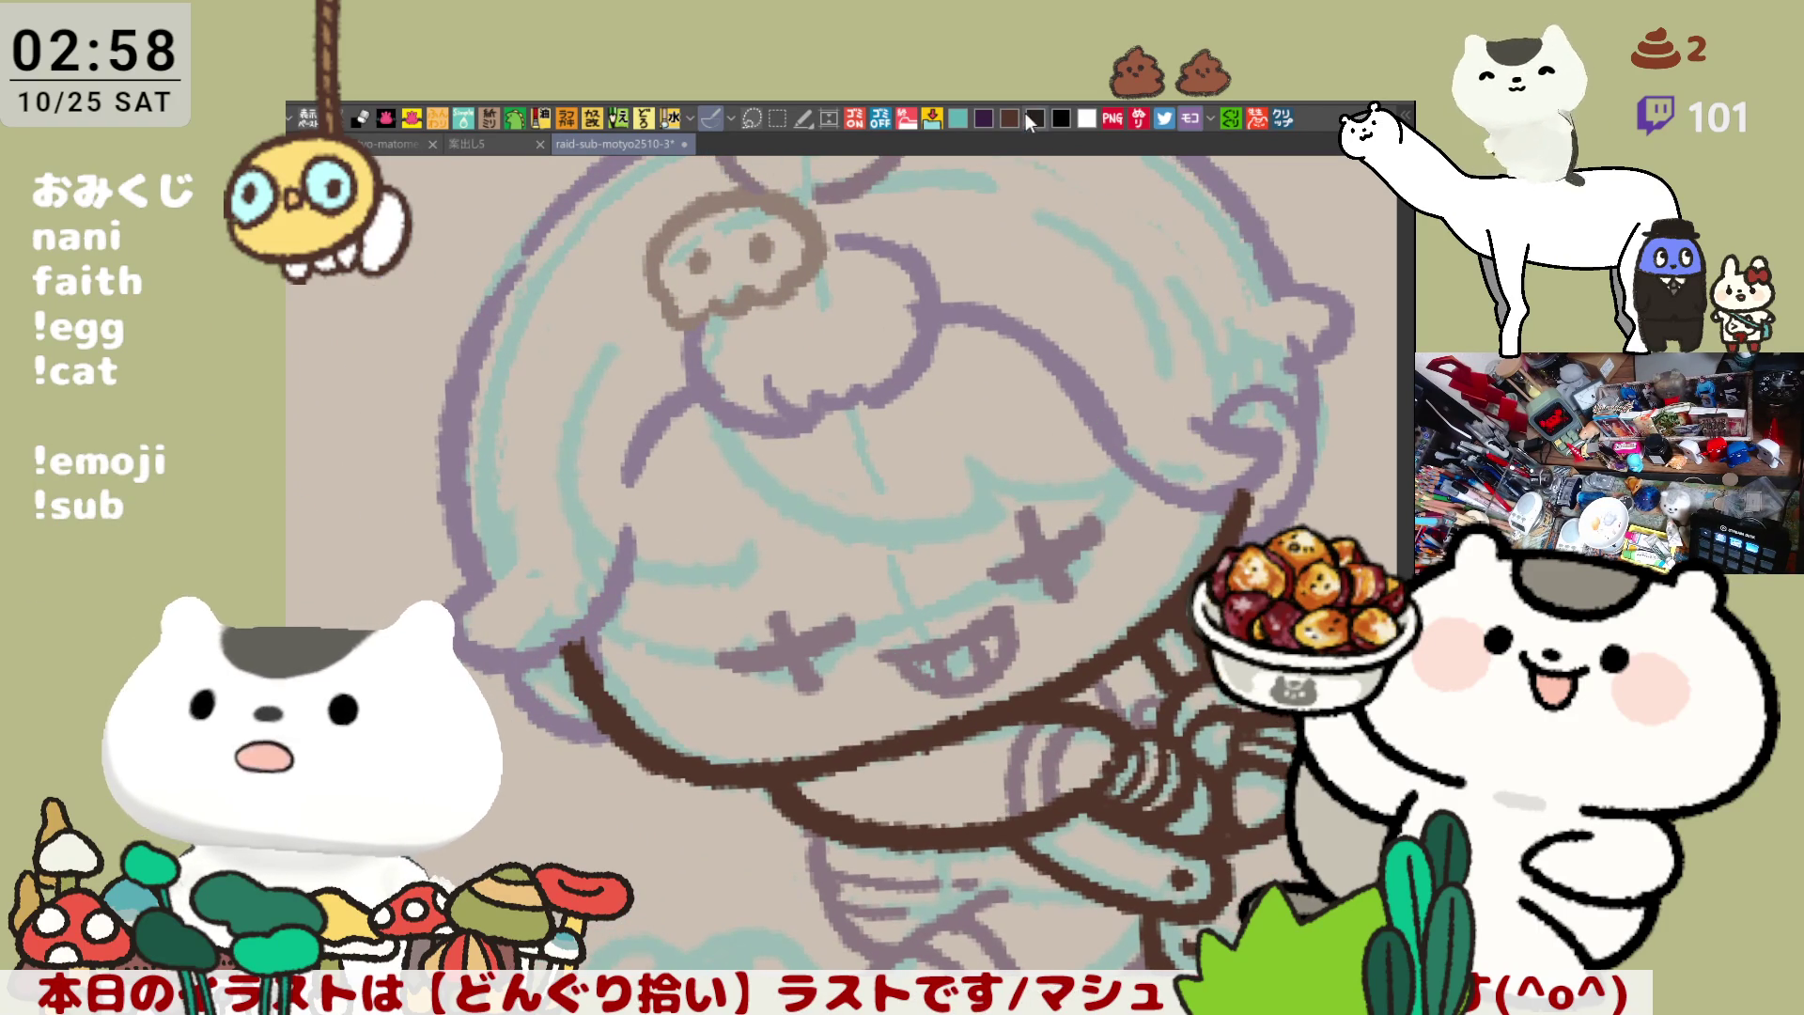
pyautogui.moveTo(996, 361); pyautogui.dragTo(803, 423)
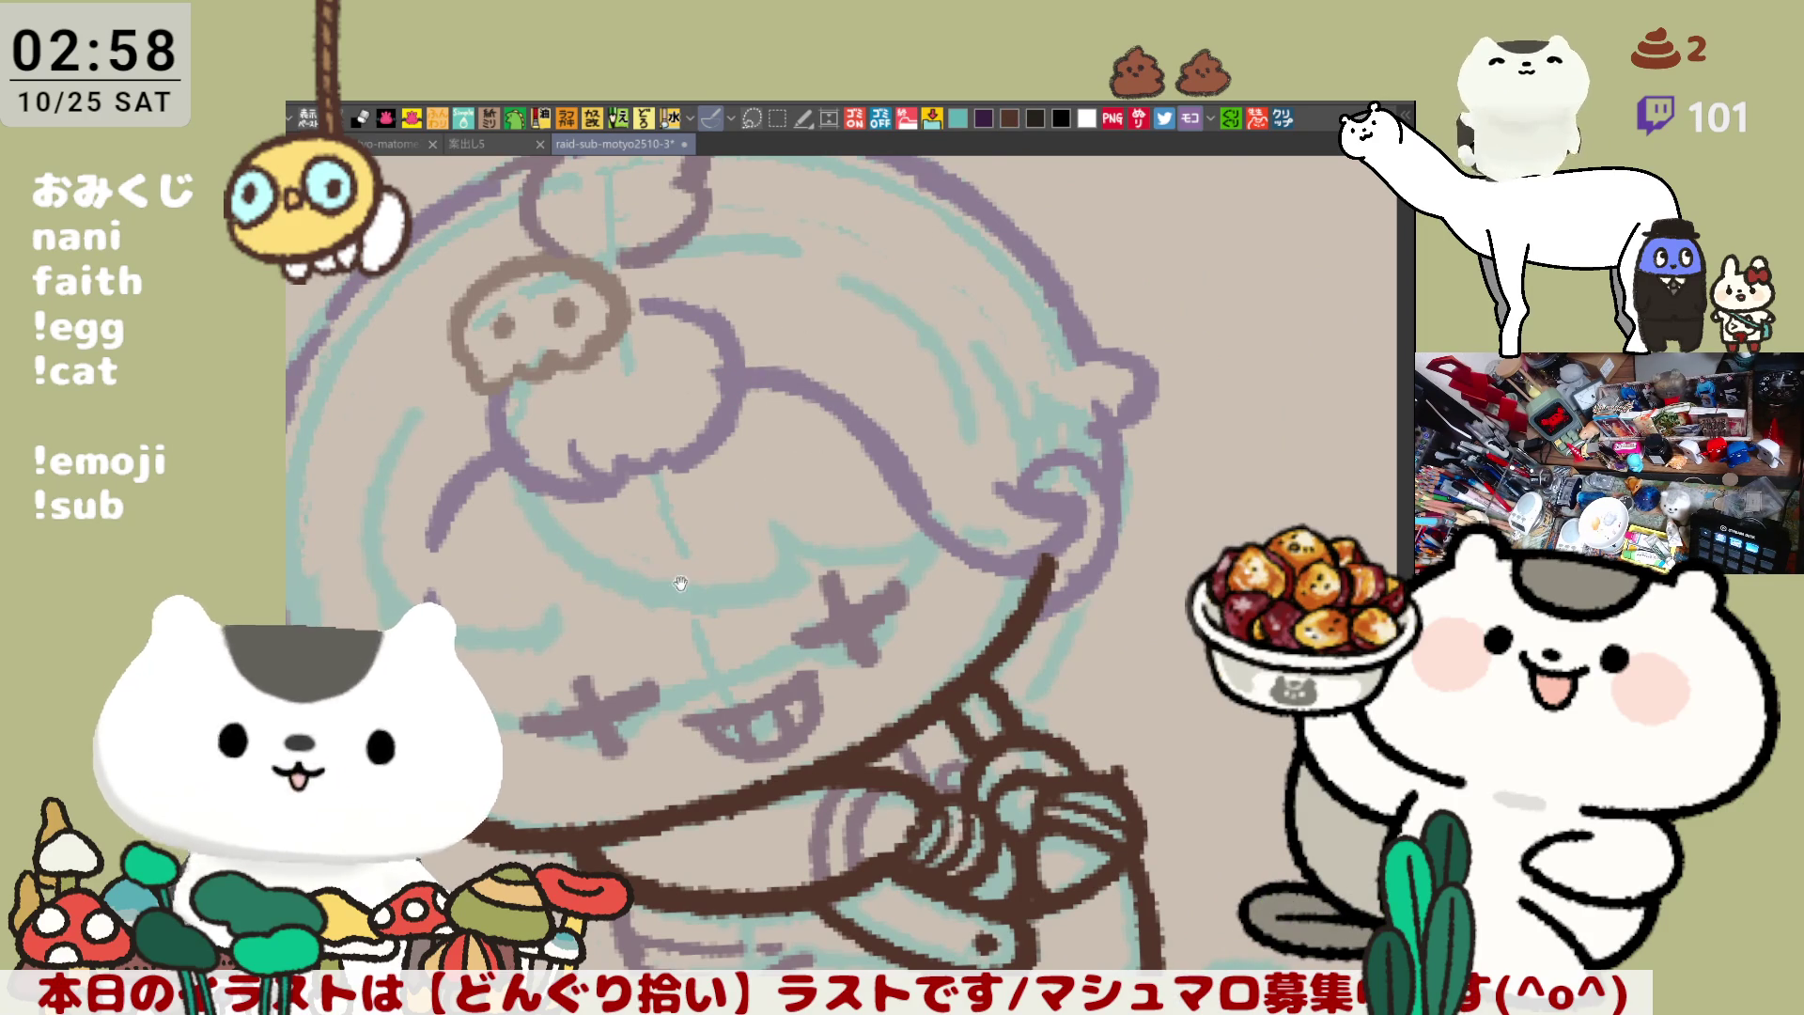
# Ink the horizontal strokes of both cross eyes in dark brown
pyautogui.moveTo(663, 660); pyautogui.dragTo(739, 431)
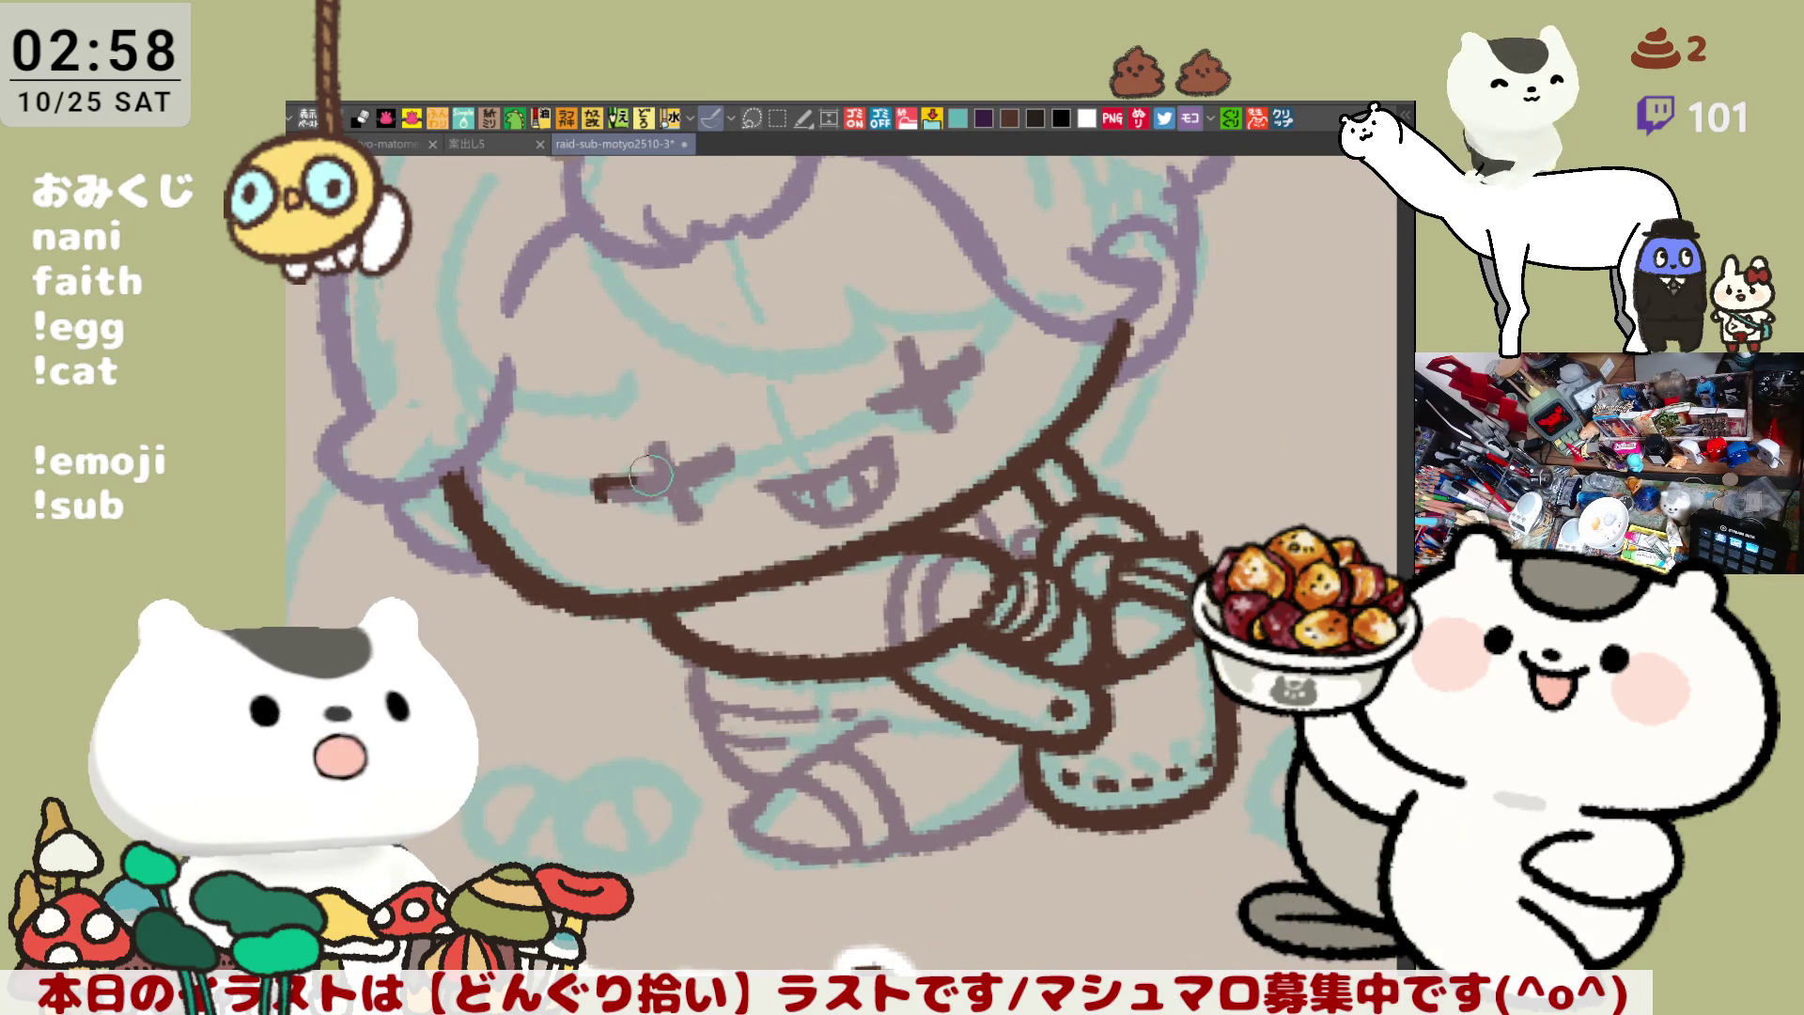
pyautogui.click(606, 489)
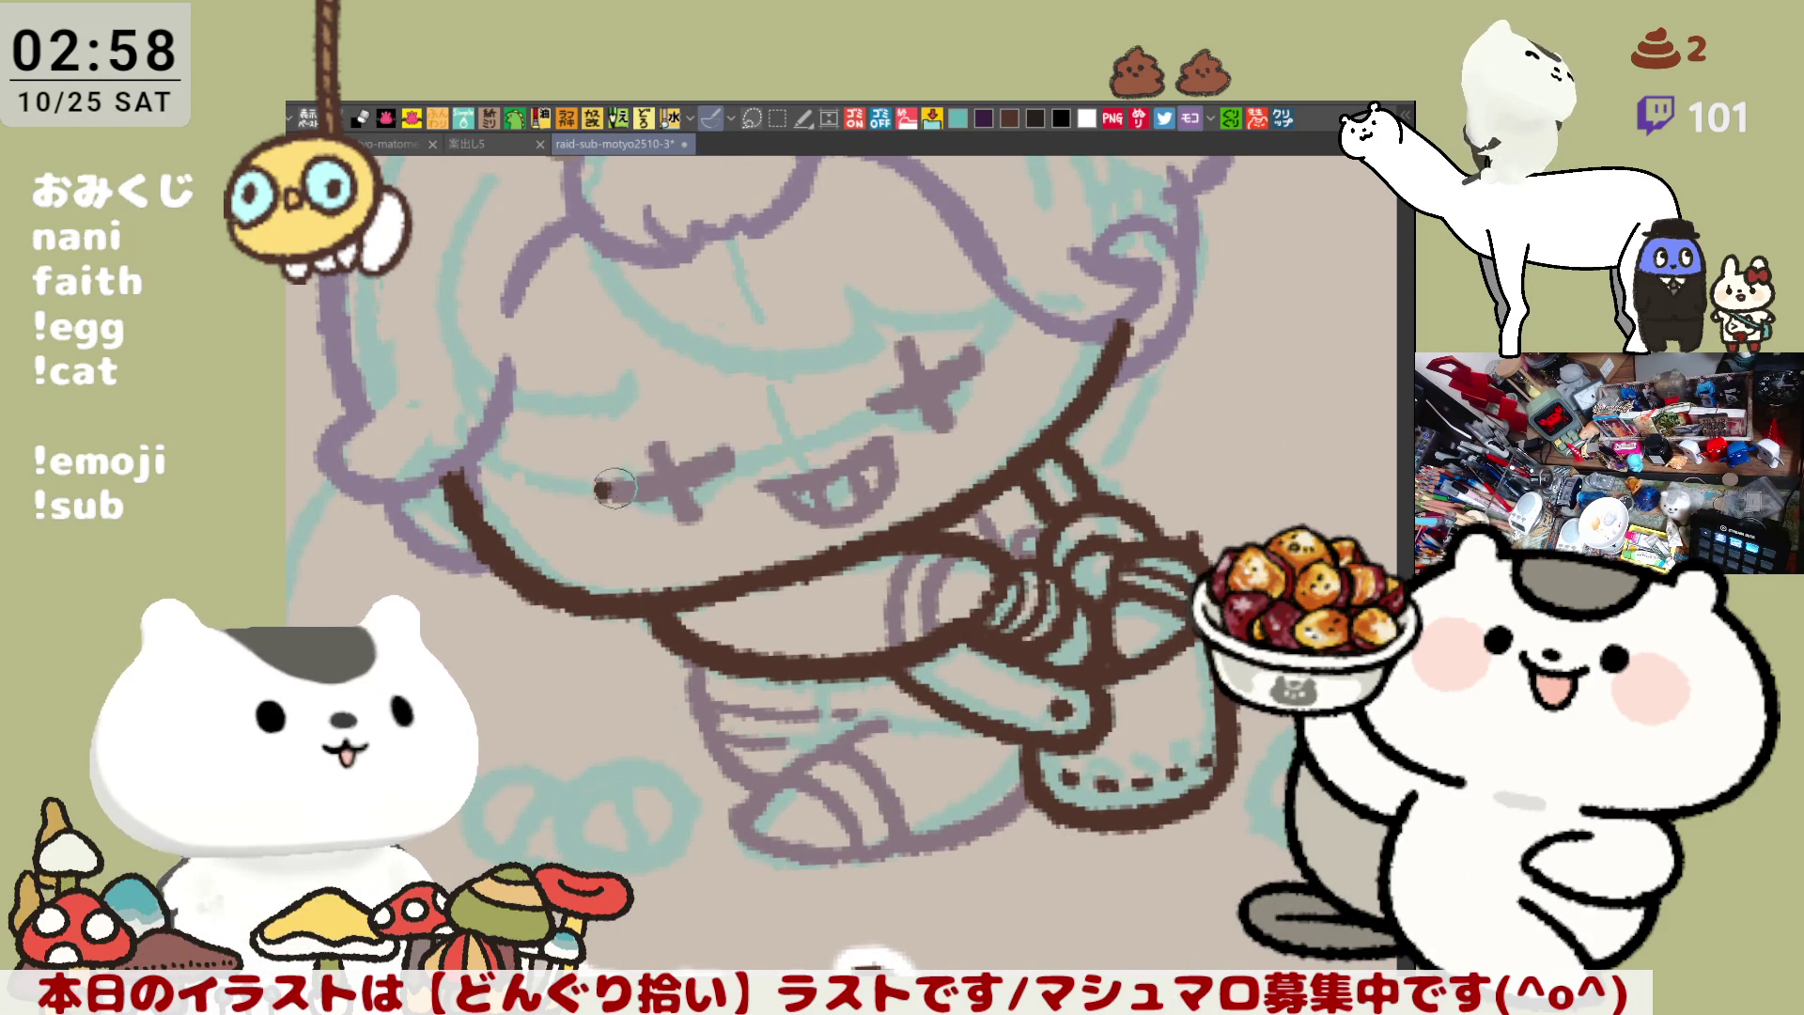
pyautogui.moveTo(606, 488)
pyautogui.mouseDown()
pyautogui.moveTo(733, 451)
pyautogui.moveTo(597, 498)
pyautogui.moveTo(731, 469)
pyautogui.moveTo(620, 491)
pyautogui.moveTo(737, 453)
pyautogui.mouseUp()
pyautogui.hotkey('ctrl', 'z')
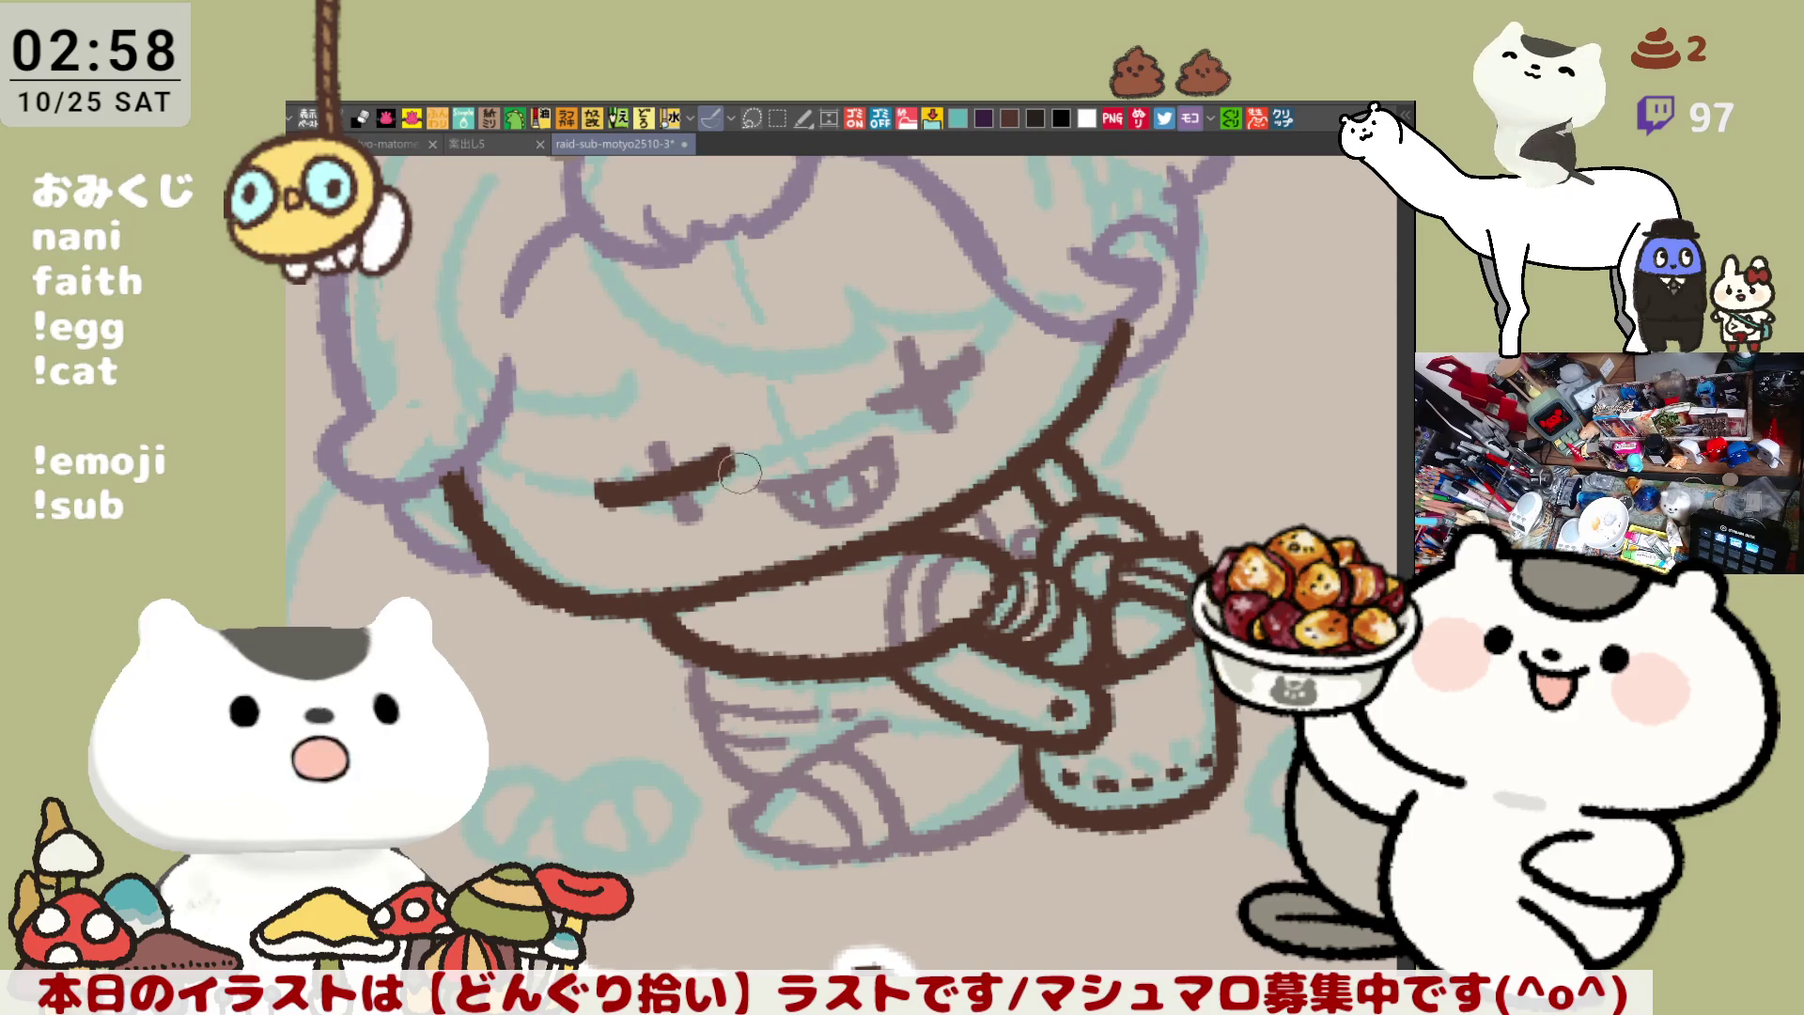
pyautogui.moveTo(742, 460); pyautogui.dragTo(524, 508)
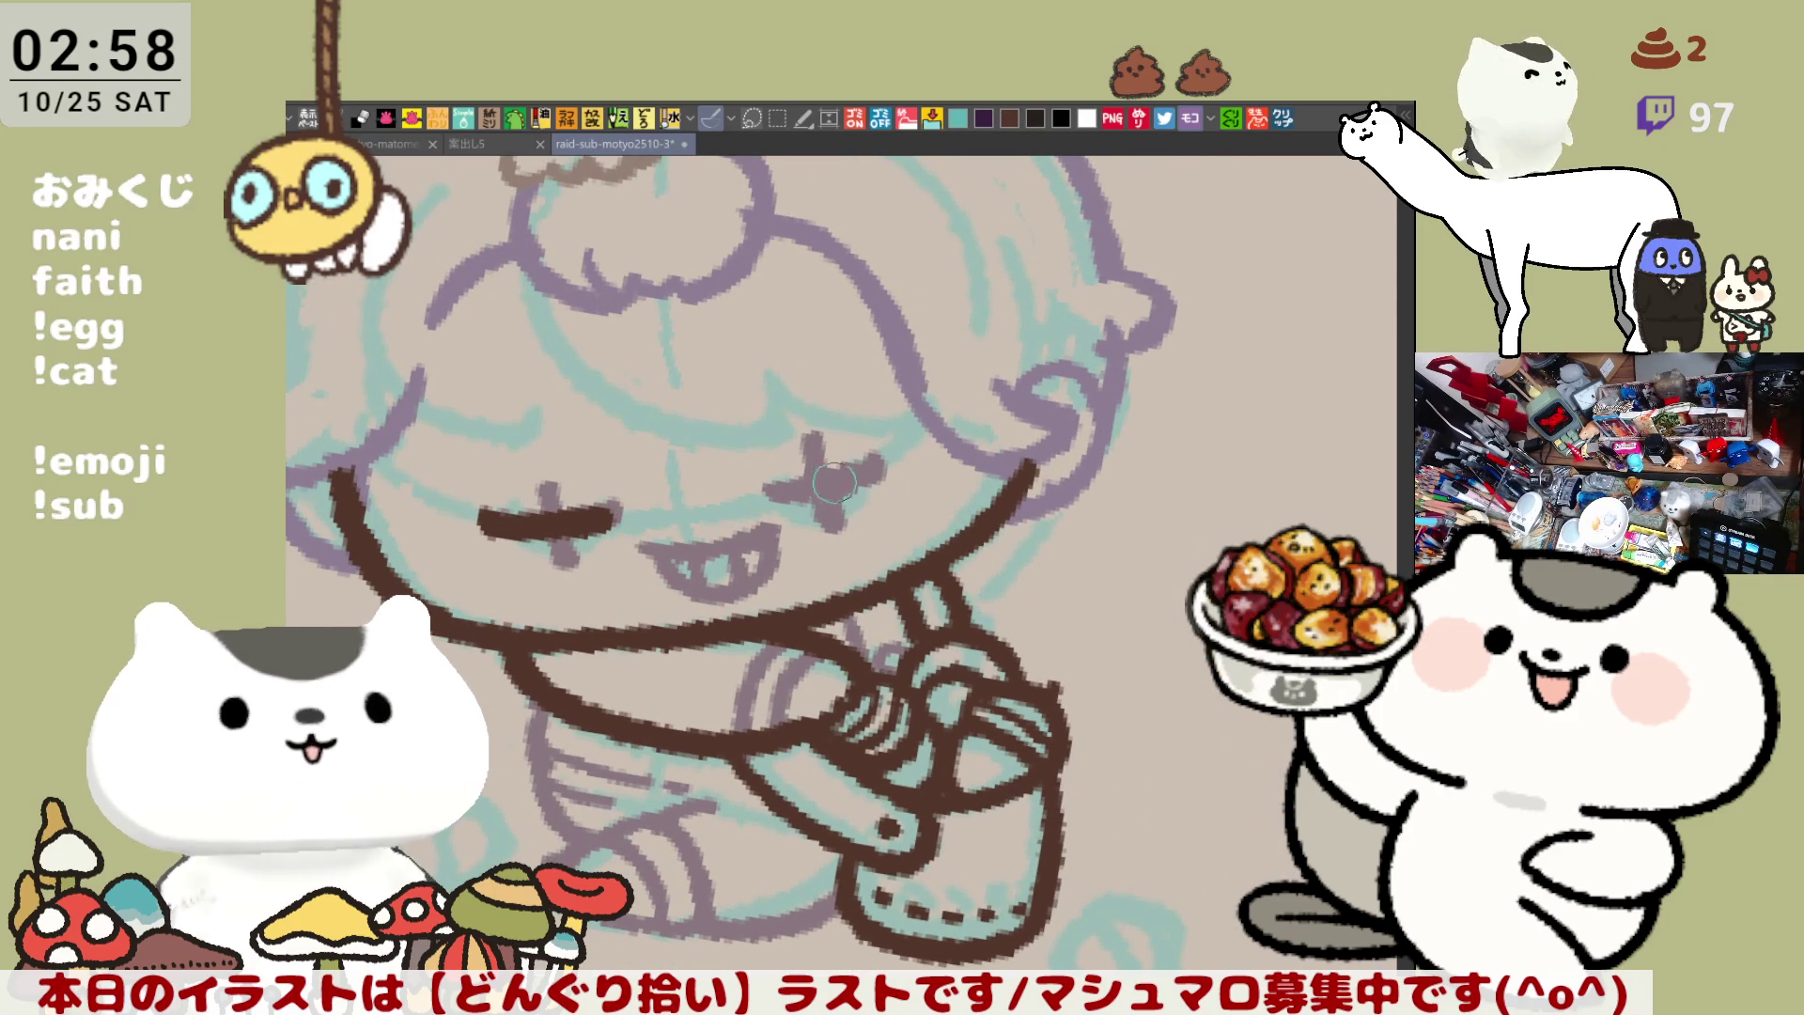
pyautogui.moveTo(770, 490); pyautogui.dragTo(850, 482)
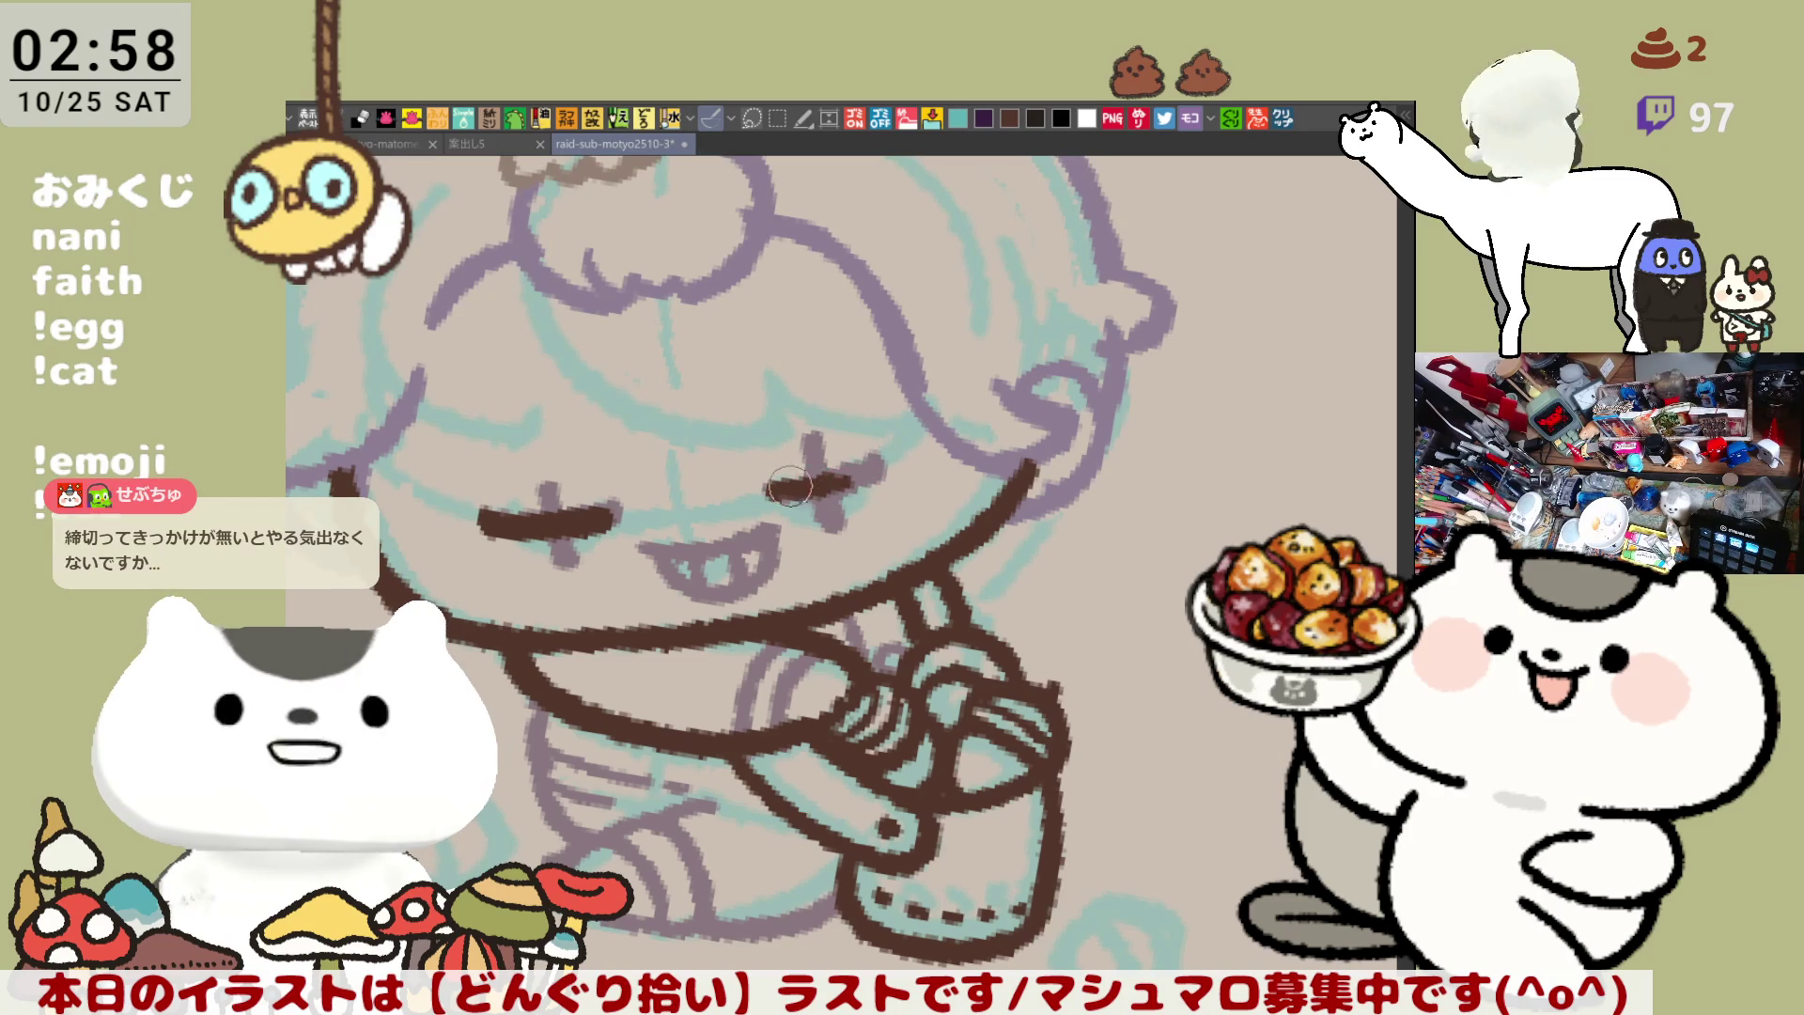
pyautogui.moveTo(768, 496); pyautogui.dragTo(862, 466)
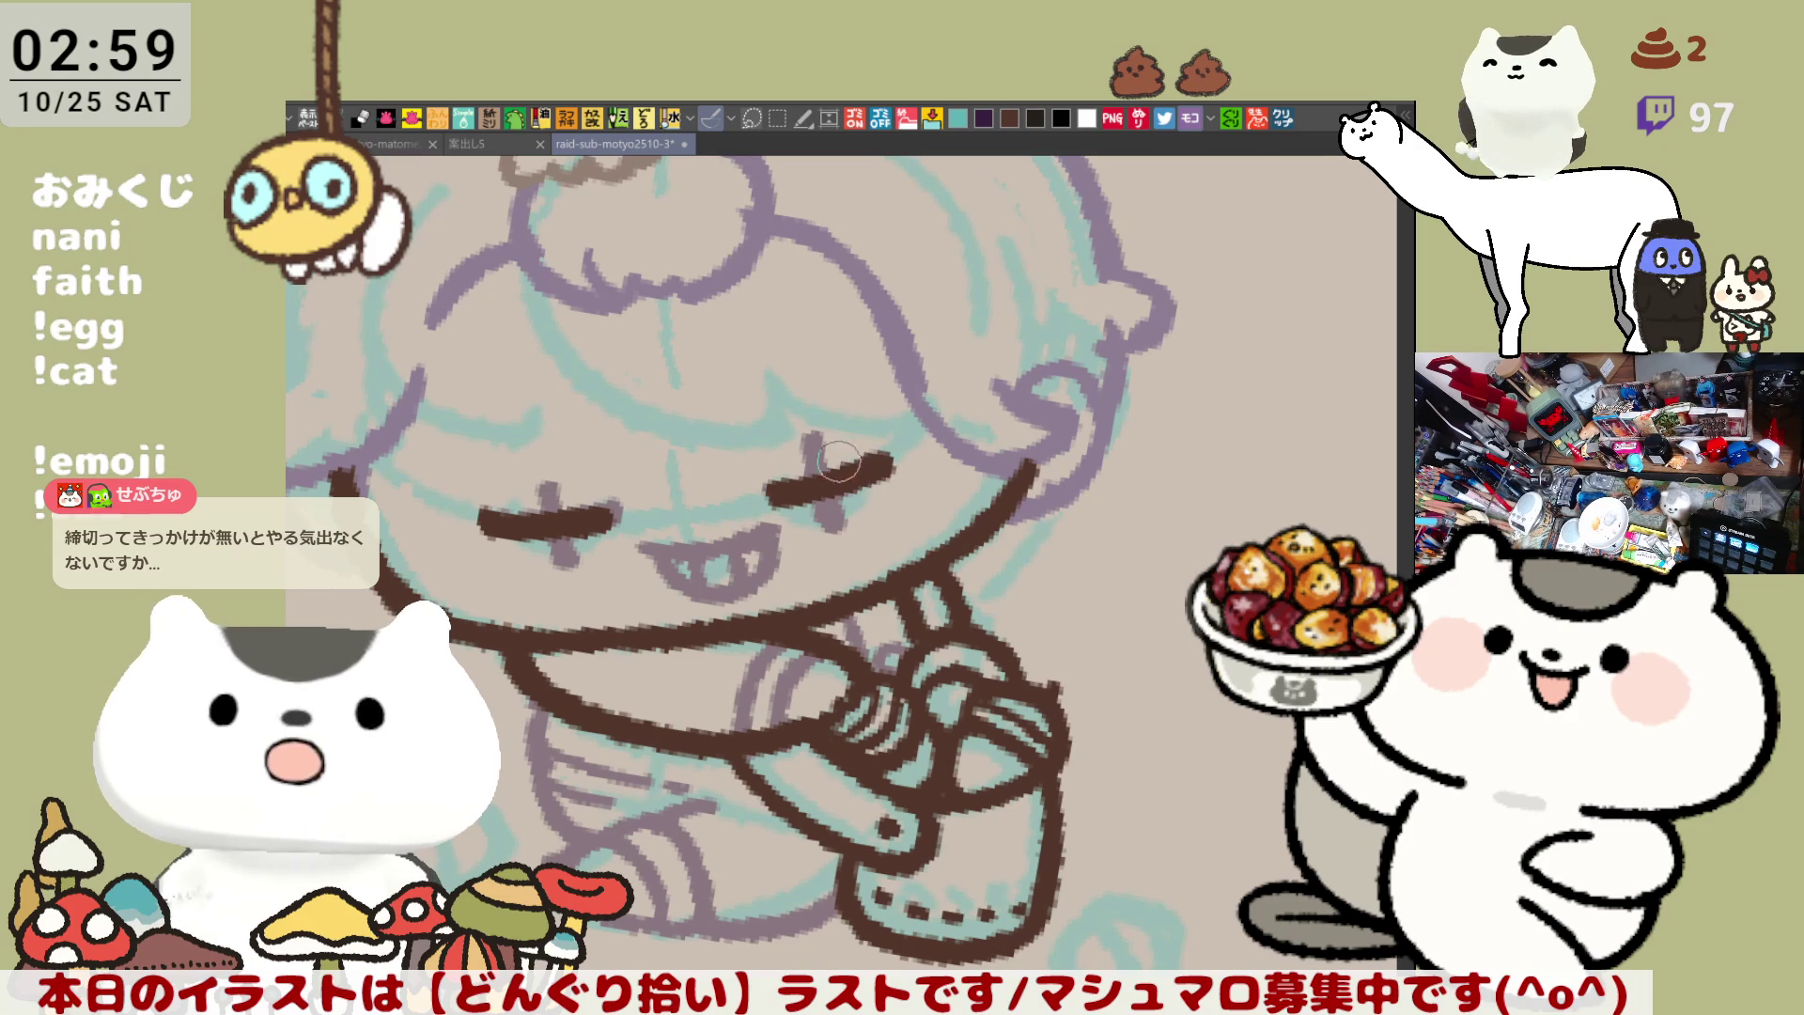
# Ink the vertical stroke through the left cross eye
pyautogui.moveTo(562, 528)
pyautogui.mouseDown()
pyautogui.moveTo(707, 463)
pyautogui.moveTo(684, 423)
pyautogui.mouseUp()
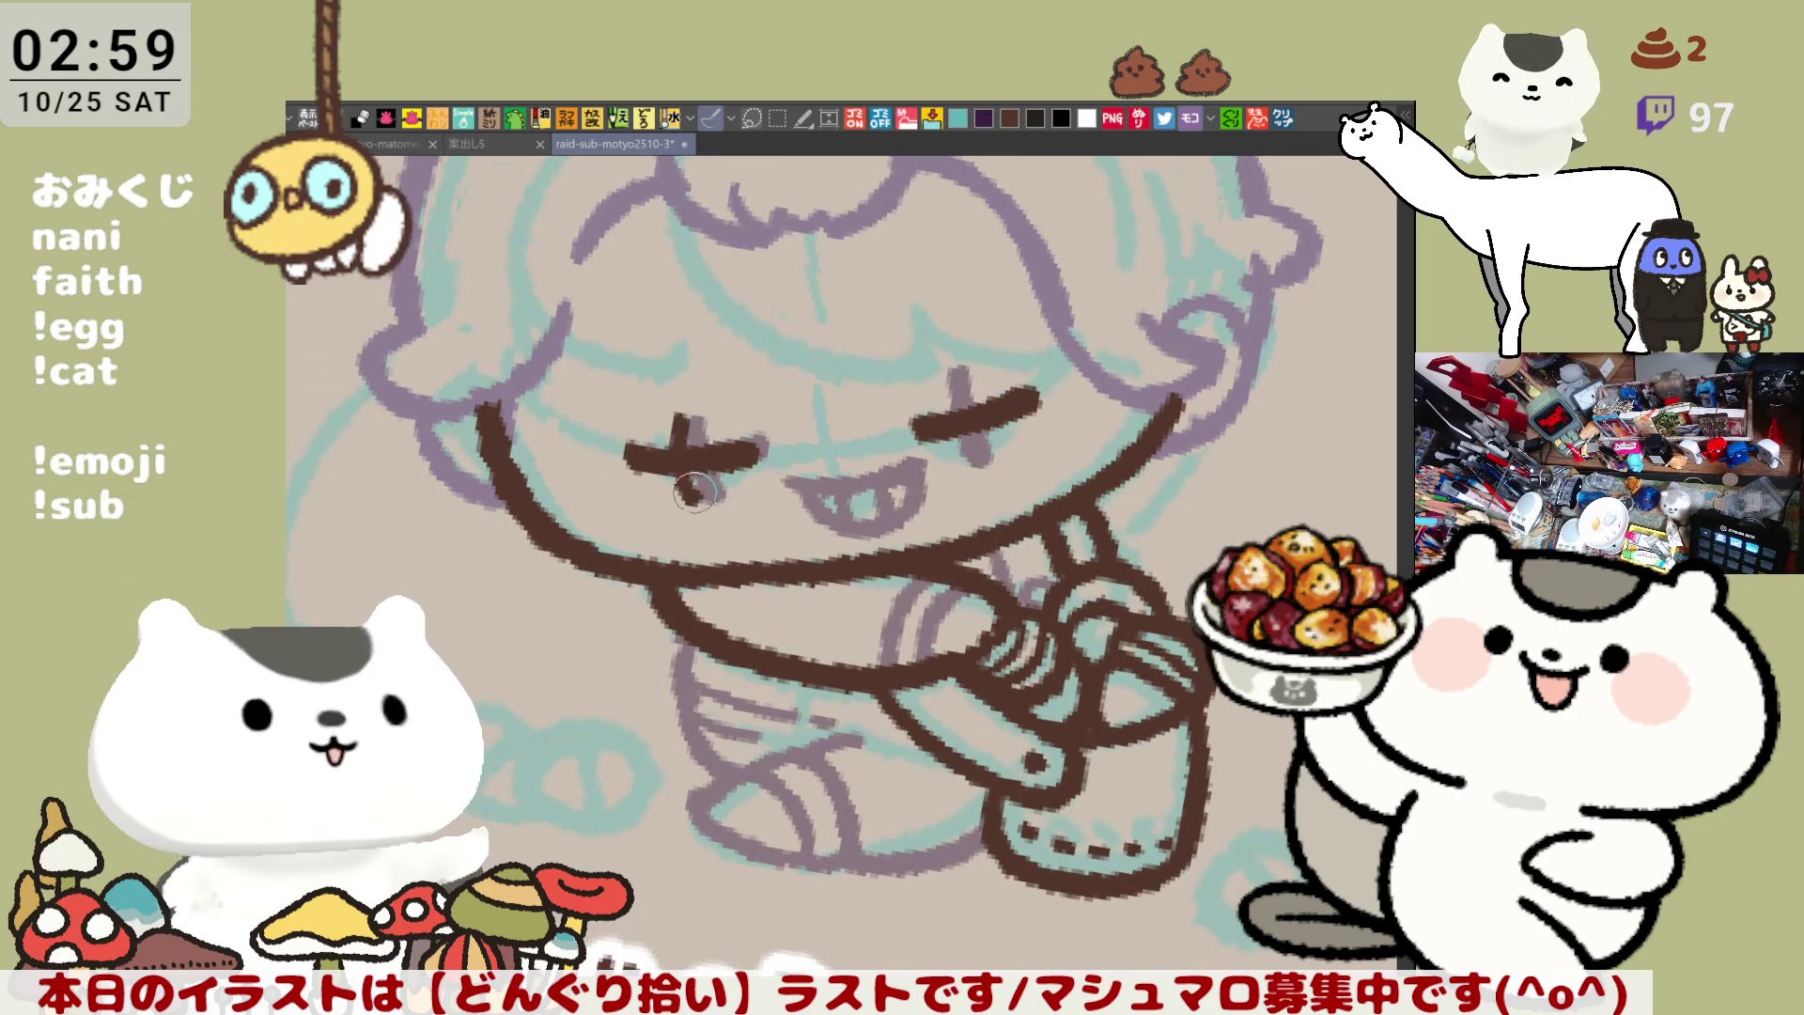
pyautogui.hotkey('ctrl', 'z')
pyautogui.moveTo(689, 498); pyautogui.dragTo(687, 418)
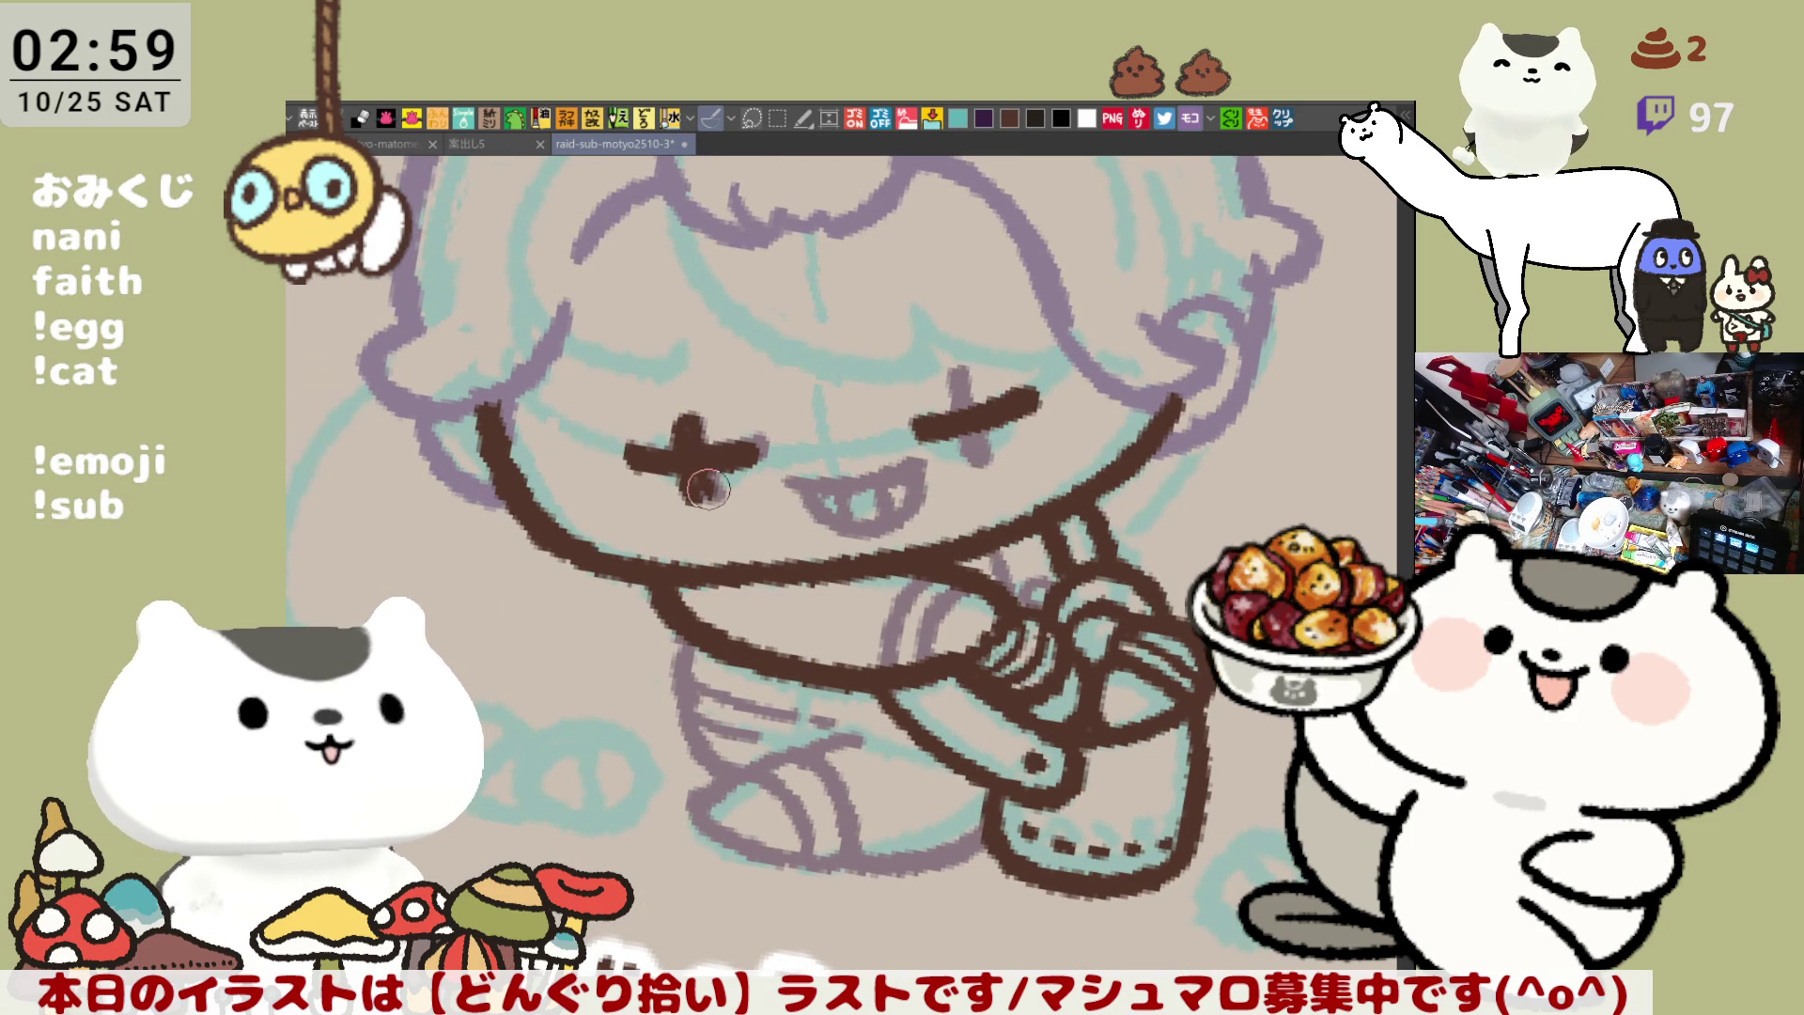
pyautogui.moveTo(692, 496)
pyautogui.mouseDown()
pyautogui.moveTo(684, 418)
pyautogui.moveTo(695, 517)
pyautogui.mouseUp()
pyautogui.hotkey('ctrl', 'z')
pyautogui.hotkey('ctrl', 'z')
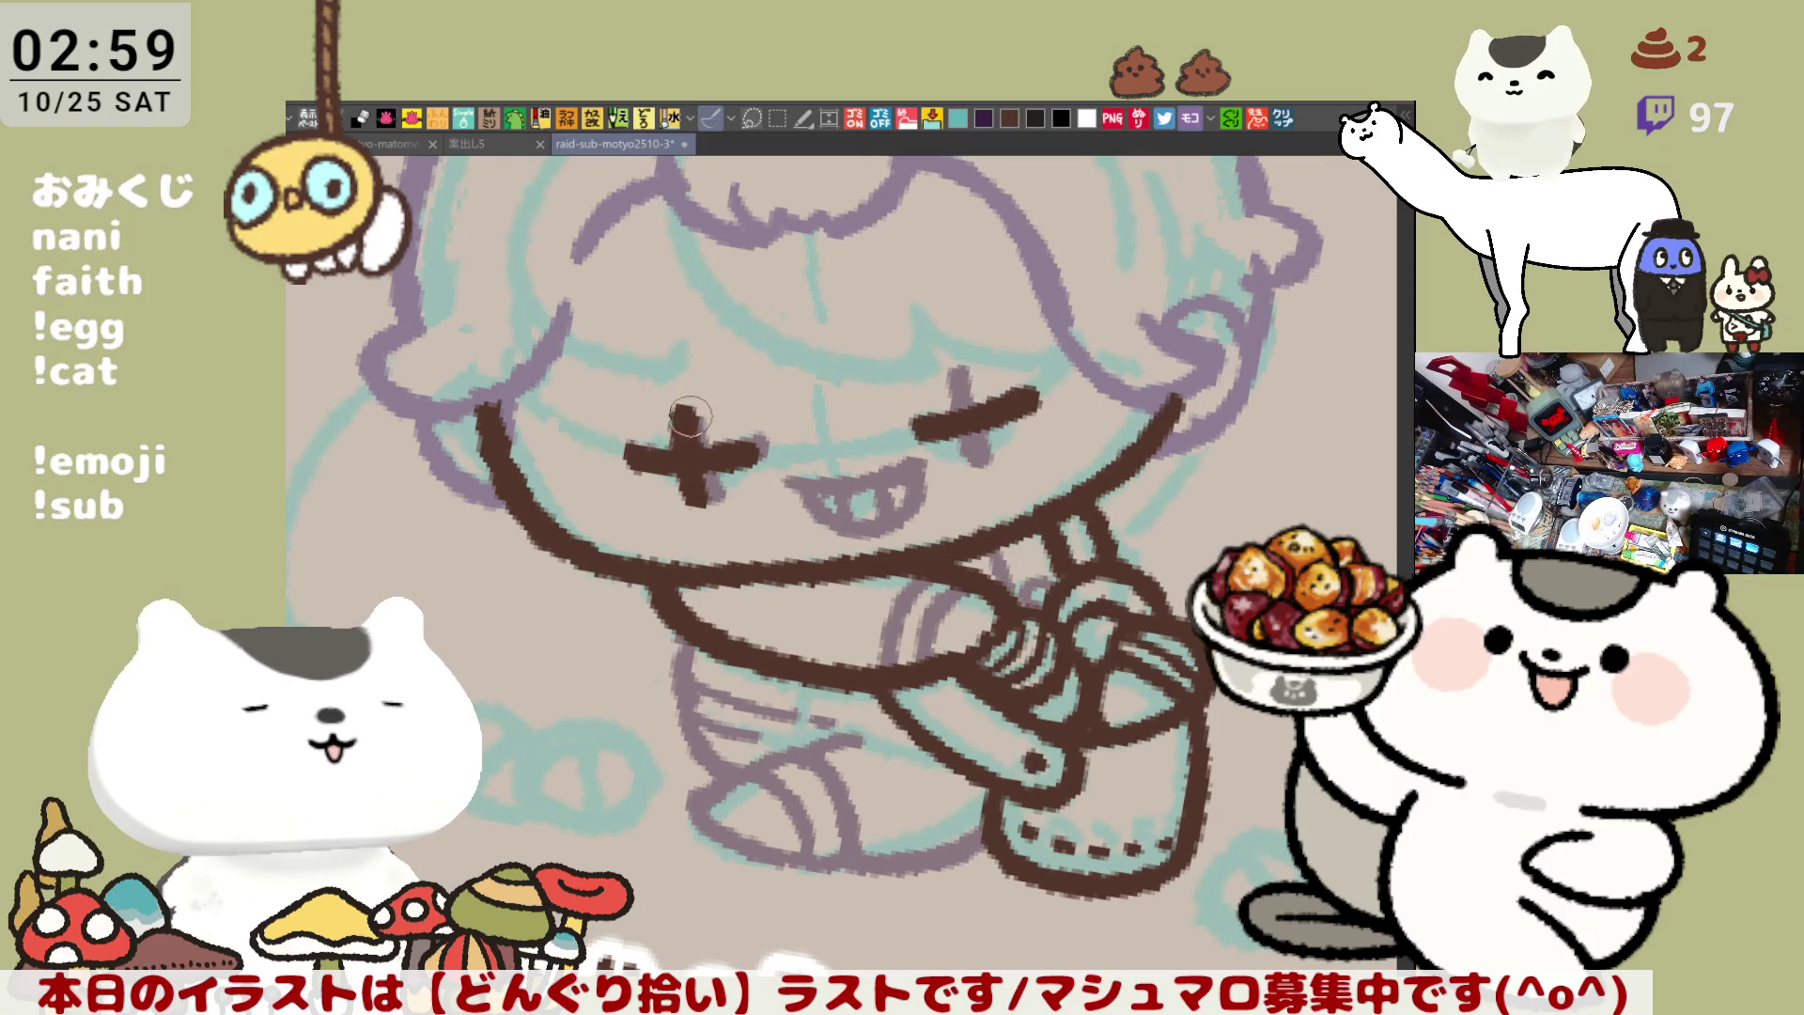
# Ink the right eye's vertical stroke, retrying it until it lands cleanly
pyautogui.moveTo(1000, 348); pyautogui.dragTo(976, 355)
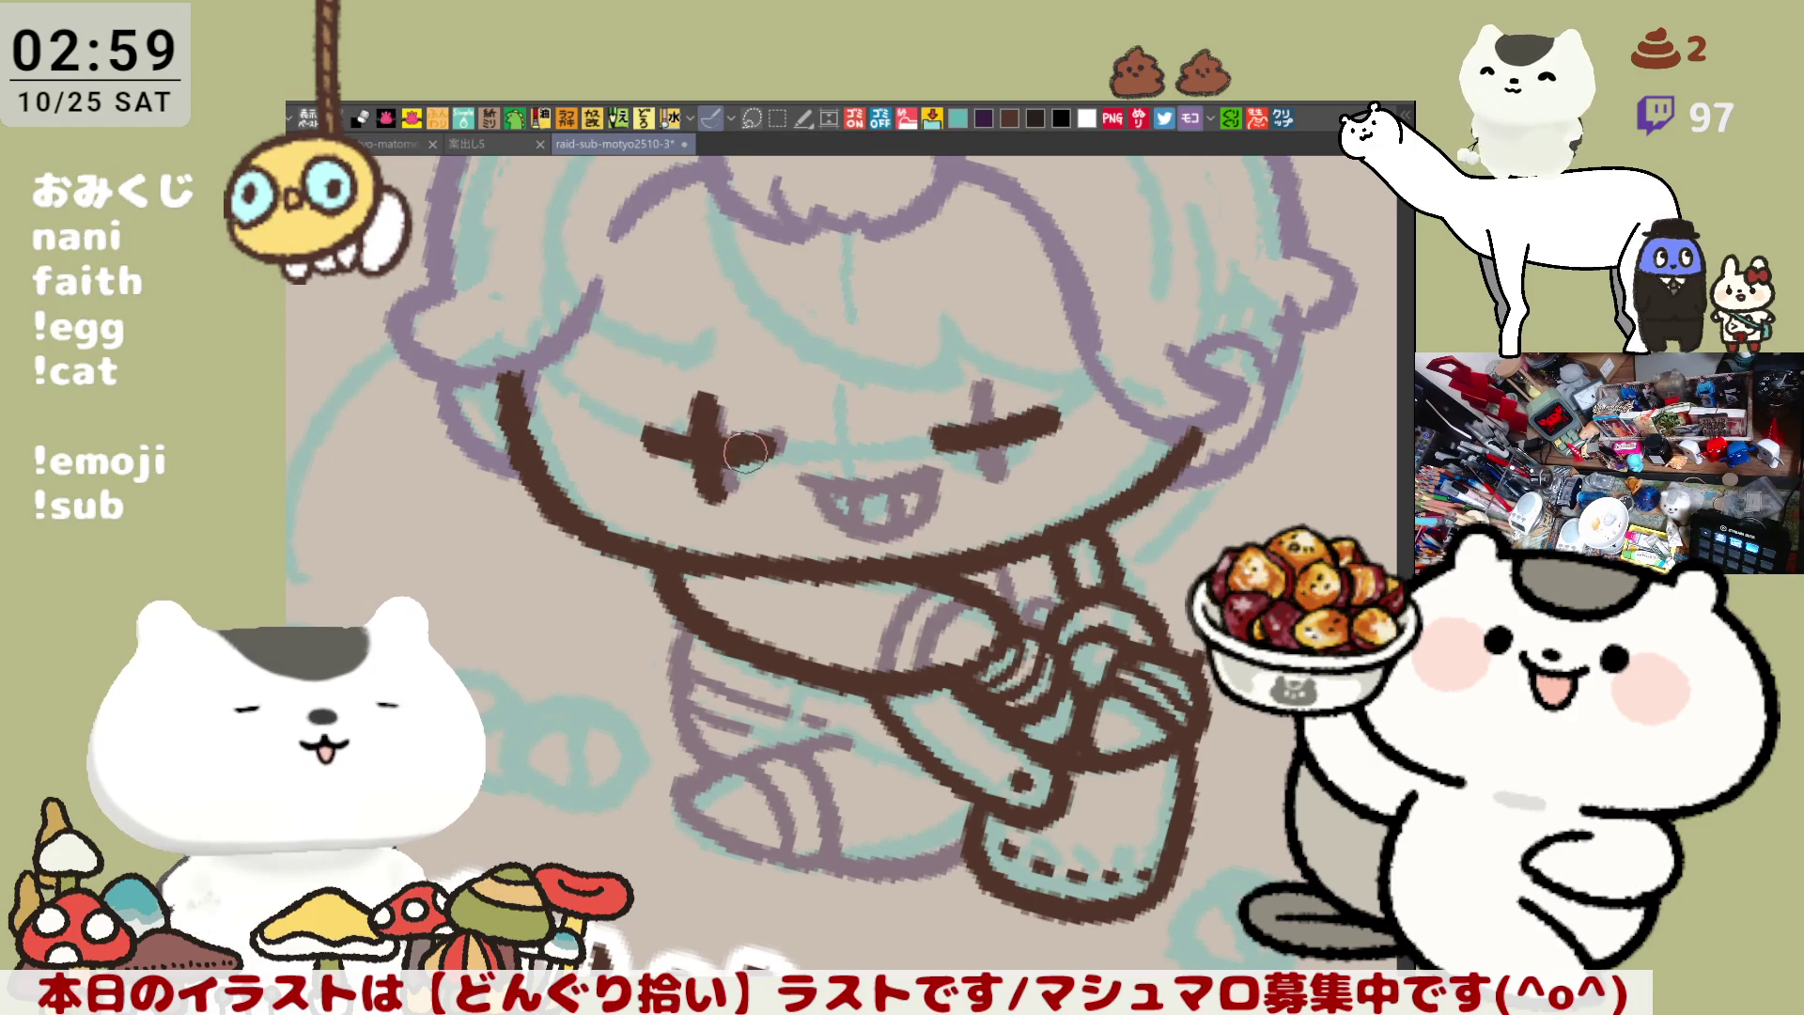
pyautogui.moveTo(980, 383); pyautogui.dragTo(996, 490)
pyautogui.hotkey('ctrl', 'z')
pyautogui.moveTo(980, 383); pyautogui.dragTo(996, 490)
pyautogui.hotkey('ctrl', 'z')
pyautogui.moveTo(981, 381); pyautogui.dragTo(999, 489)
pyautogui.hotkey('ctrl', 'z')
pyautogui.moveTo(982, 380); pyautogui.dragTo(1000, 485)
pyautogui.hotkey('ctrl', 'z')
pyautogui.moveTo(982, 382); pyautogui.dragTo(999, 485)
pyautogui.hotkey('ctrl', 'z')
pyautogui.moveTo(987, 378); pyautogui.dragTo(1000, 484)
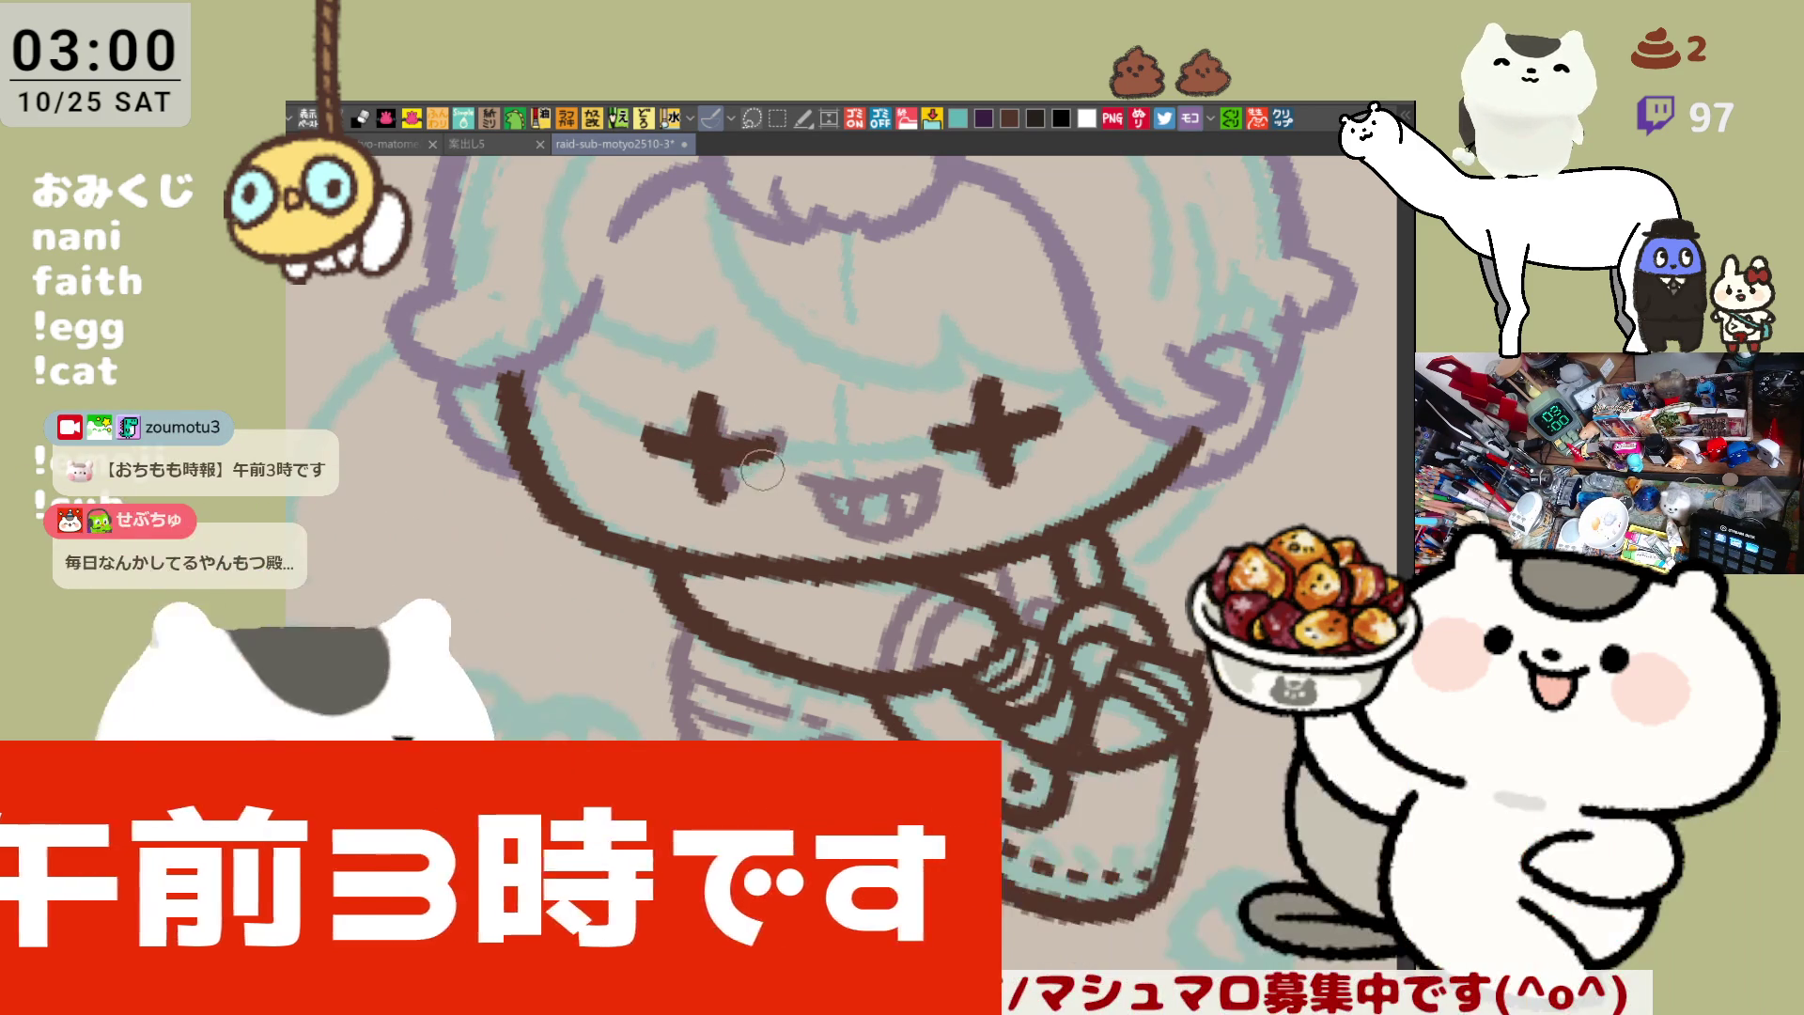
# Thicken and darken the brown crosses of the chibi's eyes
pyautogui.moveTo(731, 456)
pyautogui.mouseDown()
pyautogui.moveTo(756, 467)
pyautogui.moveTo(757, 449)
pyautogui.mouseUp()
pyautogui.moveTo(865, 433)
pyautogui.mouseDown()
pyautogui.moveTo(820, 393)
pyautogui.moveTo(845, 411)
pyautogui.mouseUp()
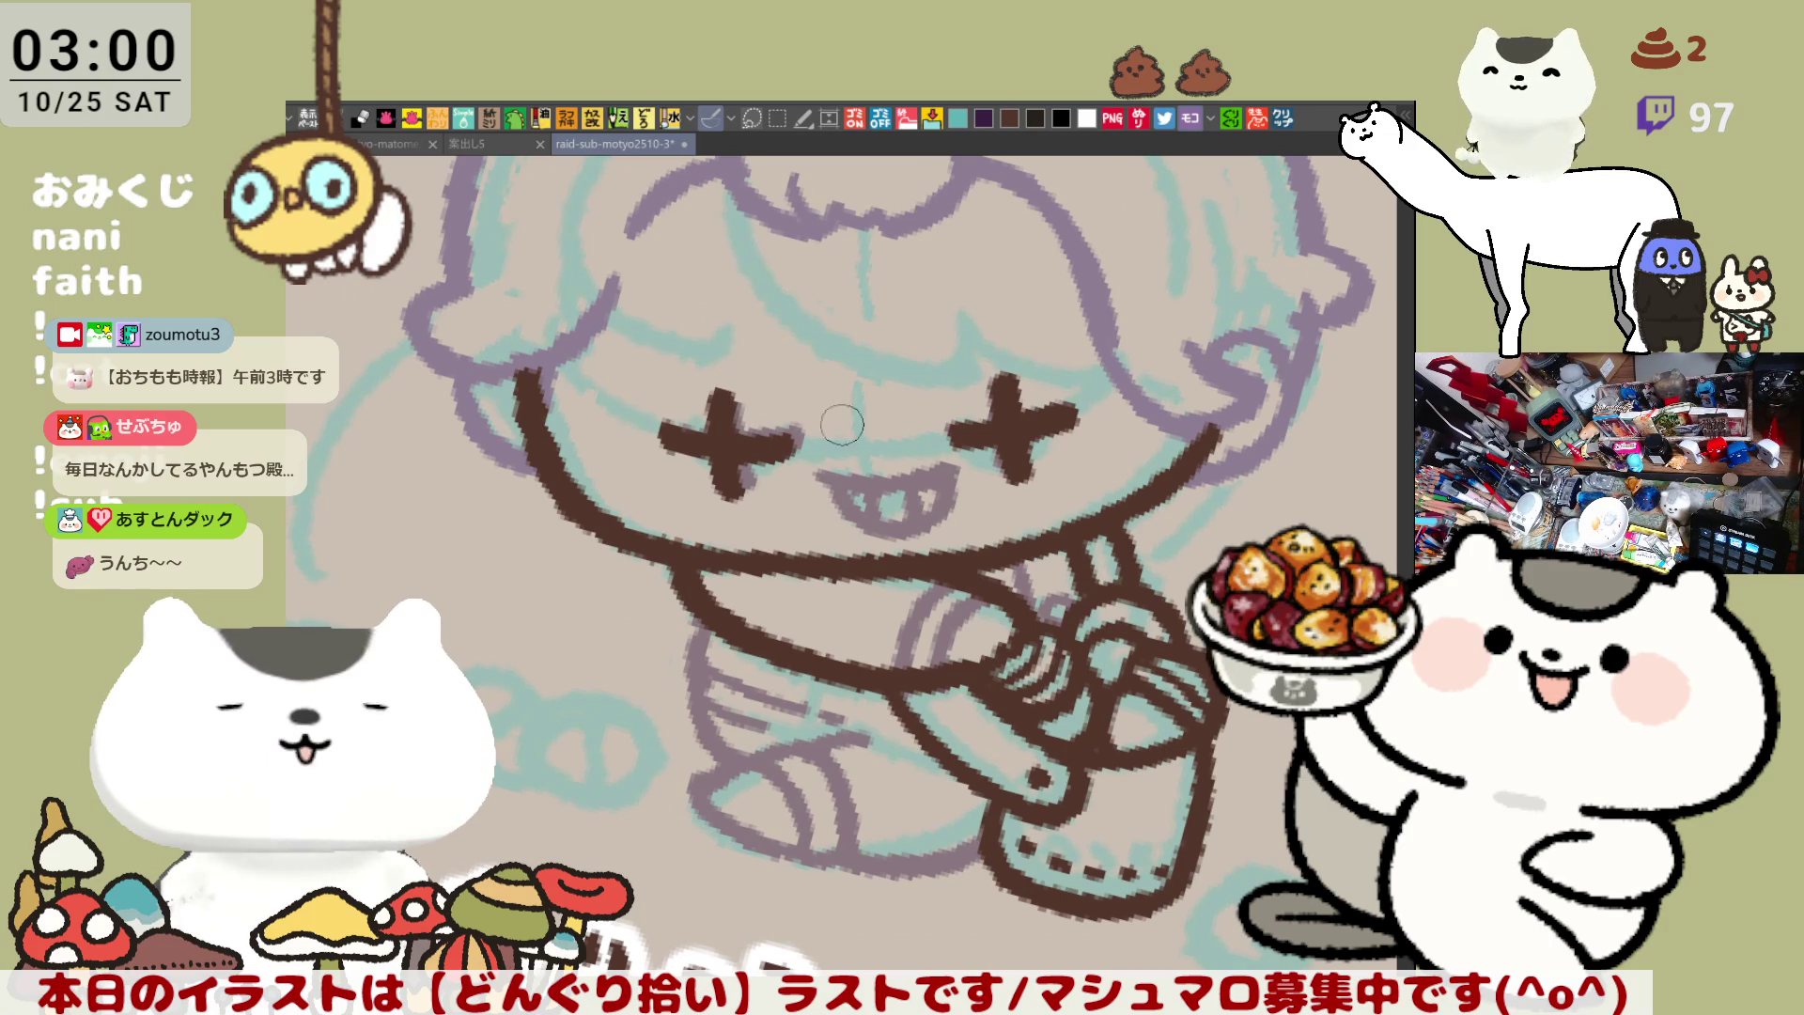
pyautogui.moveTo(830, 522); pyautogui.dragTo(875, 527)
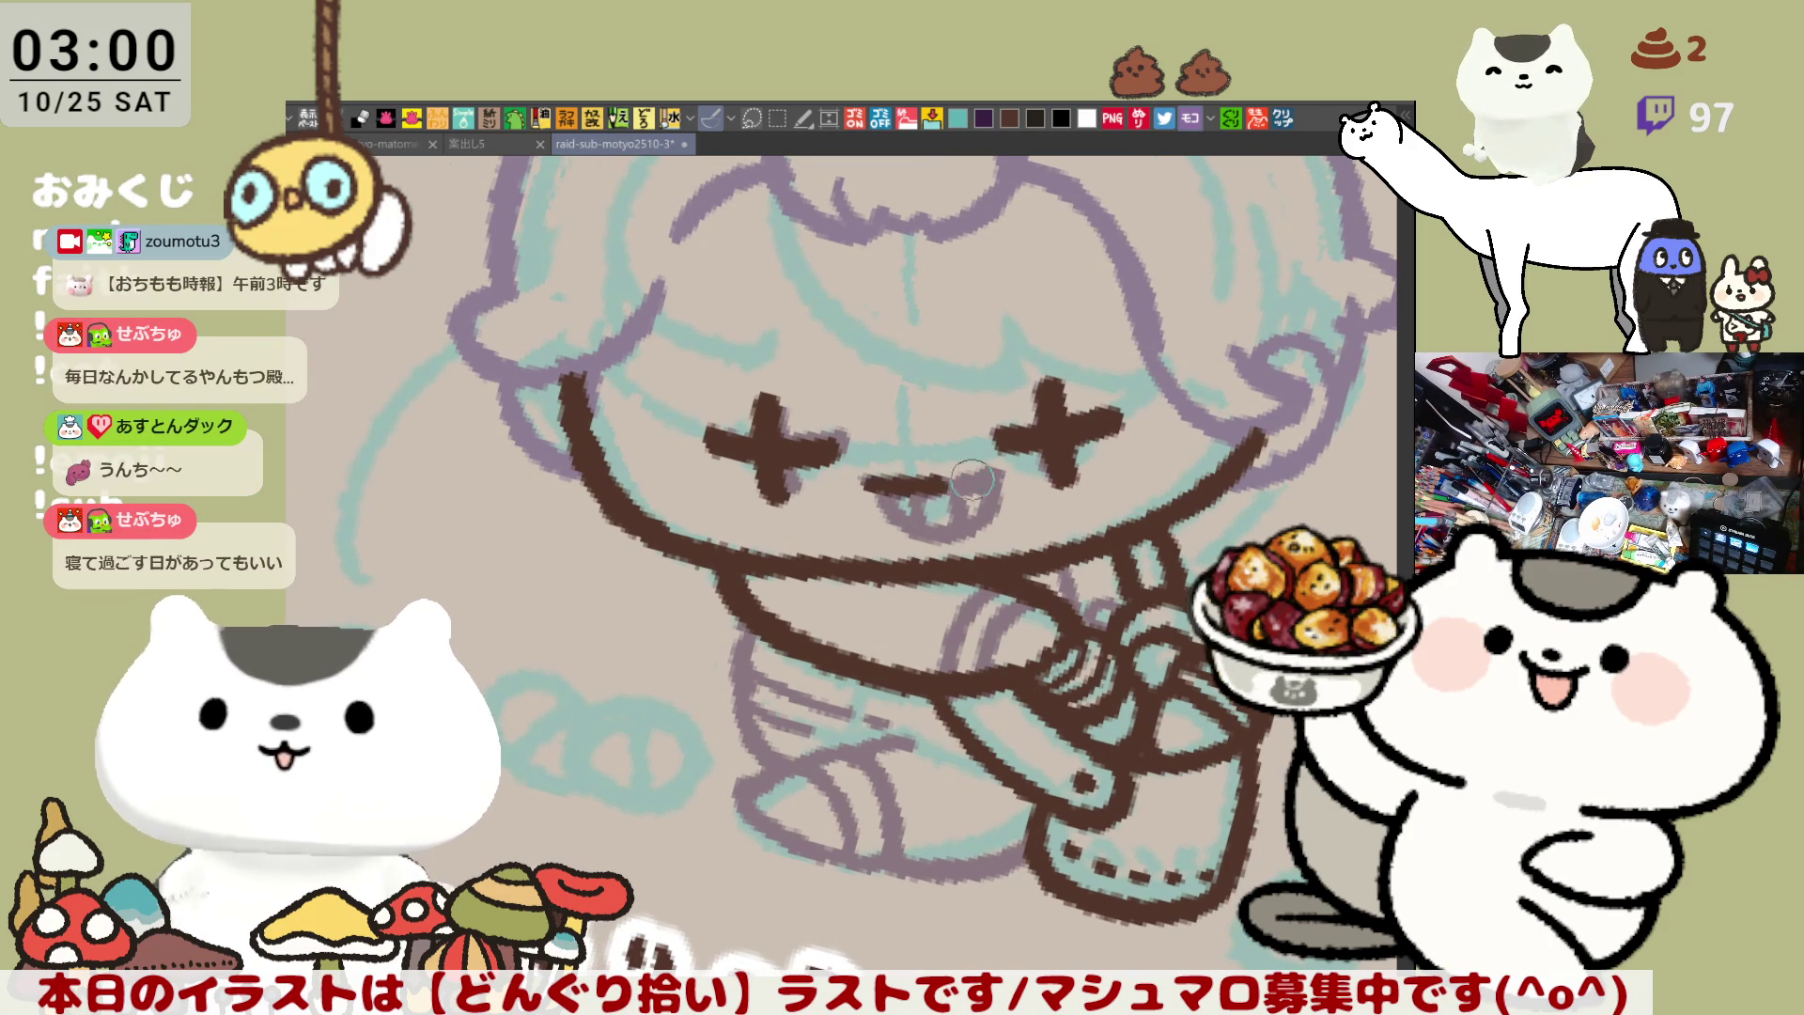
# Ink the chibi's mouth with small teeth, comparing versions with undo, then darken its strokes
pyautogui.moveTo(862, 483); pyautogui.dragTo(1001, 476)
pyautogui.hotkey('ctrl', 'z')
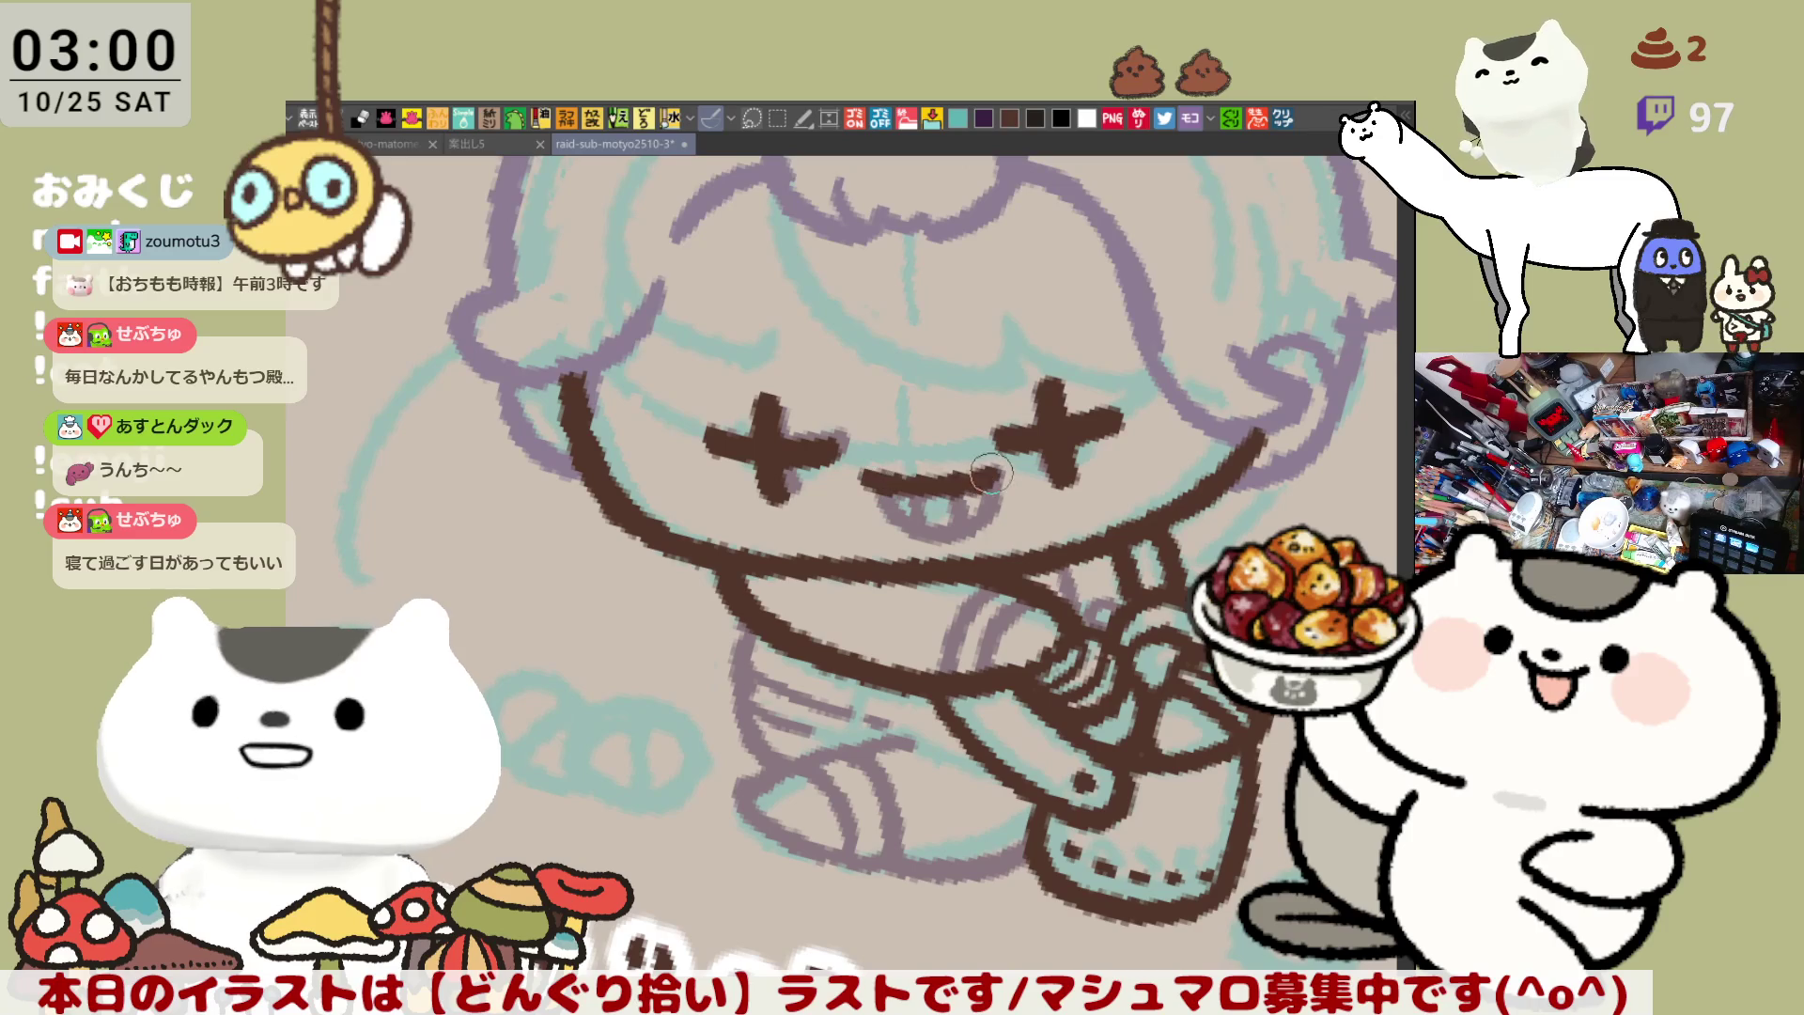
pyautogui.hotkey('ctrl', 'z')
pyautogui.moveTo(860, 481)
pyautogui.mouseDown()
pyautogui.moveTo(995, 475)
pyautogui.moveTo(931, 509)
pyautogui.moveTo(1000, 474)
pyautogui.moveTo(977, 512)
pyautogui.mouseUp()
pyautogui.hotkey('ctrl', 'z')
pyautogui.hotkey('ctrl', 'z')
pyautogui.moveTo(857, 481); pyautogui.dragTo(1001, 477)
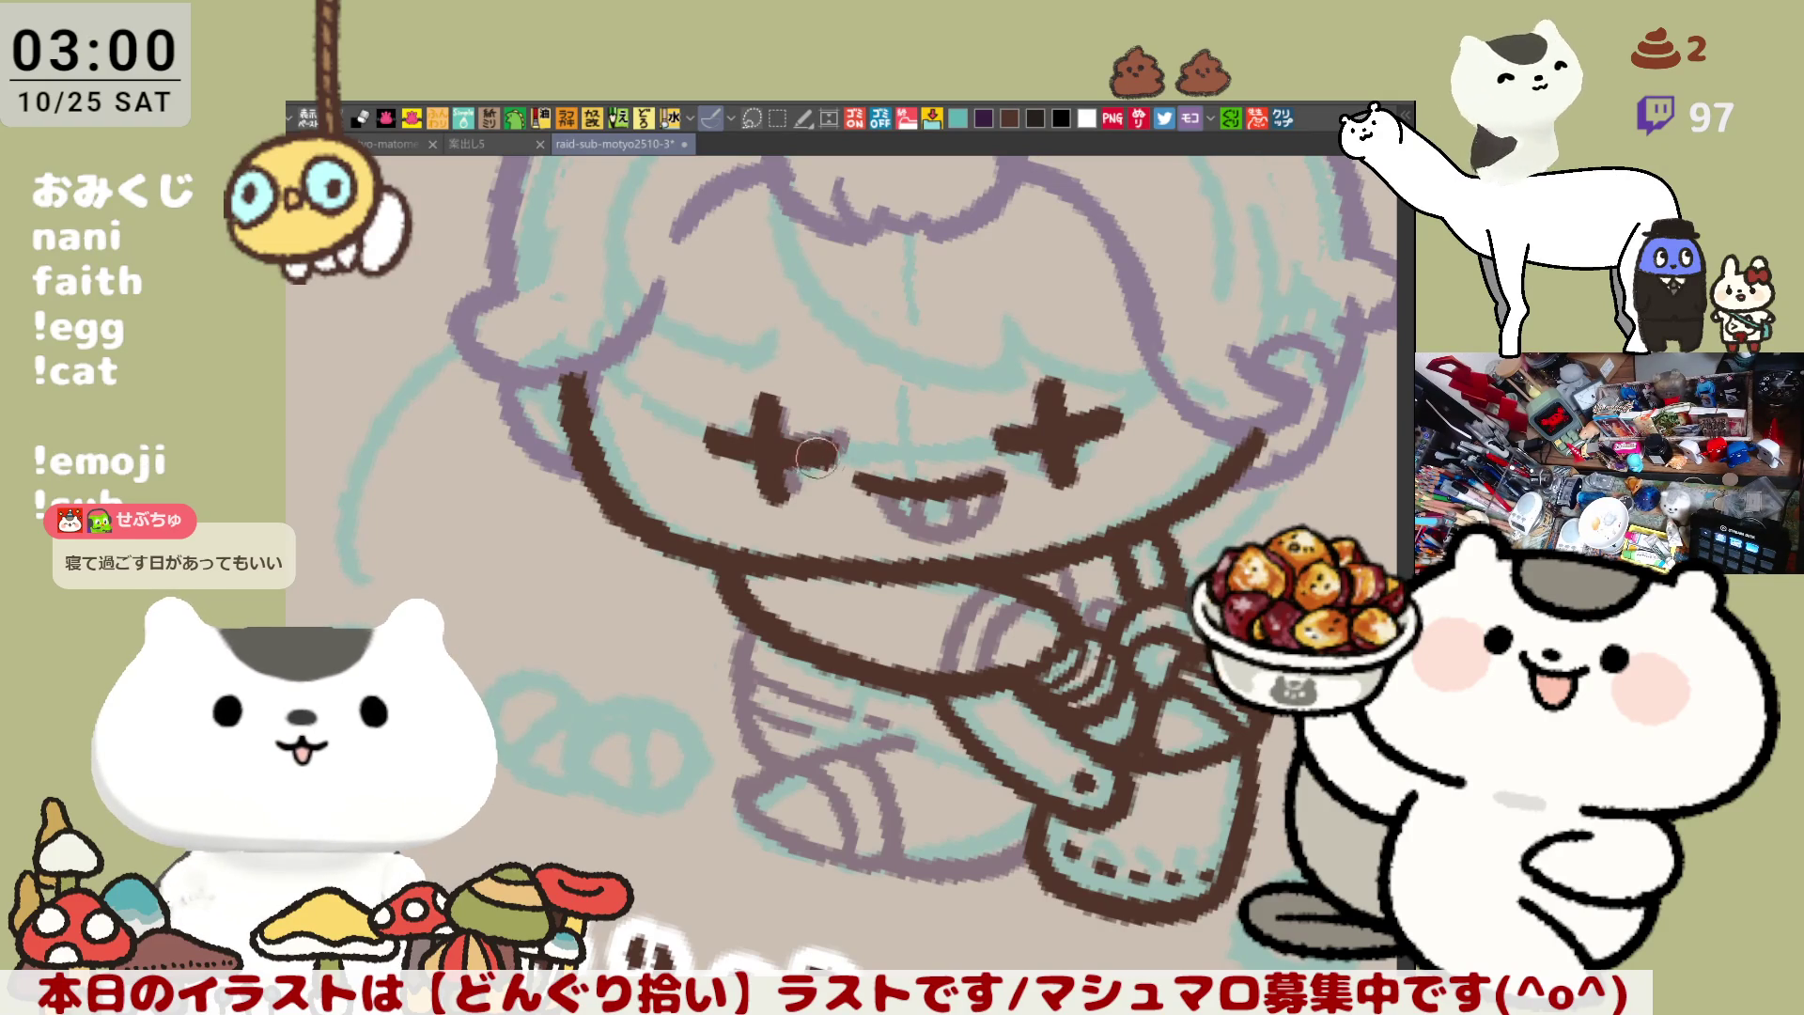
pyautogui.moveTo(883, 498)
pyautogui.mouseDown()
pyautogui.moveTo(902, 527)
pyautogui.moveTo(968, 526)
pyautogui.moveTo(916, 512)
pyautogui.moveTo(968, 508)
pyautogui.moveTo(925, 526)
pyautogui.moveTo(963, 504)
pyautogui.moveTo(930, 512)
pyautogui.moveTo(954, 493)
pyautogui.mouseUp()
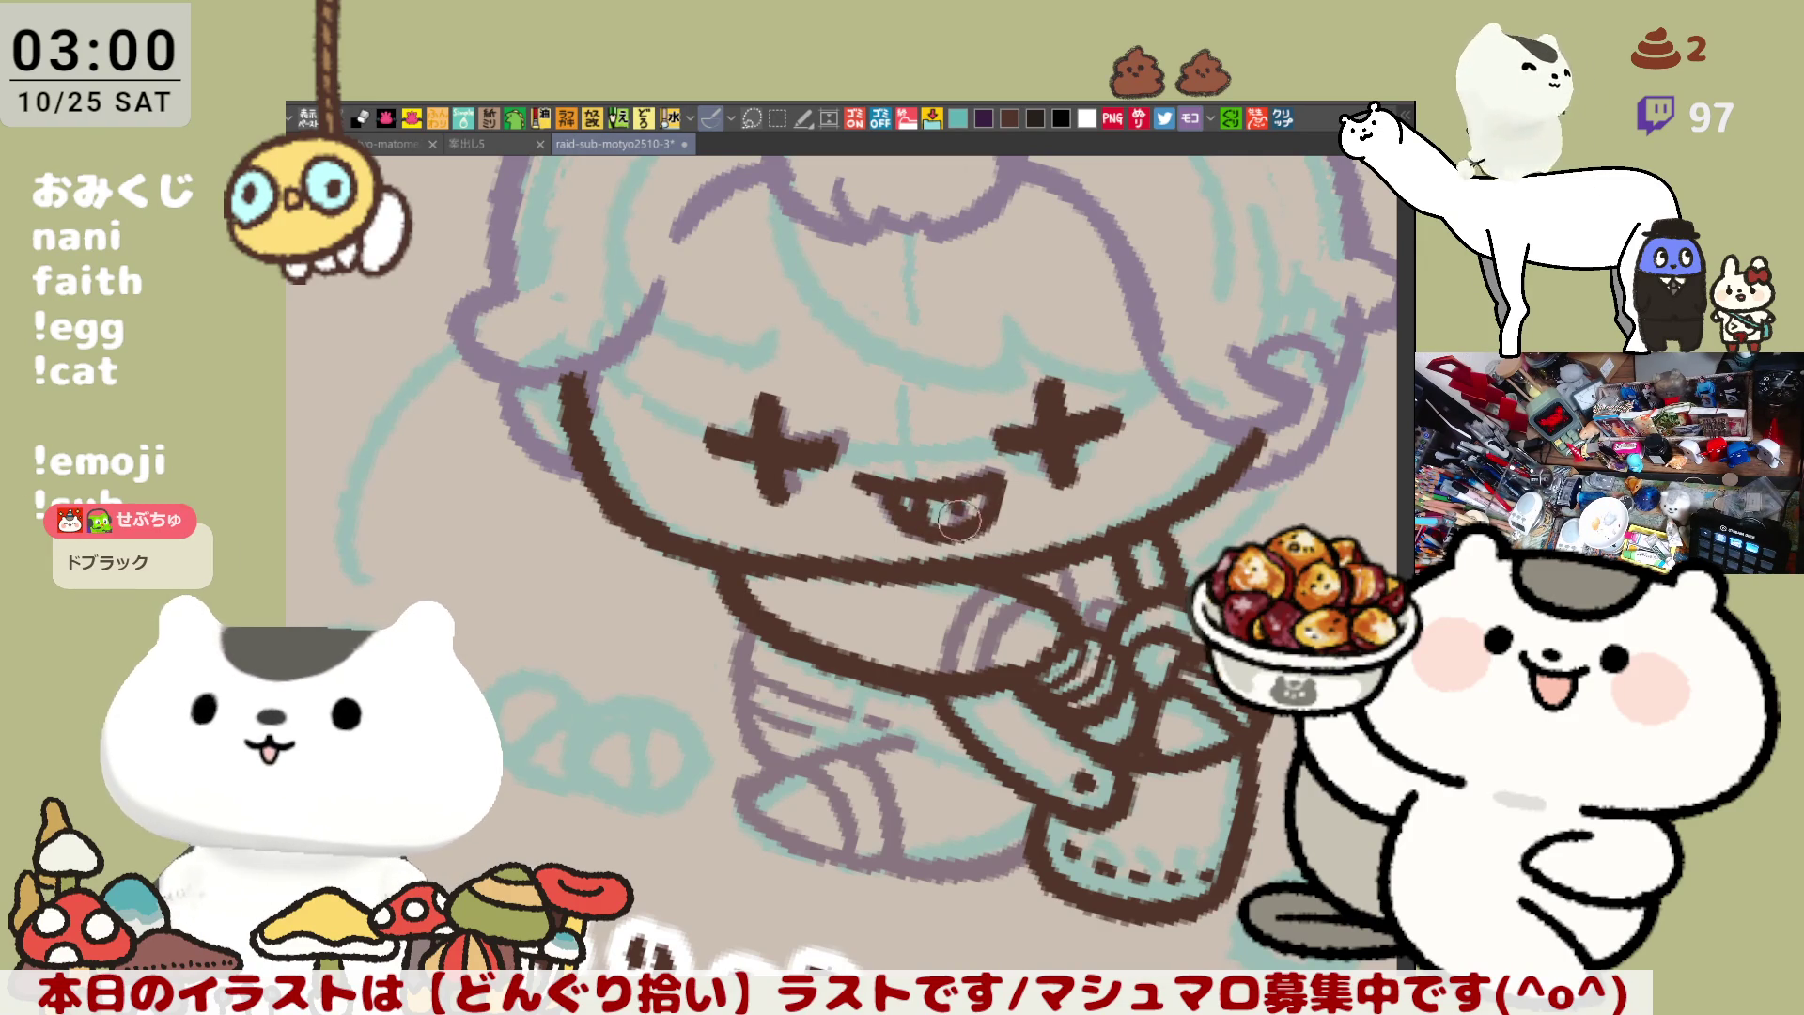
# Fade the purple sketch layer lighter so the brown ink stands out
pyautogui.scroll(3, 958, 498)
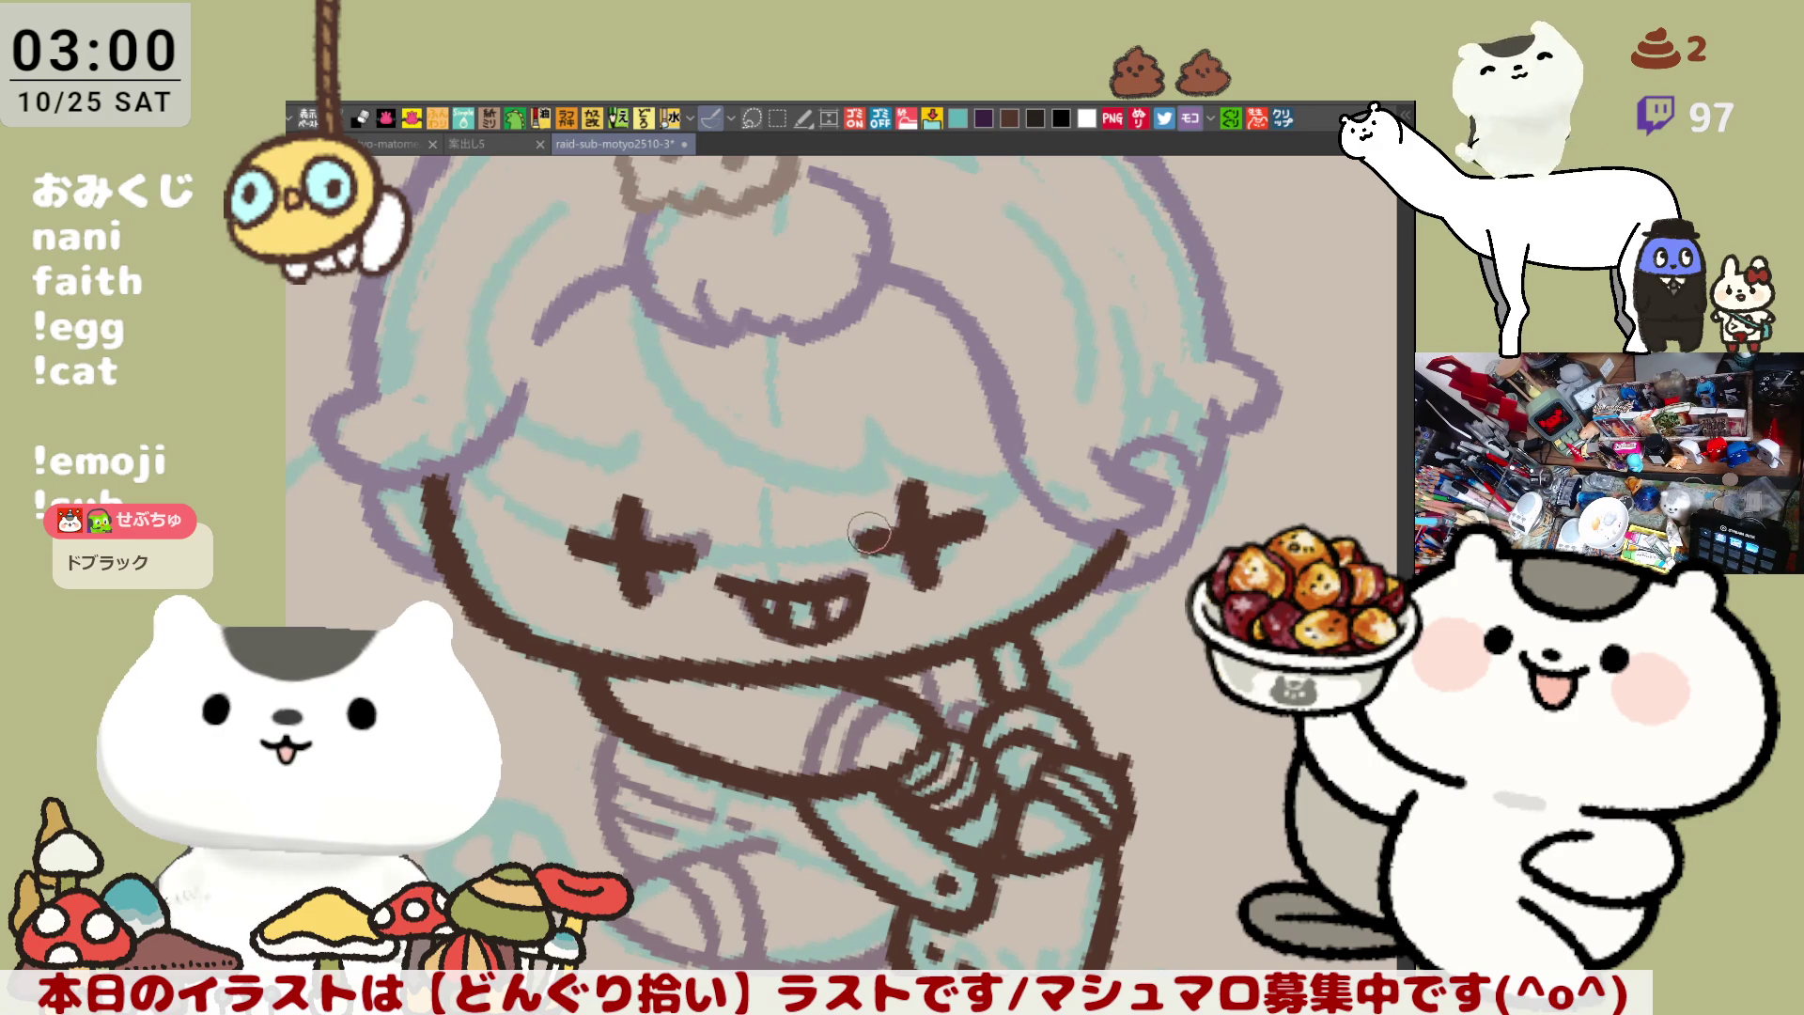
pyautogui.moveTo(872, 531)
pyautogui.mouseDown()
pyautogui.moveTo(925, 517)
pyautogui.moveTo(921, 550)
pyautogui.moveTo(884, 529)
pyautogui.mouseUp()
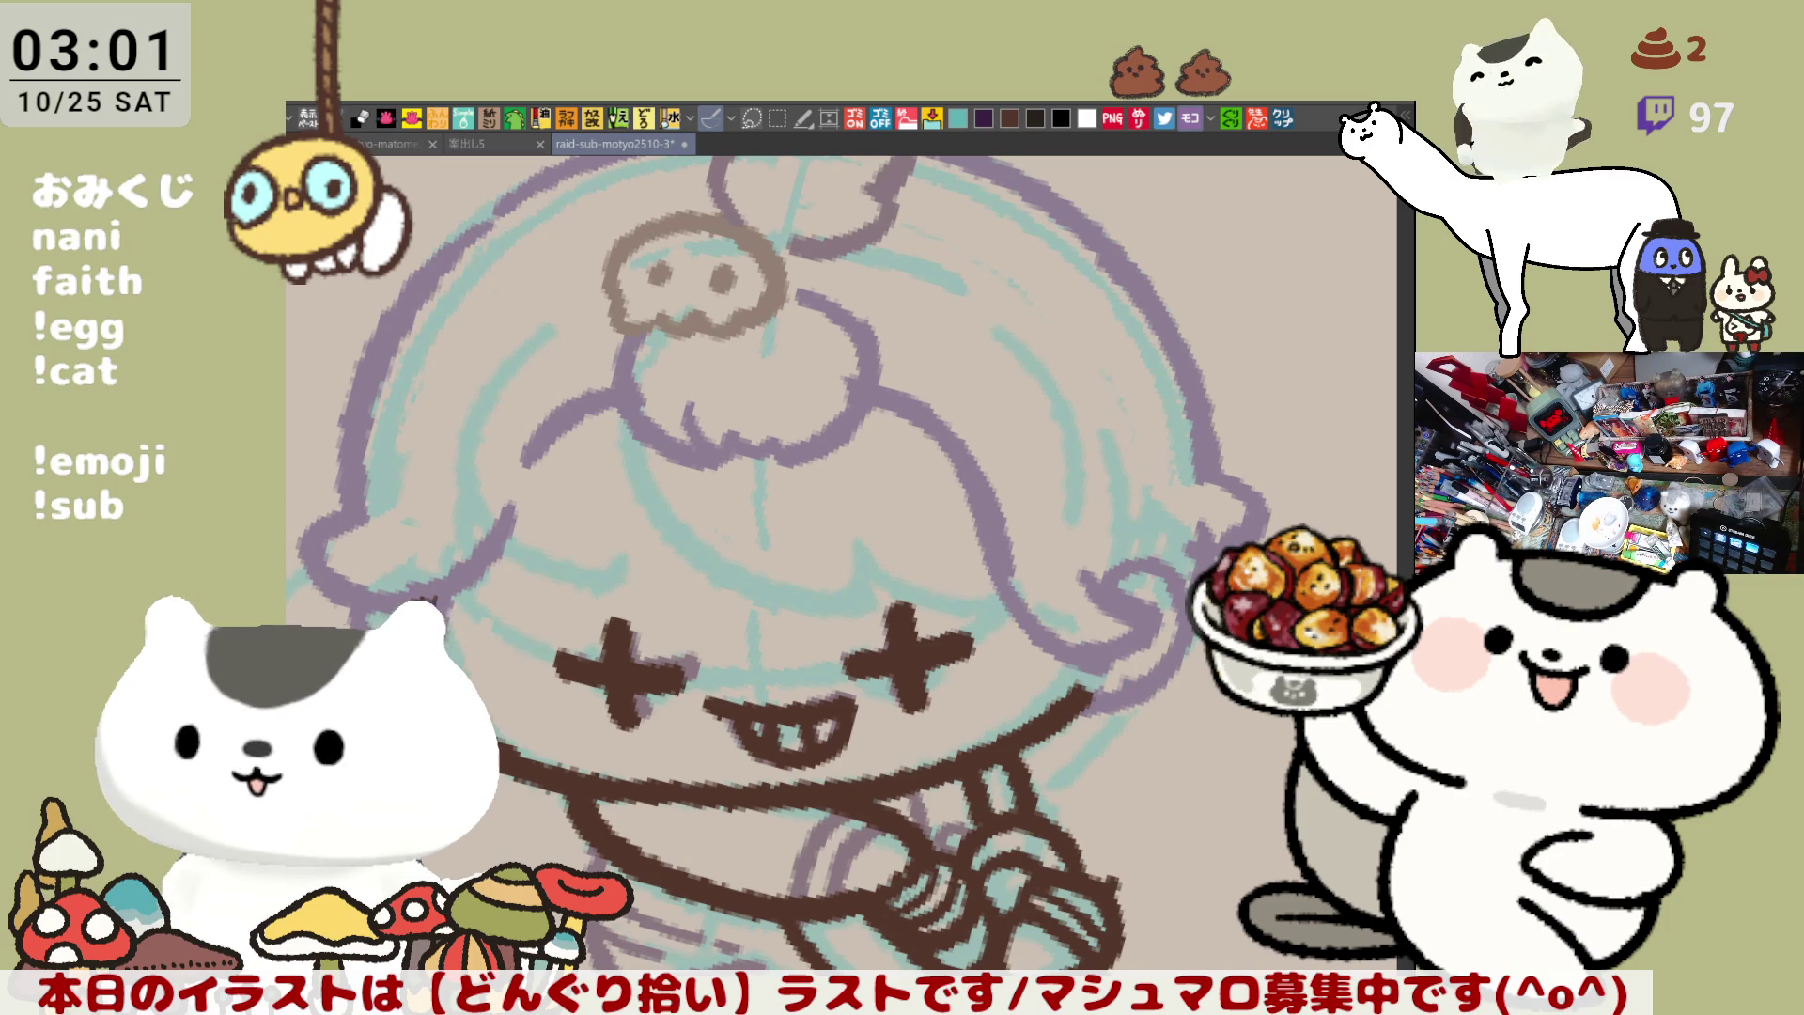
pyautogui.hotkey('ctrl', 'Down')
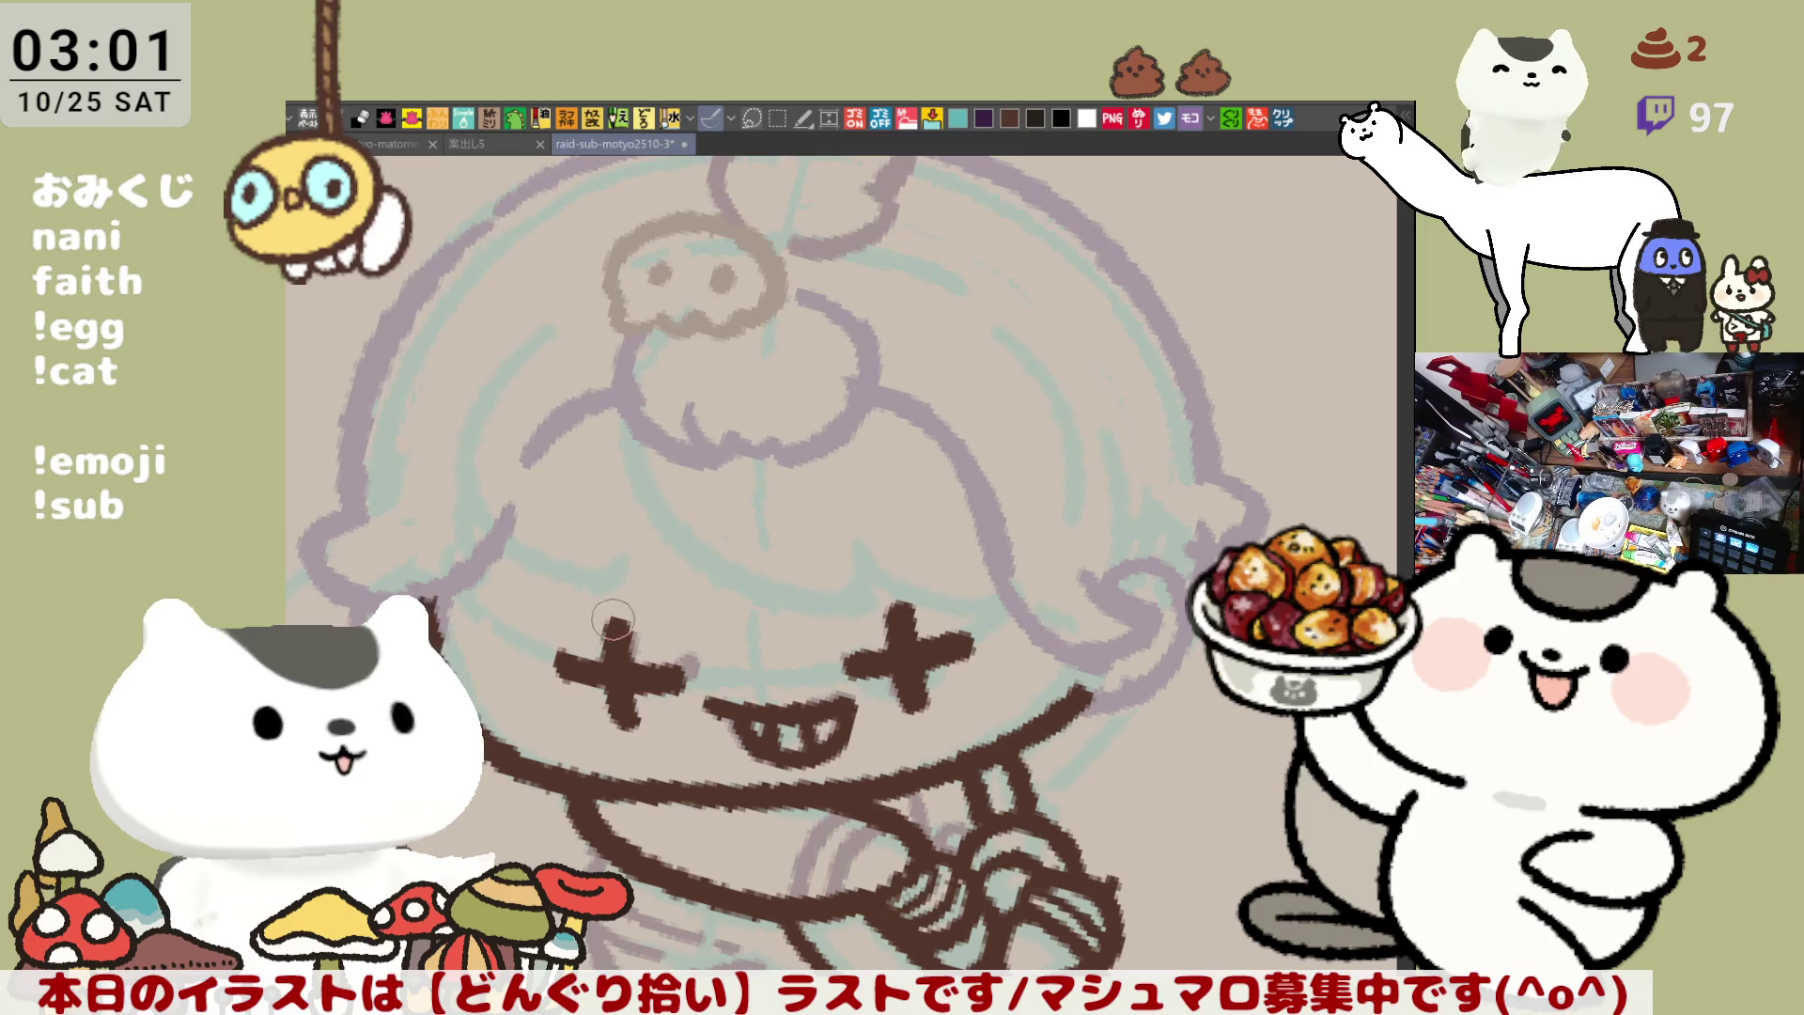
# Erase both cross-shaped eyes and a stray speck on the face
pyautogui.moveTo(668, 737)
pyautogui.mouseDown()
pyautogui.moveTo(863, 580)
pyautogui.moveTo(751, 560)
pyautogui.mouseUp()
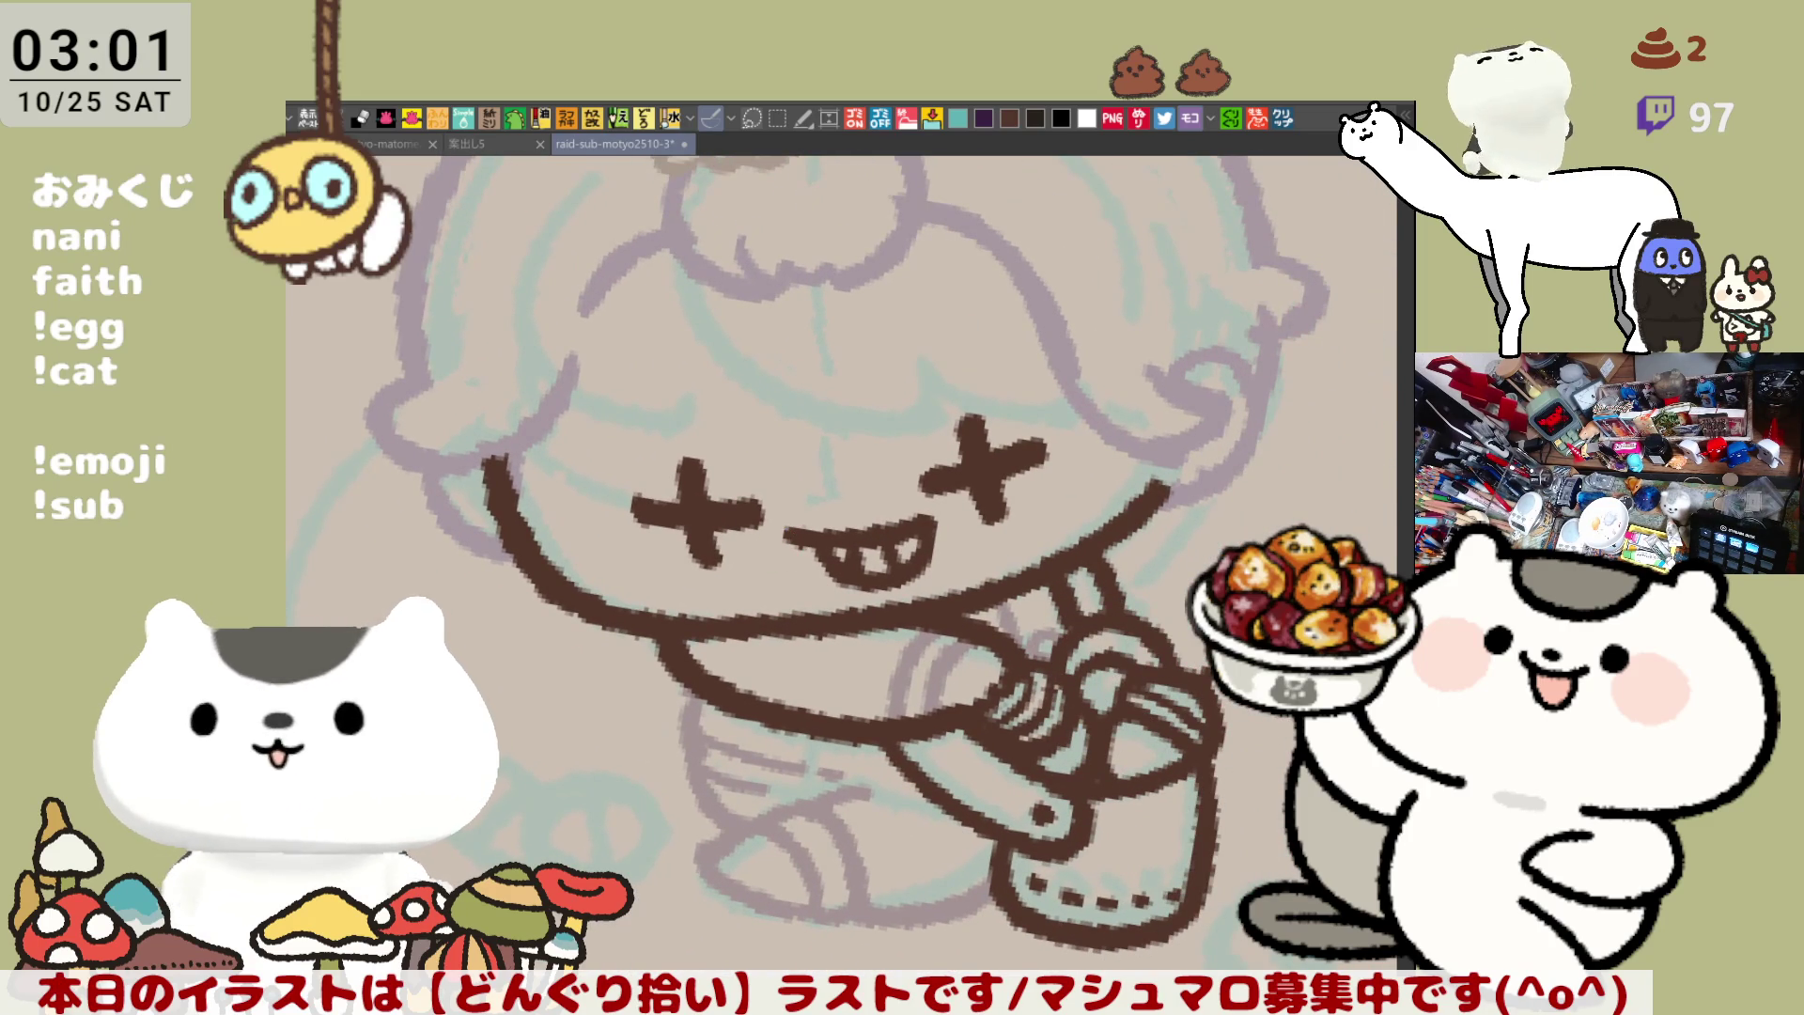
pyautogui.moveTo(698, 460); pyautogui.dragTo(639, 526)
pyautogui.hotkey('ctrl', 'z')
pyautogui.moveTo(691, 456)
pyautogui.mouseDown()
pyautogui.moveTo(714, 526)
pyautogui.moveTo(711, 472)
pyautogui.moveTo(752, 515)
pyautogui.mouseUp()
pyautogui.moveTo(930, 423)
pyautogui.mouseDown()
pyautogui.moveTo(987, 489)
pyautogui.moveTo(1023, 439)
pyautogui.moveTo(892, 540)
pyautogui.moveTo(964, 534)
pyautogui.moveTo(789, 584)
pyautogui.mouseUp()
pyautogui.moveTo(925, 488); pyautogui.dragTo(1023, 487)
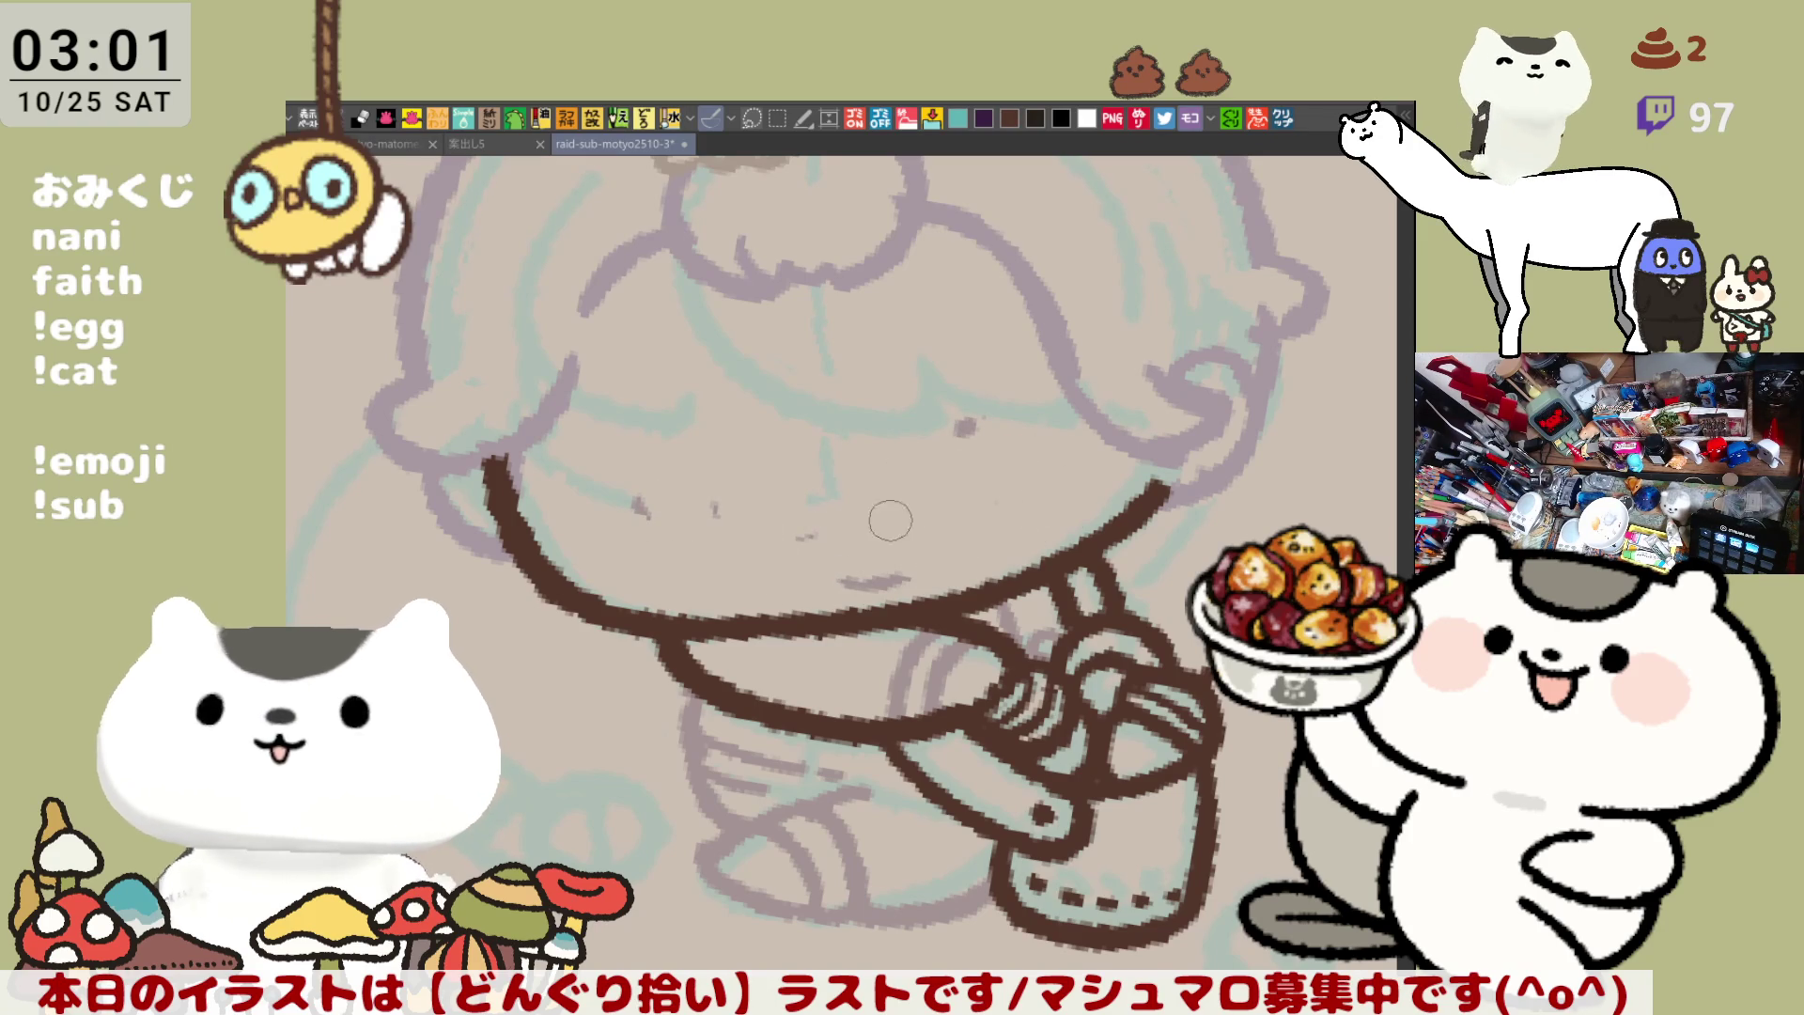
# Ink the left closed-eye line over several retries and extend the top of the left face outline
pyautogui.moveTo(622, 512); pyautogui.dragTo(770, 509)
pyautogui.hotkey('ctrl', 'z')
pyautogui.moveTo(632, 507); pyautogui.dragTo(741, 514)
pyautogui.hotkey('ctrl', 'z')
pyautogui.moveTo(620, 507); pyautogui.dragTo(775, 512)
pyautogui.hotkey('ctrl', 'z')
pyautogui.moveTo(609, 499); pyautogui.dragTo(780, 505)
pyautogui.hotkey('ctrl', 'z')
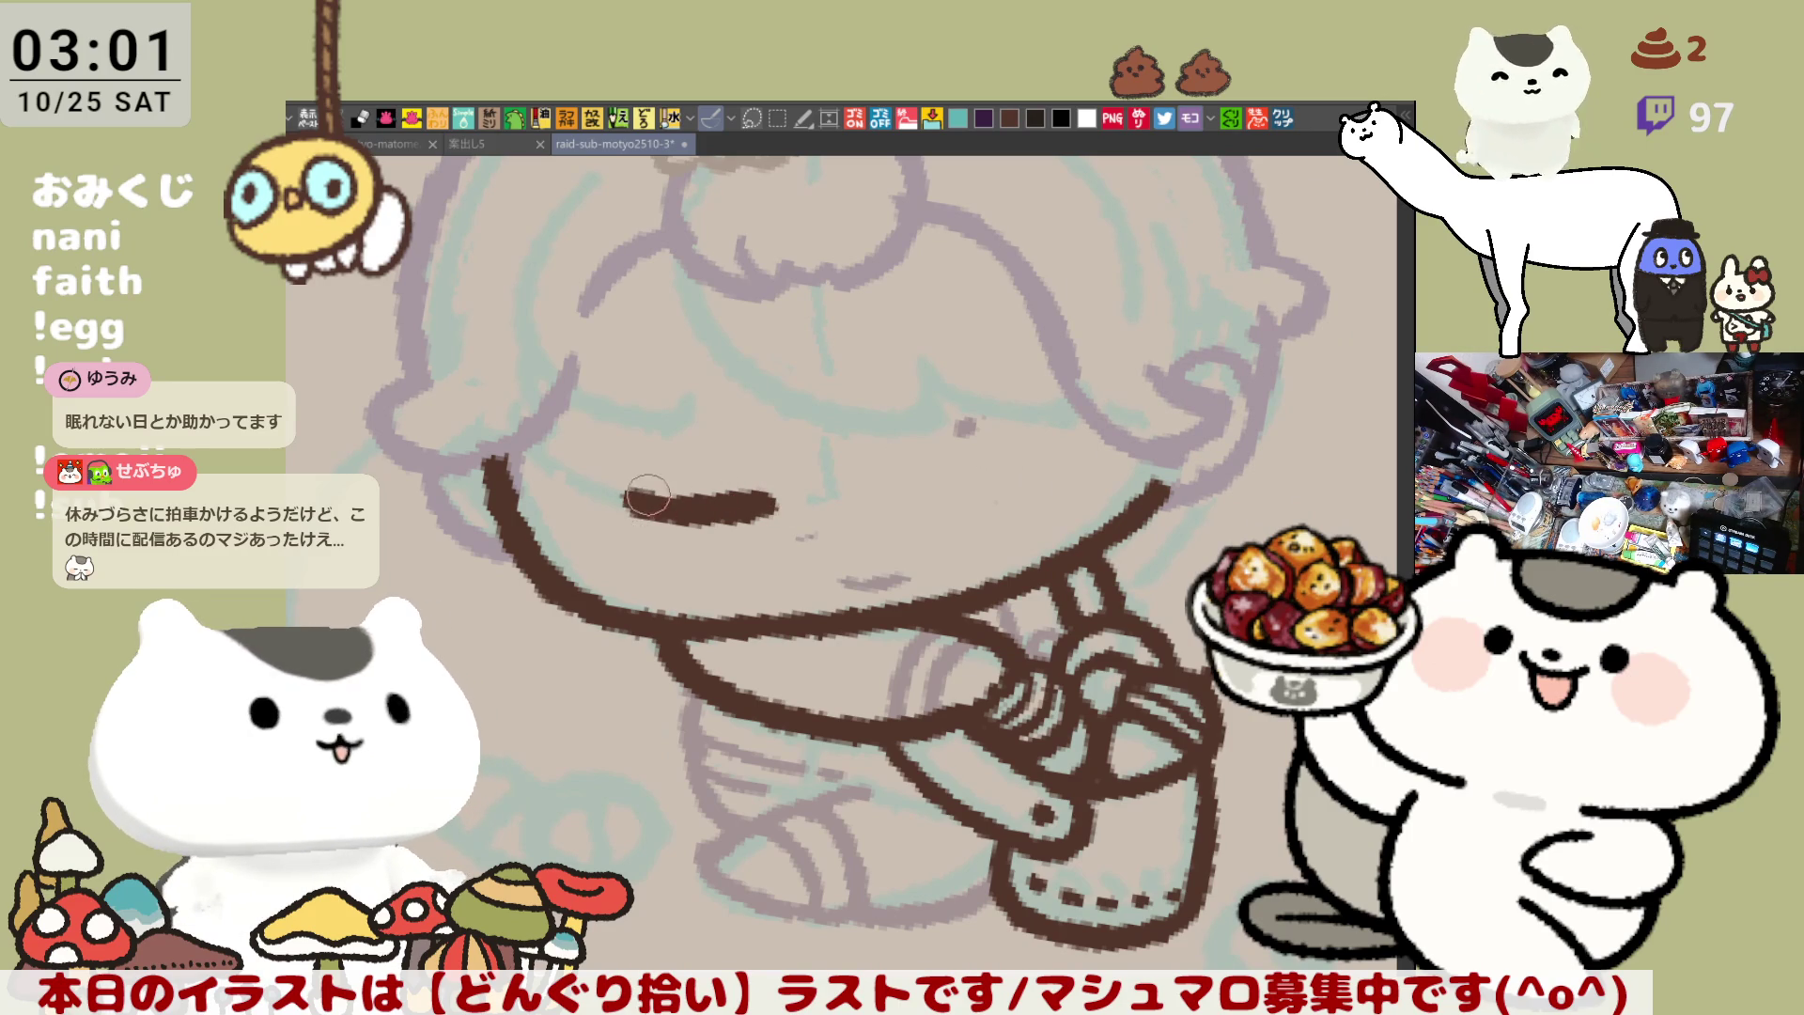
pyautogui.moveTo(501, 450); pyautogui.dragTo(494, 488)
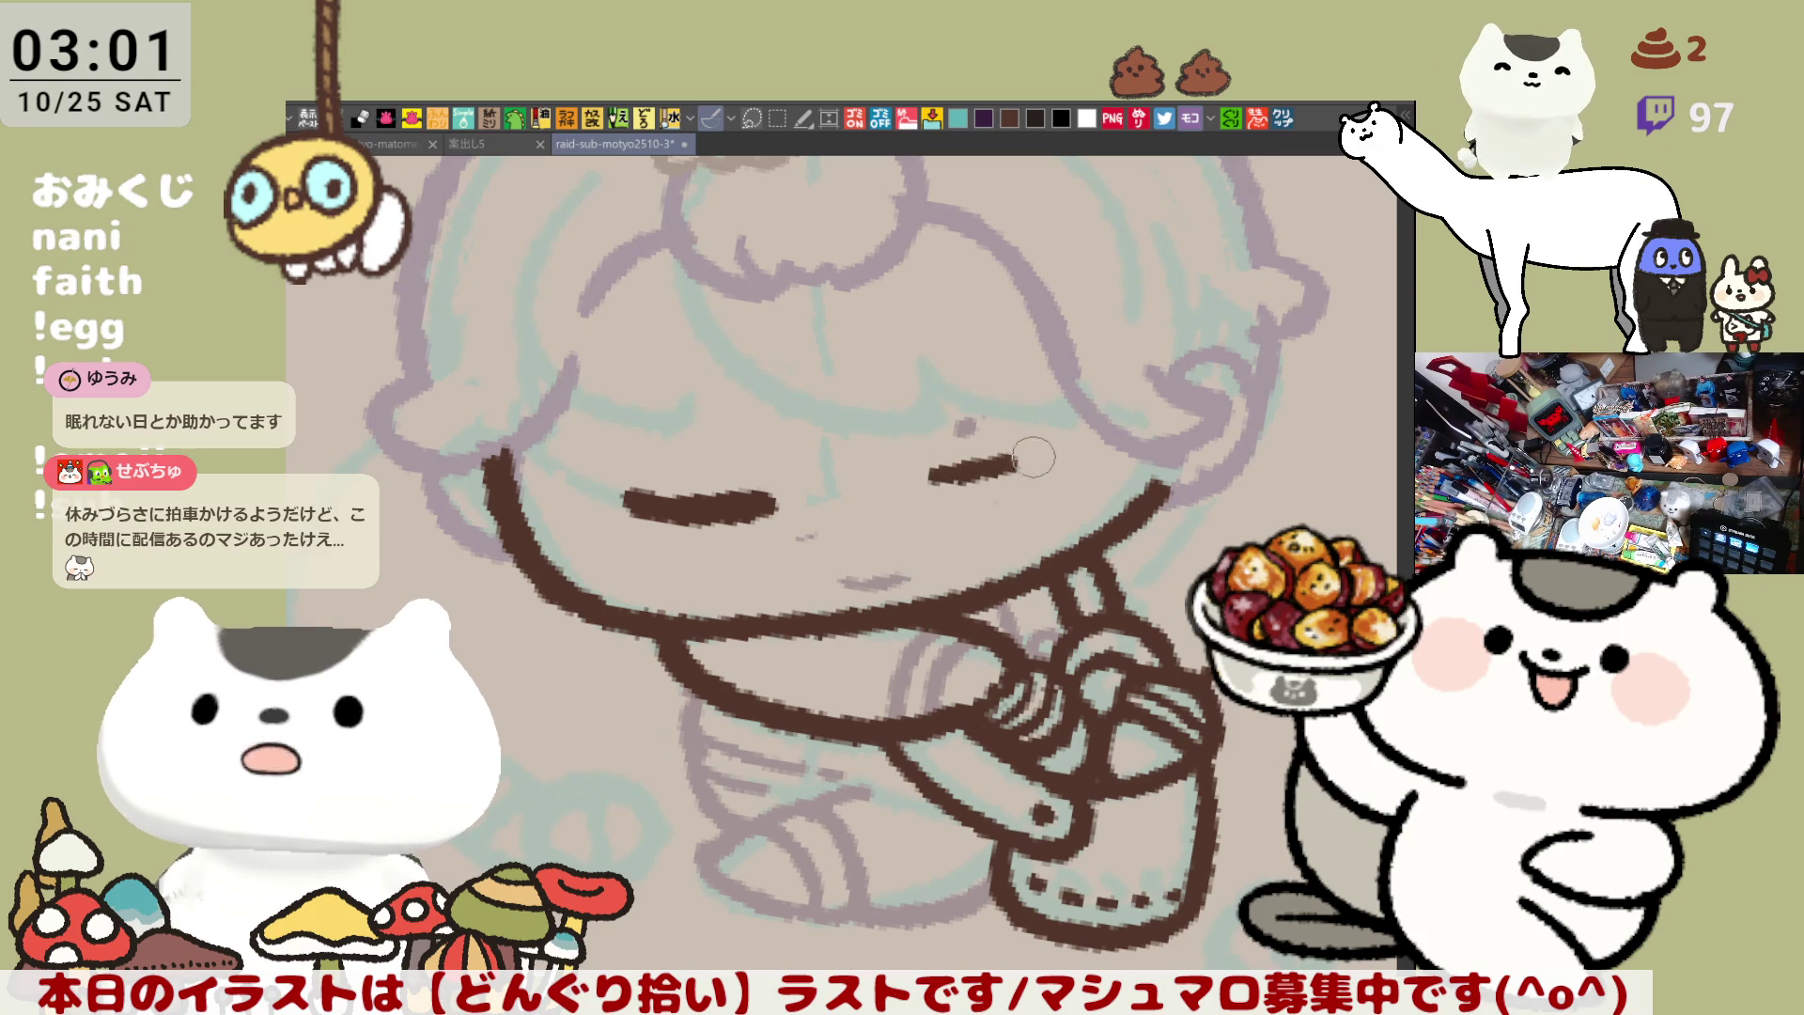
# Ink the right closed-eye line, then add a short brown tick across each eye
pyautogui.moveTo(935, 487); pyautogui.dragTo(1049, 459)
pyautogui.hotkey('ctrl', 'z')
pyautogui.moveTo(930, 481); pyautogui.dragTo(1048, 458)
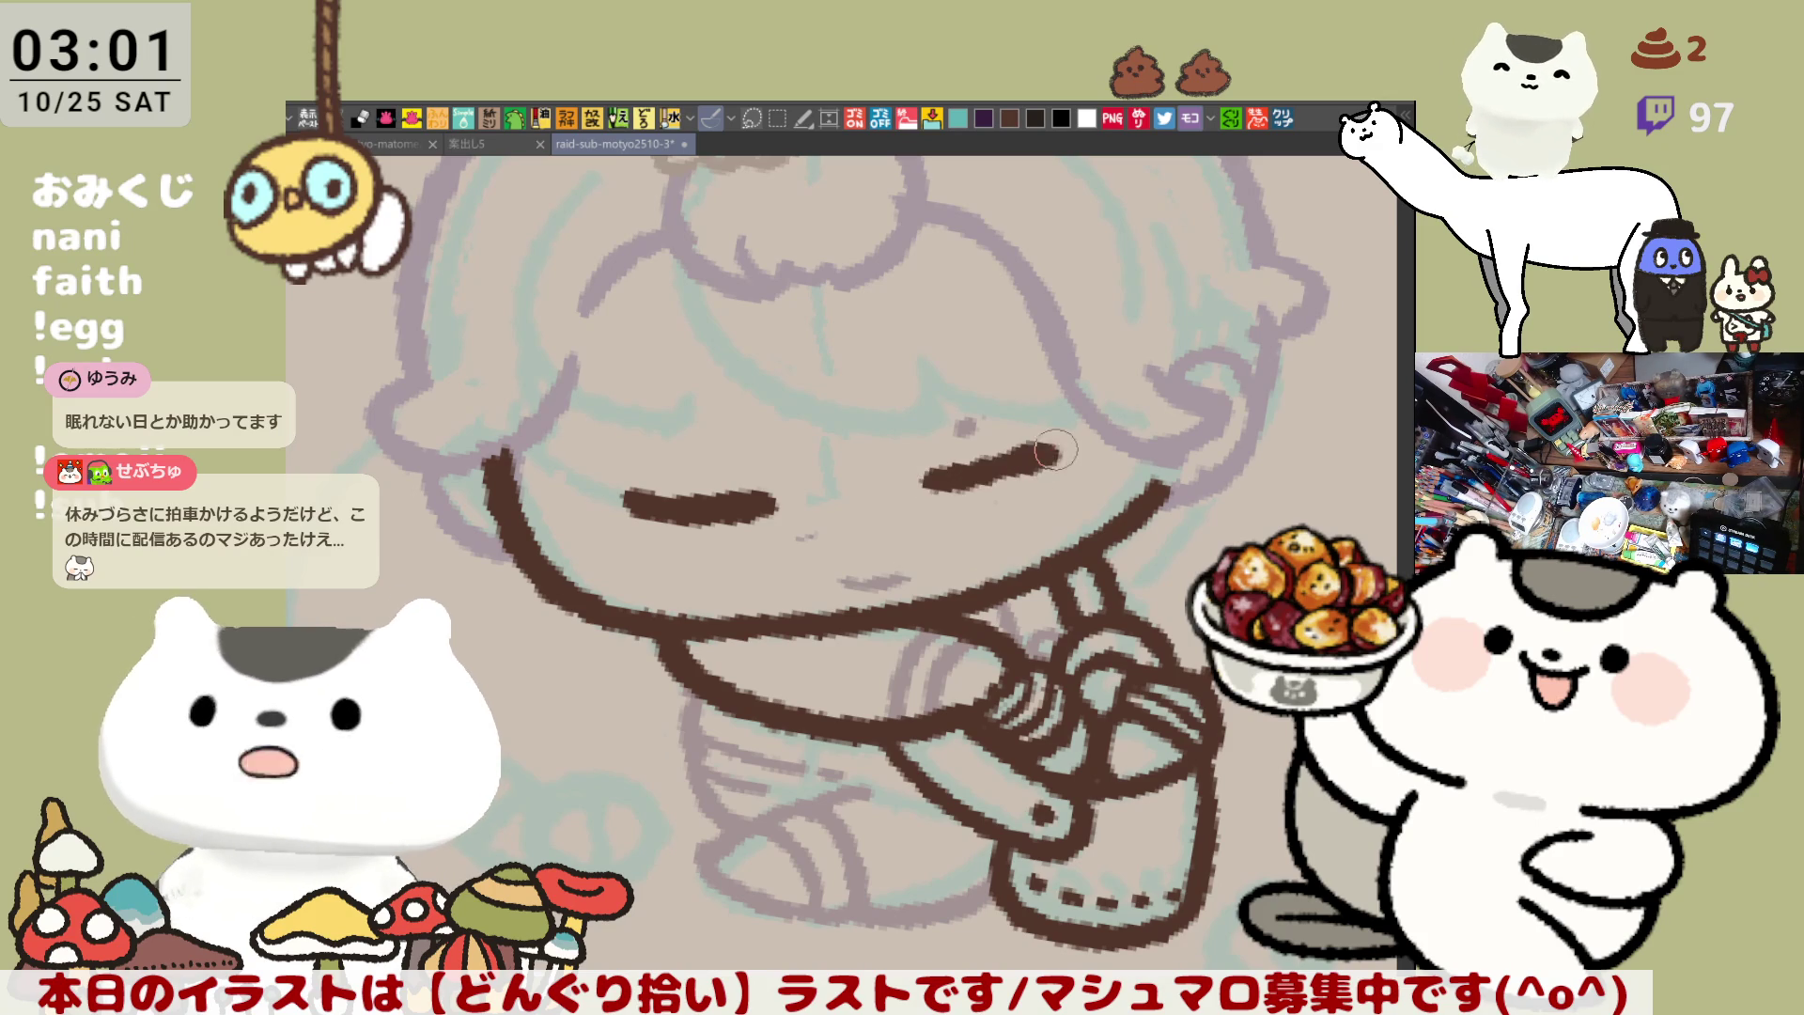
pyautogui.hotkey('ctrl', 'z')
pyautogui.moveTo(932, 484); pyautogui.dragTo(1066, 451)
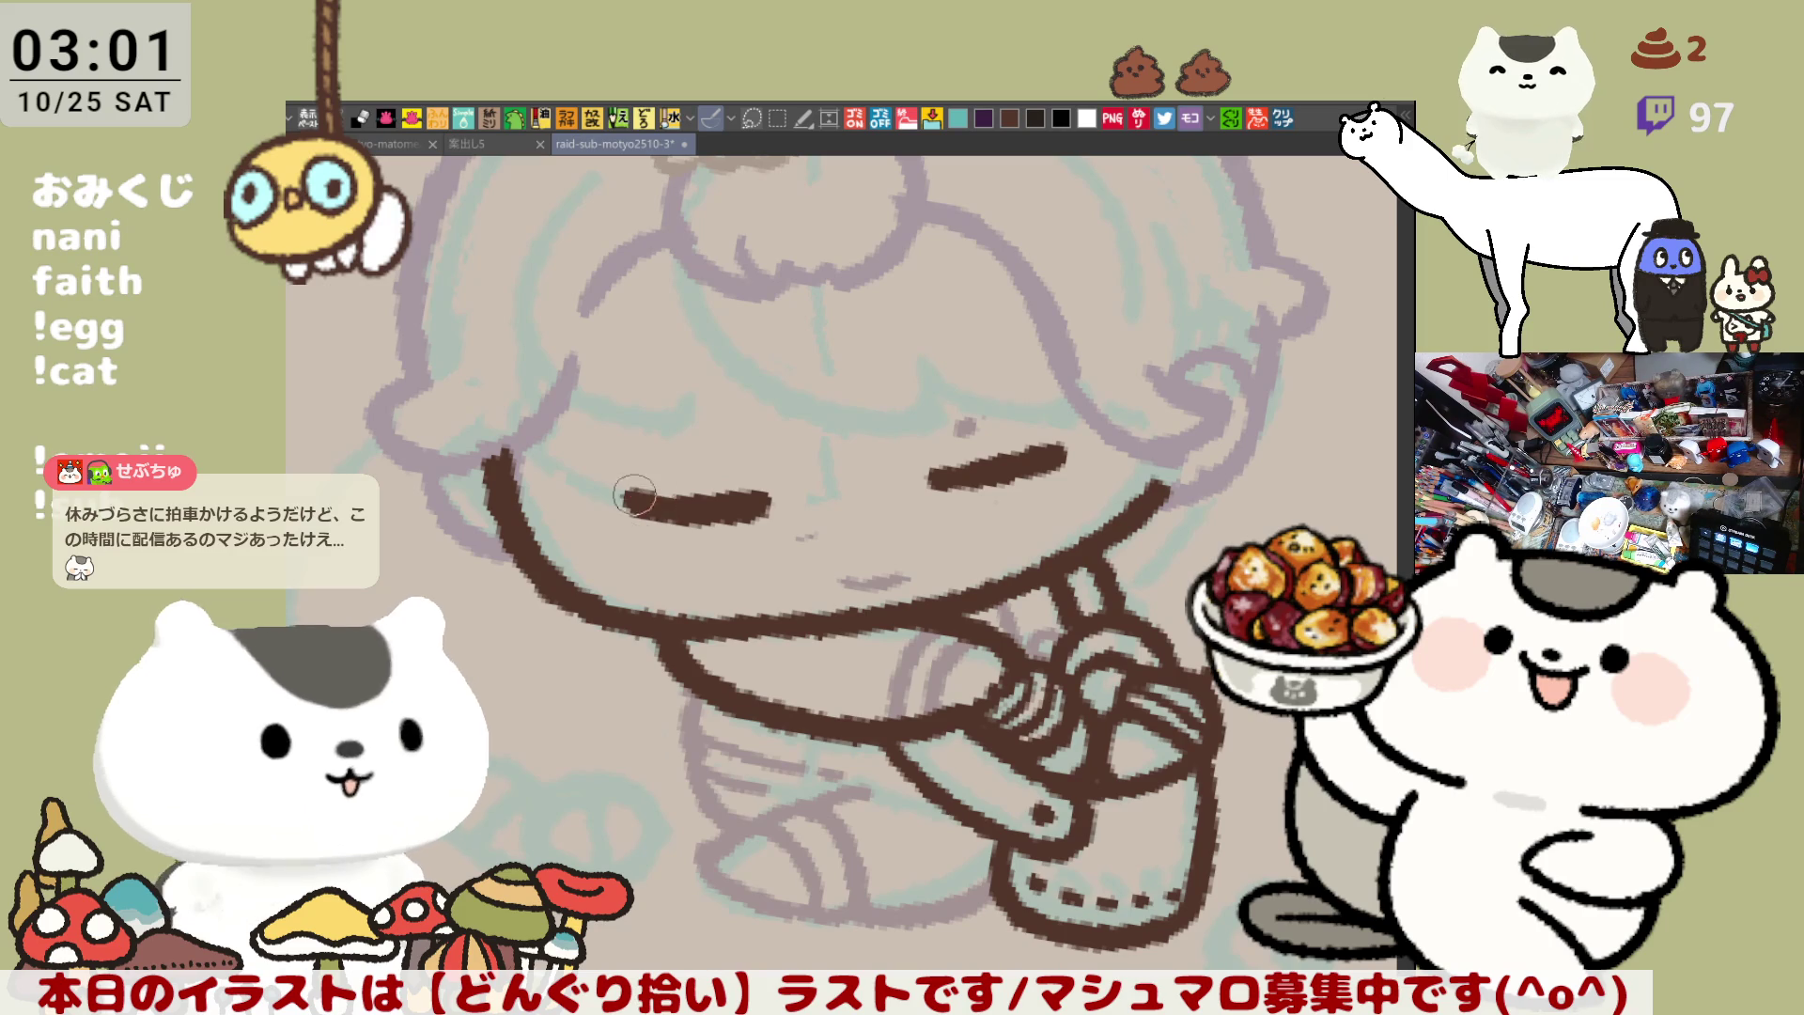
pyautogui.moveTo(998, 470); pyautogui.dragTo(993, 497)
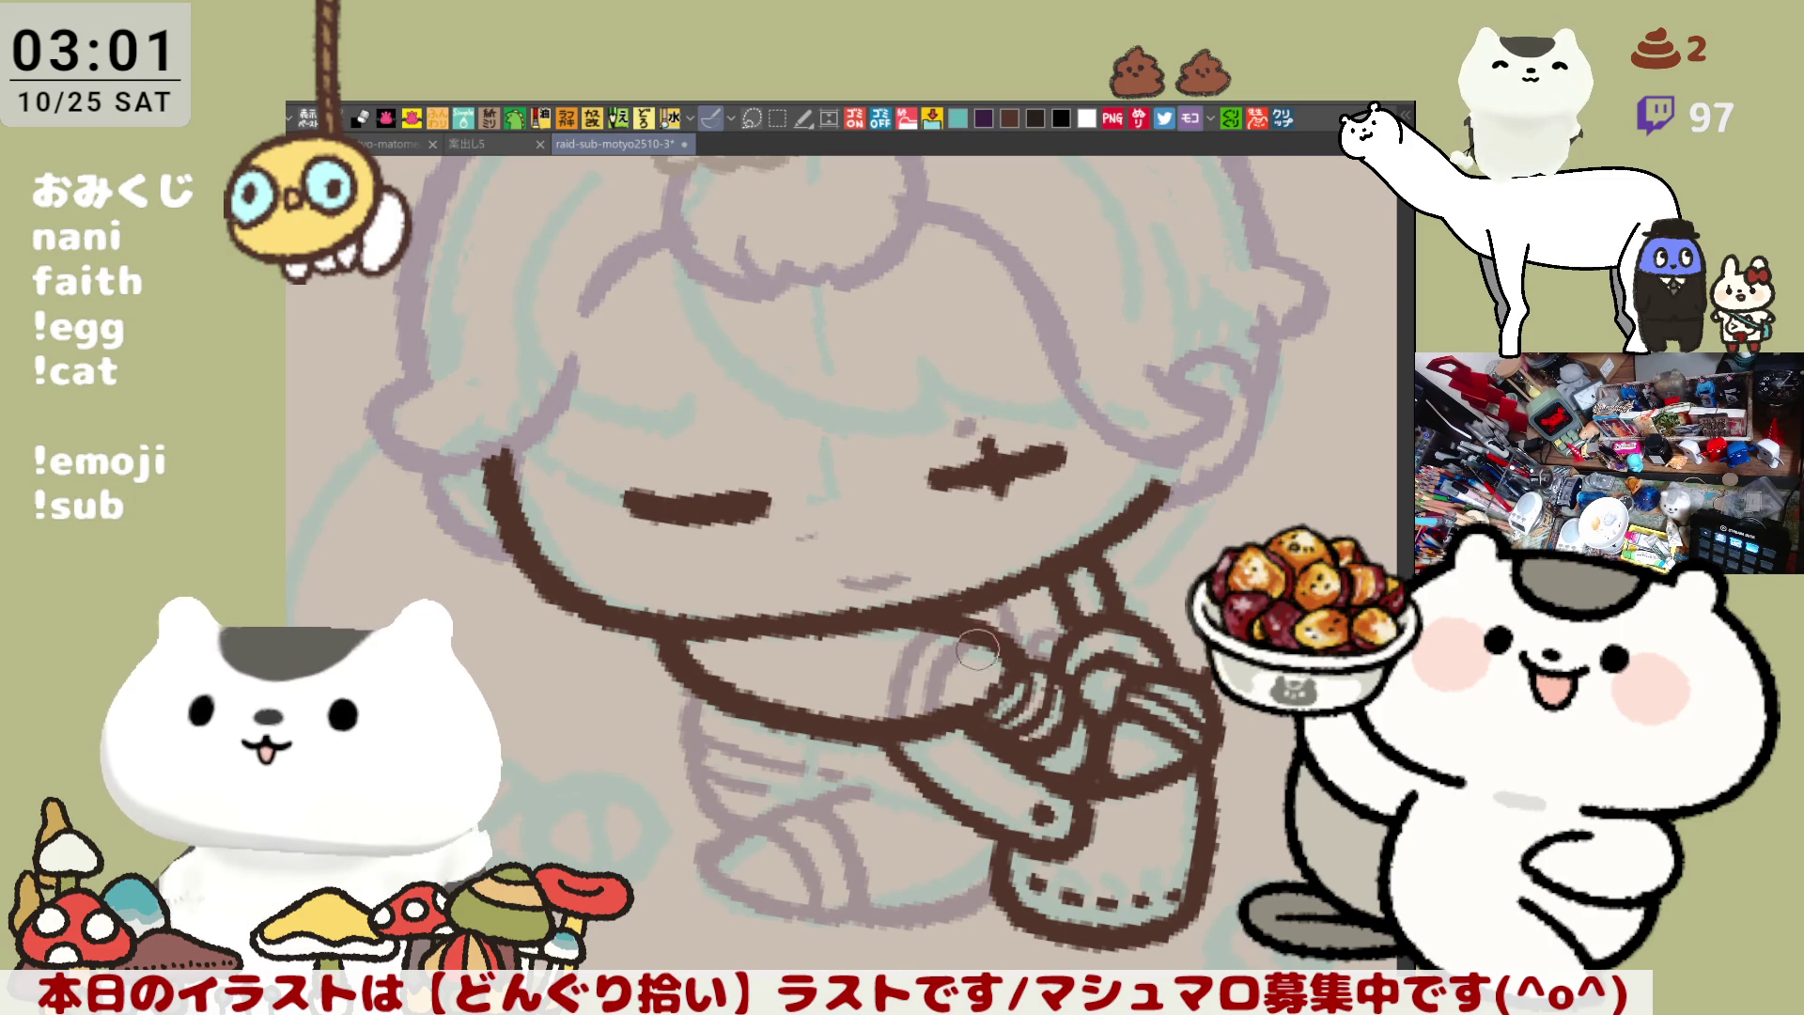
pyautogui.moveTo(696, 468); pyautogui.dragTo(700, 537)
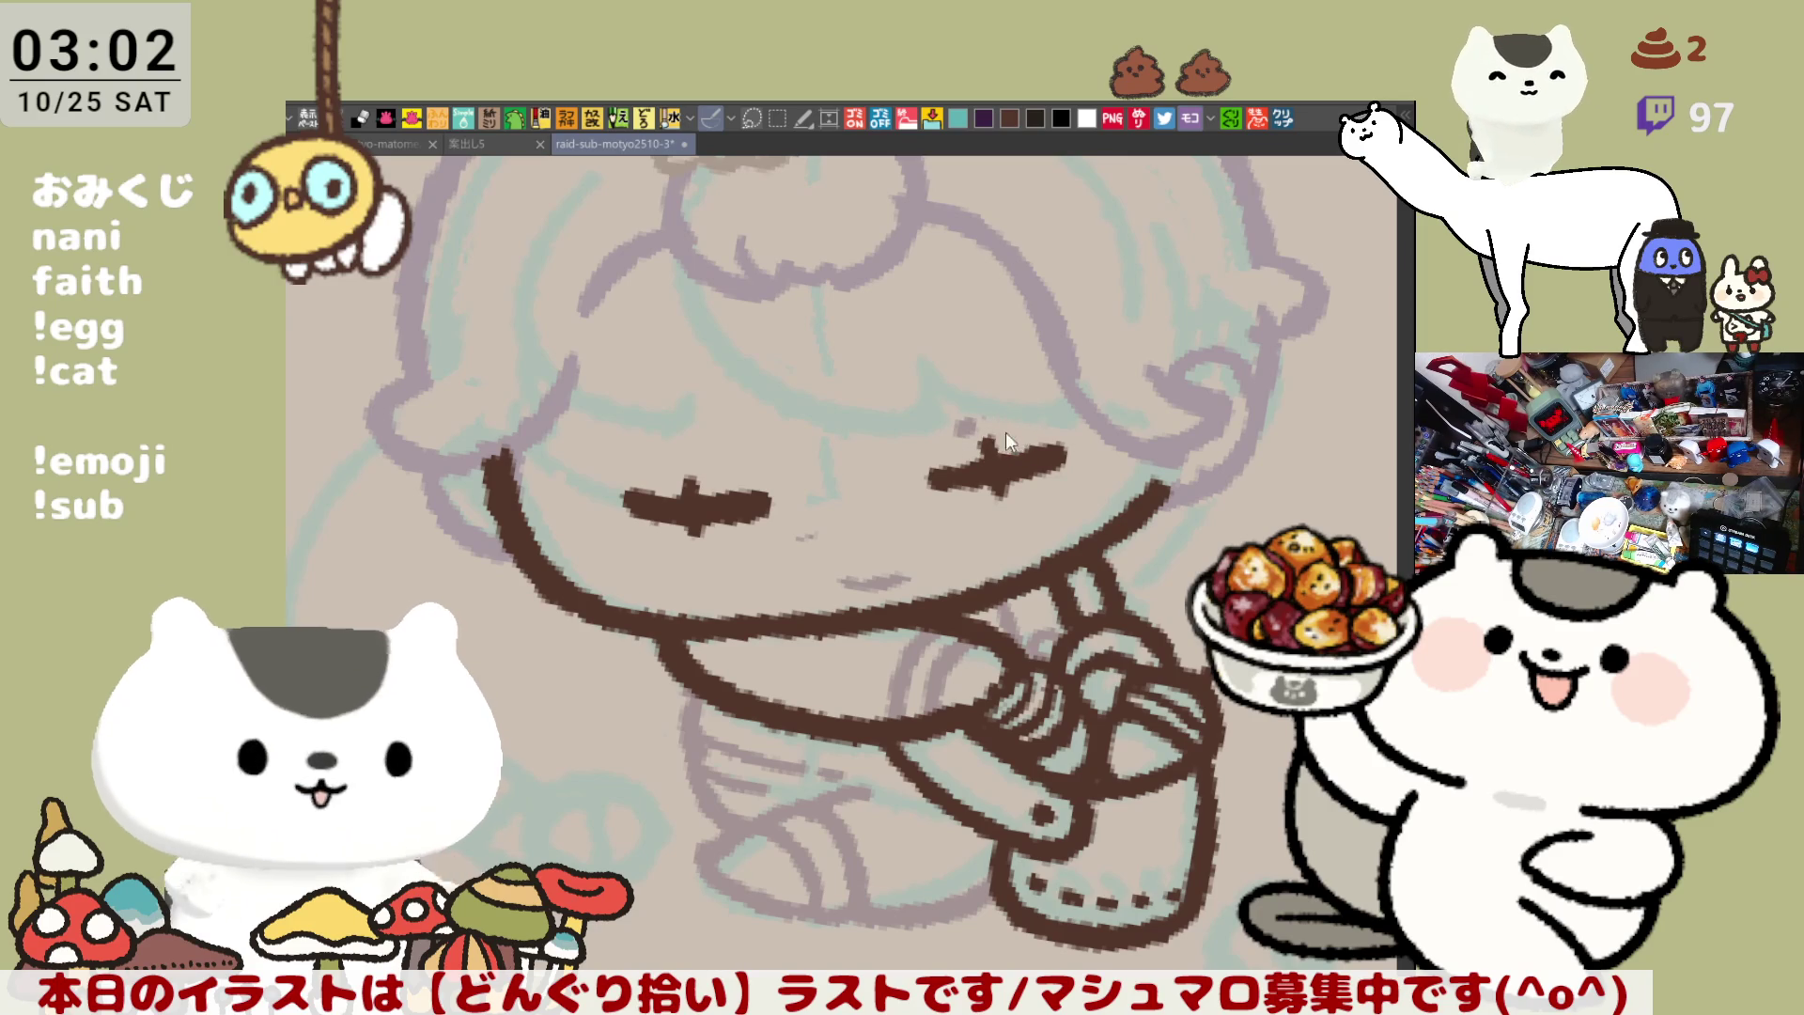
pyautogui.scroll(-3, 995, 488)
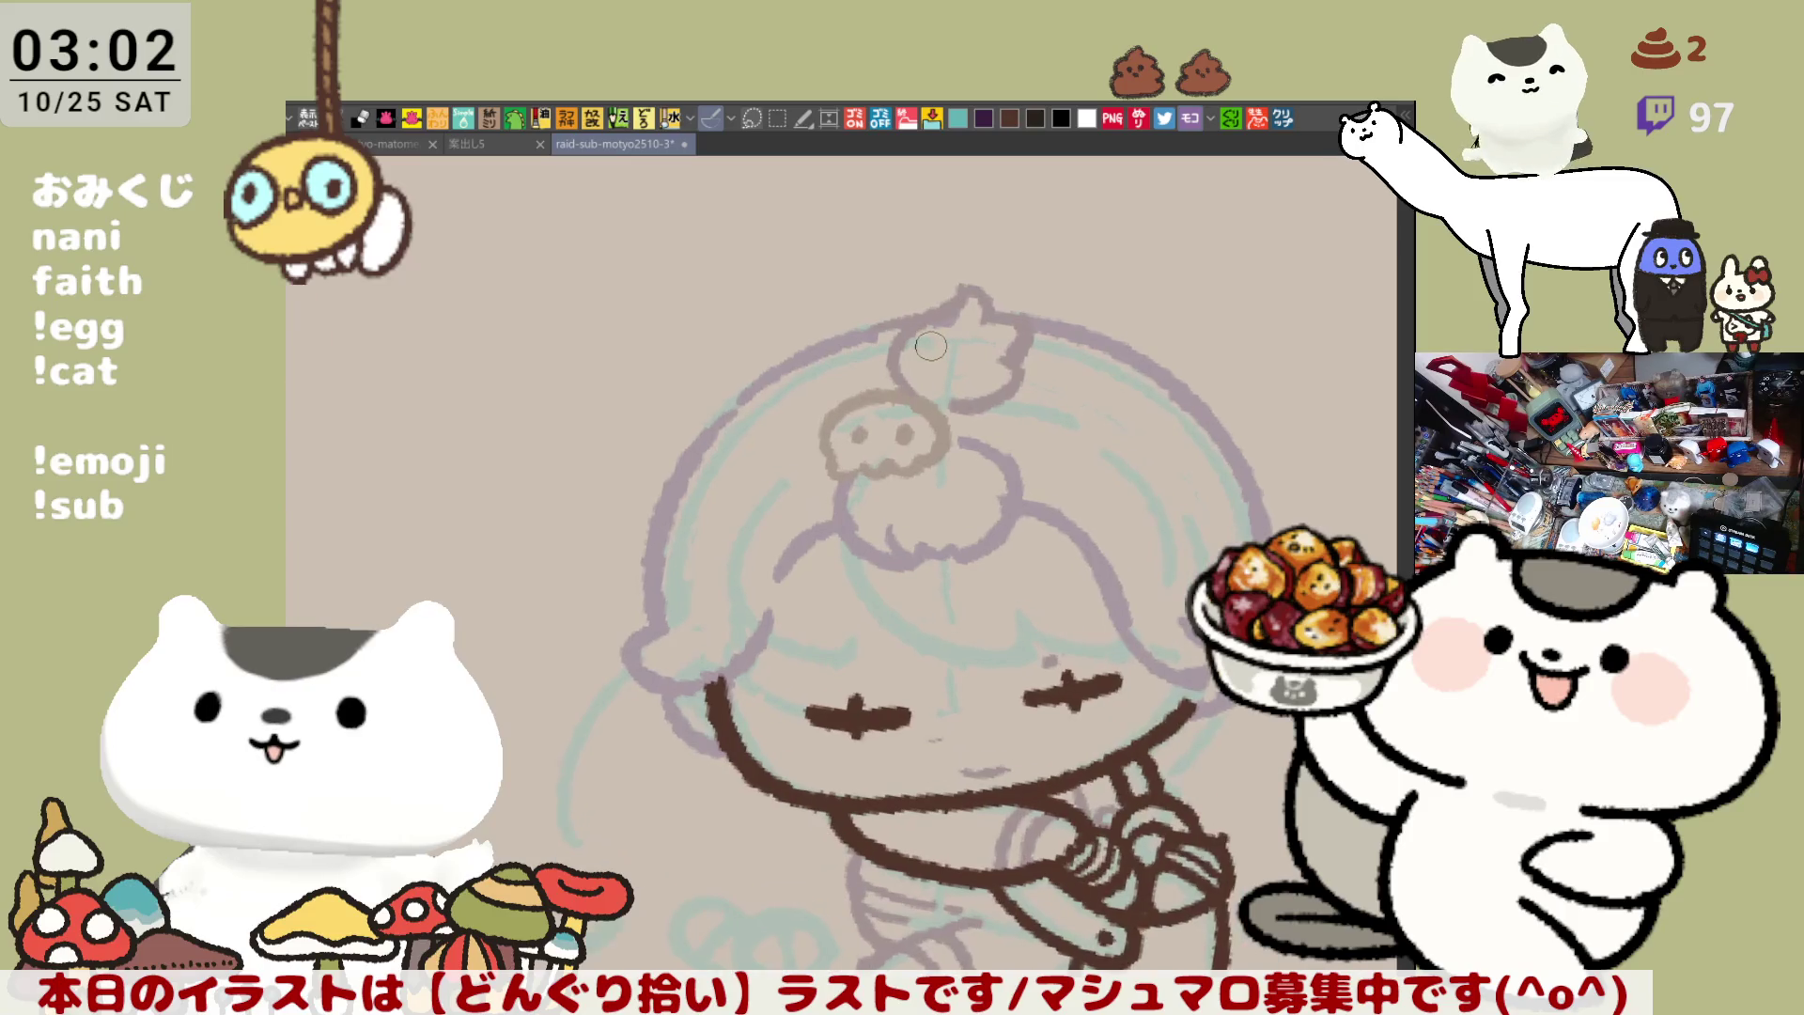
# Erase both straight closed-eye lines
pyautogui.moveTo(877, 784); pyautogui.dragTo(896, 568)
pyautogui.moveTo(817, 521)
pyautogui.mouseDown()
pyautogui.moveTo(902, 536)
pyautogui.moveTo(799, 517)
pyautogui.mouseUp()
pyautogui.moveTo(1043, 498)
pyautogui.mouseDown()
pyautogui.moveTo(1158, 463)
pyautogui.moveTo(1139, 480)
pyautogui.mouseUp()
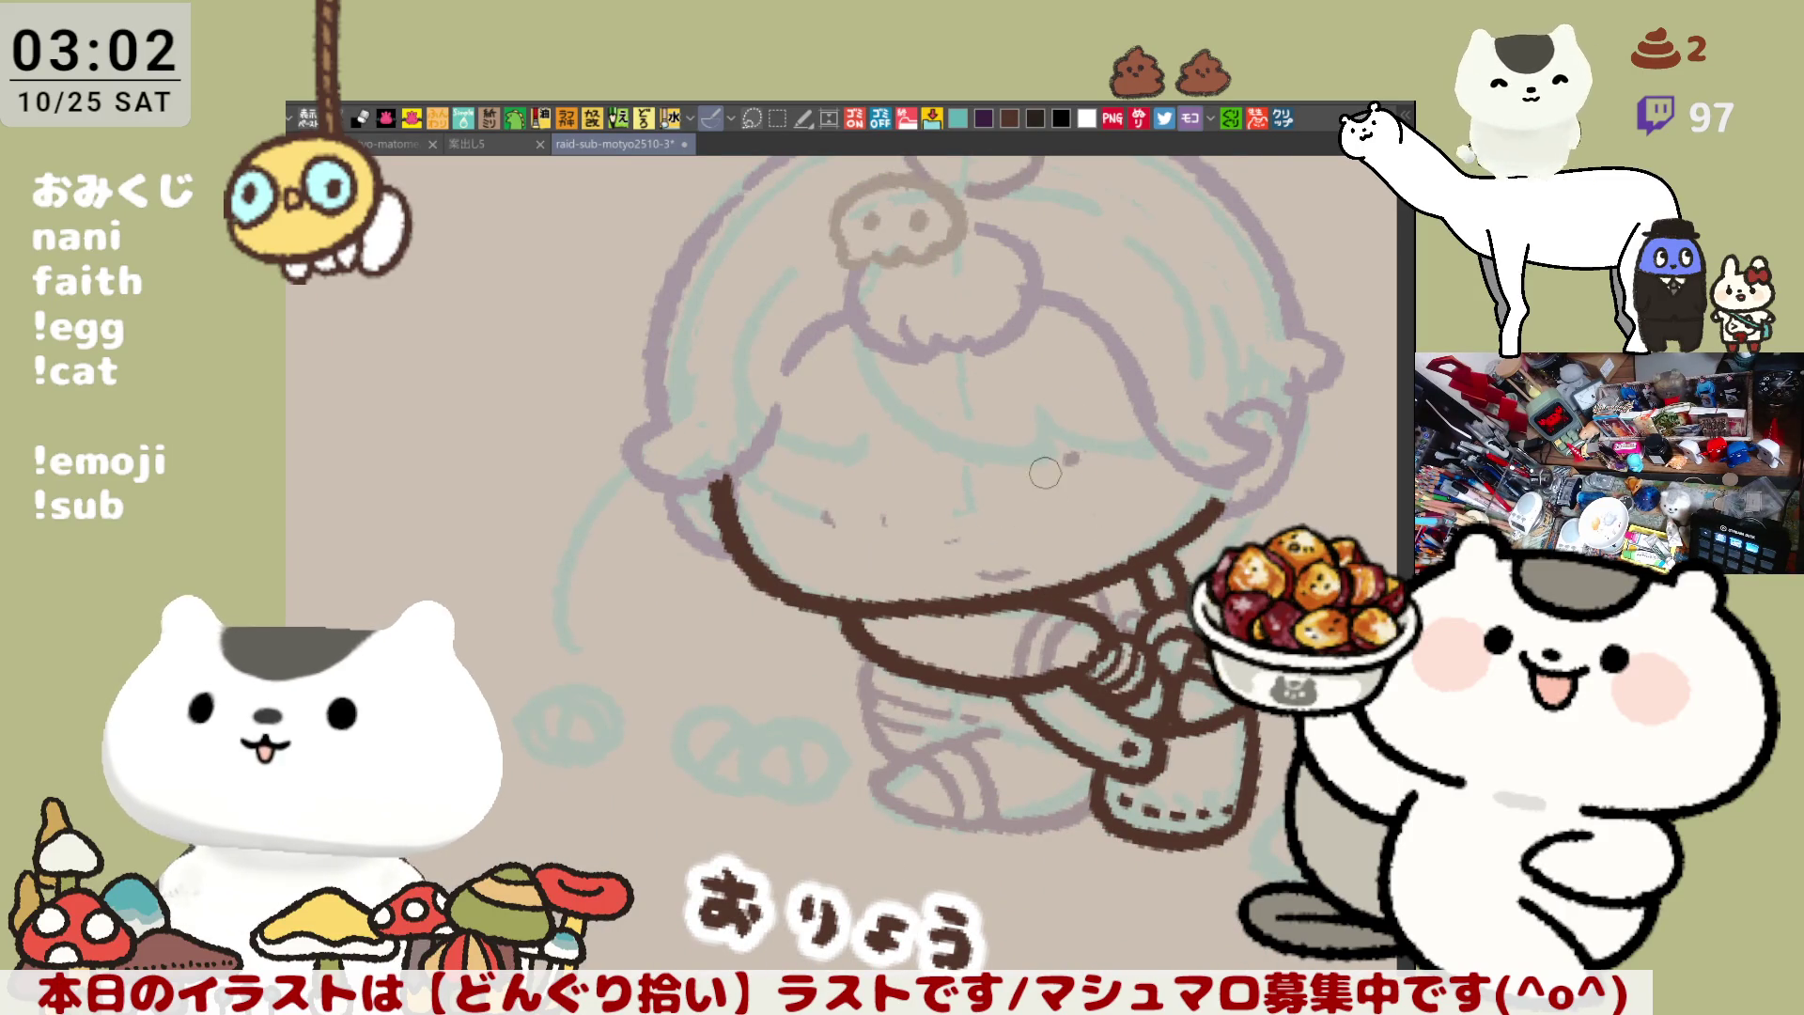
# Draw a downward-curved closed left eye in brown, retrying the arc several times
pyautogui.moveTo(821, 505); pyautogui.dragTo(953, 526)
pyautogui.hotkey('ctrl', 'z')
pyautogui.hotkey('ctrl', 'z')
pyautogui.moveTo(820, 507)
pyautogui.mouseDown()
pyautogui.moveTo(860, 533)
pyautogui.moveTo(922, 512)
pyautogui.moveTo(851, 532)
pyautogui.moveTo(897, 508)
pyautogui.mouseUp()
pyautogui.hotkey('ctrl', 'z')
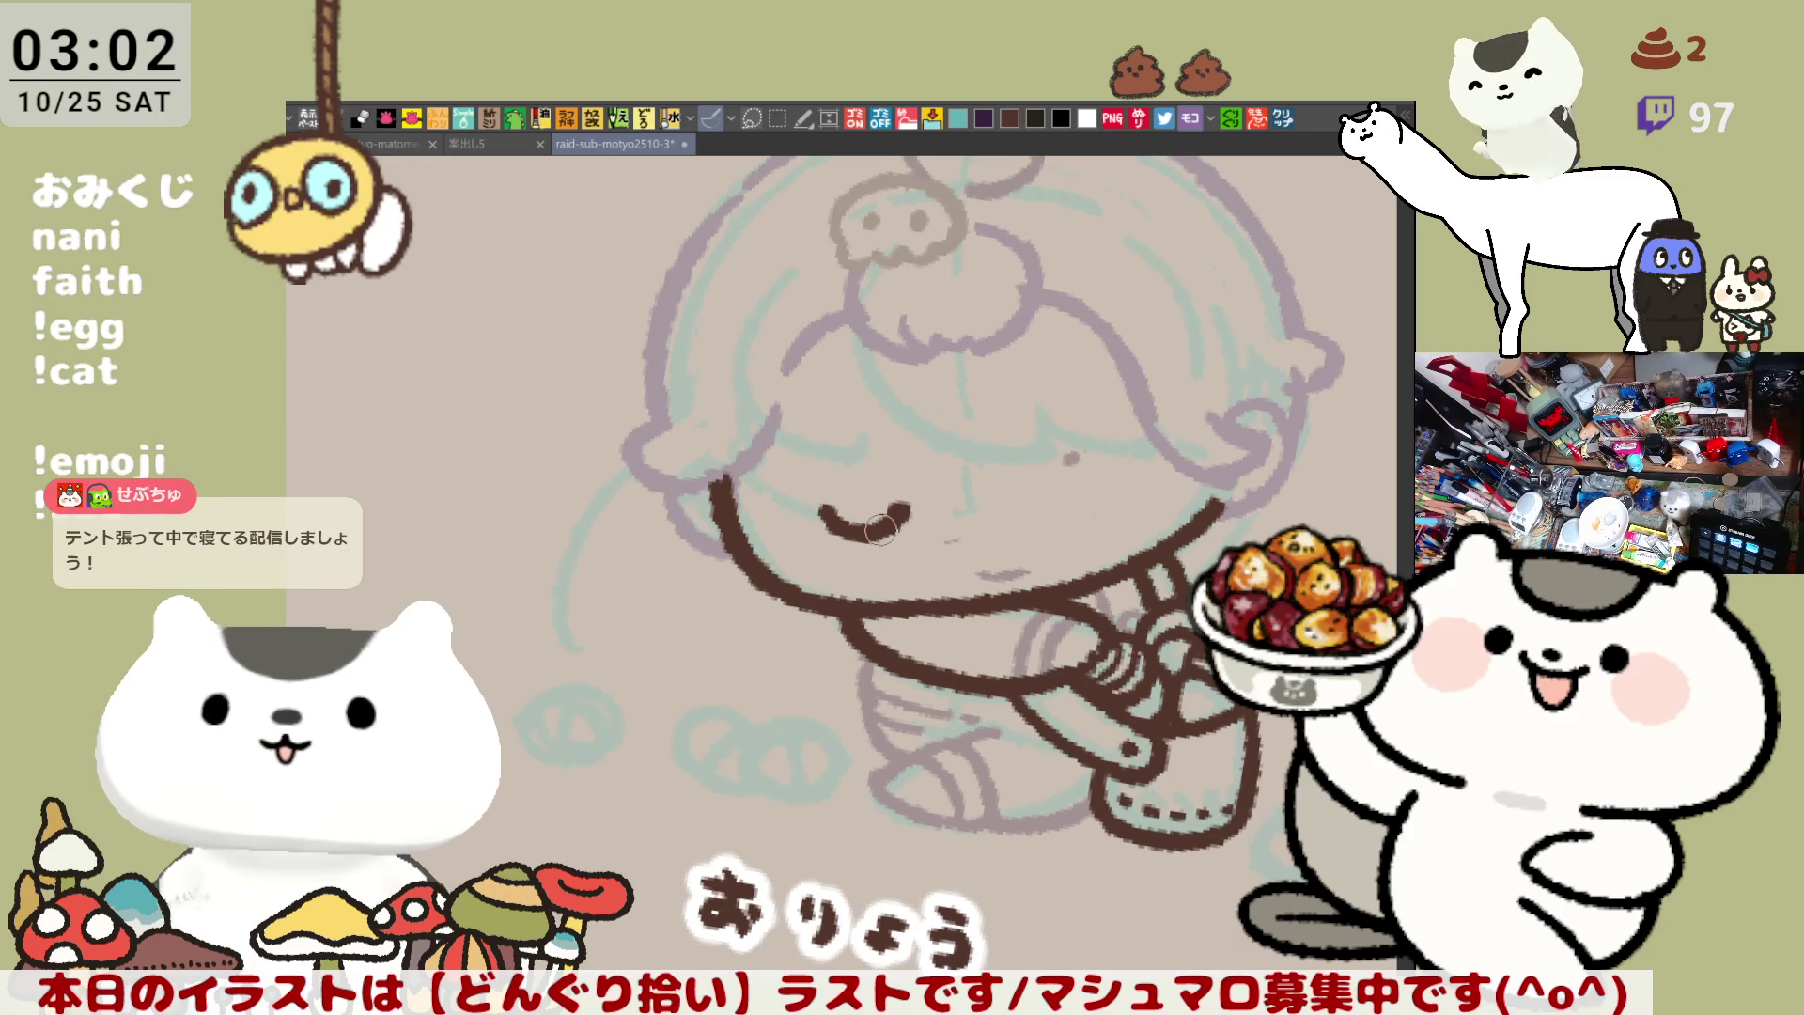
pyautogui.hotkey('ctrl', 'z')
pyautogui.moveTo(815, 506)
pyautogui.mouseDown()
pyautogui.moveTo(841, 531)
pyautogui.moveTo(956, 527)
pyautogui.mouseUp()
pyautogui.hotkey('ctrl', 'z')
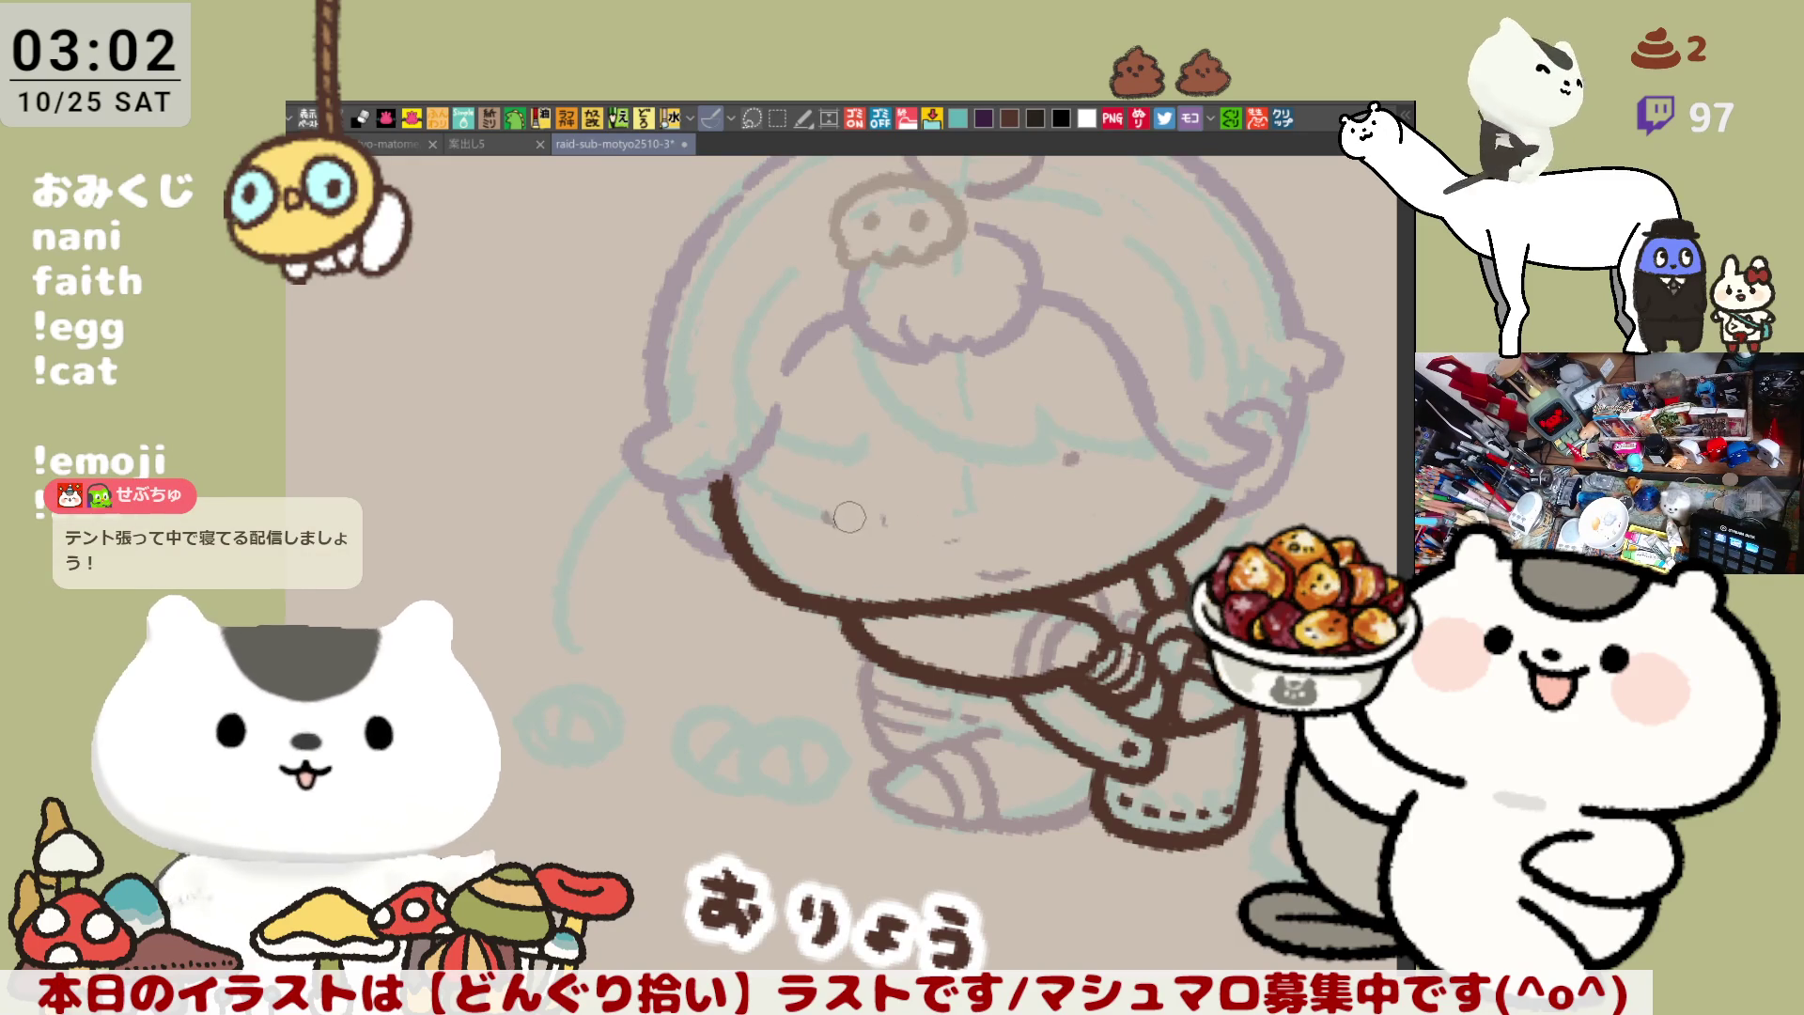
pyautogui.moveTo(819, 508)
pyautogui.mouseDown()
pyautogui.moveTo(912, 517)
pyautogui.moveTo(878, 541)
pyautogui.moveTo(909, 517)
pyautogui.mouseUp()
pyautogui.hotkey('ctrl', 'z')
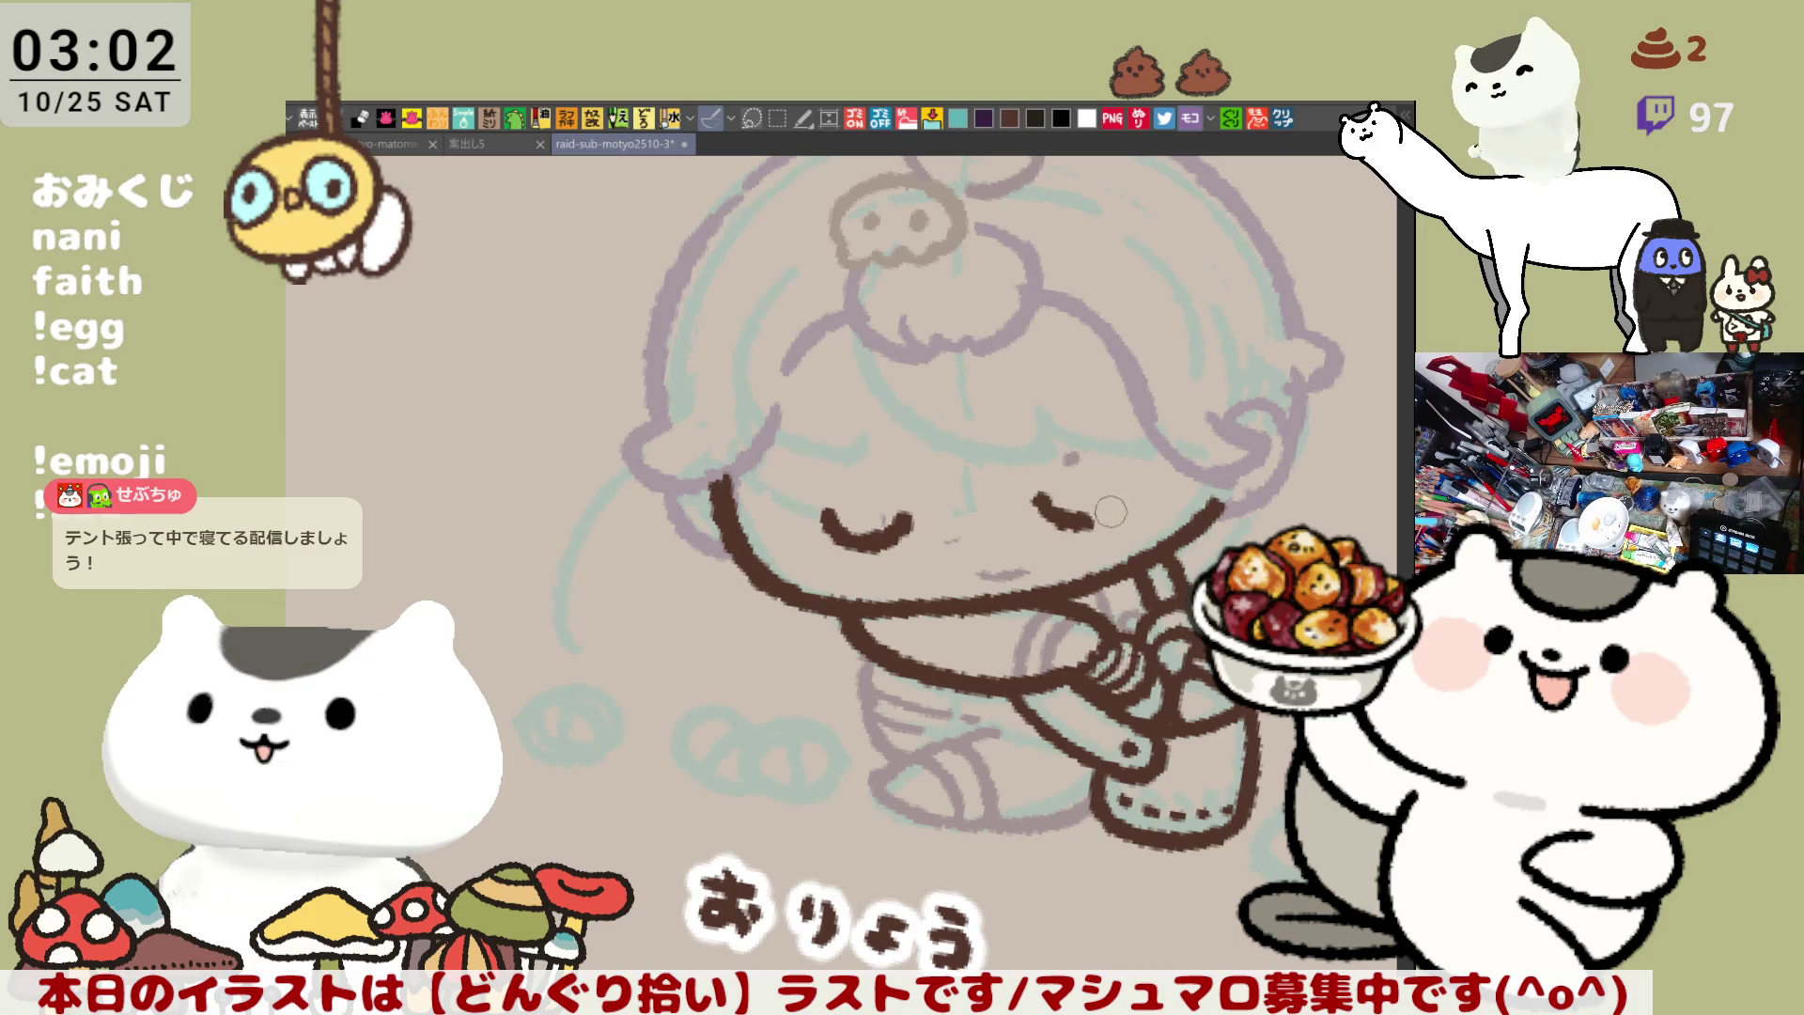
pyautogui.hotkey('ctrl', 'z')
pyautogui.moveTo(817, 507); pyautogui.dragTo(899, 516)
pyautogui.hotkey('ctrl', 'z')
pyautogui.hotkey('ctrl', 'z')
# Draw the matching curved closed right eye
pyautogui.hotkey('ctrl', 'z')
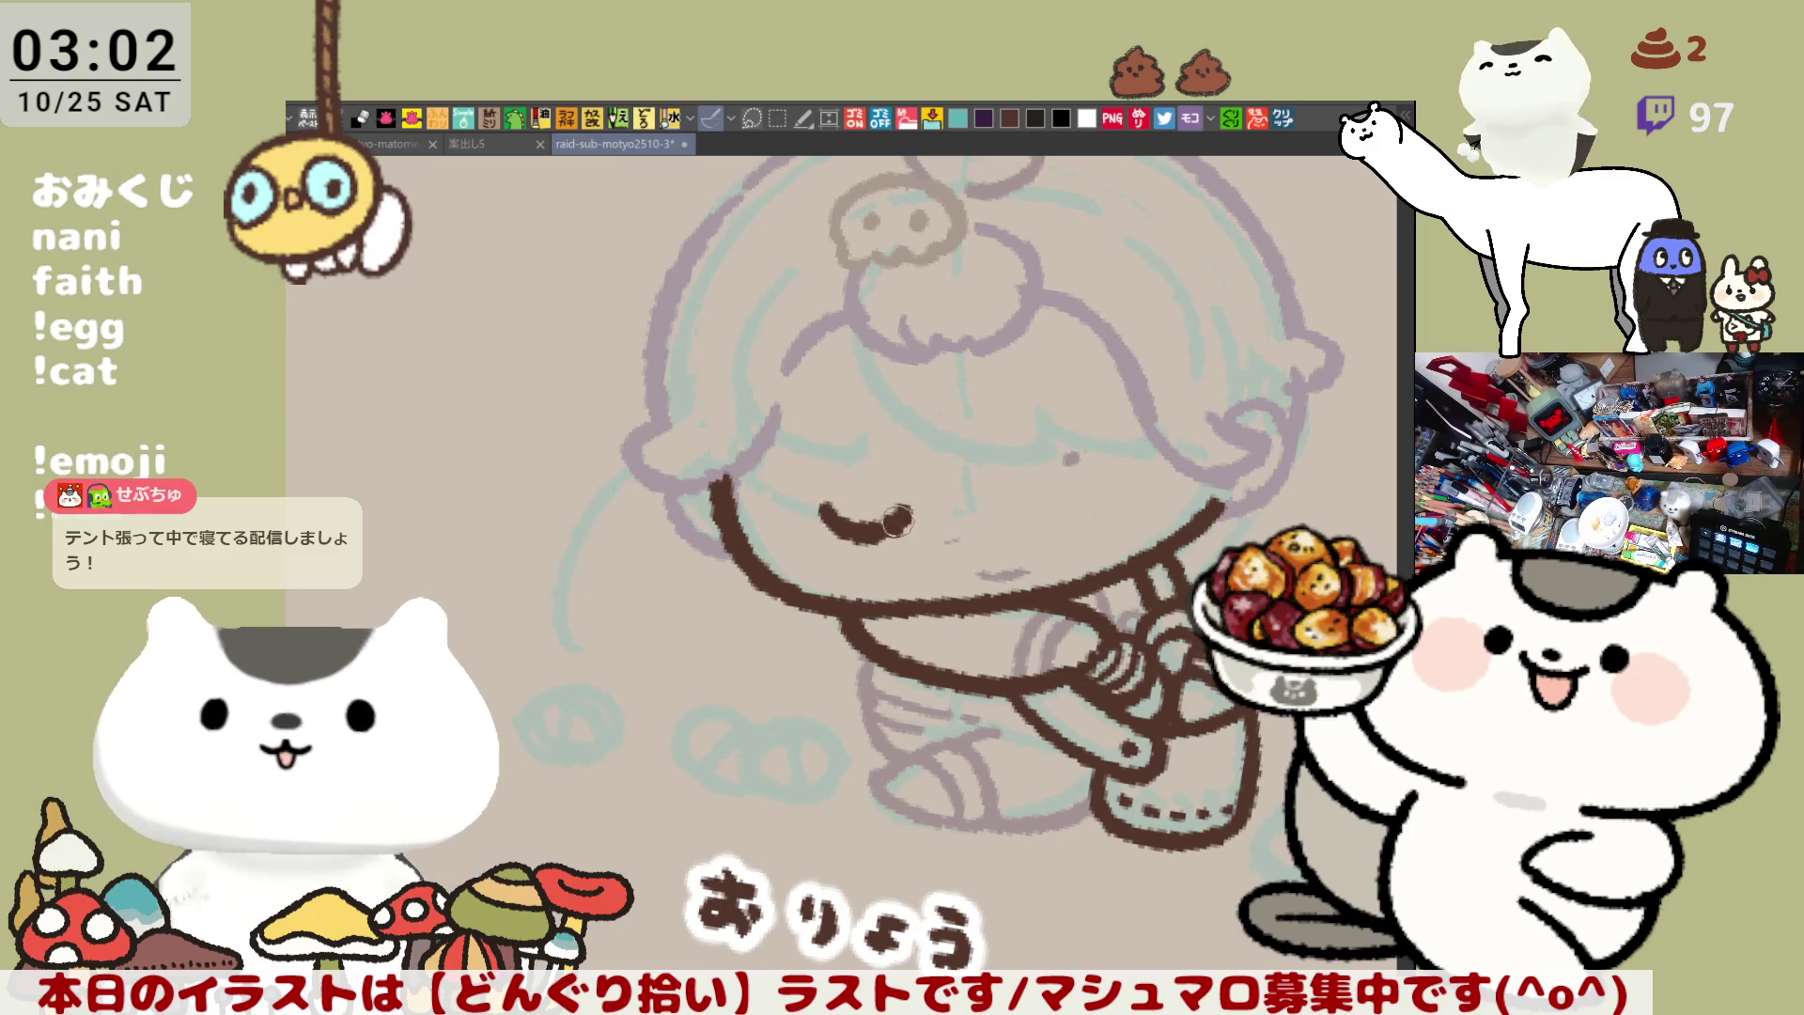
pyautogui.moveTo(1041, 498)
pyautogui.mouseDown()
pyautogui.moveTo(1132, 484)
pyautogui.moveTo(1090, 515)
pyautogui.moveTo(1132, 484)
pyautogui.mouseUp()
pyautogui.hotkey('ctrl', 'z')
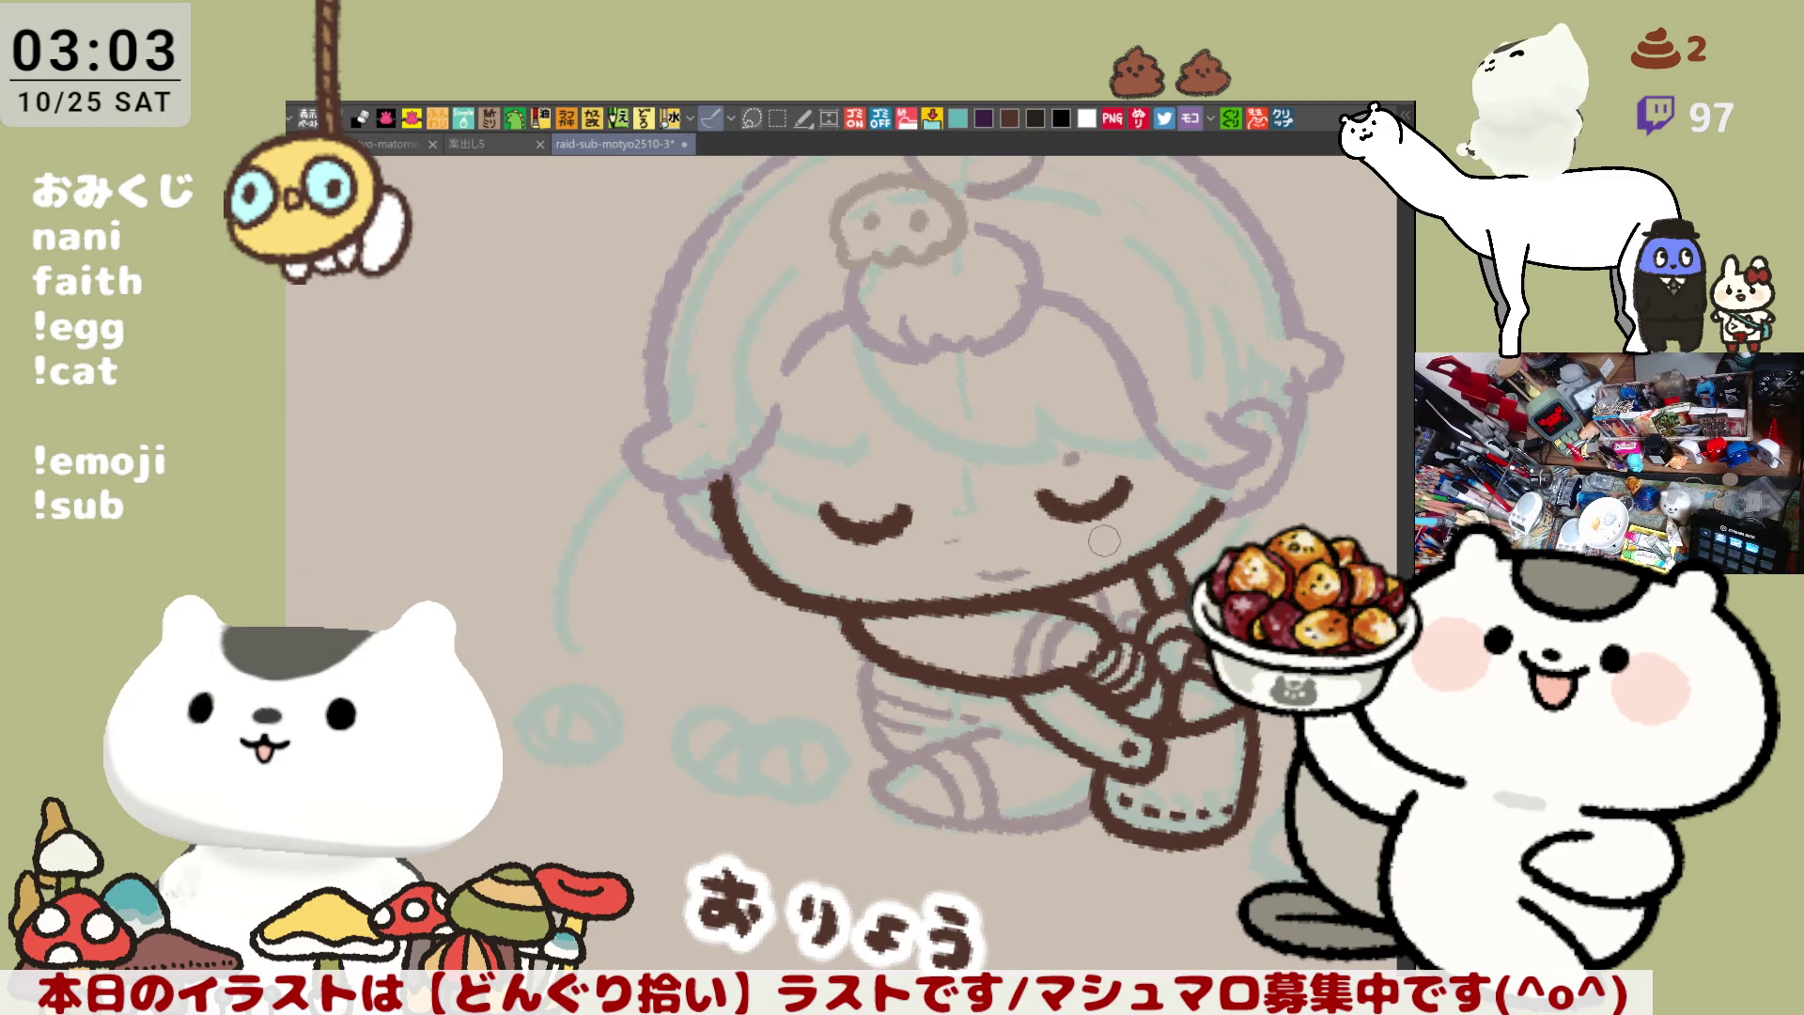
pyautogui.moveTo(1104, 529); pyautogui.dragTo(1151, 496)
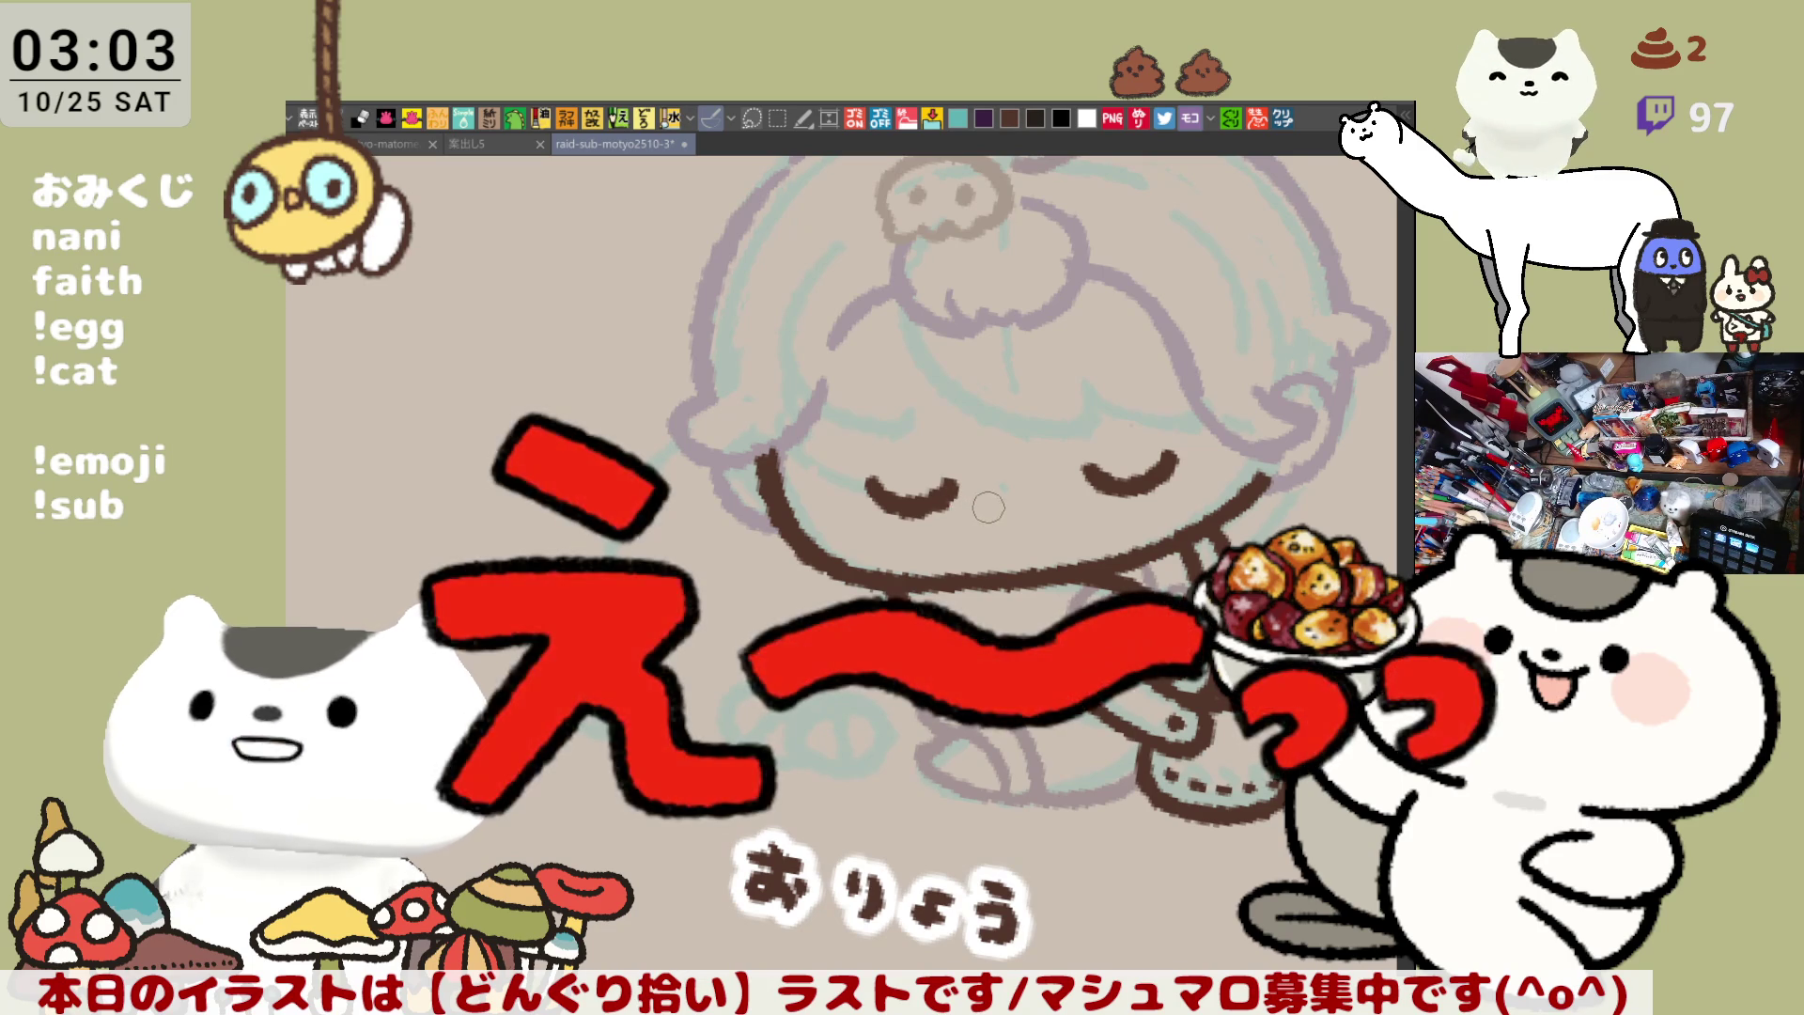
# Add short brown lash strokes beneath the left closed eye
pyautogui.moveTo(991, 507); pyautogui.dragTo(873, 541)
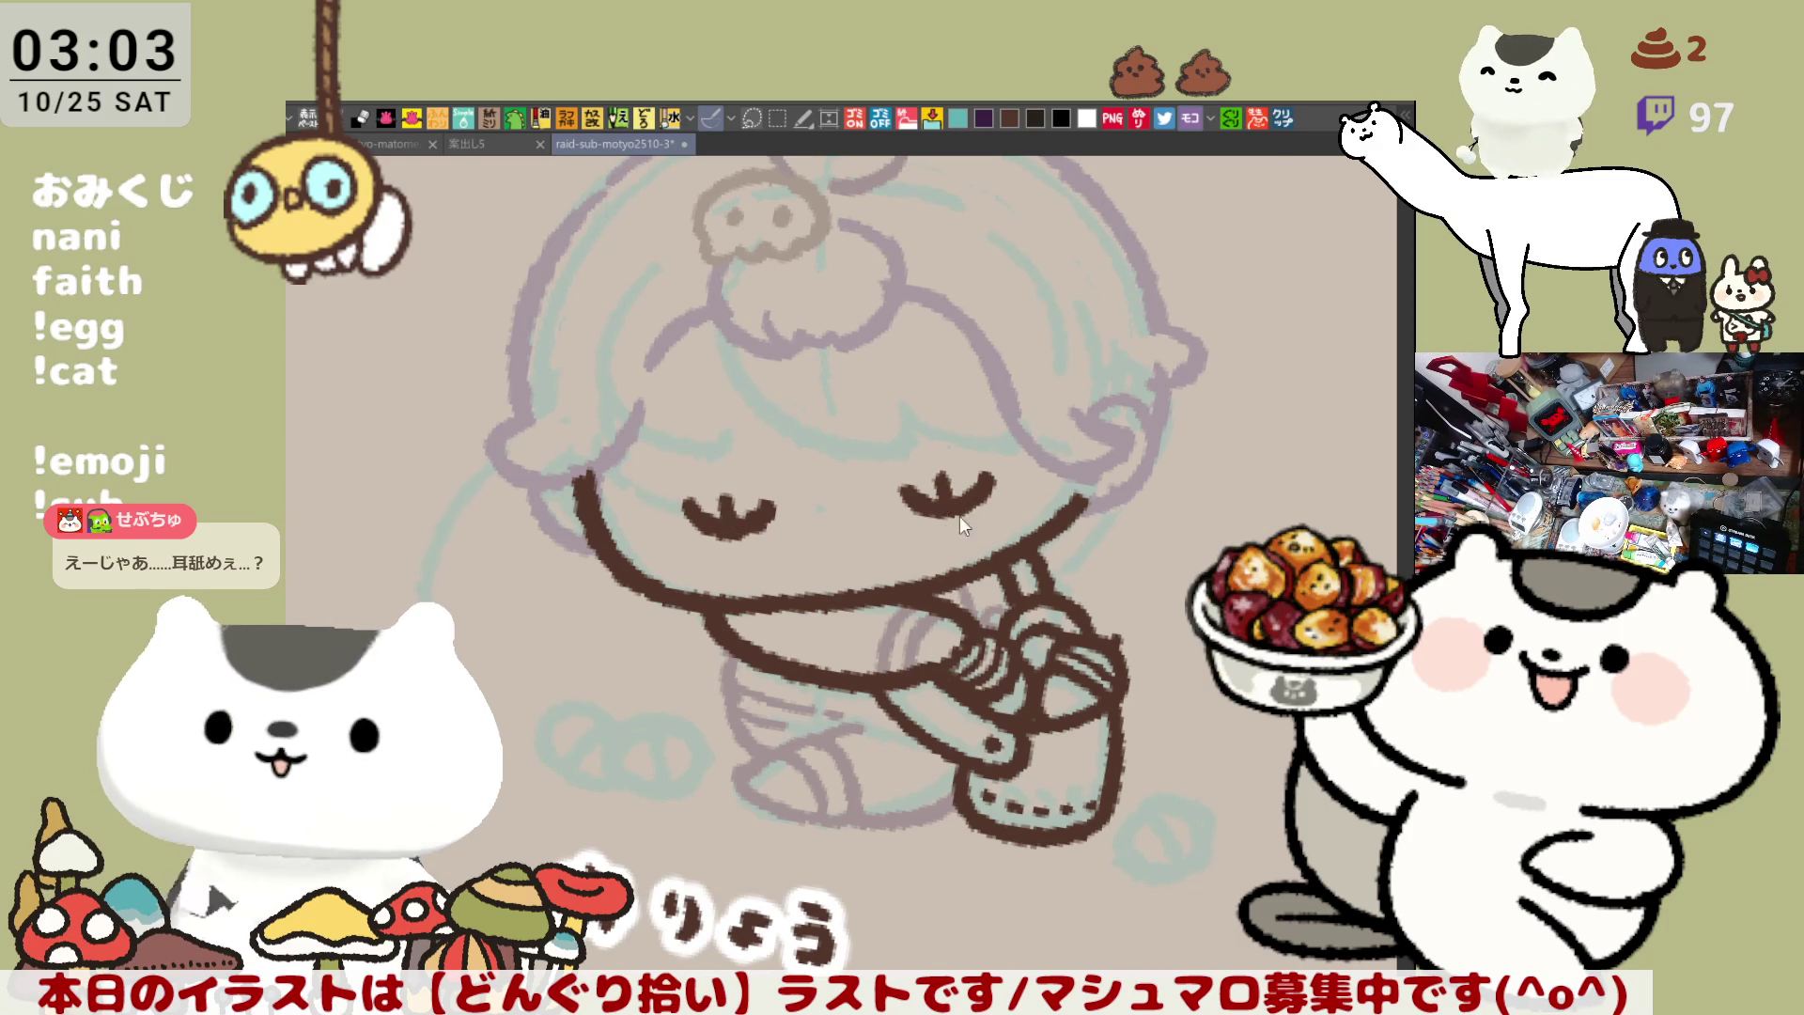
pyautogui.moveTo(723, 484); pyautogui.dragTo(729, 562)
pyautogui.hotkey('ctrl', 'z')
pyautogui.moveTo(723, 484); pyautogui.dragTo(732, 559)
pyautogui.hotkey('ctrl', 'z')
pyautogui.moveTo(724, 484); pyautogui.dragTo(735, 554)
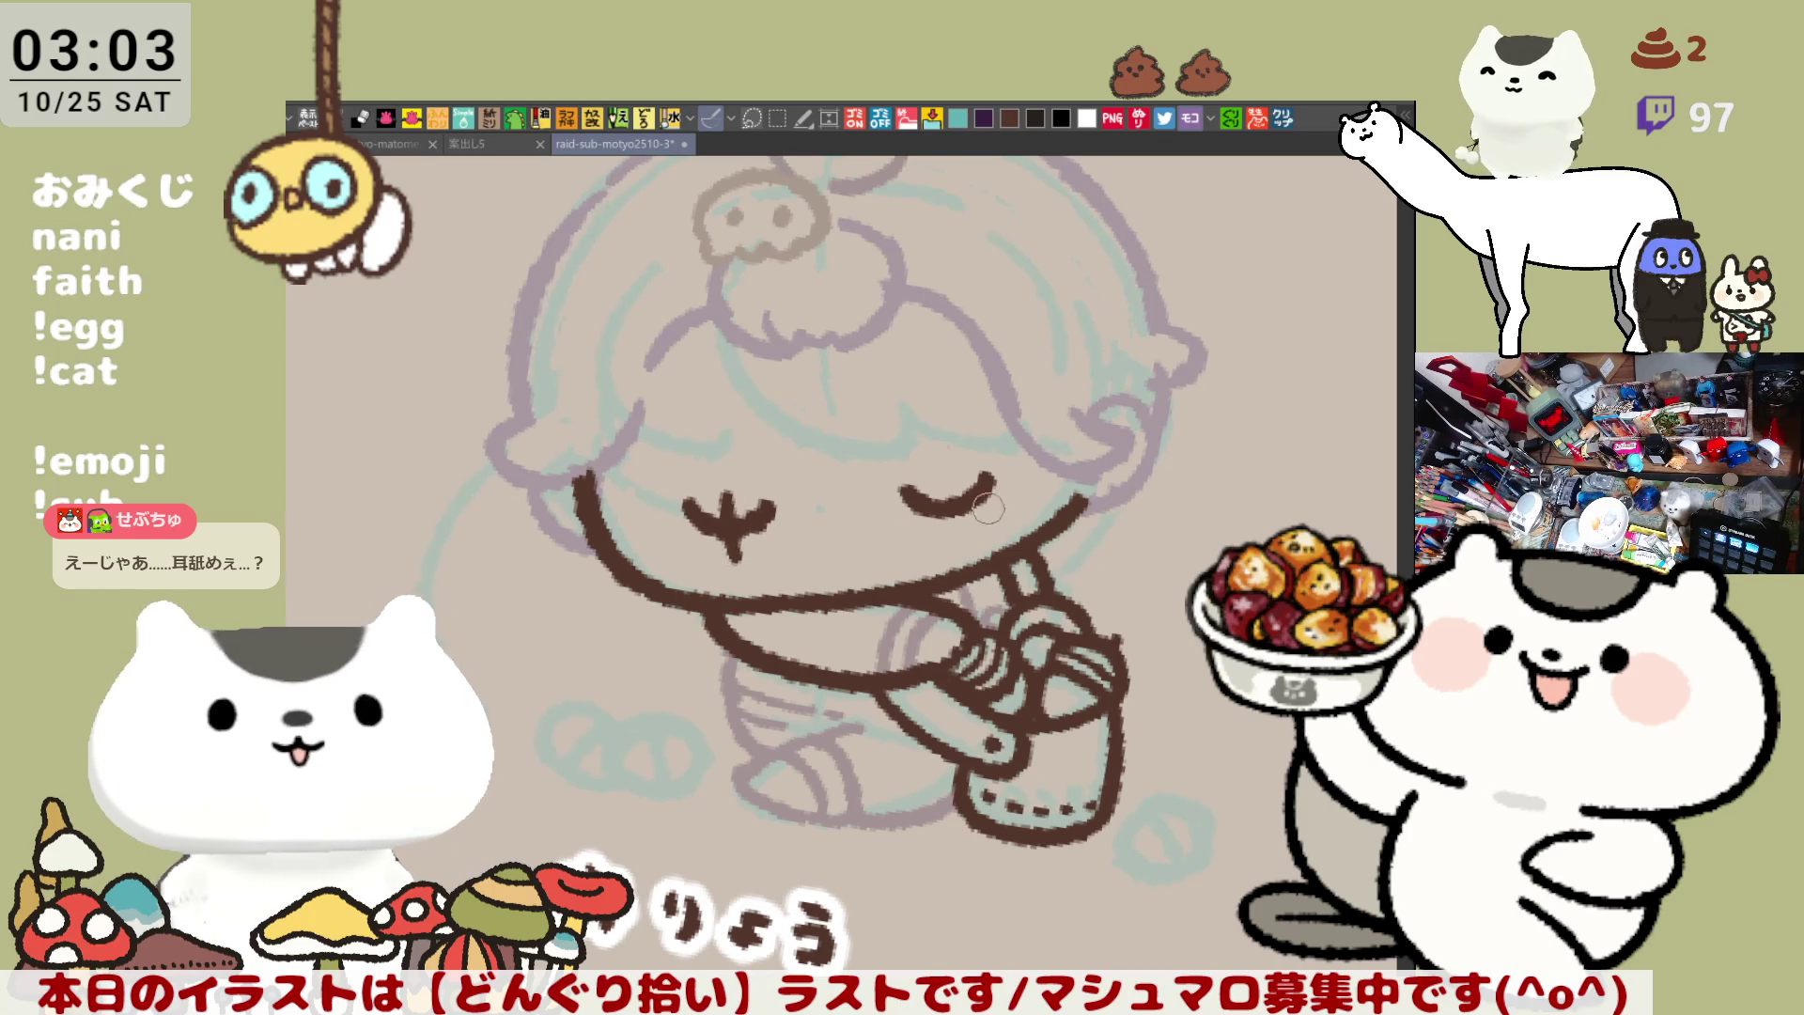
pyautogui.hotkey('ctrl', 'z')
pyautogui.moveTo(724, 484); pyautogui.dragTo(734, 546)
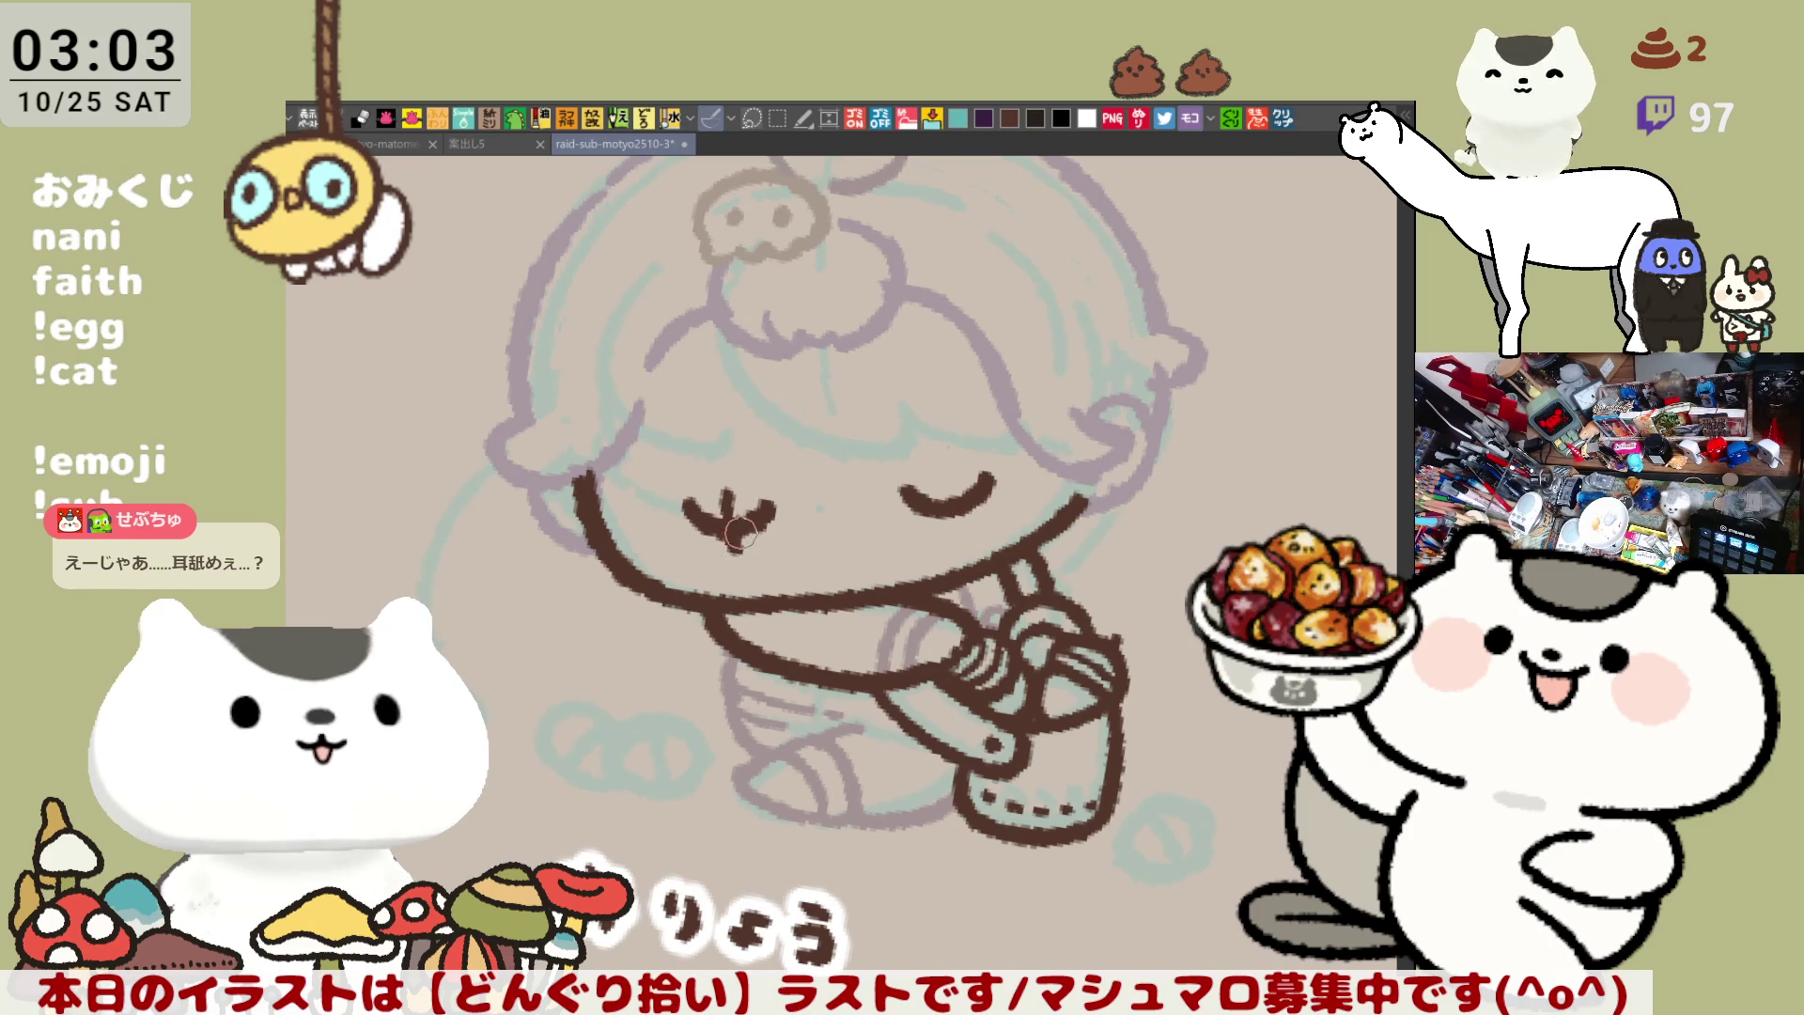
pyautogui.moveTo(731, 501); pyautogui.dragTo(736, 540)
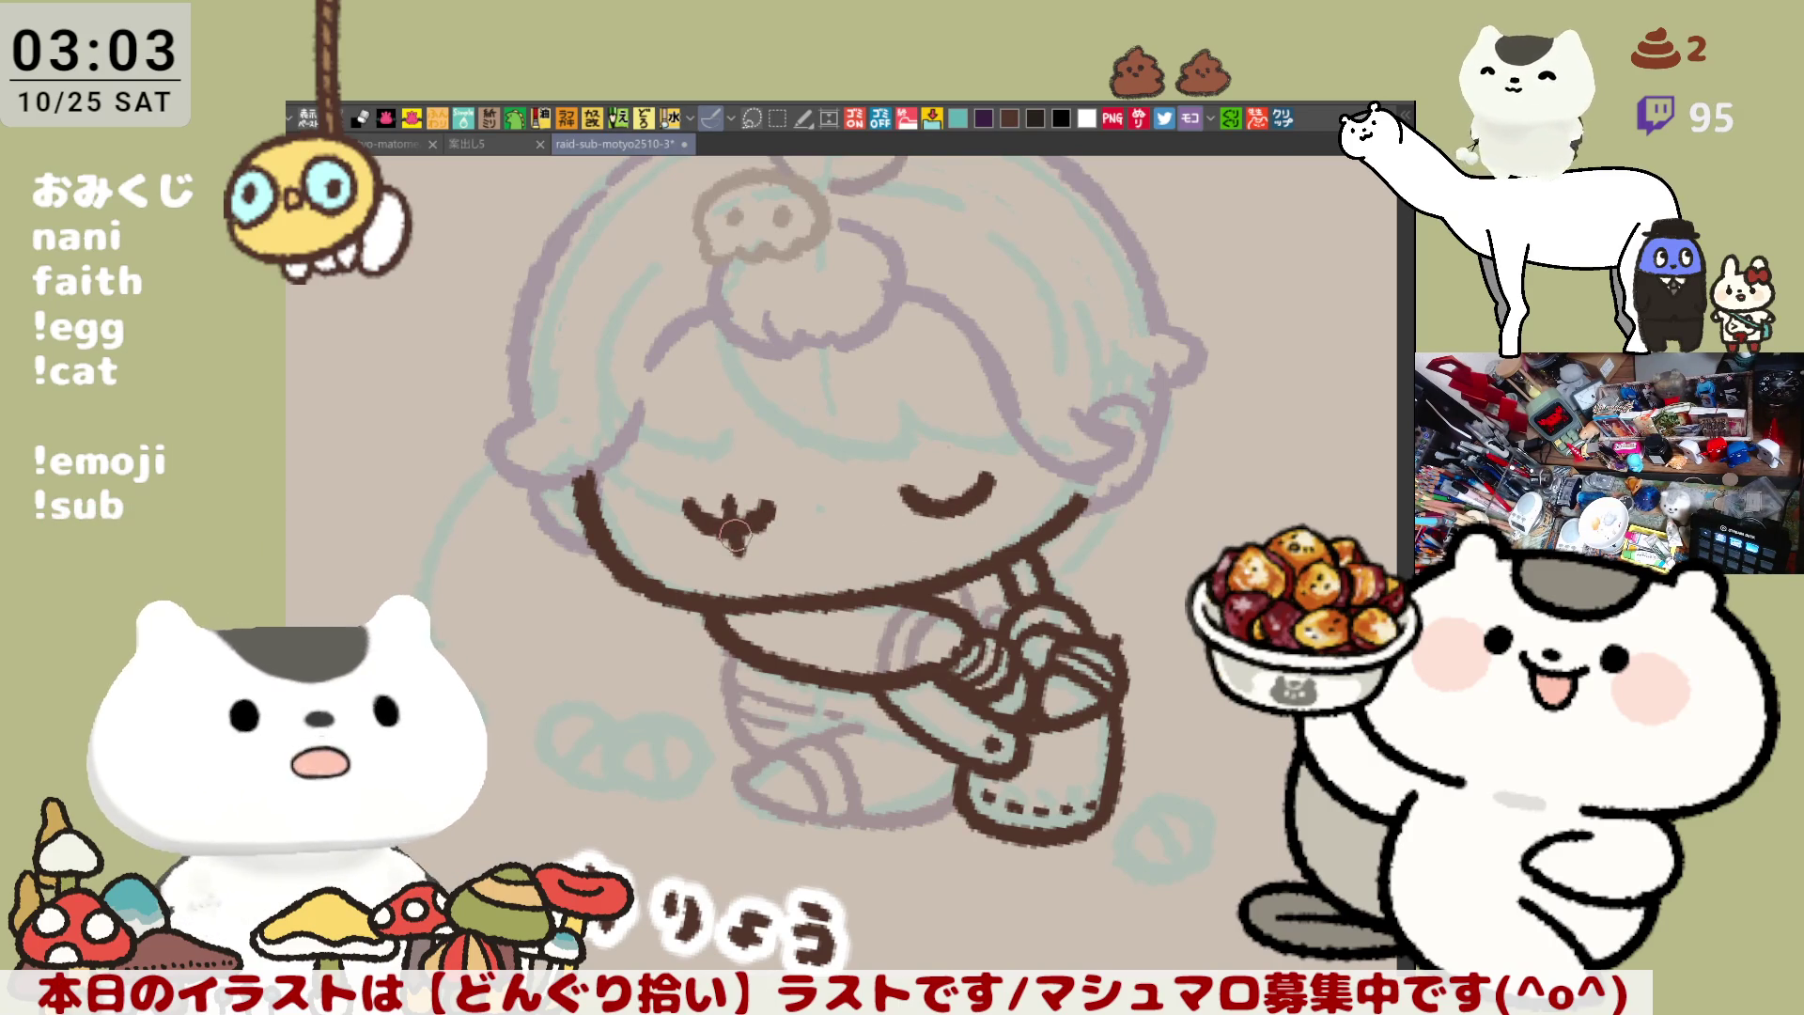
# Add lash strokes under the right eye and draw a tiny v mouth between the eyes
pyautogui.moveTo(939, 466); pyautogui.dragTo(951, 524)
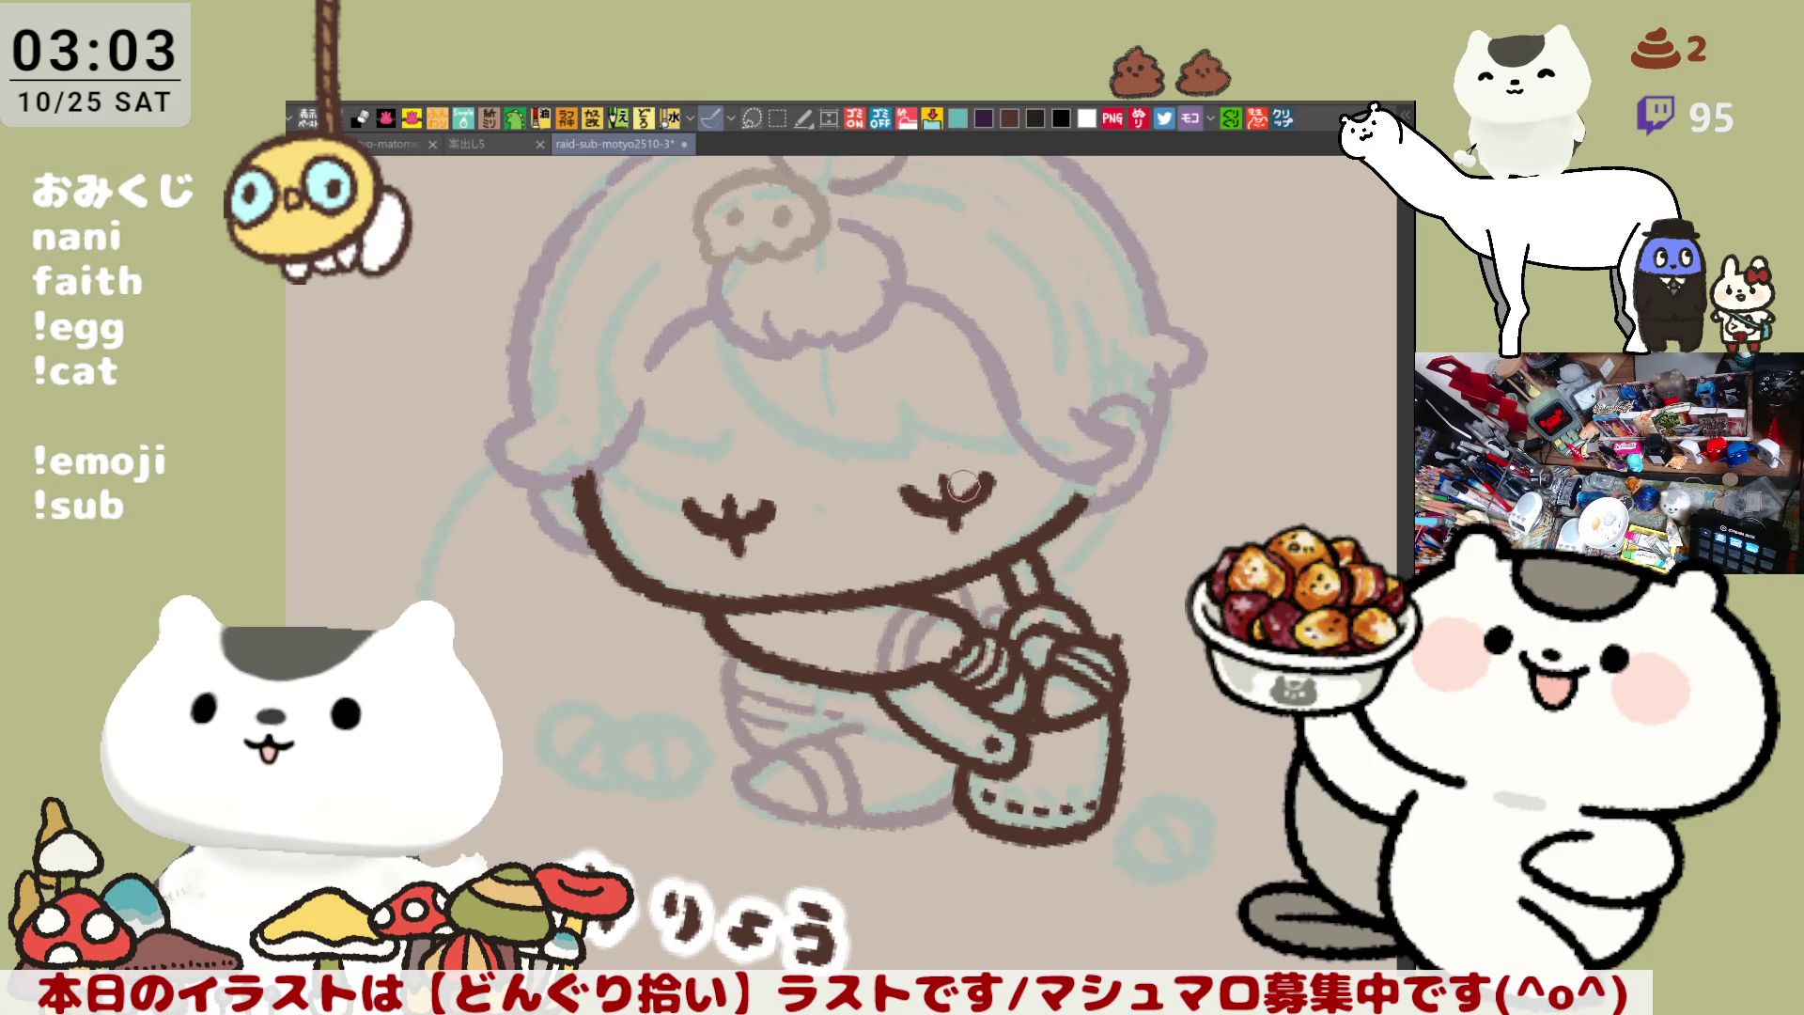
pyautogui.moveTo(945, 473); pyautogui.dragTo(953, 528)
pyautogui.hotkey('ctrl', 'z')
pyautogui.hotkey('ctrl', 'z')
pyautogui.moveTo(939, 464); pyautogui.dragTo(952, 531)
pyautogui.hotkey('ctrl', 'z')
pyautogui.hotkey('ctrl', 'z')
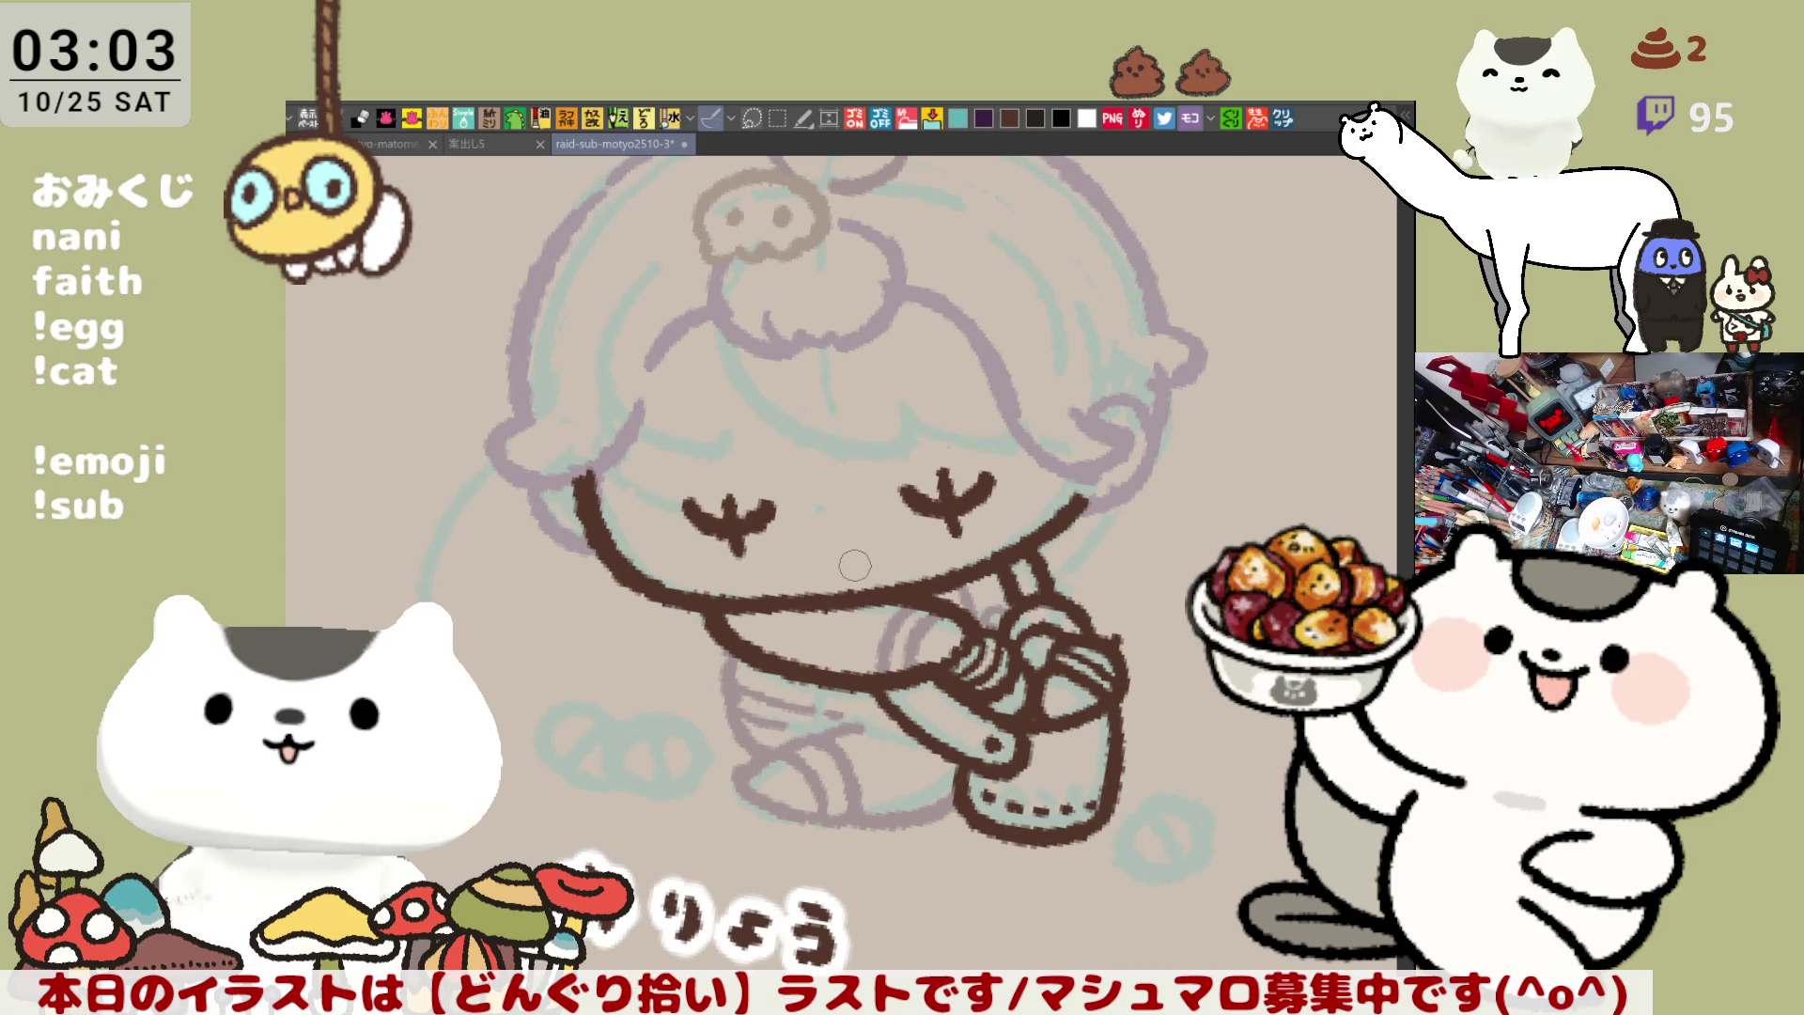
pyautogui.hotkey('ctrl', 'z')
pyautogui.click(822, 544)
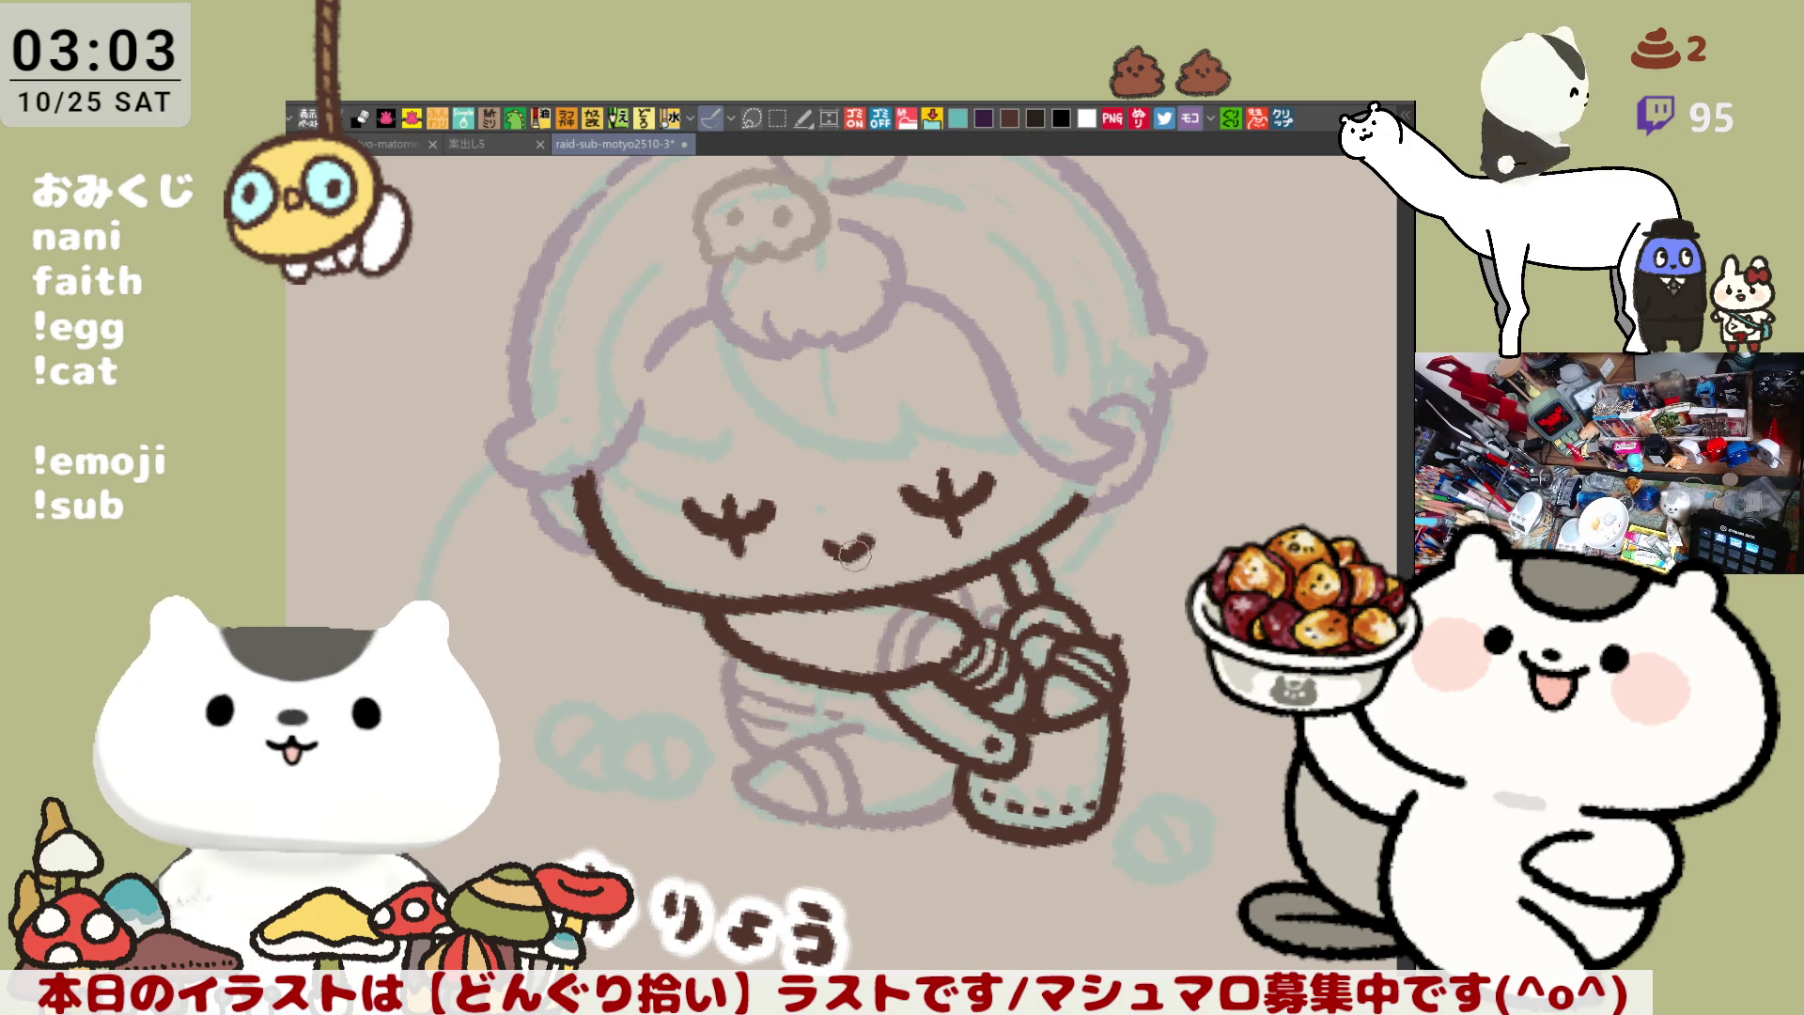
pyautogui.moveTo(819, 536)
pyautogui.mouseDown()
pyautogui.moveTo(870, 534)
pyautogui.moveTo(844, 550)
pyautogui.mouseUp()
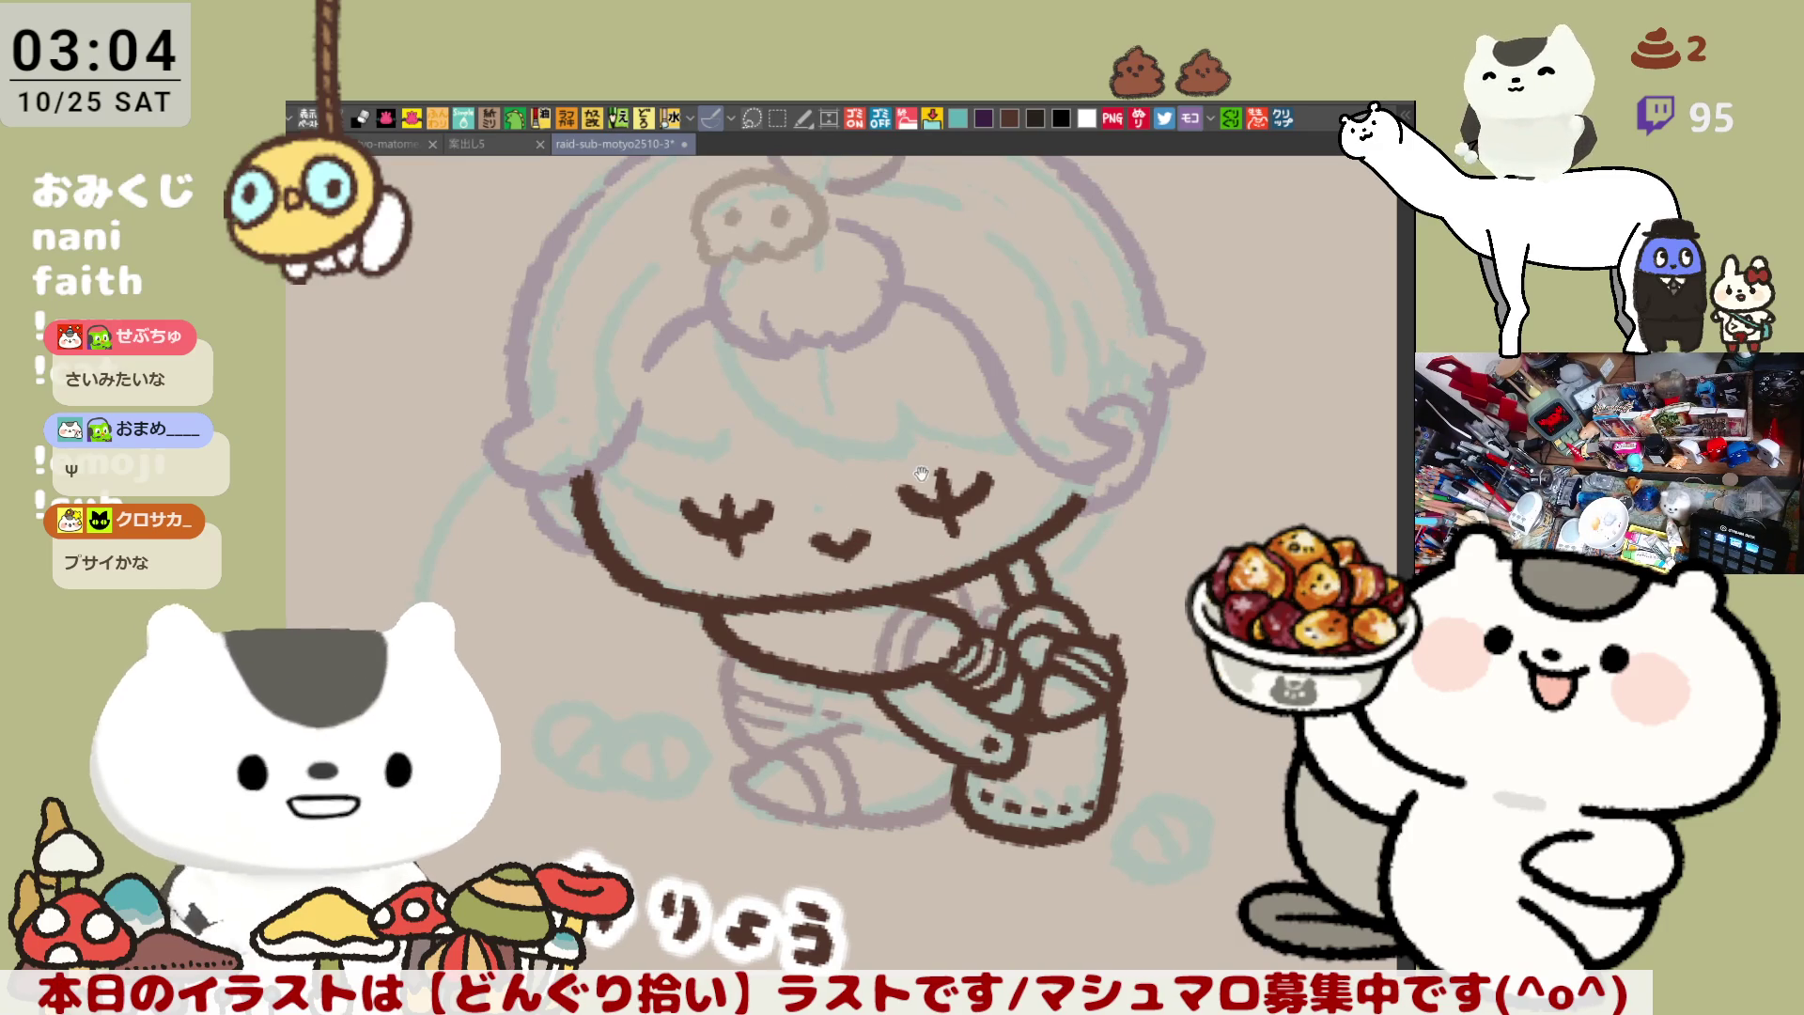
# Replace the old mouth with a small brown v-shaped mouth centred between the closed eyes
pyautogui.moveTo(925, 472); pyautogui.dragTo(908, 438)
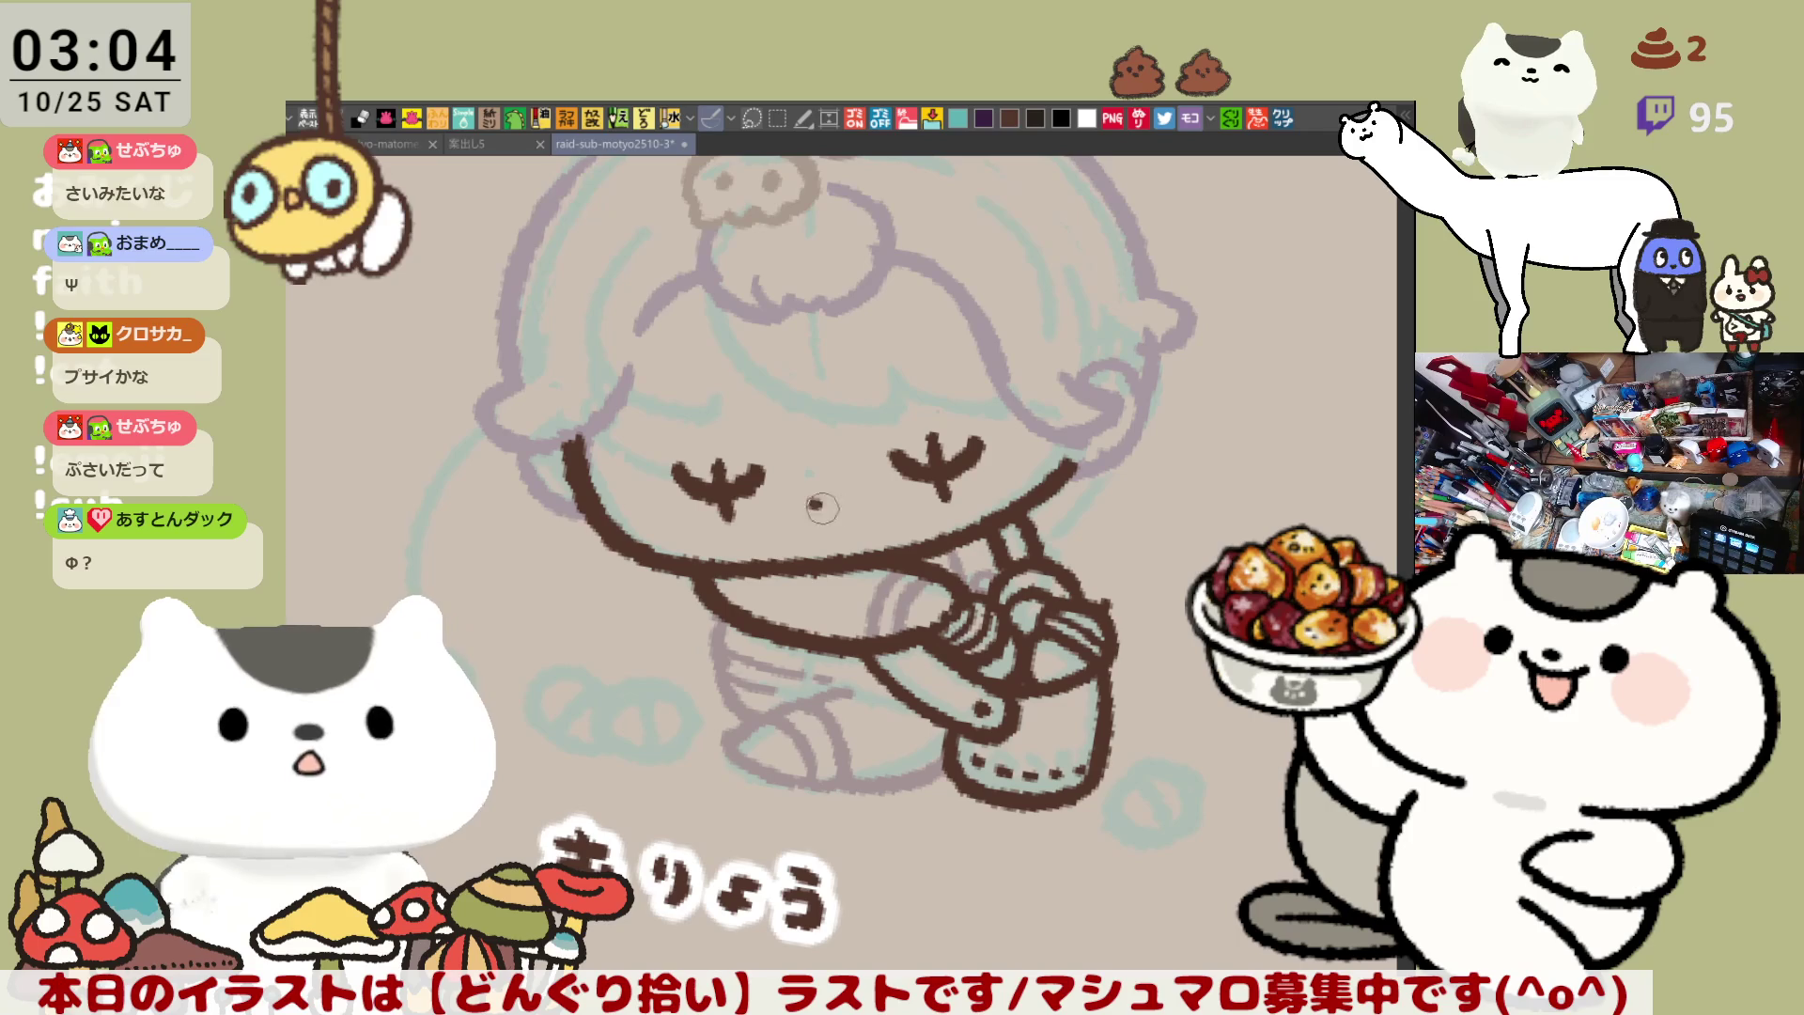
pyautogui.hotkey('ctrl', 'z')
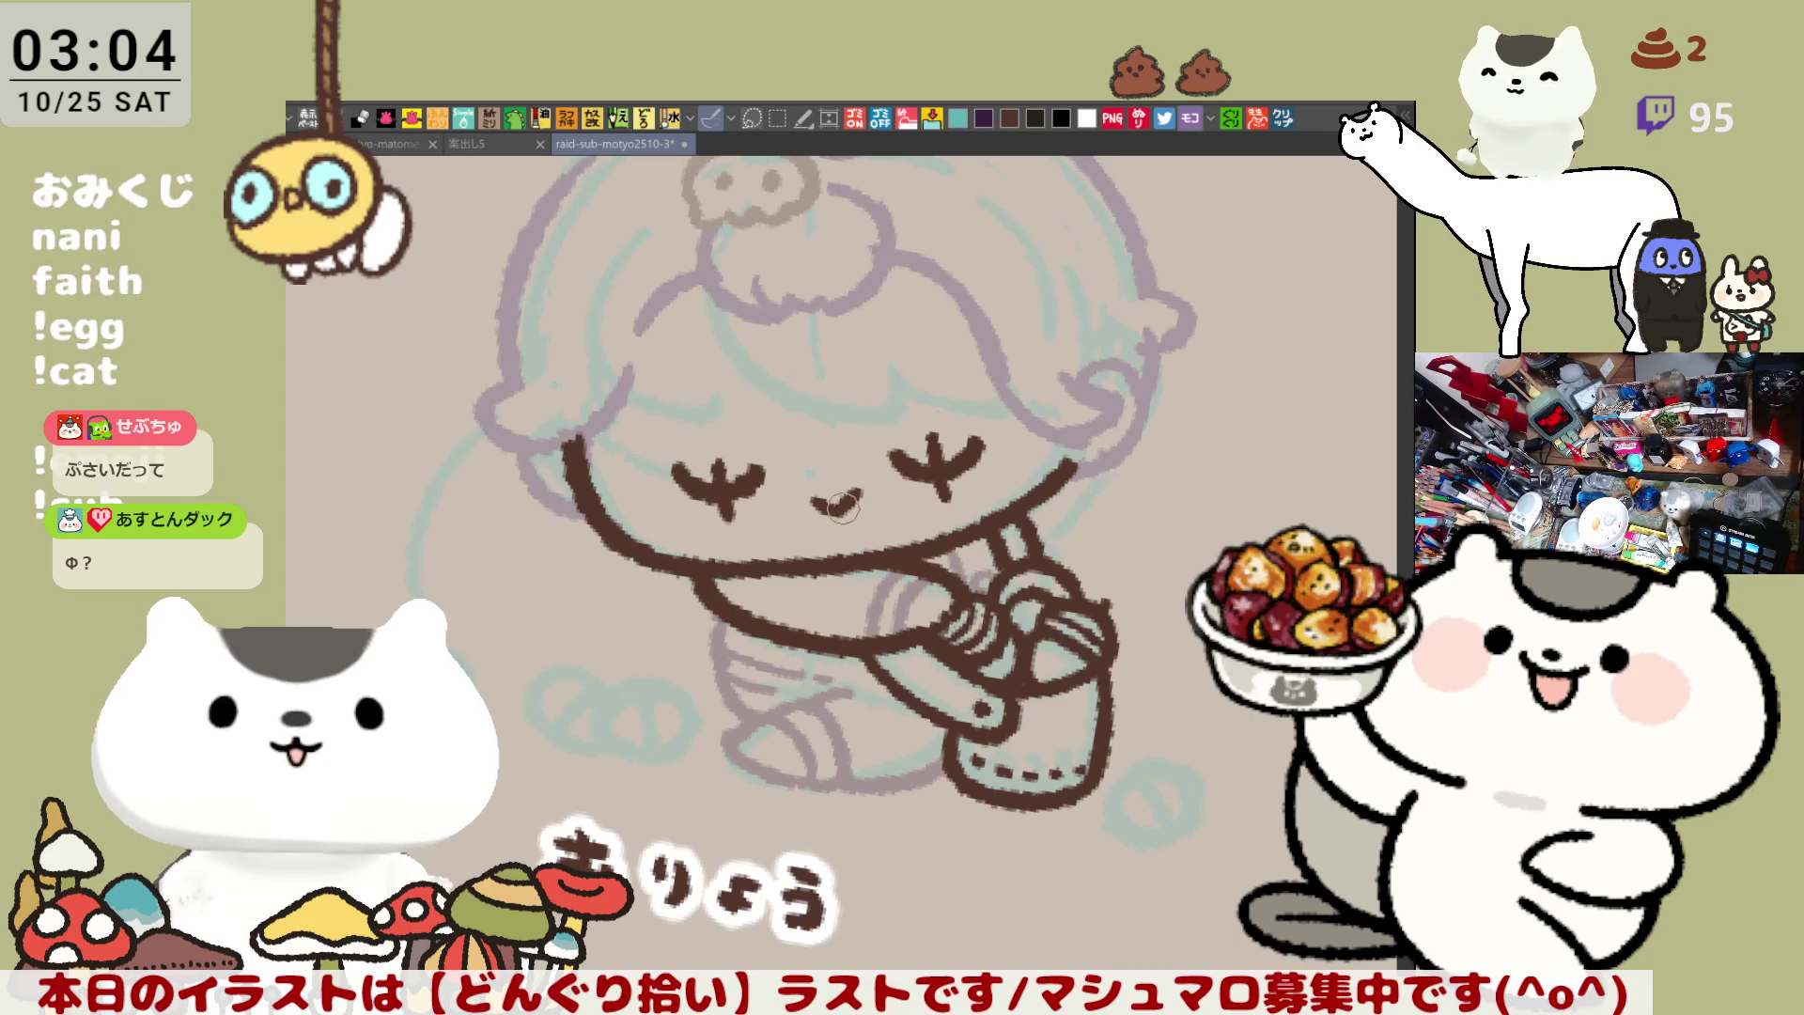
pyautogui.moveTo(815, 490); pyautogui.dragTo(857, 488)
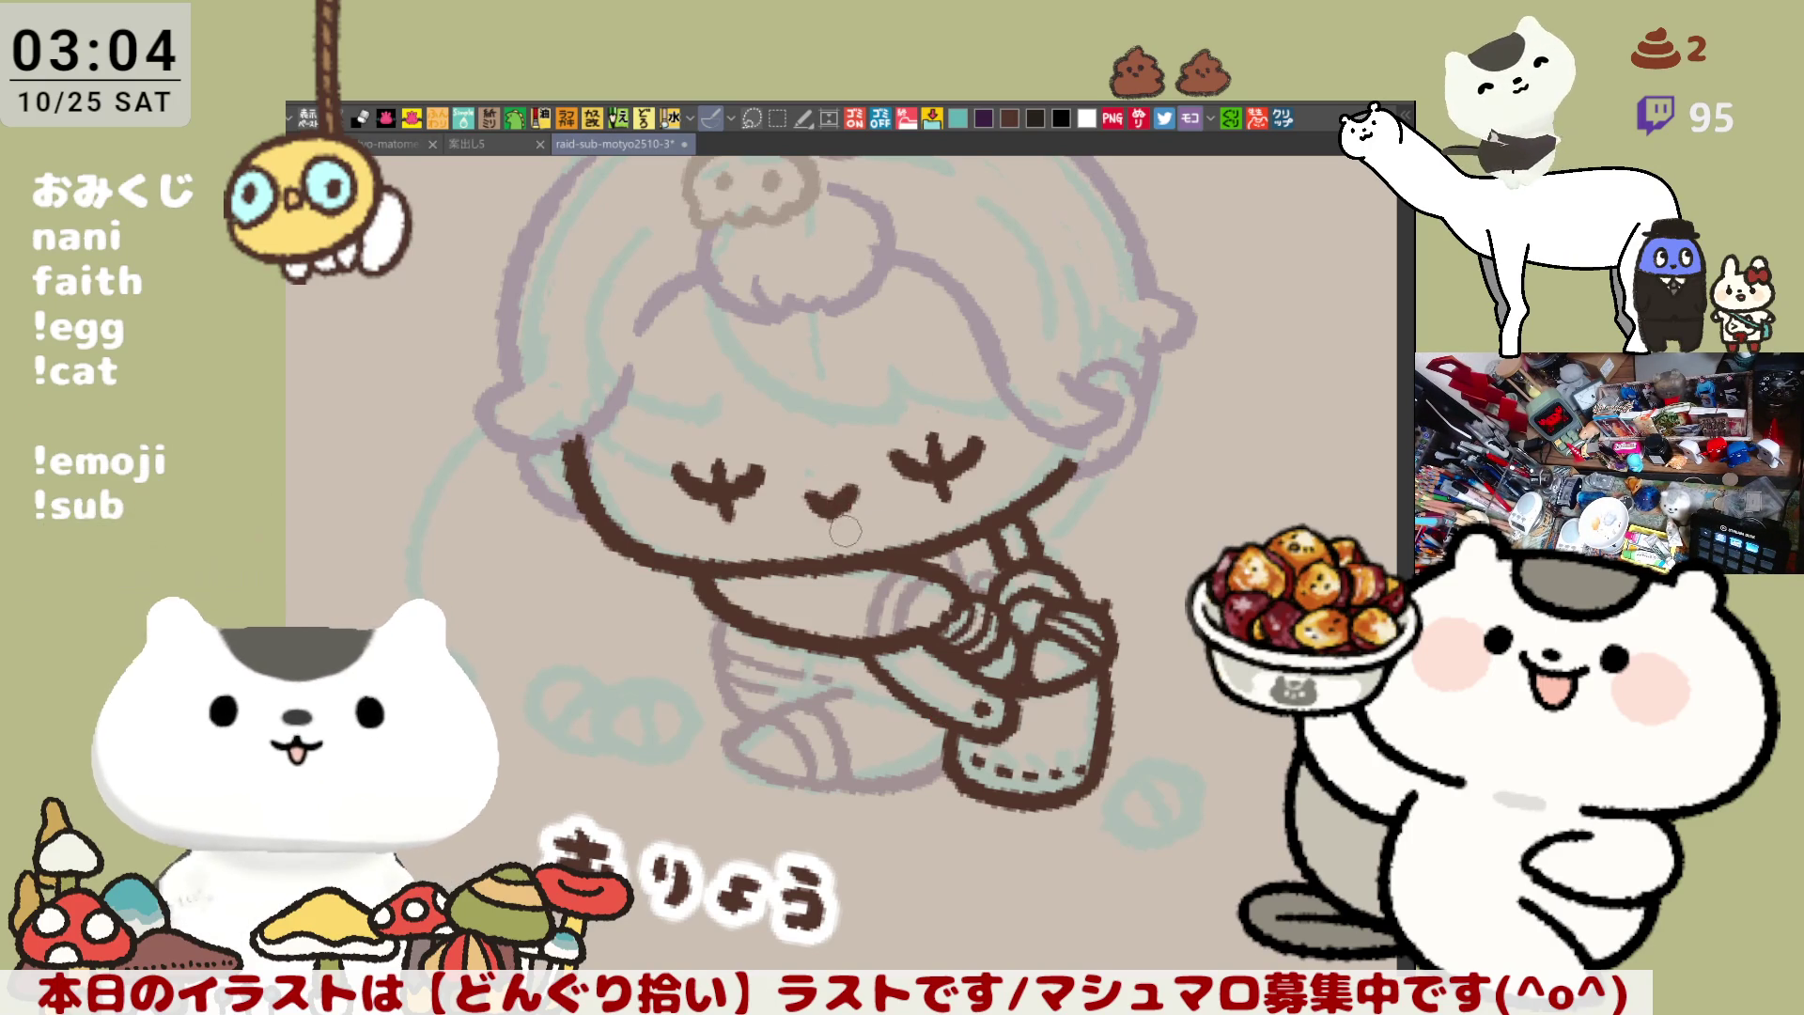
pyautogui.moveTo(812, 495); pyautogui.dragTo(850, 489)
pyautogui.hotkey('ctrl', 'z')
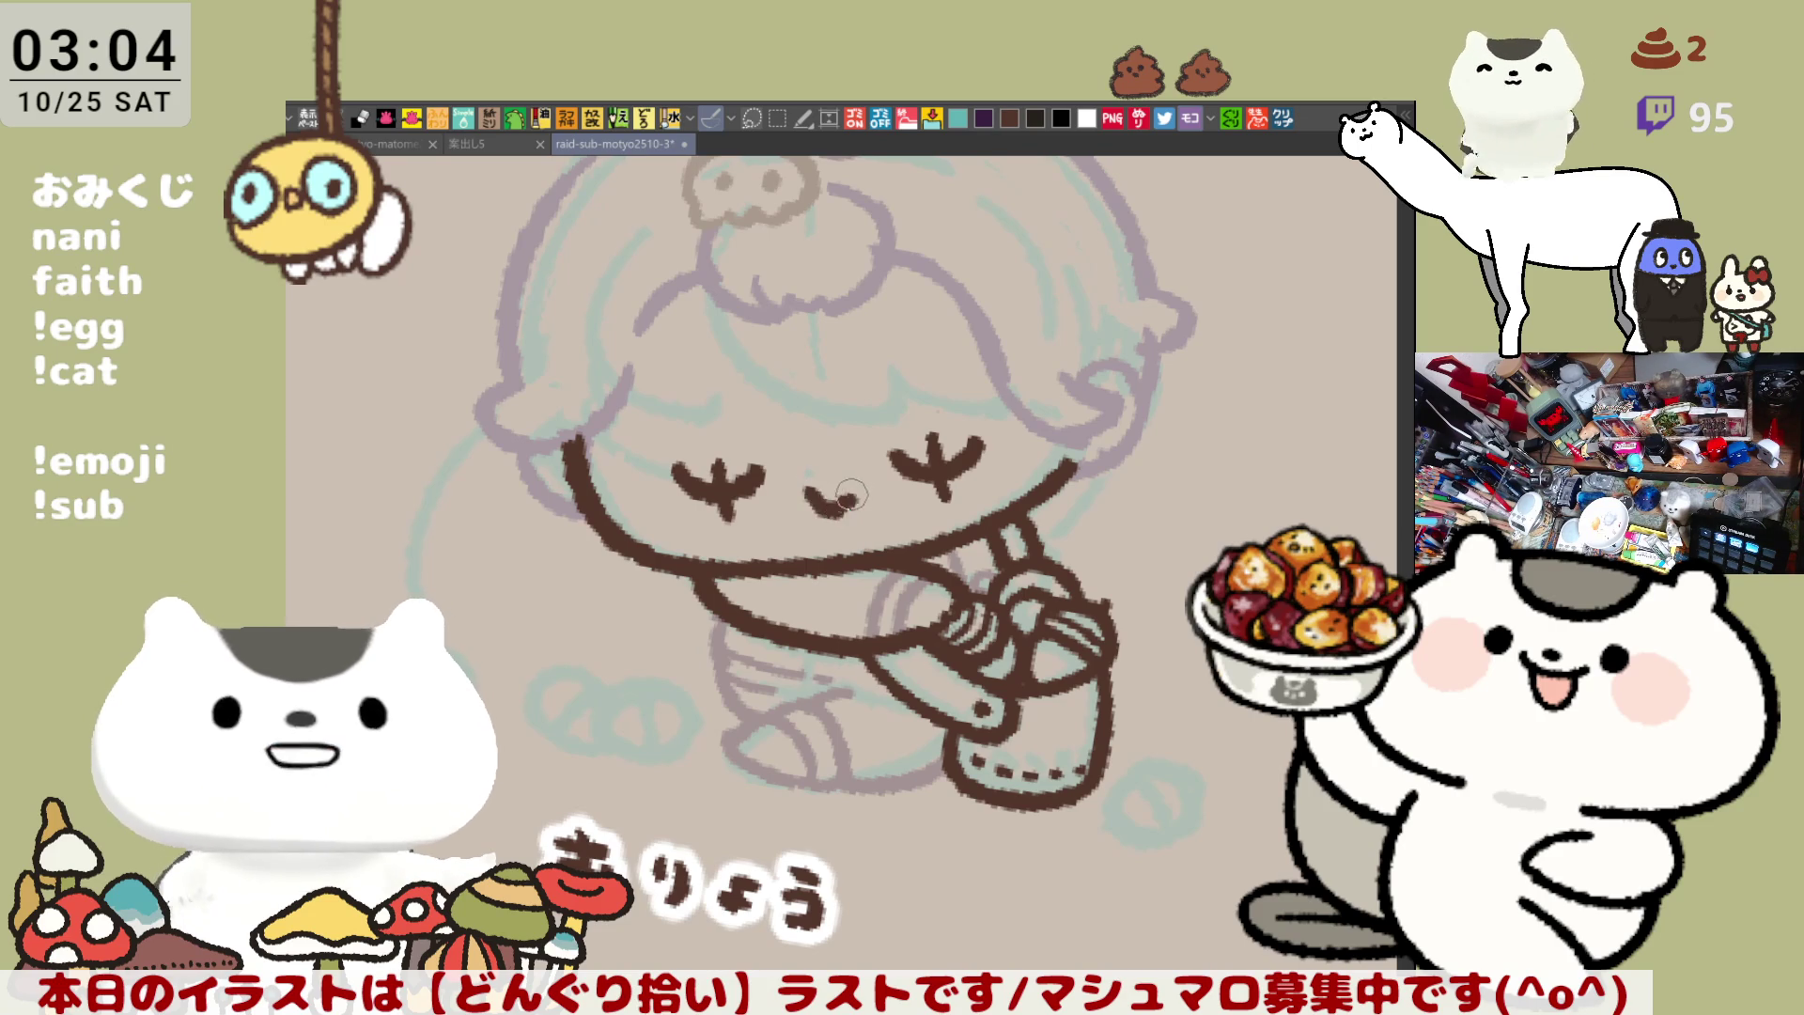
pyautogui.moveTo(806, 488)
pyautogui.mouseDown()
pyautogui.moveTo(837, 505)
pyautogui.moveTo(860, 488)
pyautogui.mouseUp()
pyautogui.hotkey('ctrl', 'z')
pyautogui.moveTo(969, 433)
pyautogui.mouseDown()
pyautogui.moveTo(1017, 481)
pyautogui.moveTo(919, 479)
pyautogui.mouseUp()
pyautogui.moveTo(833, 403)
pyautogui.mouseDown()
pyautogui.moveTo(873, 326)
pyautogui.moveTo(1015, 531)
pyautogui.mouseUp()
# Ink the brown hair arc across the girl's forehead
pyautogui.hotkey('ctrl', 'z')
pyautogui.moveTo(818, 321); pyautogui.dragTo(935, 420)
pyautogui.hotkey('ctrl', 'z')
pyautogui.moveTo(816, 317); pyautogui.dragTo(939, 432)
pyautogui.hotkey('ctrl', 'z')
pyautogui.moveTo(810, 317); pyautogui.dragTo(945, 423)
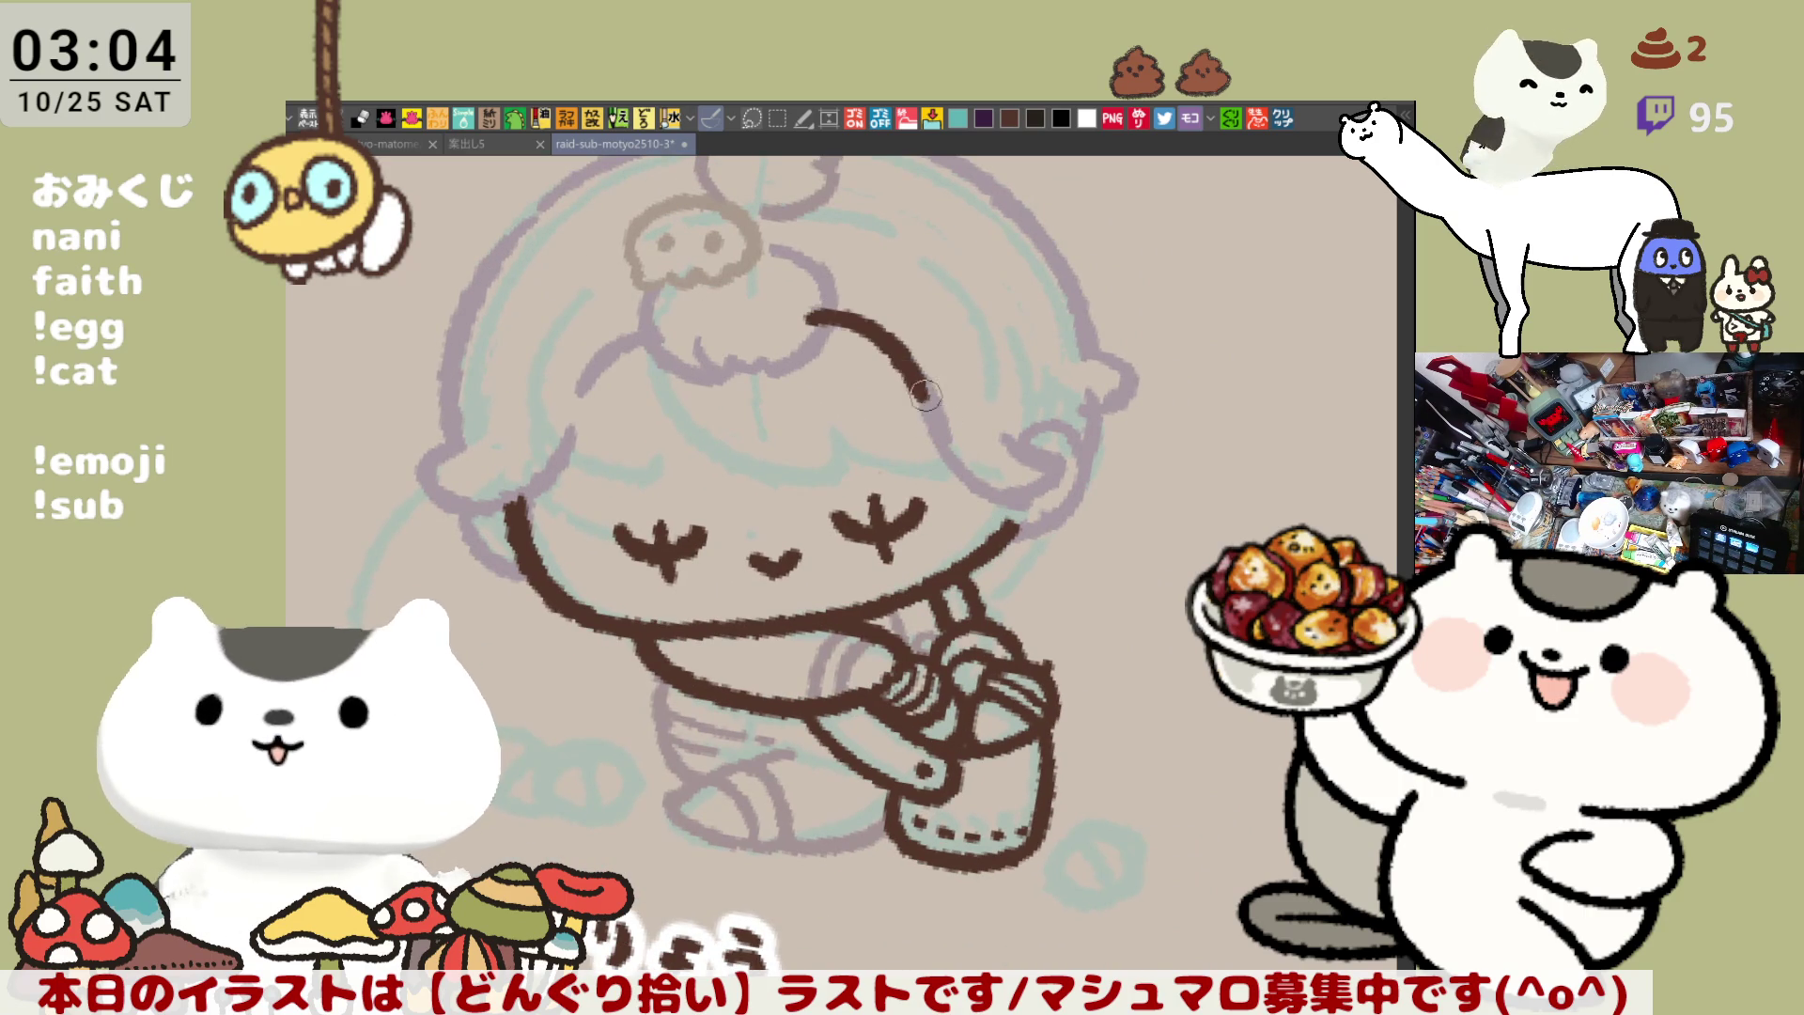
pyautogui.hotkey('ctrl', 'z')
pyautogui.moveTo(808, 315)
pyautogui.mouseDown()
pyautogui.moveTo(923, 385)
pyautogui.moveTo(985, 642)
pyautogui.moveTo(1107, 549)
pyautogui.mouseUp()
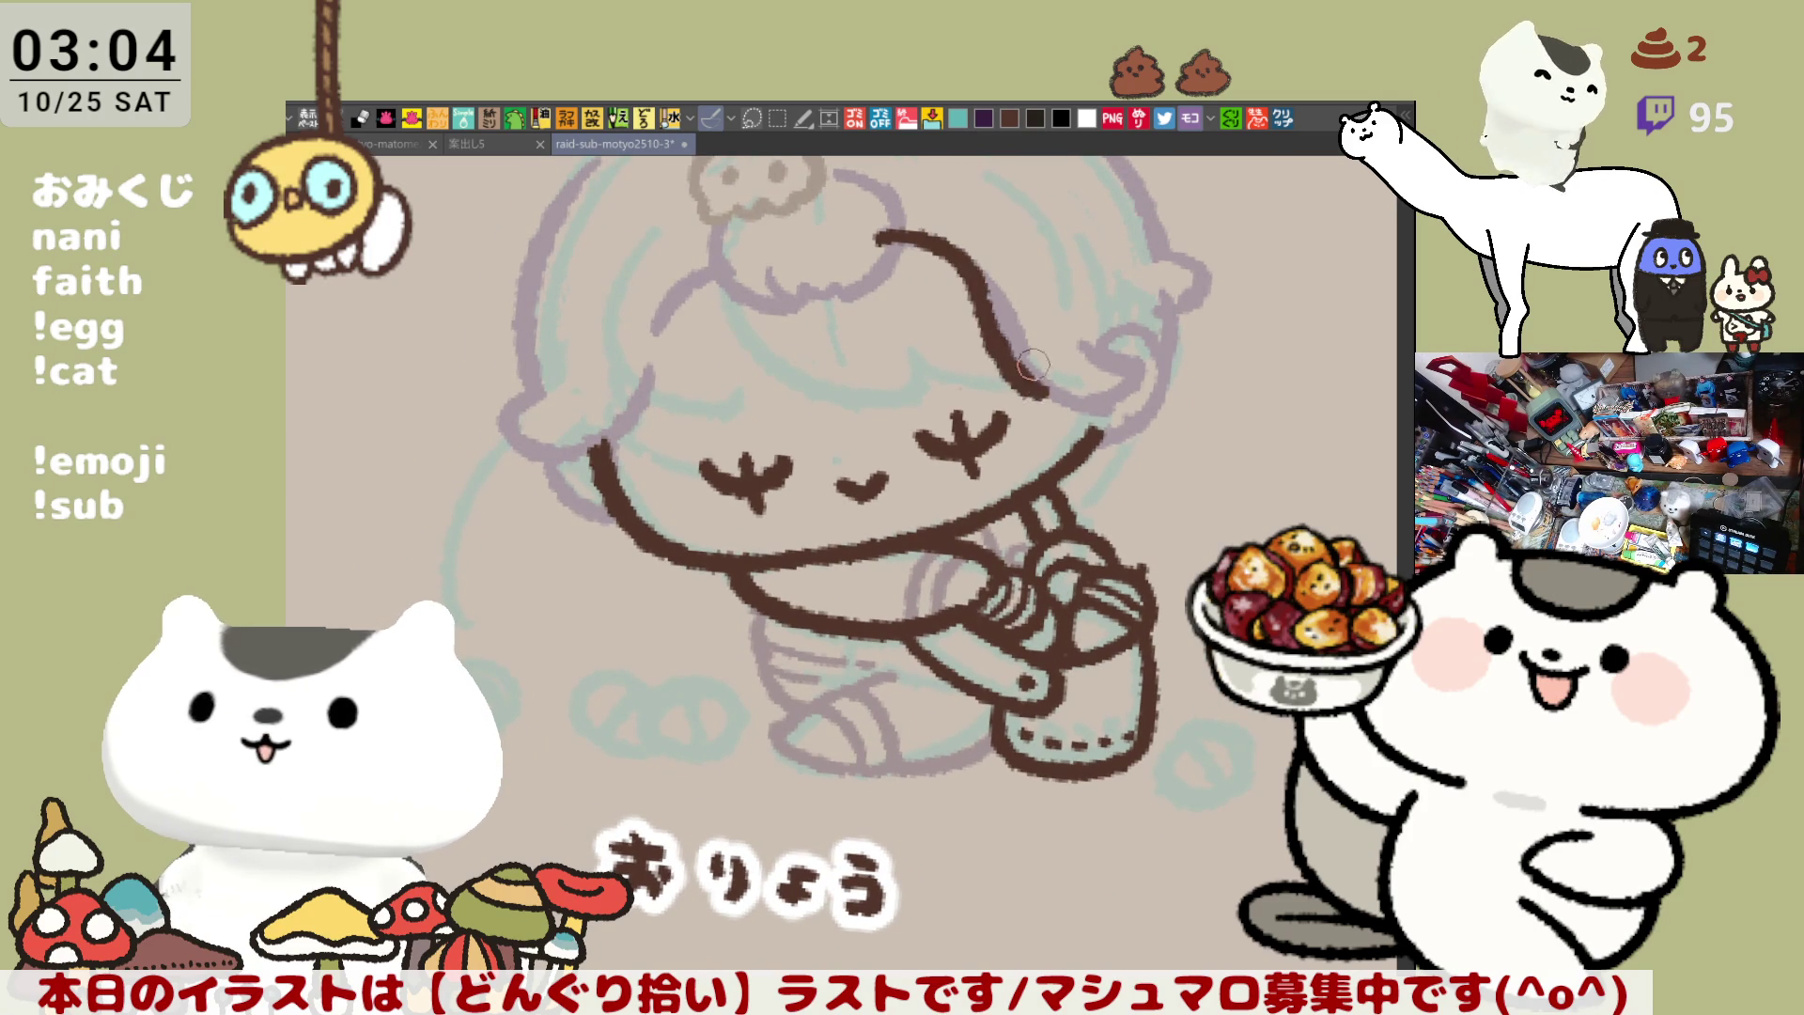
# Extend the hairline down toward the cheek and check it with a flipped view
pyautogui.moveTo(977, 277)
pyautogui.mouseDown()
pyautogui.moveTo(1029, 357)
pyautogui.moveTo(1111, 397)
pyautogui.mouseUp()
pyautogui.hotkey('ctrl', 'z')
pyautogui.moveTo(1010, 333); pyautogui.dragTo(1127, 385)
pyautogui.hotkey('ctrl', 'z')
pyautogui.moveTo(1010, 334); pyautogui.dragTo(1124, 378)
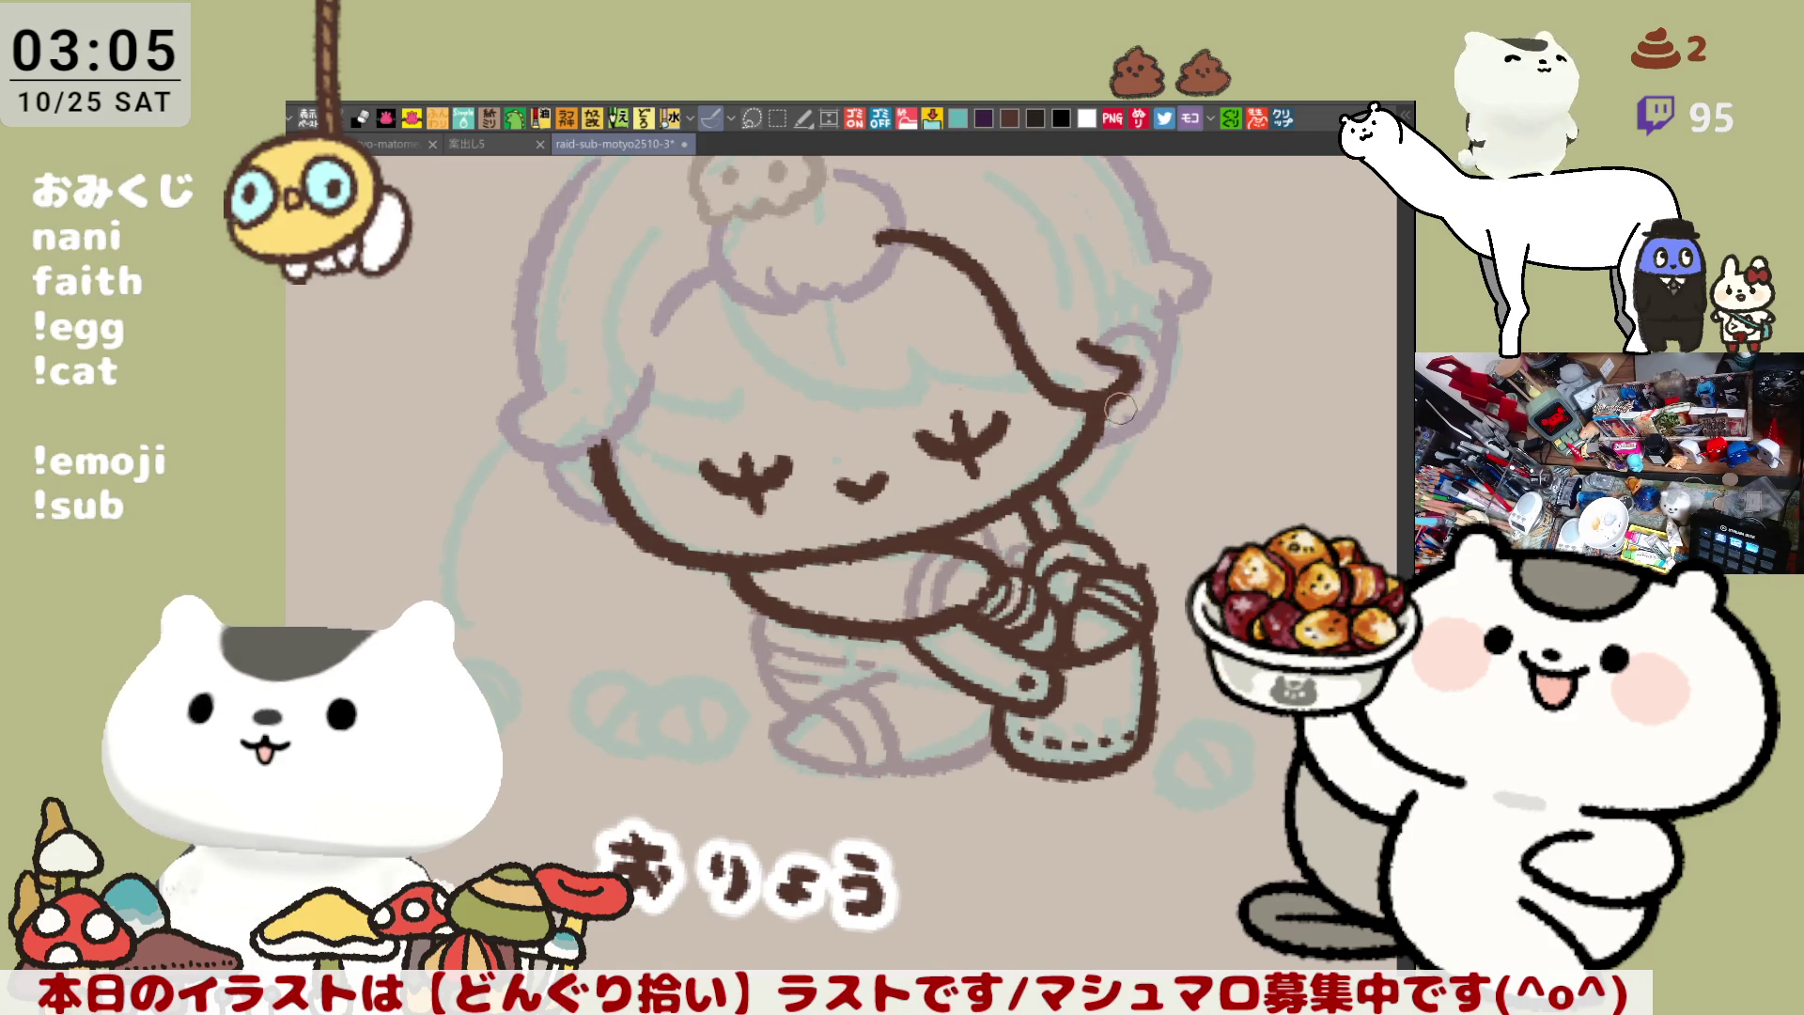
pyautogui.press('h')
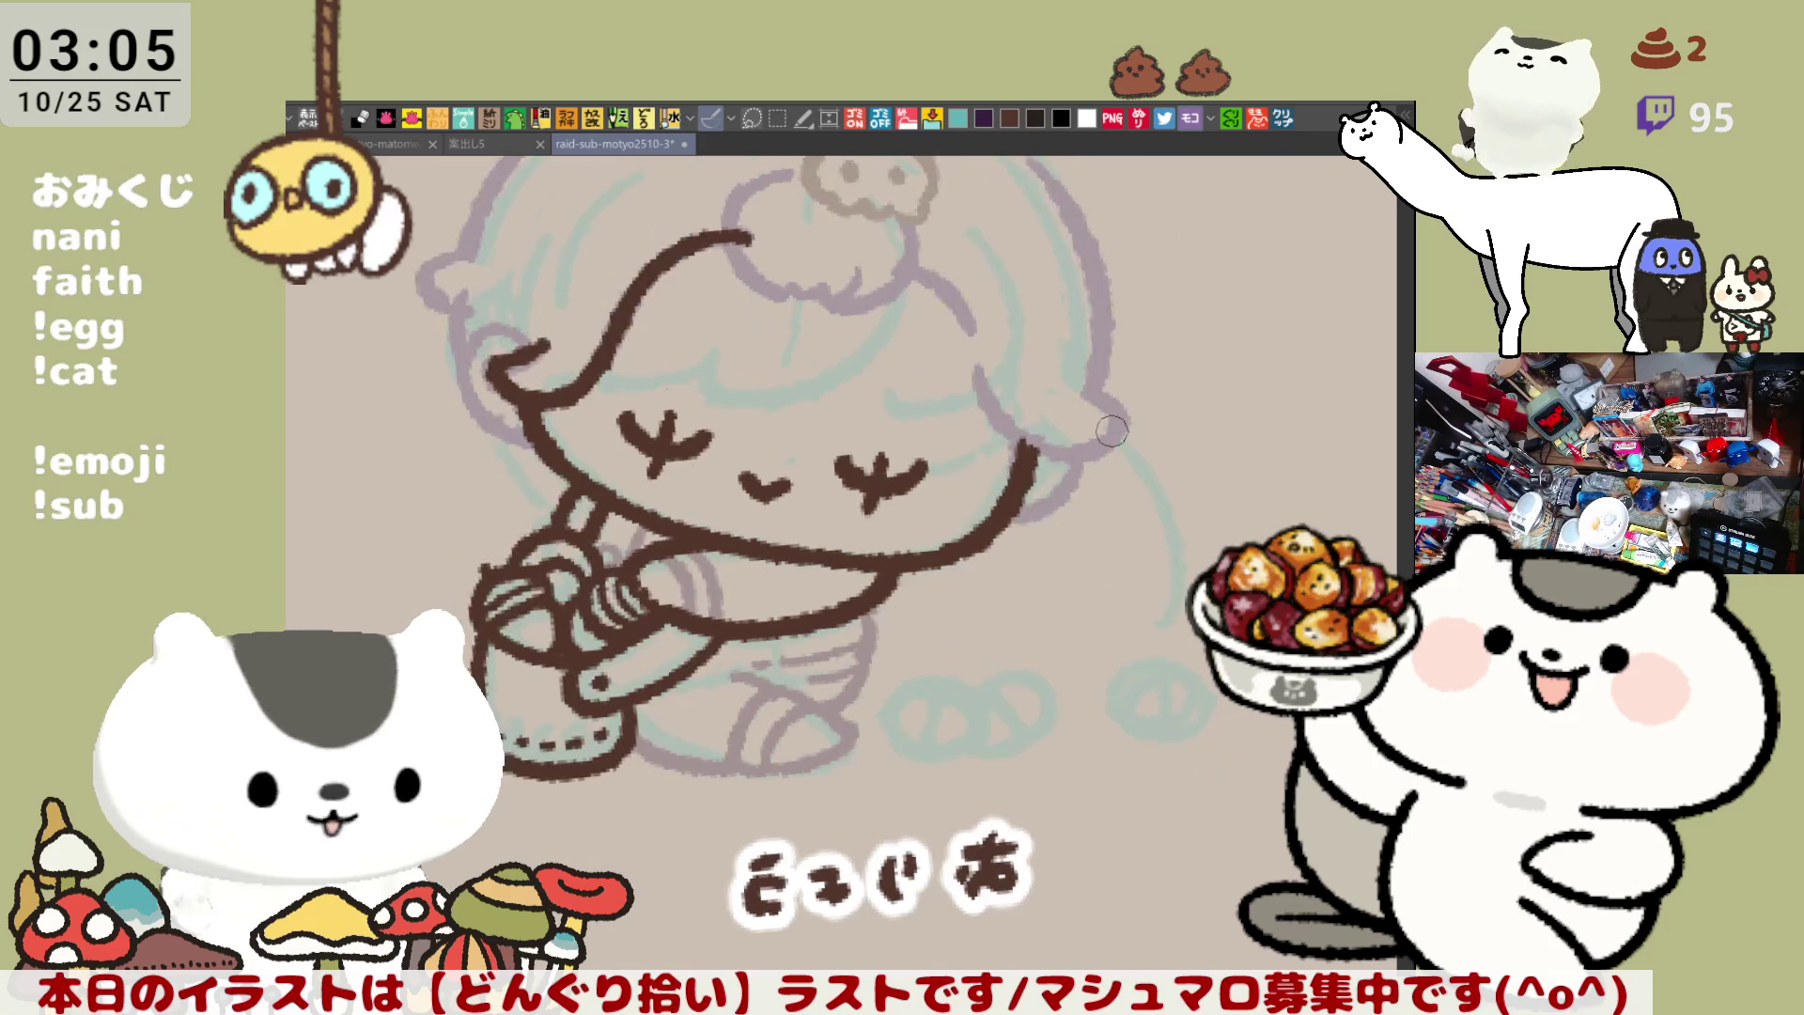
pyautogui.press('h')
# Draw the hair curl loop beside the right side of the face
pyautogui.moveTo(1090, 350)
pyautogui.mouseDown()
pyautogui.moveTo(1152, 335)
pyautogui.moveTo(1132, 413)
pyautogui.moveTo(1099, 437)
pyautogui.mouseUp()
pyautogui.hotkey('ctrl', 'z')
pyautogui.moveTo(1151, 329); pyautogui.dragTo(1109, 430)
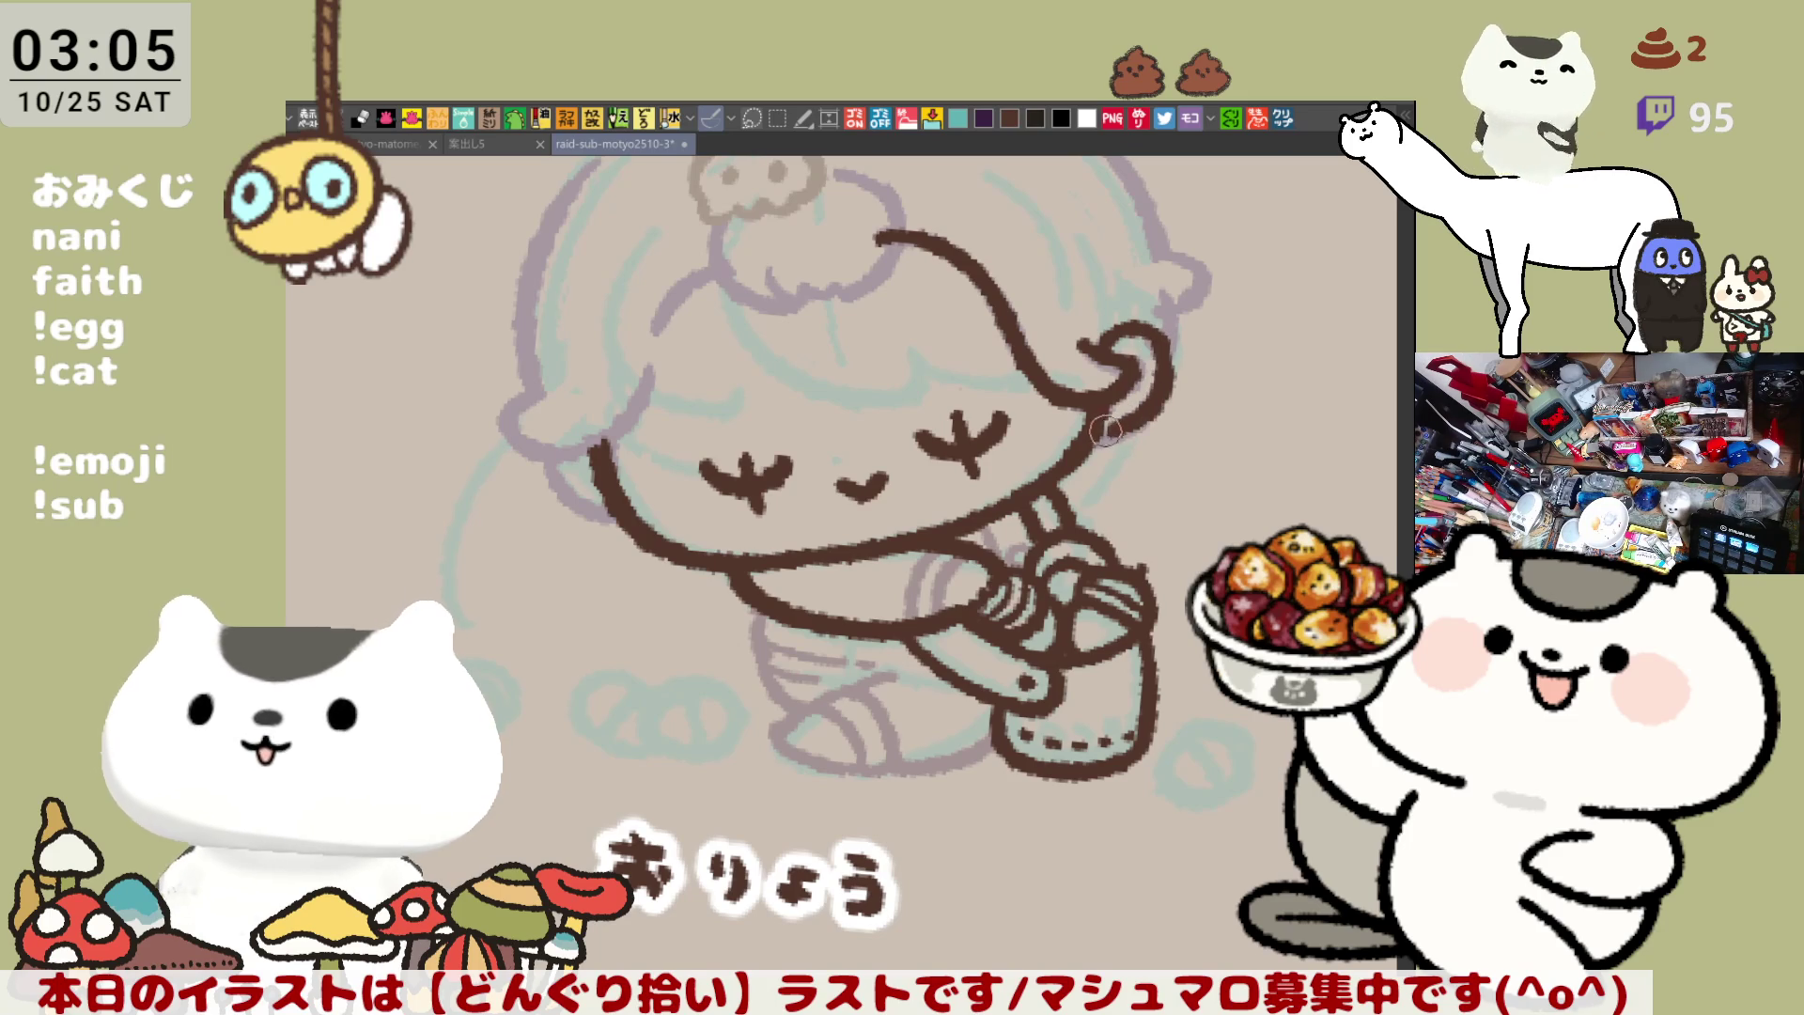
pyautogui.hotkey('ctrl', 'z')
pyautogui.moveTo(1095, 349)
pyautogui.mouseDown()
pyautogui.moveTo(1175, 357)
pyautogui.moveTo(1096, 434)
pyautogui.mouseUp()
pyautogui.hotkey('ctrl', 'z')
pyautogui.moveTo(1096, 344)
pyautogui.mouseDown()
pyautogui.moveTo(1114, 427)
pyautogui.moveTo(1090, 432)
pyautogui.mouseUp()
pyautogui.hotkey('ctrl', 'z')
pyautogui.moveTo(1114, 330)
pyautogui.mouseDown()
pyautogui.moveTo(1094, 442)
pyautogui.moveTo(1170, 371)
pyautogui.moveTo(1097, 434)
pyautogui.mouseUp()
pyautogui.hotkey('ctrl', 'z')
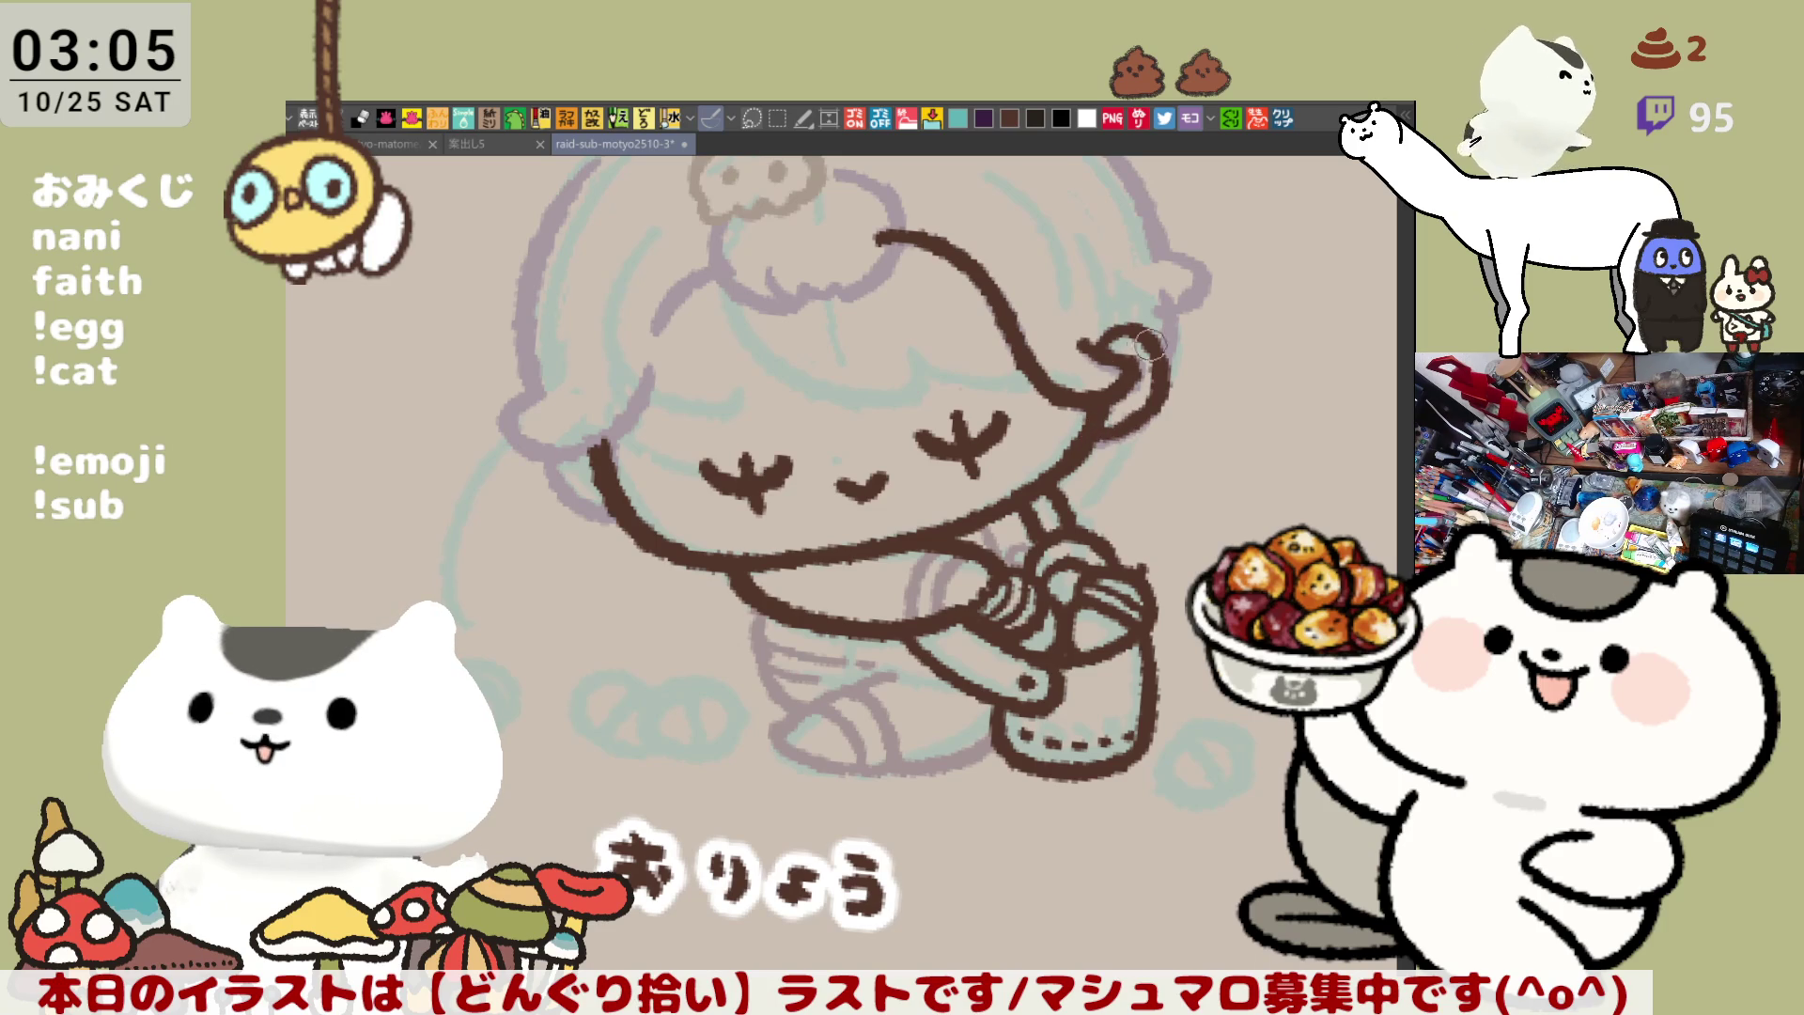
pyautogui.hotkey('ctrl', 'z')
pyautogui.moveTo(1101, 344)
pyautogui.mouseDown()
pyautogui.moveTo(1141, 418)
pyautogui.moveTo(1092, 434)
pyautogui.mouseUp()
# Ink the face's left edge, trim the hairline tip and touch up the brown hair
pyautogui.moveTo(1153, 365); pyautogui.dragTo(1248, 379)
pyautogui.moveTo(657, 470); pyautogui.dragTo(716, 540)
pyautogui.hotkey('ctrl', 'z')
pyautogui.moveTo(657, 465)
pyautogui.mouseDown()
pyautogui.moveTo(723, 550)
pyautogui.moveTo(724, 512)
pyautogui.mouseUp()
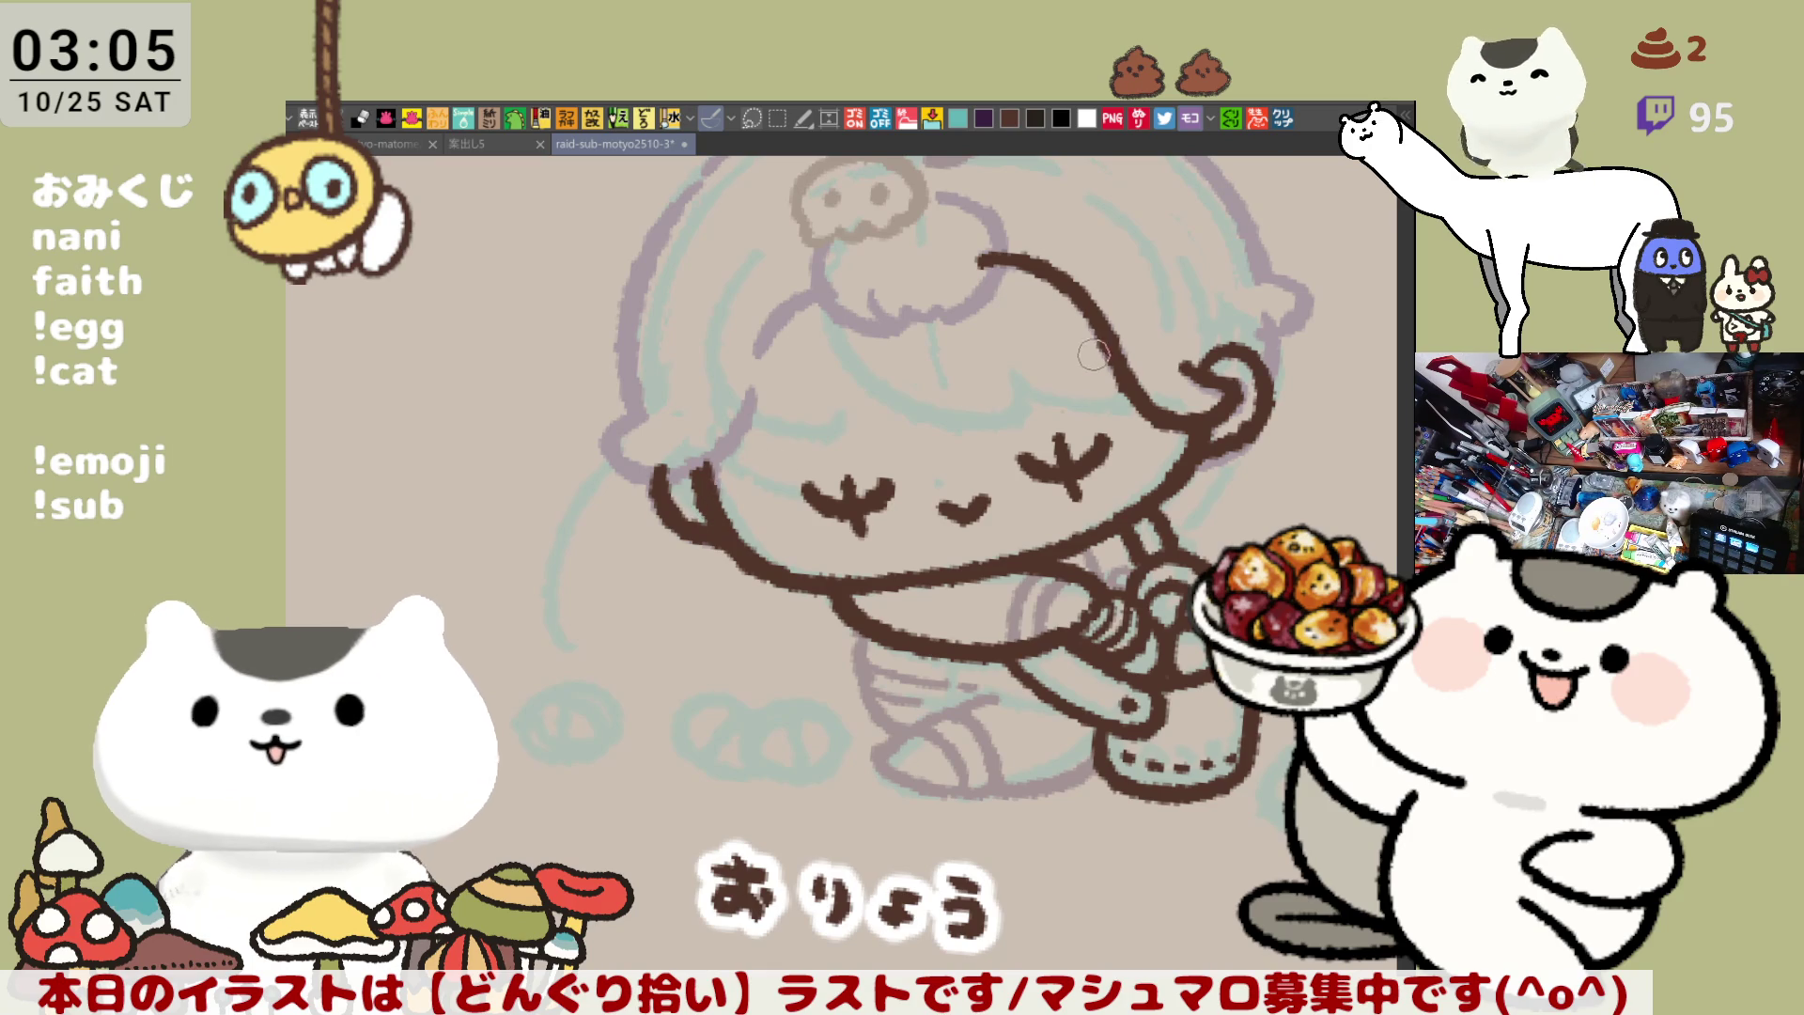
pyautogui.moveTo(997, 259)
pyautogui.mouseDown()
pyautogui.moveTo(971, 252)
pyautogui.moveTo(1007, 264)
pyautogui.moveTo(986, 263)
pyautogui.mouseUp()
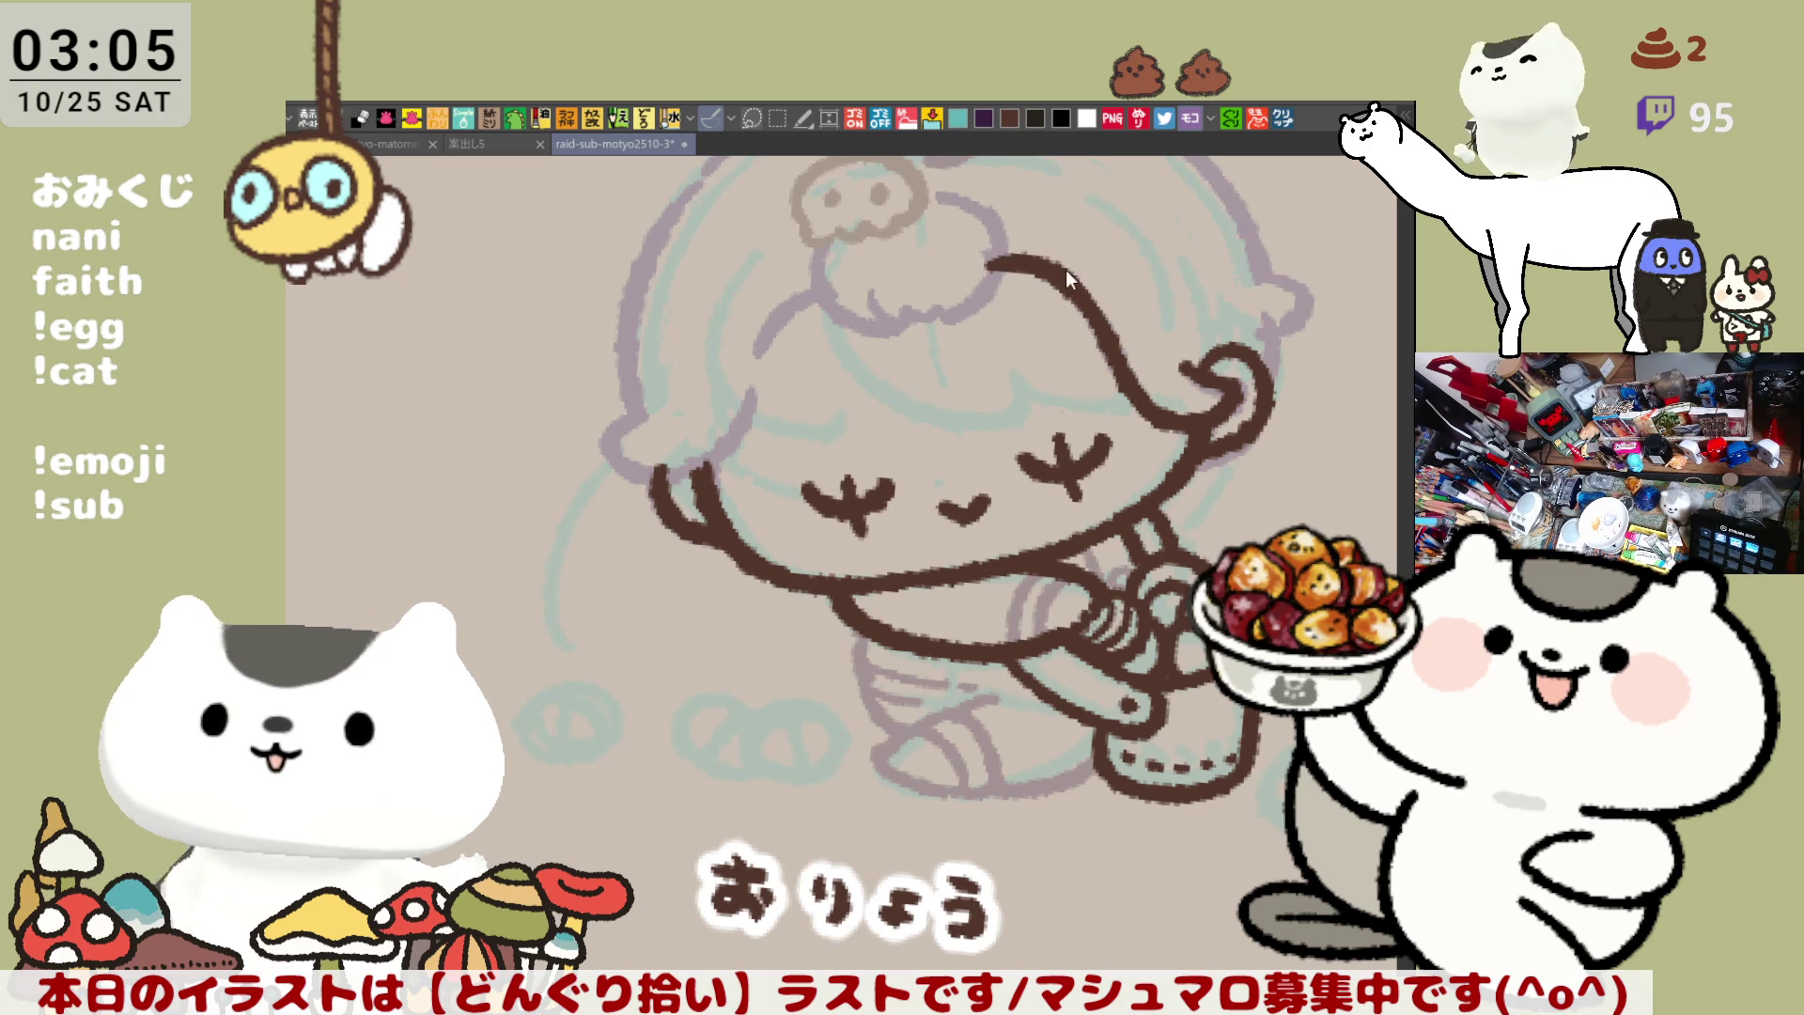
pyautogui.moveTo(1061, 268); pyautogui.dragTo(1106, 344)
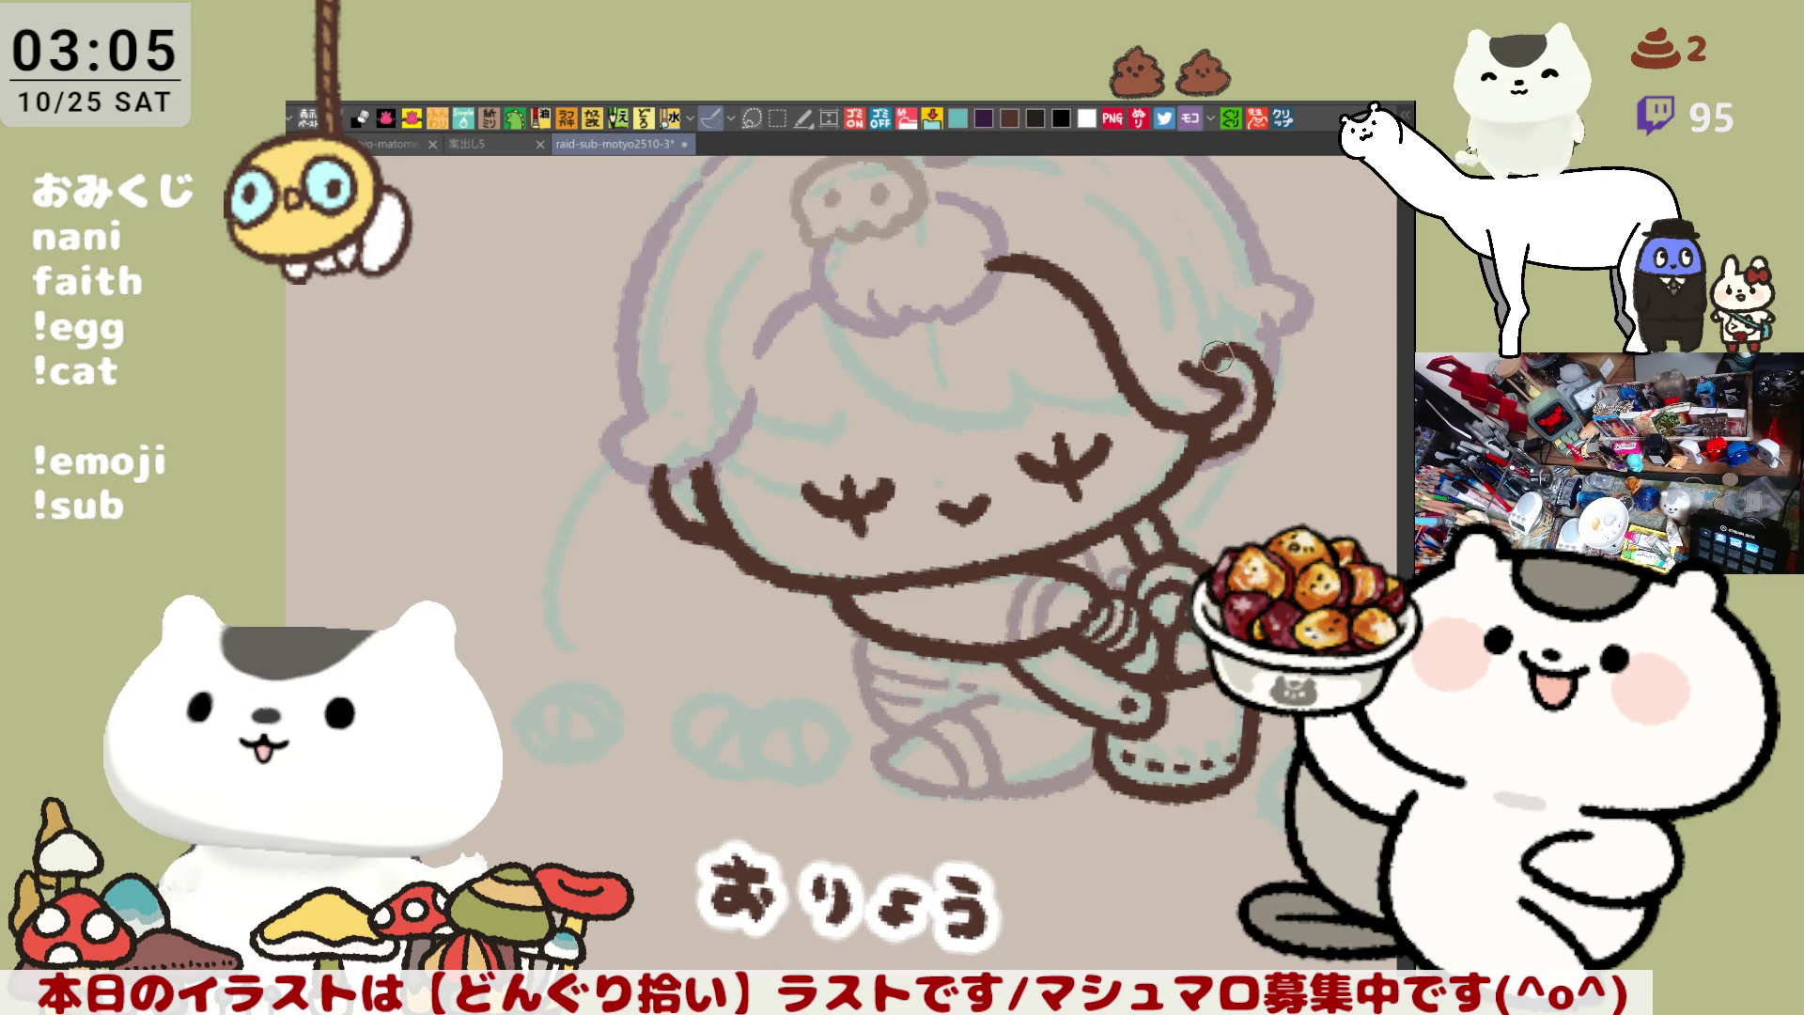
pyautogui.moveTo(967, 418); pyautogui.dragTo(998, 468)
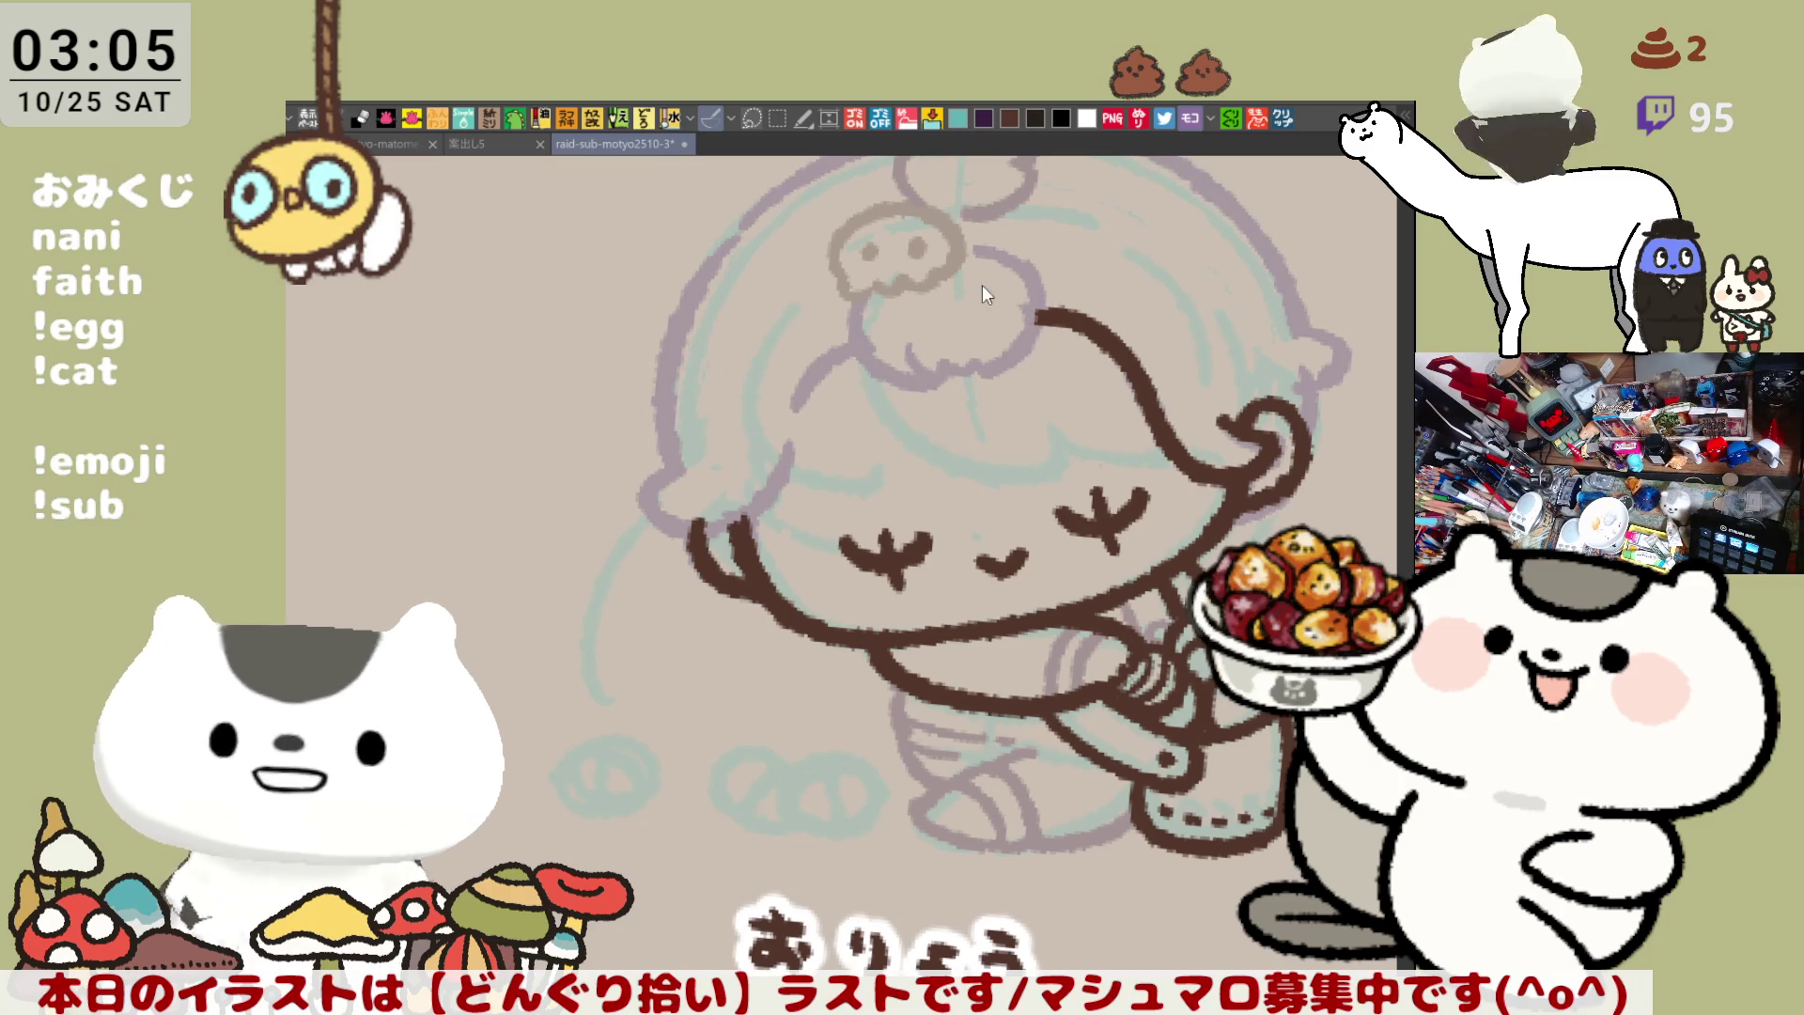
# Draw a curved hair stroke below the bun joining the curl to the right hairline
pyautogui.moveTo(869, 287)
pyautogui.mouseDown()
pyautogui.moveTo(860, 367)
pyautogui.moveTo(935, 390)
pyautogui.moveTo(850, 318)
pyautogui.moveTo(942, 368)
pyautogui.mouseUp()
pyautogui.hotkey('ctrl', 'z')
pyautogui.hotkey('ctrl', 'z')
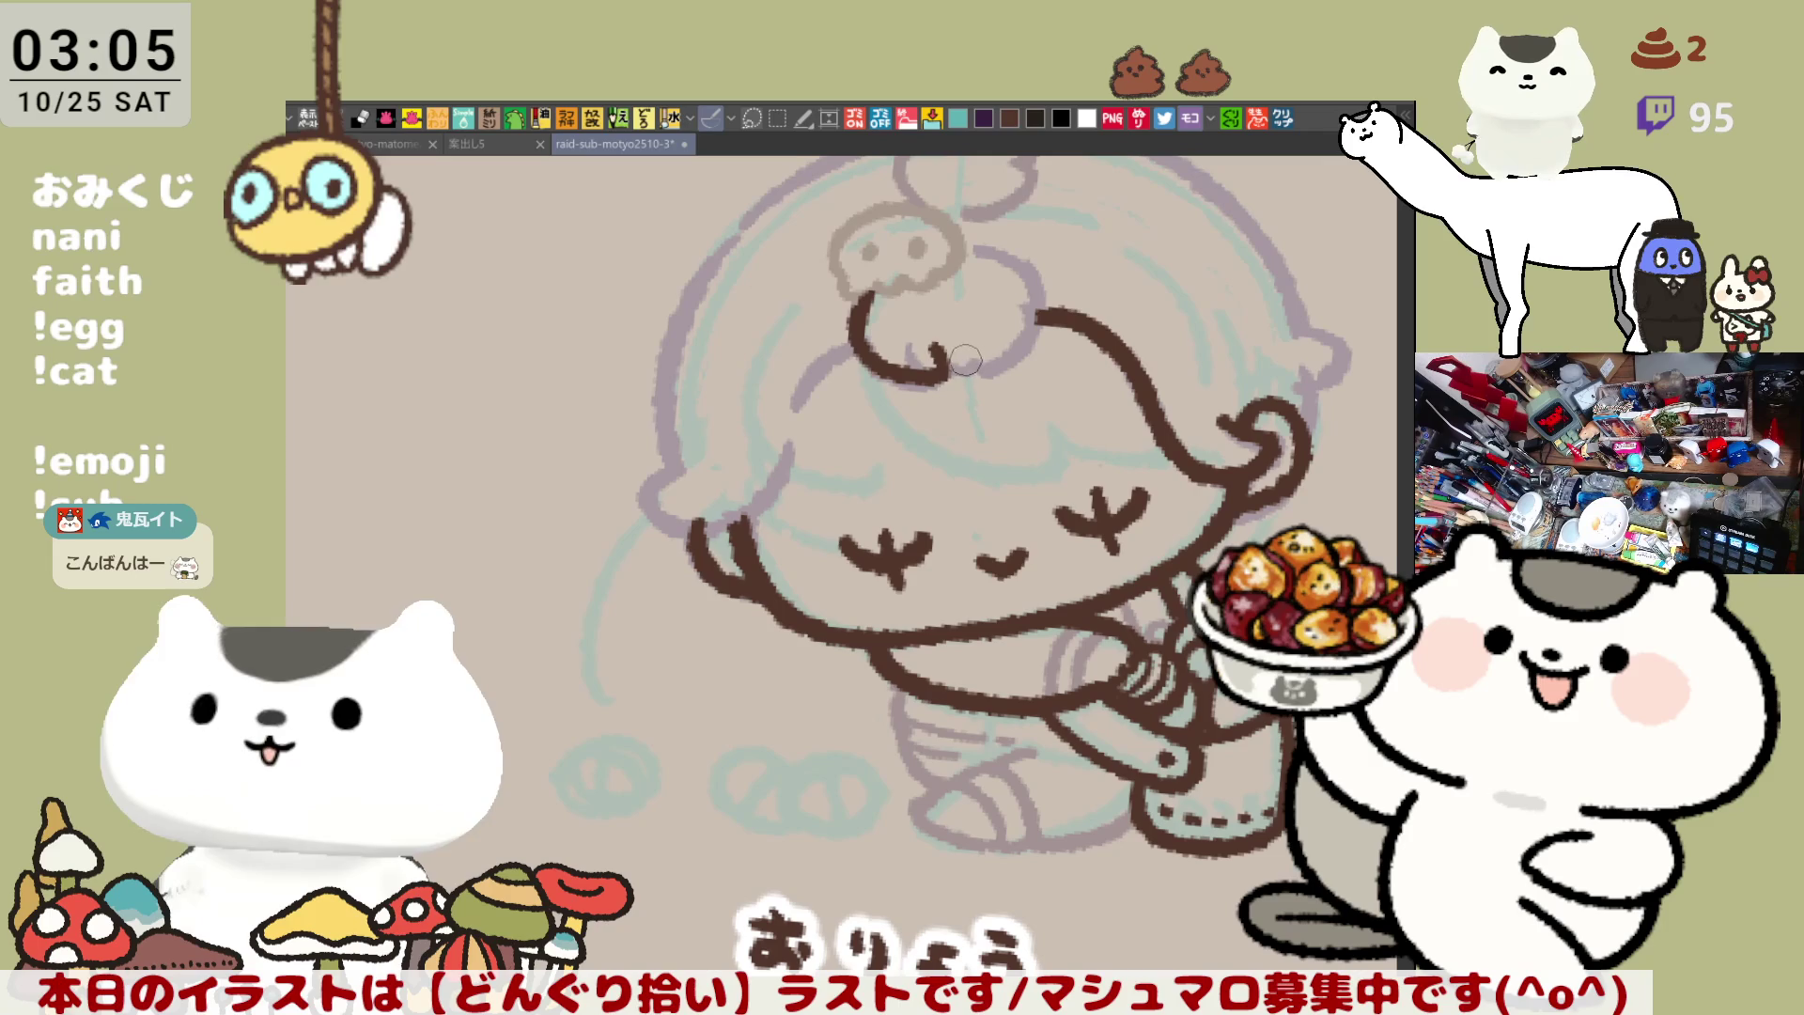
pyautogui.moveTo(935, 359)
pyautogui.mouseDown()
pyautogui.moveTo(1010, 362)
pyautogui.moveTo(1031, 299)
pyautogui.moveTo(1029, 320)
pyautogui.mouseUp()
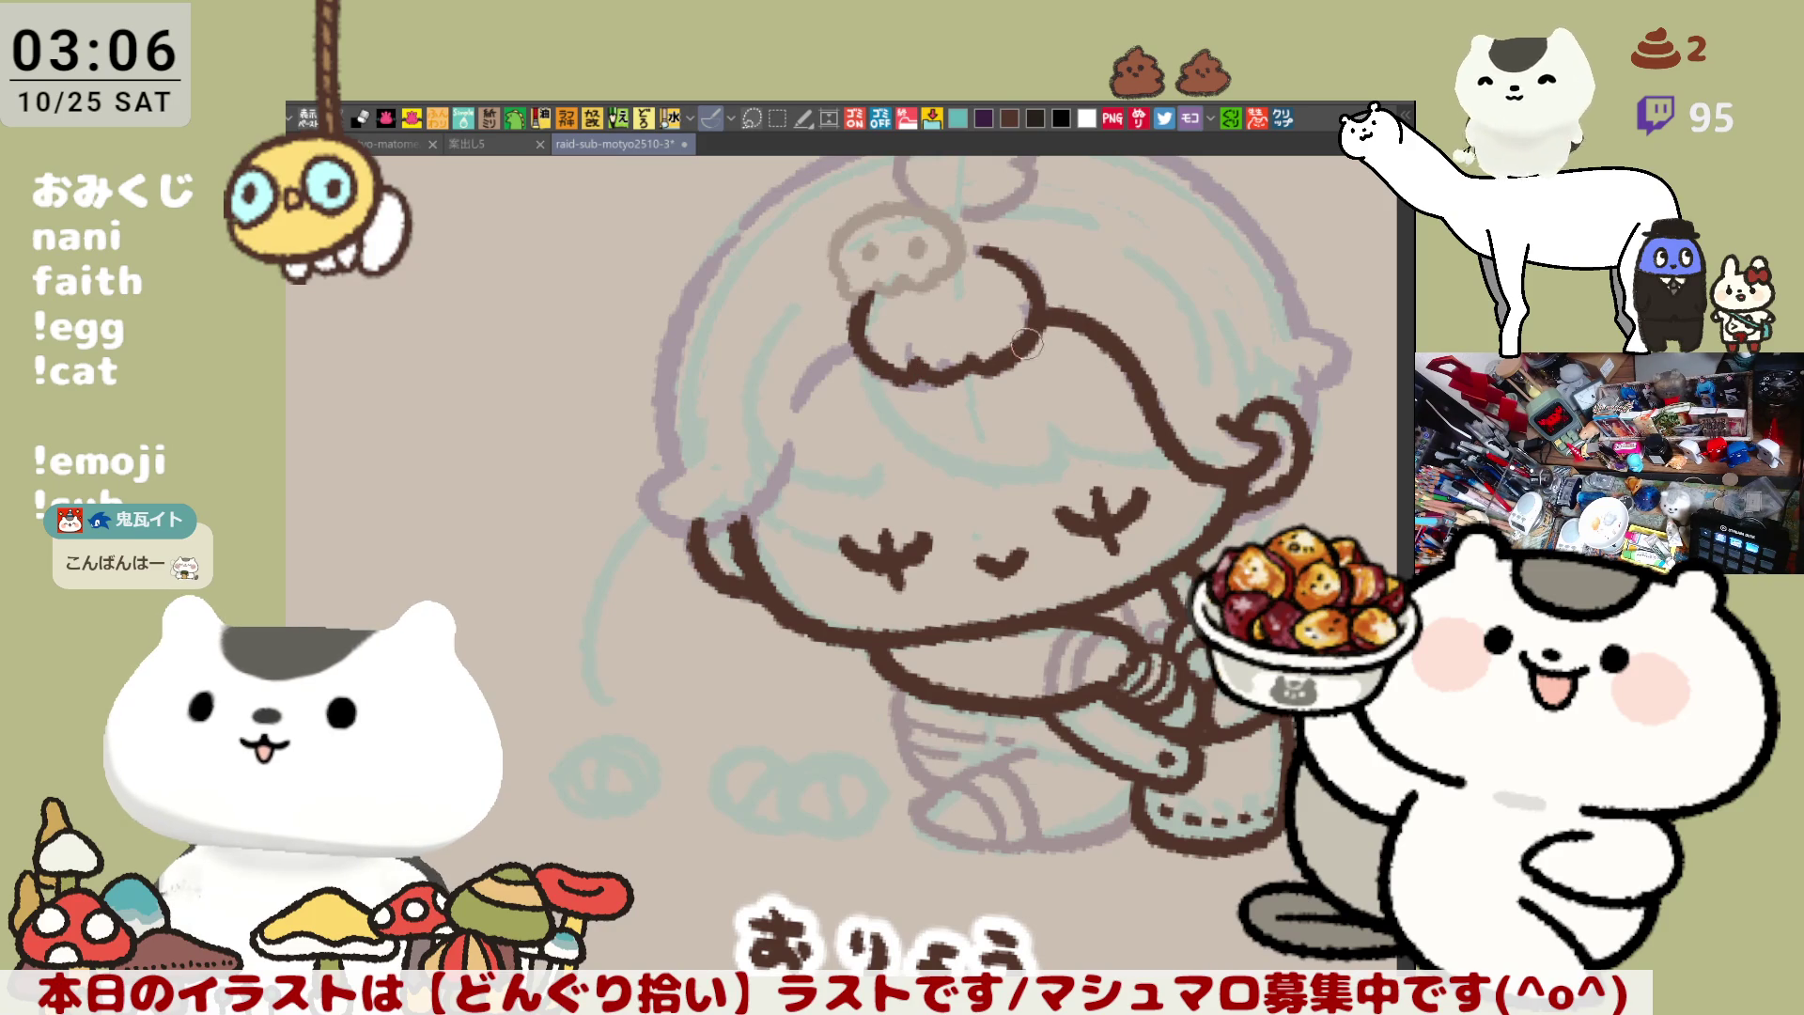
pyautogui.moveTo(946, 381); pyautogui.dragTo(974, 363)
# Ink the hair outline from the bun down the side of the head
pyautogui.moveTo(927, 474)
pyautogui.mouseDown()
pyautogui.moveTo(997, 457)
pyautogui.moveTo(820, 320)
pyautogui.mouseUp()
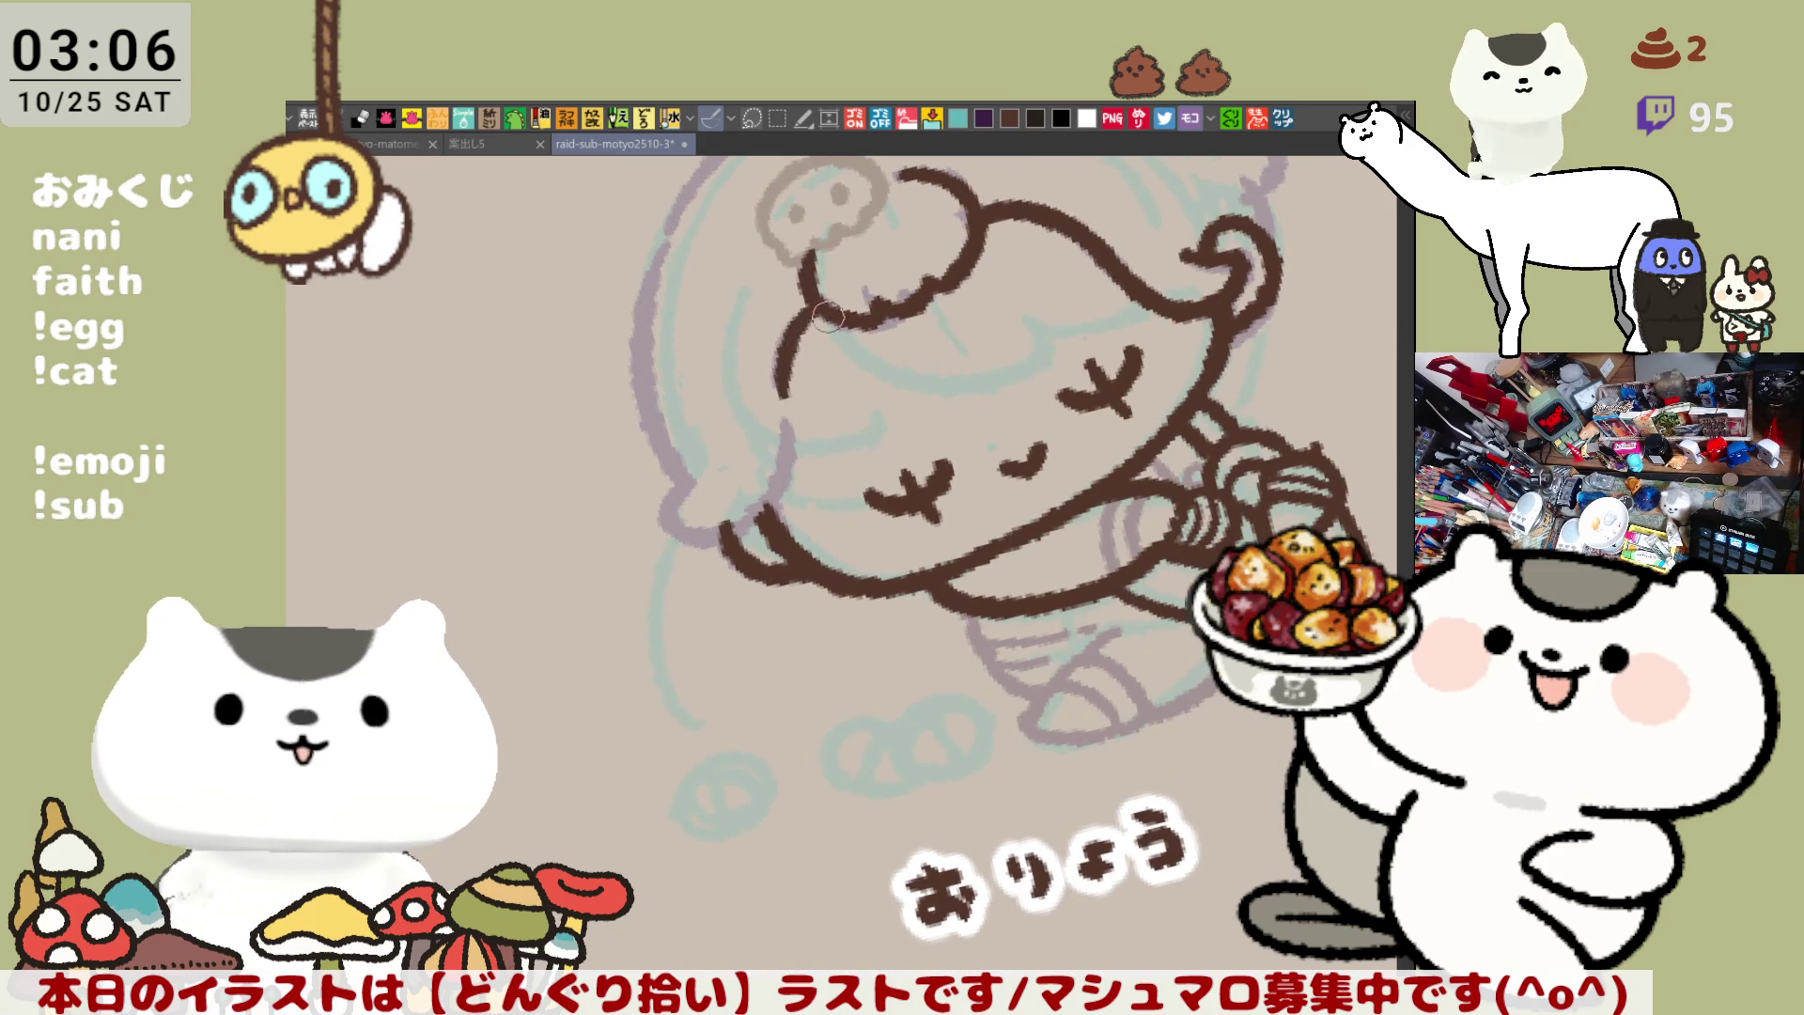
pyautogui.press('h')
pyautogui.moveTo(1092, 295)
pyautogui.mouseDown()
pyautogui.moveTo(892, 341)
pyautogui.moveTo(902, 391)
pyautogui.mouseUp()
pyautogui.hotkey('ctrl', 'z')
pyautogui.moveTo(831, 303)
pyautogui.mouseDown()
pyautogui.moveTo(911, 390)
pyautogui.moveTo(941, 473)
pyautogui.mouseUp()
pyautogui.hotkey('ctrl', 'z')
pyautogui.moveTo(893, 371)
pyautogui.mouseDown()
pyautogui.moveTo(972, 493)
pyautogui.moveTo(1029, 508)
pyautogui.mouseUp()
pyautogui.hotkey('ctrl', 'z')
pyautogui.hotkey('ctrl', 'z')
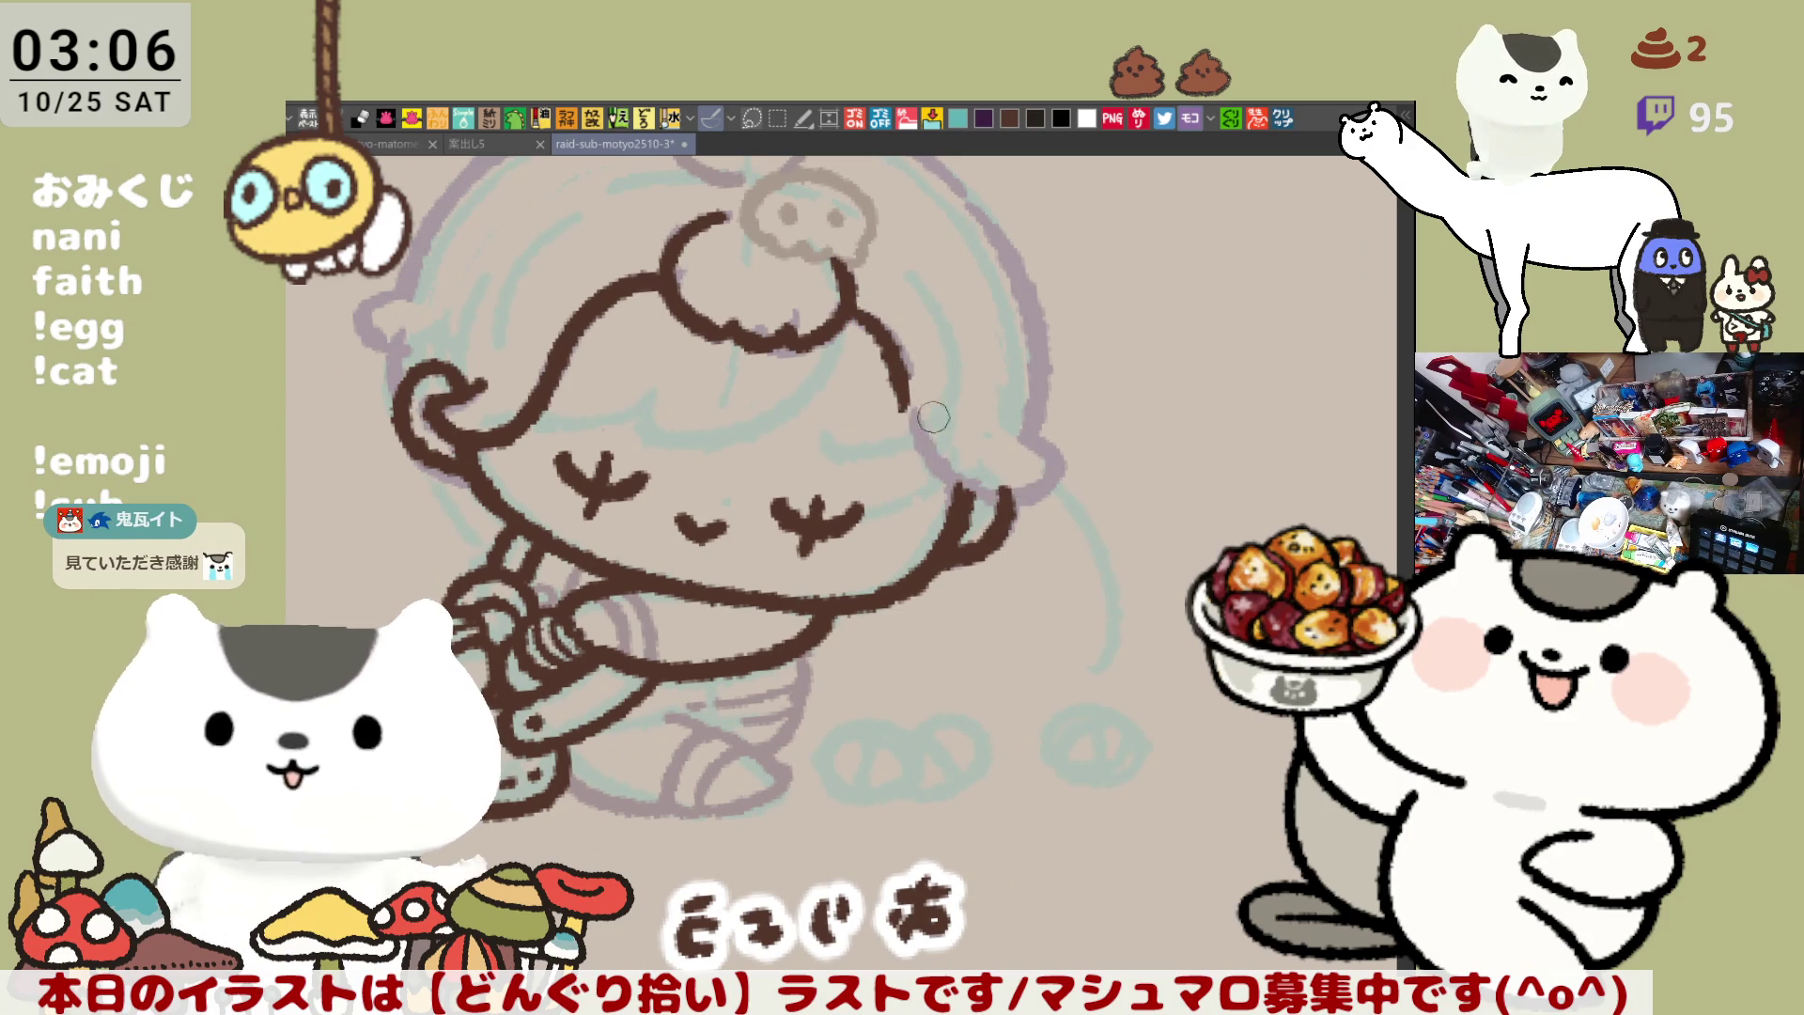
# Extend the lower hair outline down the head, trying and removing a hooked end
pyautogui.moveTo(897, 390); pyautogui.dragTo(1029, 502)
pyautogui.hotkey('ctrl', 'z')
pyautogui.moveTo(890, 355)
pyautogui.mouseDown()
pyautogui.moveTo(942, 470)
pyautogui.moveTo(1048, 508)
pyautogui.mouseUp()
pyautogui.hotkey('ctrl', 'z')
pyautogui.hotkey('ctrl', 'z')
pyautogui.moveTo(909, 399)
pyautogui.mouseDown()
pyautogui.moveTo(1006, 494)
pyautogui.moveTo(1051, 458)
pyautogui.mouseUp()
pyautogui.hotkey('ctrl', 'z')
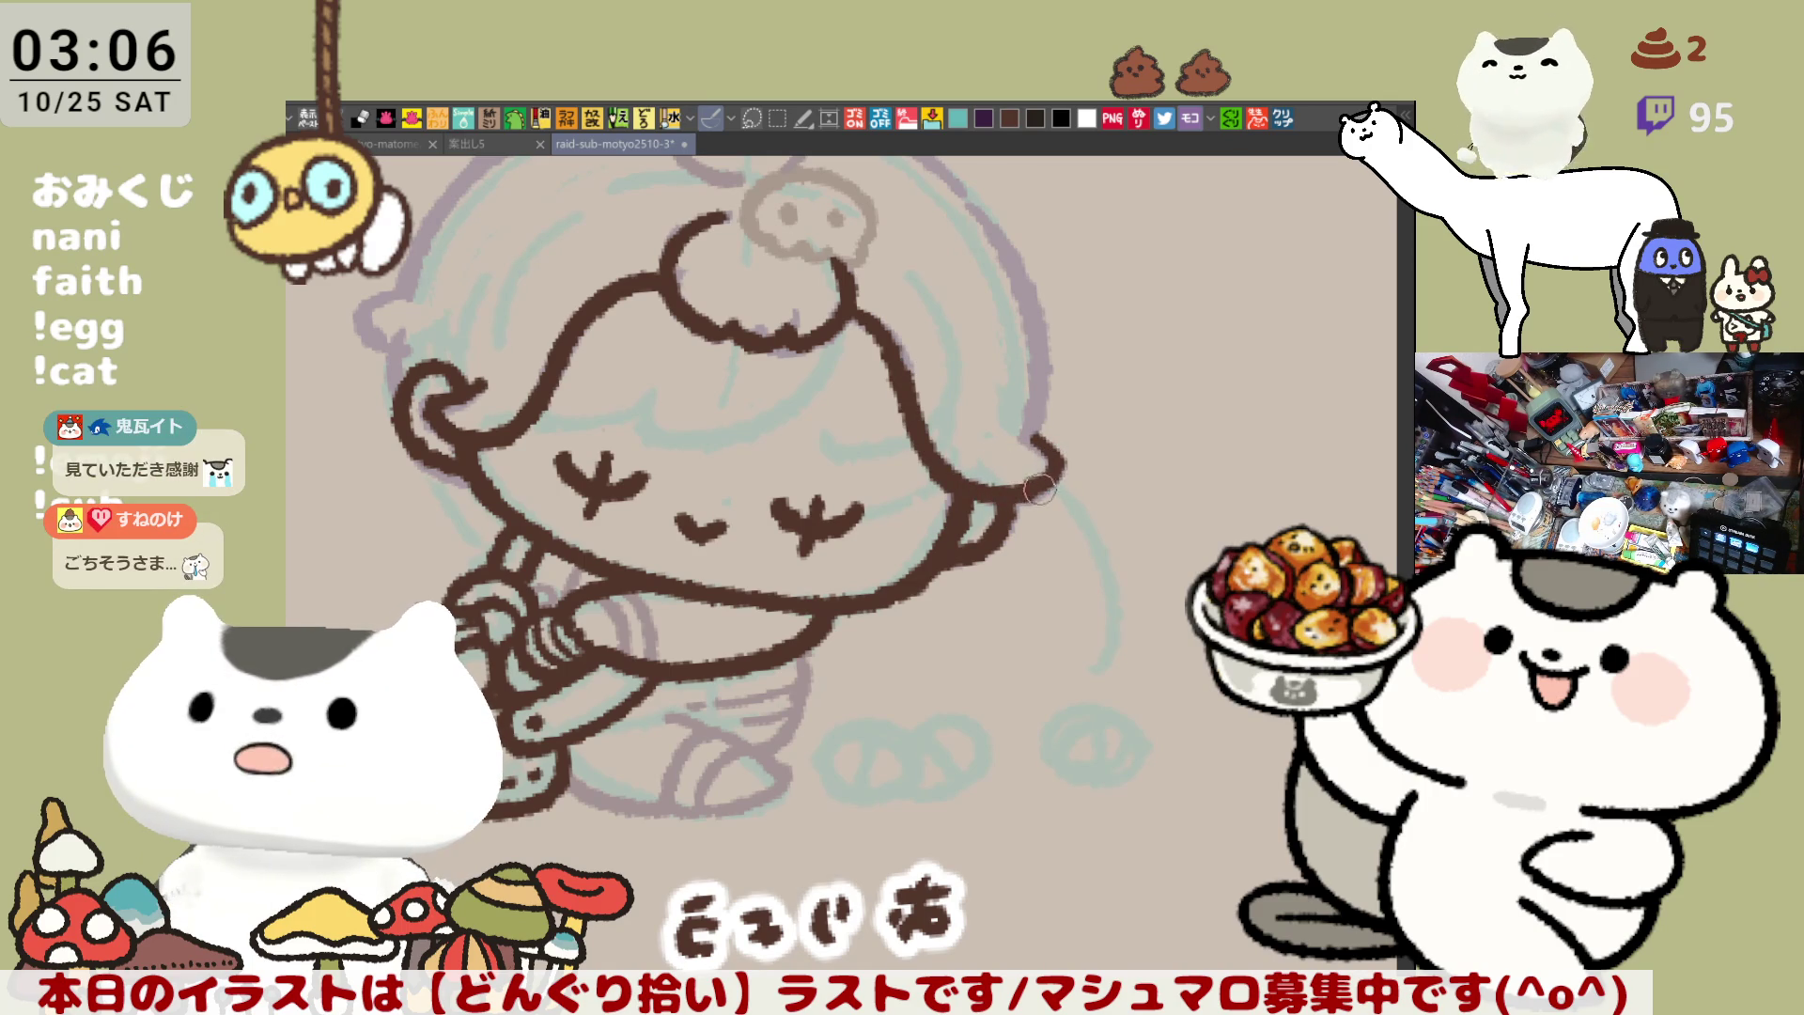
pyautogui.moveTo(1055, 489)
pyautogui.mouseDown()
pyautogui.moveTo(848, 520)
pyautogui.moveTo(970, 486)
pyautogui.moveTo(893, 505)
pyautogui.mouseUp()
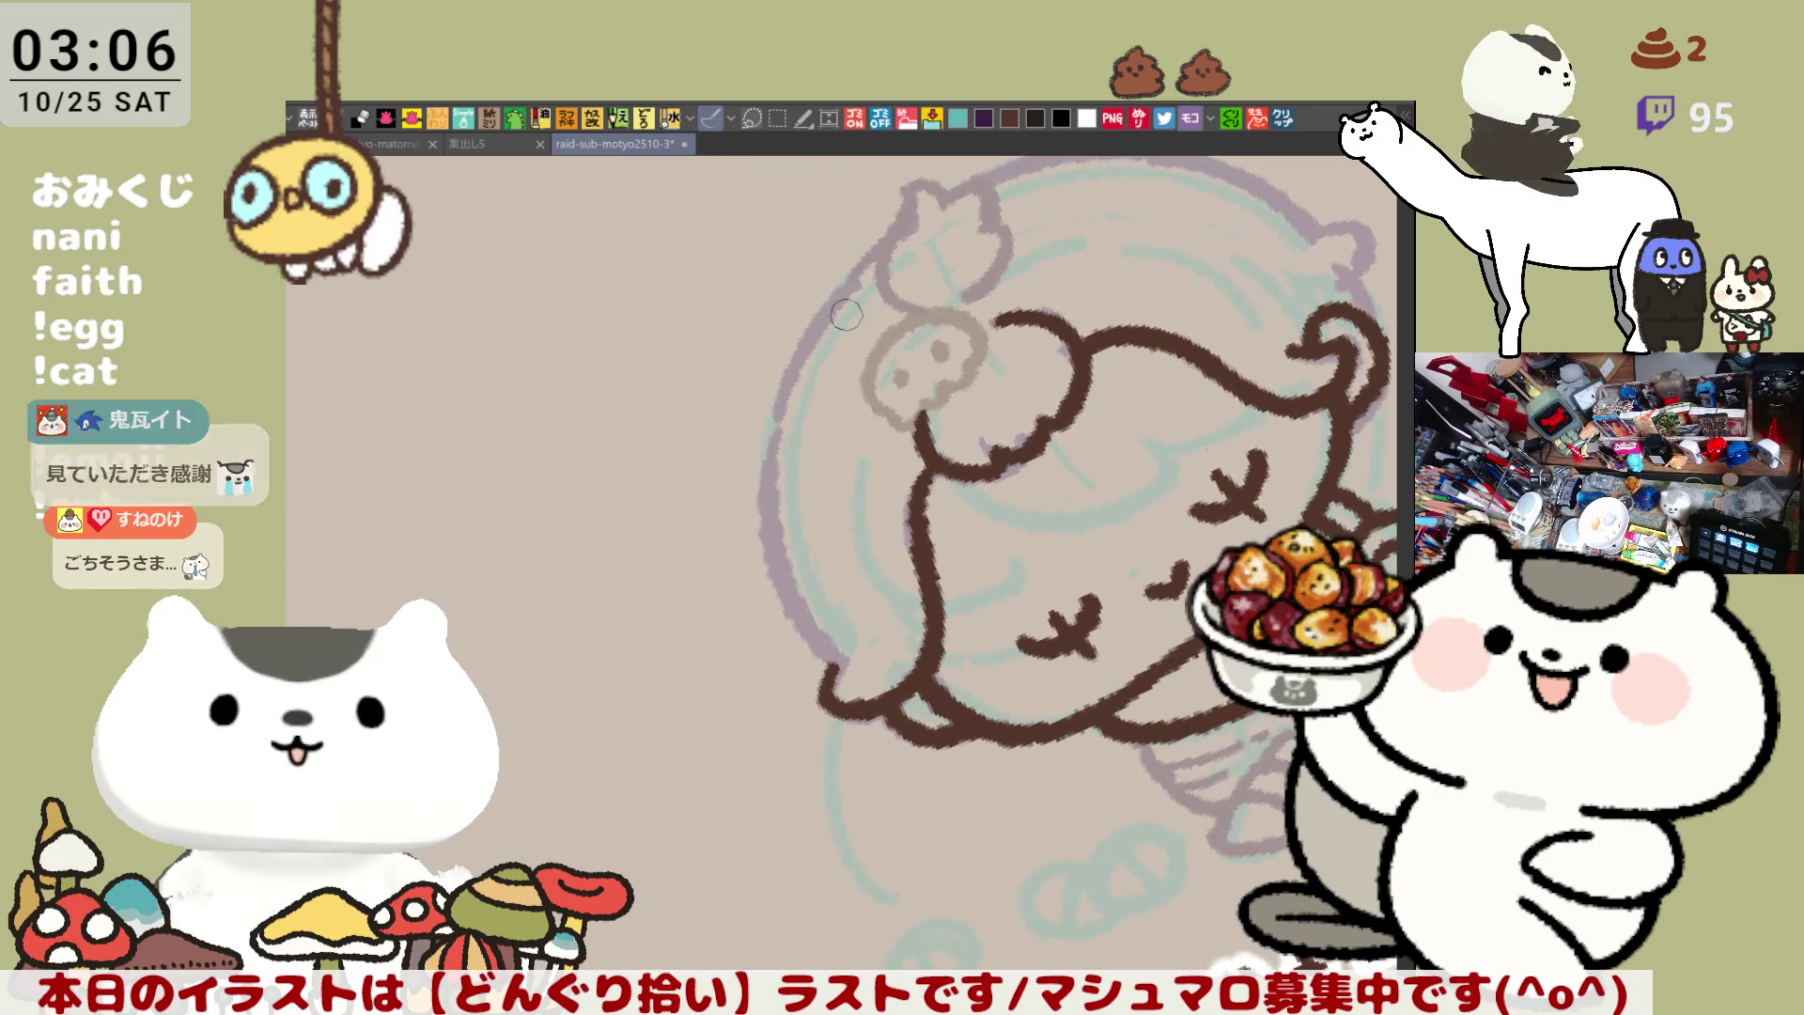
# Ink the upper-left hair outline in brown, retrying the arc's downward extension several times
pyautogui.moveTo(875, 262)
pyautogui.mouseDown()
pyautogui.moveTo(845, 282)
pyautogui.moveTo(774, 523)
pyautogui.mouseUp()
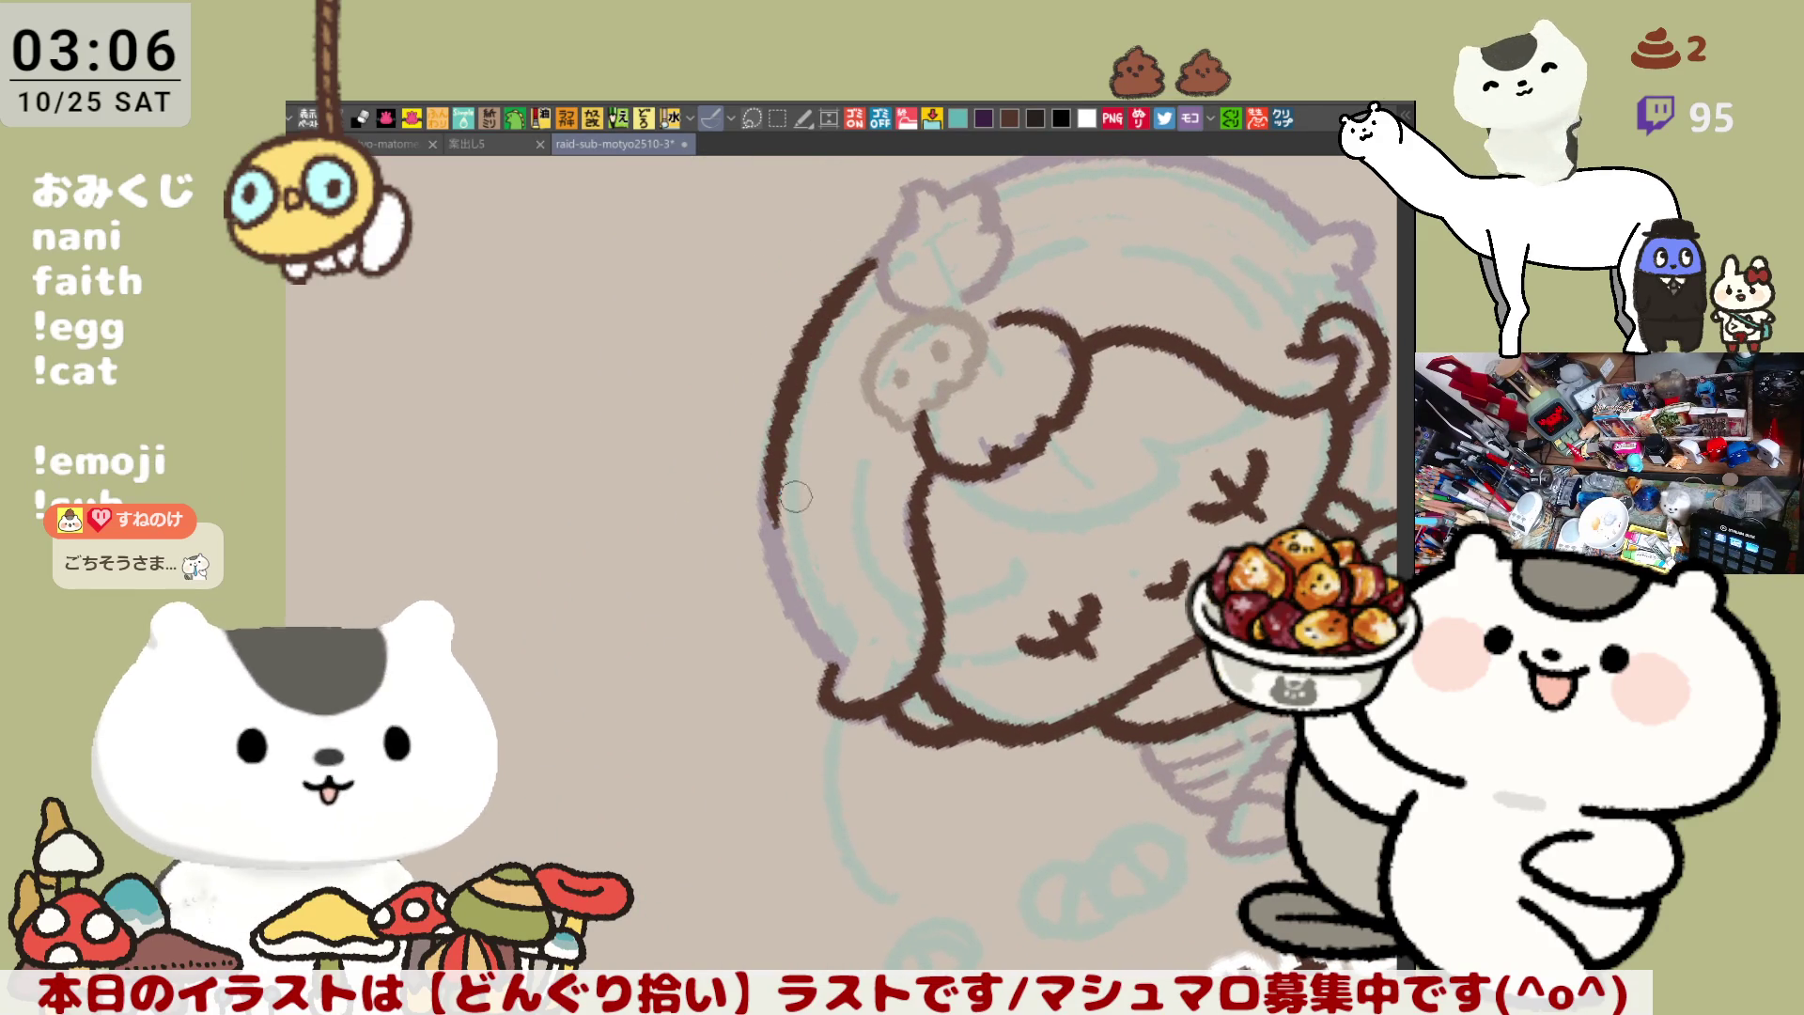
pyautogui.moveTo(788, 418); pyautogui.dragTo(816, 656)
pyautogui.hotkey('ctrl', 'z')
pyautogui.moveTo(787, 413); pyautogui.dragTo(841, 671)
pyautogui.hotkey('ctrl', 'z')
pyautogui.moveTo(768, 477); pyautogui.dragTo(832, 660)
pyautogui.hotkey('ctrl', 'z')
pyautogui.moveTo(766, 484); pyautogui.dragTo(822, 653)
pyautogui.hotkey('ctrl', 'z')
pyautogui.moveTo(766, 484); pyautogui.dragTo(825, 646)
pyautogui.hotkey('ctrl', 'z')
pyautogui.moveTo(775, 545); pyautogui.dragTo(829, 652)
pyautogui.hotkey('ctrl', 'z')
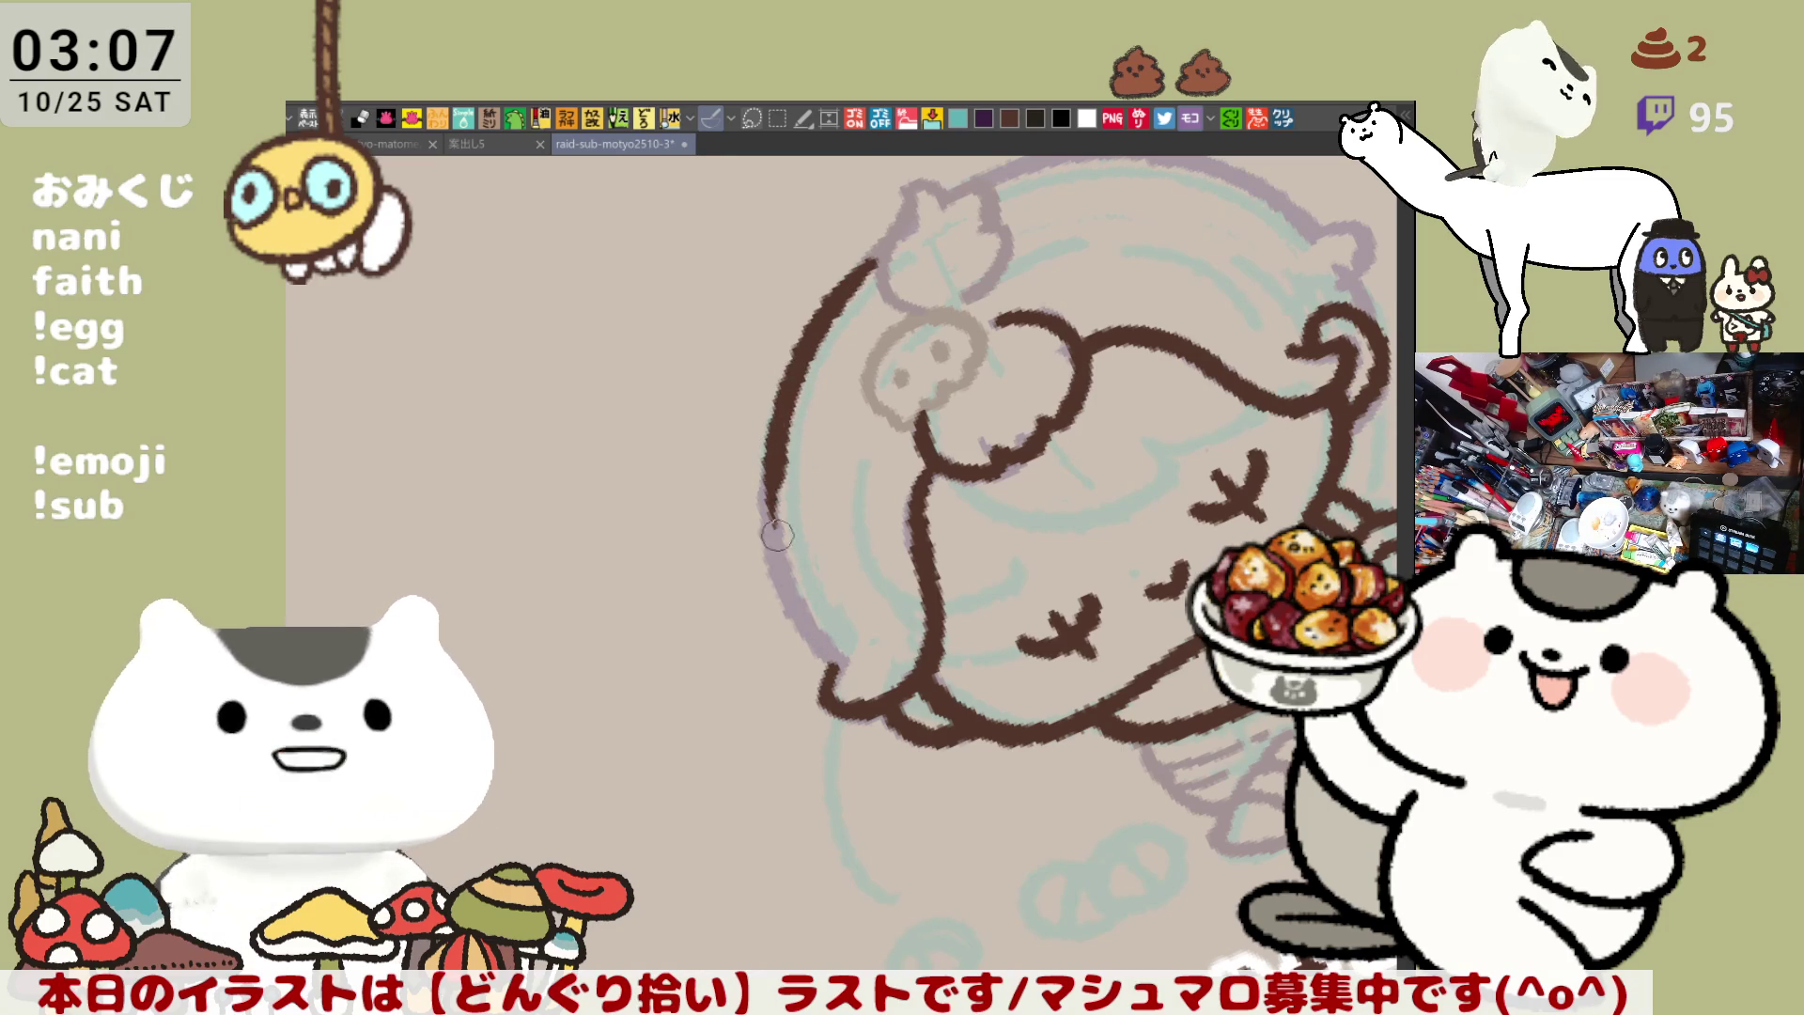
# Redraw the left hair outline down the side of the head until the stroke sits right
pyautogui.moveTo(792, 368); pyautogui.dragTo(808, 639)
pyautogui.hotkey('ctrl', 'z')
pyautogui.moveTo(792, 394); pyautogui.dragTo(813, 639)
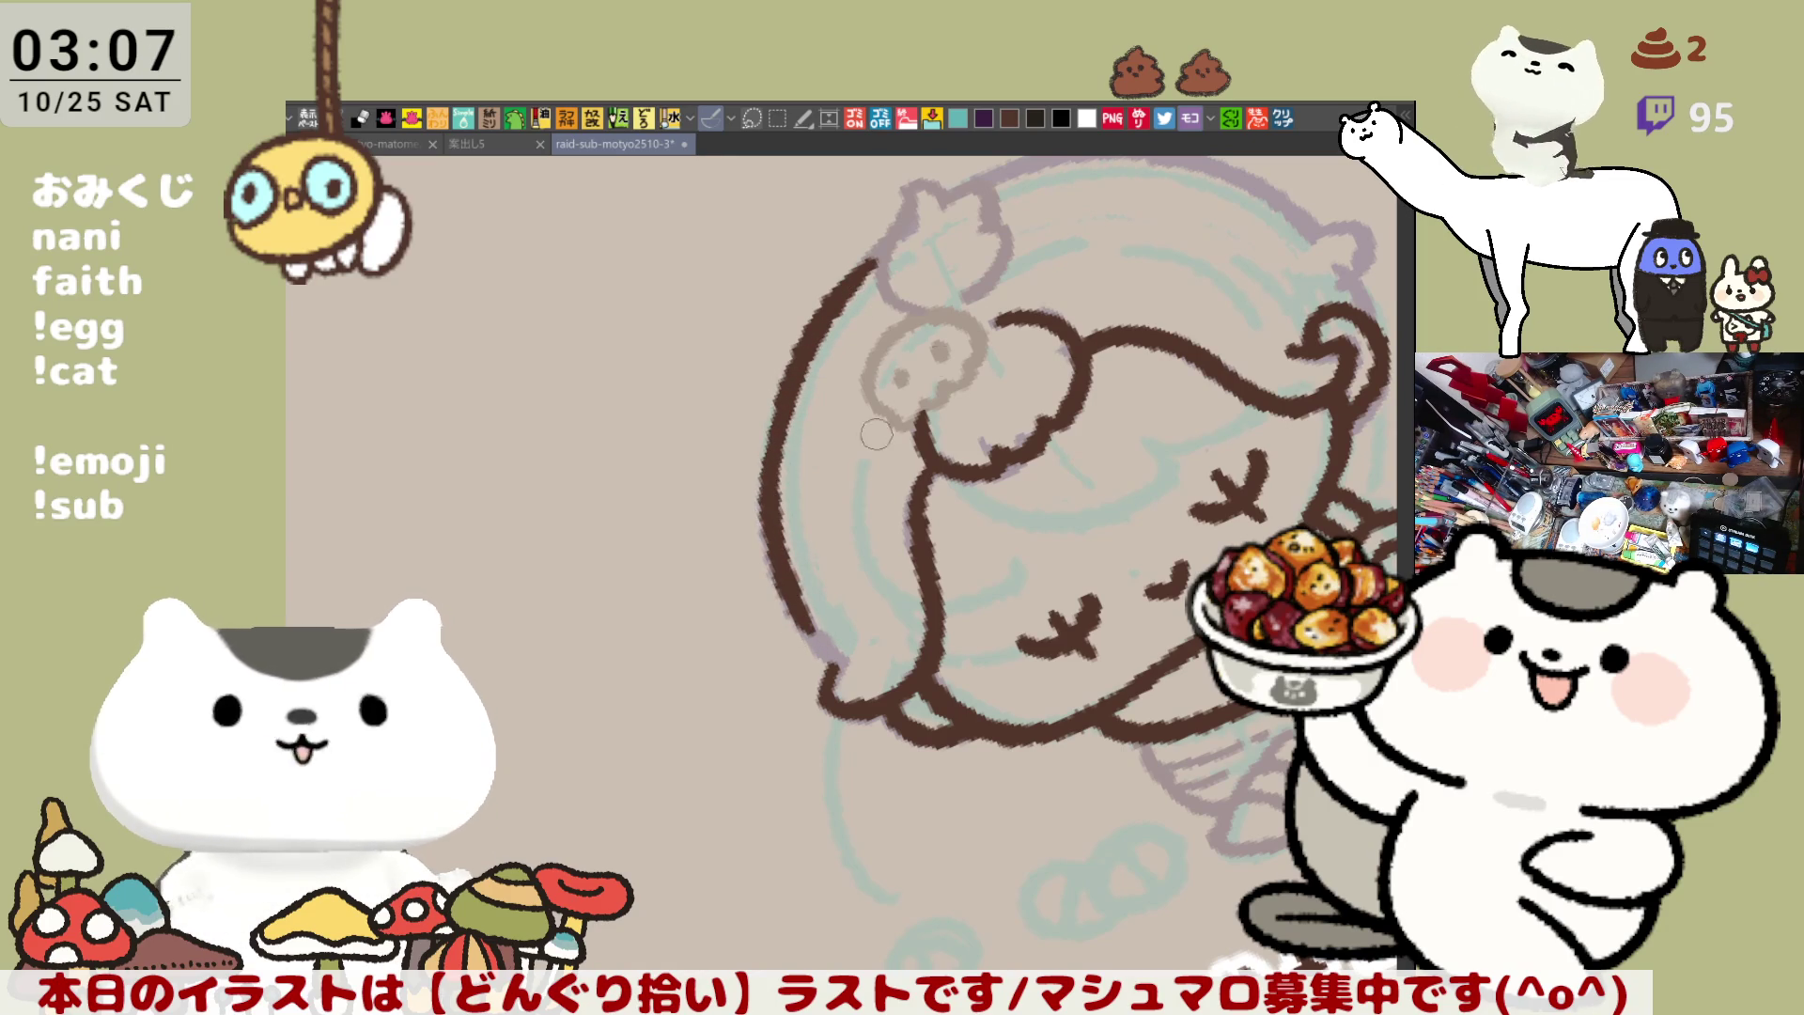
pyautogui.hotkey('ctrl', 'z')
pyautogui.moveTo(816, 418); pyautogui.dragTo(791, 582)
pyautogui.hotkey('ctrl', 'z')
pyautogui.moveTo(813, 418)
pyautogui.mouseDown()
pyautogui.moveTo(800, 602)
pyautogui.moveTo(789, 583)
pyautogui.mouseUp()
pyautogui.hotkey('ctrl', 'z')
pyautogui.hotkey('ctrl', 'z')
pyautogui.moveTo(816, 404); pyautogui.dragTo(789, 582)
pyautogui.hotkey('ctrl', 'z')
pyautogui.moveTo(818, 408)
pyautogui.mouseDown()
pyautogui.moveTo(797, 582)
pyautogui.moveTo(825, 657)
pyautogui.mouseUp()
pyautogui.hotkey('ctrl', 'z')
# Finish the lower end of the left hair outline with a darker closing stroke
pyautogui.moveTo(797, 575); pyautogui.dragTo(823, 646)
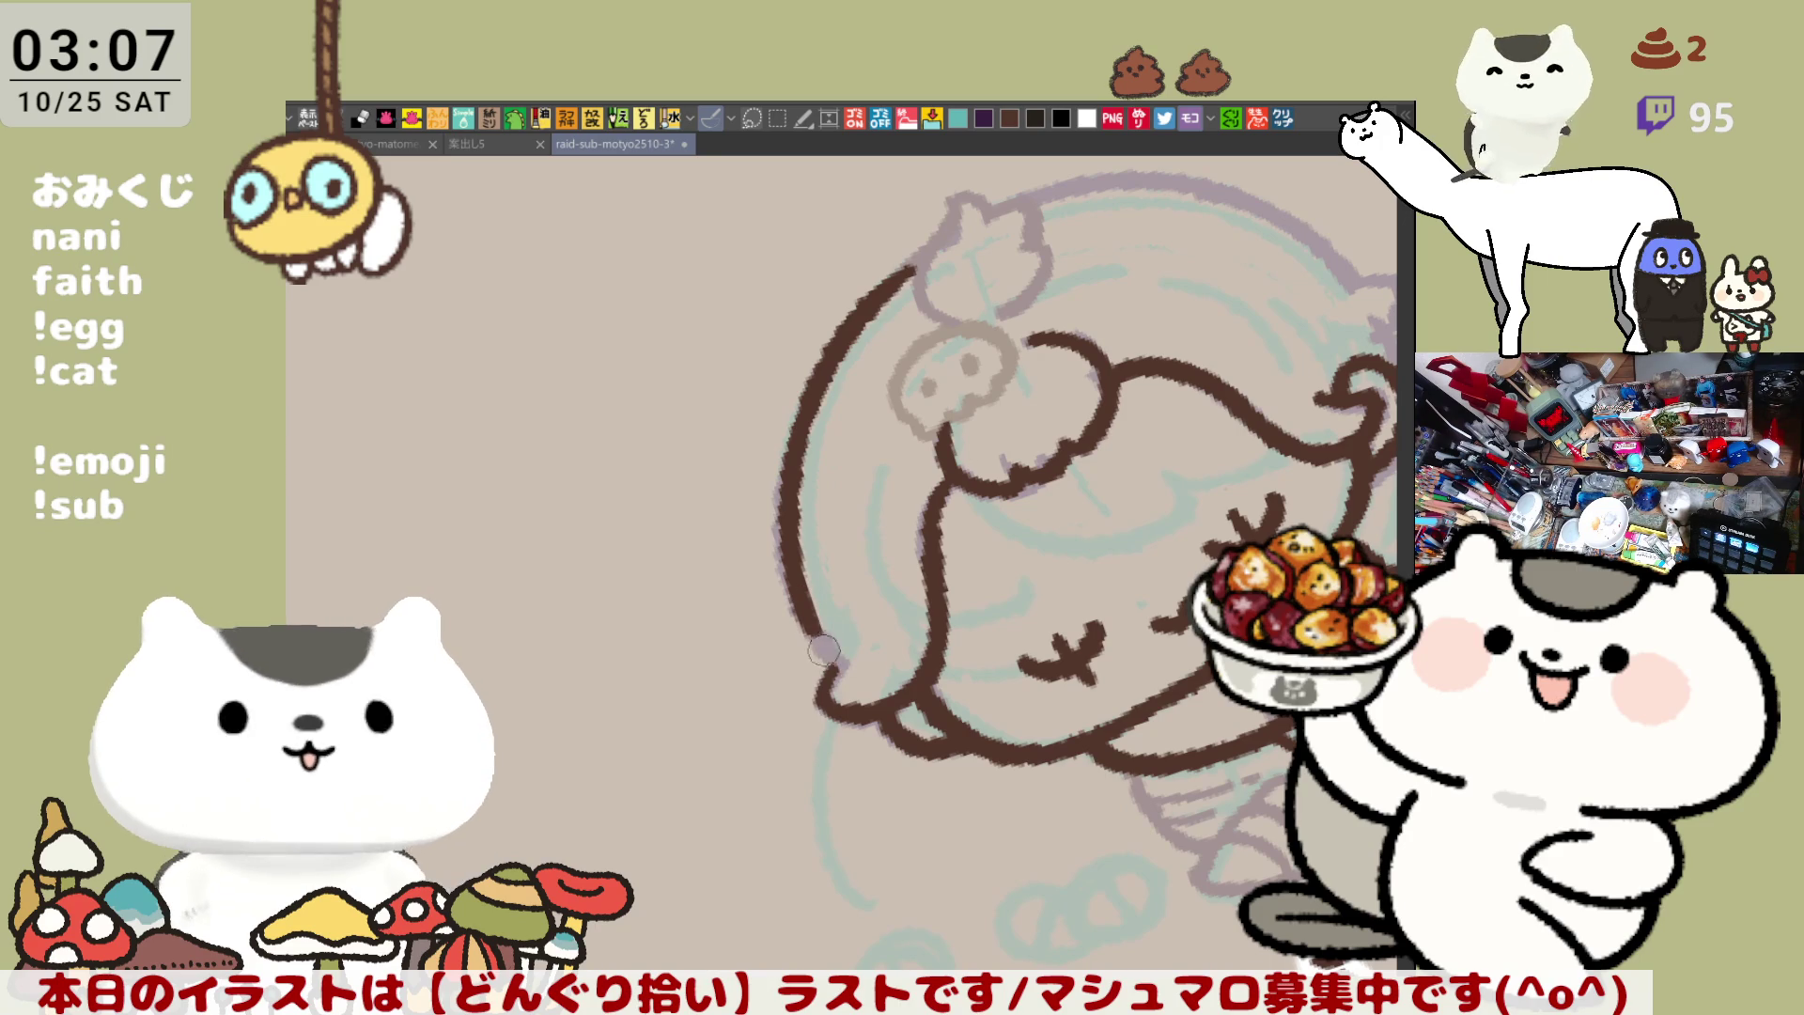
pyautogui.hotkey('ctrl', 'z')
pyautogui.moveTo(794, 584); pyautogui.dragTo(828, 667)
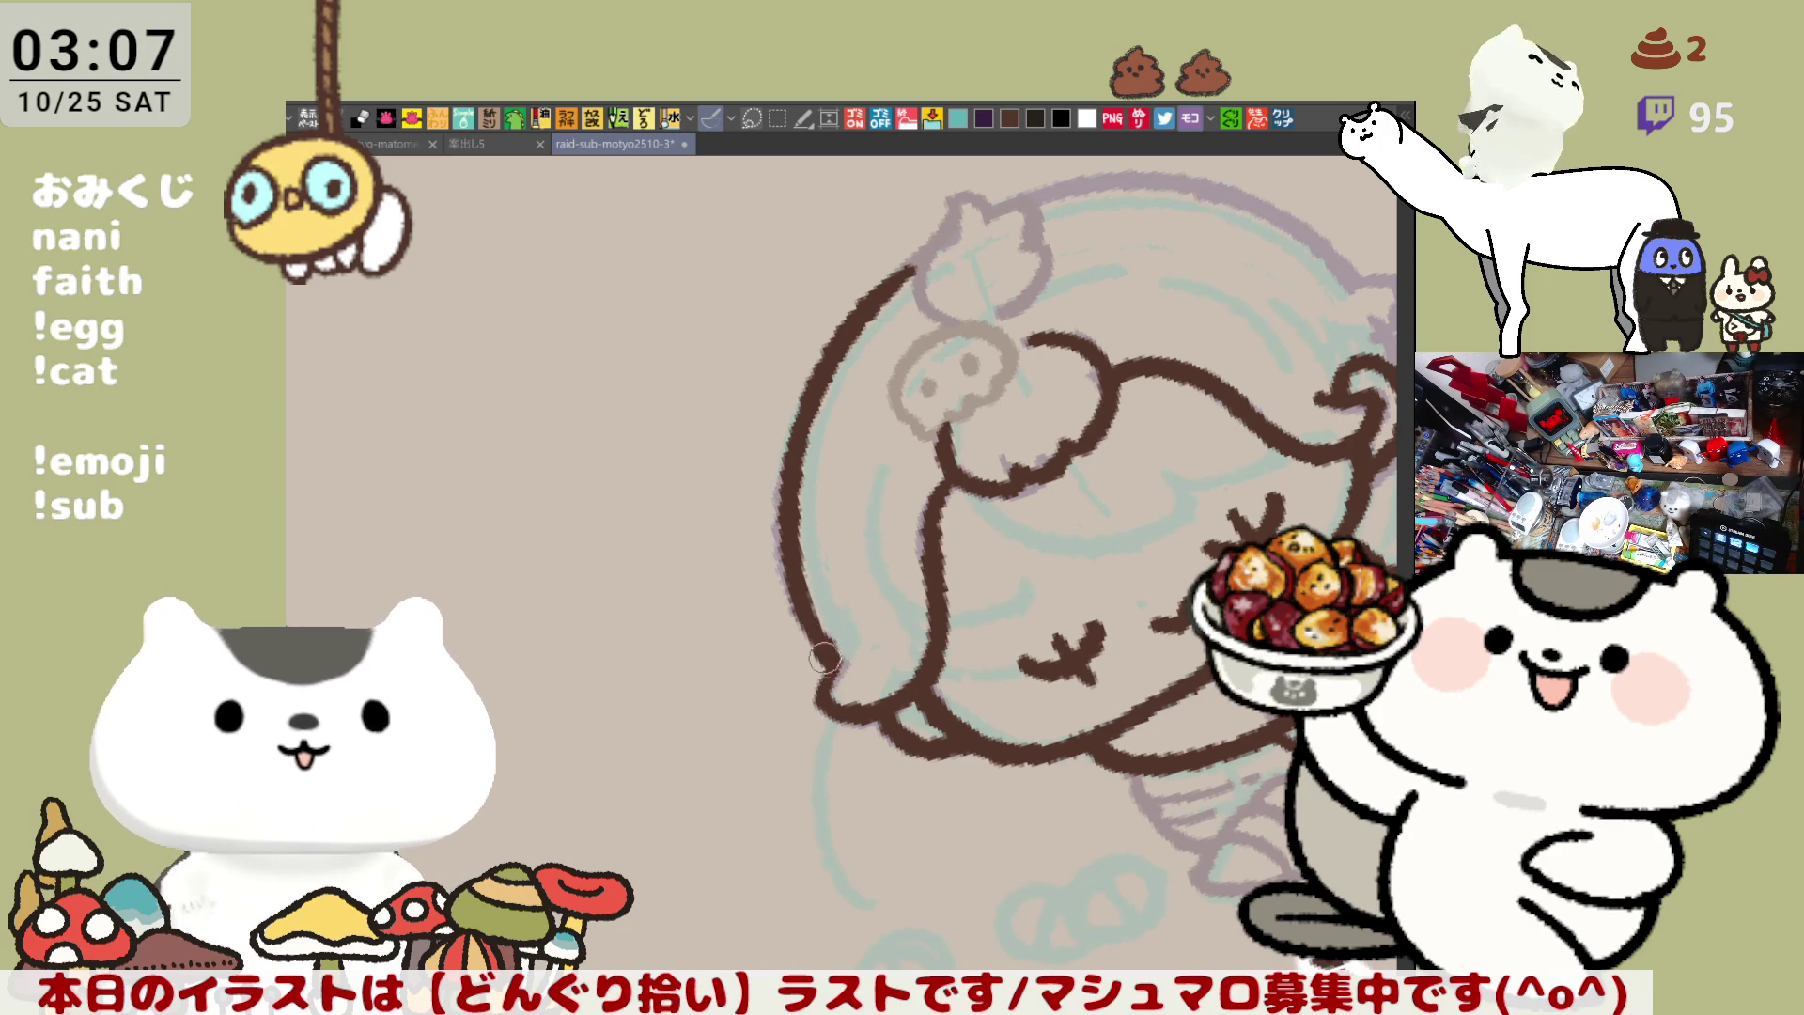
pyautogui.hotkey('ctrl', 'z')
pyautogui.moveTo(795, 591); pyautogui.dragTo(826, 669)
pyautogui.hotkey('ctrl', 'z')
pyautogui.moveTo(795, 592)
pyautogui.mouseDown()
pyautogui.moveTo(820, 701)
pyautogui.moveTo(880, 711)
pyautogui.moveTo(783, 569)
pyautogui.mouseUp()
pyautogui.moveTo(730, 634); pyautogui.dragTo(699, 604)
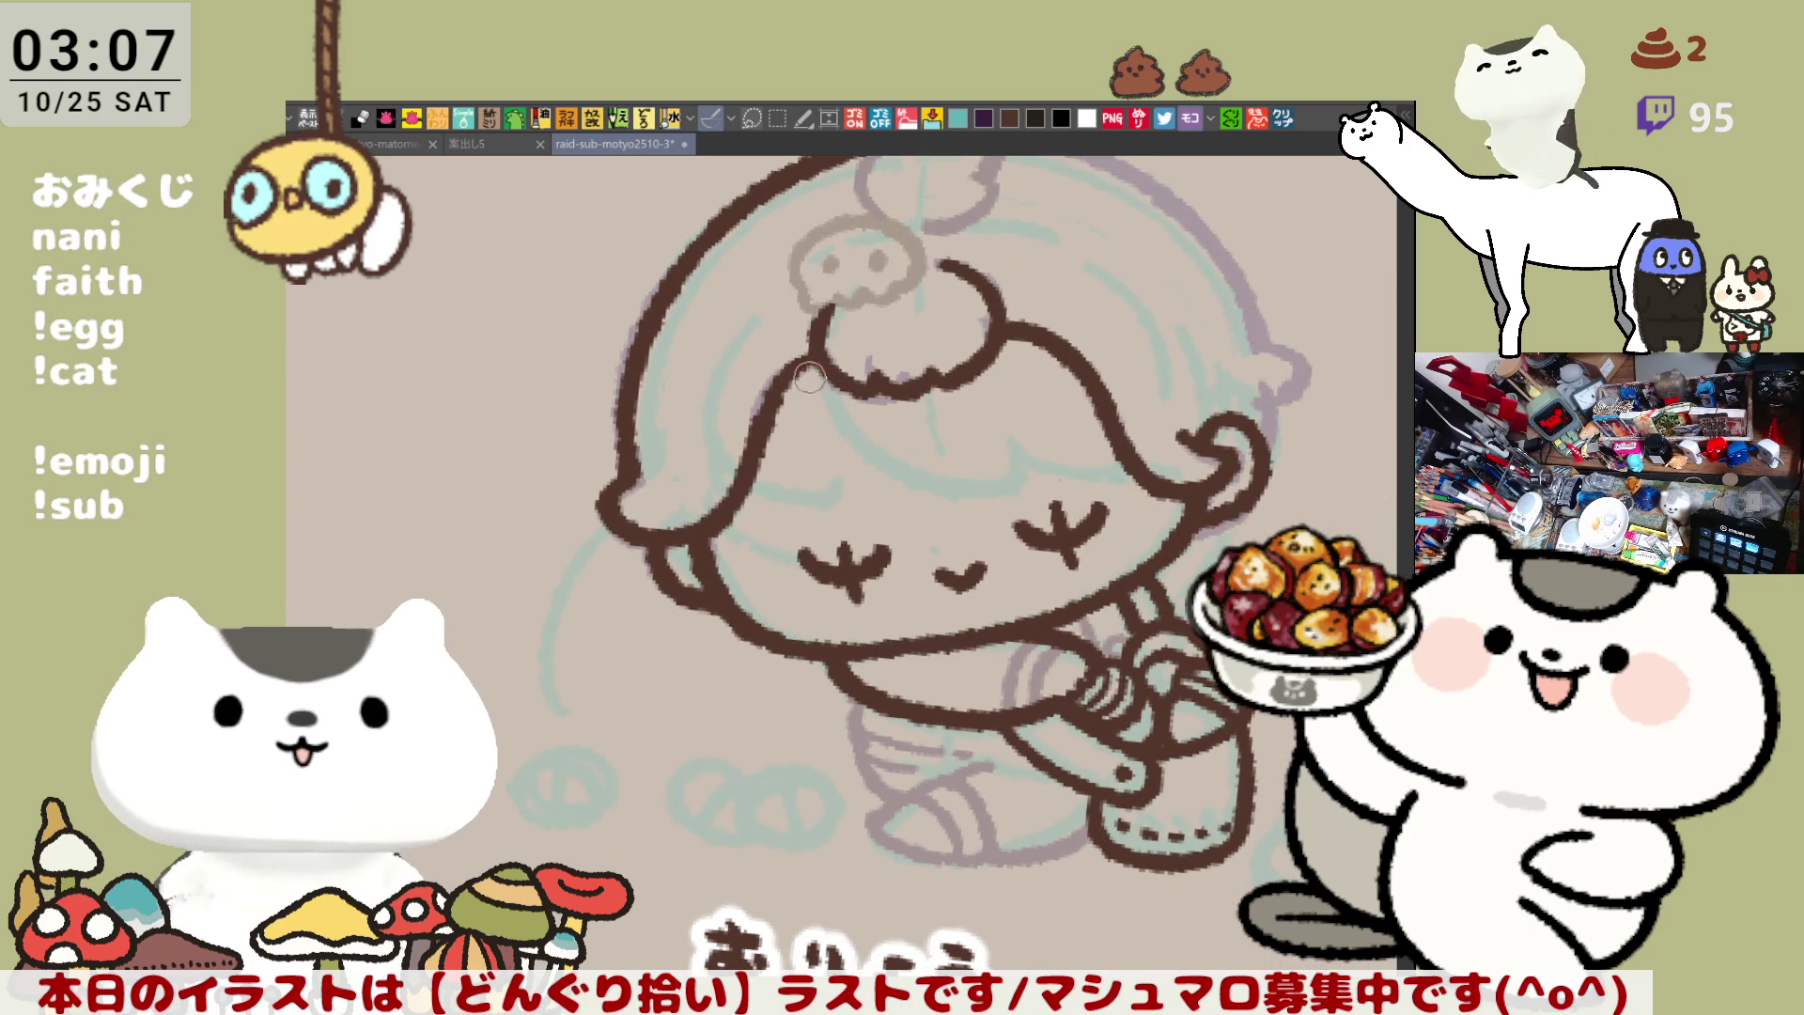
# Ink the left sleeve outline below the face with two downward brown strokes
pyautogui.moveTo(848, 410); pyautogui.dragTo(911, 543)
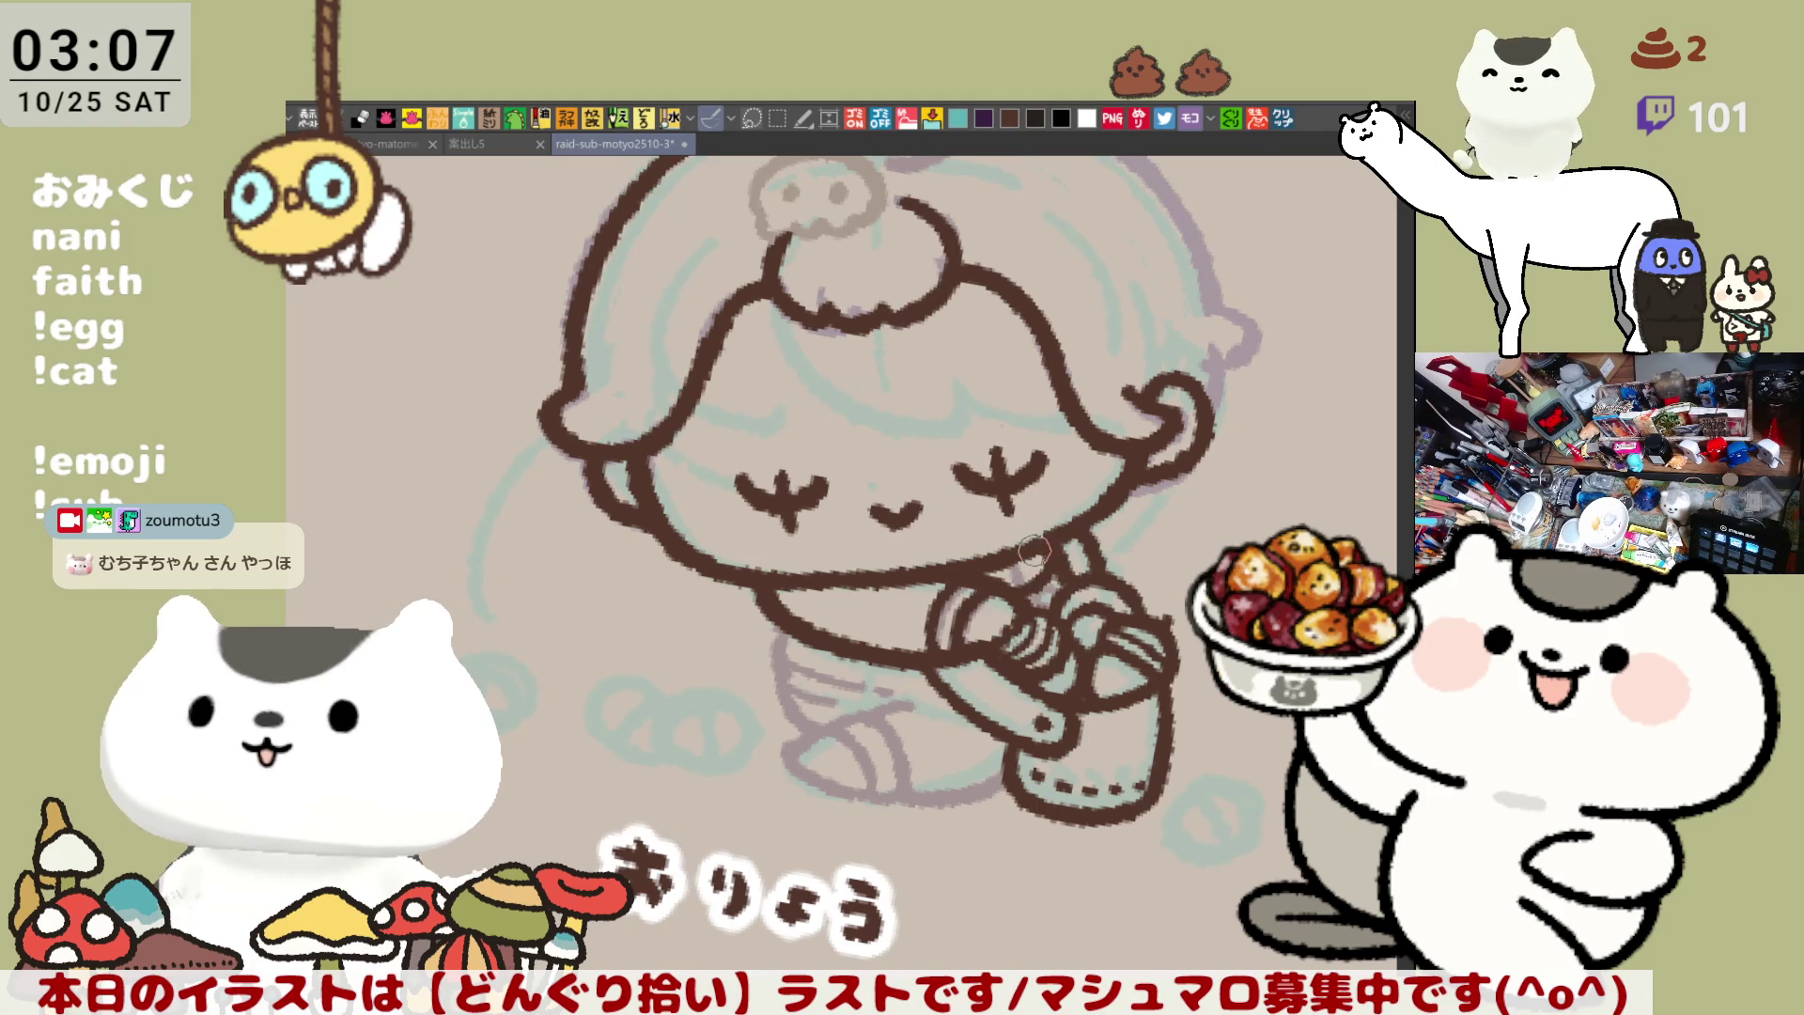
pyautogui.moveTo(823, 627); pyautogui.dragTo(884, 590)
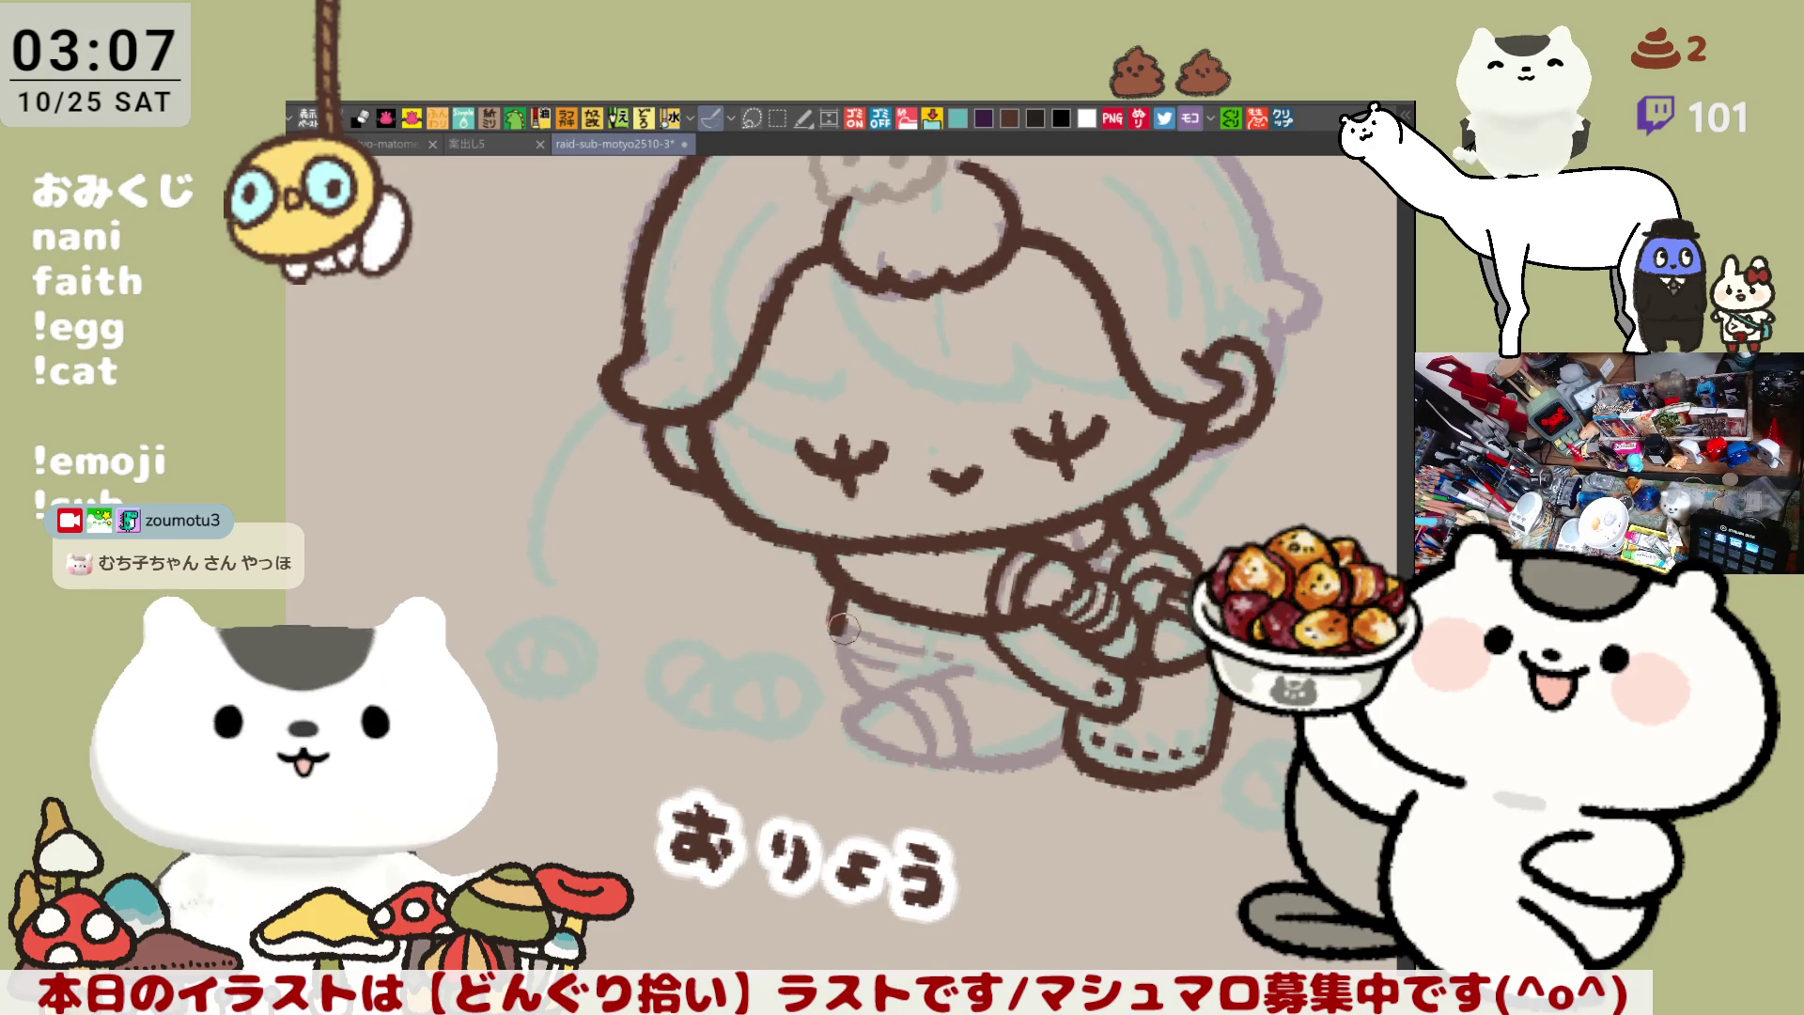
pyautogui.moveTo(846, 575); pyautogui.dragTo(851, 652)
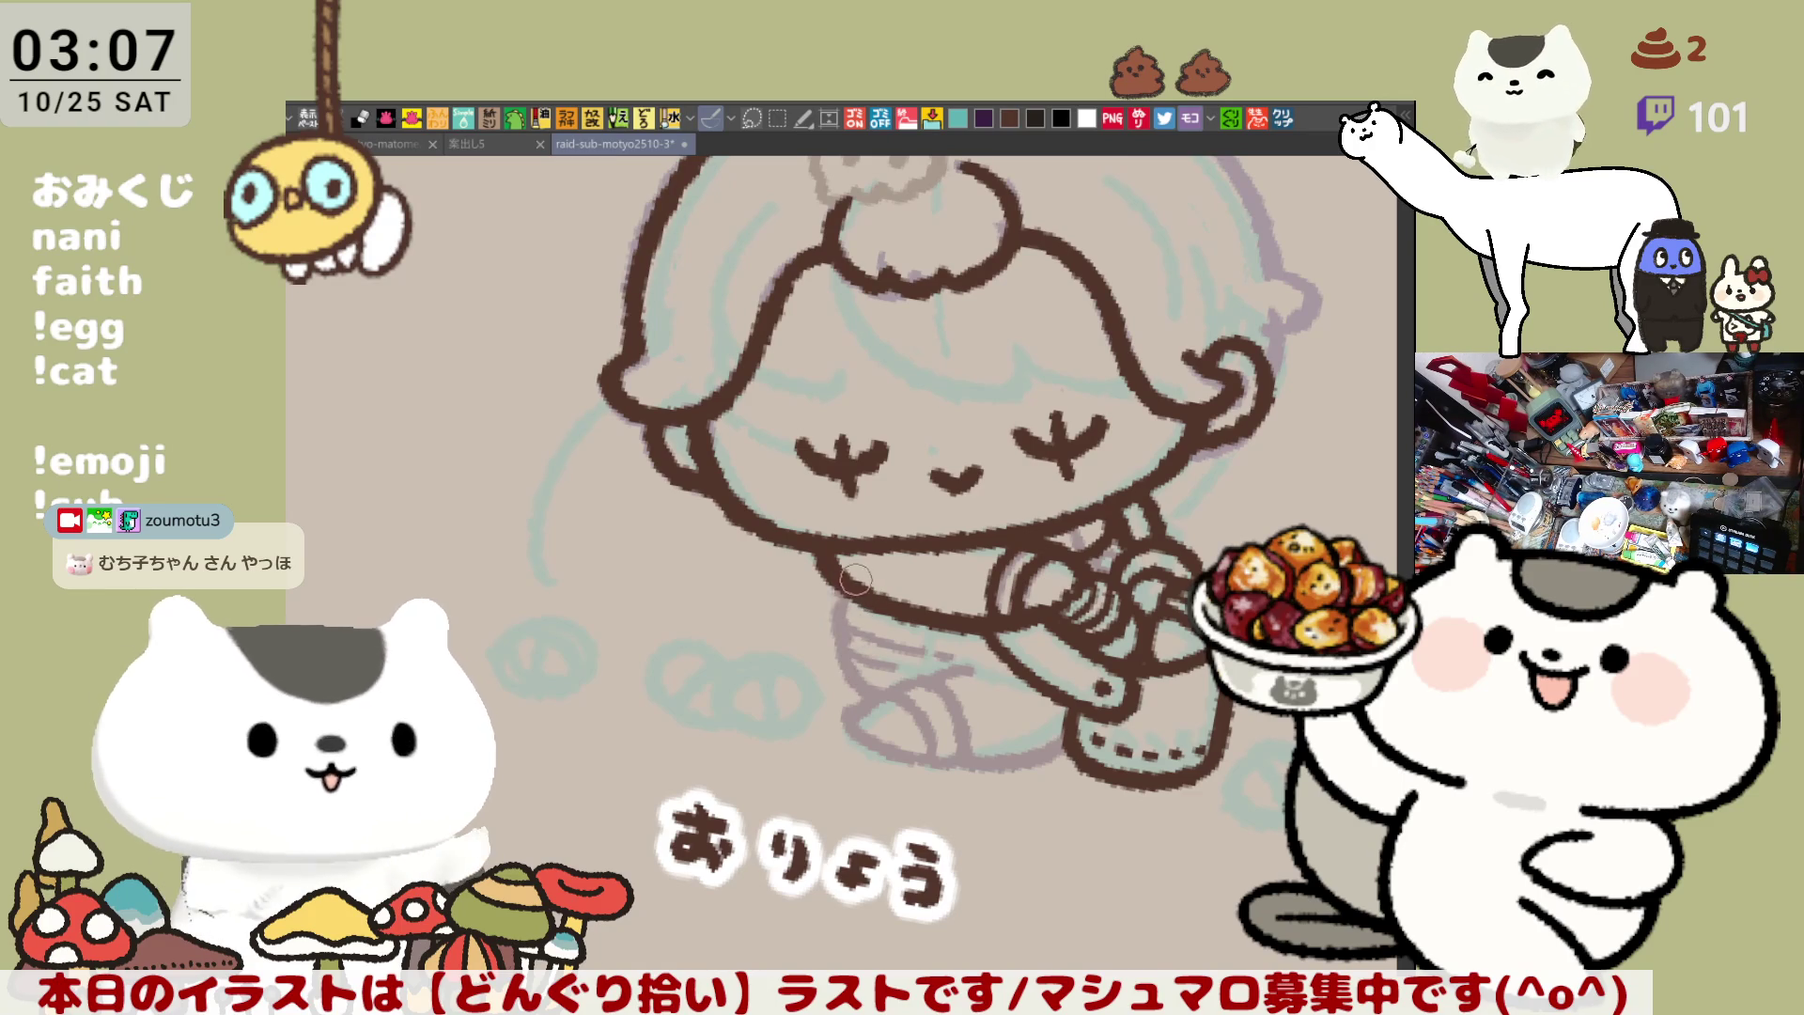
pyautogui.moveTo(830, 586); pyautogui.dragTo(850, 658)
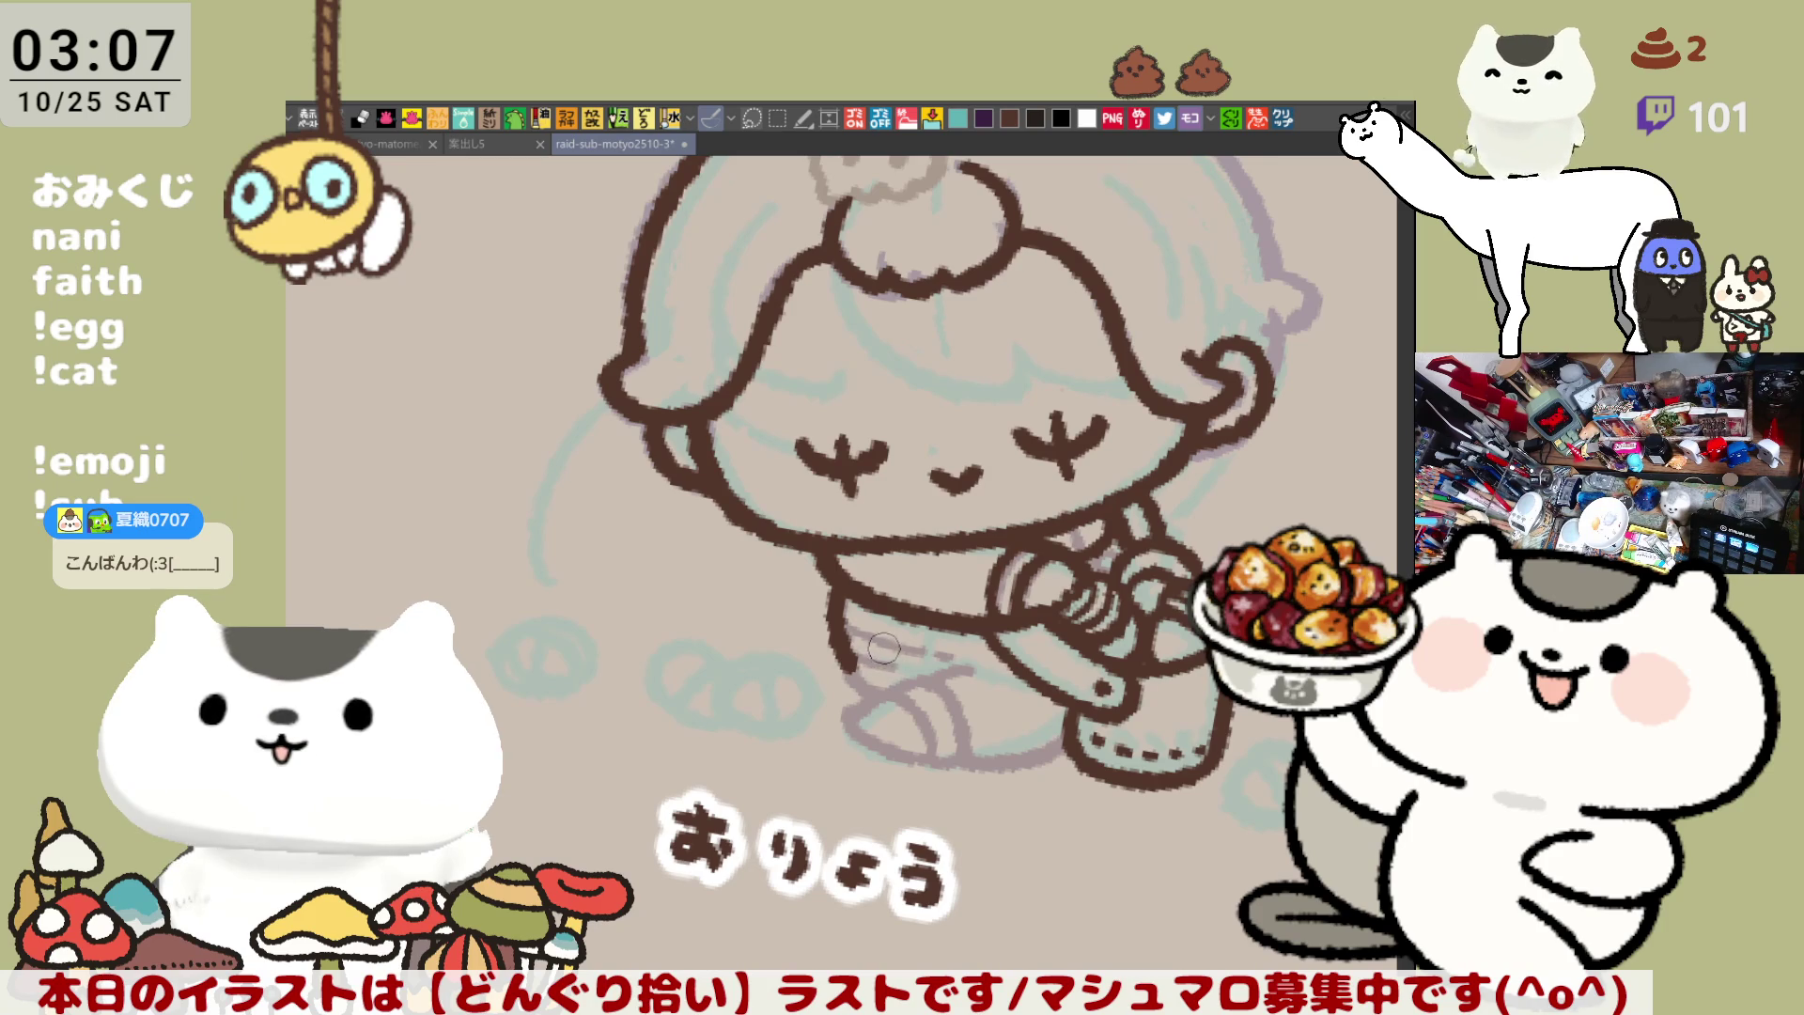
pyautogui.scroll(-2, 1060, 539)
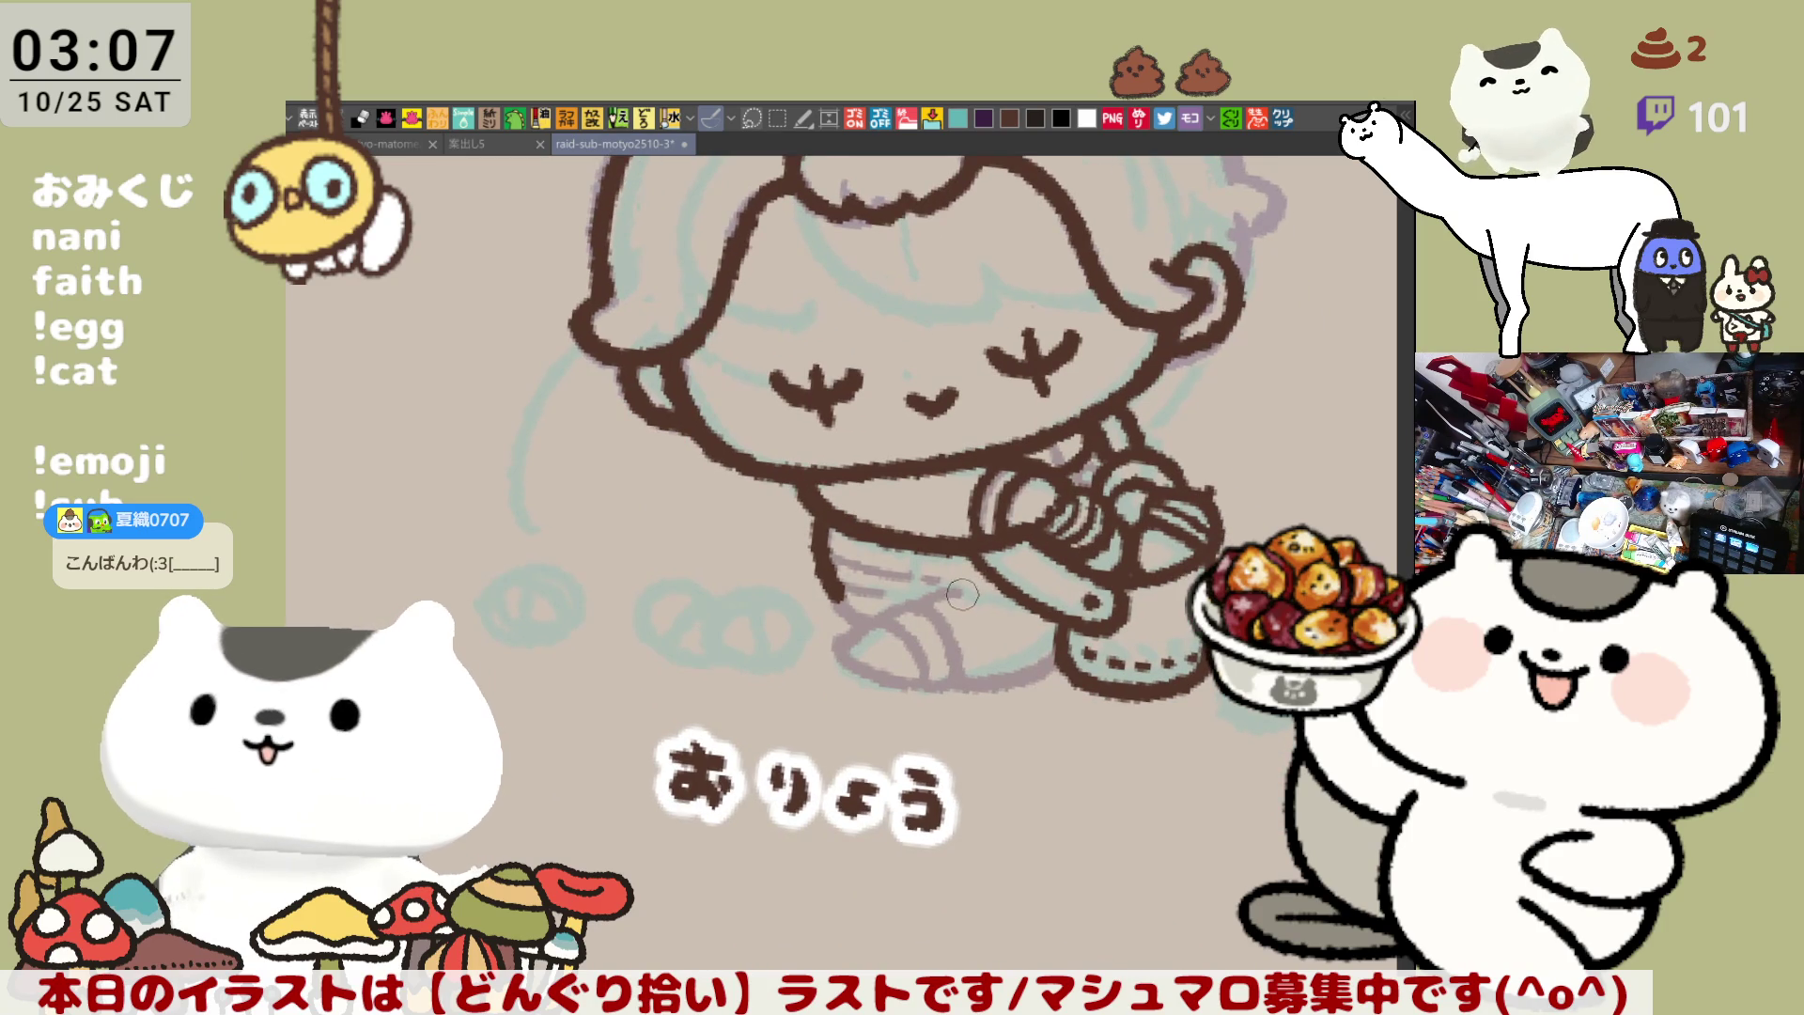
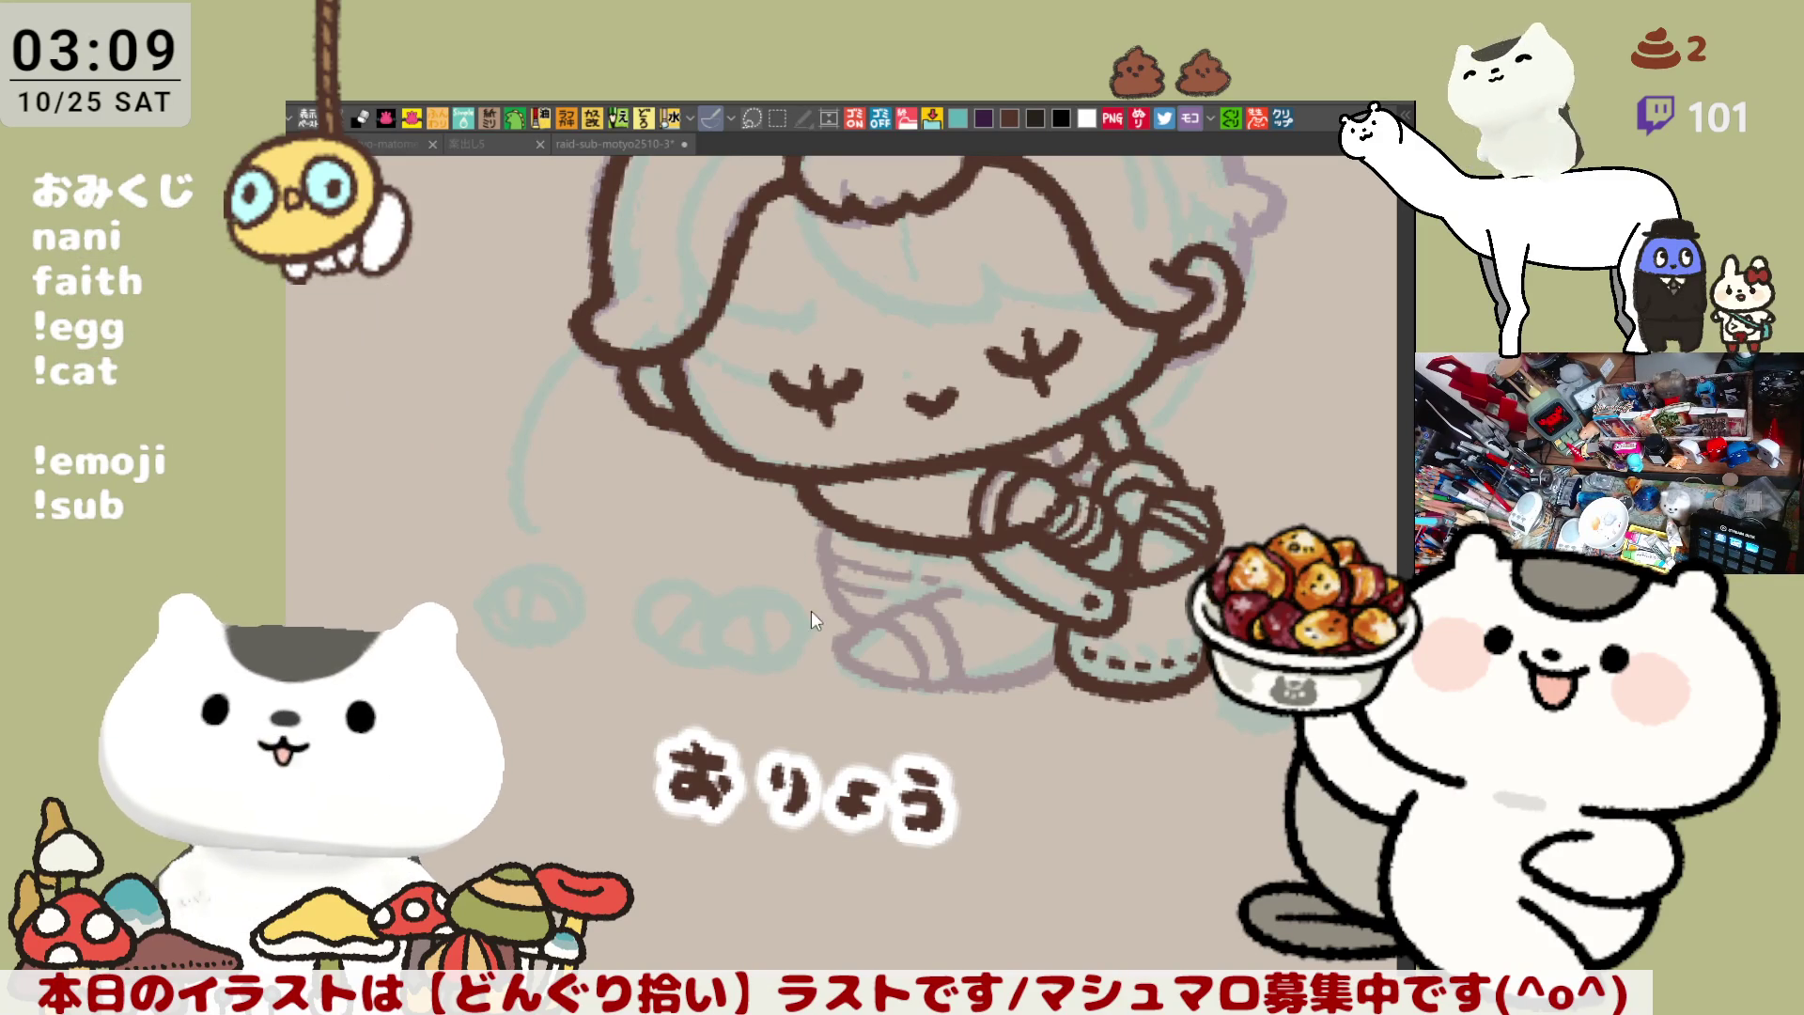
# Try several lengths of stroke down the girl's leg, undoing each attempt
pyautogui.scroll(-2, 811, 606)
pyautogui.scroll(3, 810, 602)
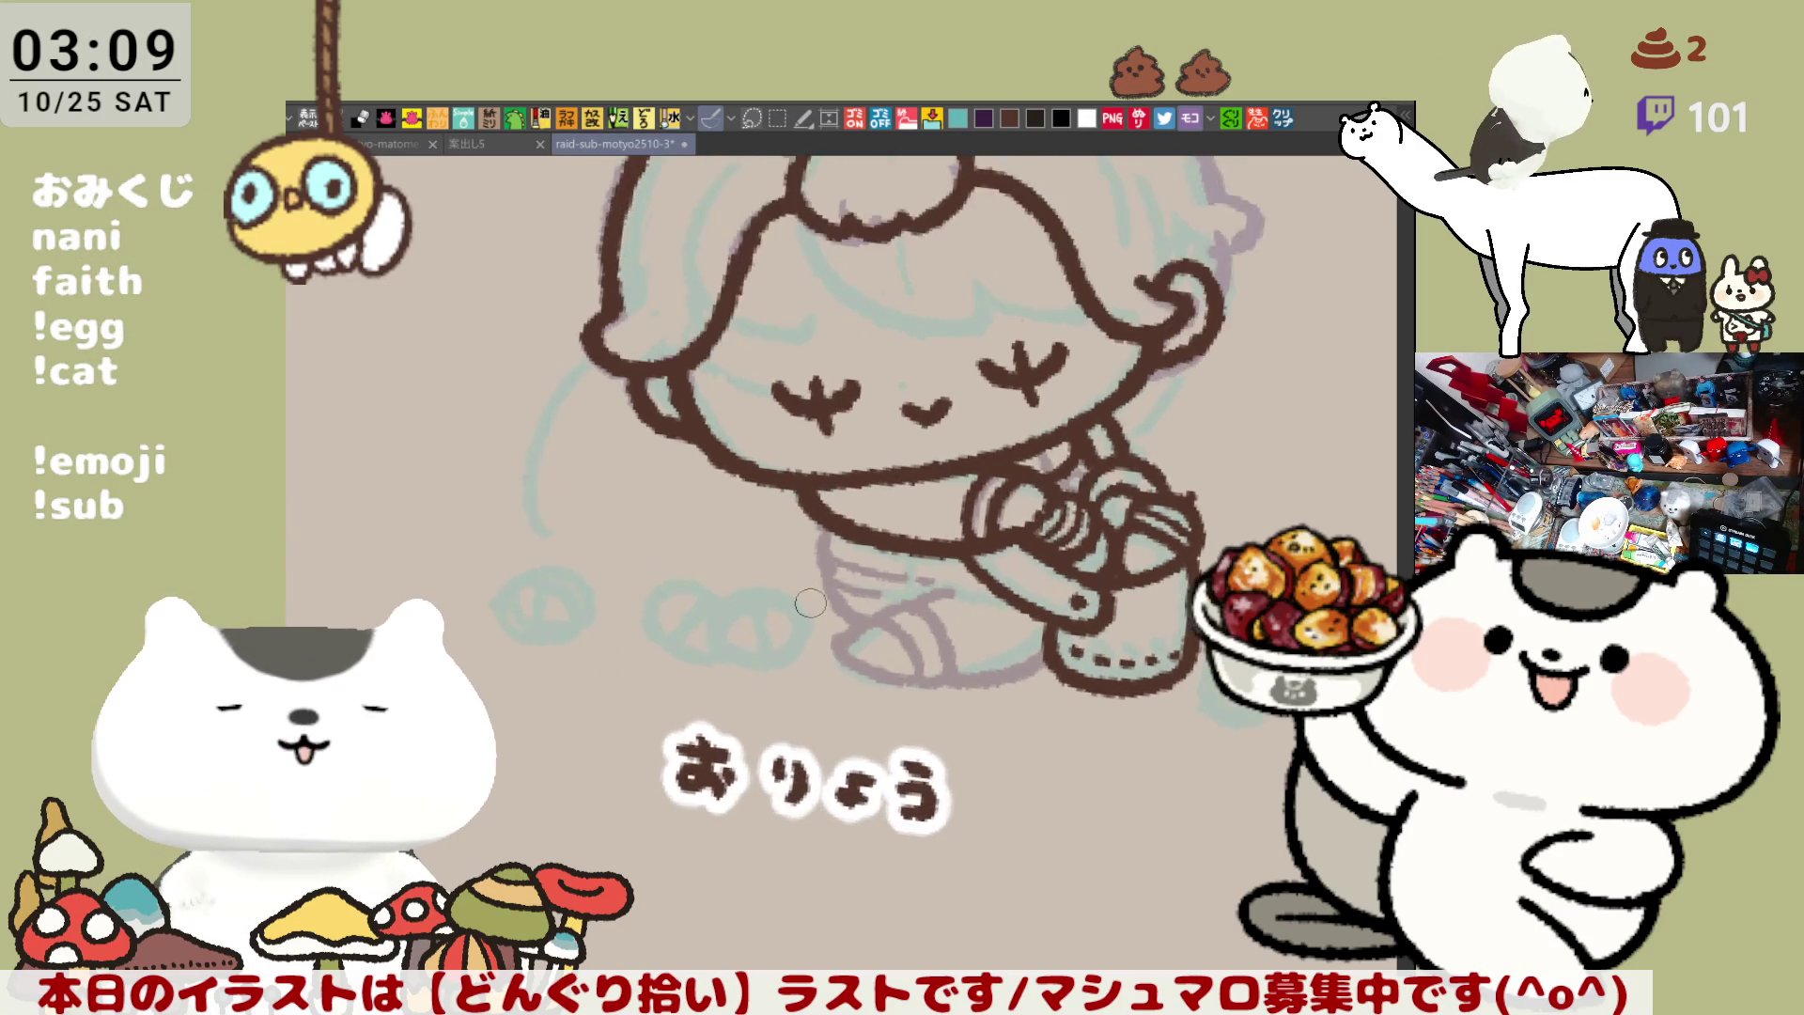
pyautogui.moveTo(662, 413); pyautogui.dragTo(696, 538)
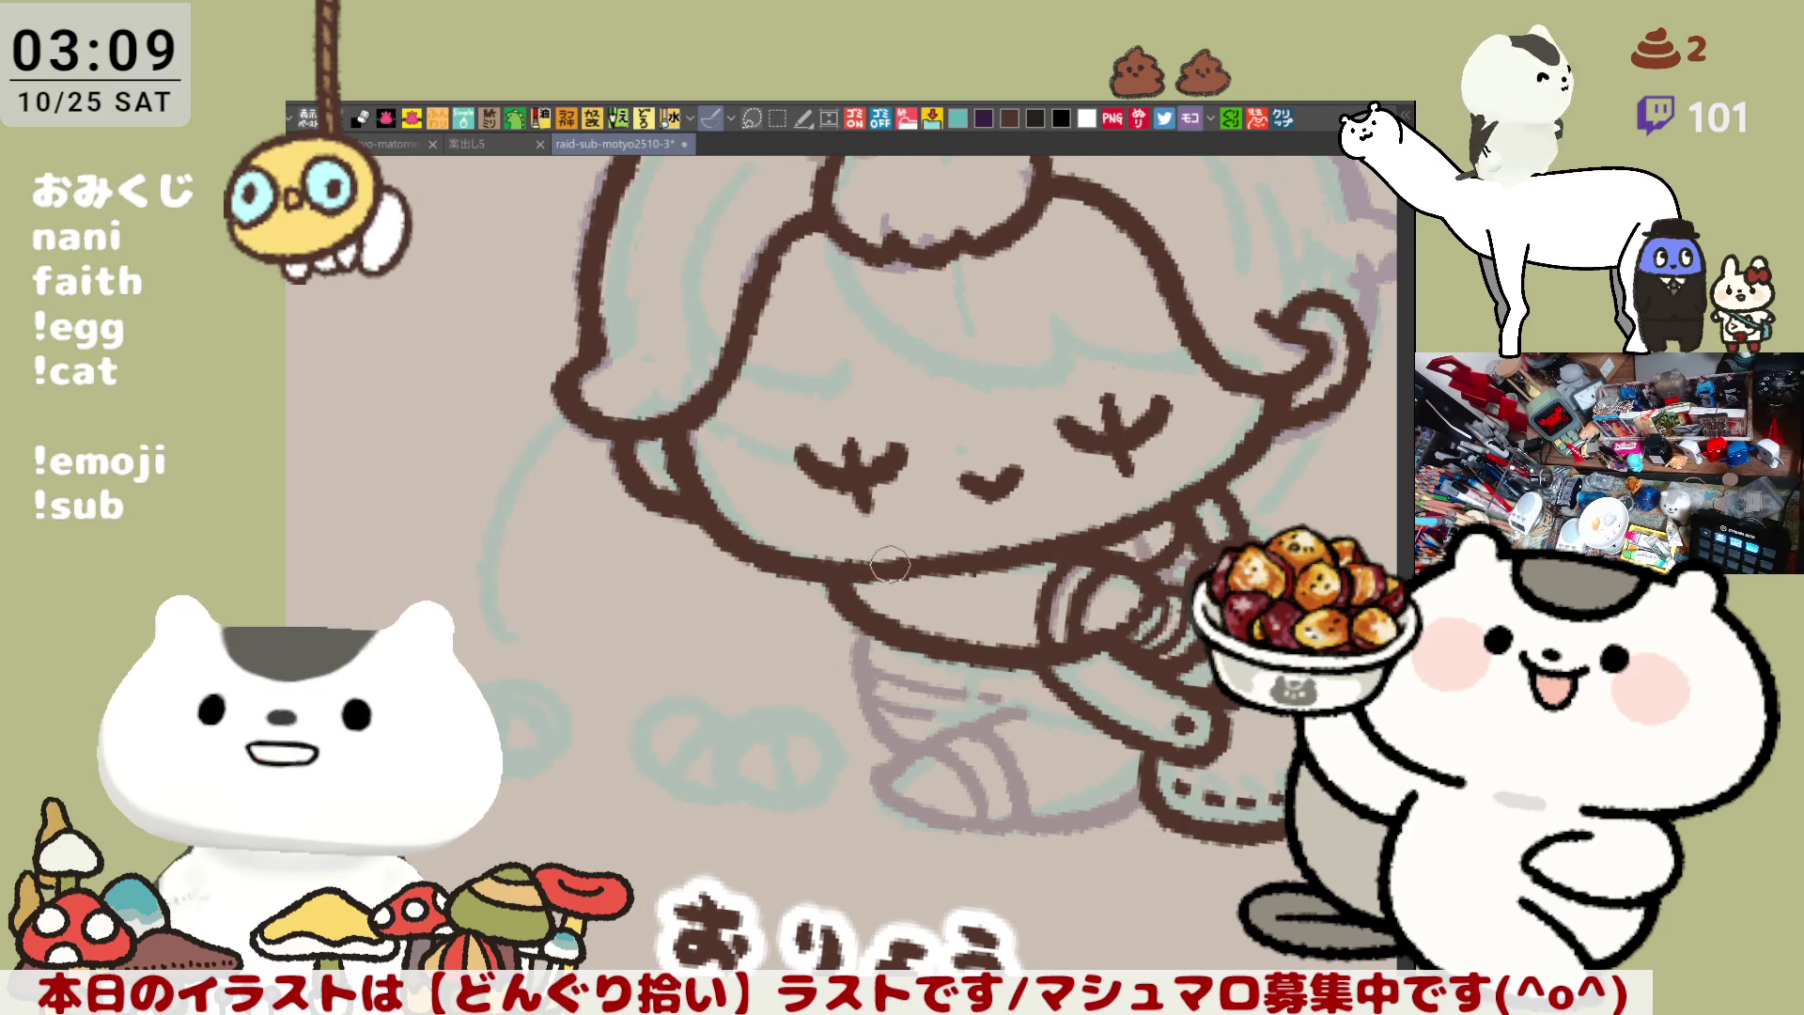
pyautogui.moveTo(929, 588); pyautogui.dragTo(757, 534)
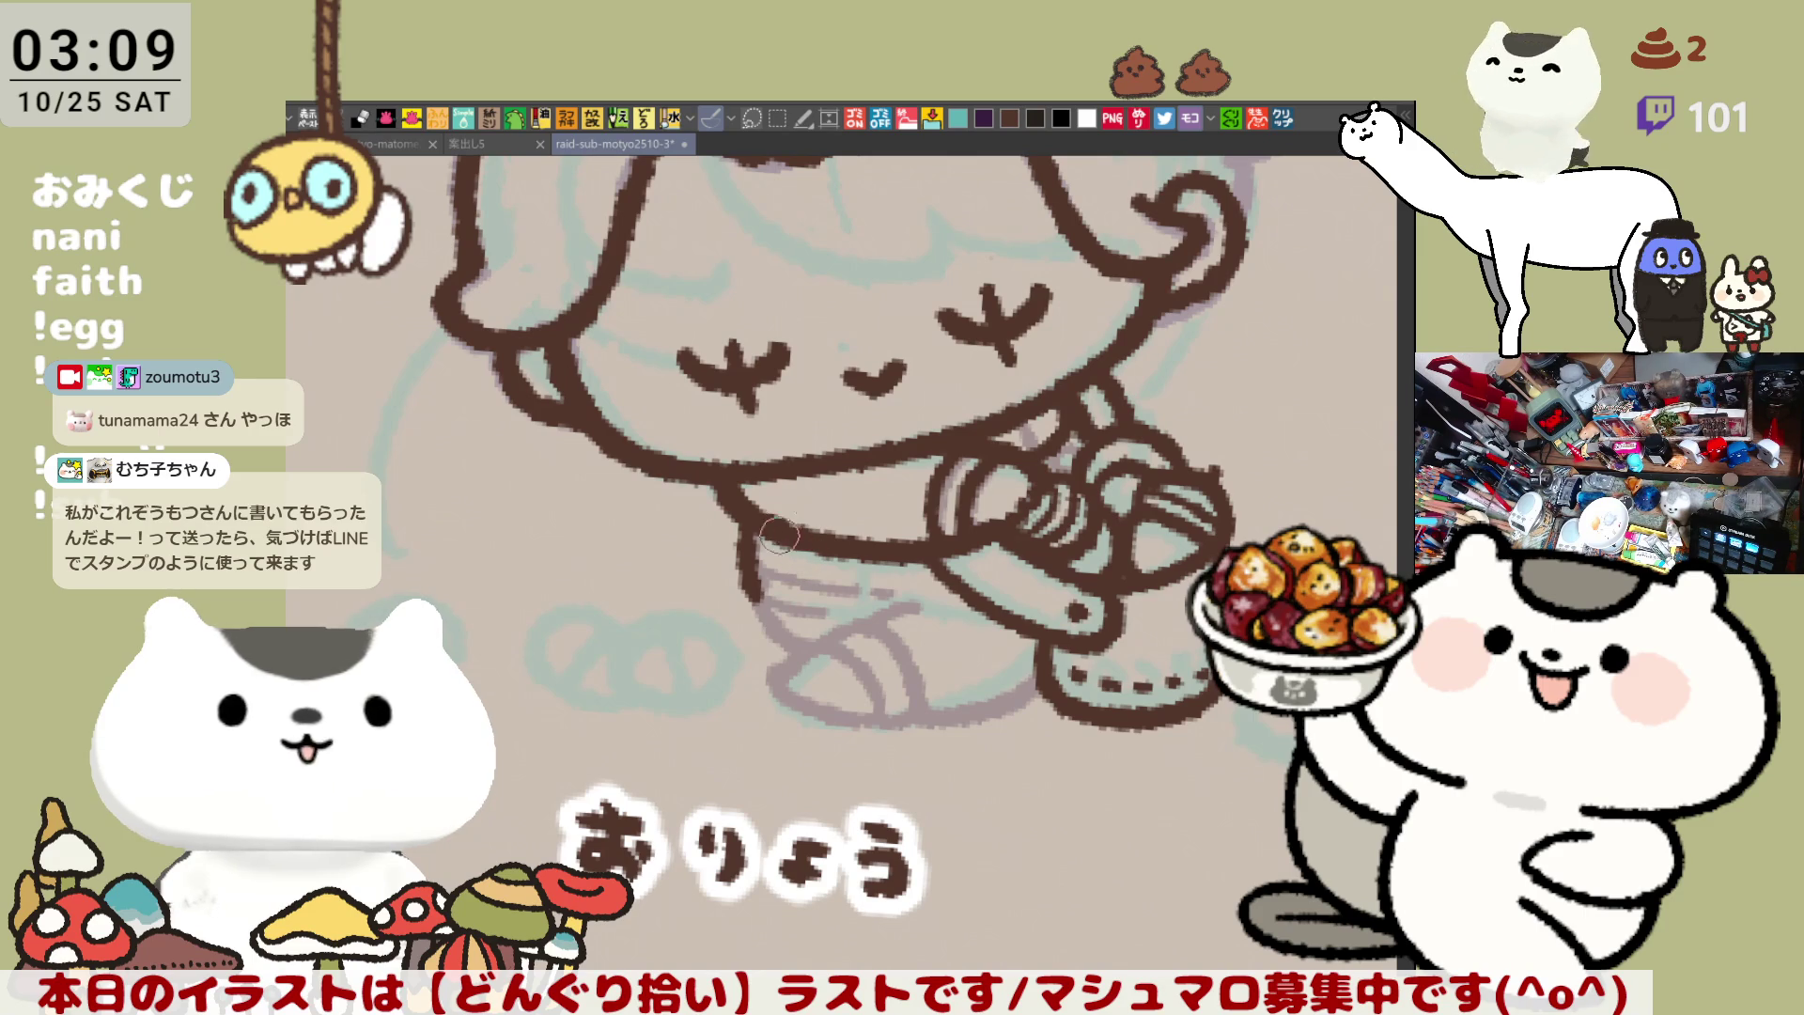
pyautogui.hotkey('ctrl', 'z')
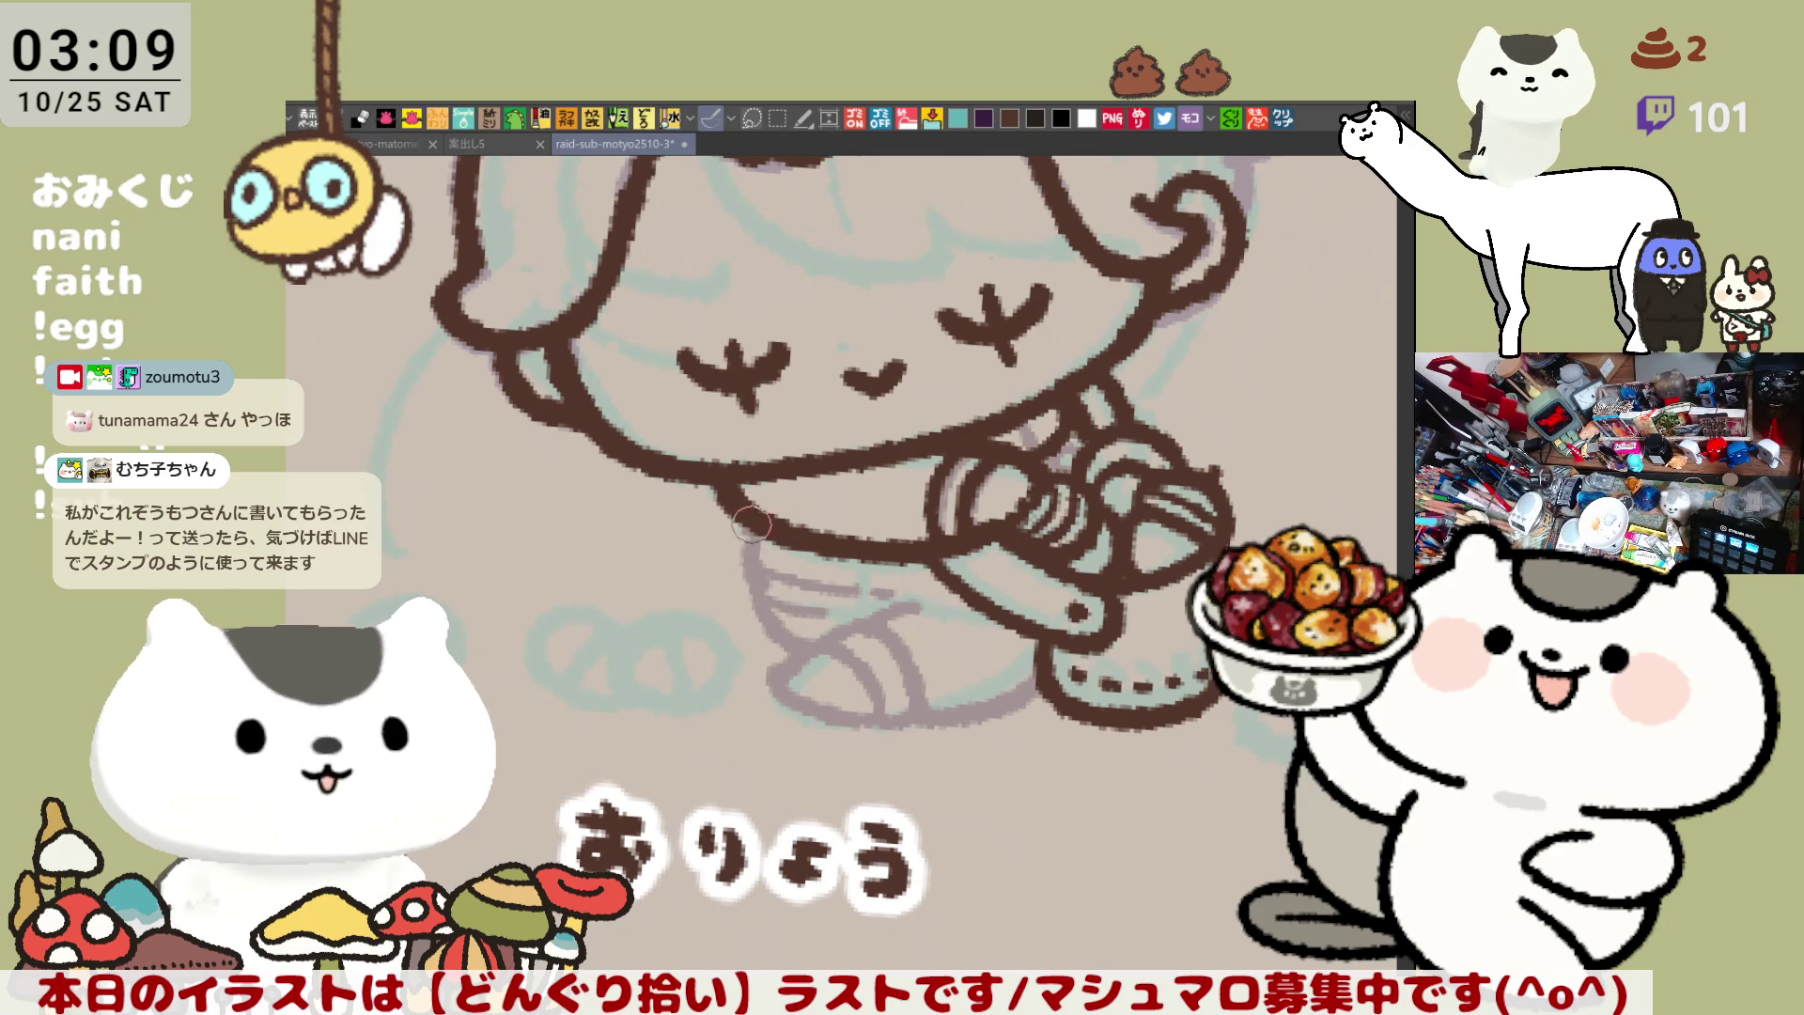
pyautogui.moveTo(742, 531); pyautogui.dragTo(793, 646)
pyautogui.hotkey('ctrl', 'z')
pyautogui.moveTo(738, 512); pyautogui.dragTo(773, 609)
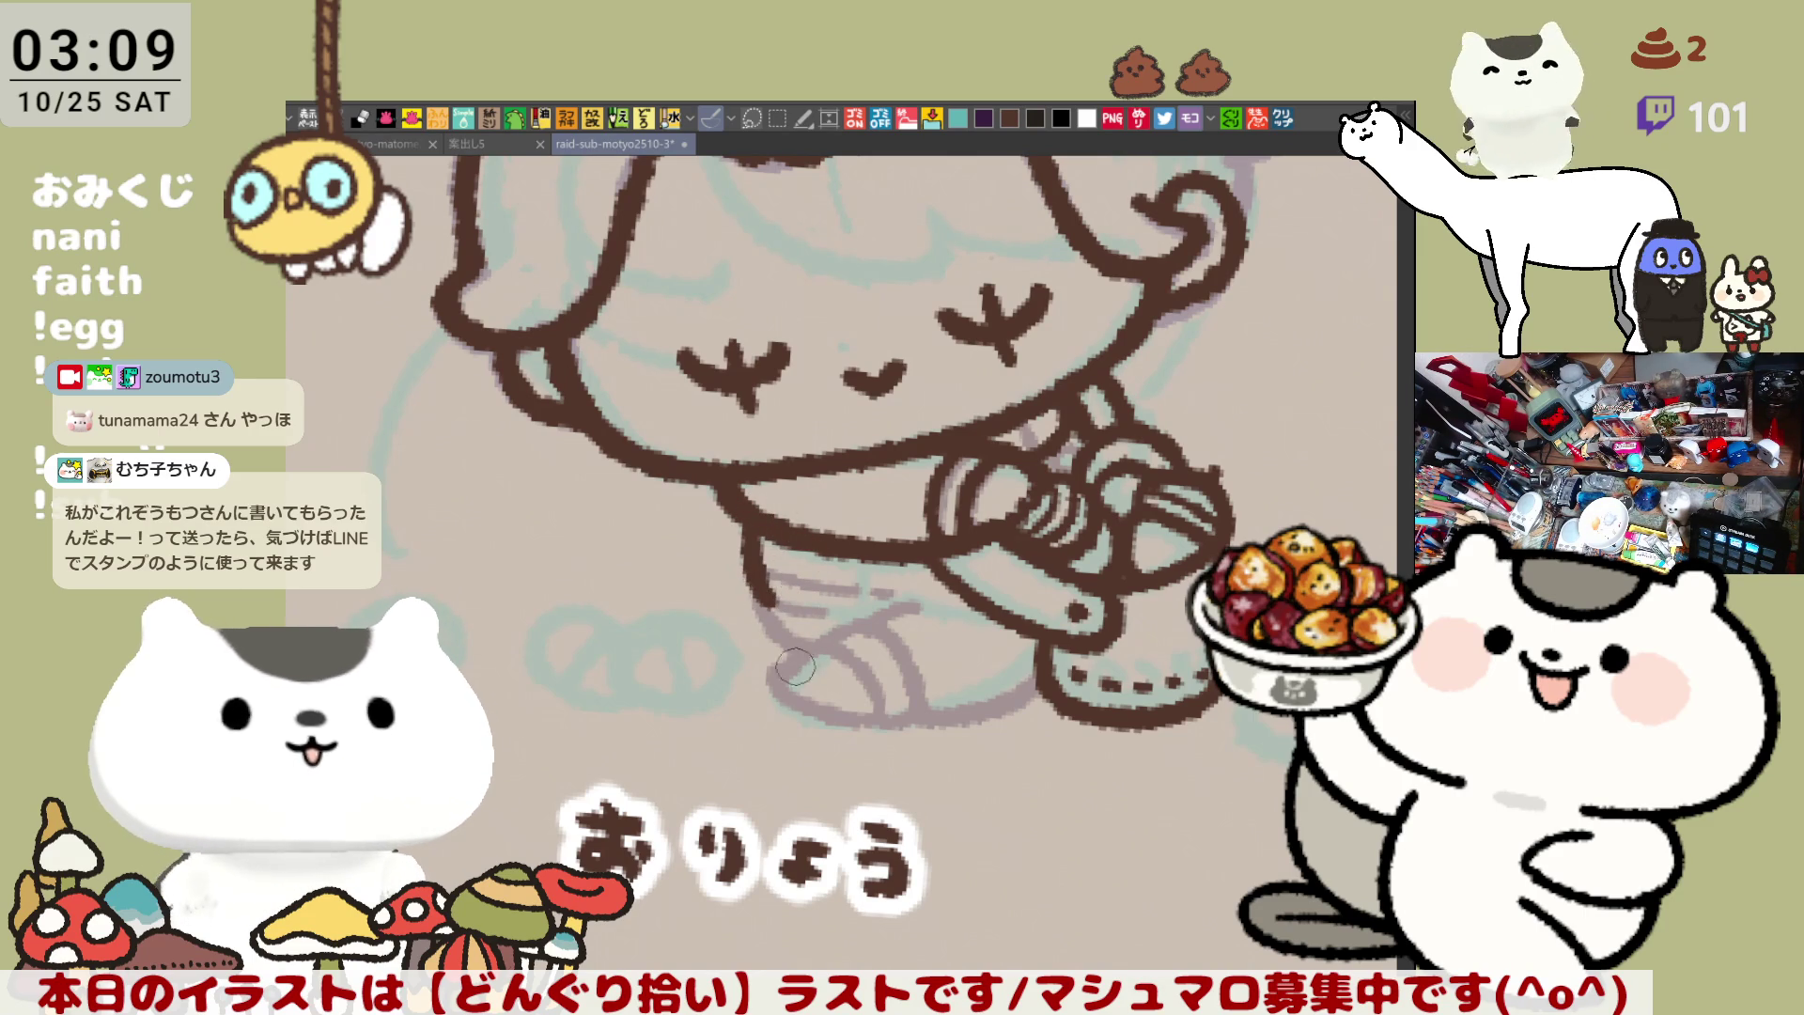
pyautogui.hotkey('ctrl', 'z')
pyautogui.moveTo(738, 509); pyautogui.dragTo(760, 587)
pyautogui.hotkey('ctrl', 'z')
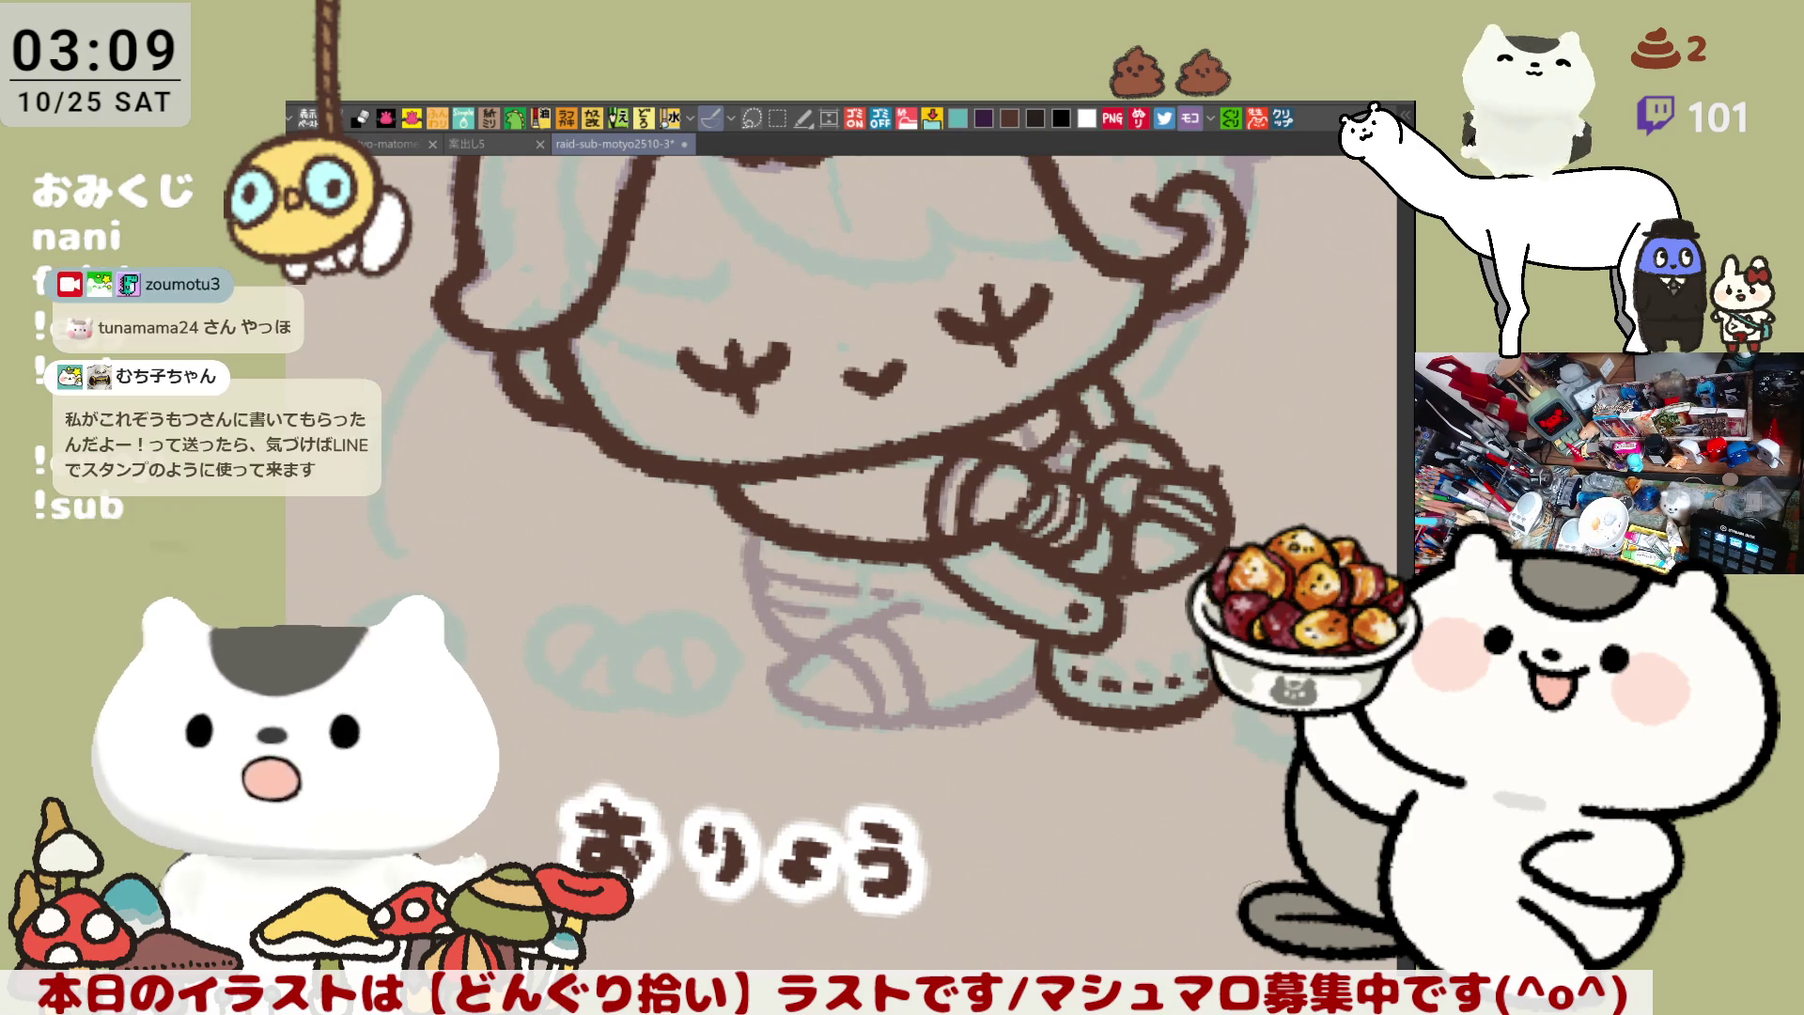
# Rotate and mirror the view to check the drawing, then level it over the lower figure
pyautogui.moveTo(1177, 569); pyautogui.dragTo(878, 626)
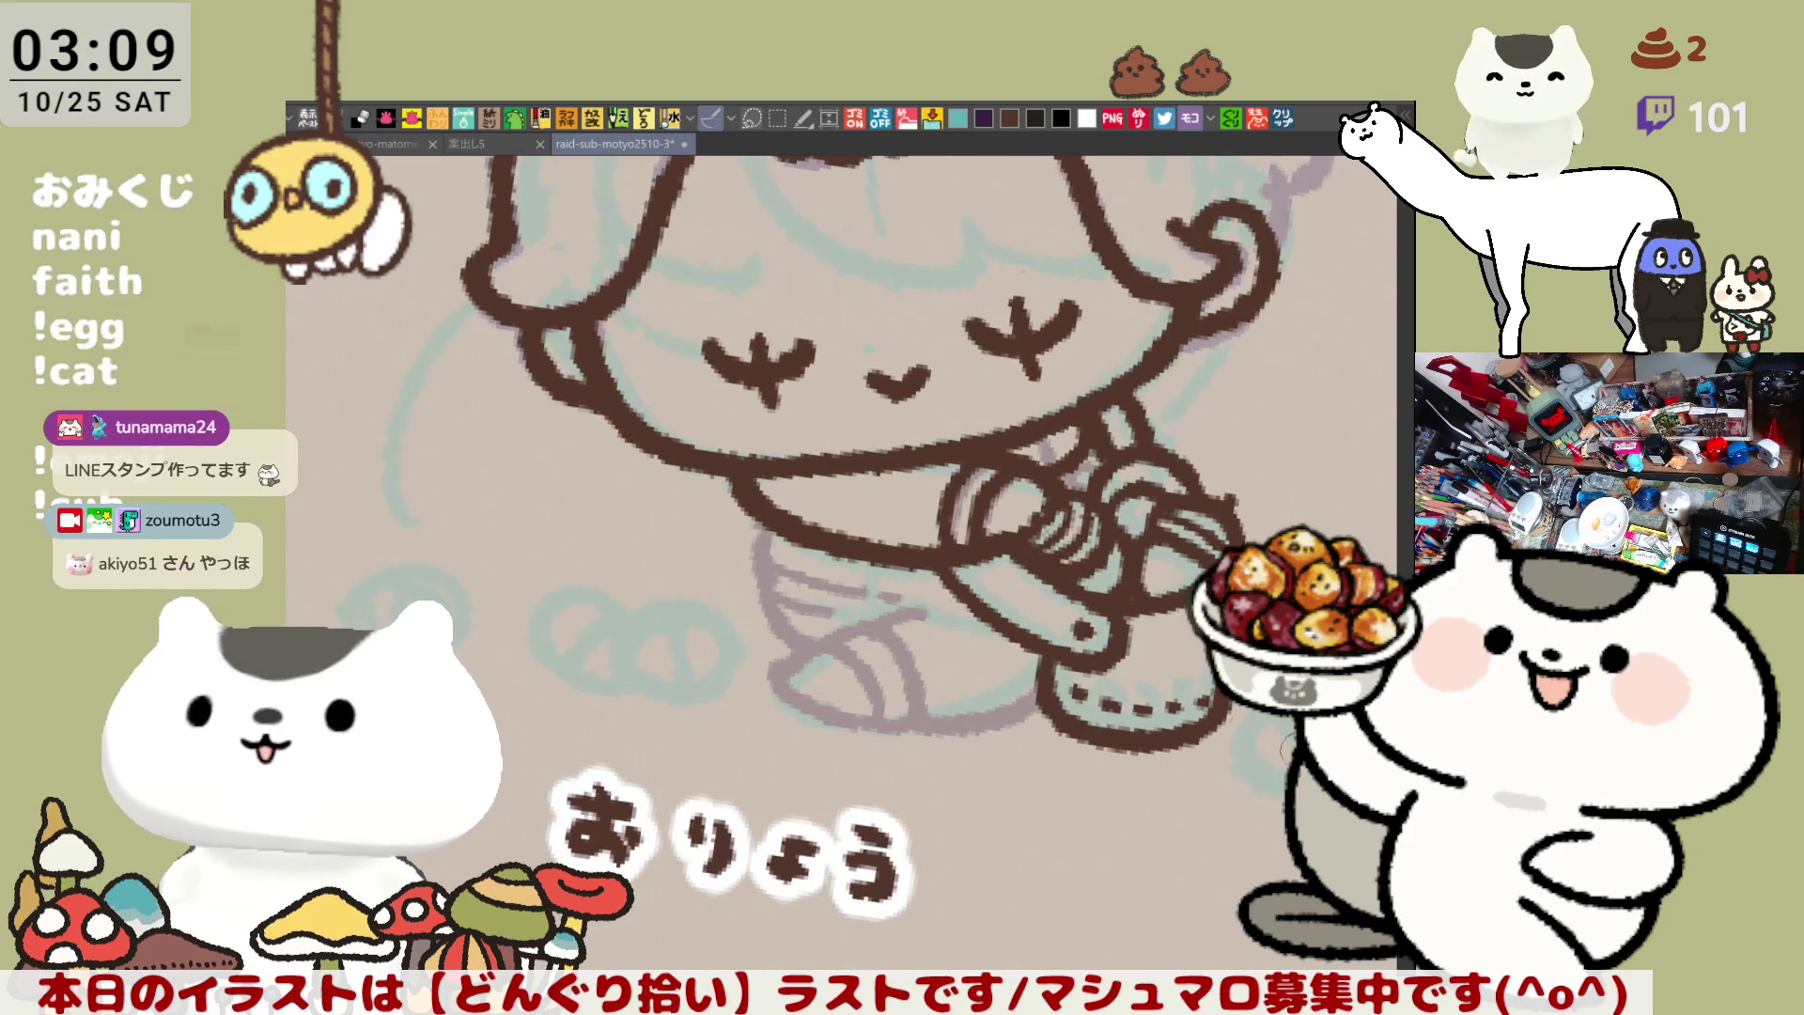
pyautogui.moveTo(1177, 662); pyautogui.dragTo(1049, 477)
pyautogui.press('h')
pyautogui.press('h')
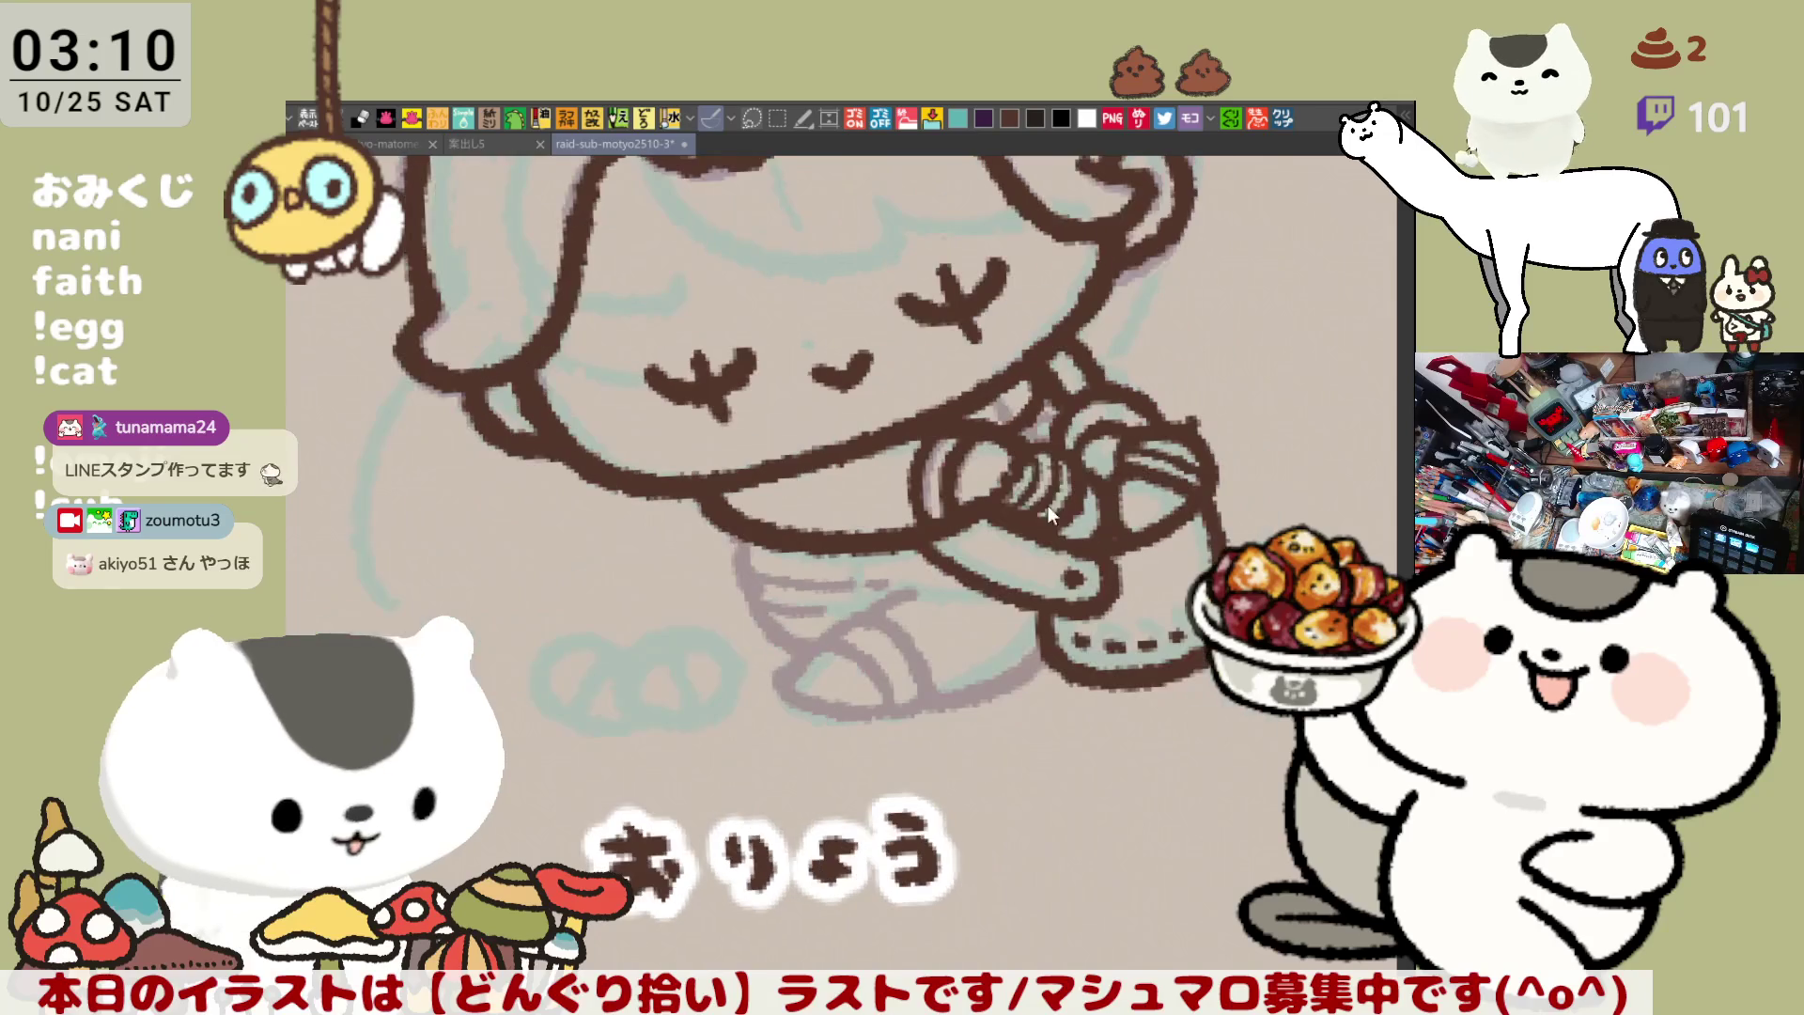
pyautogui.press('-')
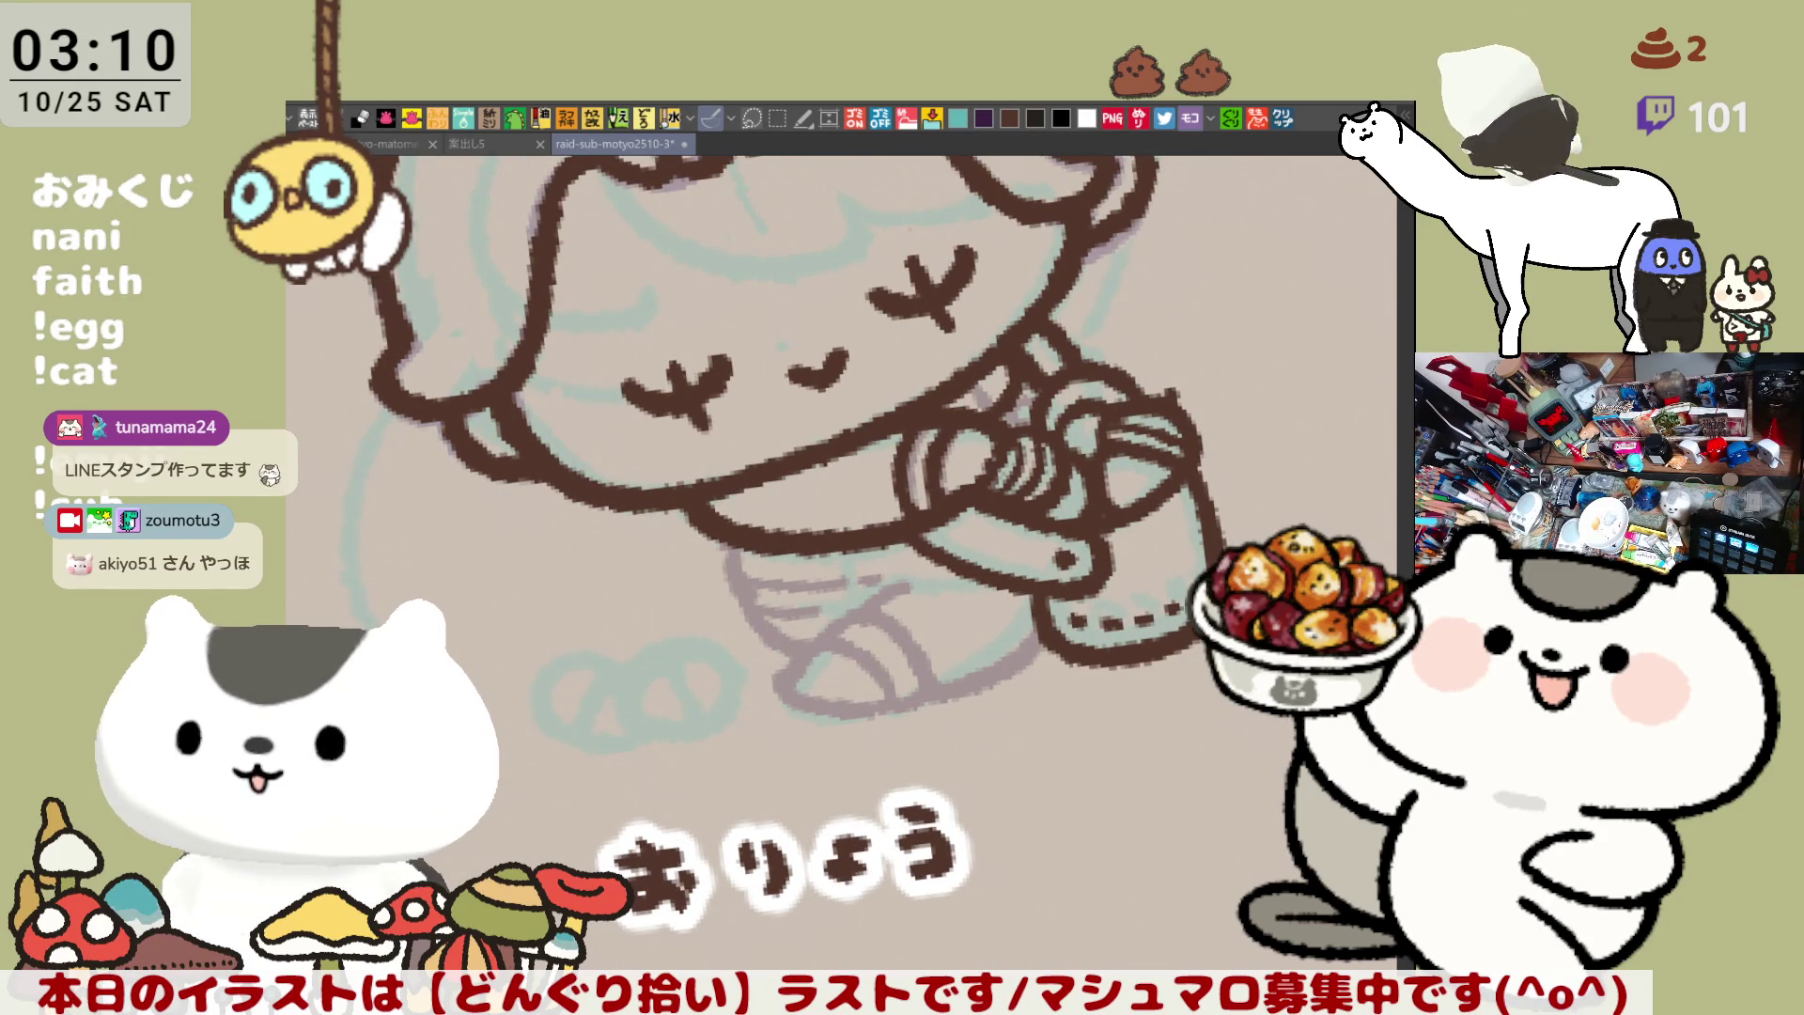
pyautogui.press('^')
pyautogui.moveTo(894, 594)
pyautogui.mouseDown()
pyautogui.moveTo(796, 667)
pyautogui.moveTo(883, 611)
pyautogui.moveTo(799, 700)
pyautogui.moveTo(1033, 693)
pyautogui.moveTo(837, 648)
pyautogui.moveTo(756, 559)
pyautogui.moveTo(873, 599)
pyautogui.mouseUp()
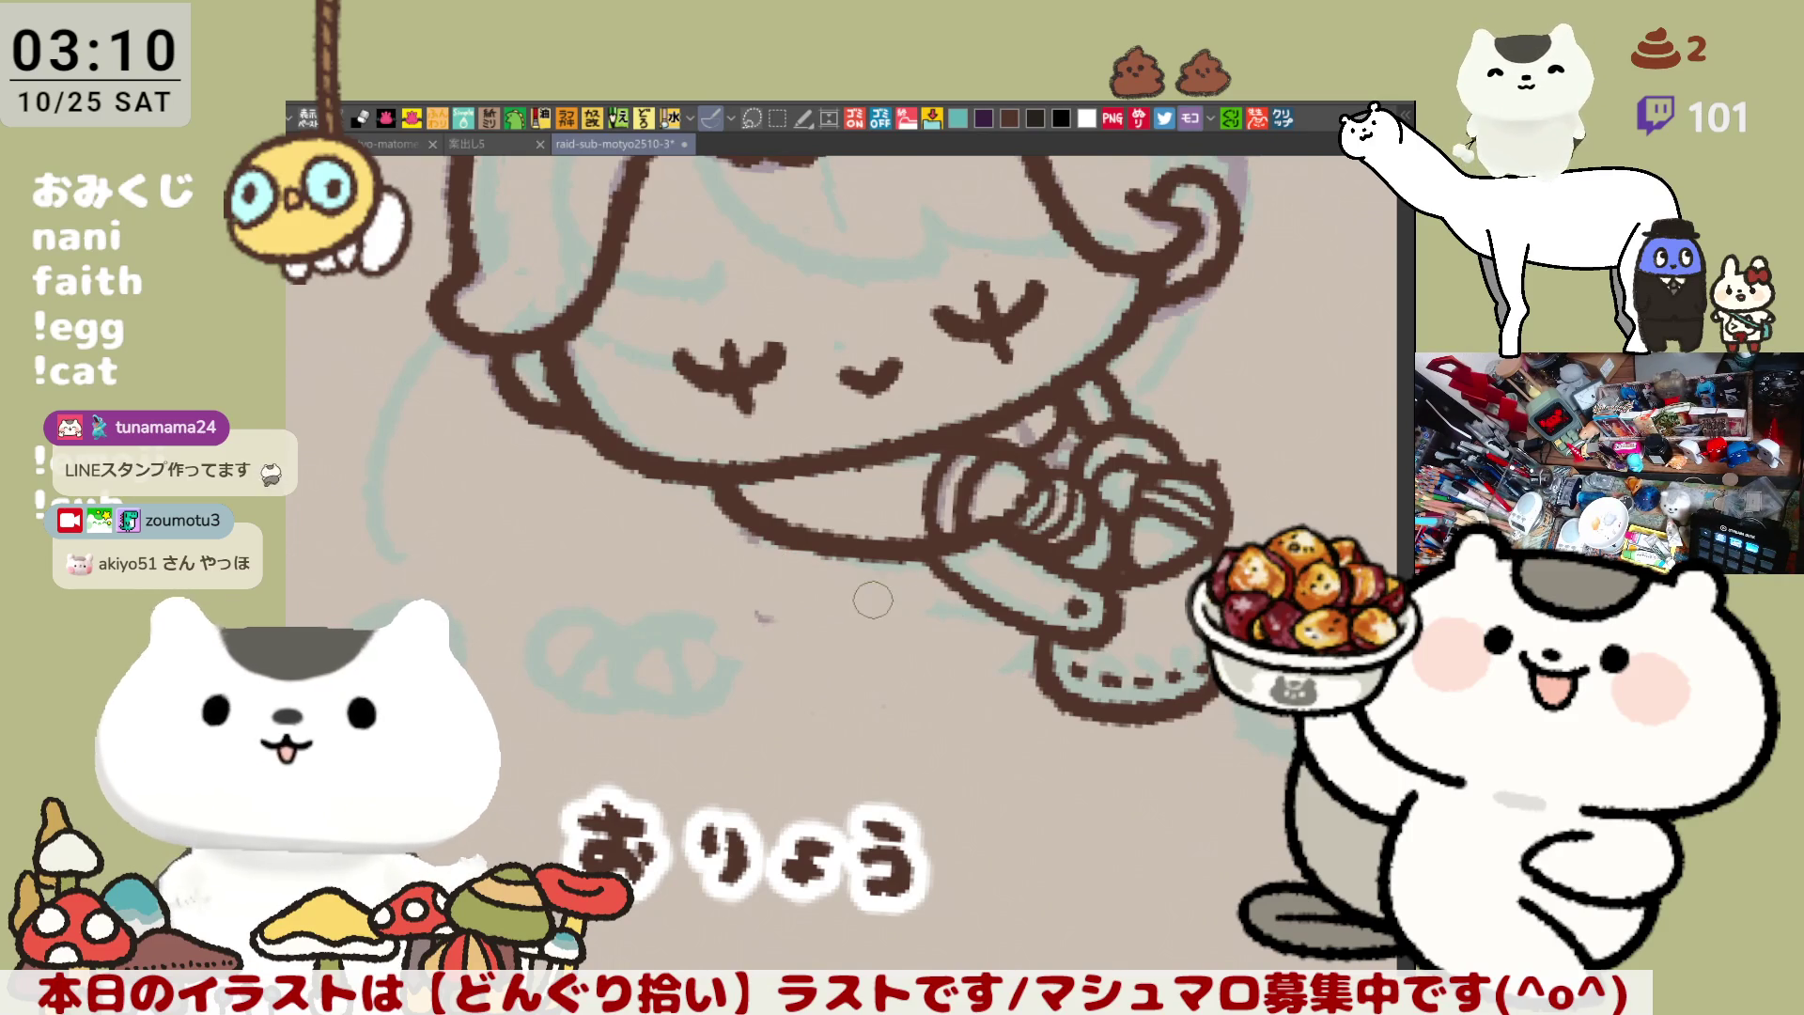
pyautogui.hotkey('ctrl', 'z')
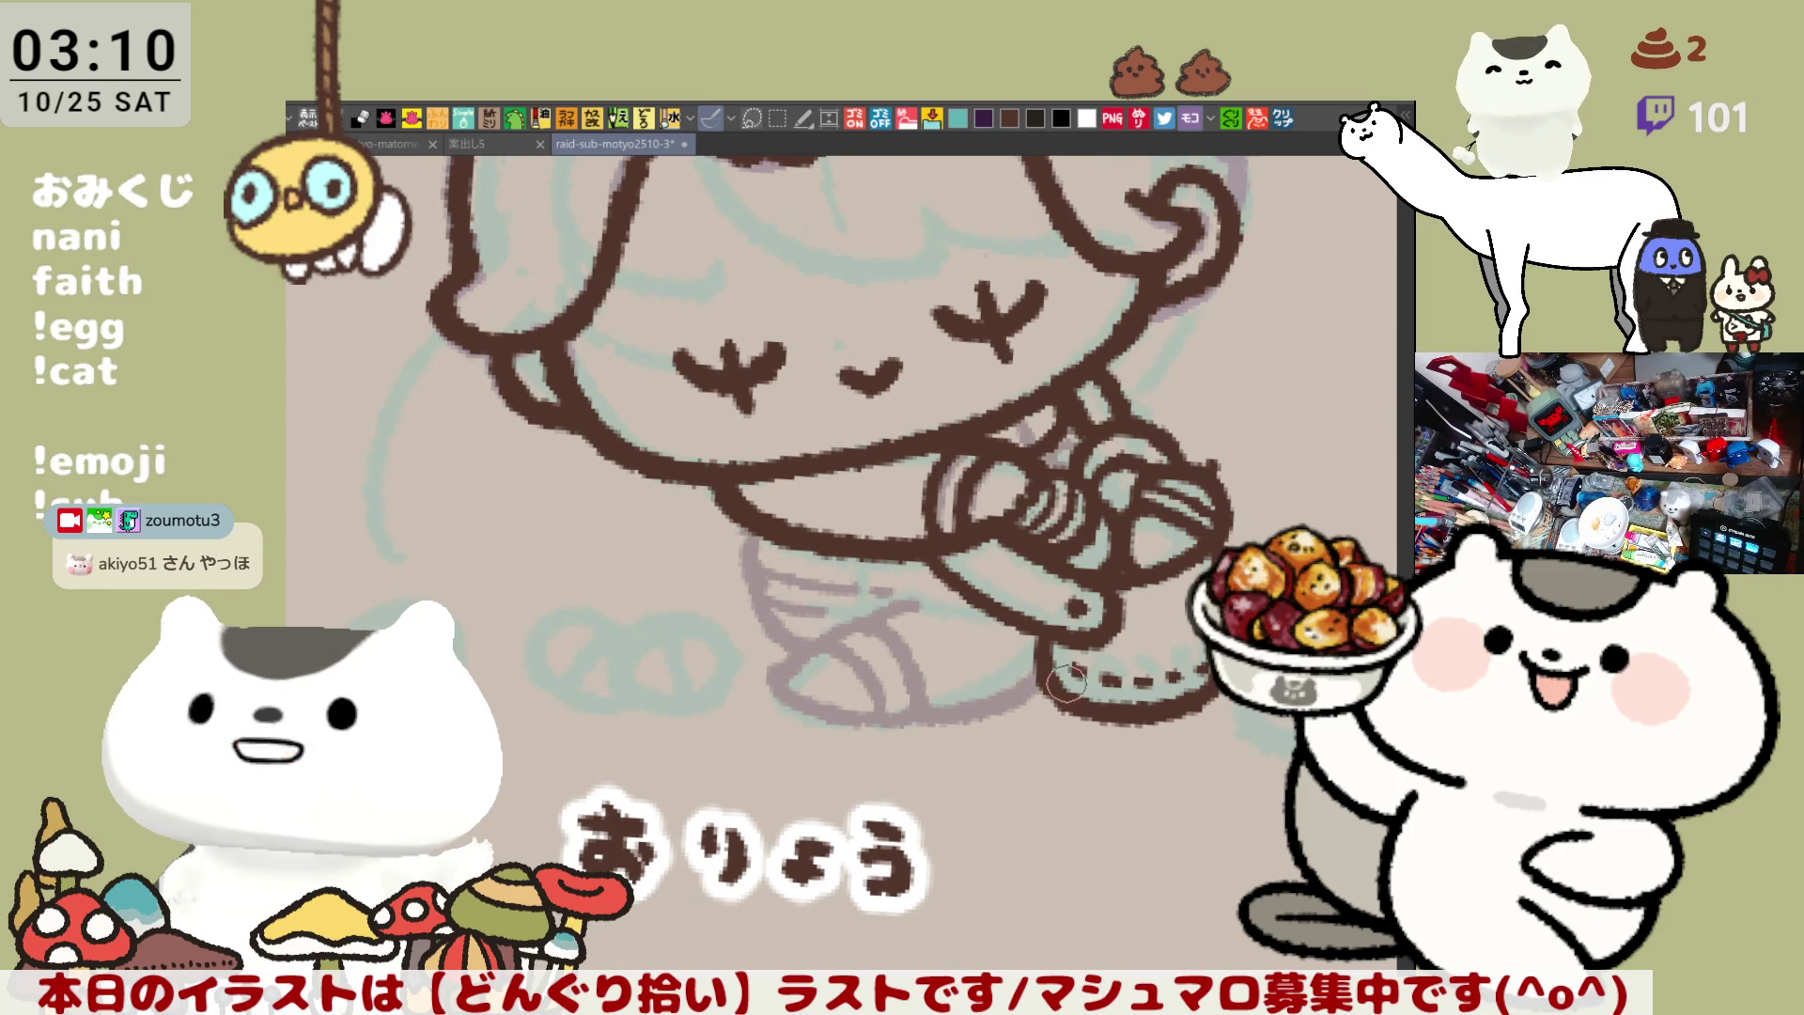
pyautogui.moveTo(1127, 451)
pyautogui.mouseDown()
pyautogui.moveTo(1187, 475)
pyautogui.moveTo(1031, 436)
pyautogui.mouseUp()
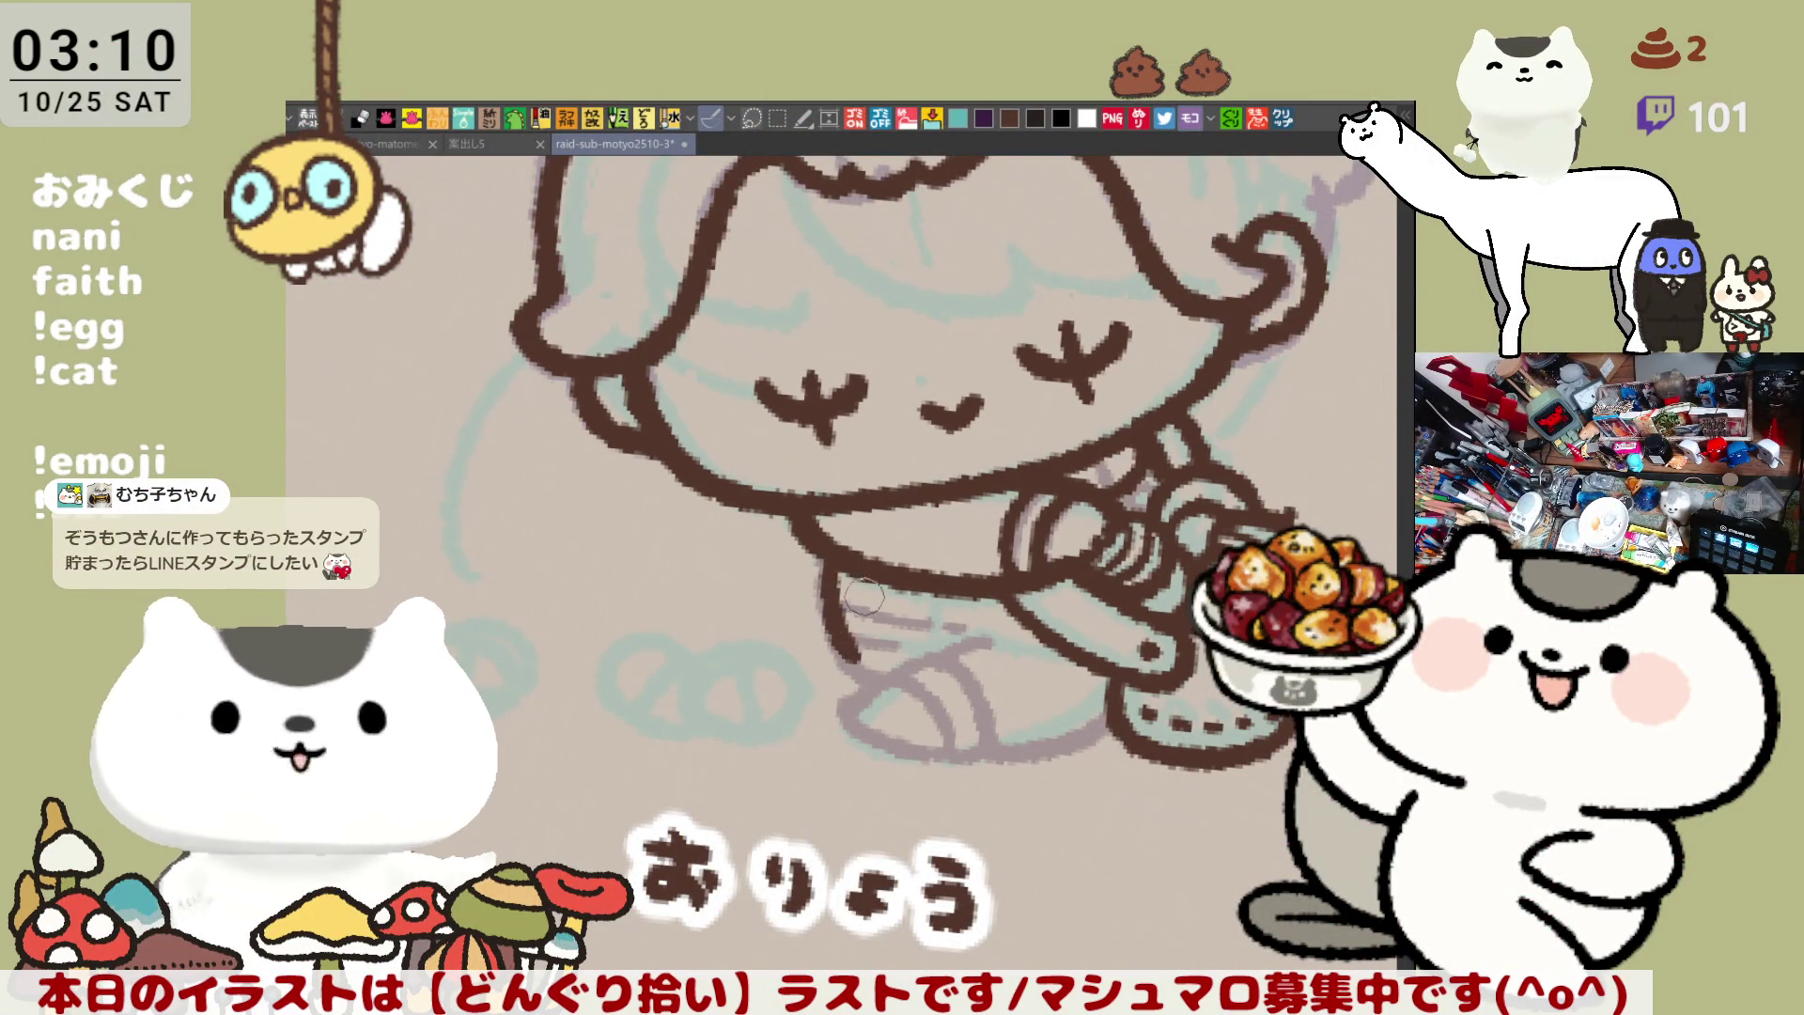
# Ink the brown outline down the left leg, curving it to the right
pyautogui.moveTo(816, 555); pyautogui.dragTo(834, 642)
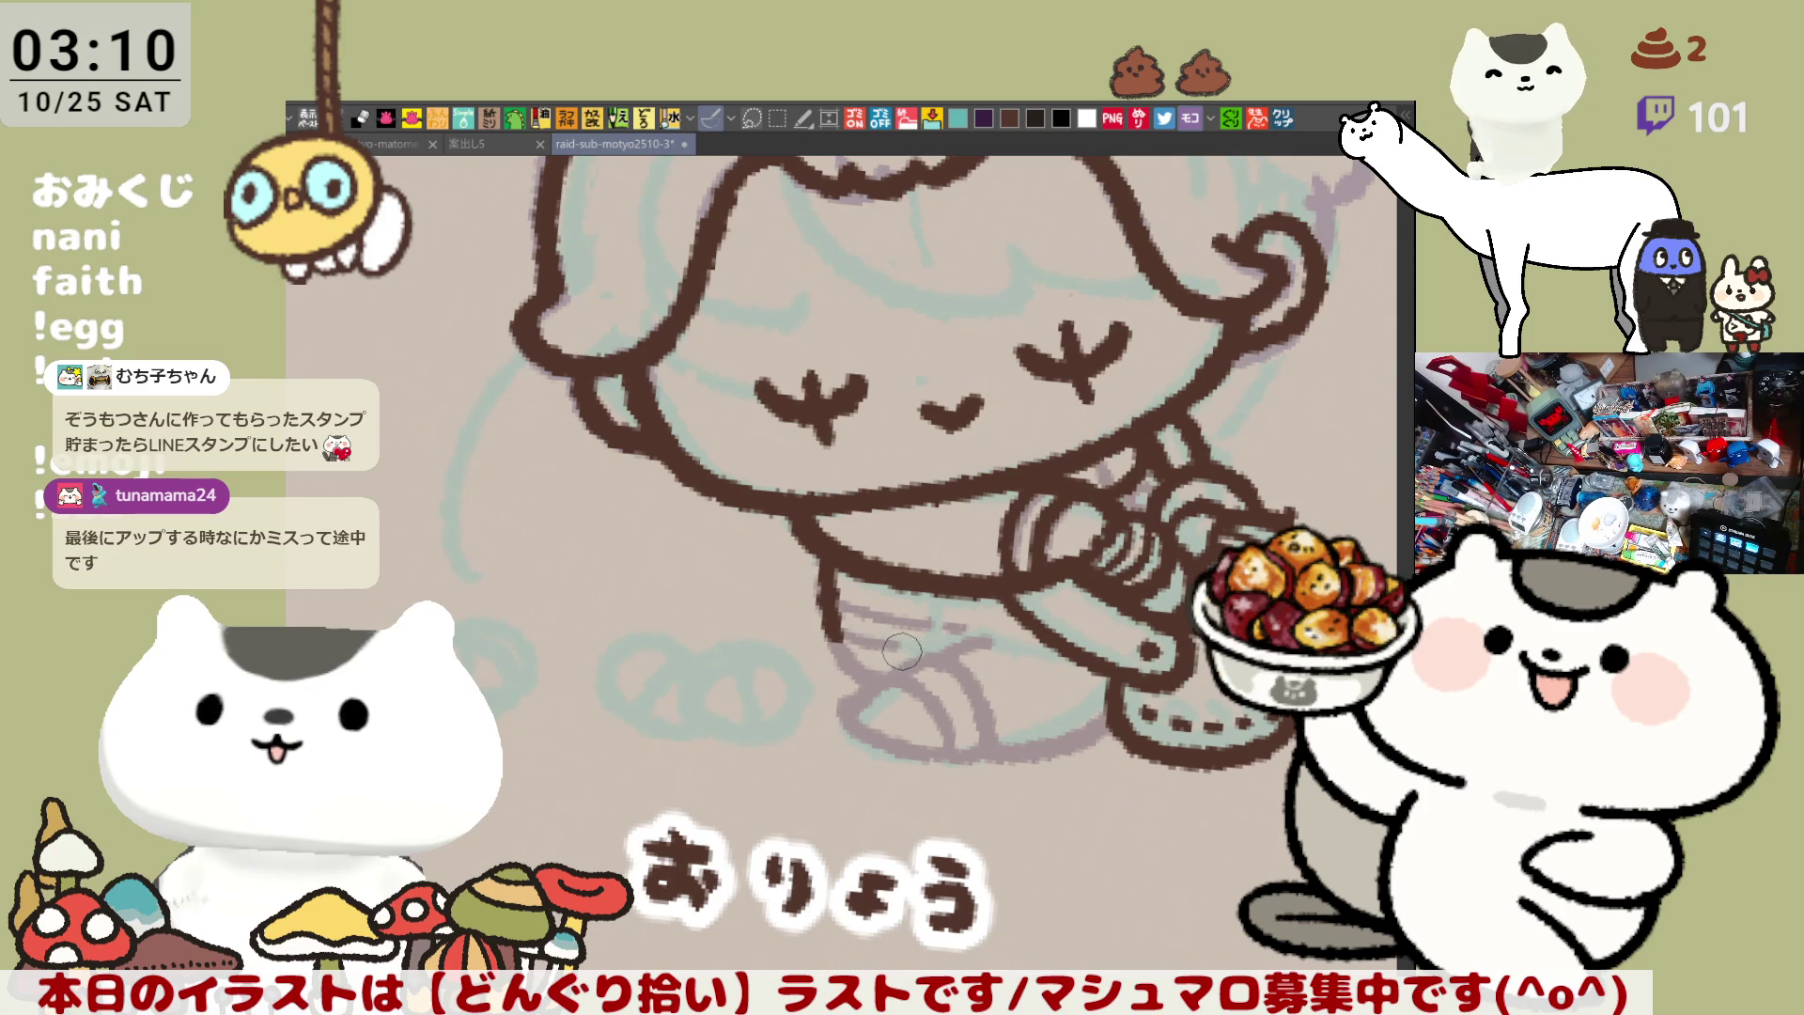
pyautogui.hotkey('ctrl', 'z')
pyautogui.moveTo(813, 562)
pyautogui.mouseDown()
pyautogui.moveTo(845, 657)
pyautogui.moveTo(879, 690)
pyautogui.mouseUp()
pyautogui.hotkey('ctrl', 'z')
pyautogui.moveTo(813, 562)
pyautogui.mouseDown()
pyautogui.moveTo(834, 644)
pyautogui.moveTo(900, 703)
pyautogui.moveTo(824, 601)
pyautogui.moveTo(883, 688)
pyautogui.mouseUp()
pyautogui.hotkey('ctrl', 'z')
pyautogui.hotkey('ctrl', 'z')
pyautogui.hotkey('ctrl', 'z')
pyautogui.hotkey('ctrl', 'z')
pyautogui.moveTo(813, 552)
pyautogui.mouseDown()
pyautogui.moveTo(850, 662)
pyautogui.moveTo(897, 700)
pyautogui.mouseUp()
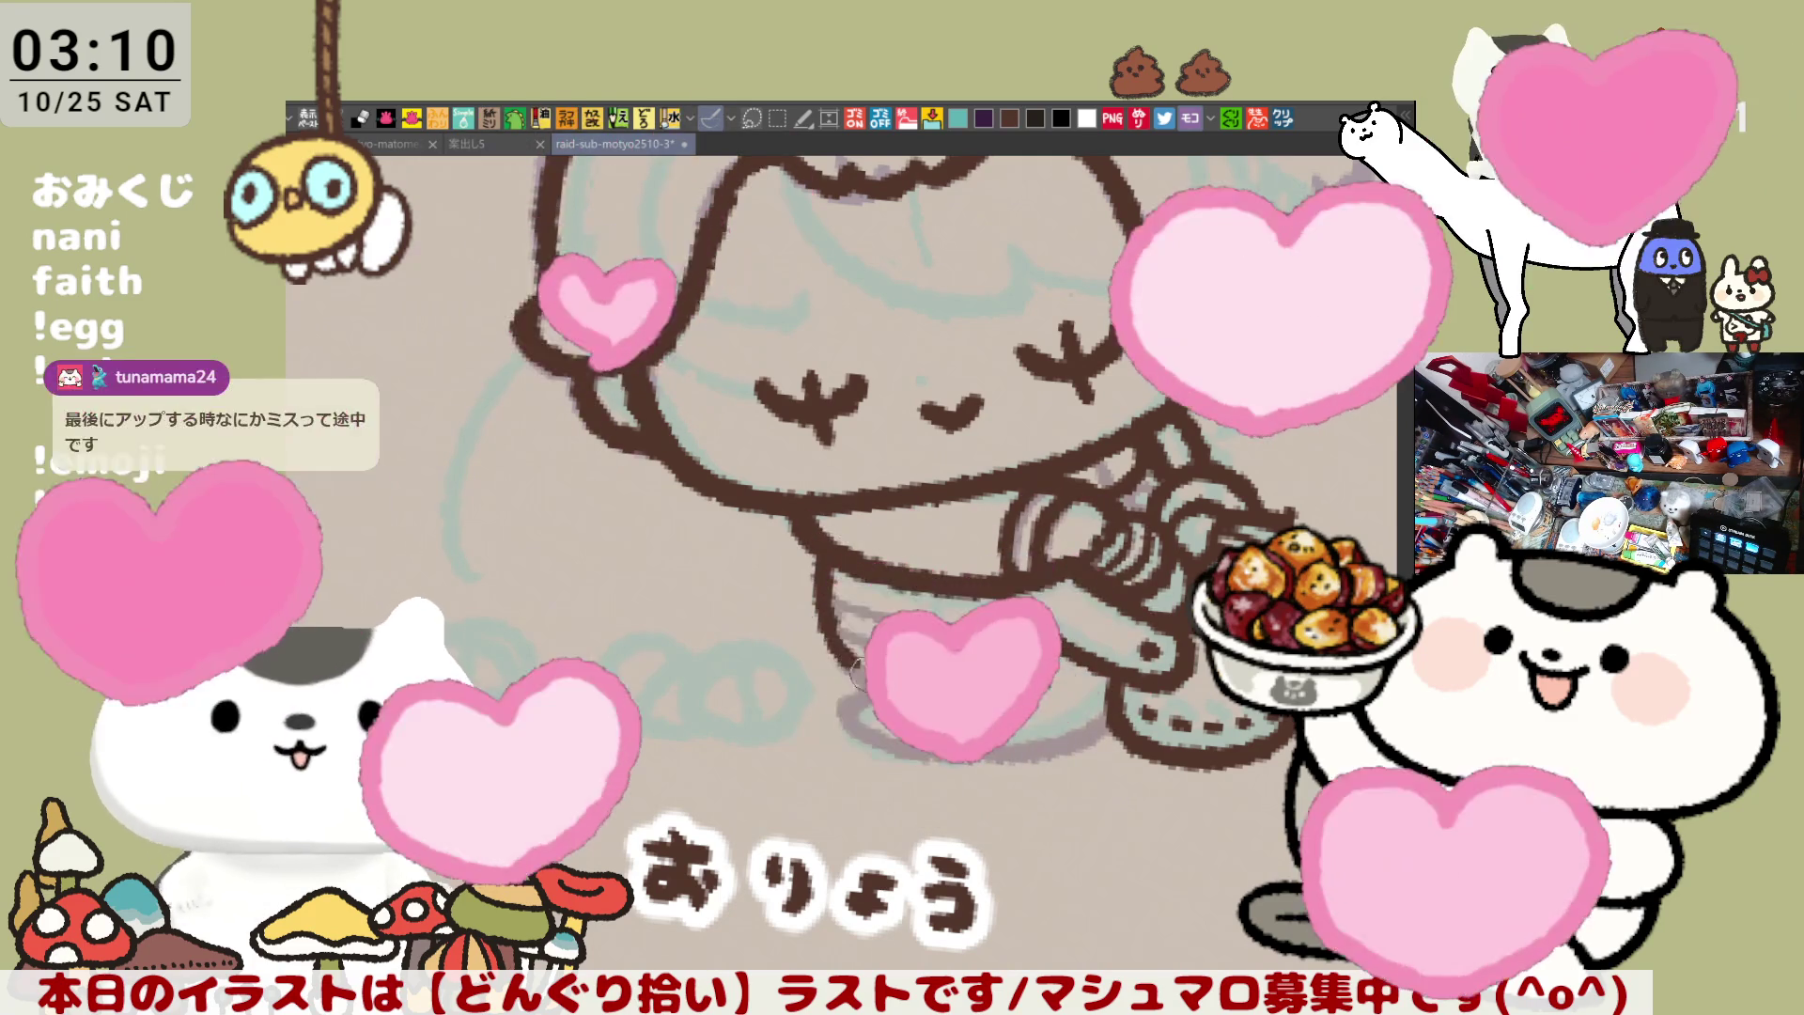
# Ink the shorter curve of the lower leg
pyautogui.moveTo(939, 489)
pyautogui.mouseDown()
pyautogui.moveTo(1062, 379)
pyautogui.moveTo(996, 507)
pyautogui.mouseUp()
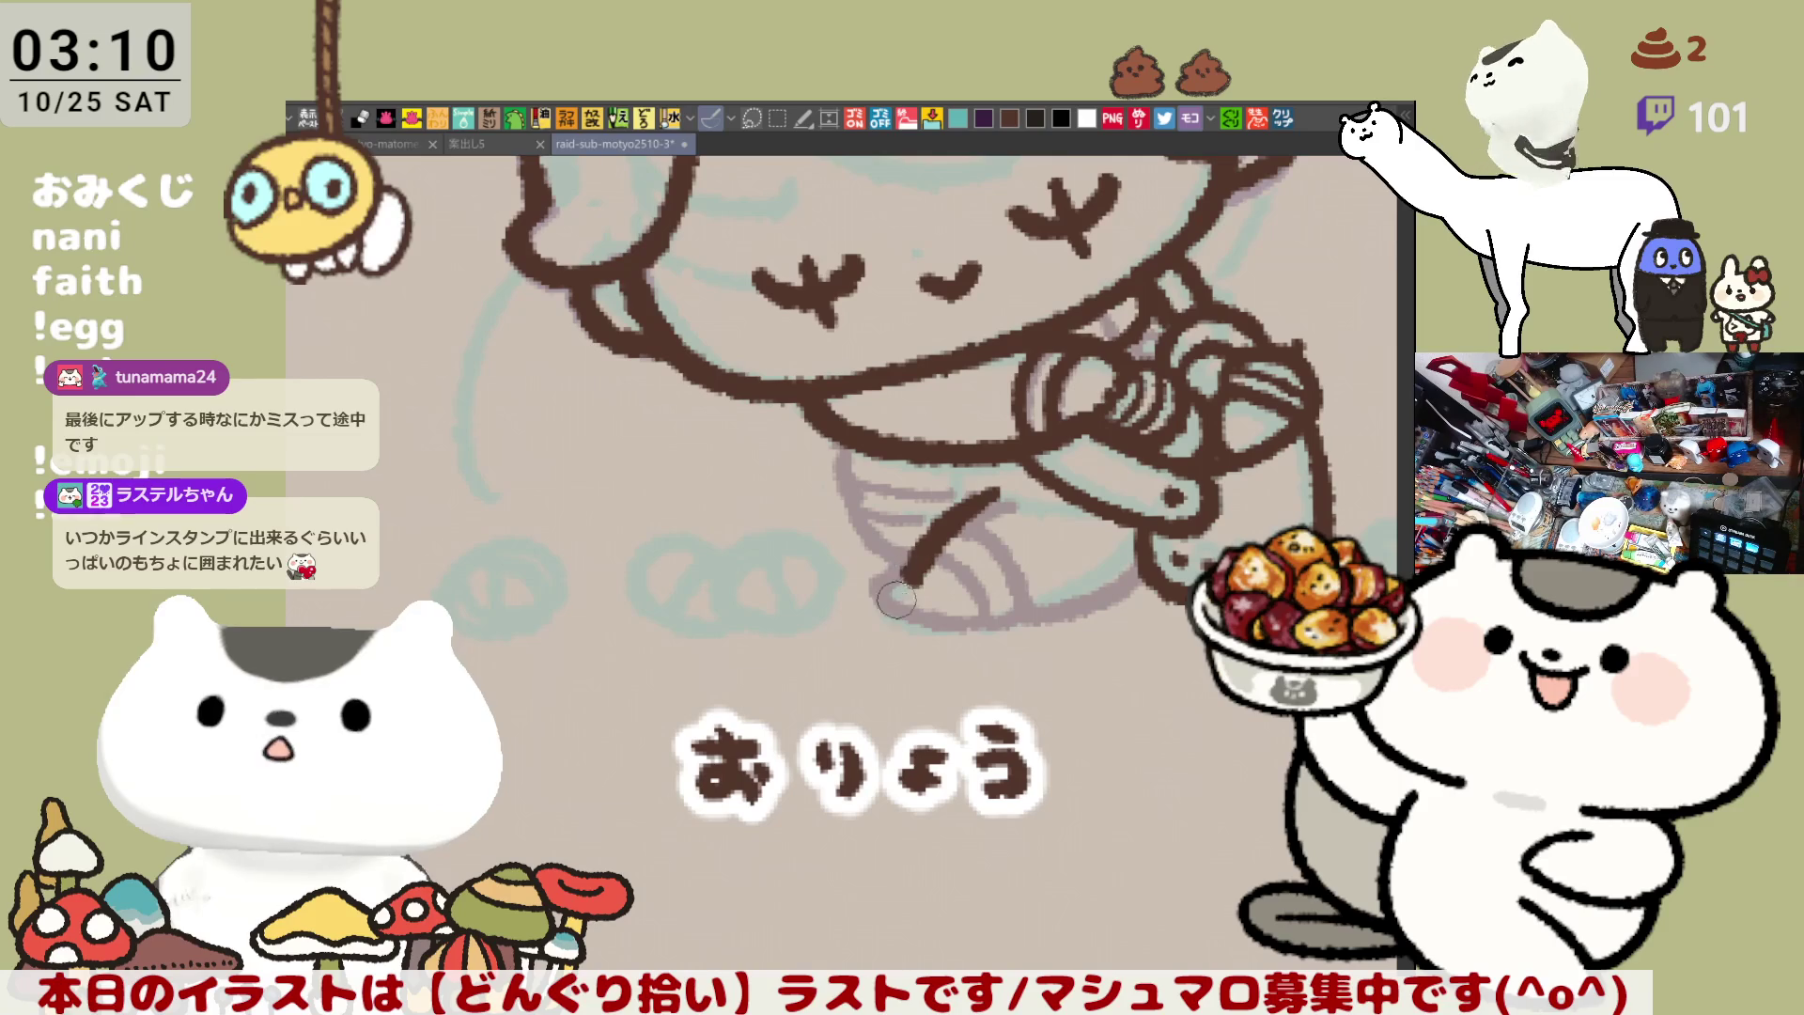
pyautogui.moveTo(983, 502); pyautogui.dragTo(891, 573)
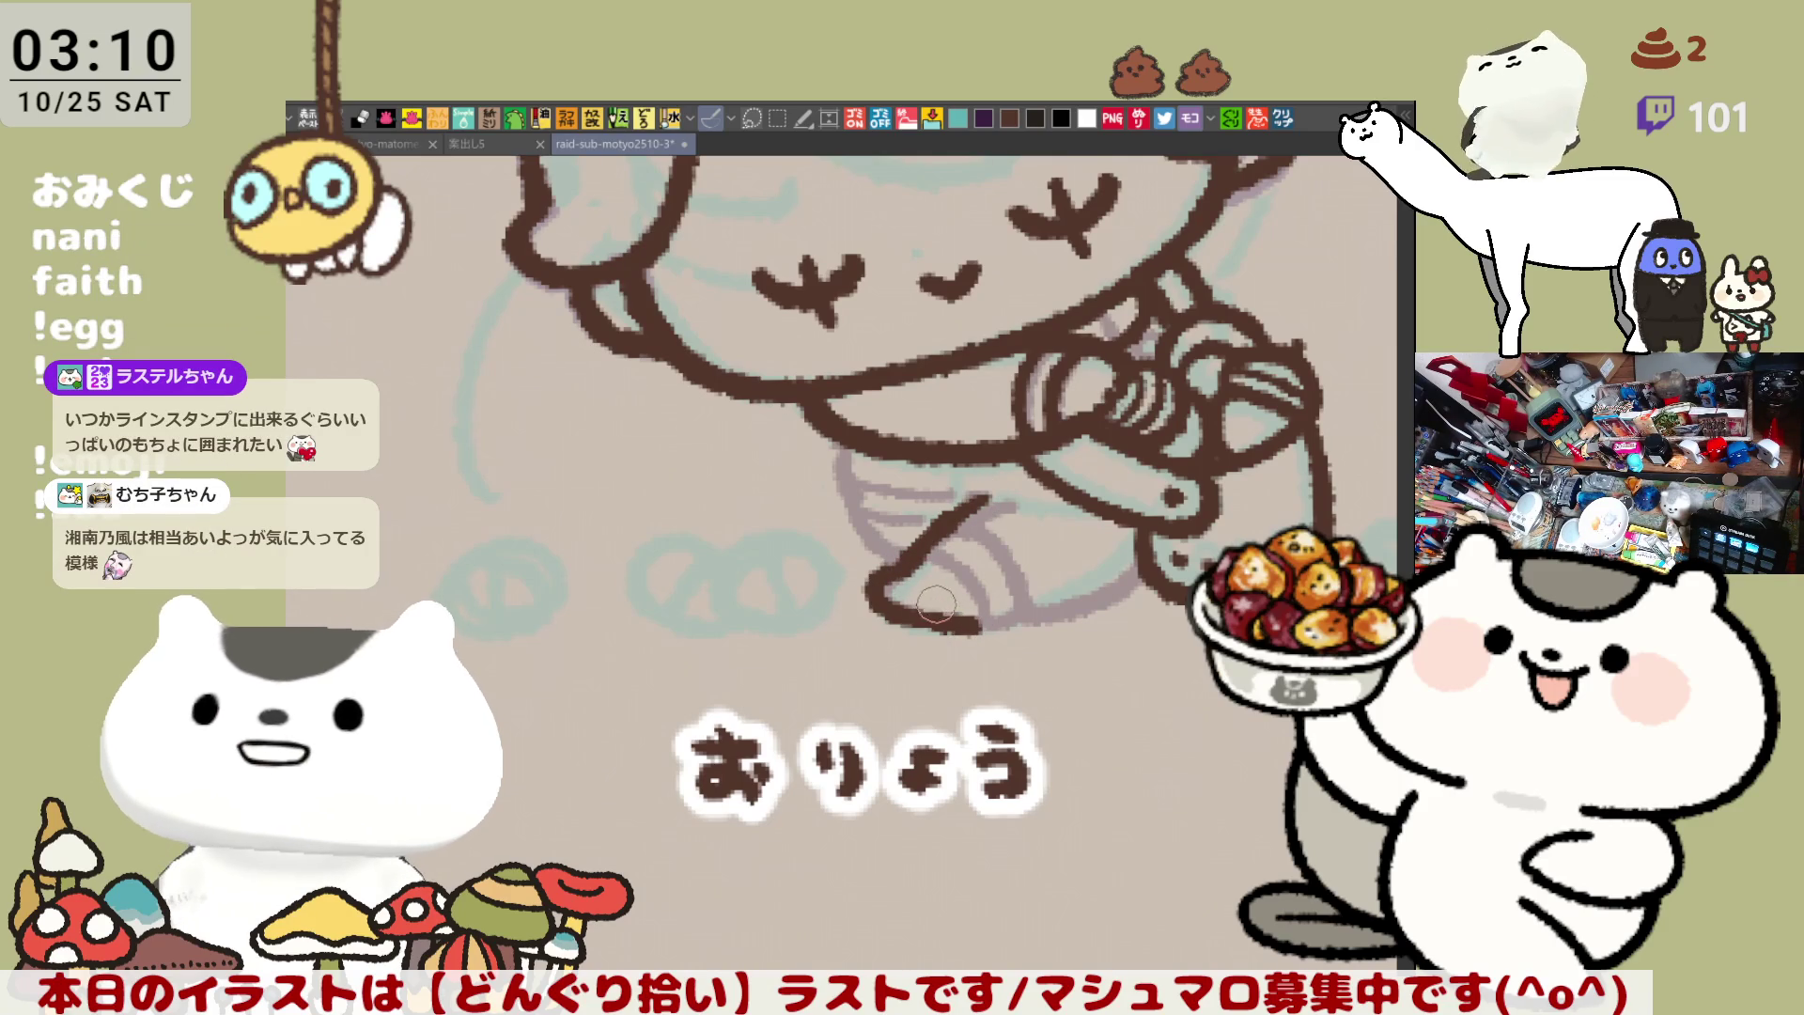
pyautogui.hotkey('ctrl', 'z')
pyautogui.moveTo(875, 585); pyautogui.dragTo(955, 615)
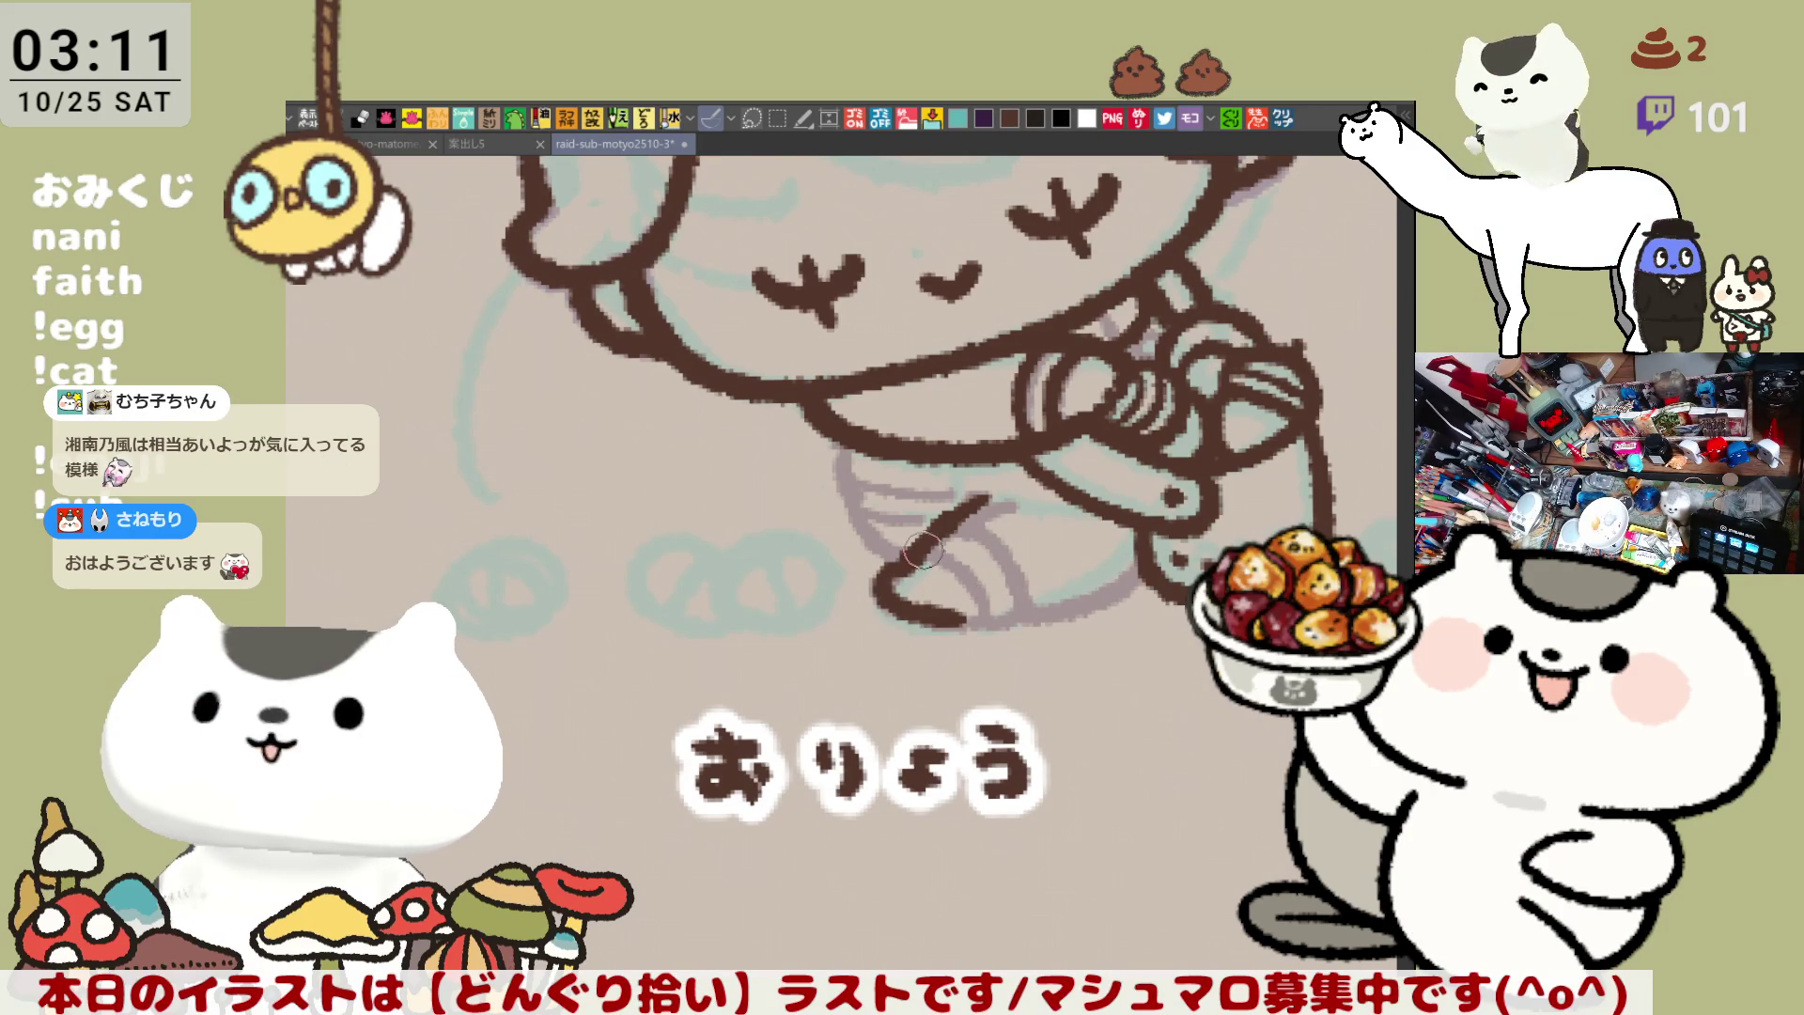
# Ink the foot lines down to the toe and extend the acorn's bottom outline
pyautogui.moveTo(935, 543); pyautogui.dragTo(996, 601)
pyautogui.moveTo(956, 523); pyautogui.dragTo(1014, 606)
pyautogui.hotkey('ctrl', 'z')
pyautogui.hotkey('ctrl', 'z')
pyautogui.moveTo(940, 535); pyautogui.dragTo(987, 608)
pyautogui.moveTo(934, 503); pyautogui.dragTo(1043, 610)
pyautogui.hotkey('ctrl', 'z')
pyautogui.moveTo(937, 508); pyautogui.dragTo(1032, 606)
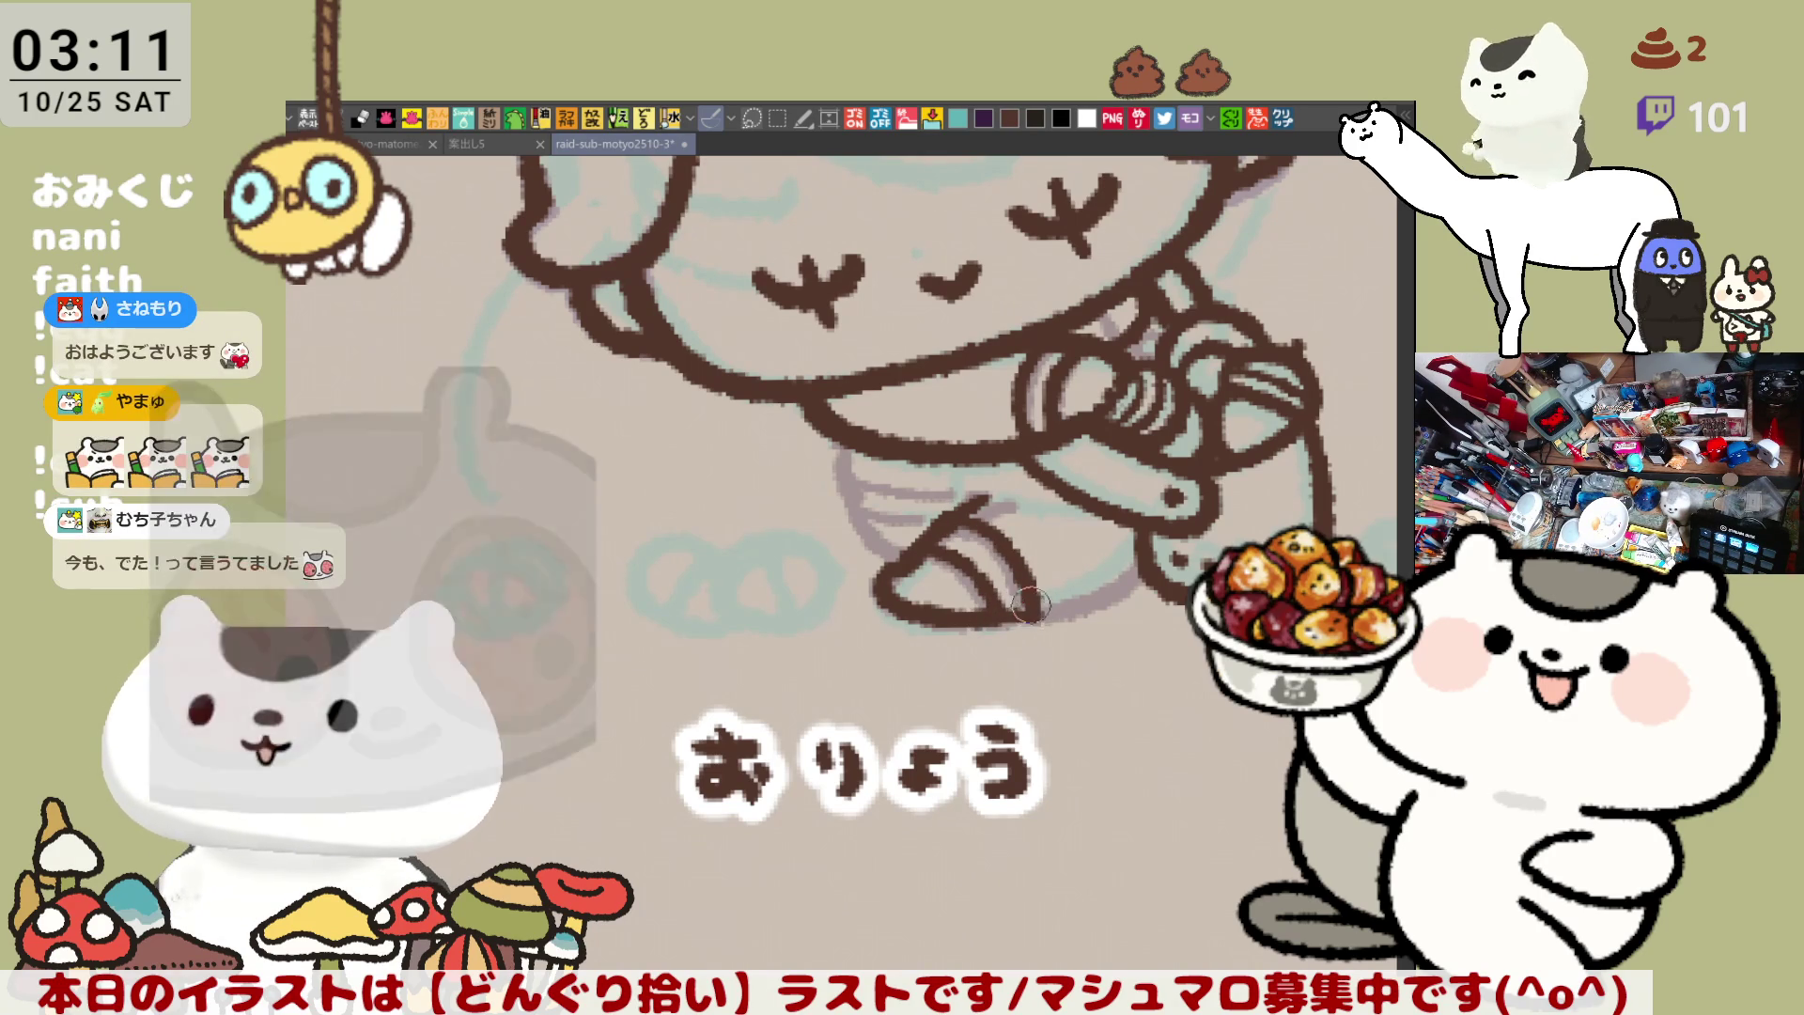
pyautogui.moveTo(1016, 617); pyautogui.dragTo(1027, 618)
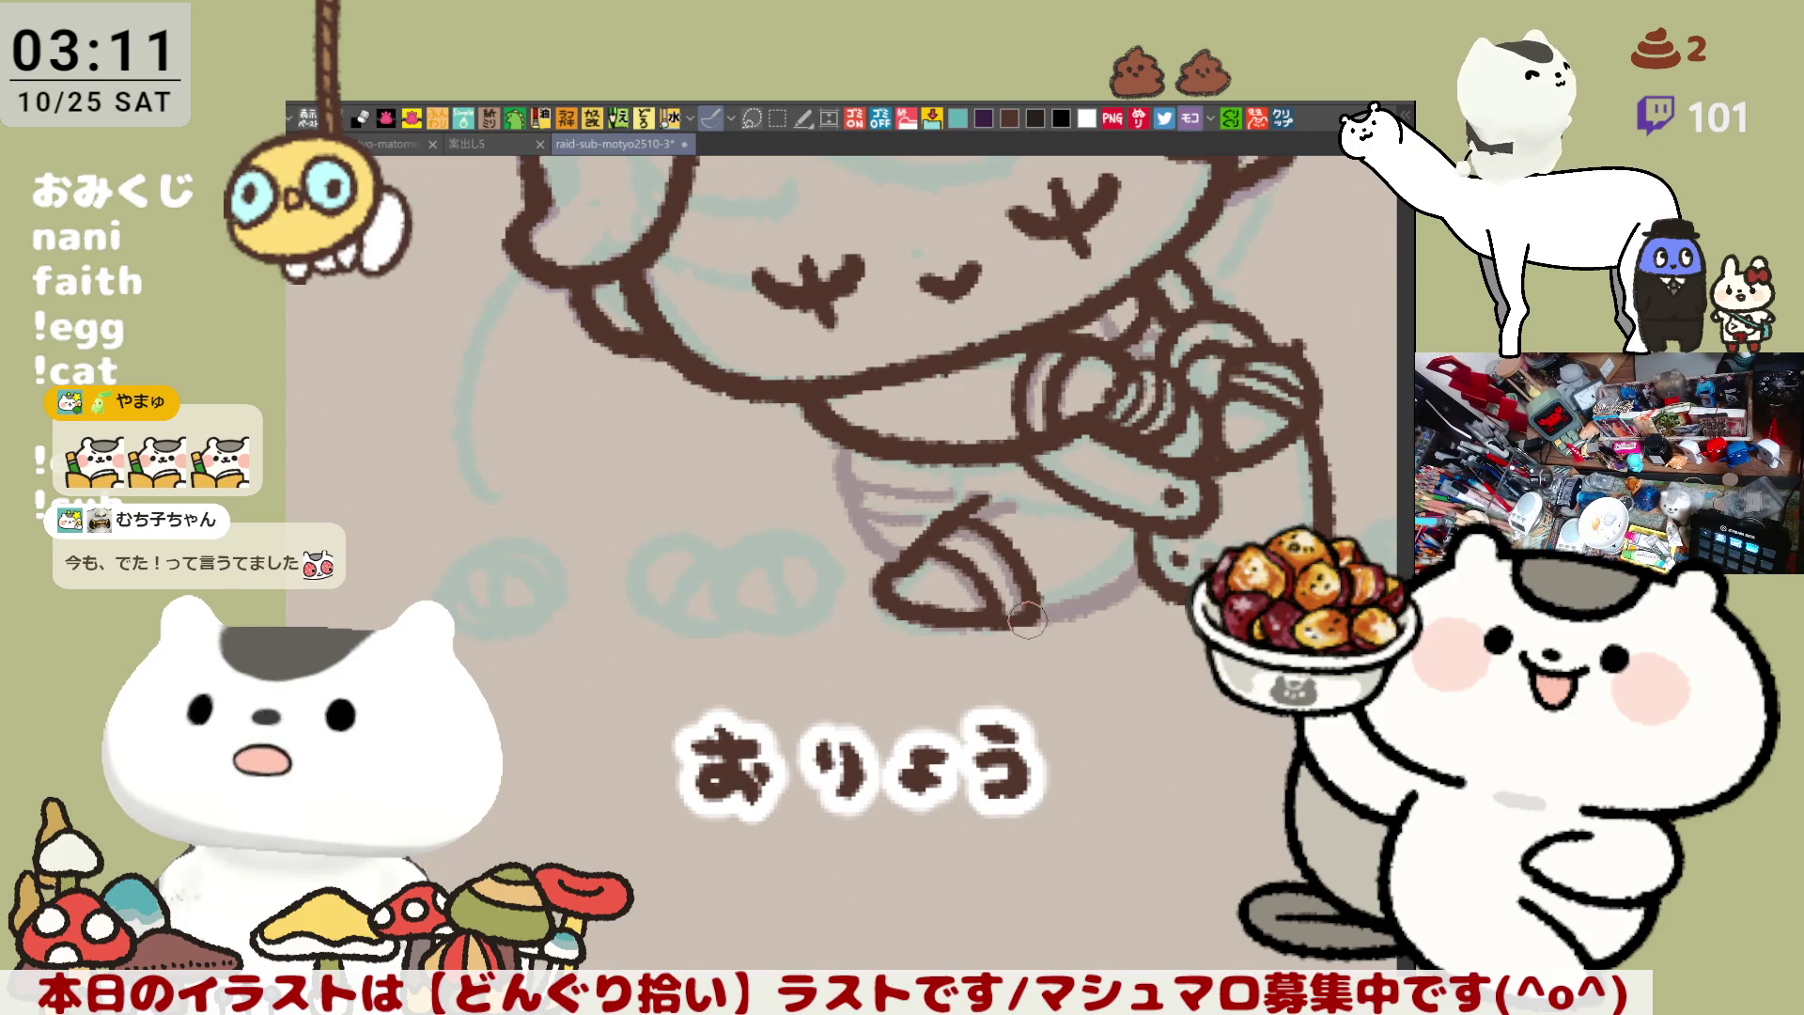
pyautogui.press('h')
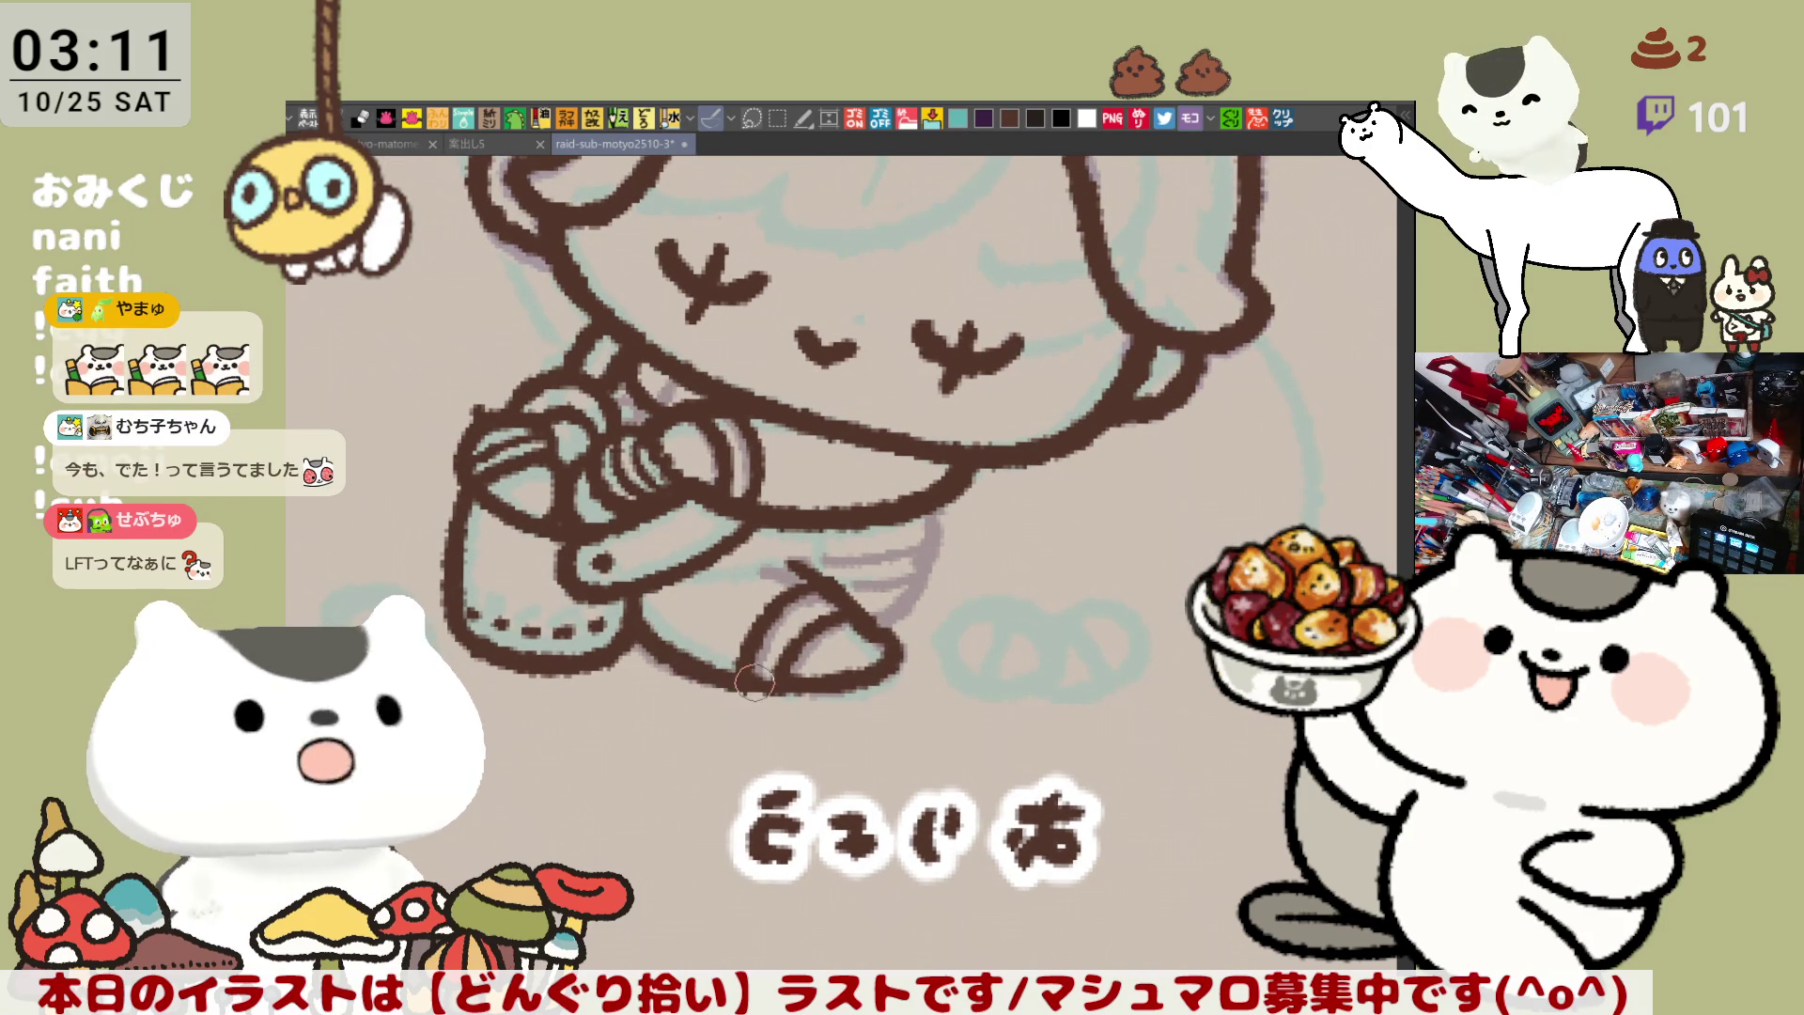
# Close the bottom outline against the acorn and extend the leg line up and right
pyautogui.moveTo(622, 658); pyautogui.dragTo(737, 688)
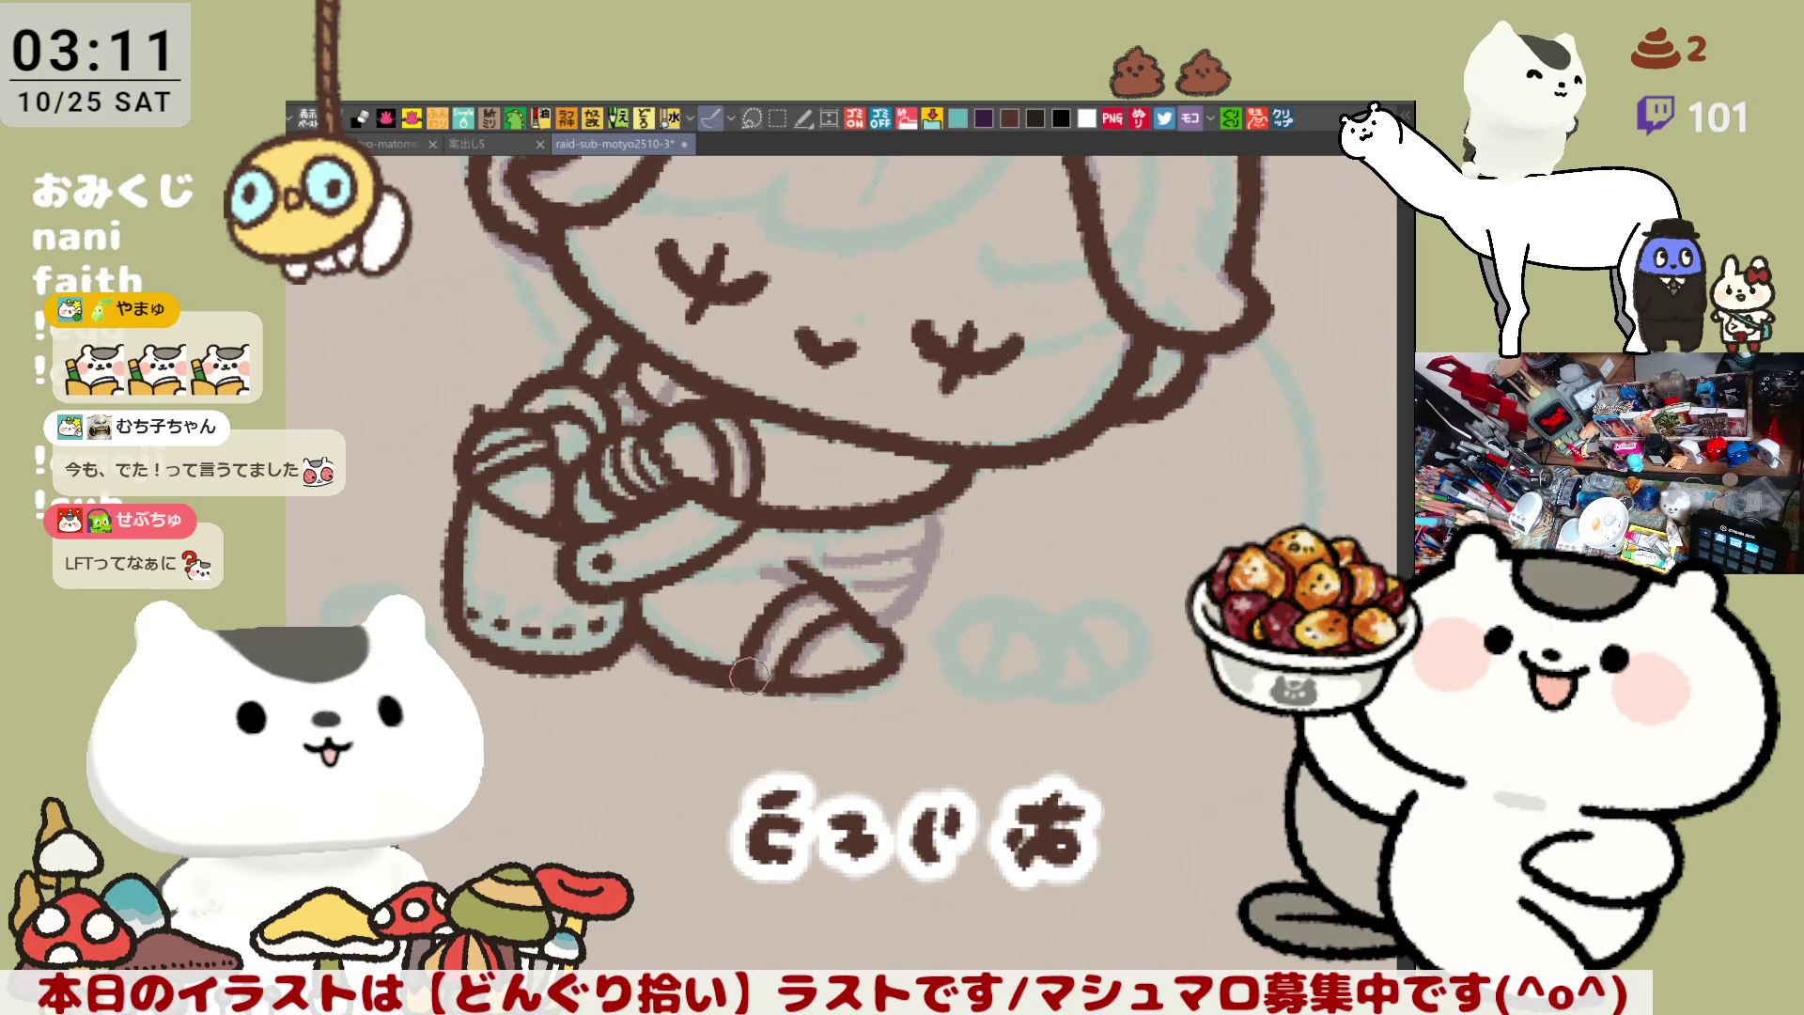
pyautogui.press('h')
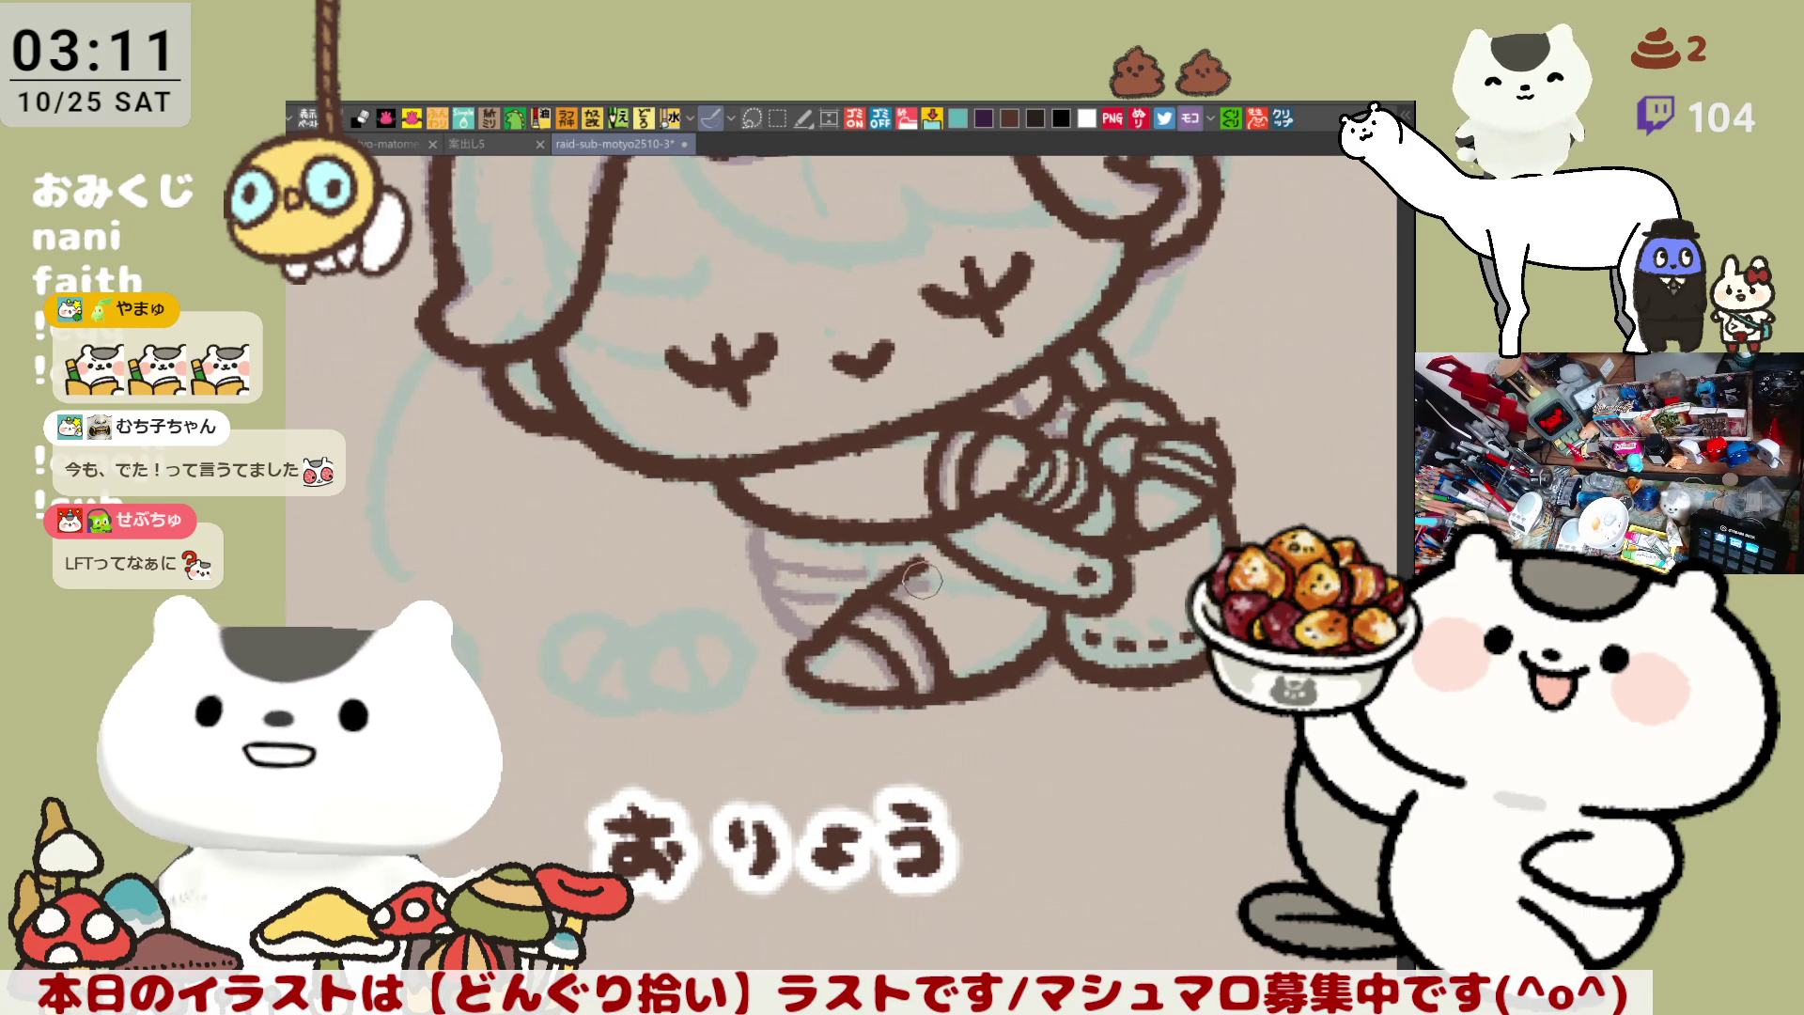
pyautogui.moveTo(869, 599)
pyautogui.mouseDown()
pyautogui.moveTo(925, 569)
pyautogui.moveTo(916, 627)
pyautogui.mouseUp()
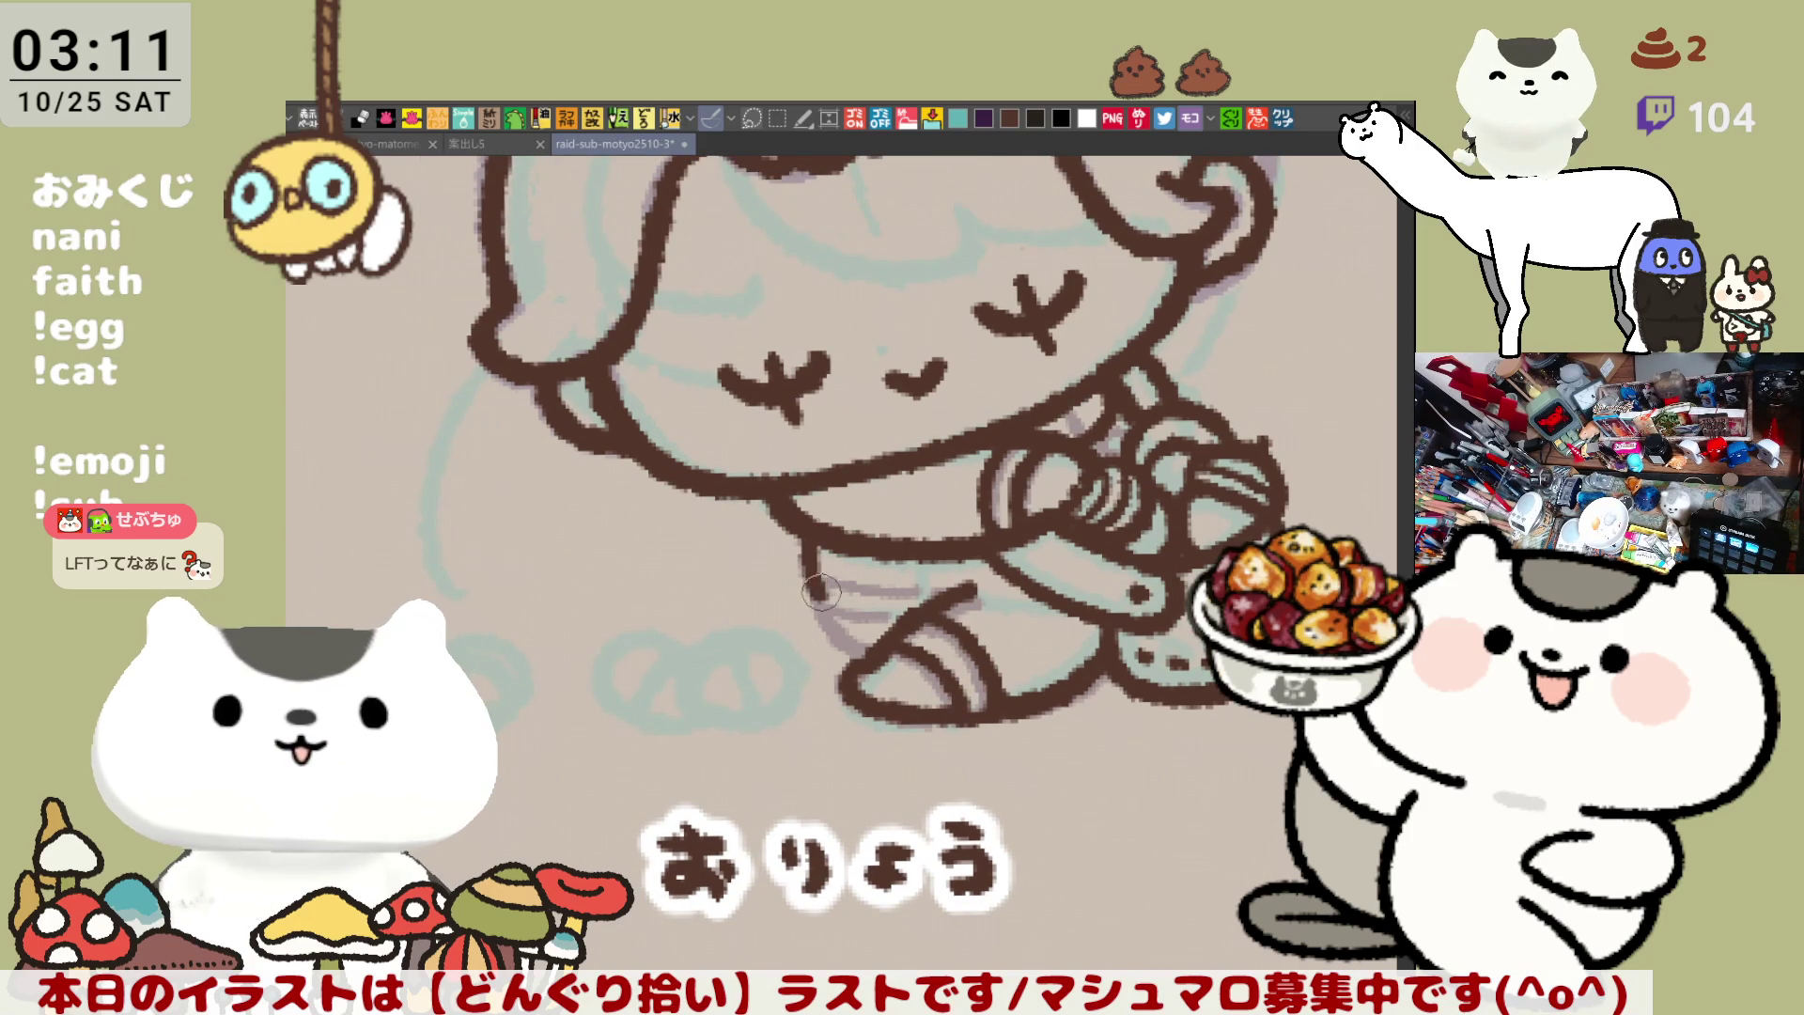
# Ink the brown line along the skirt's left edge
pyautogui.moveTo(795, 531); pyautogui.dragTo(809, 606)
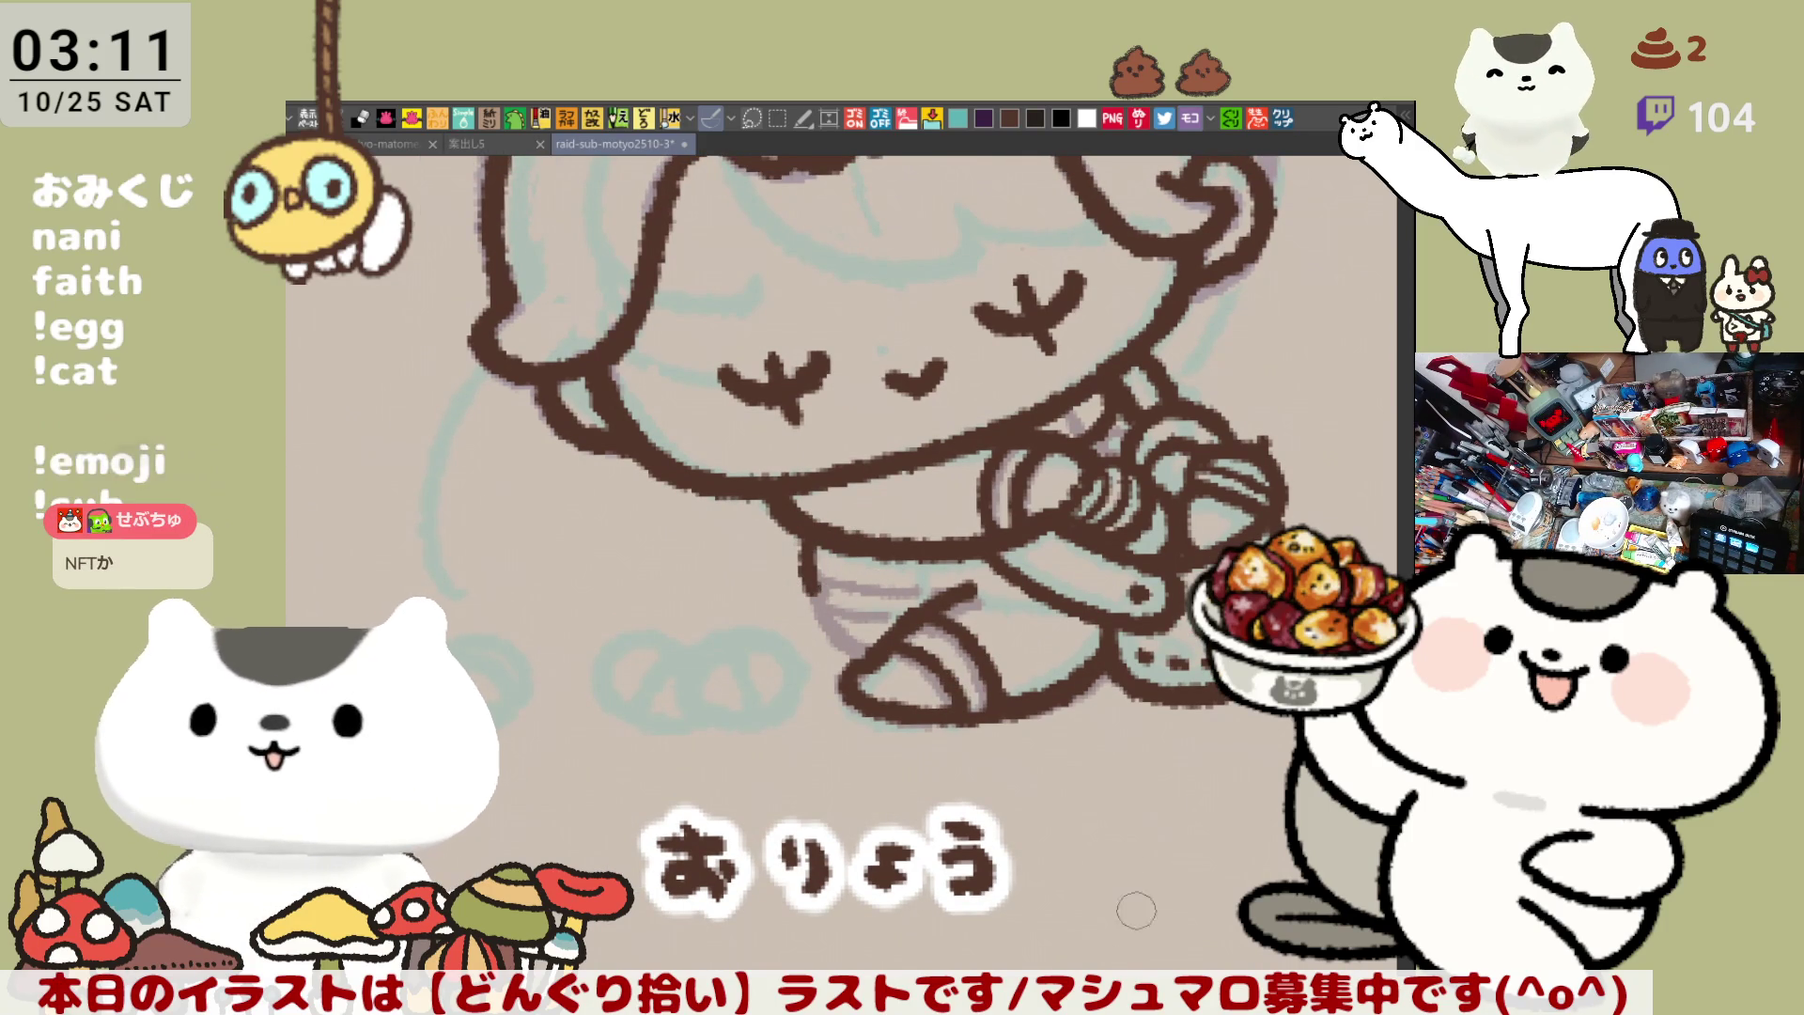
pyautogui.moveTo(1018, 467); pyautogui.dragTo(1046, 603)
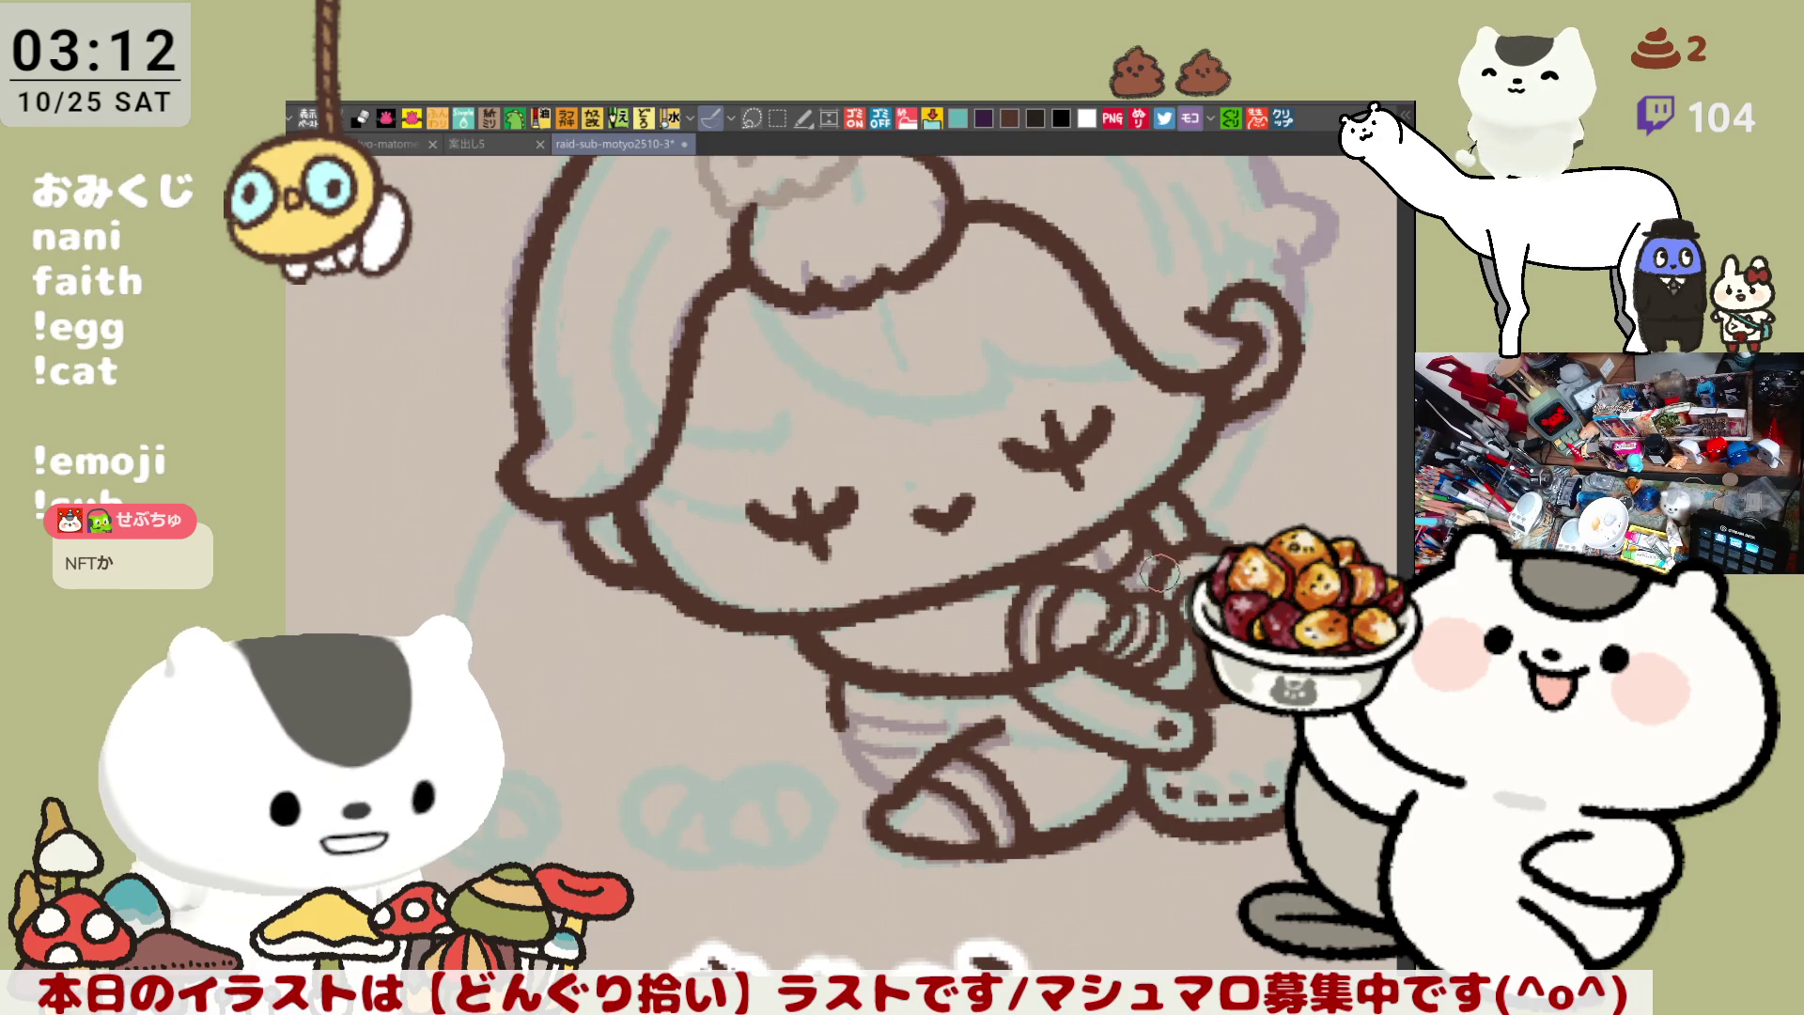
pyautogui.scroll(-2, 1127, 577)
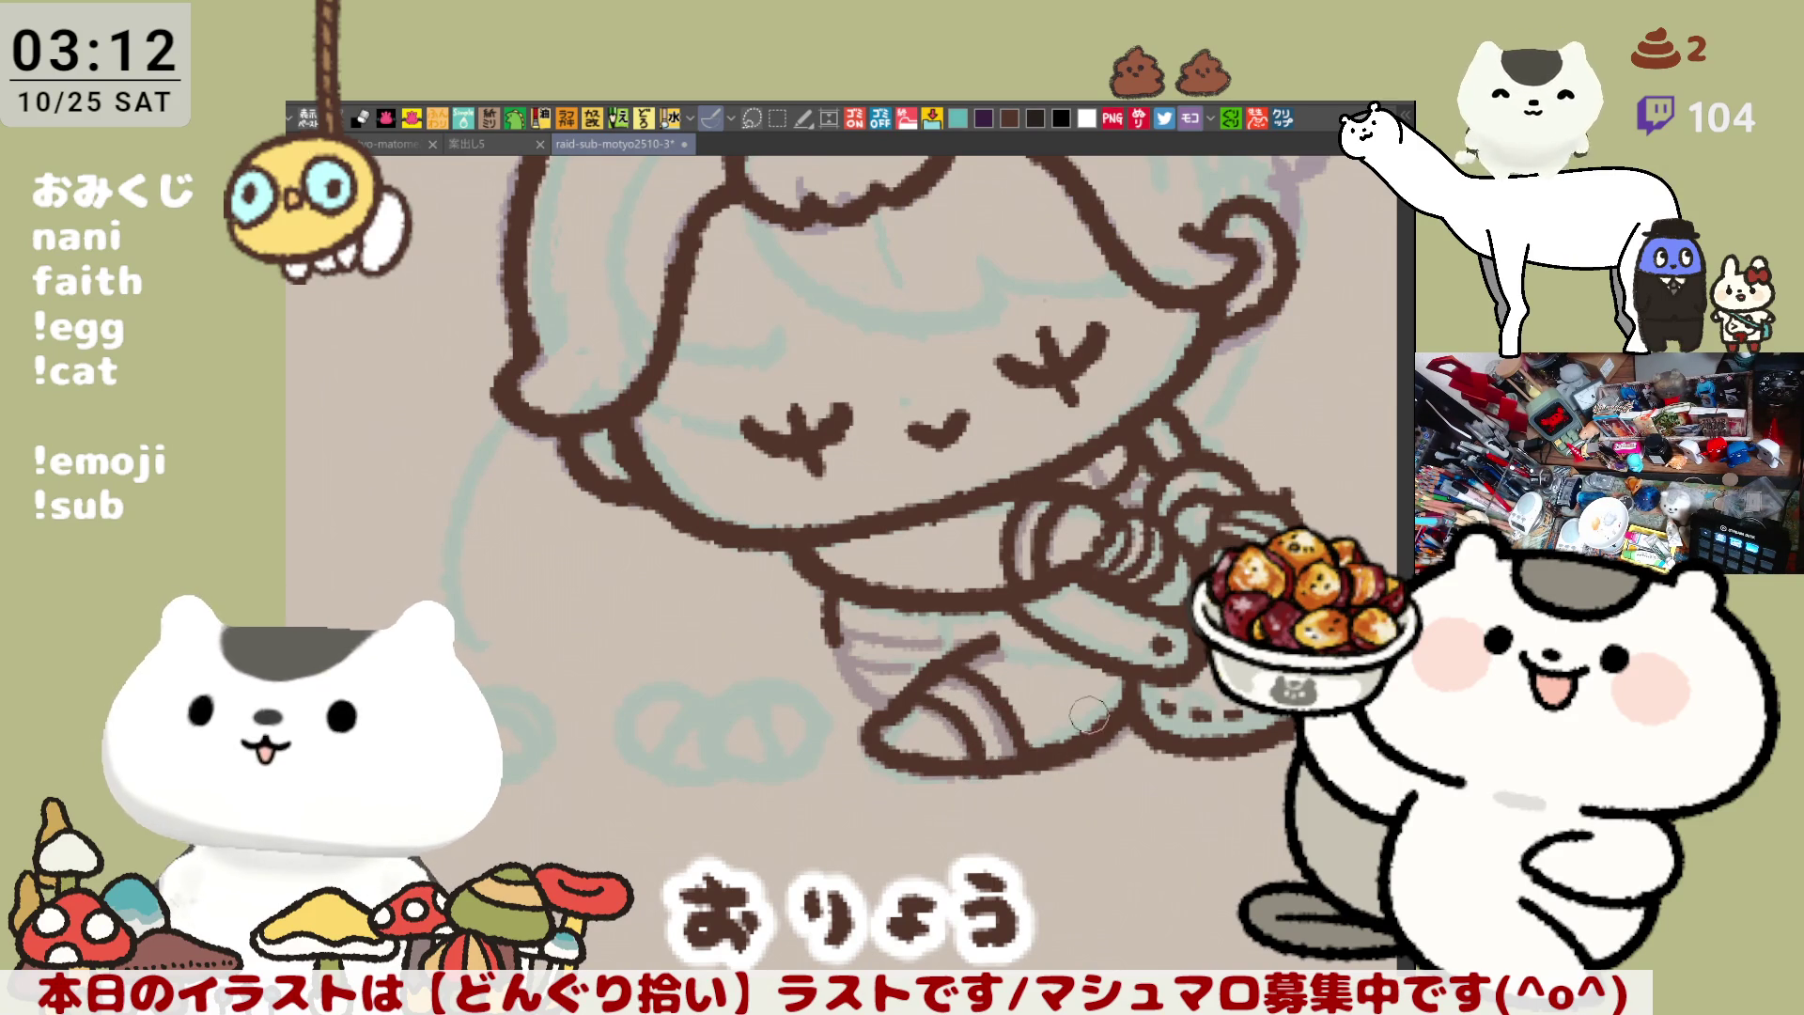
# Ink the upper leg outline, redrawing the stroke several times
pyautogui.hscroll(-2, 937, 656)
pyautogui.moveTo(890, 657)
pyautogui.mouseDown()
pyautogui.moveTo(963, 734)
pyautogui.moveTo(913, 723)
pyautogui.moveTo(952, 721)
pyautogui.mouseUp()
pyautogui.hotkey('ctrl', 'z')
pyautogui.hotkey('ctrl', 'z')
pyautogui.moveTo(883, 643); pyautogui.dragTo(949, 712)
pyautogui.hotkey('ctrl', 'z')
pyautogui.moveTo(883, 646)
pyautogui.mouseDown()
pyautogui.moveTo(897, 700)
pyautogui.moveTo(954, 731)
pyautogui.mouseUp()
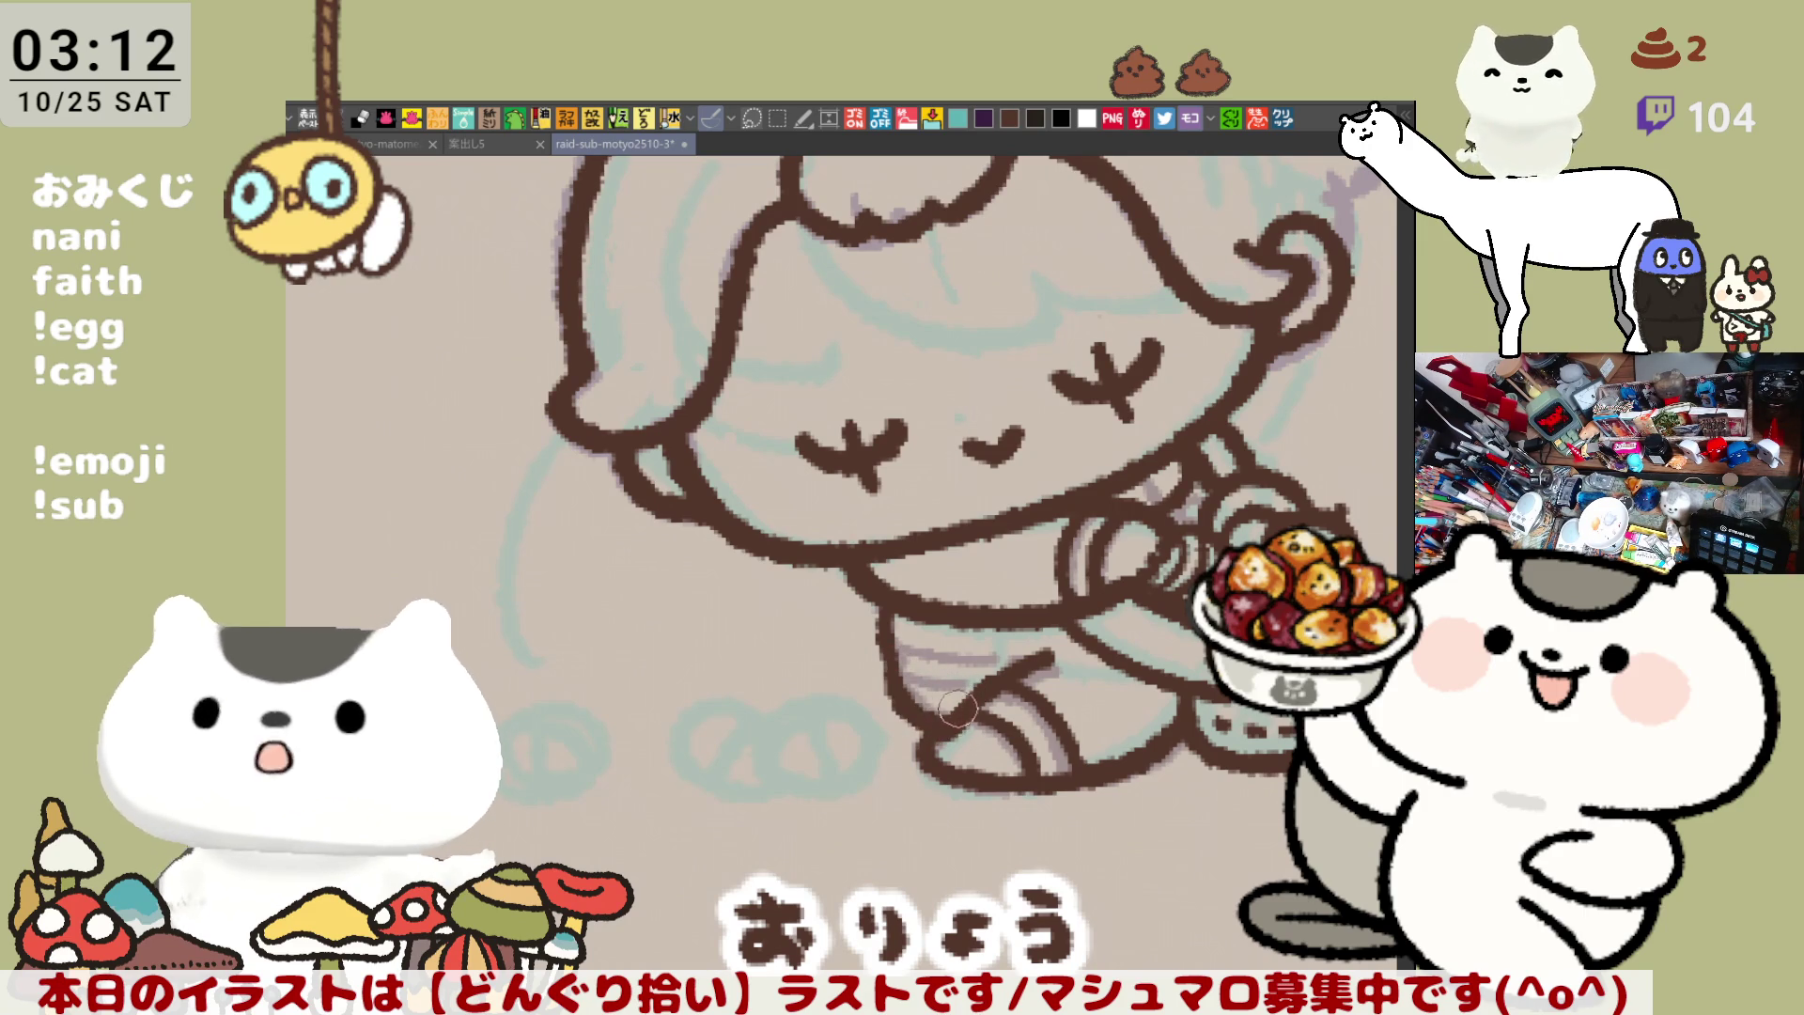
pyautogui.hotkey('ctrl', 'z')
pyautogui.moveTo(884, 648); pyautogui.dragTo(958, 733)
pyautogui.hotkey('ctrl', 'z')
pyautogui.moveTo(883, 656); pyautogui.dragTo(954, 728)
pyautogui.hotkey('ctrl', 'z')
pyautogui.moveTo(886, 606)
pyautogui.mouseDown()
pyautogui.moveTo(897, 690)
pyautogui.moveTo(954, 729)
pyautogui.mouseUp()
pyautogui.hotkey('ctrl', 'z')
pyautogui.moveTo(891, 658)
pyautogui.mouseDown()
pyautogui.moveTo(886, 612)
pyautogui.moveTo(953, 728)
pyautogui.mouseUp()
pyautogui.hotkey('ctrl', 'z')
# Ink the leg outline down toward the foot
pyautogui.moveTo(883, 609)
pyautogui.mouseDown()
pyautogui.moveTo(955, 718)
pyautogui.moveTo(787, 674)
pyautogui.mouseUp()
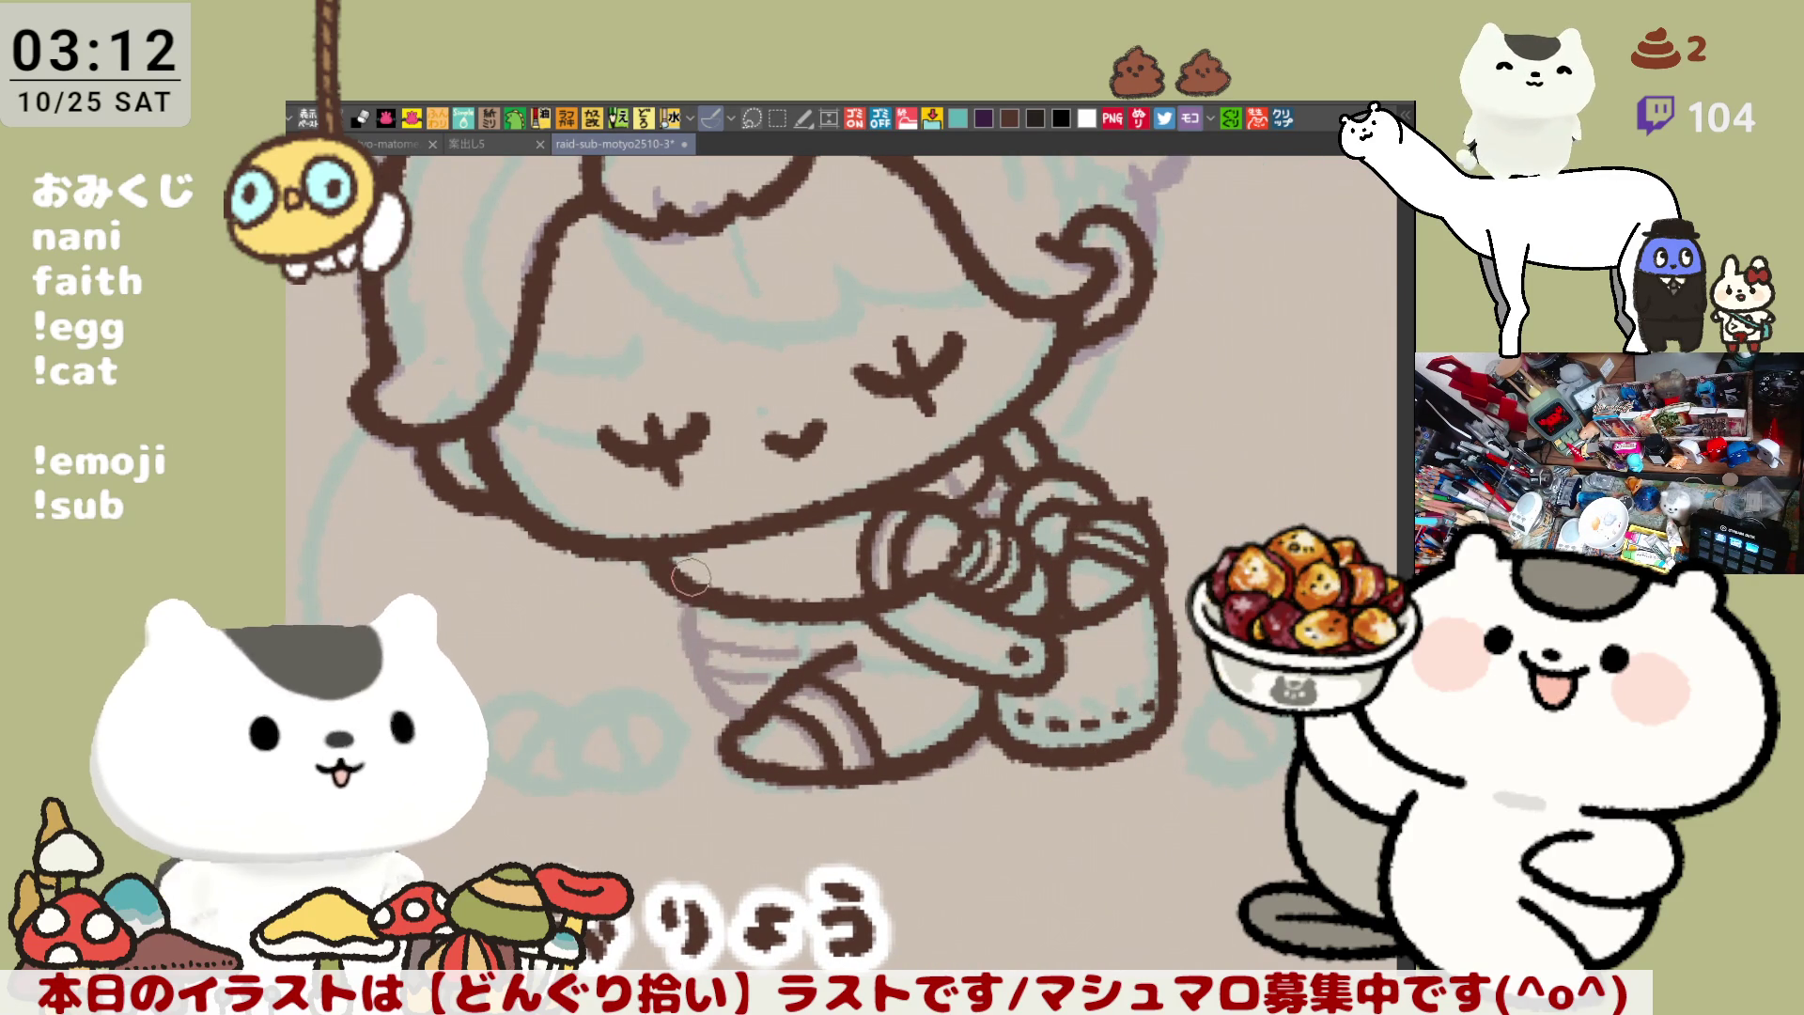
pyautogui.moveTo(684, 605); pyautogui.dragTo(700, 650)
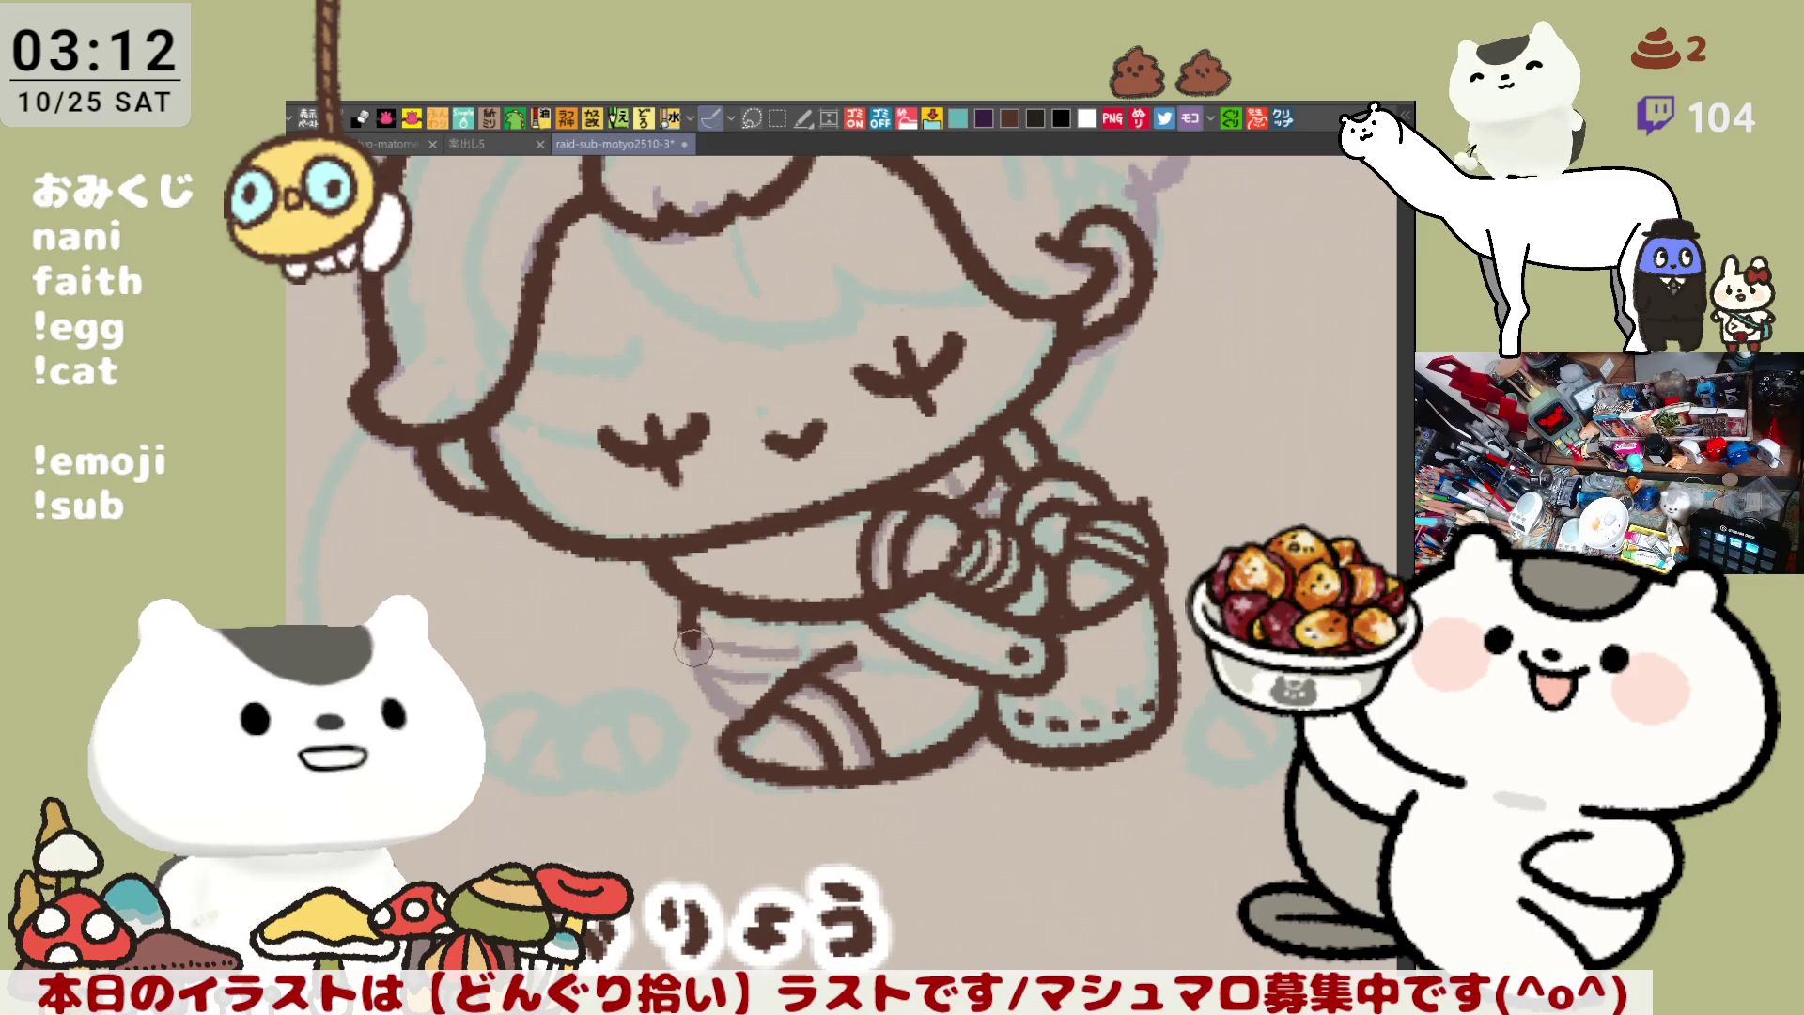
pyautogui.hotkey('ctrl', 'z')
pyautogui.moveTo(676, 602); pyautogui.dragTo(718, 700)
pyautogui.hotkey('ctrl', 'z')
pyautogui.moveTo(676, 601); pyautogui.dragTo(718, 699)
pyautogui.hotkey('ctrl', 'z')
pyautogui.moveTo(678, 596)
pyautogui.mouseDown()
pyautogui.moveTo(719, 696)
pyautogui.moveTo(736, 689)
pyautogui.mouseUp()
# Ink the leg's left edge down to the foot
pyautogui.moveTo(681, 602); pyautogui.dragTo(743, 716)
pyautogui.hotkey('ctrl', 'z')
pyautogui.moveTo(681, 601); pyautogui.dragTo(742, 716)
pyautogui.hotkey('ctrl', 'z')
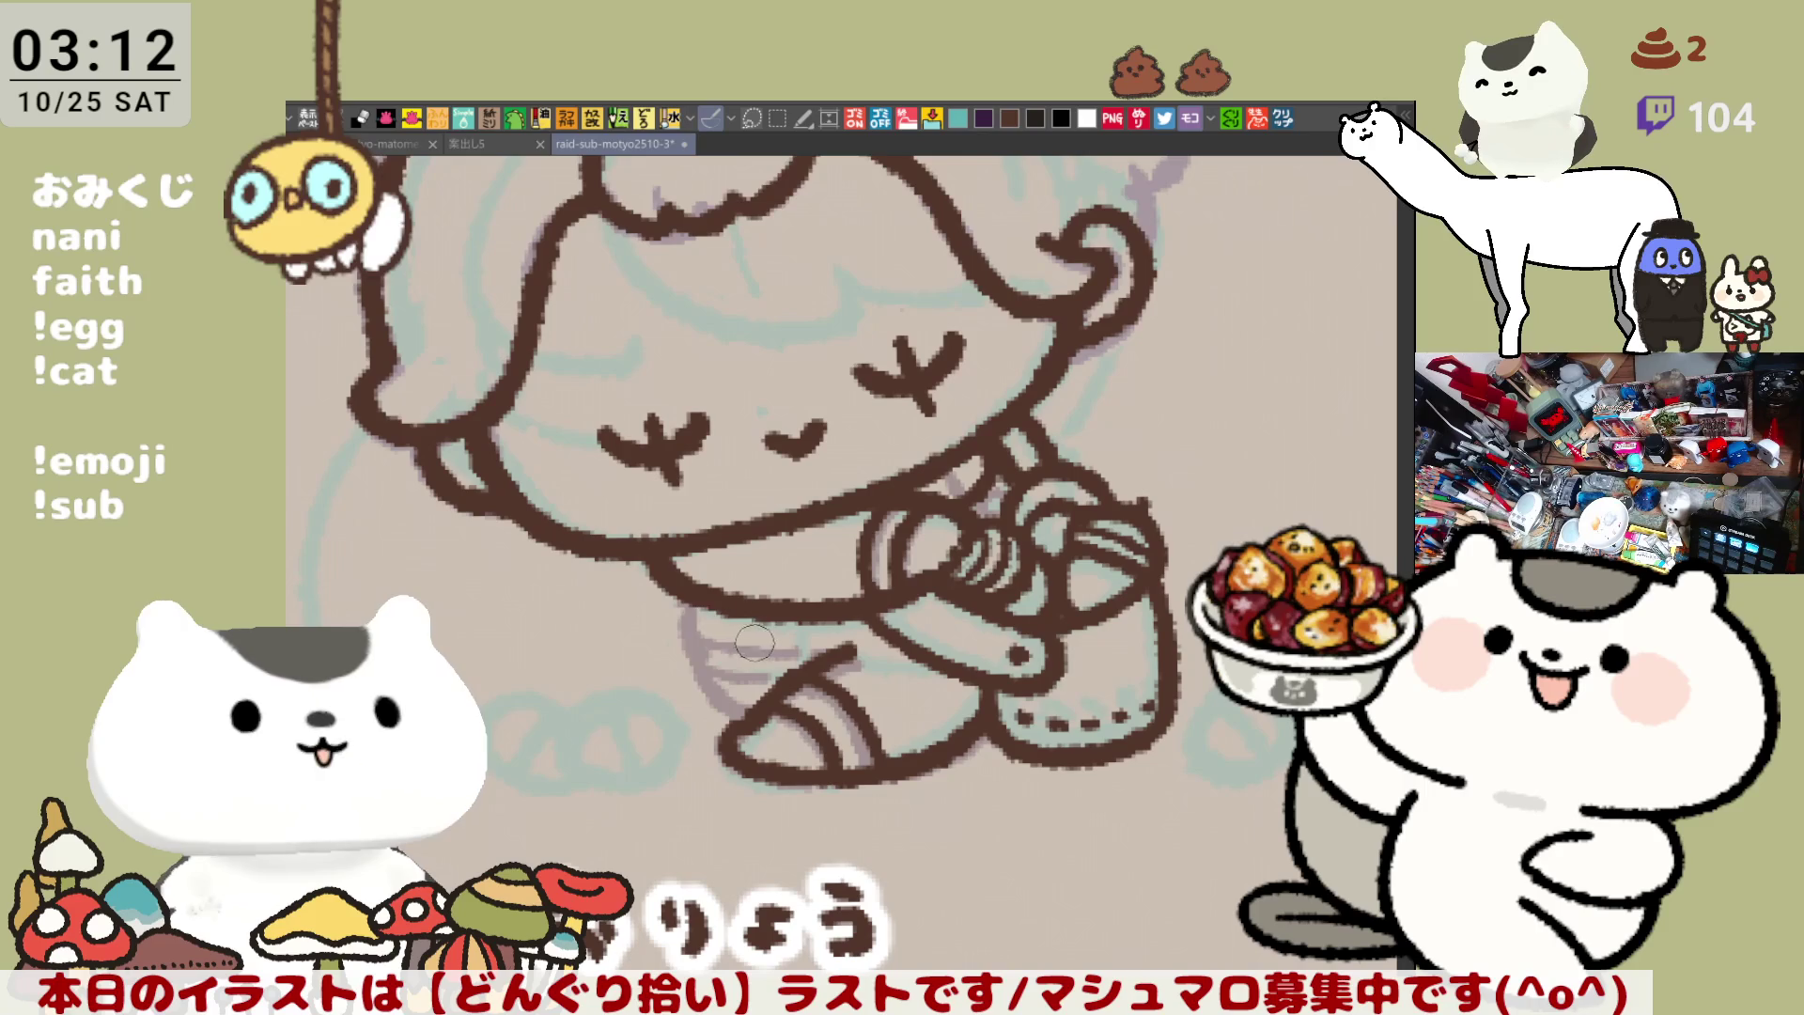
pyautogui.moveTo(697, 629); pyautogui.dragTo(832, 657)
pyautogui.hotkey('ctrl', 'z')
pyautogui.hotkey('ctrl', 'z')
pyautogui.hotkey('ctrl', 'z')
pyautogui.moveTo(683, 601); pyautogui.dragTo(724, 695)
pyautogui.hotkey('ctrl', 'z')
pyautogui.hotkey('ctrl', 'z')
pyautogui.hotkey('ctrl', 'z')
pyautogui.moveTo(681, 639); pyautogui.dragTo(771, 742)
pyautogui.hotkey('ctrl', 'z')
pyautogui.moveTo(709, 661); pyautogui.dragTo(754, 767)
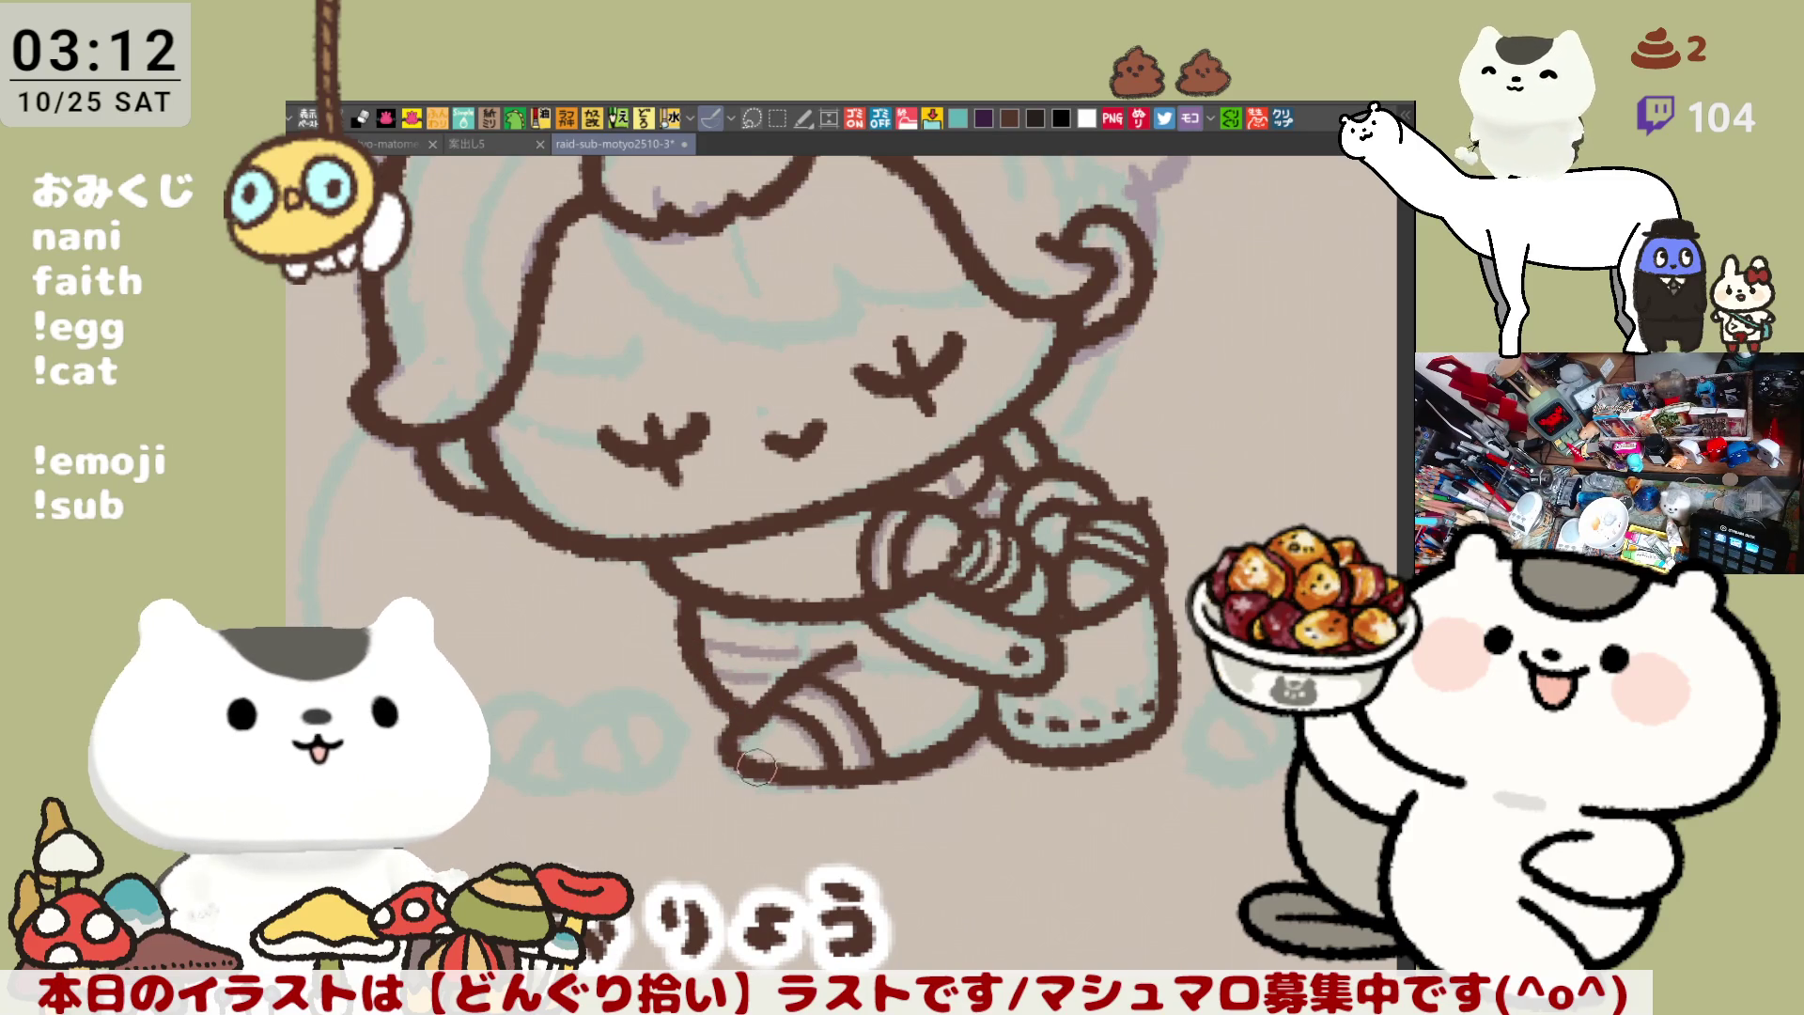
# In the mirrored view, ink the foot's lower outline and the right side of the lower leg
pyautogui.scroll(-3, 793, 789)
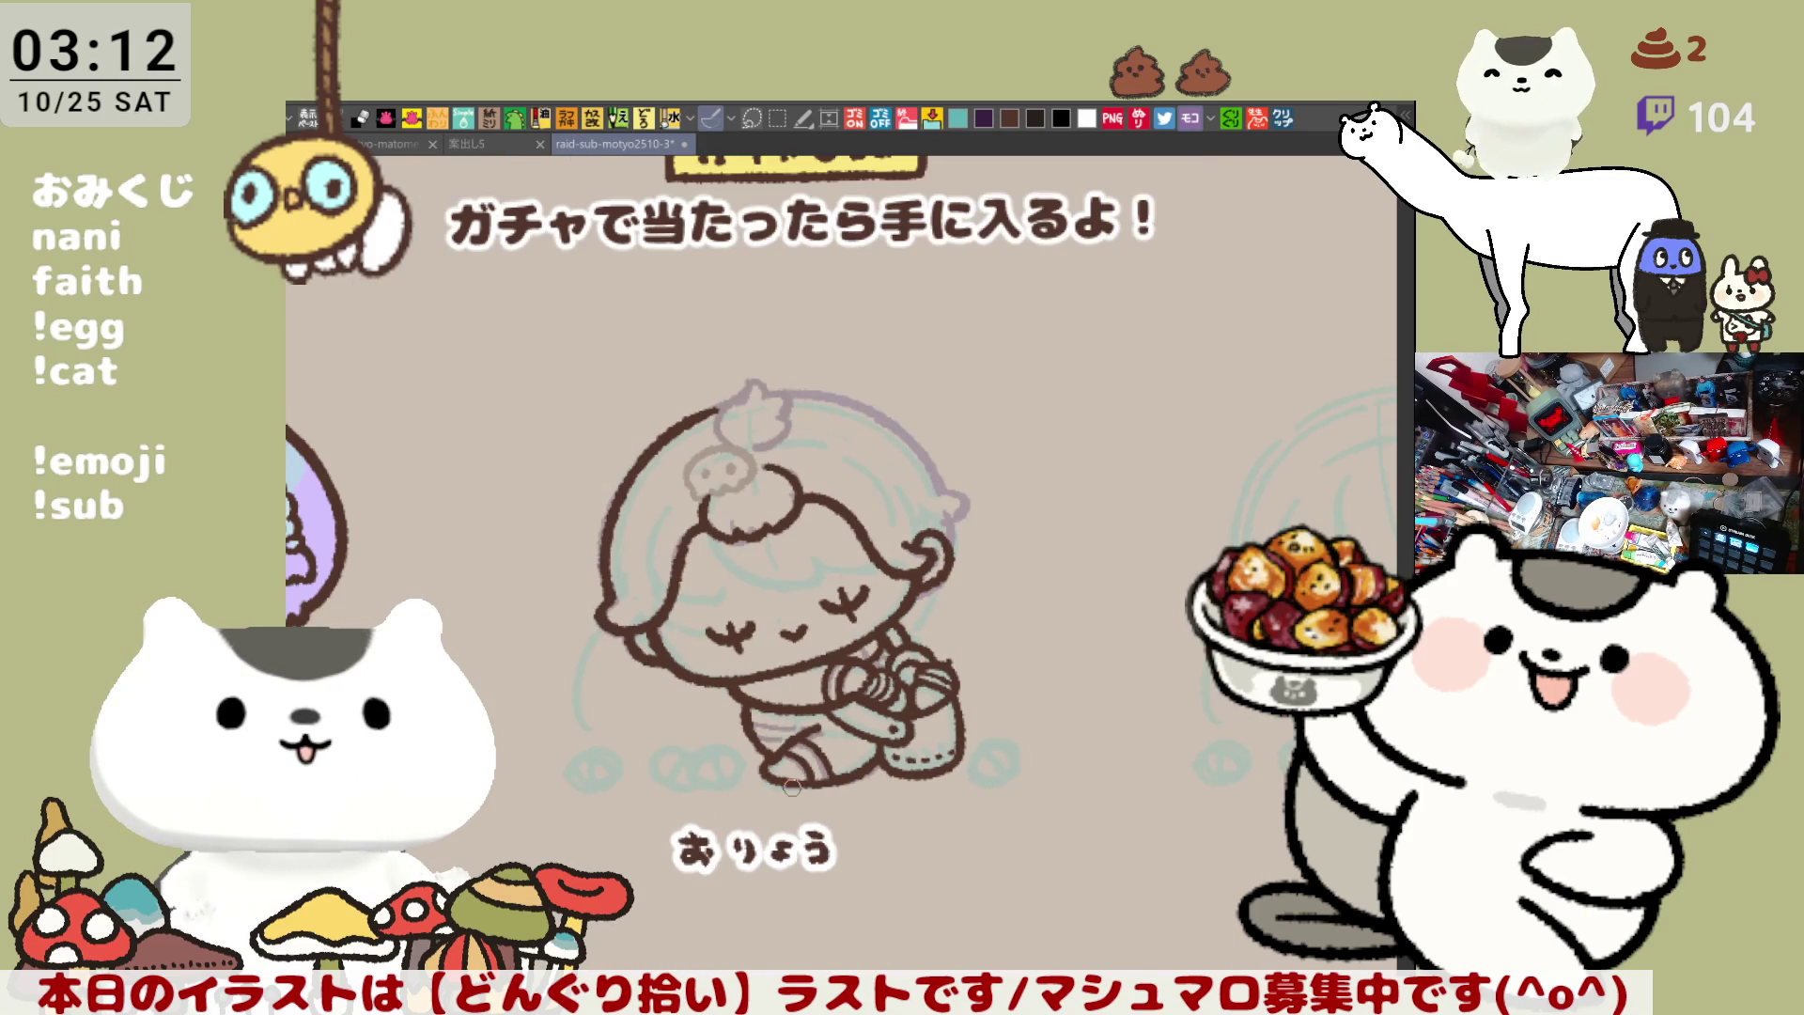
pyautogui.scroll(5, 792, 788)
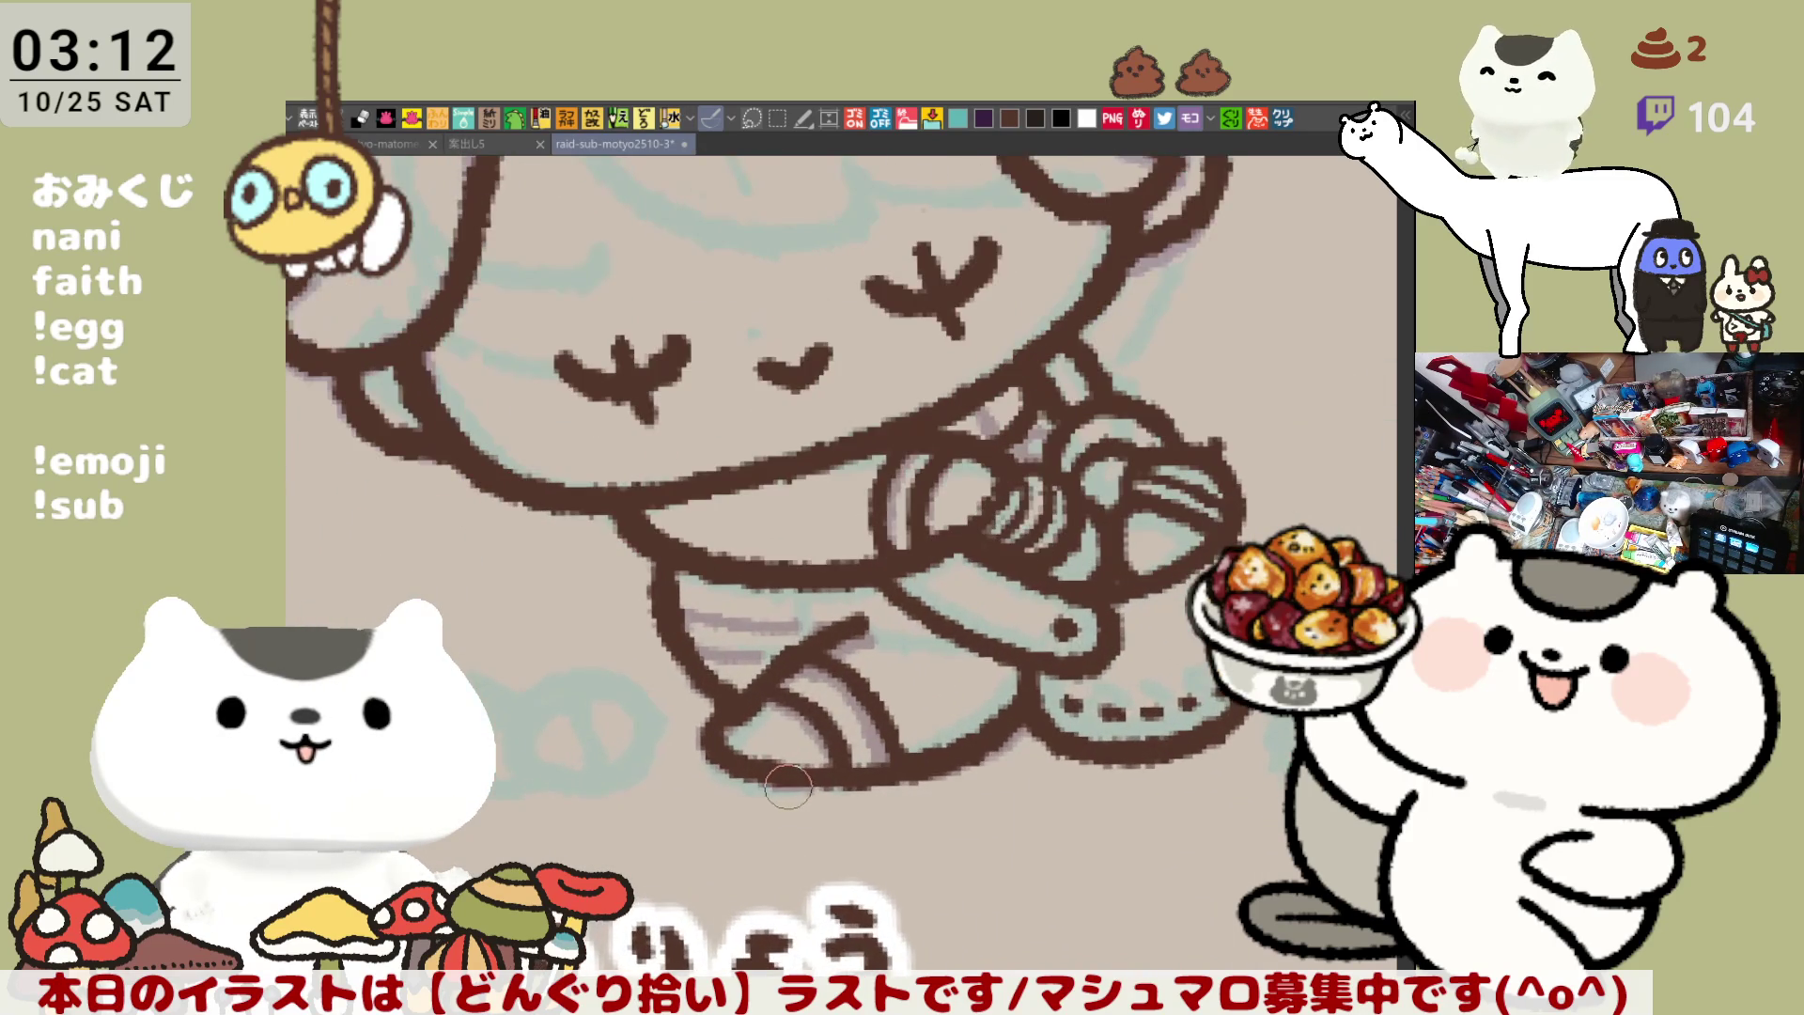
pyautogui.press('h')
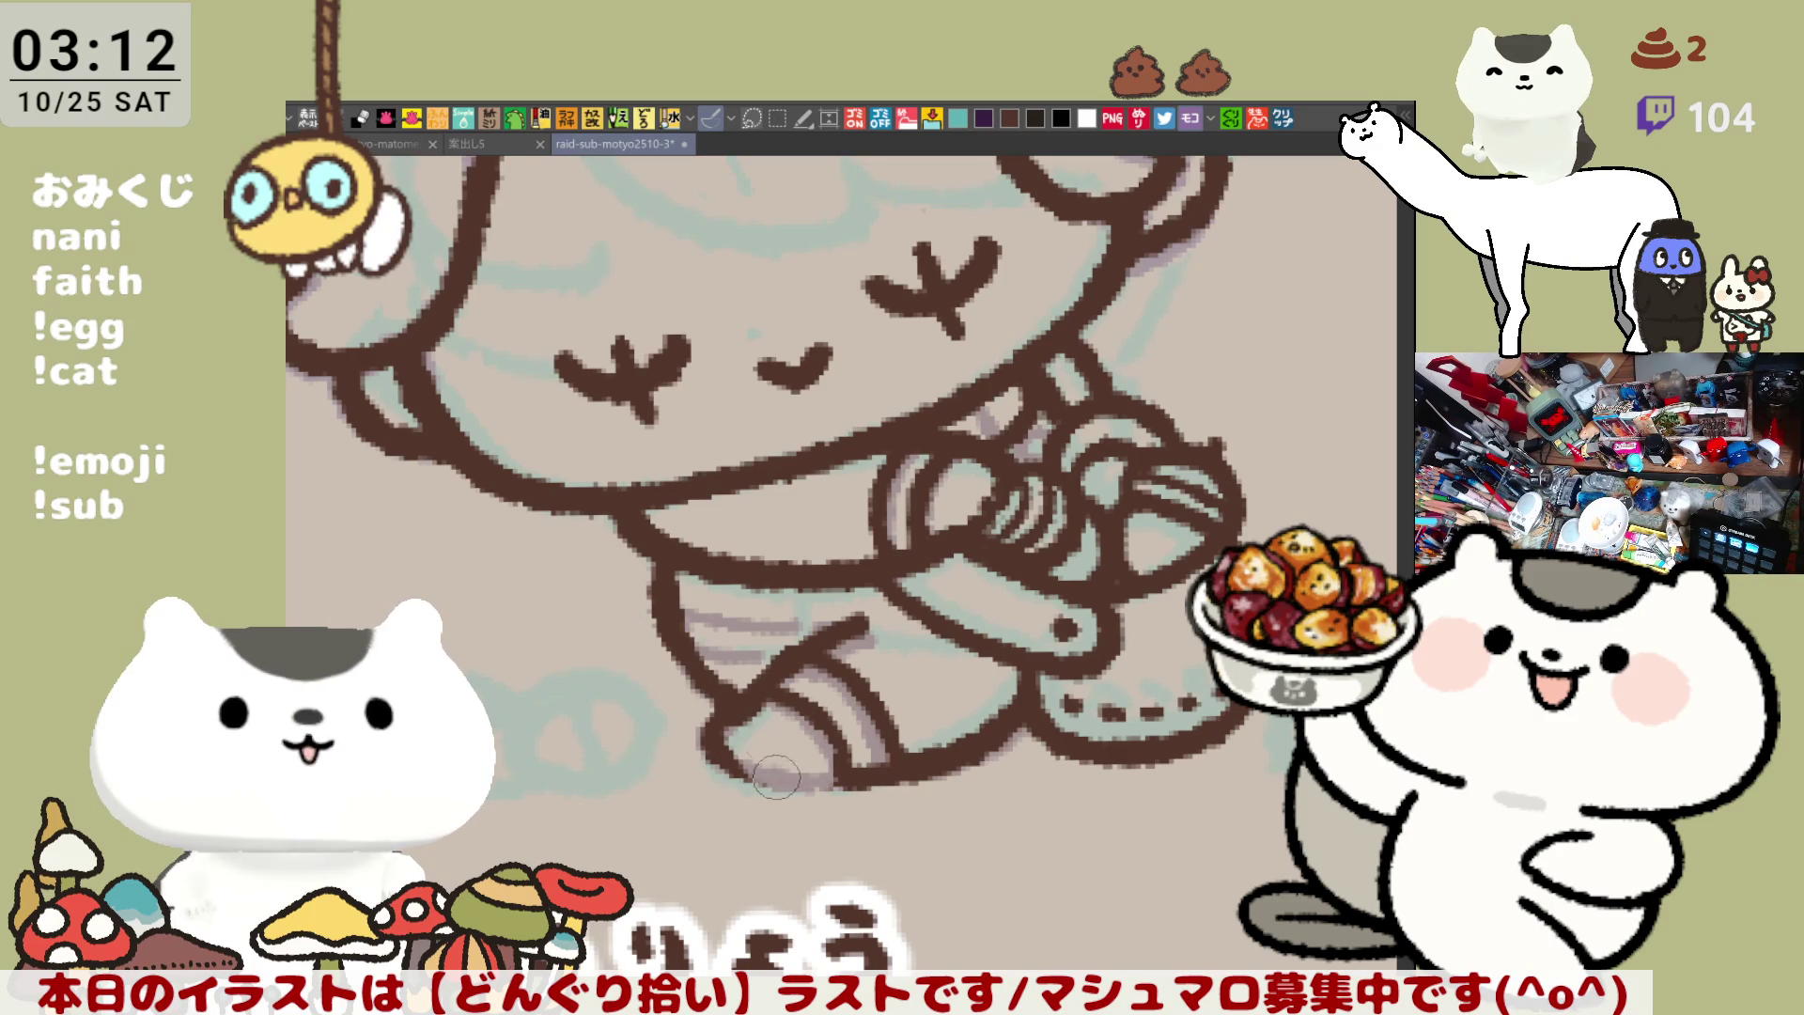
pyautogui.moveTo(723, 742)
pyautogui.mouseDown()
pyautogui.moveTo(781, 785)
pyautogui.moveTo(714, 728)
pyautogui.moveTo(710, 742)
pyautogui.moveTo(742, 773)
pyautogui.moveTo(719, 700)
pyautogui.moveTo(789, 793)
pyautogui.moveTo(832, 793)
pyautogui.moveTo(817, 768)
pyautogui.mouseUp()
pyautogui.moveTo(747, 721)
pyautogui.mouseDown()
pyautogui.moveTo(709, 731)
pyautogui.moveTo(777, 794)
pyautogui.moveTo(851, 784)
pyautogui.moveTo(756, 738)
pyautogui.moveTo(761, 714)
pyautogui.moveTo(766, 779)
pyautogui.moveTo(827, 784)
pyautogui.moveTo(737, 723)
pyautogui.moveTo(798, 782)
pyautogui.moveTo(742, 742)
pyautogui.moveTo(798, 782)
pyautogui.moveTo(765, 766)
pyautogui.moveTo(891, 786)
pyautogui.moveTo(799, 751)
pyautogui.moveTo(883, 765)
pyautogui.moveTo(827, 780)
pyautogui.moveTo(891, 751)
pyautogui.moveTo(910, 713)
pyautogui.moveTo(845, 669)
pyautogui.moveTo(819, 679)
pyautogui.moveTo(869, 663)
pyautogui.moveTo(924, 740)
pyautogui.moveTo(874, 742)
pyautogui.moveTo(780, 700)
pyautogui.moveTo(849, 768)
pyautogui.moveTo(813, 693)
pyautogui.mouseUp()
pyautogui.moveTo(839, 763)
pyautogui.mouseDown()
pyautogui.moveTo(902, 766)
pyautogui.moveTo(793, 692)
pyautogui.moveTo(828, 770)
pyautogui.mouseUp()
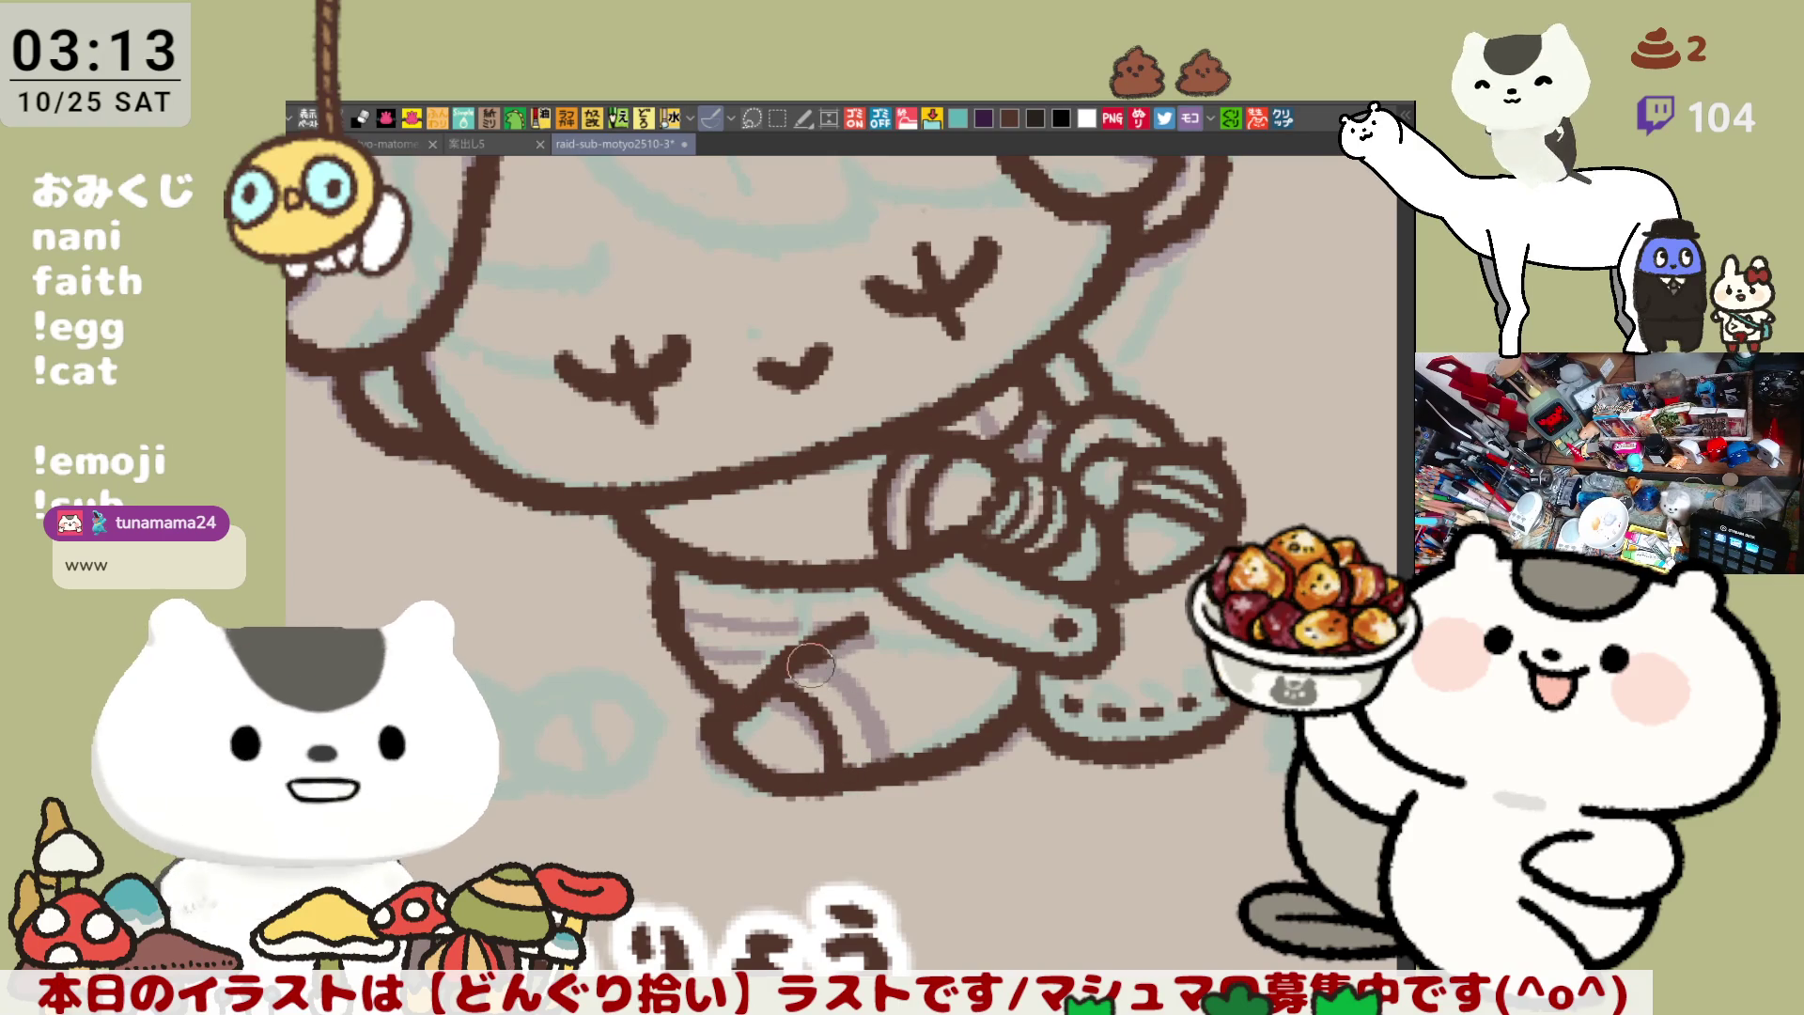
pyautogui.moveTo(806, 659)
pyautogui.mouseDown()
pyautogui.moveTo(893, 742)
pyautogui.moveTo(901, 780)
pyautogui.mouseUp()
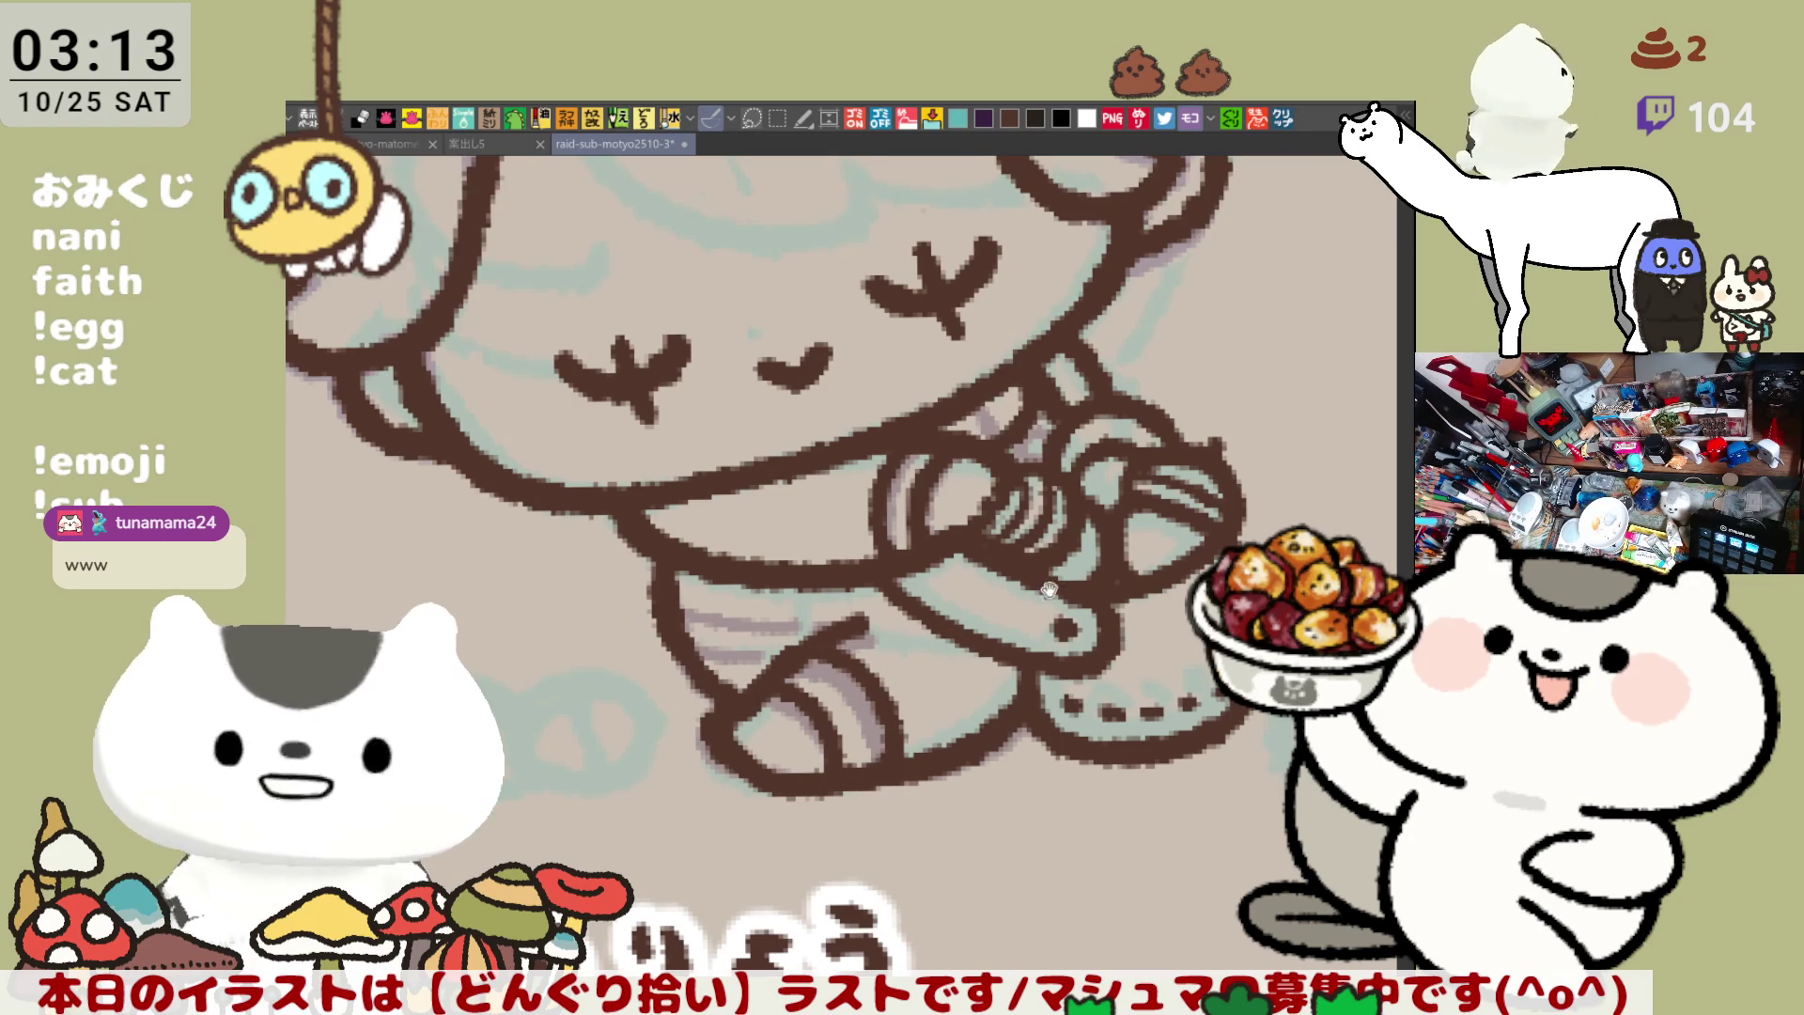
# Discard a small mark by the ear curl and mirror the view
pyautogui.scroll(2, 1001, 639)
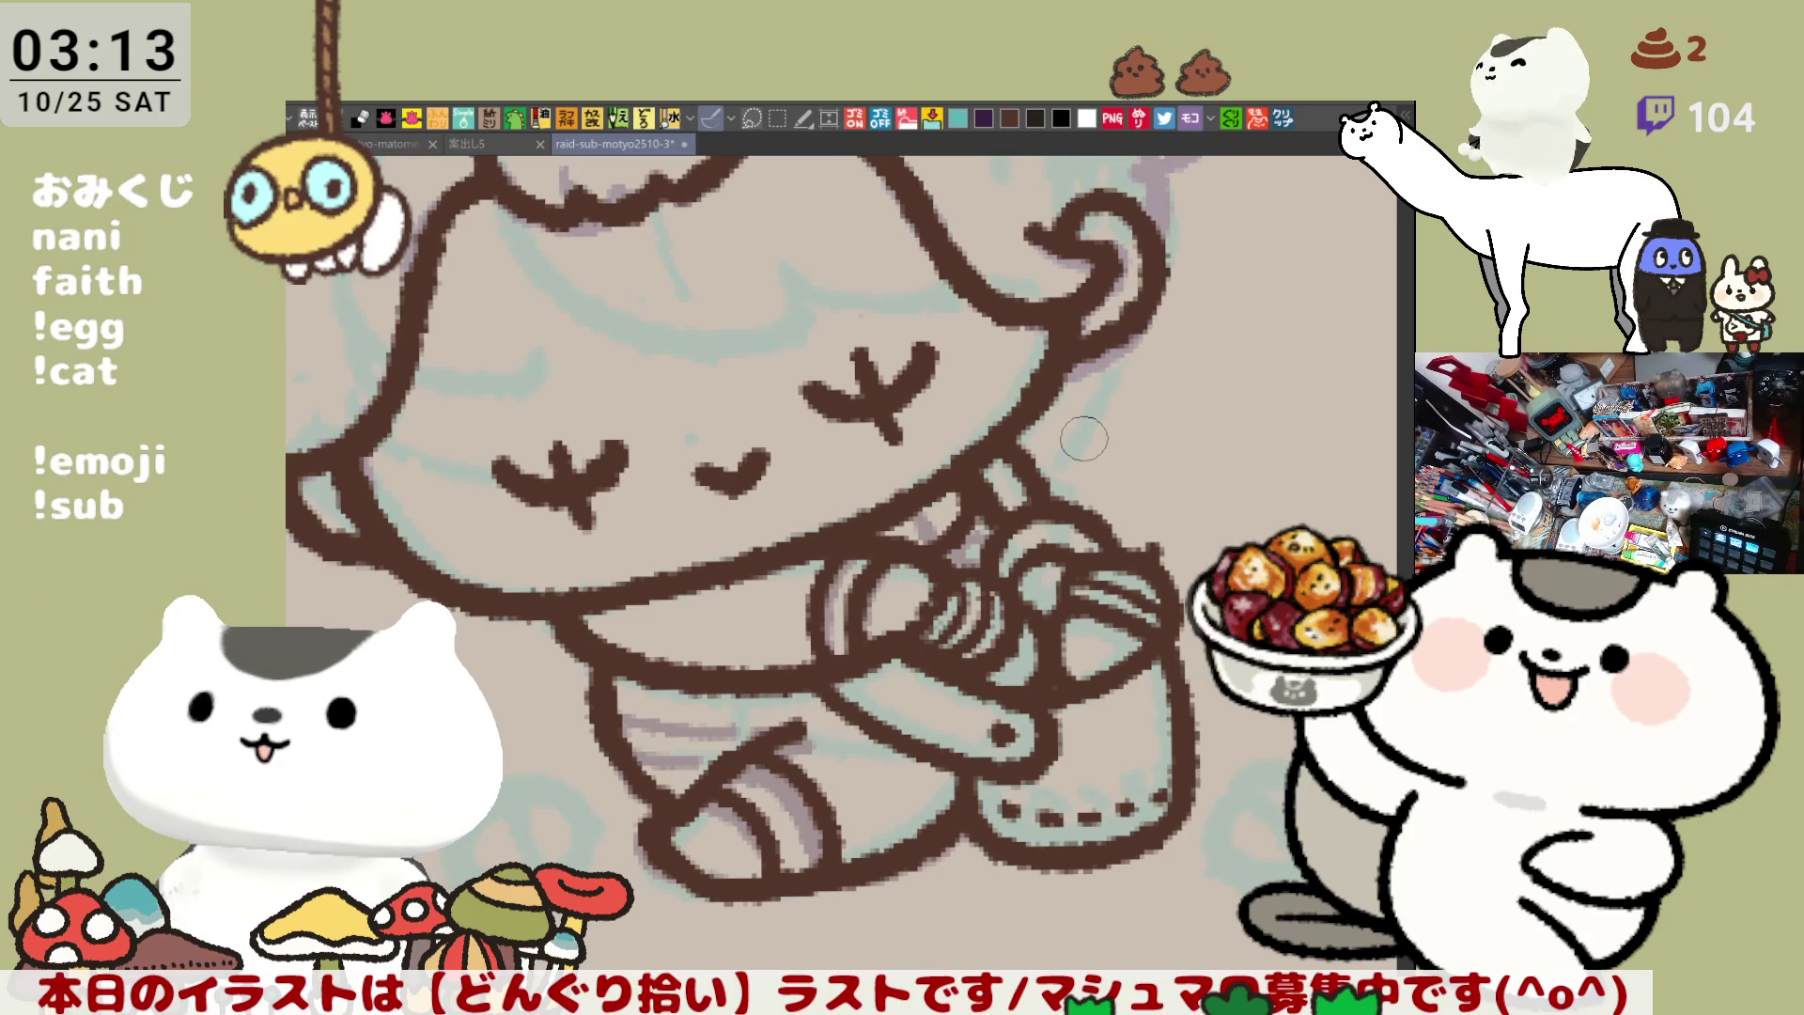
pyautogui.scroll(4, 1081, 366)
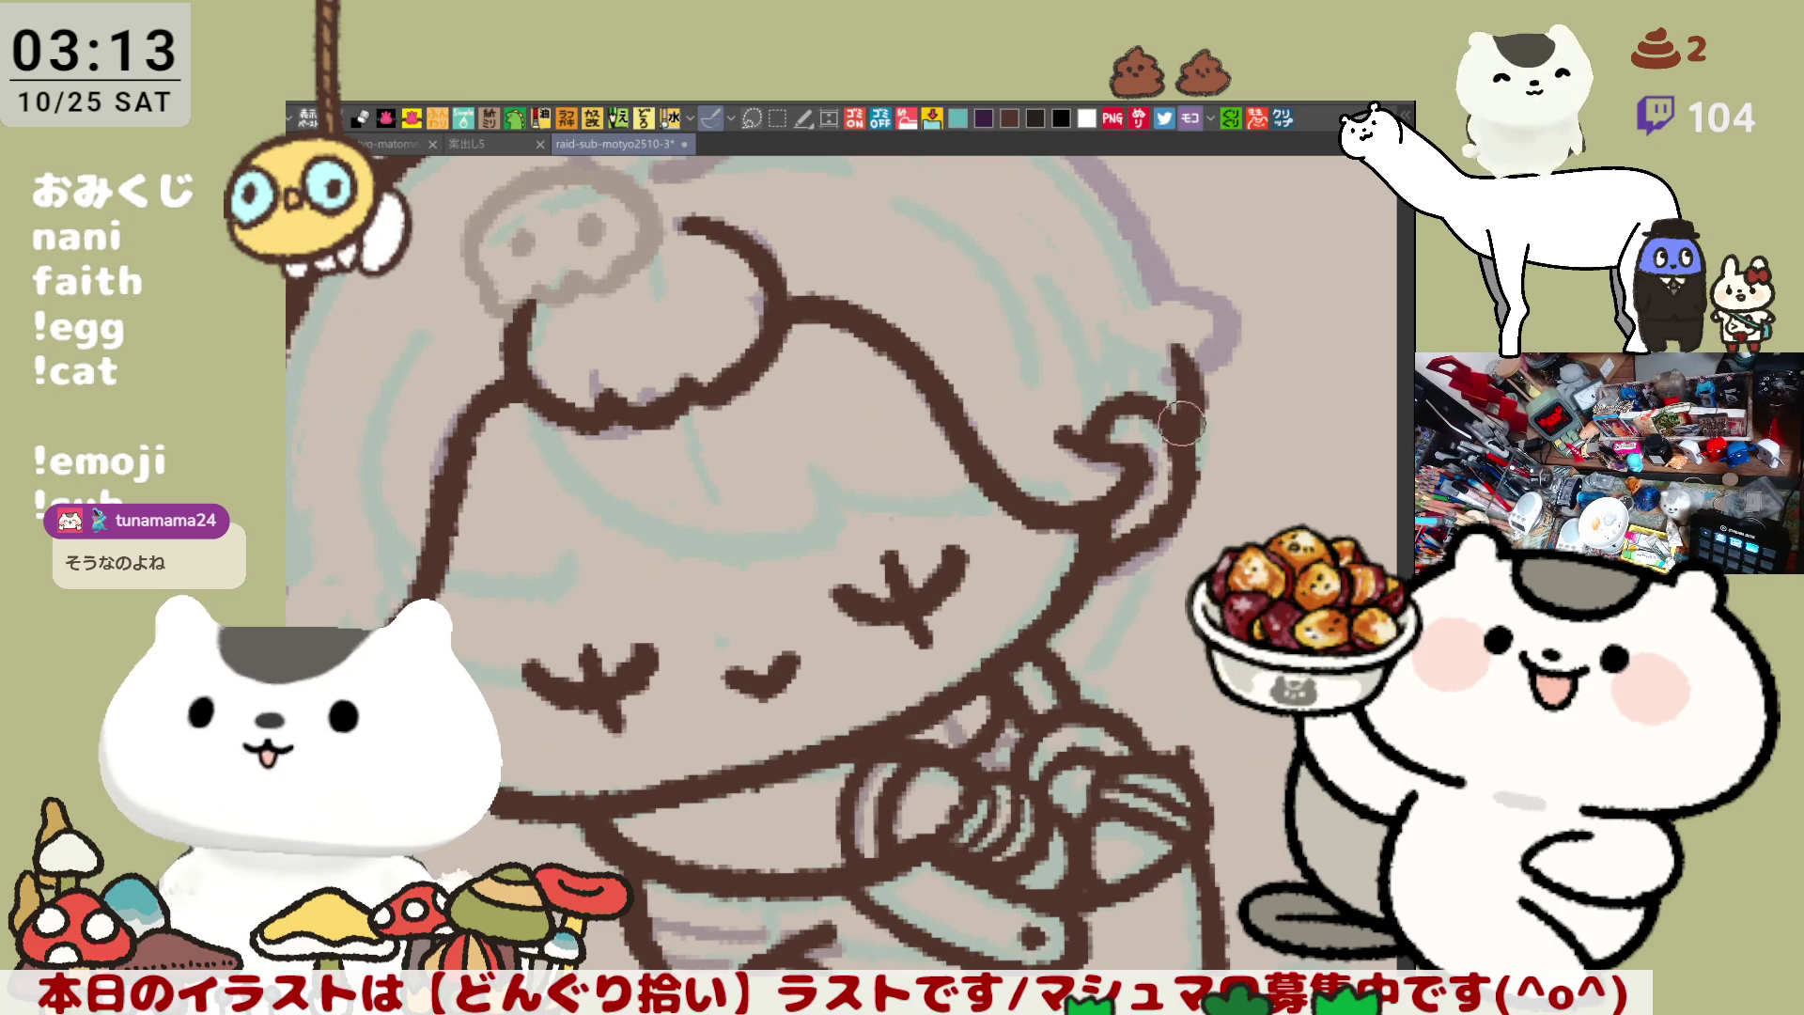
pyautogui.moveTo(1176, 351); pyautogui.dragTo(1181, 362)
pyautogui.hotkey('ctrl', 'z')
pyautogui.press('h')
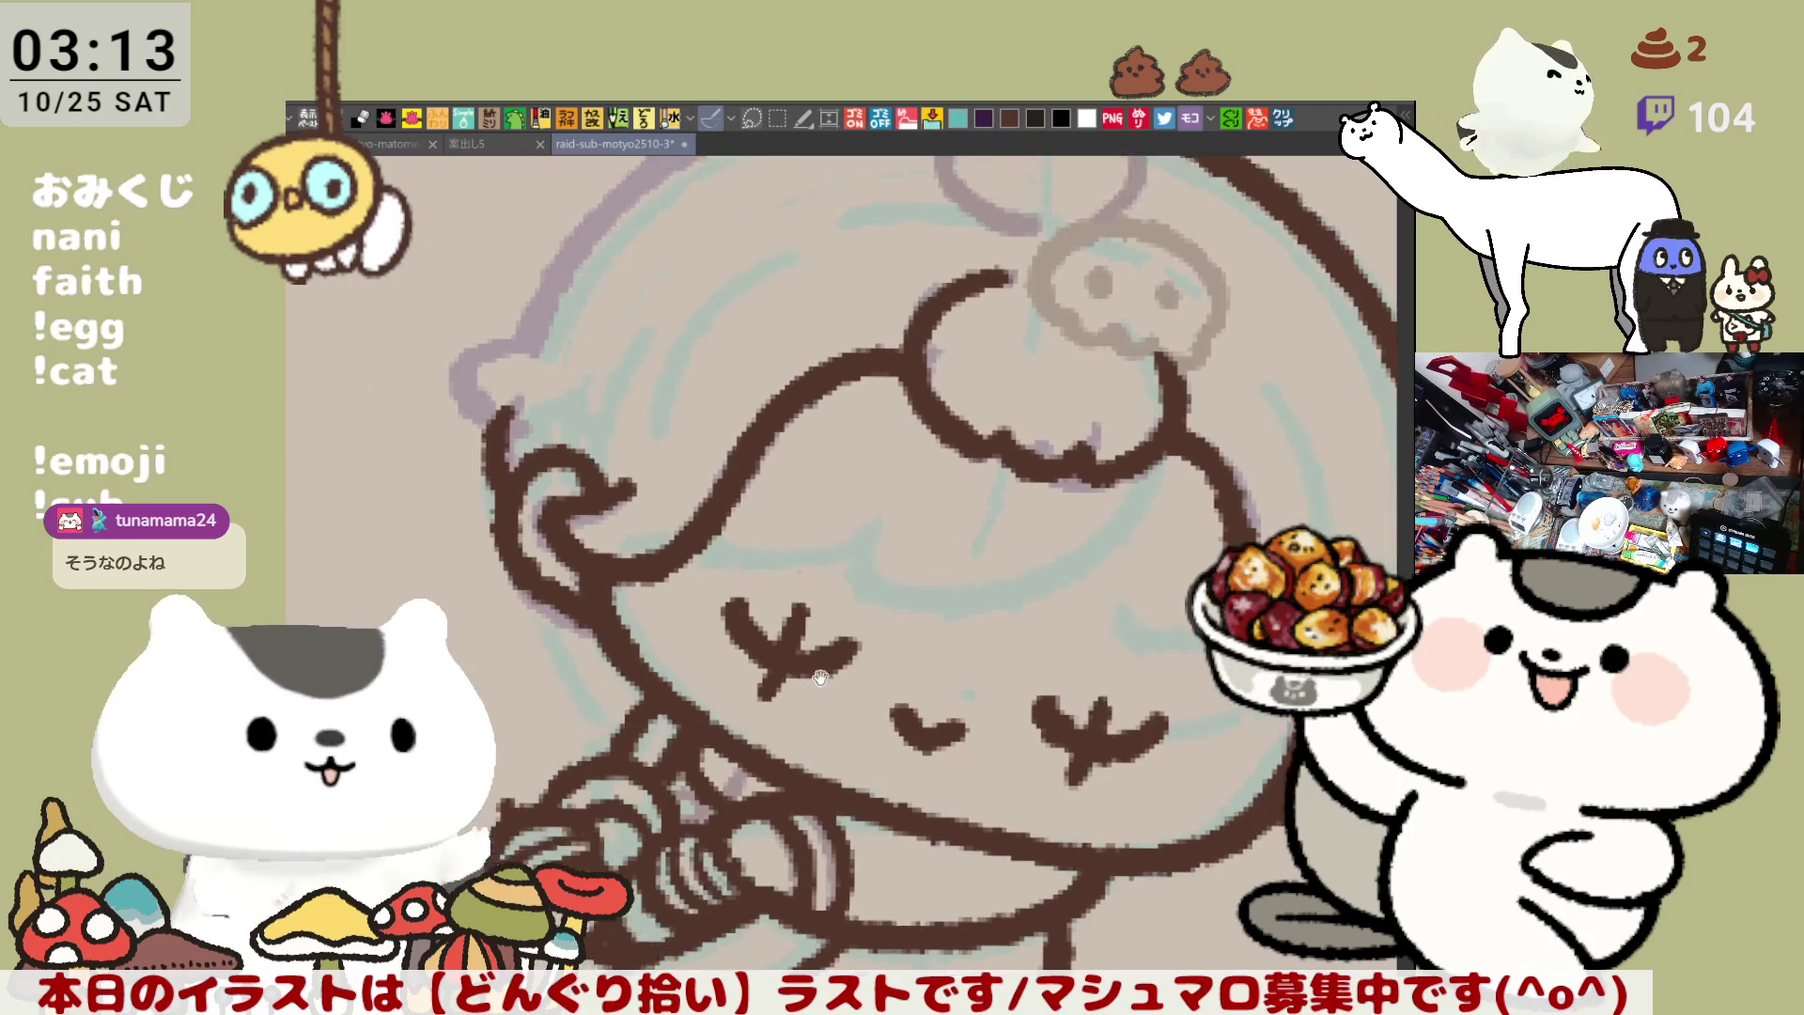
# Ink the outer hair outline below the bun, redrawing until it fits
pyautogui.moveTo(620, 383)
pyautogui.mouseDown()
pyautogui.moveTo(556, 416)
pyautogui.moveTo(601, 484)
pyautogui.mouseUp()
pyautogui.scroll(3, 808, 322)
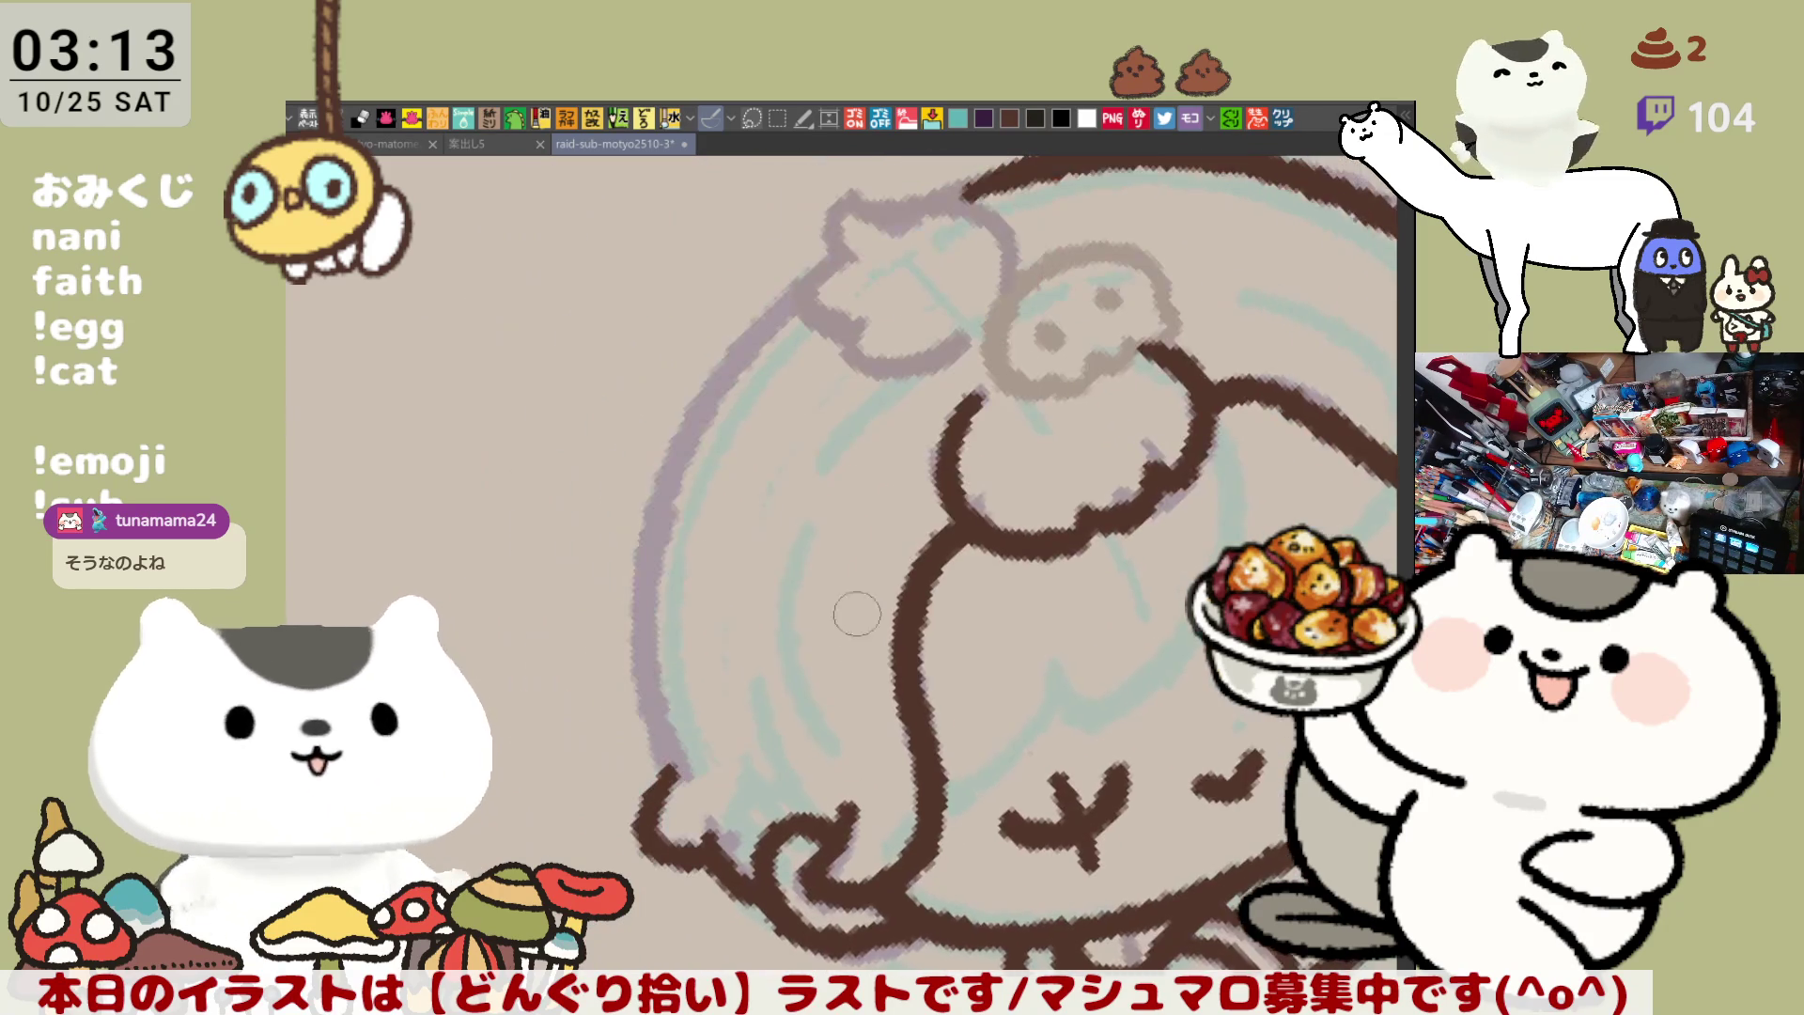
pyautogui.moveTo(658, 319); pyautogui.dragTo(625, 648)
pyautogui.hotkey('ctrl', 'z')
pyautogui.hotkey('ctrl', 'z')
pyautogui.moveTo(677, 296); pyautogui.dragTo(620, 630)
pyautogui.hotkey('ctrl', 'z')
pyautogui.moveTo(678, 293); pyautogui.dragTo(631, 606)
pyautogui.hotkey('ctrl', 'z')
pyautogui.moveTo(678, 291); pyautogui.dragTo(622, 587)
pyautogui.hotkey('ctrl', 'z')
pyautogui.moveTo(693, 282); pyautogui.dragTo(628, 601)
pyautogui.hotkey('ctrl', 'z')
pyautogui.moveTo(678, 296); pyautogui.dragTo(625, 615)
pyautogui.hotkey('ctrl', 'z')
pyautogui.moveTo(672, 306)
pyautogui.mouseDown()
pyautogui.moveTo(643, 376)
pyautogui.moveTo(615, 629)
pyautogui.mouseUp()
# Extend the hair outline further down and thicken its lower-left end
pyautogui.hotkey('ctrl', 'z')
pyautogui.hotkey('ctrl', 'z')
pyautogui.moveTo(681, 296); pyautogui.dragTo(616, 625)
pyautogui.moveTo(612, 531); pyautogui.dragTo(704, 770)
pyautogui.hotkey('ctrl', 'z')
pyautogui.moveTo(615, 536); pyautogui.dragTo(685, 723)
pyautogui.hotkey('ctrl', 'z')
pyautogui.moveTo(615, 568); pyautogui.dragTo(730, 808)
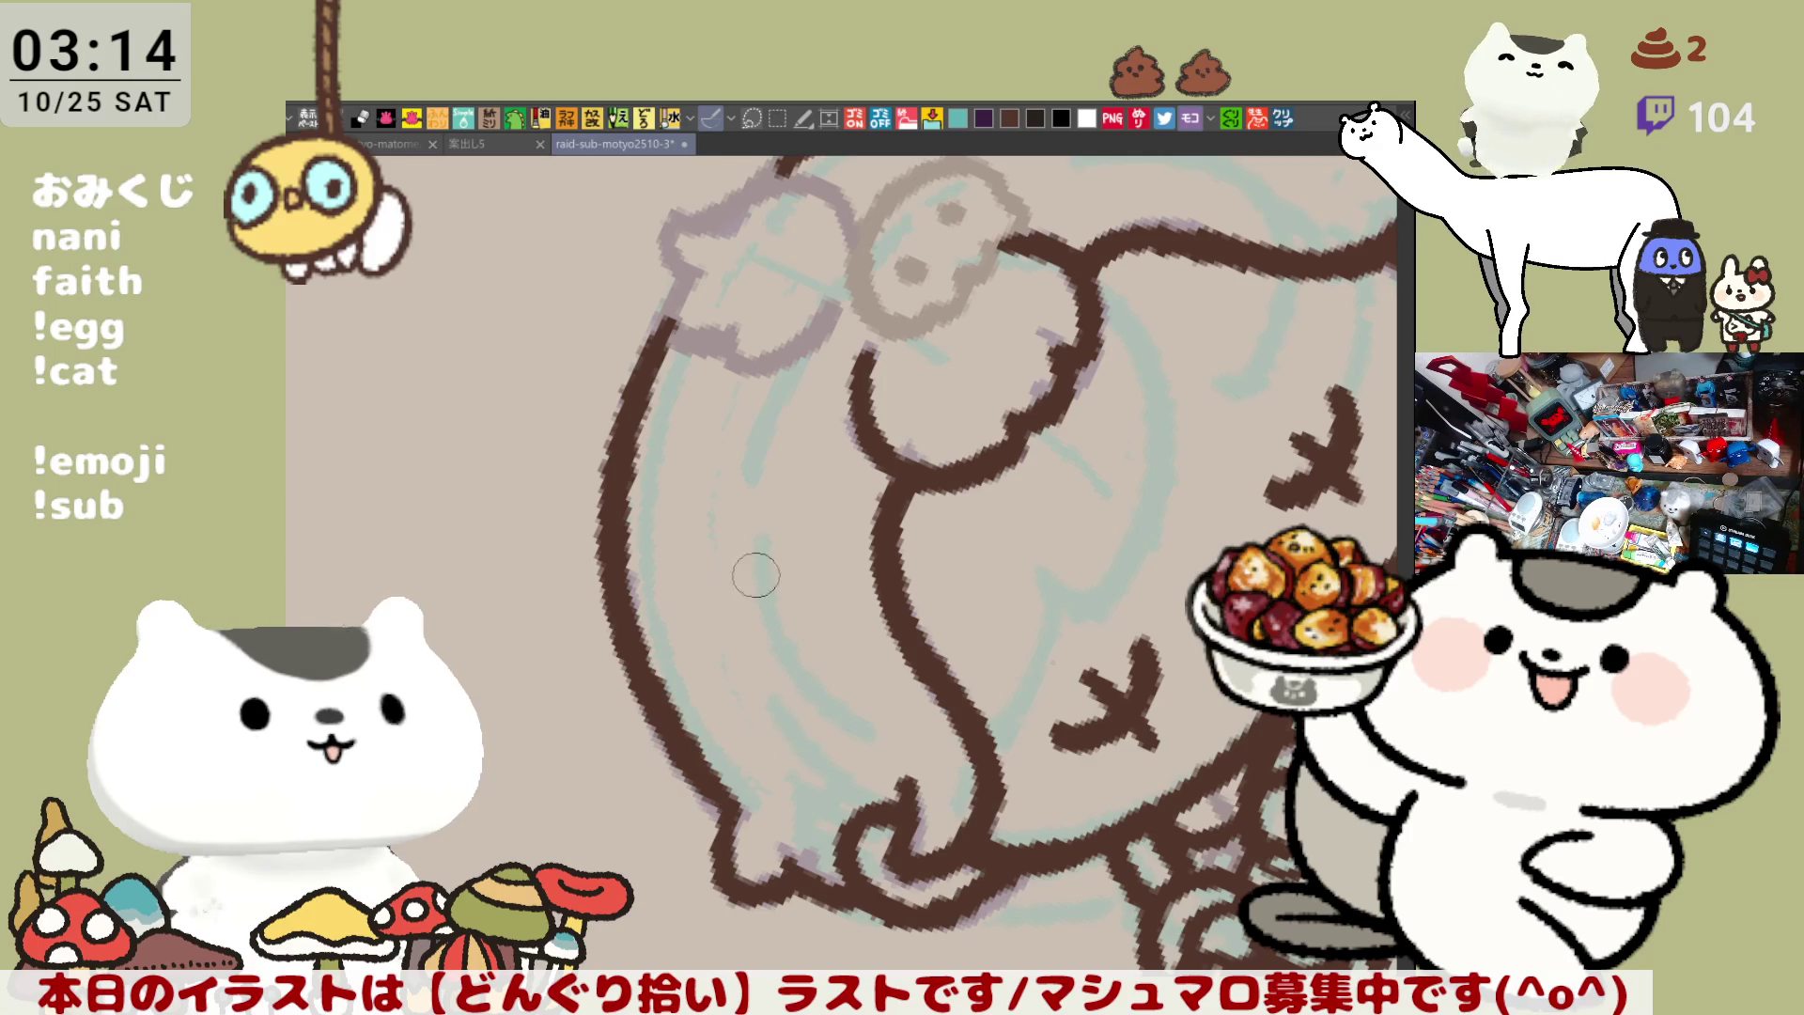
pyautogui.hotkey('ctrl', 'z')
pyautogui.press('-')
pyautogui.press('^')
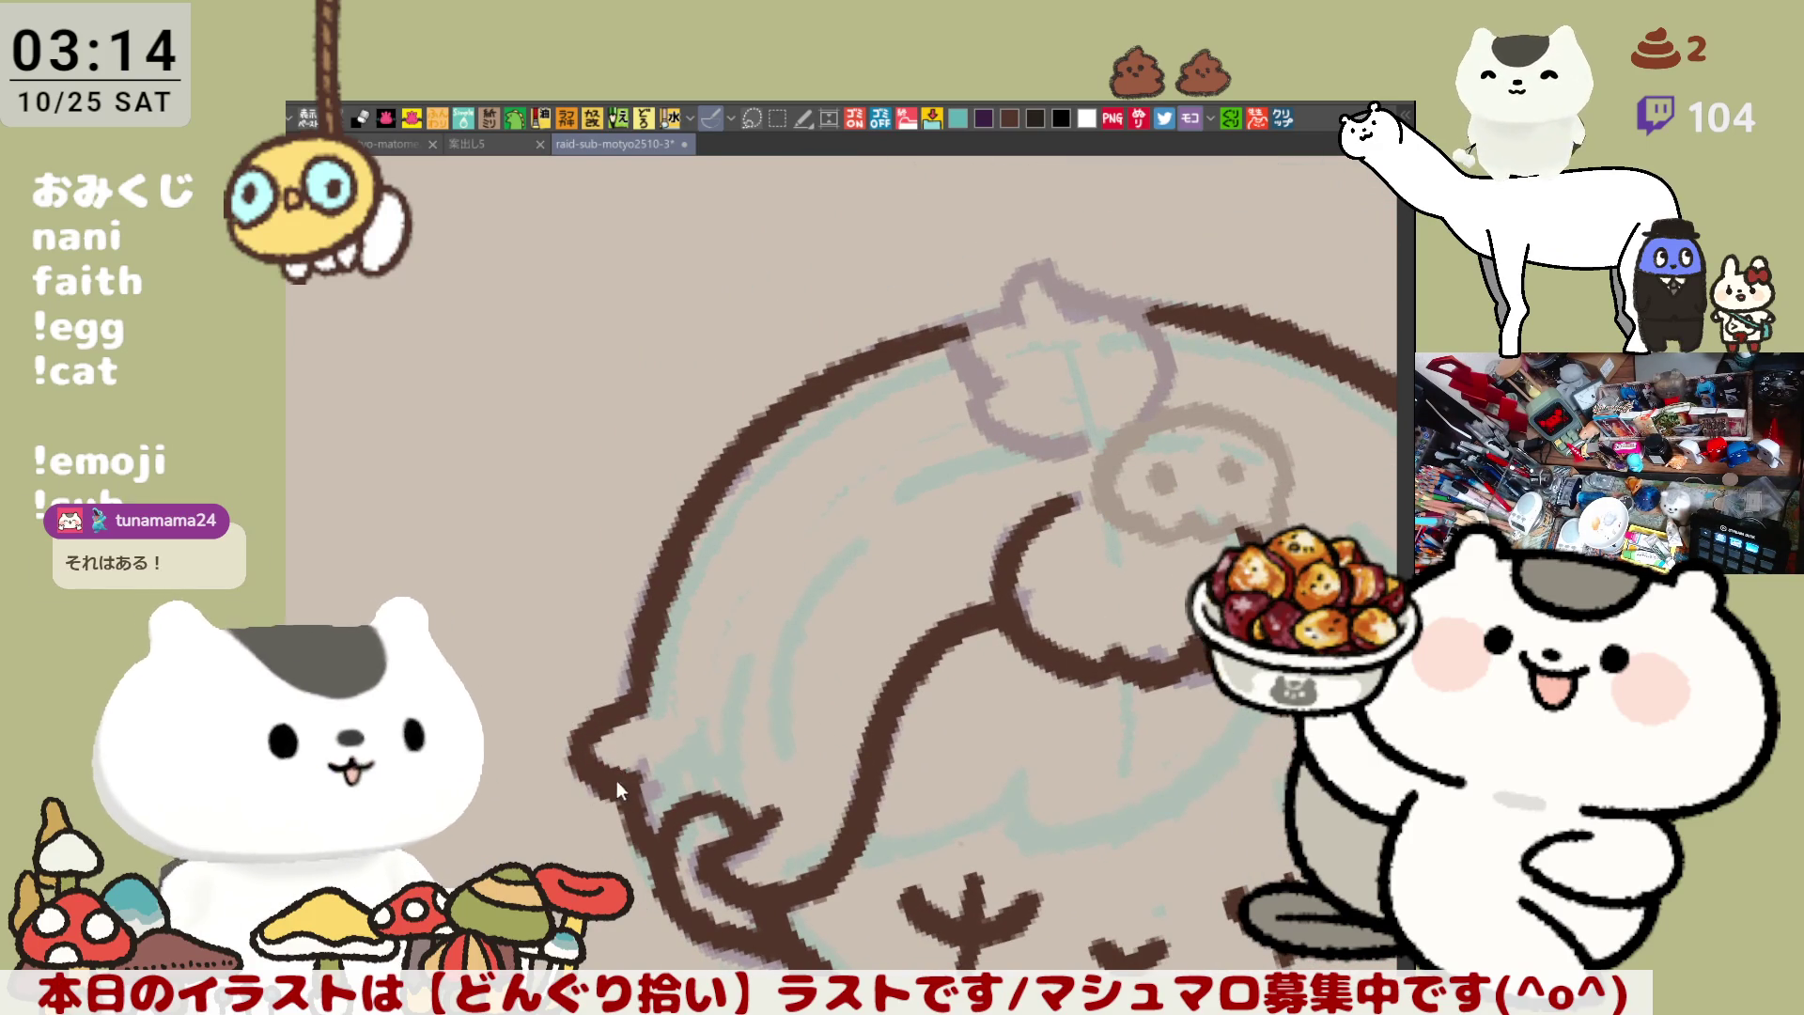
pyautogui.moveTo(610, 784)
pyautogui.mouseDown()
pyautogui.moveTo(649, 732)
pyautogui.moveTo(641, 705)
pyautogui.mouseUp()
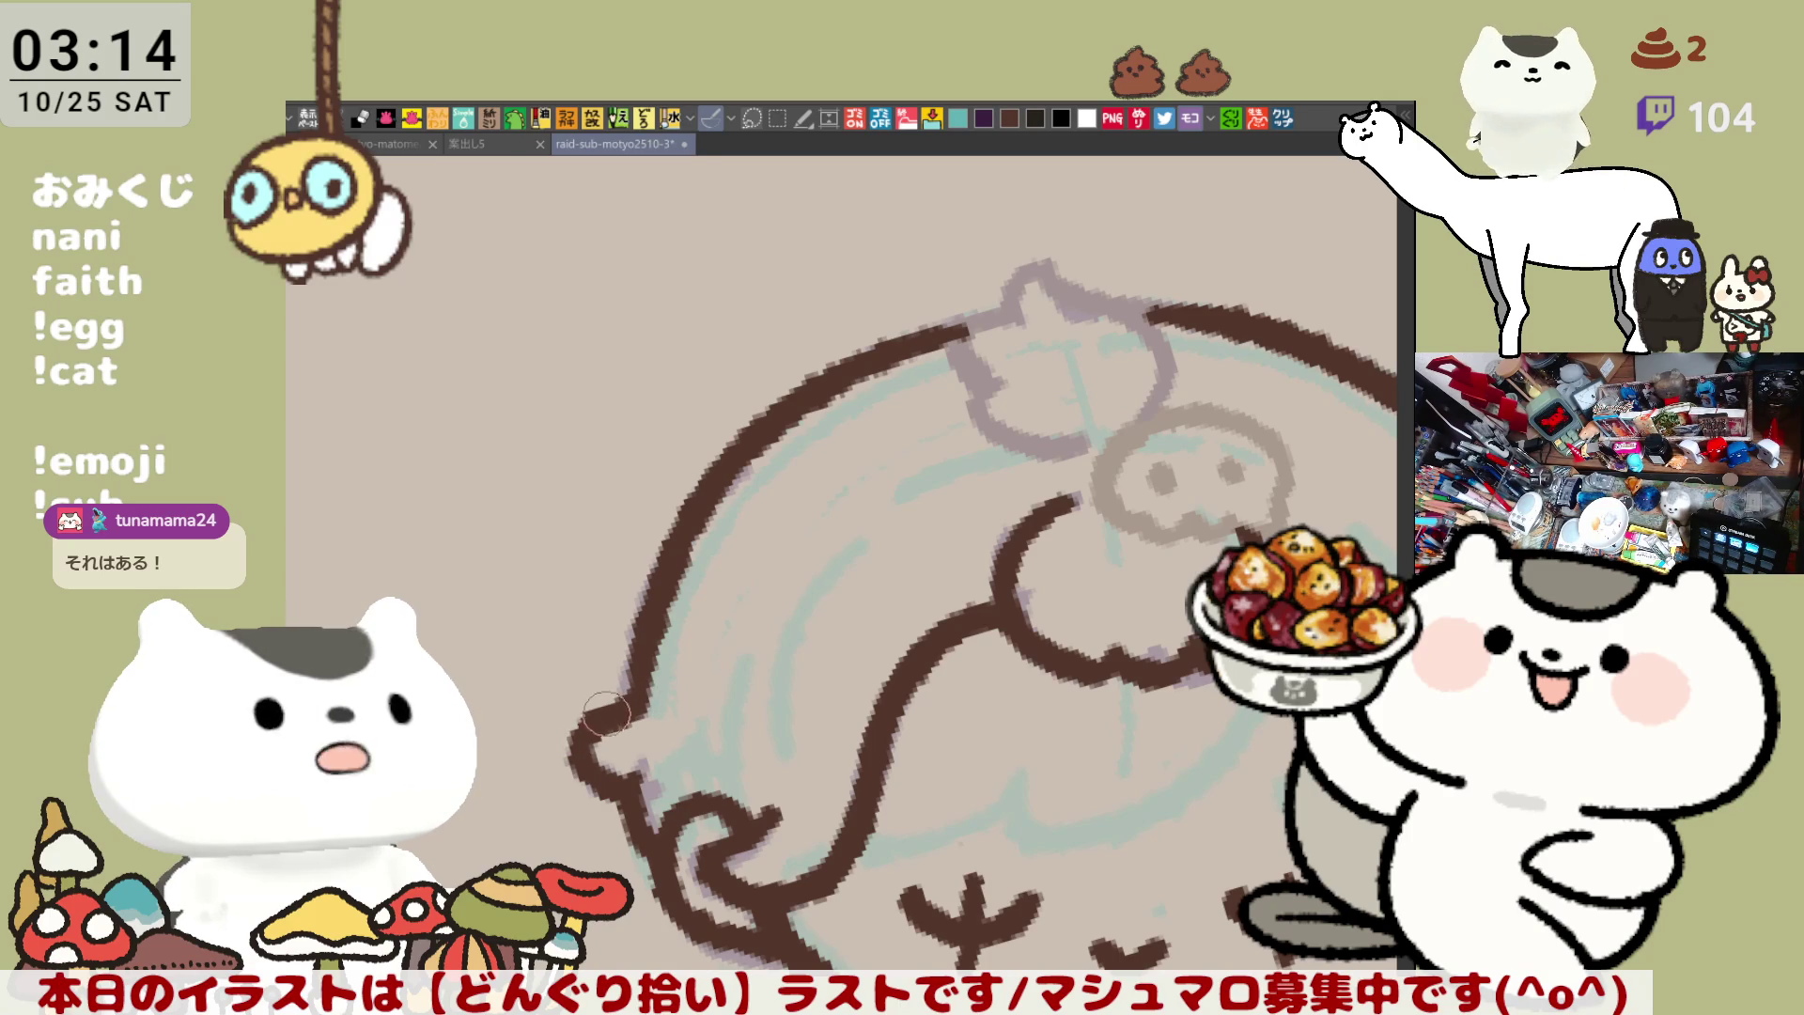
pyautogui.press('h')
pyautogui.press('h')
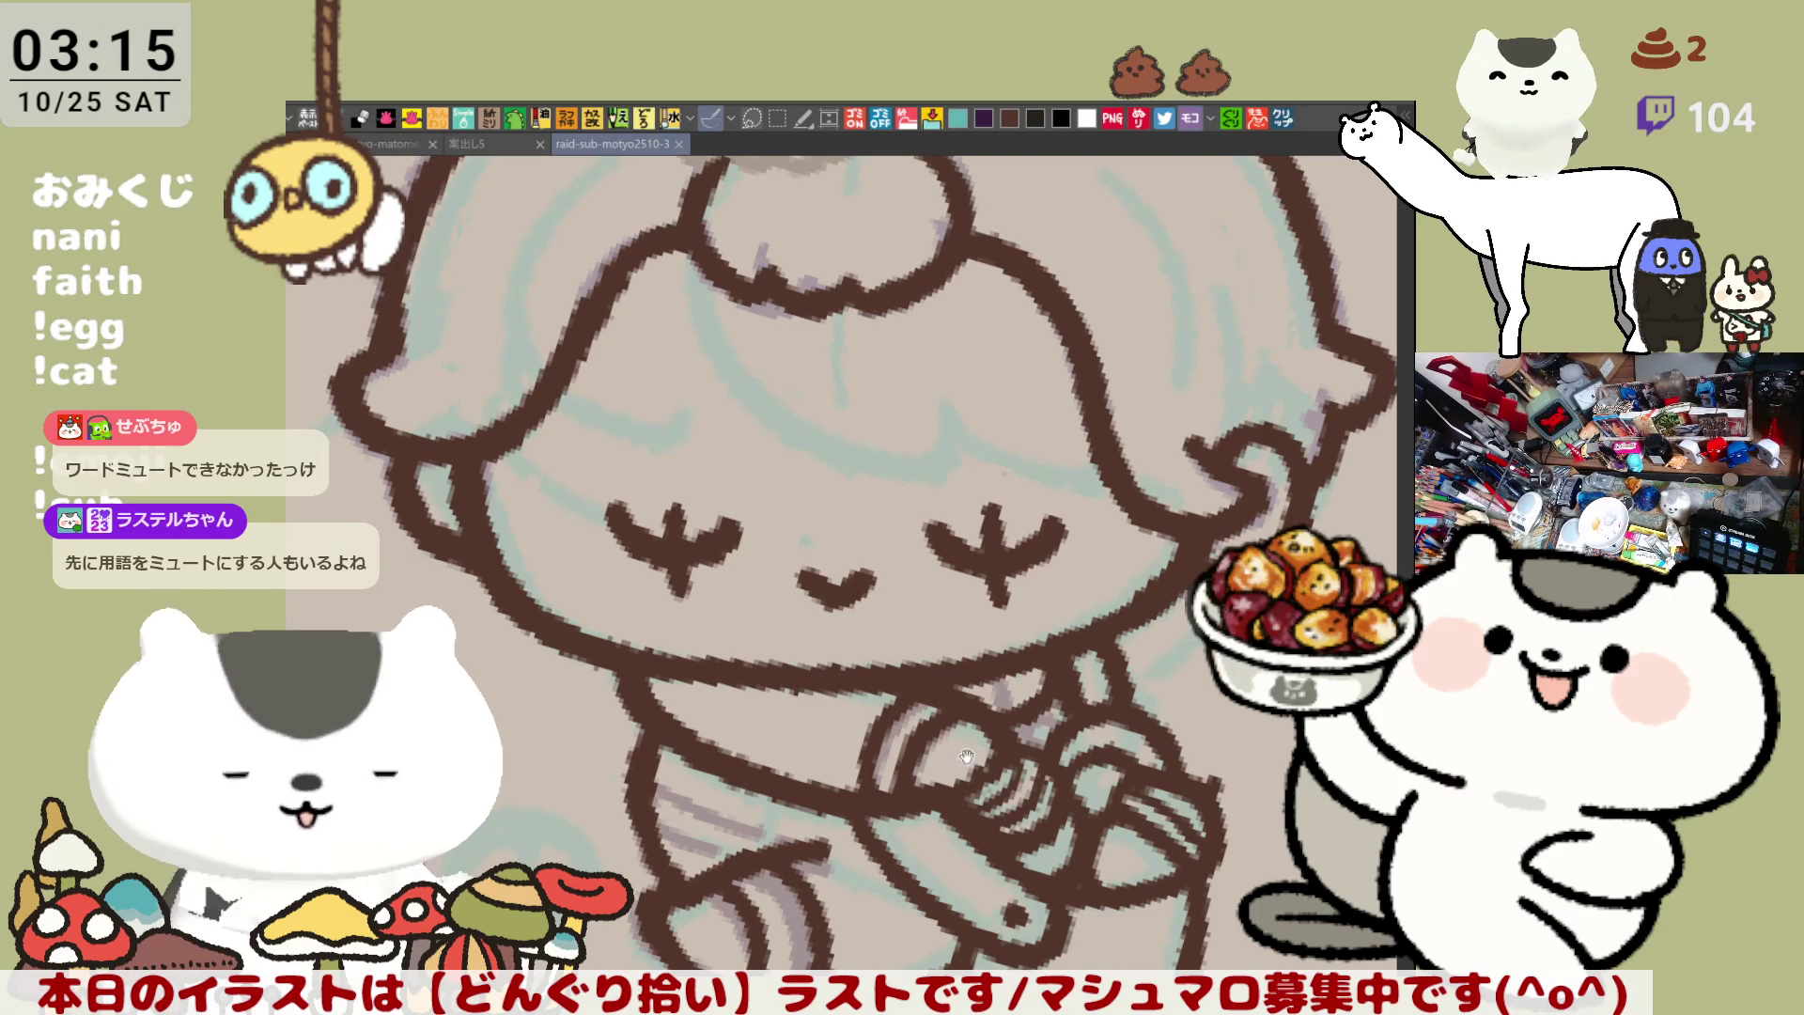
# Tilt the view onto the skirt and try two strokes along its left edge, undoing both
pyautogui.moveTo(981, 789); pyautogui.dragTo(972, 642)
pyautogui.press('-')
pyautogui.moveTo(671, 686)
pyautogui.mouseDown()
pyautogui.moveTo(627, 660)
pyautogui.moveTo(686, 705)
pyautogui.moveTo(705, 772)
pyautogui.moveTo(716, 691)
pyautogui.moveTo(676, 644)
pyautogui.moveTo(690, 775)
pyautogui.mouseUp()
pyautogui.hotkey('ctrl', 'z')
pyautogui.moveTo(658, 624); pyautogui.dragTo(706, 783)
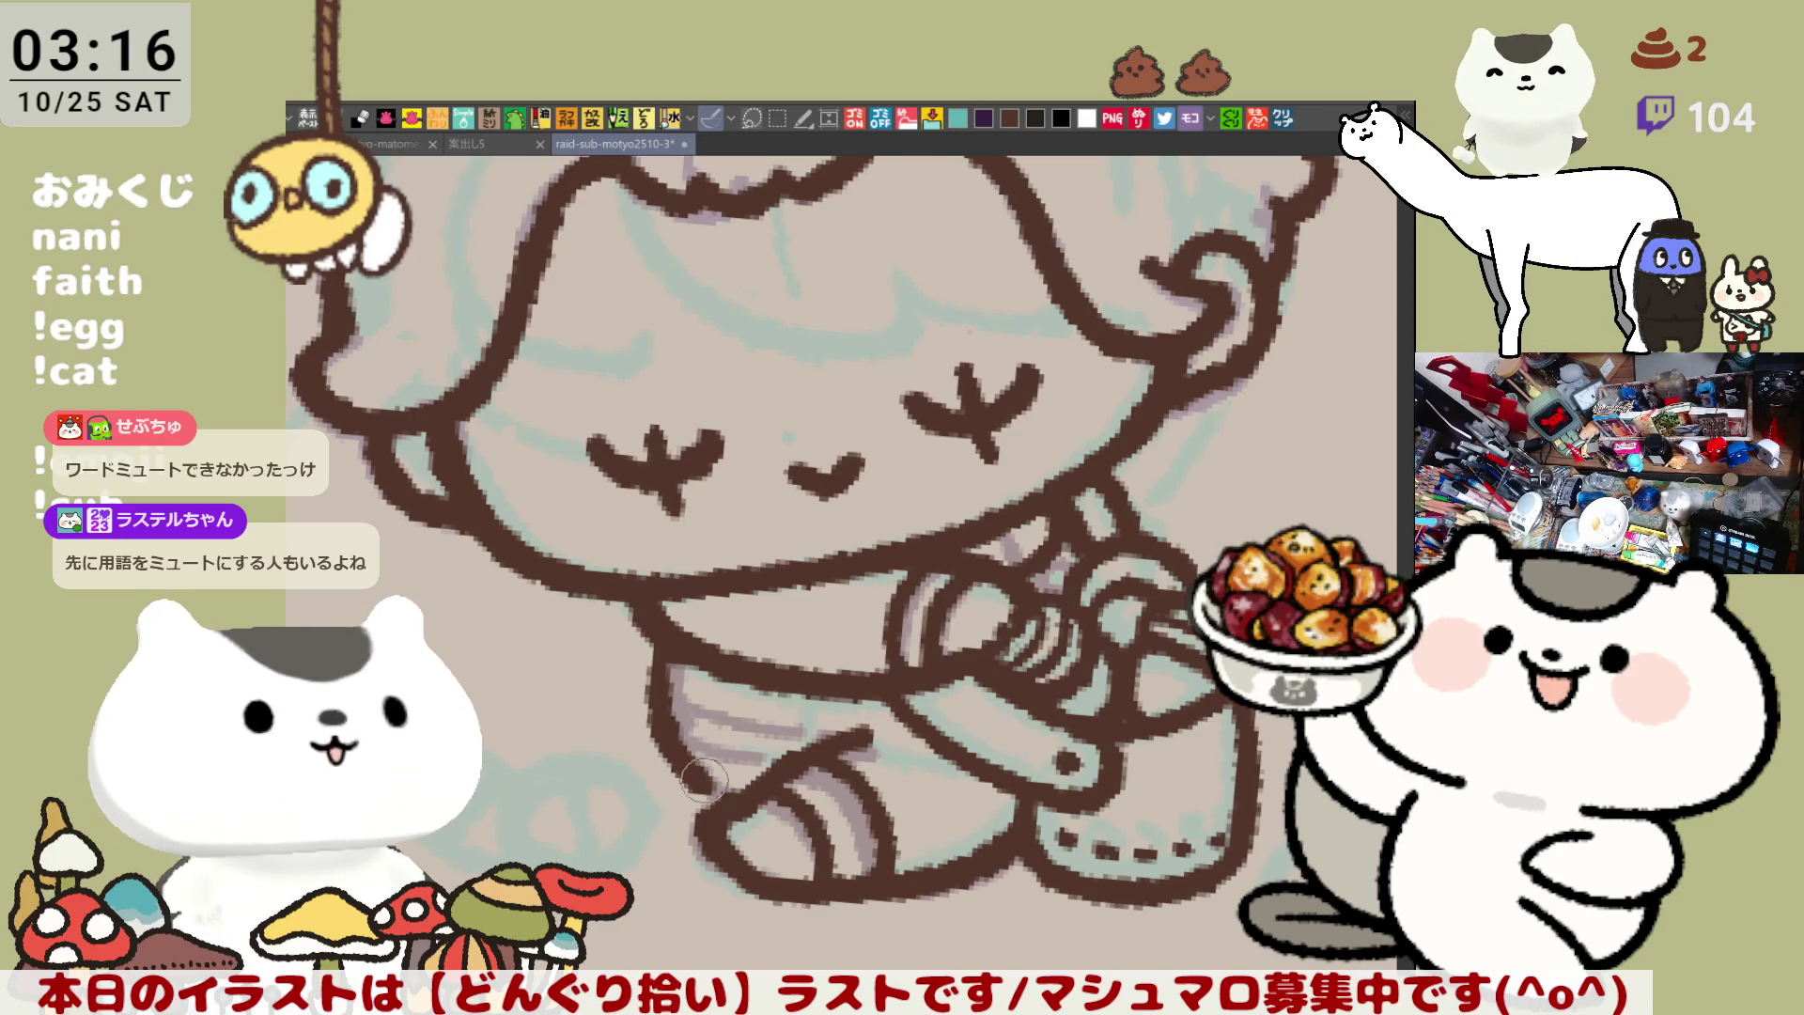
pyautogui.hotkey('ctrl', 'z')
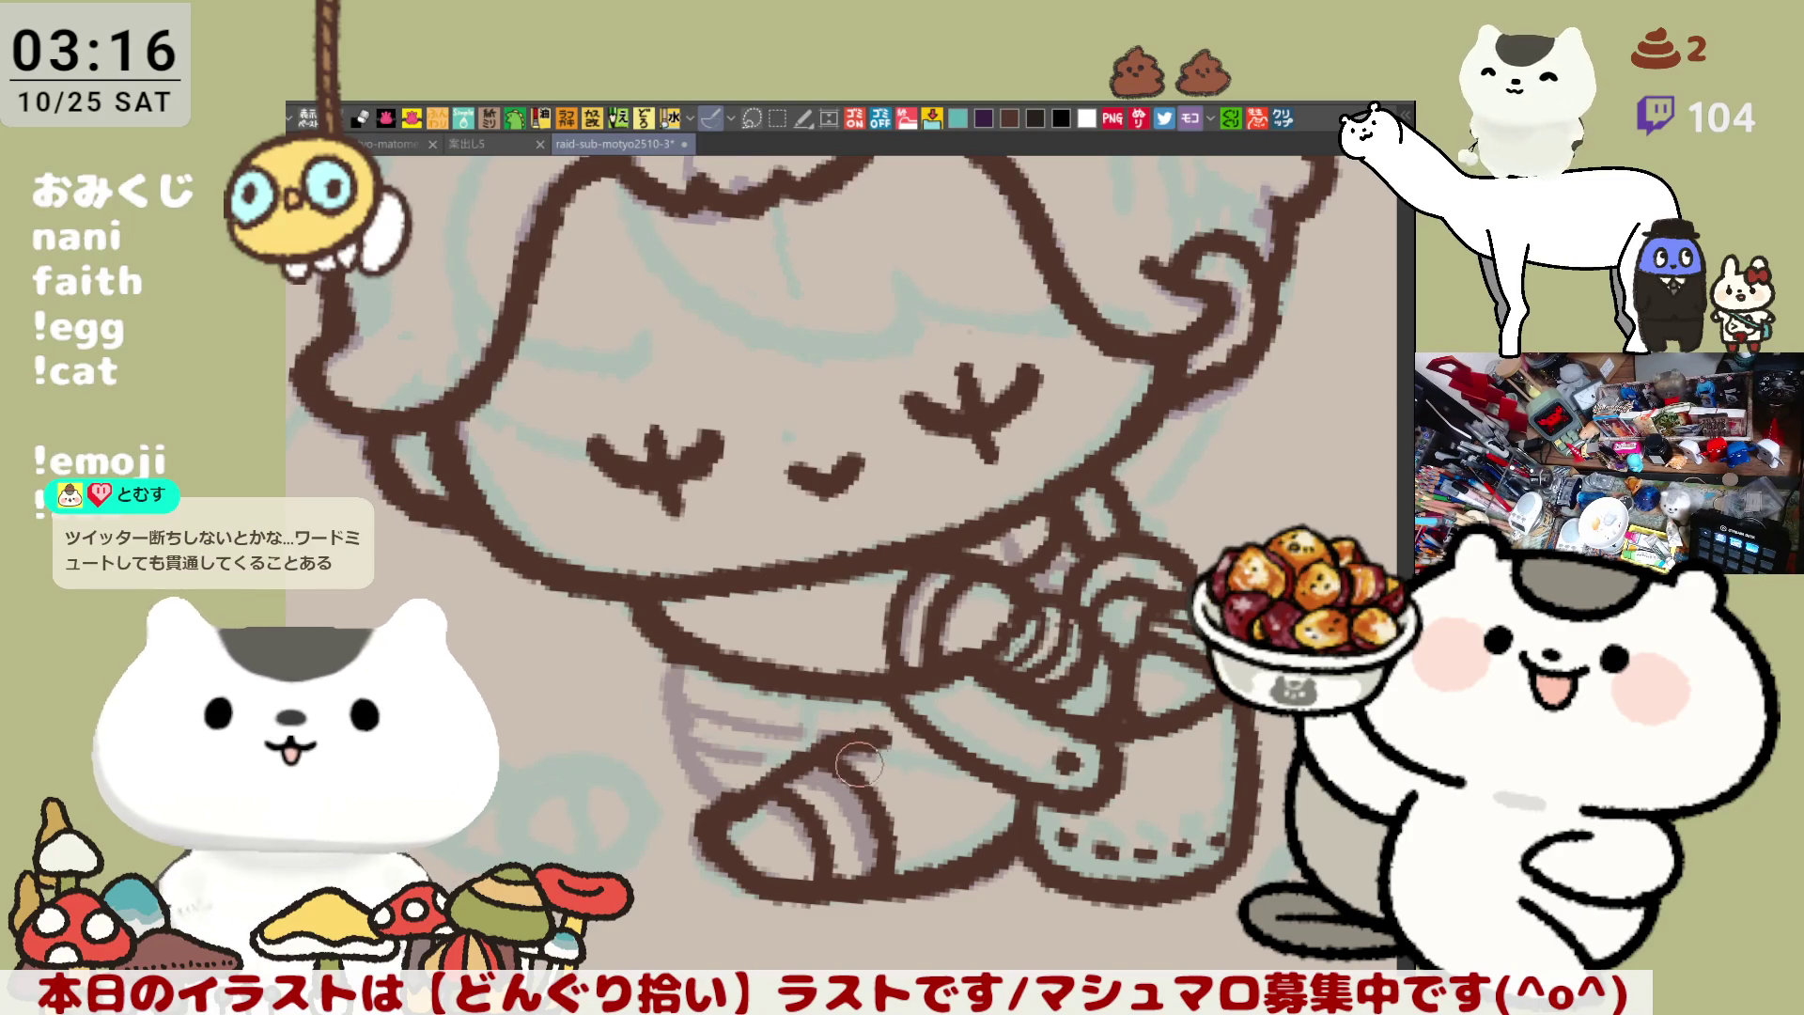
pyautogui.moveTo(922, 683); pyautogui.dragTo(931, 643)
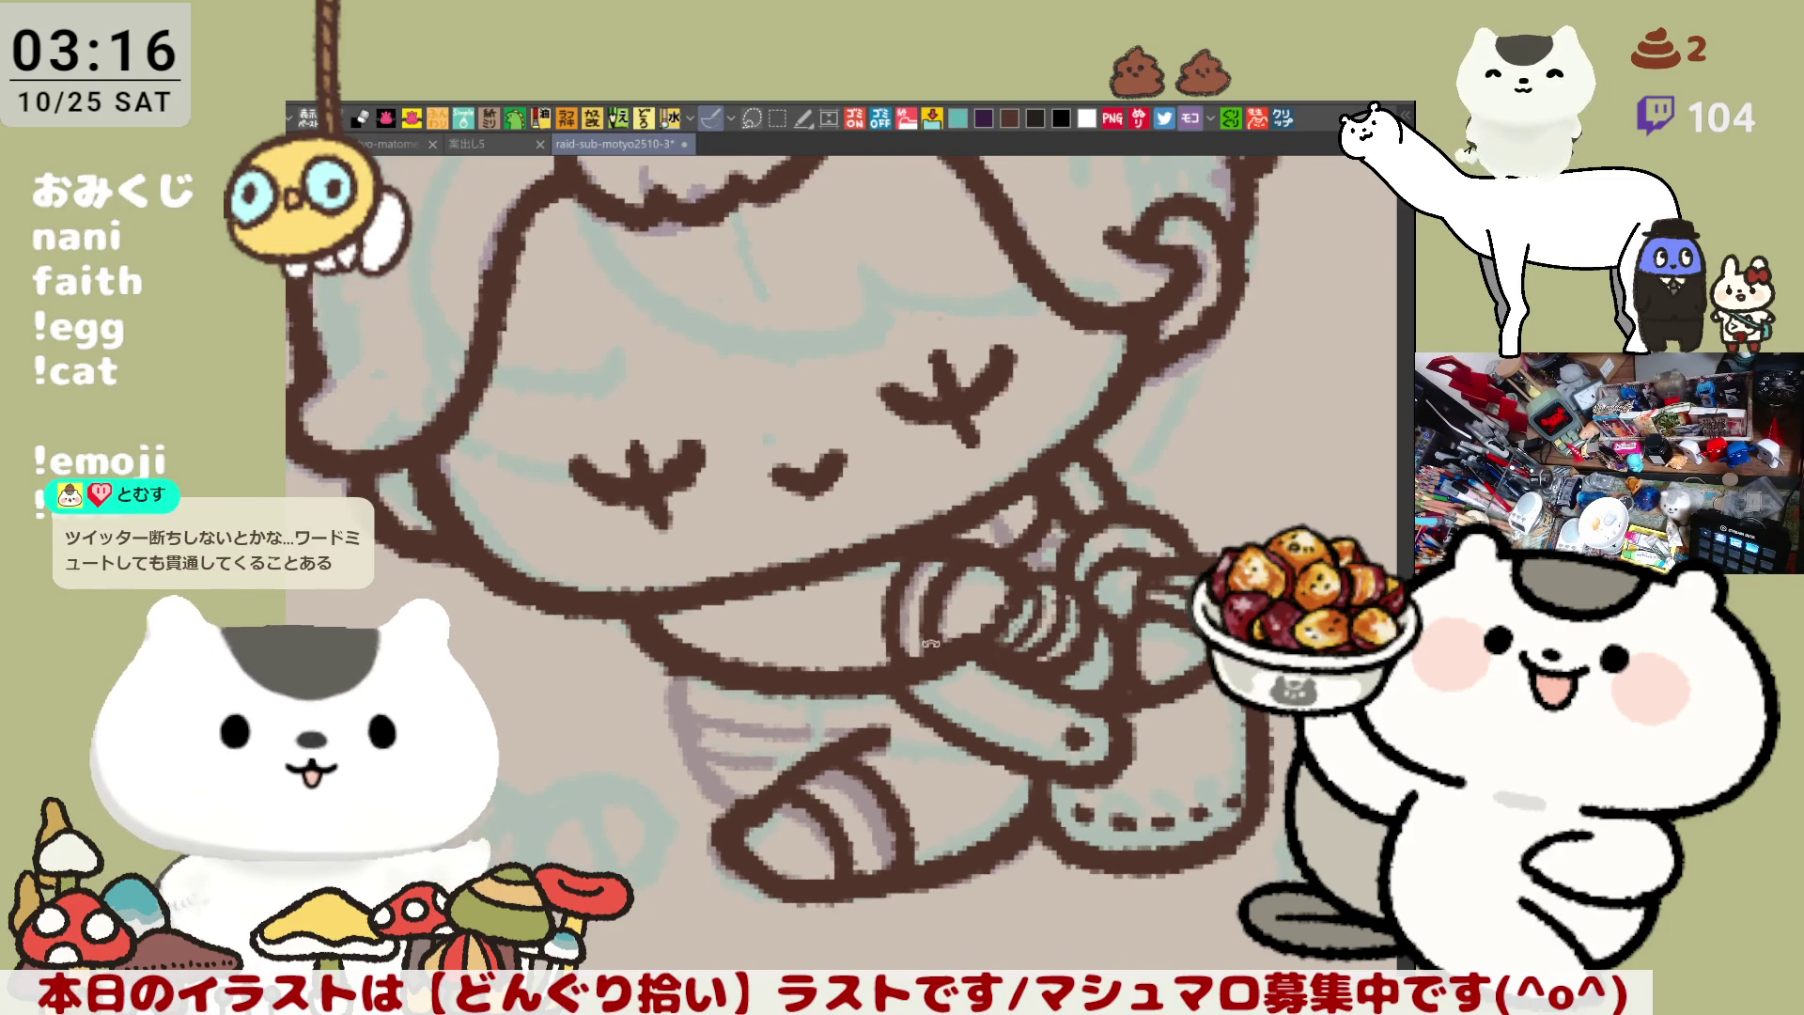
pyautogui.scroll(-1, 798, 657)
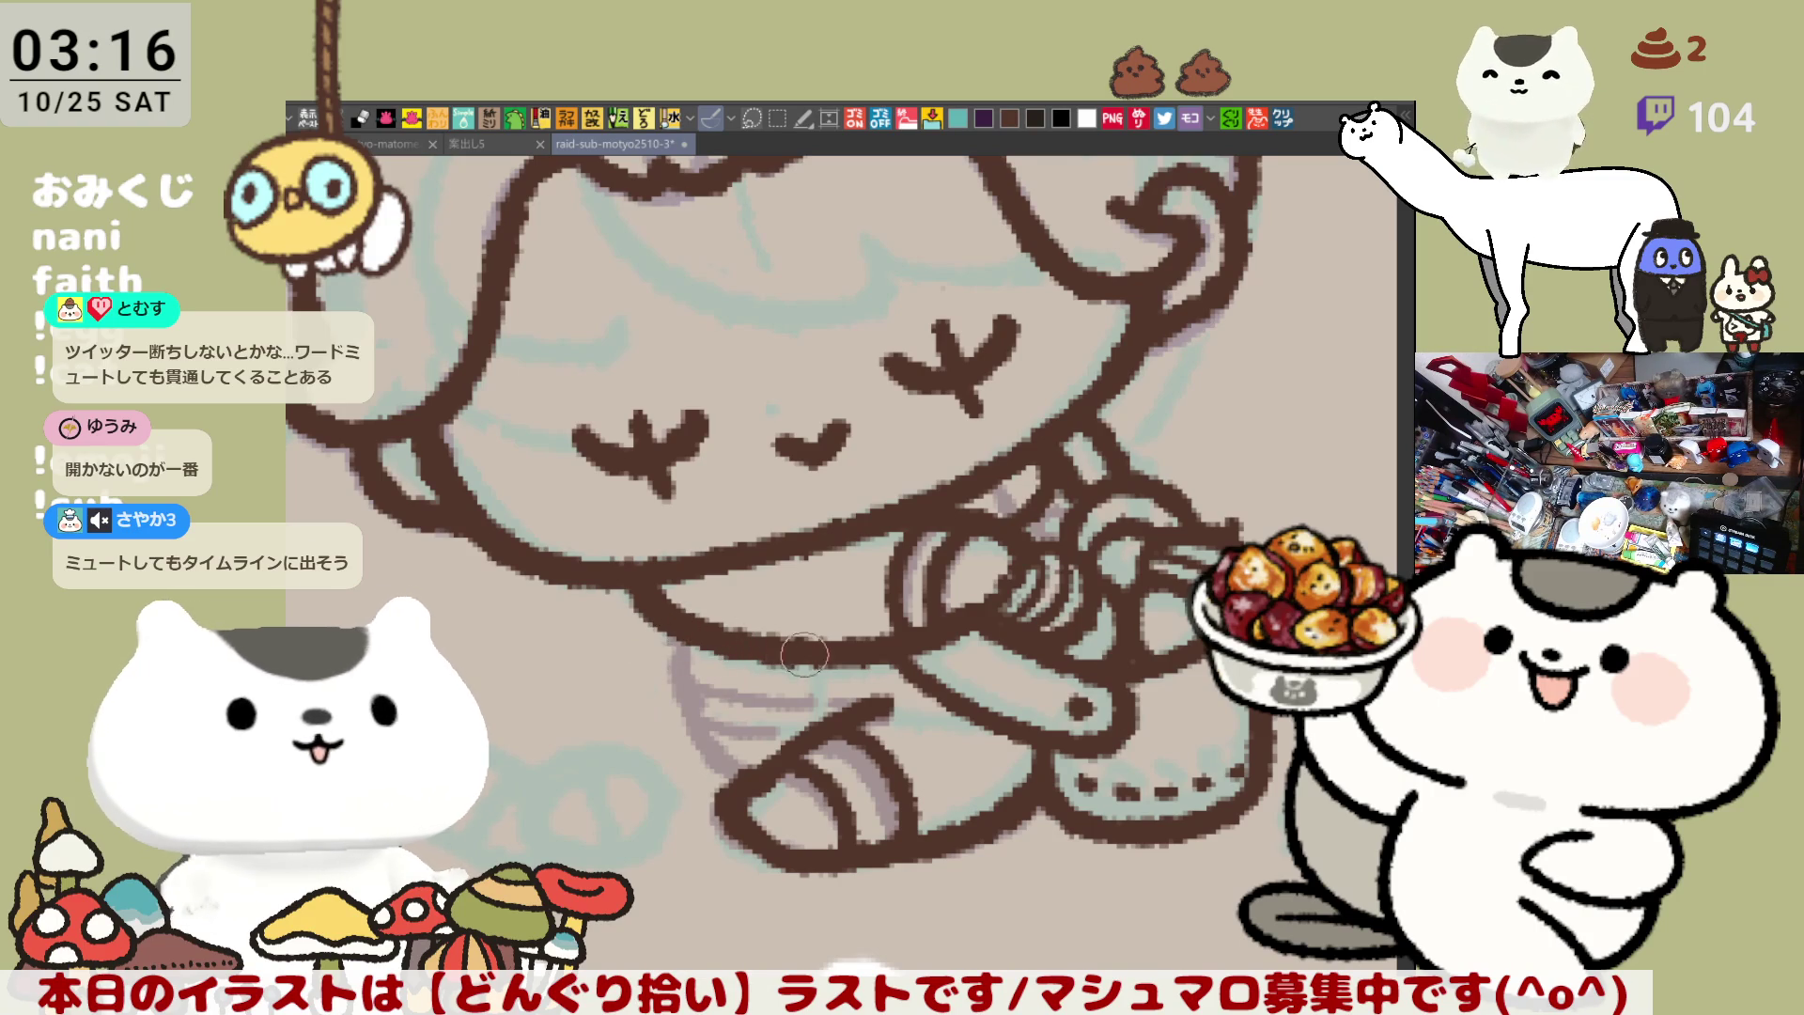
# Ink the skirt's left edge in brown from waist toward hem, undoing and retrying several attempts
pyautogui.moveTo(657, 606); pyautogui.dragTo(677, 714)
pyautogui.hotkey('ctrl', 'z')
pyautogui.moveTo(658, 611); pyautogui.dragTo(681, 719)
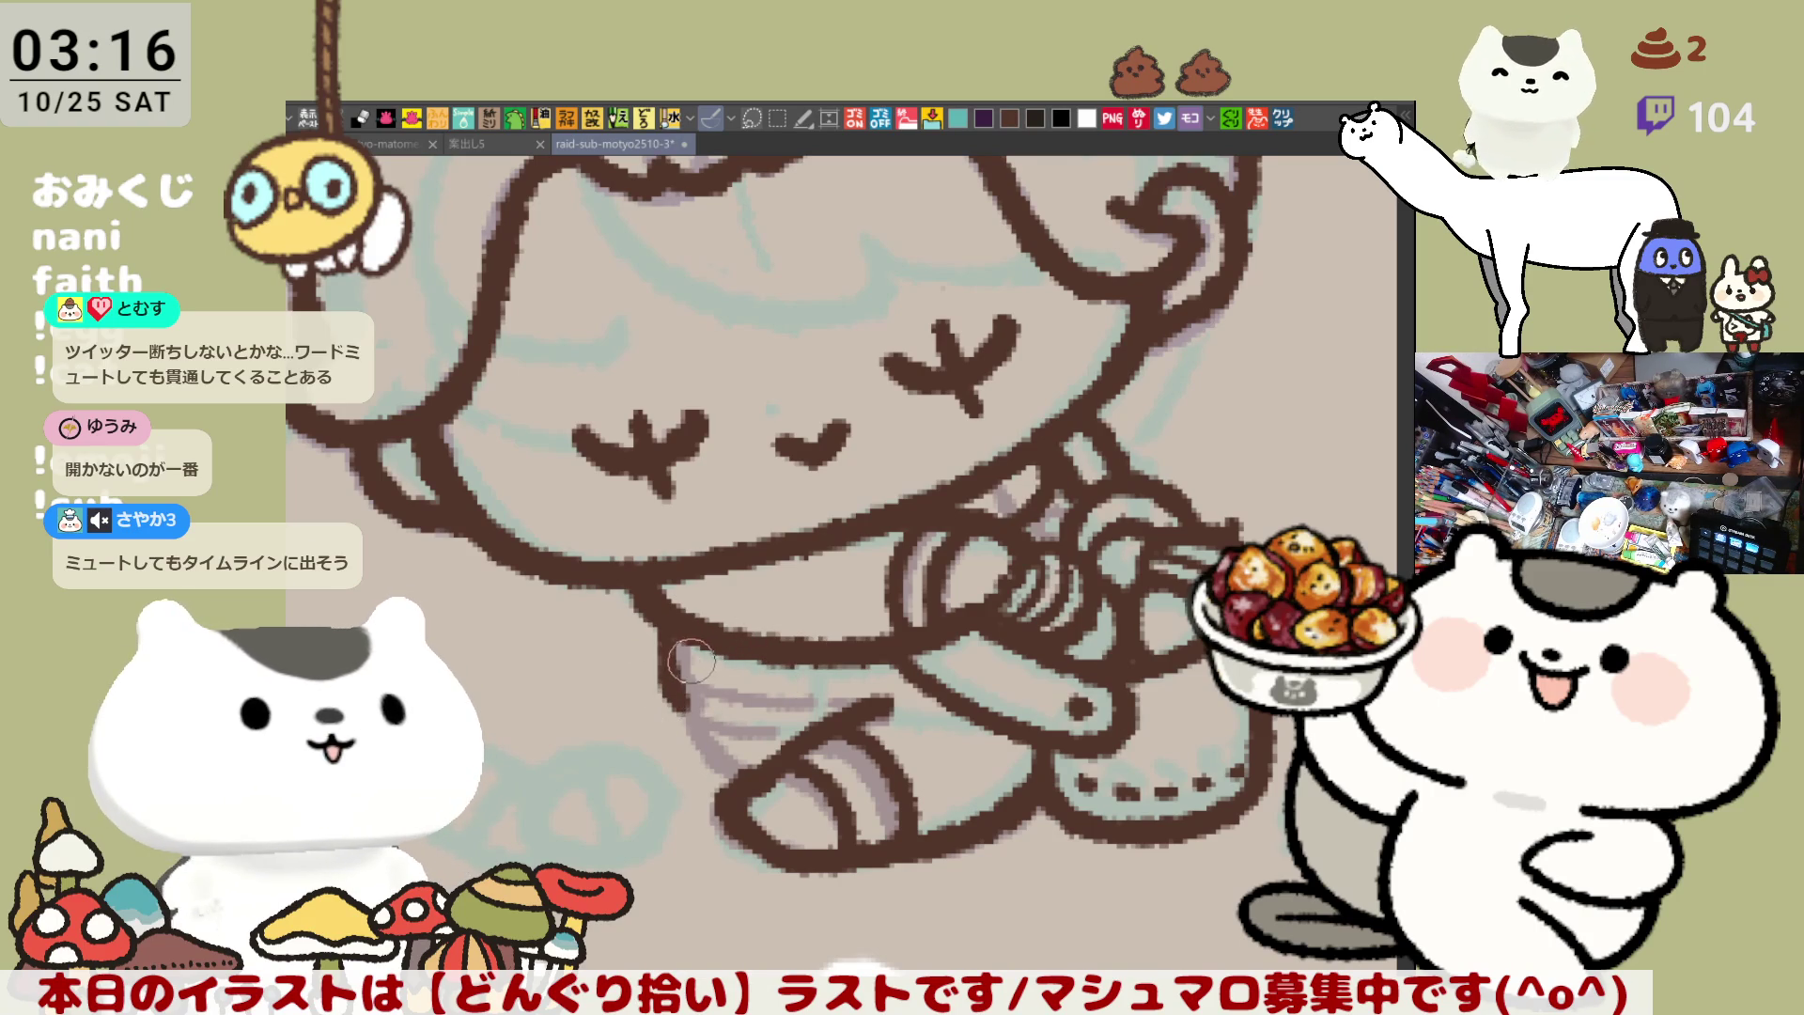
pyautogui.hotkey('ctrl', 'z')
pyautogui.moveTo(657, 610); pyautogui.dragTo(739, 785)
pyautogui.hotkey('ctrl', 'z')
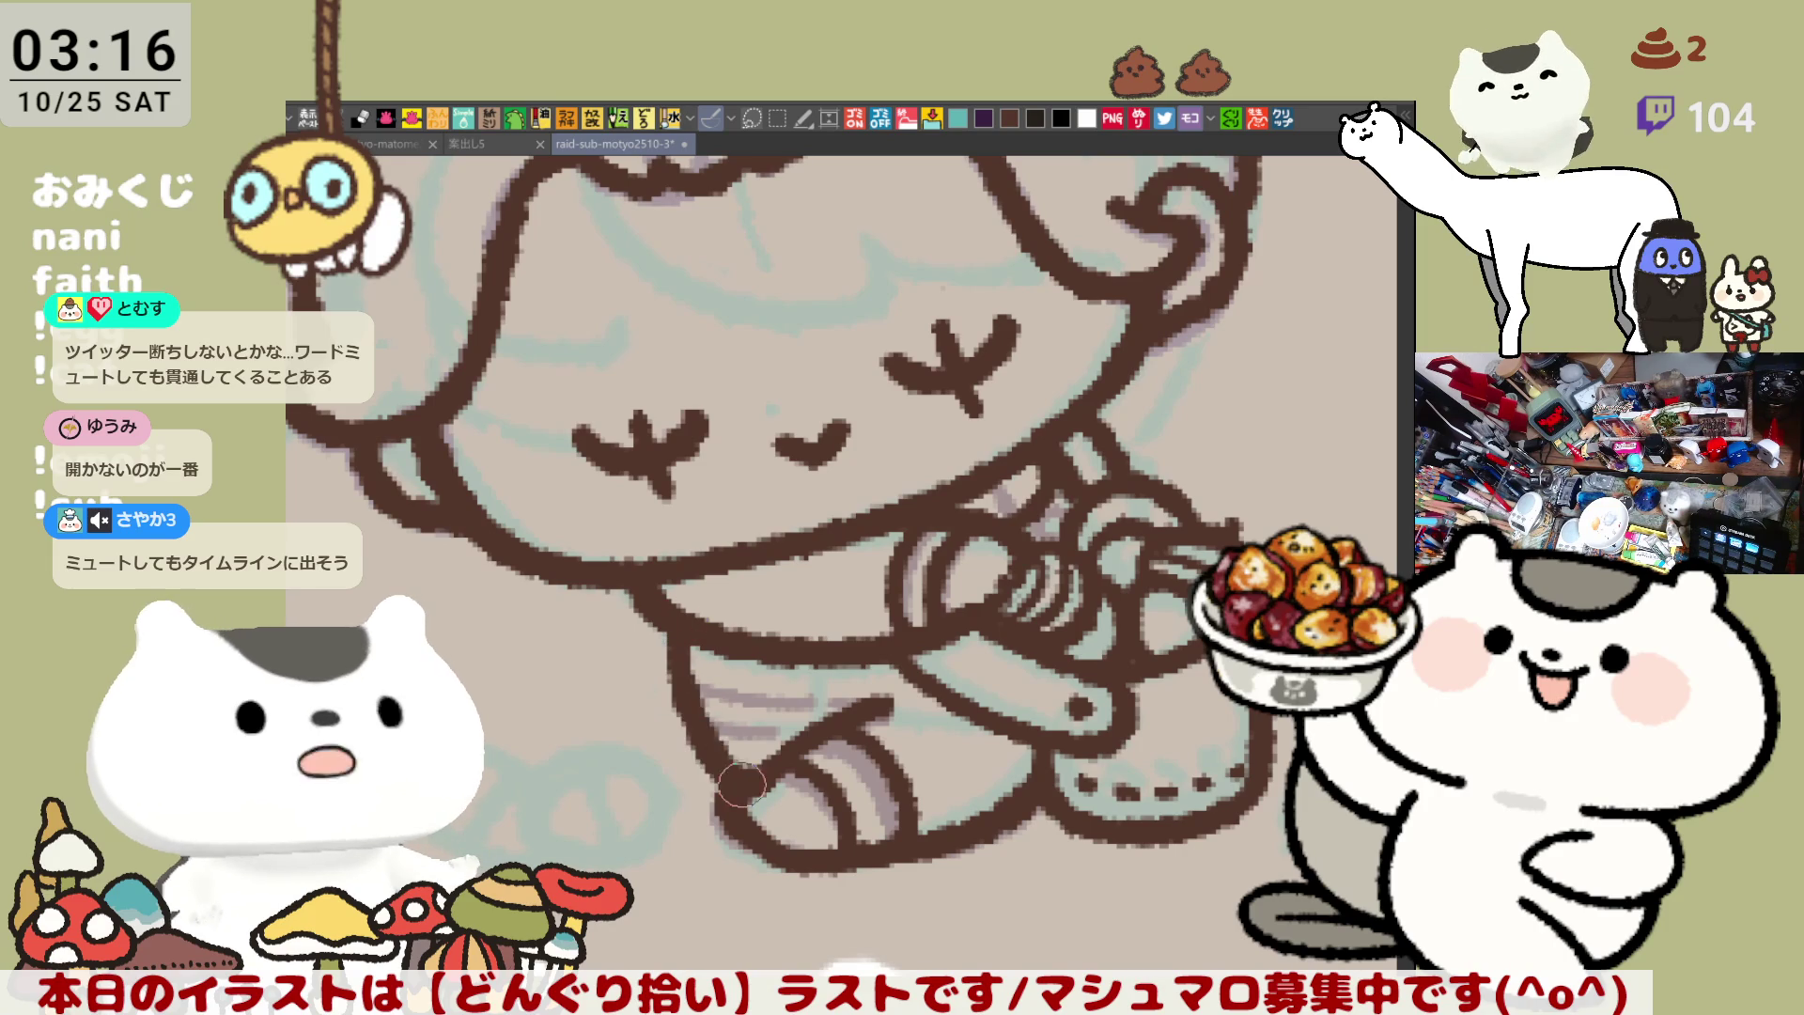
pyautogui.moveTo(714, 700); pyautogui.dragTo(747, 789)
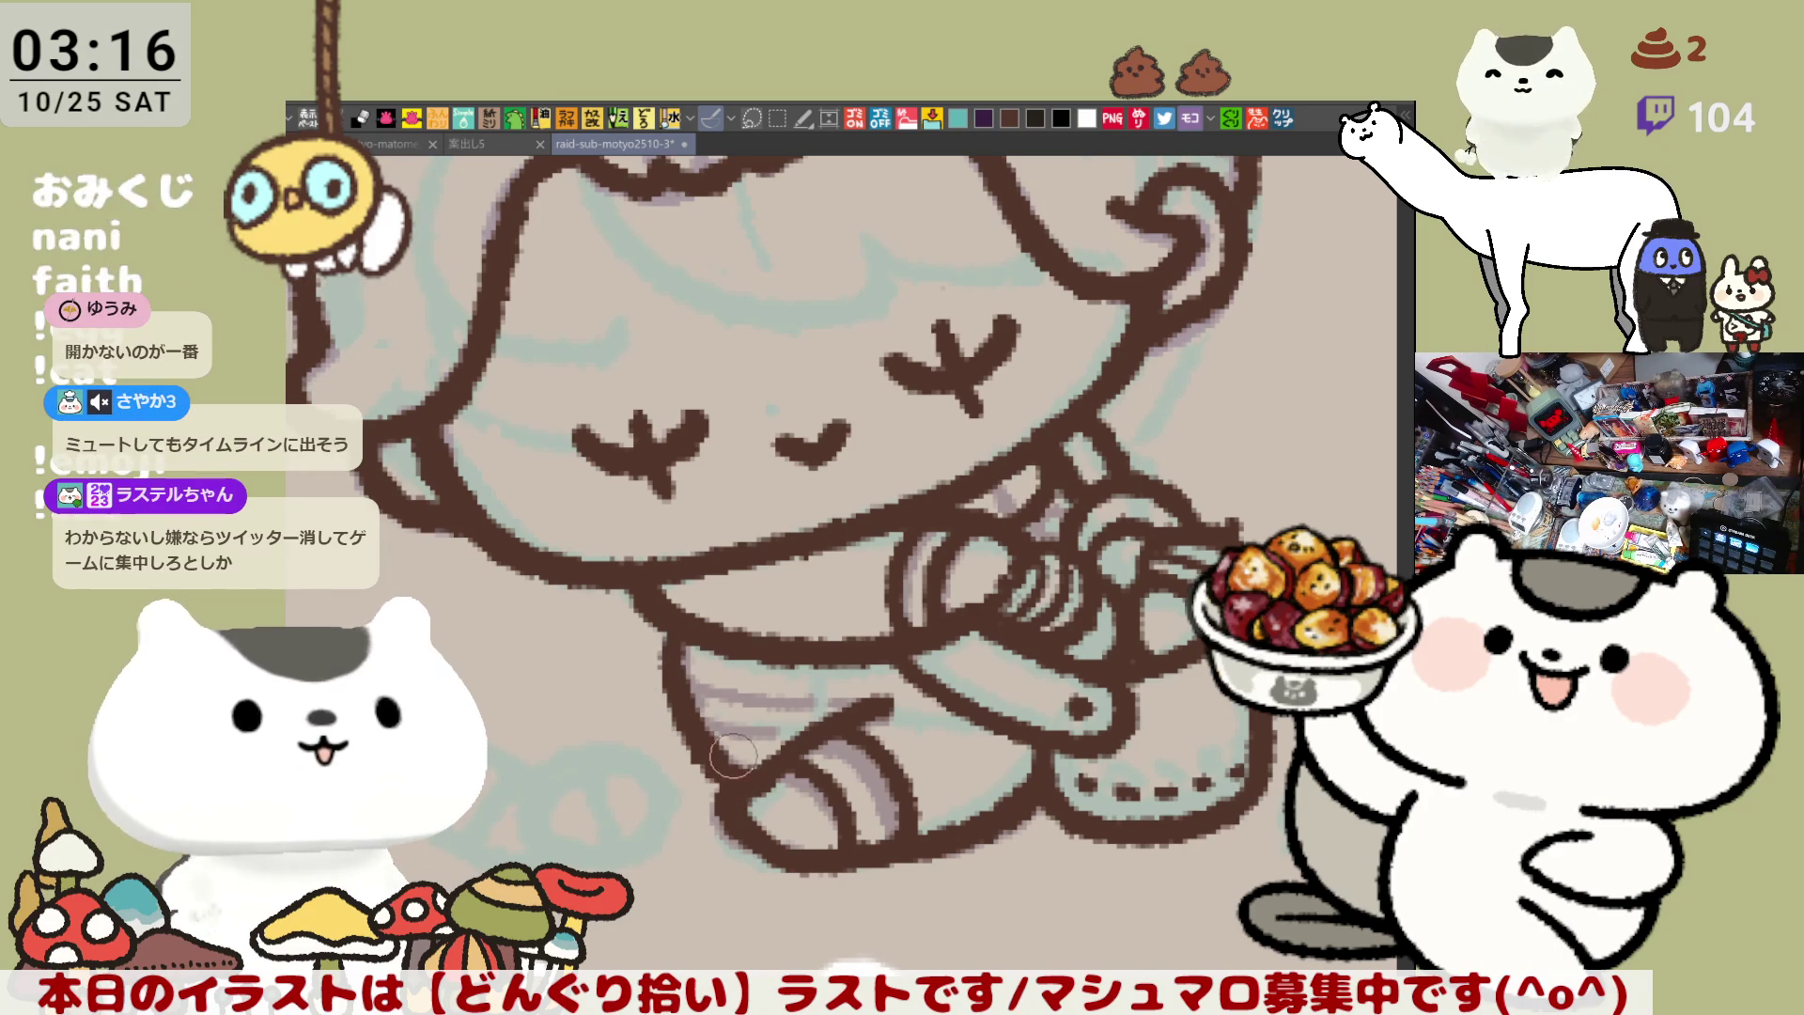
pyautogui.hotkey('ctrl', 'z')
pyautogui.moveTo(658, 606)
pyautogui.mouseDown()
pyautogui.moveTo(770, 807)
pyautogui.moveTo(723, 780)
pyautogui.moveTo(765, 797)
pyautogui.mouseUp()
pyautogui.hotkey('ctrl', 'z')
pyautogui.hotkey('ctrl', 'z')
pyautogui.moveTo(662, 602); pyautogui.dragTo(749, 766)
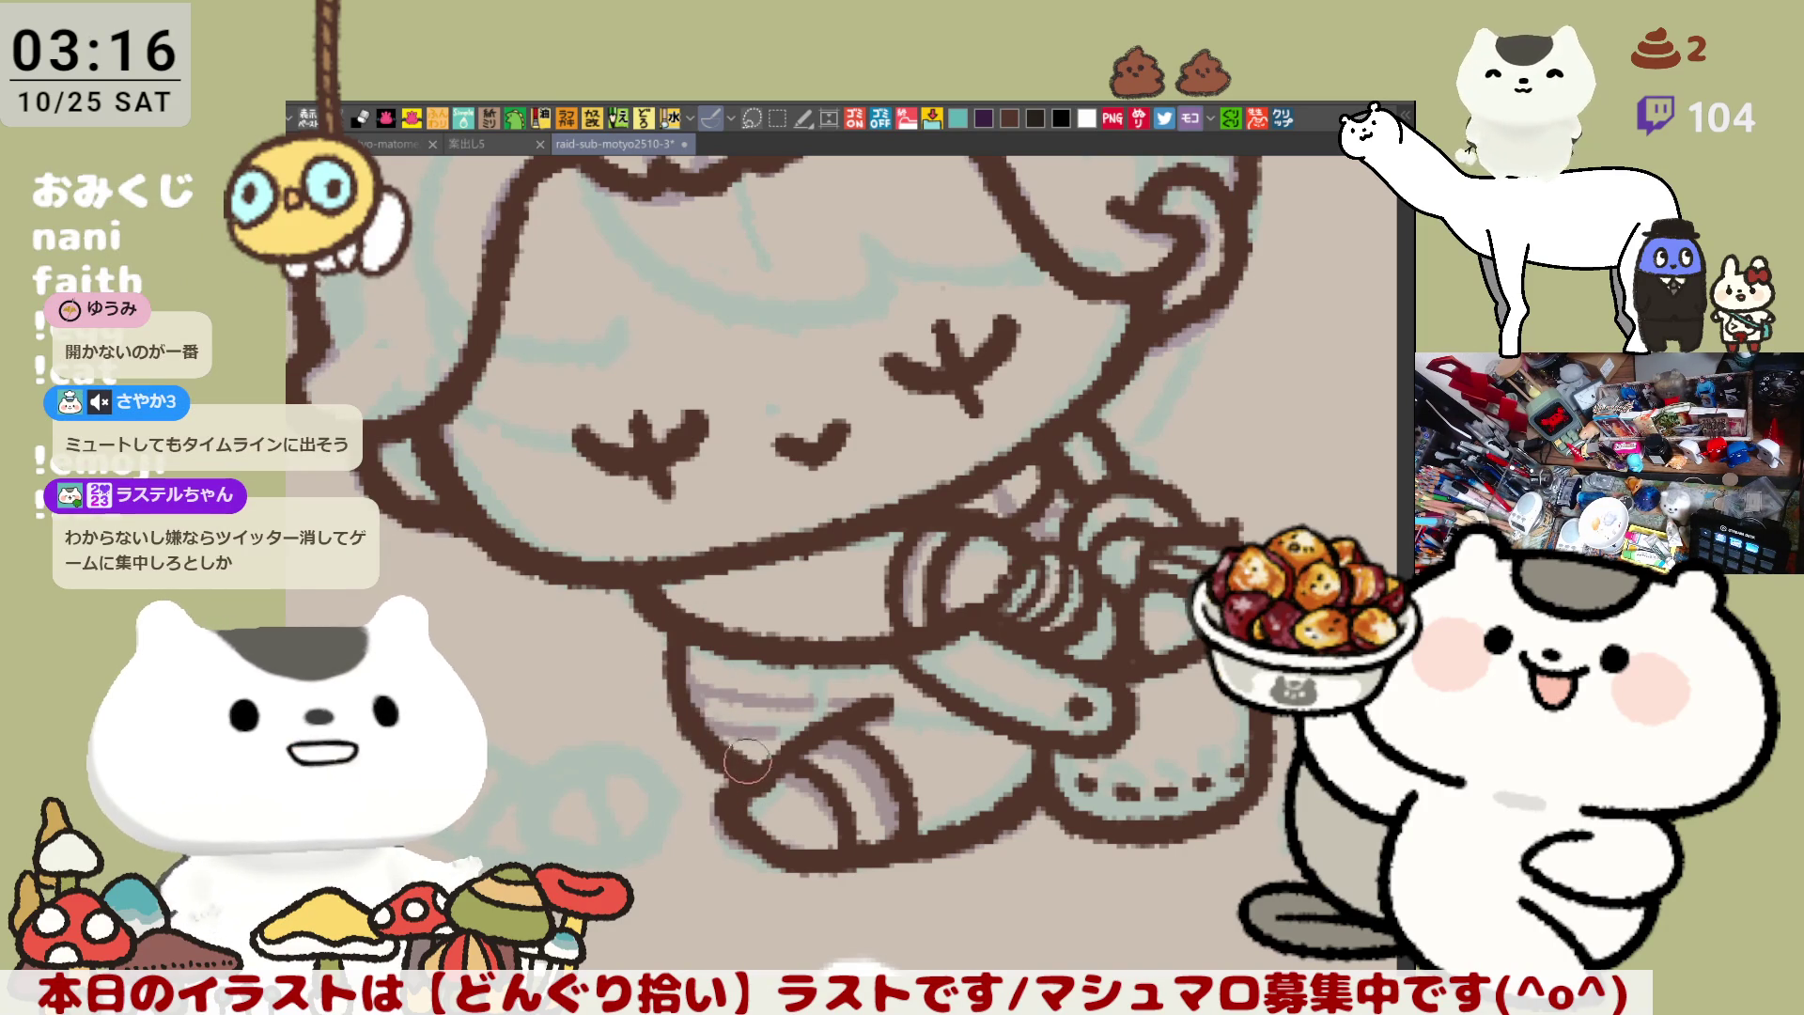
pyautogui.hotkey('ctrl', 'z')
# Keep redrawing the skirt's left outline down to the hem until the curve sits right
pyautogui.moveTo(660, 601)
pyautogui.mouseDown()
pyautogui.moveTo(705, 718)
pyautogui.moveTo(780, 789)
pyautogui.mouseUp()
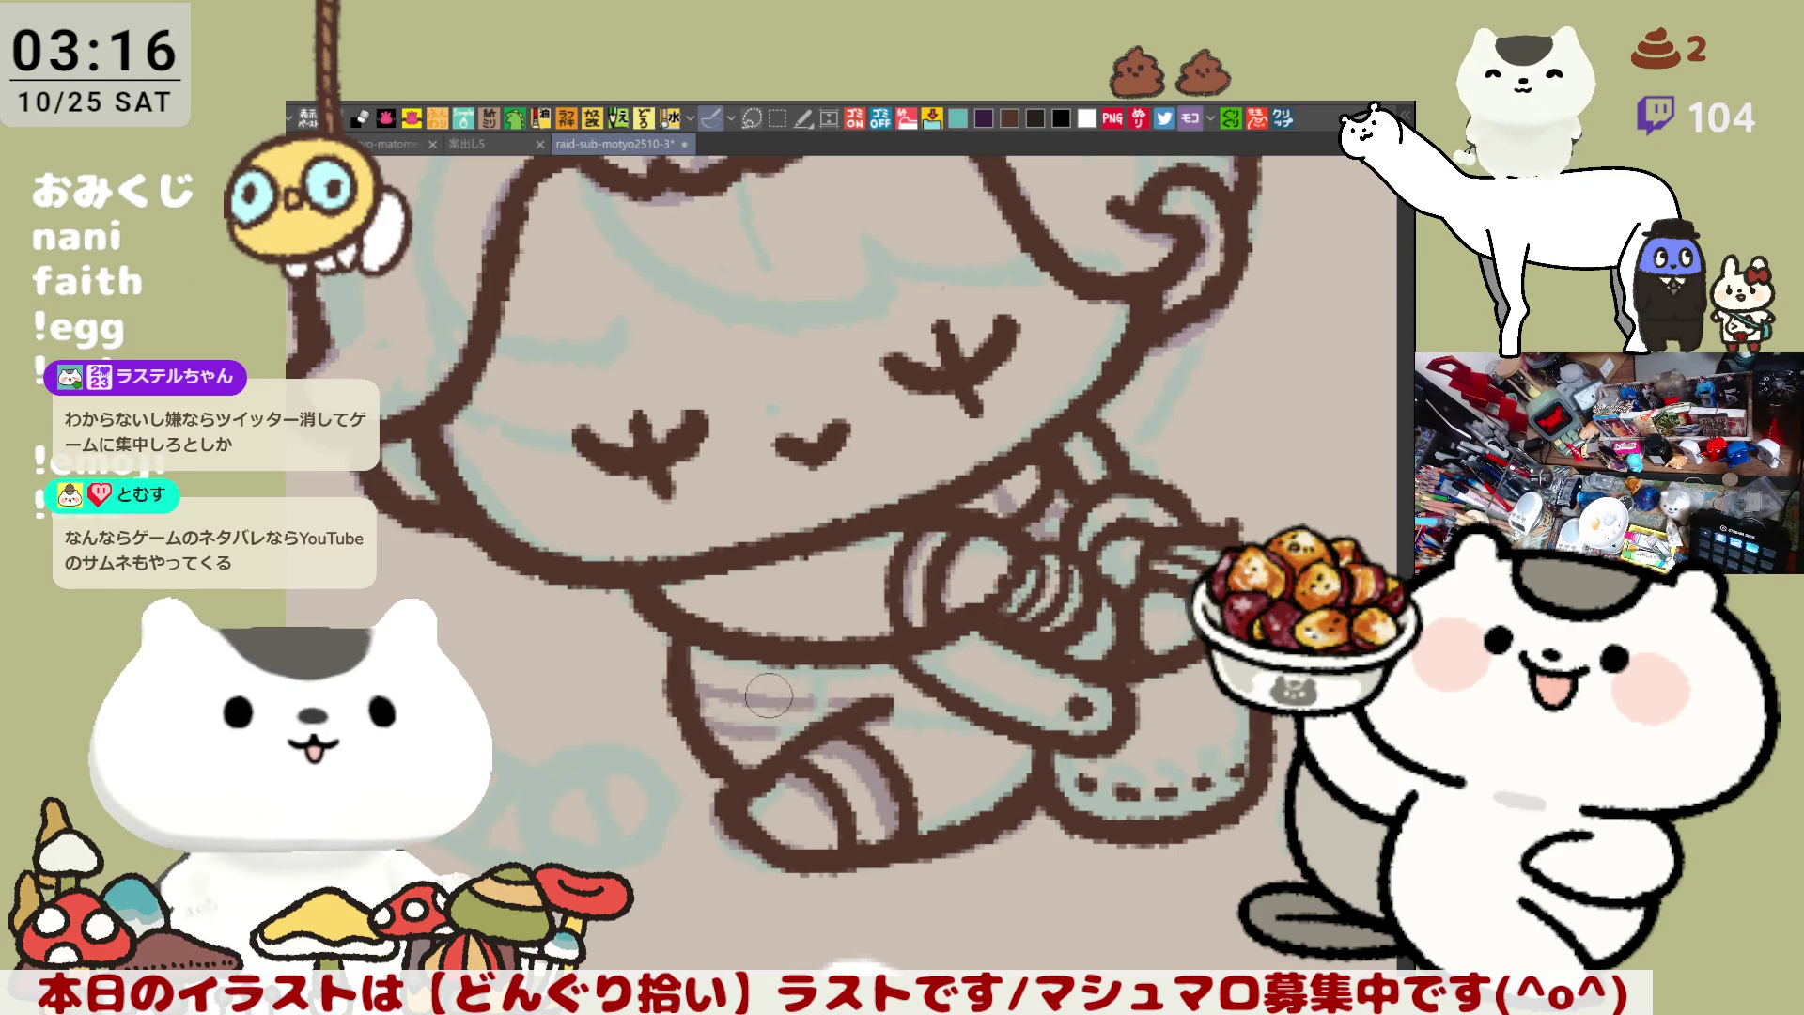
pyautogui.moveTo(662, 601)
pyautogui.mouseDown()
pyautogui.moveTo(706, 714)
pyautogui.moveTo(777, 794)
pyautogui.mouseUp()
pyautogui.hotkey('ctrl', 'z')
pyautogui.moveTo(665, 644); pyautogui.dragTo(755, 771)
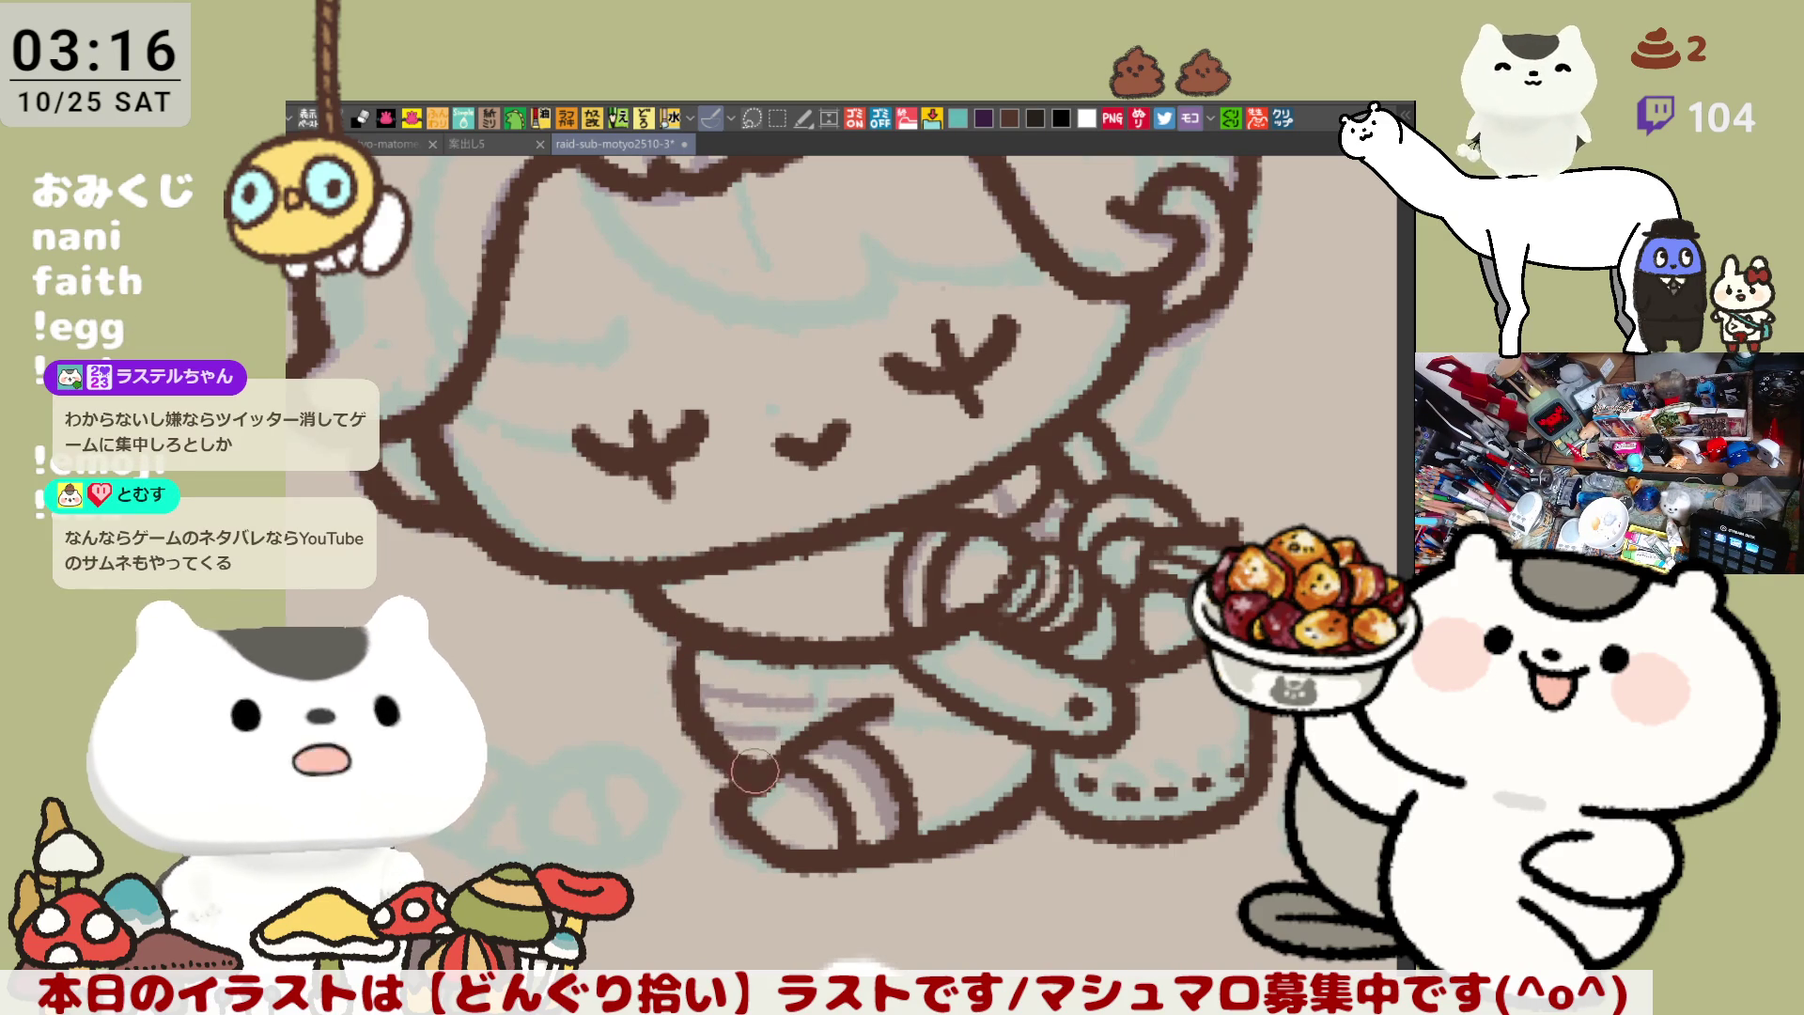
pyautogui.hotkey('ctrl', 'z')
pyautogui.moveTo(672, 620); pyautogui.dragTo(732, 733)
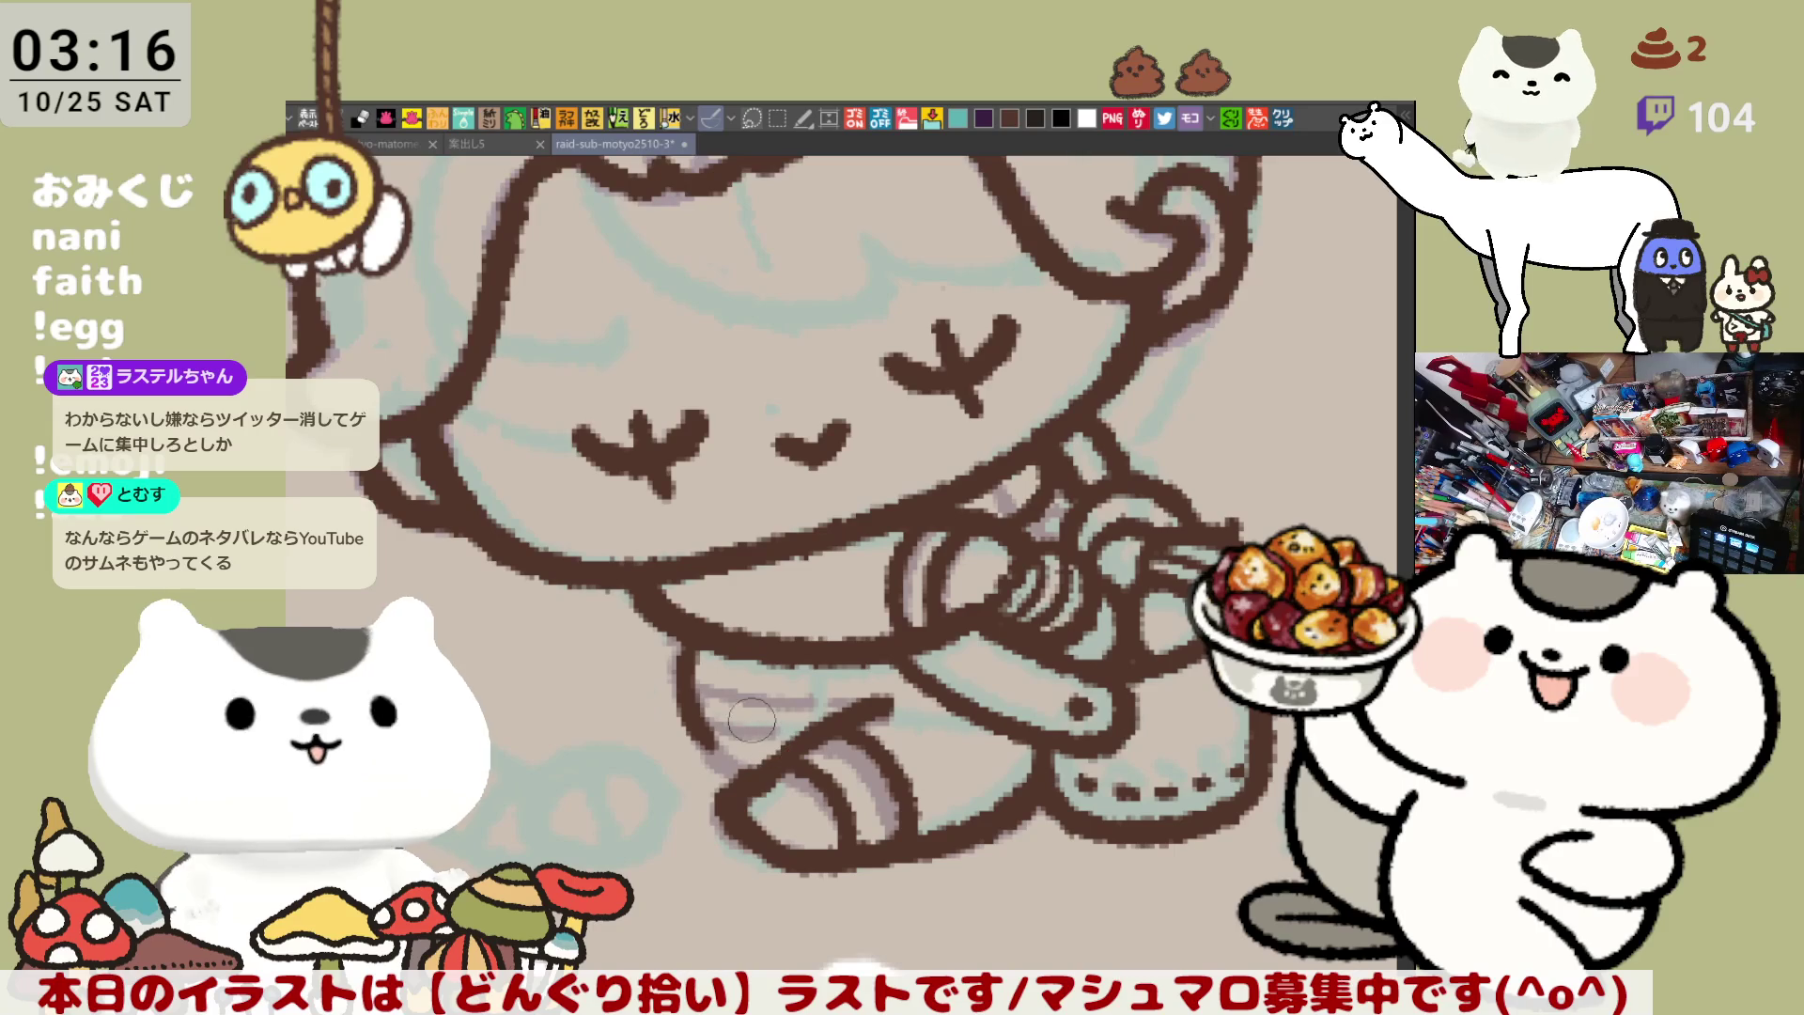
pyautogui.hotkey('ctrl', 'z')
pyautogui.moveTo(665, 601); pyautogui.dragTo(718, 747)
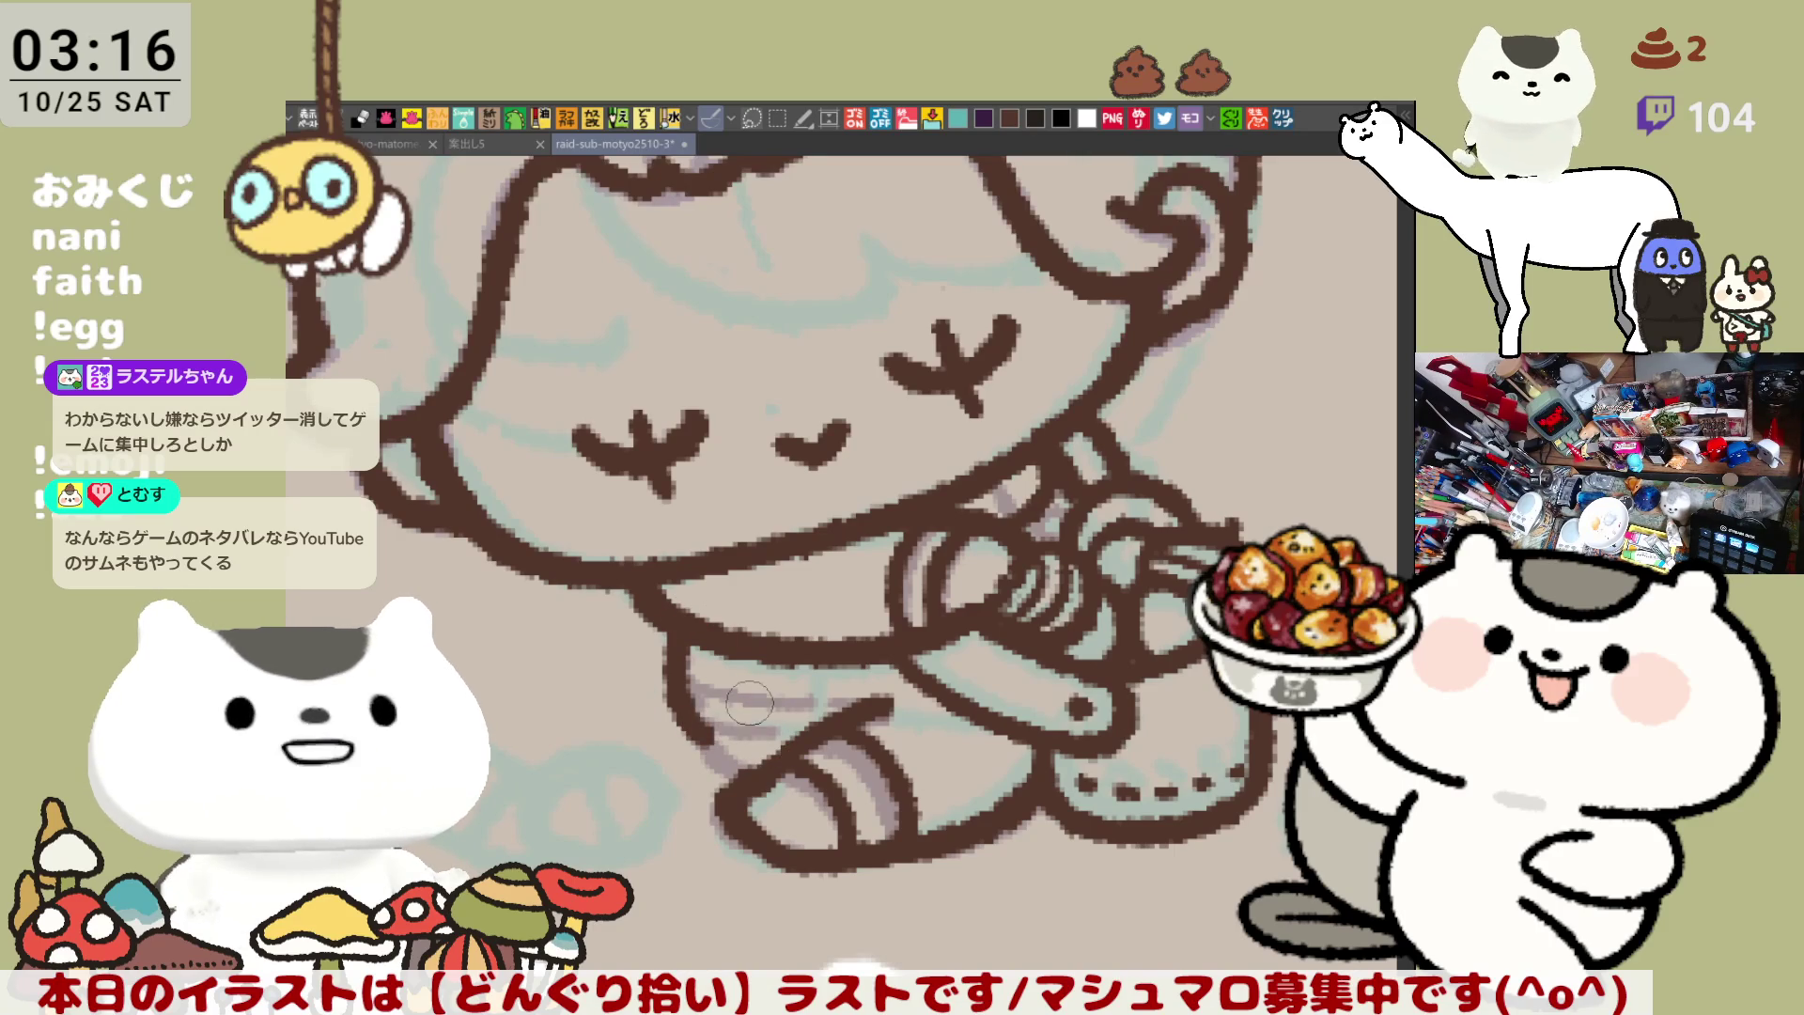
pyautogui.hotkey('ctrl', 'z')
pyautogui.moveTo(672, 601); pyautogui.dragTo(714, 733)
pyautogui.hotkey('ctrl', 'z')
pyautogui.moveTo(671, 601); pyautogui.dragTo(703, 731)
pyautogui.hotkey('ctrl', 'z')
pyautogui.moveTo(669, 620); pyautogui.dragTo(743, 783)
pyautogui.scroll(3, 724, 734)
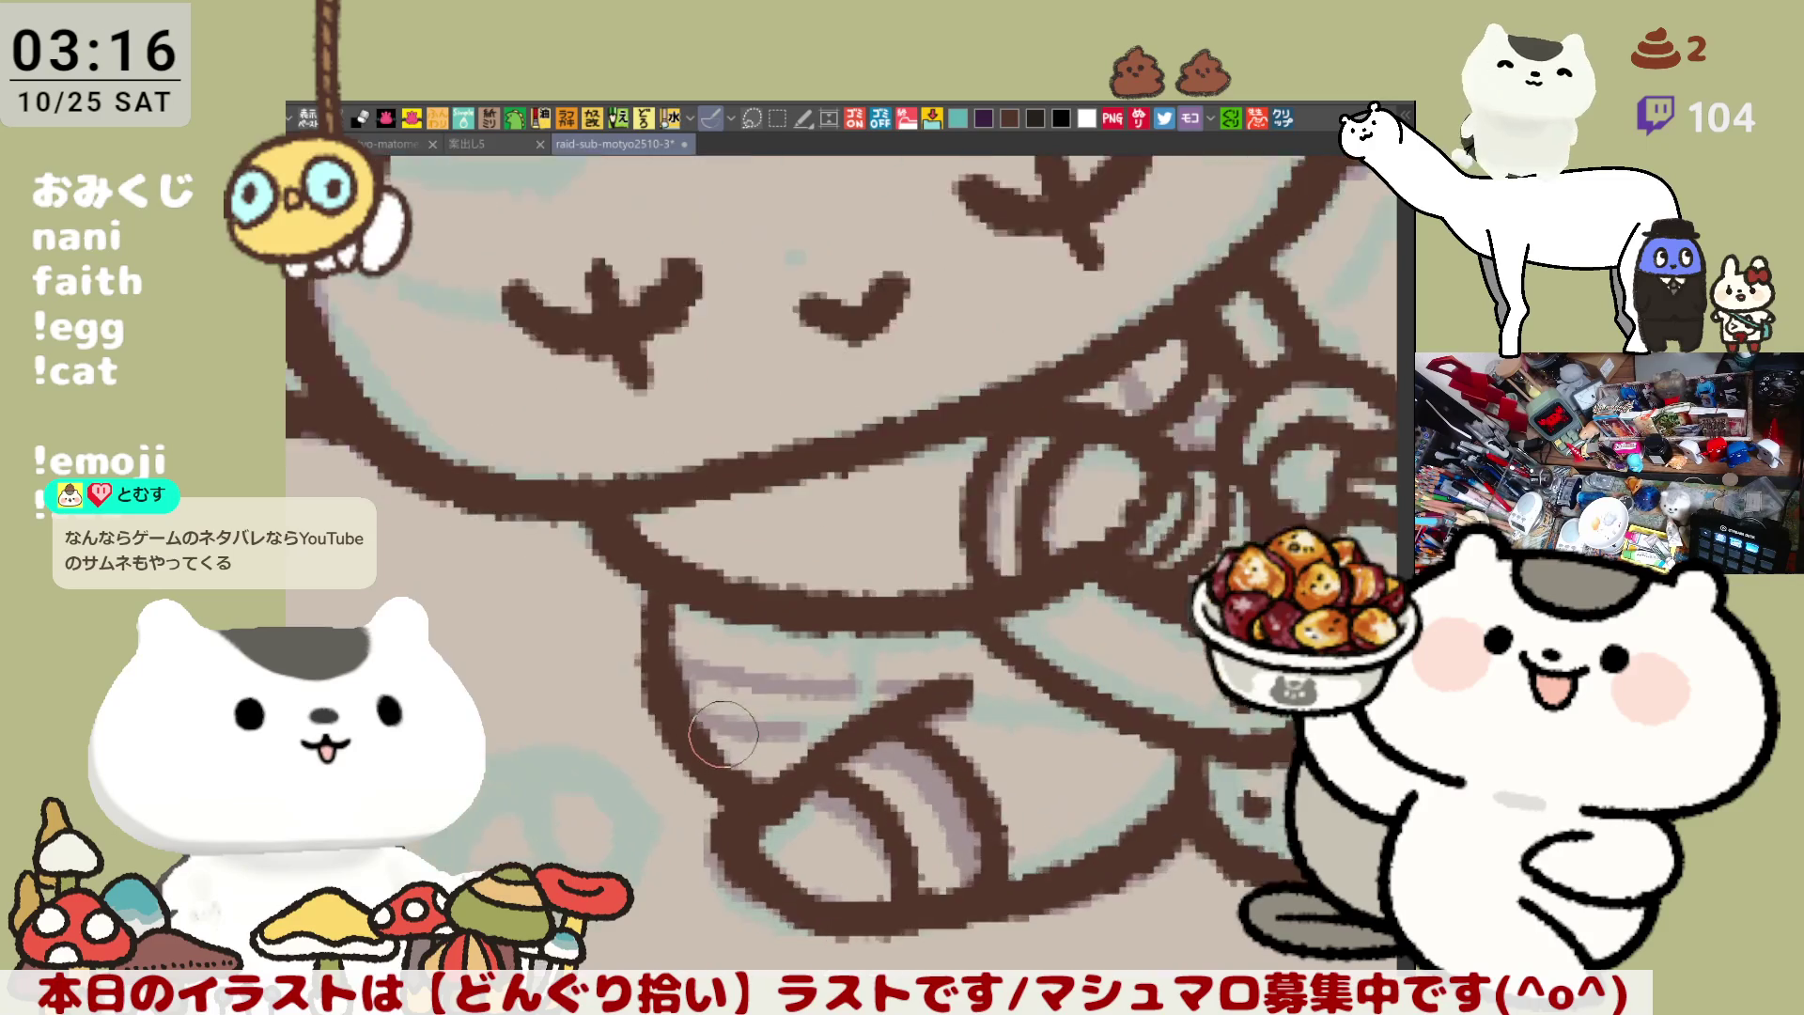
# Undo the last skirt stroke and try the brown leg line below the chin several times
pyautogui.scroll(-3, 724, 734)
pyautogui.scroll(-1, 723, 734)
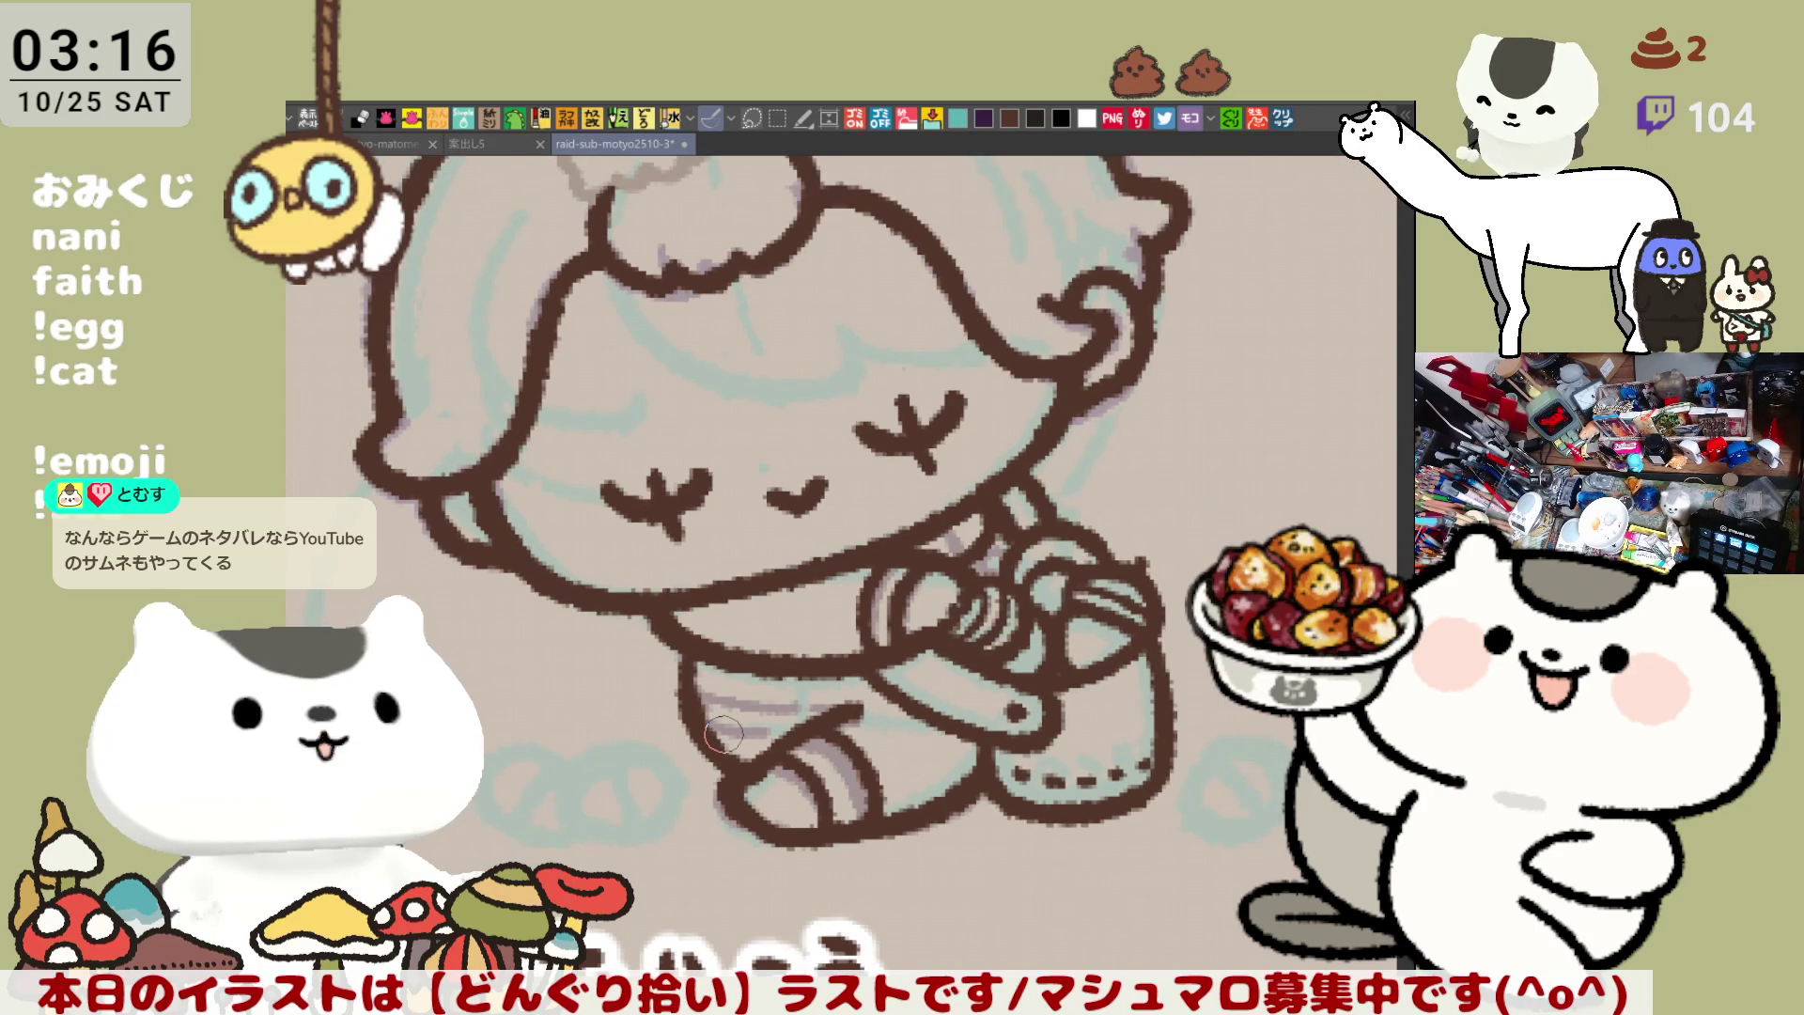
pyautogui.hotkey('ctrl', 'z')
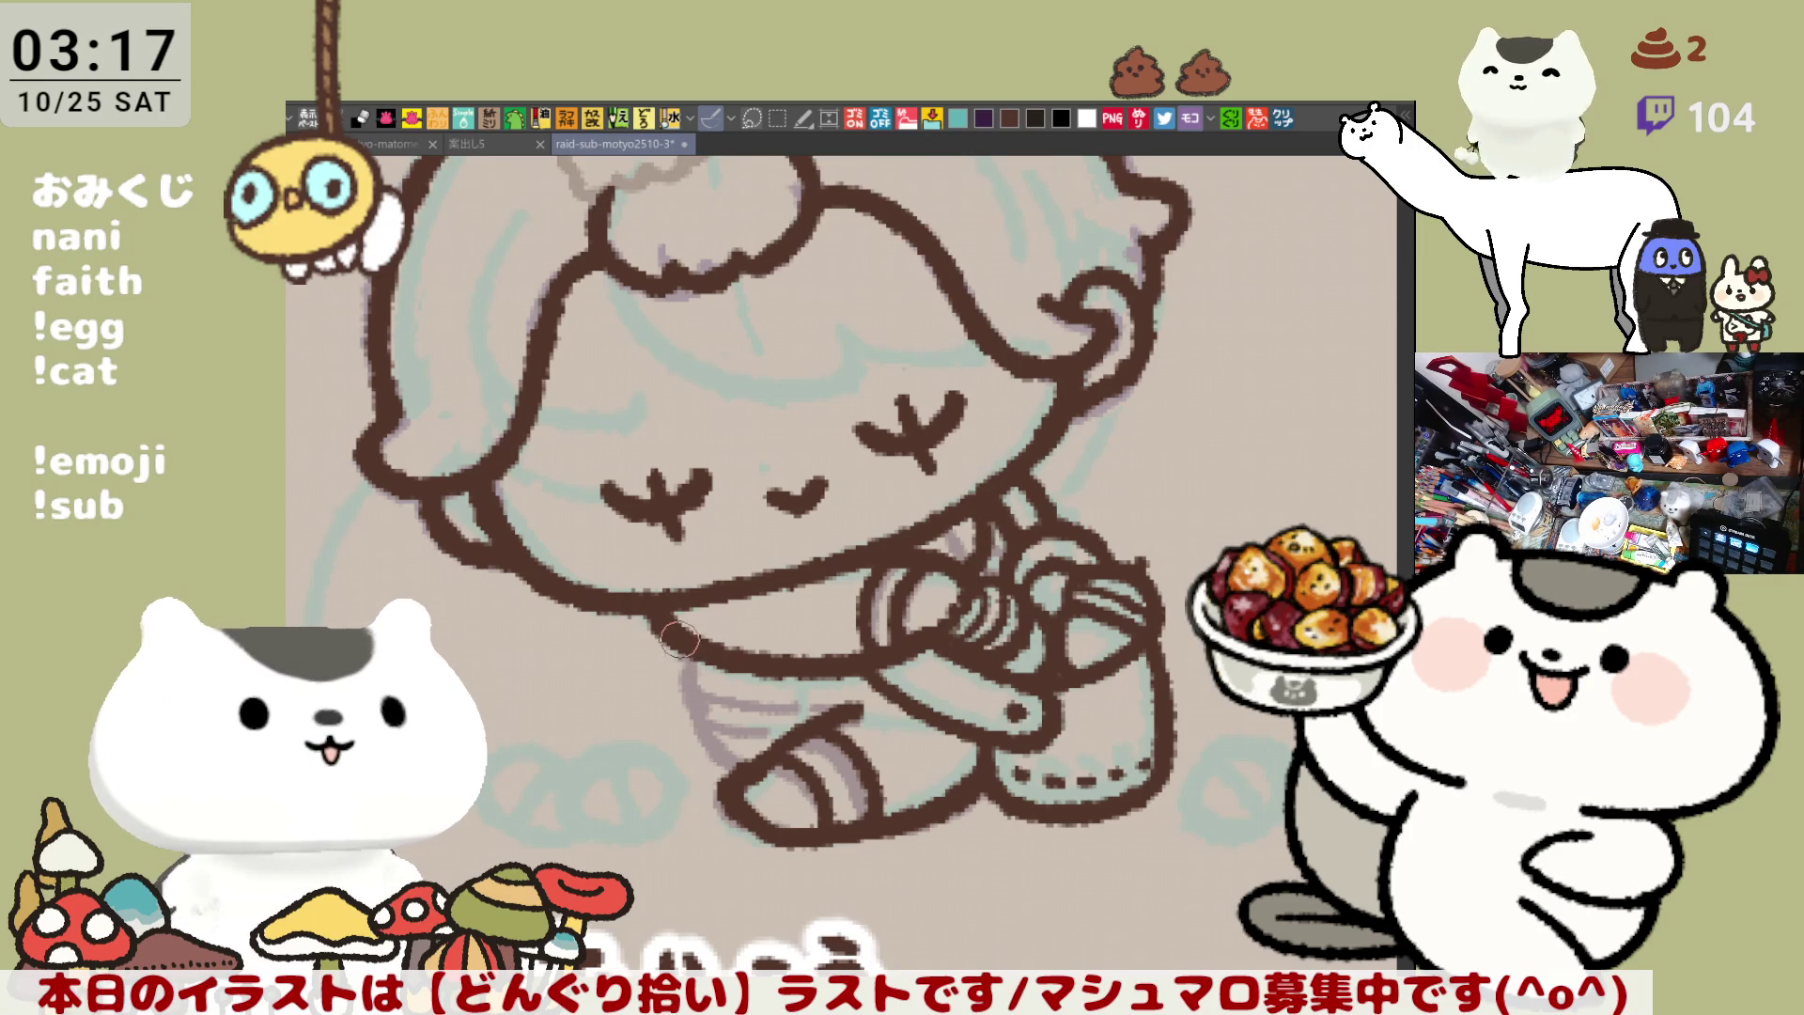
pyautogui.moveTo(680, 642); pyautogui.dragTo(760, 711)
pyautogui.hotkey('ctrl', 'z')
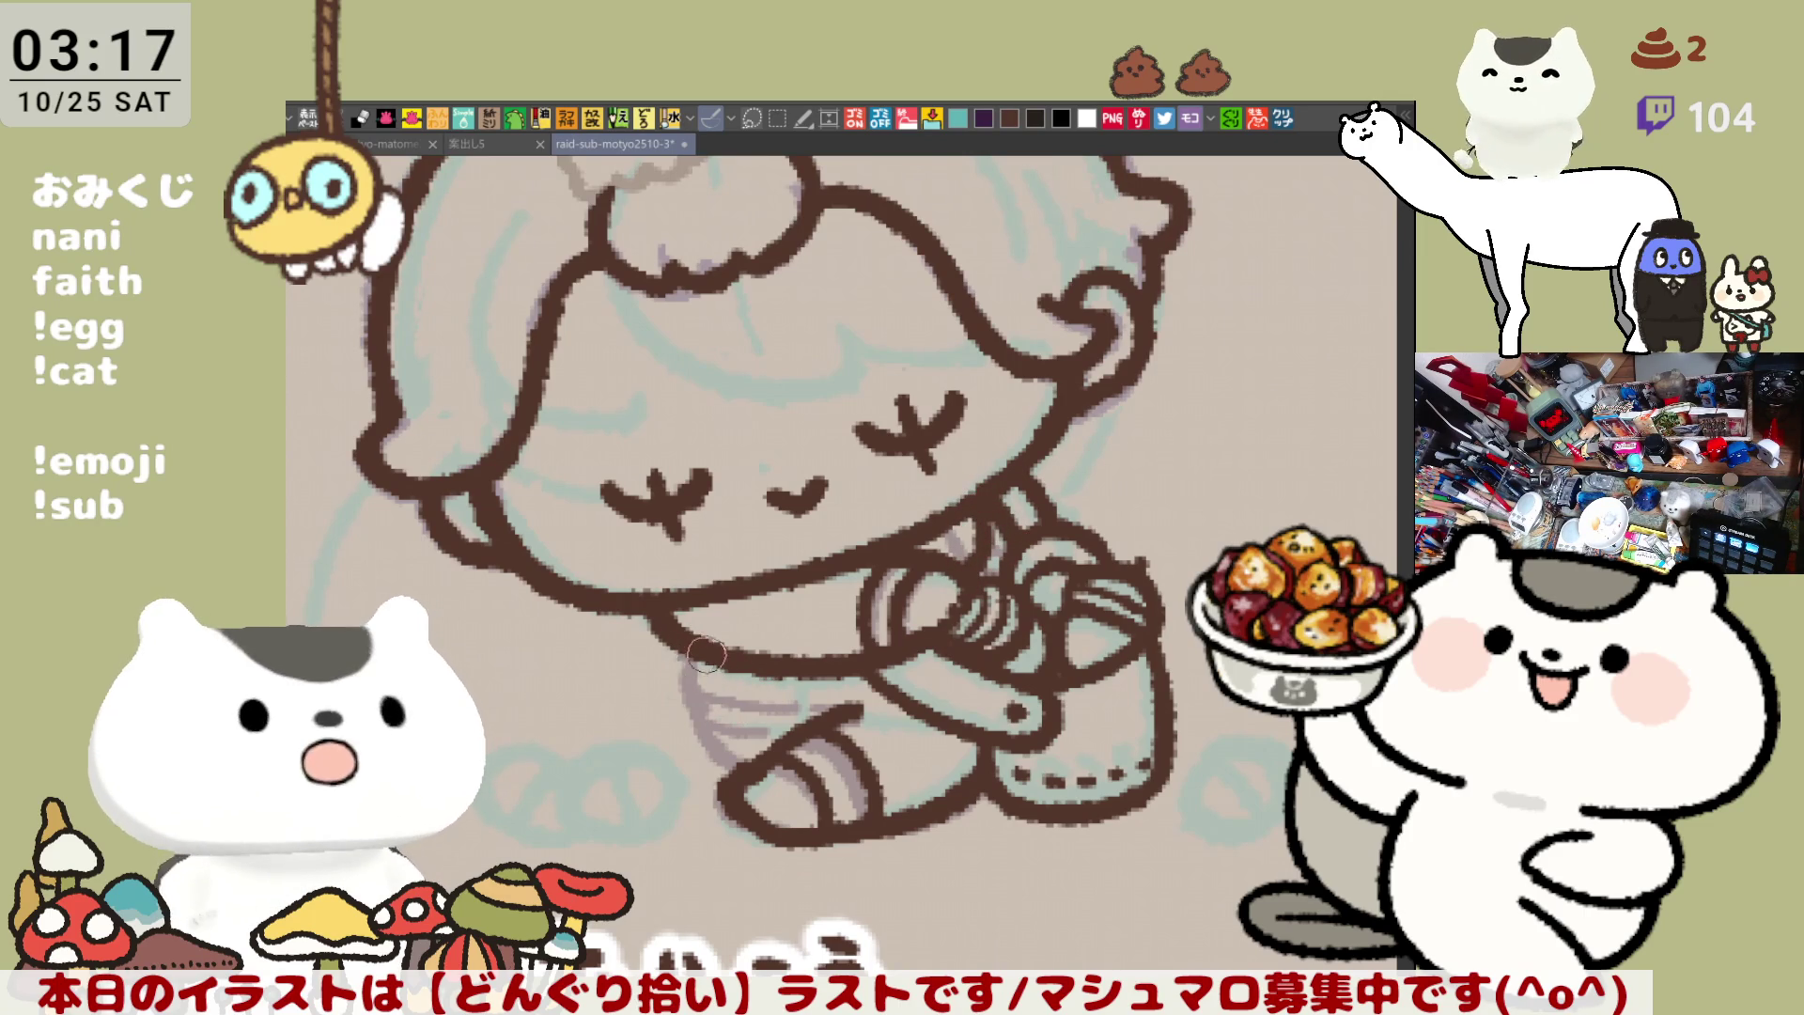
pyautogui.moveTo(680, 649); pyautogui.dragTo(707, 702)
pyautogui.hotkey('ctrl', 'z')
pyautogui.moveTo(692, 632)
pyautogui.mouseDown()
pyautogui.moveTo(697, 722)
pyautogui.moveTo(758, 784)
pyautogui.mouseUp()
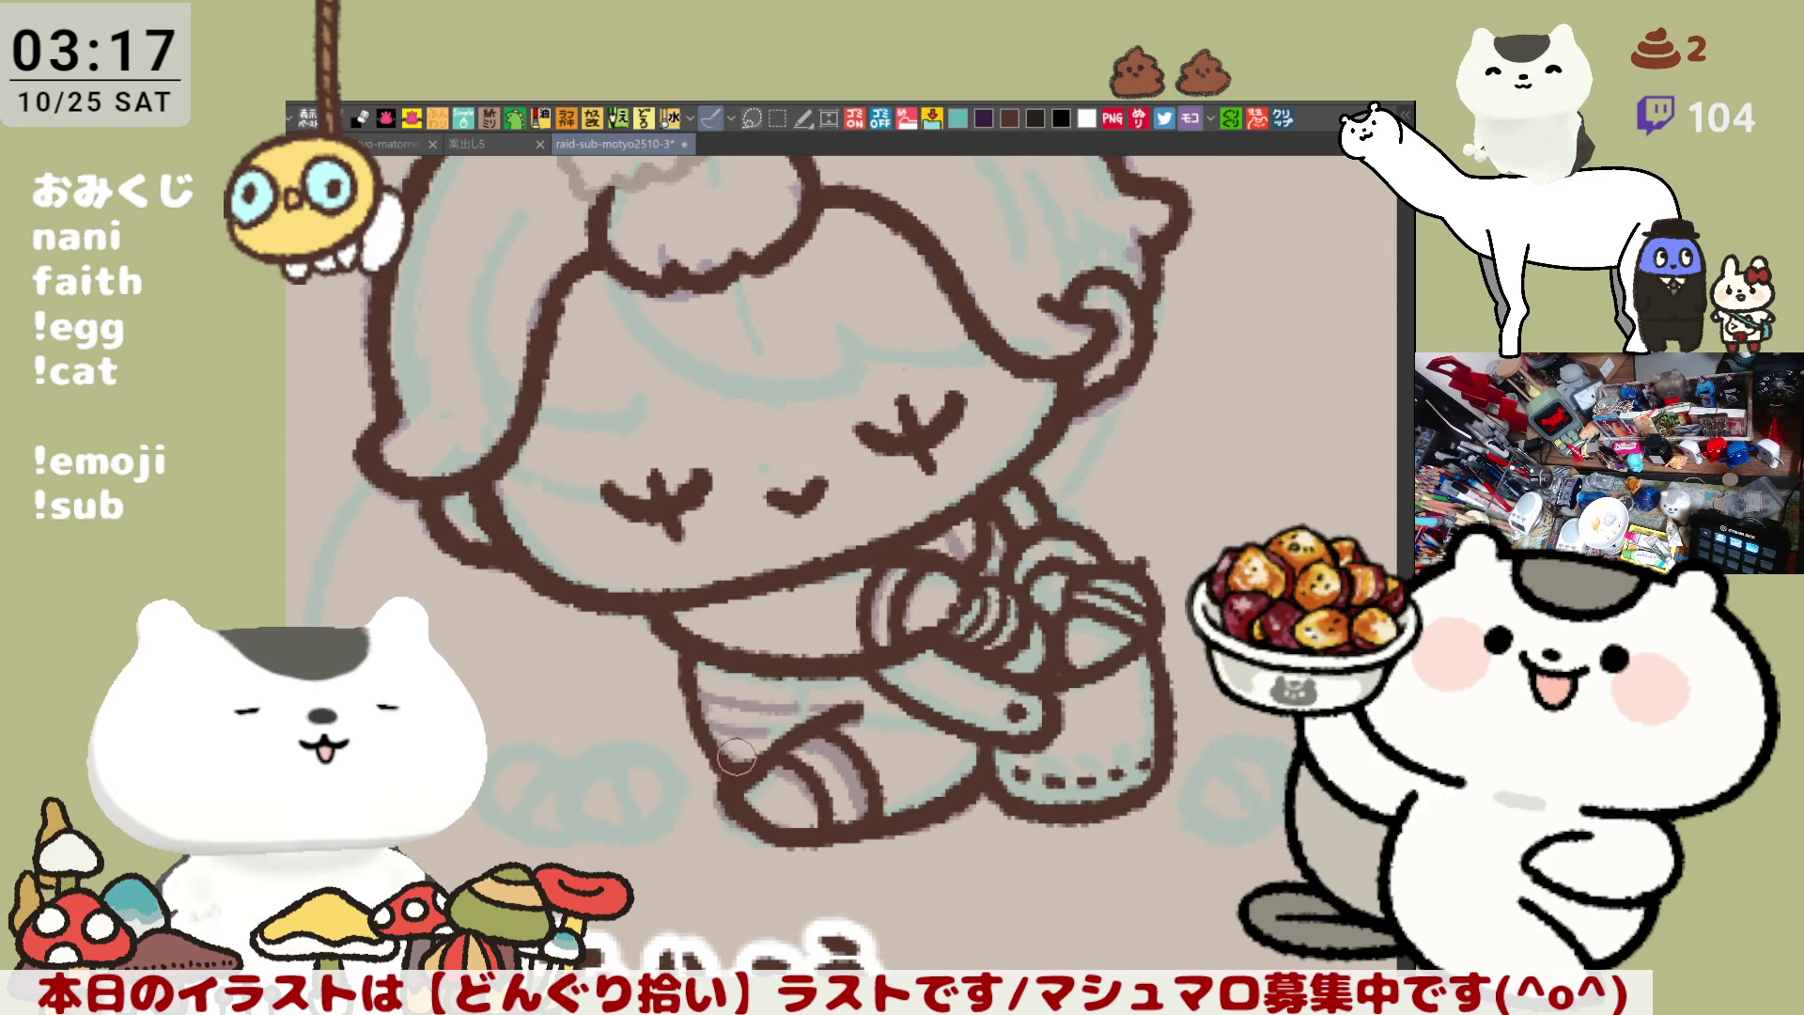
pyautogui.hotkey('ctrl', 'z')
# Ink the leg outline down to the foot and darken the foot's bottom line
pyautogui.moveTo(681, 671)
pyautogui.mouseDown()
pyautogui.moveTo(719, 751)
pyautogui.moveTo(757, 759)
pyautogui.mouseUp()
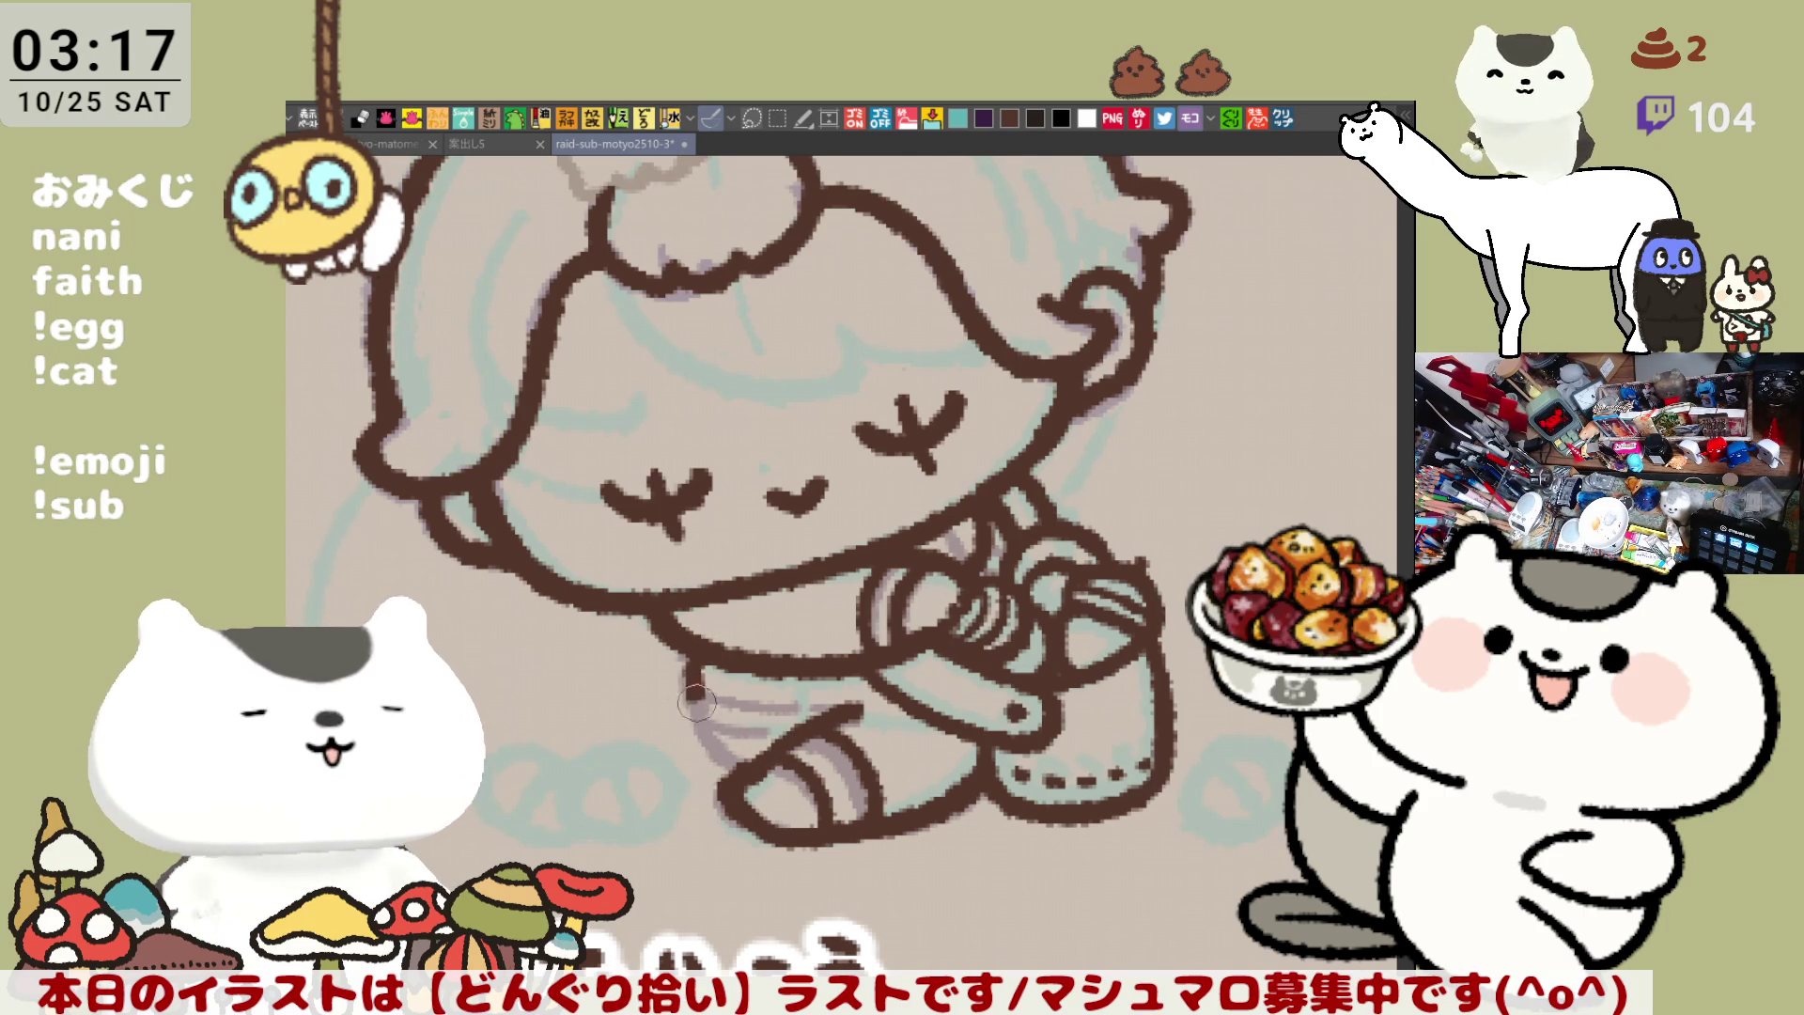
pyautogui.moveTo(678, 661)
pyautogui.mouseDown()
pyautogui.moveTo(719, 752)
pyautogui.moveTo(757, 761)
pyautogui.mouseUp()
pyautogui.hotkey('ctrl', 'z')
pyautogui.moveTo(679, 671); pyautogui.dragTo(740, 752)
pyautogui.moveTo(703, 693); pyautogui.dragTo(742, 756)
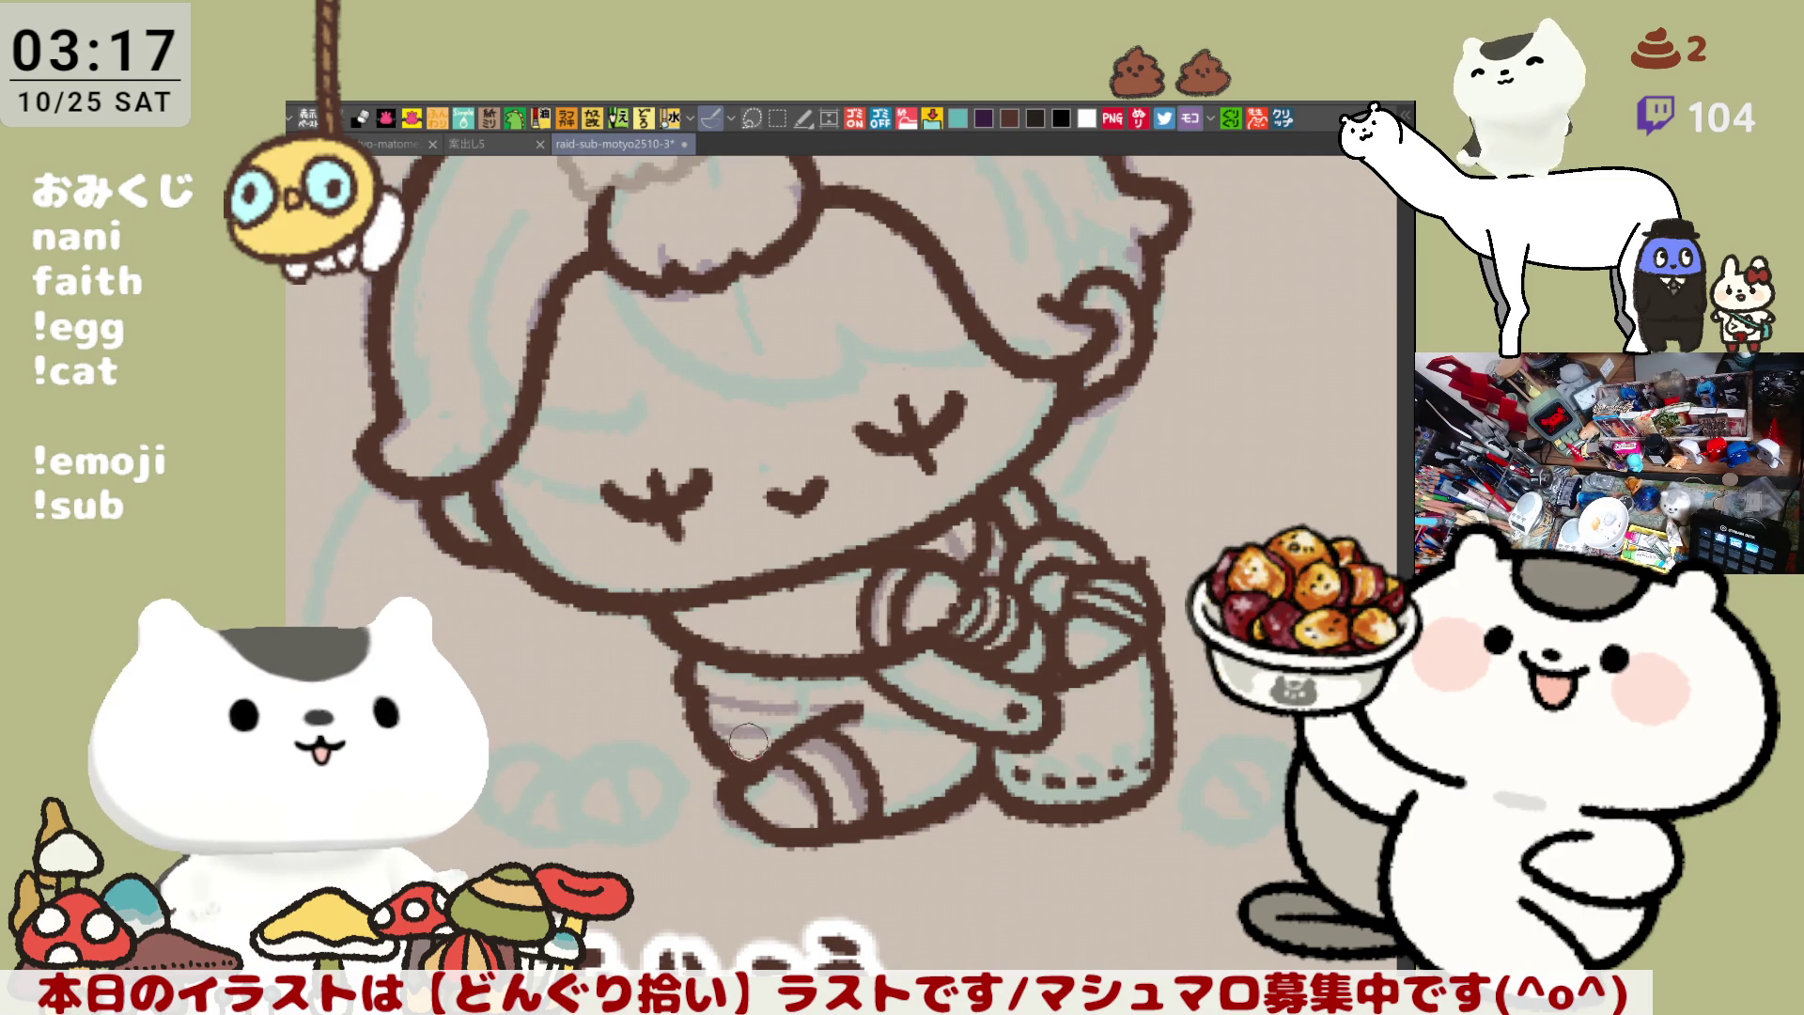
pyautogui.hotkey('ctrl', 'z')
pyautogui.moveTo(684, 669); pyautogui.dragTo(742, 770)
pyautogui.hotkey('ctrl', 'z')
pyautogui.moveTo(679, 675)
pyautogui.mouseDown()
pyautogui.moveTo(751, 780)
pyautogui.moveTo(752, 737)
pyautogui.moveTo(832, 826)
pyautogui.mouseUp()
pyautogui.hotkey('ctrl', 'z')
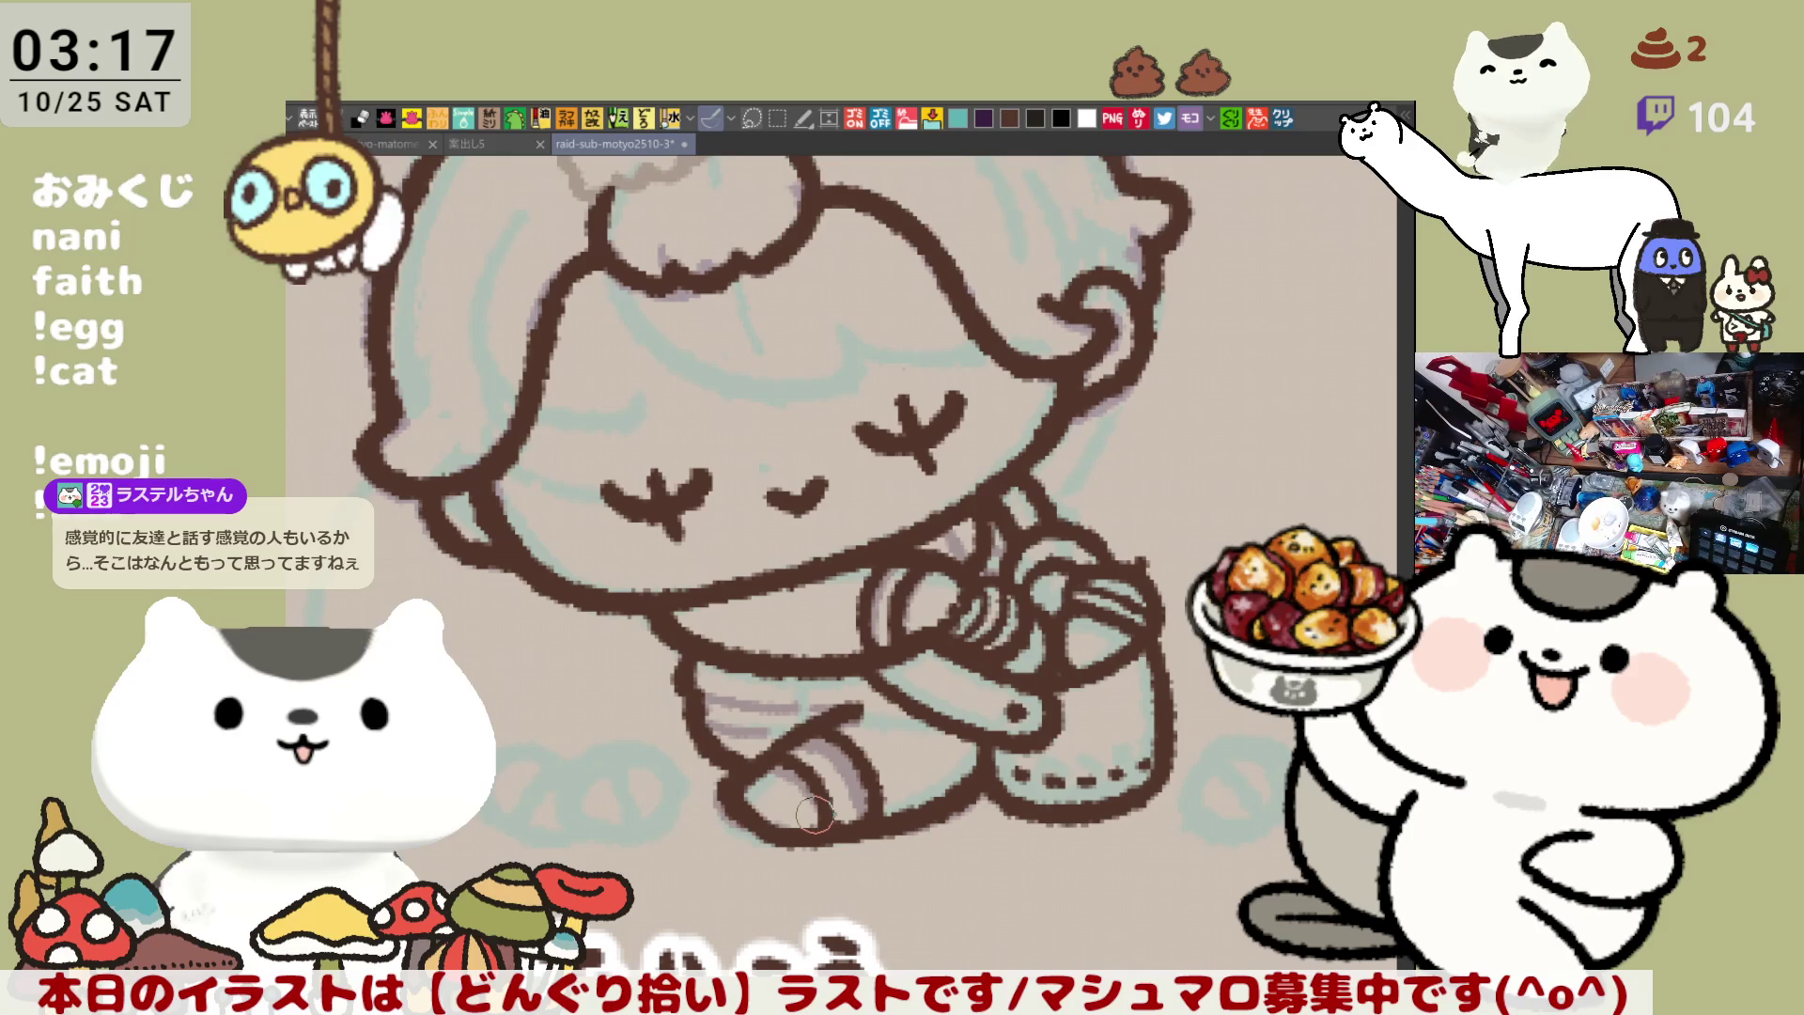
pyautogui.moveTo(817, 813)
pyautogui.mouseDown()
pyautogui.moveTo(851, 803)
pyautogui.moveTo(883, 827)
pyautogui.moveTo(827, 829)
pyautogui.moveTo(907, 817)
pyautogui.moveTo(817, 831)
pyautogui.moveTo(853, 829)
pyautogui.mouseUp()
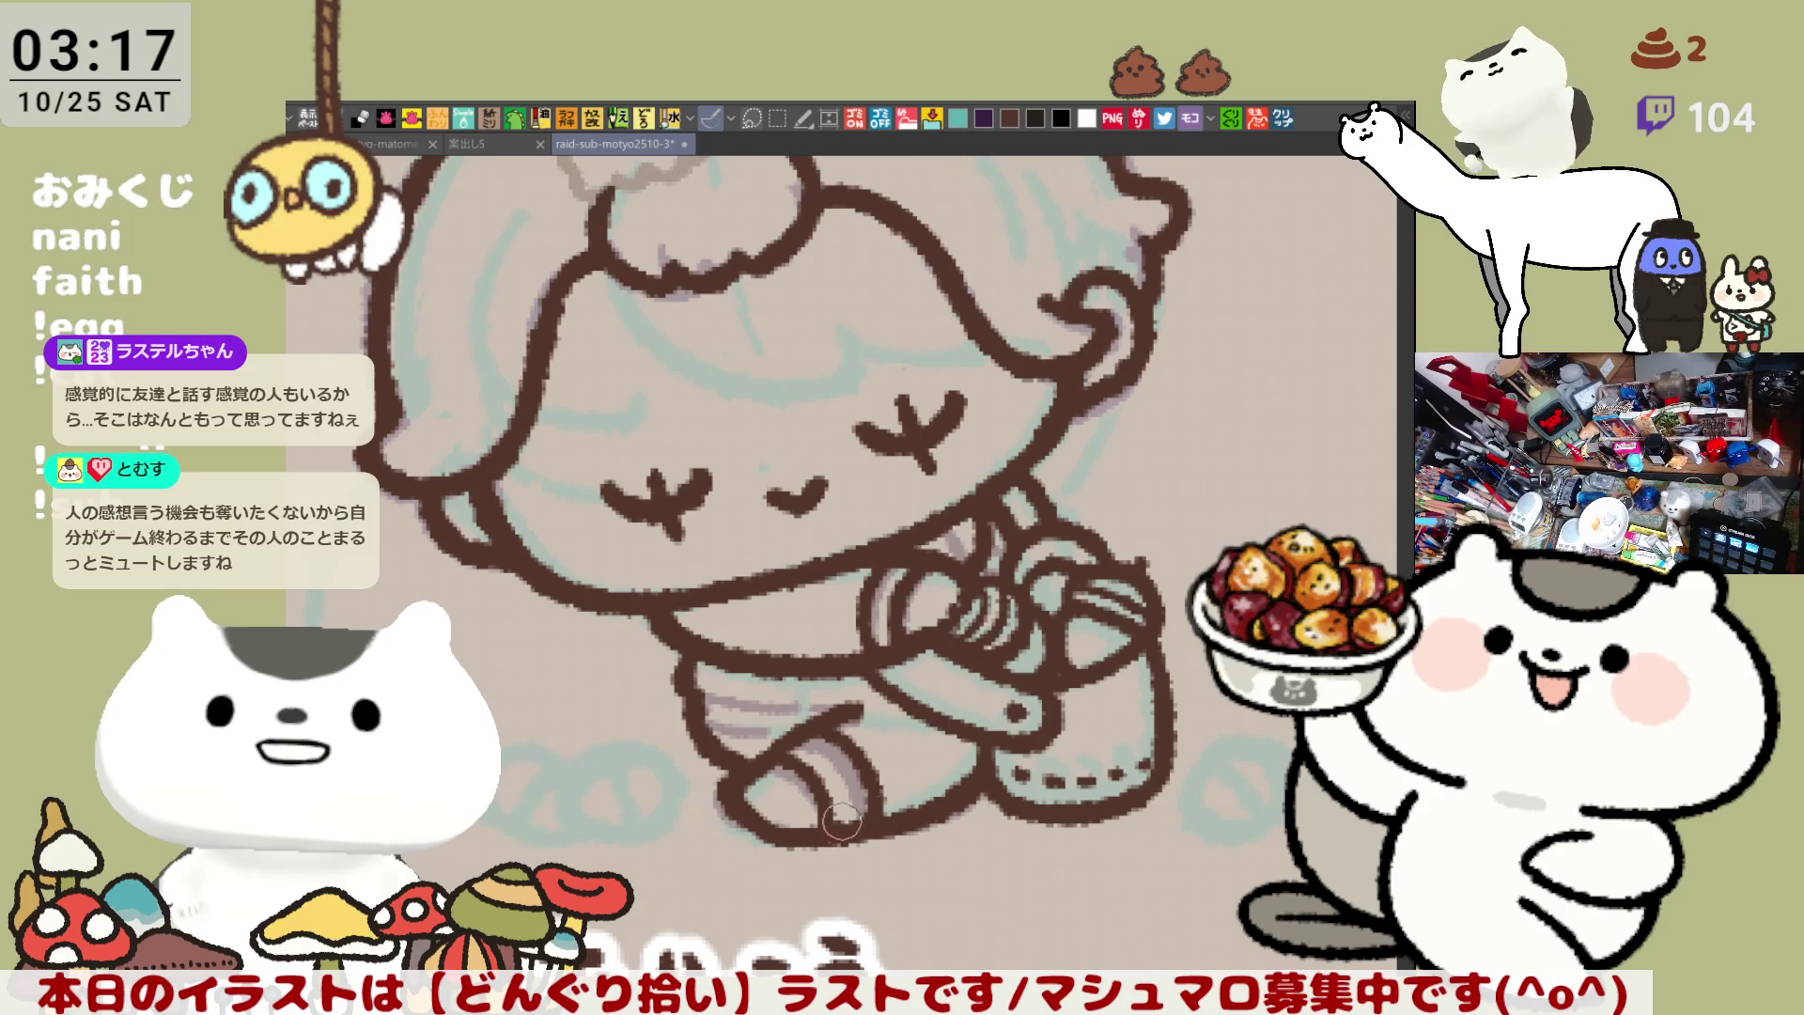
pyautogui.moveTo(866, 820); pyautogui.dragTo(919, 806)
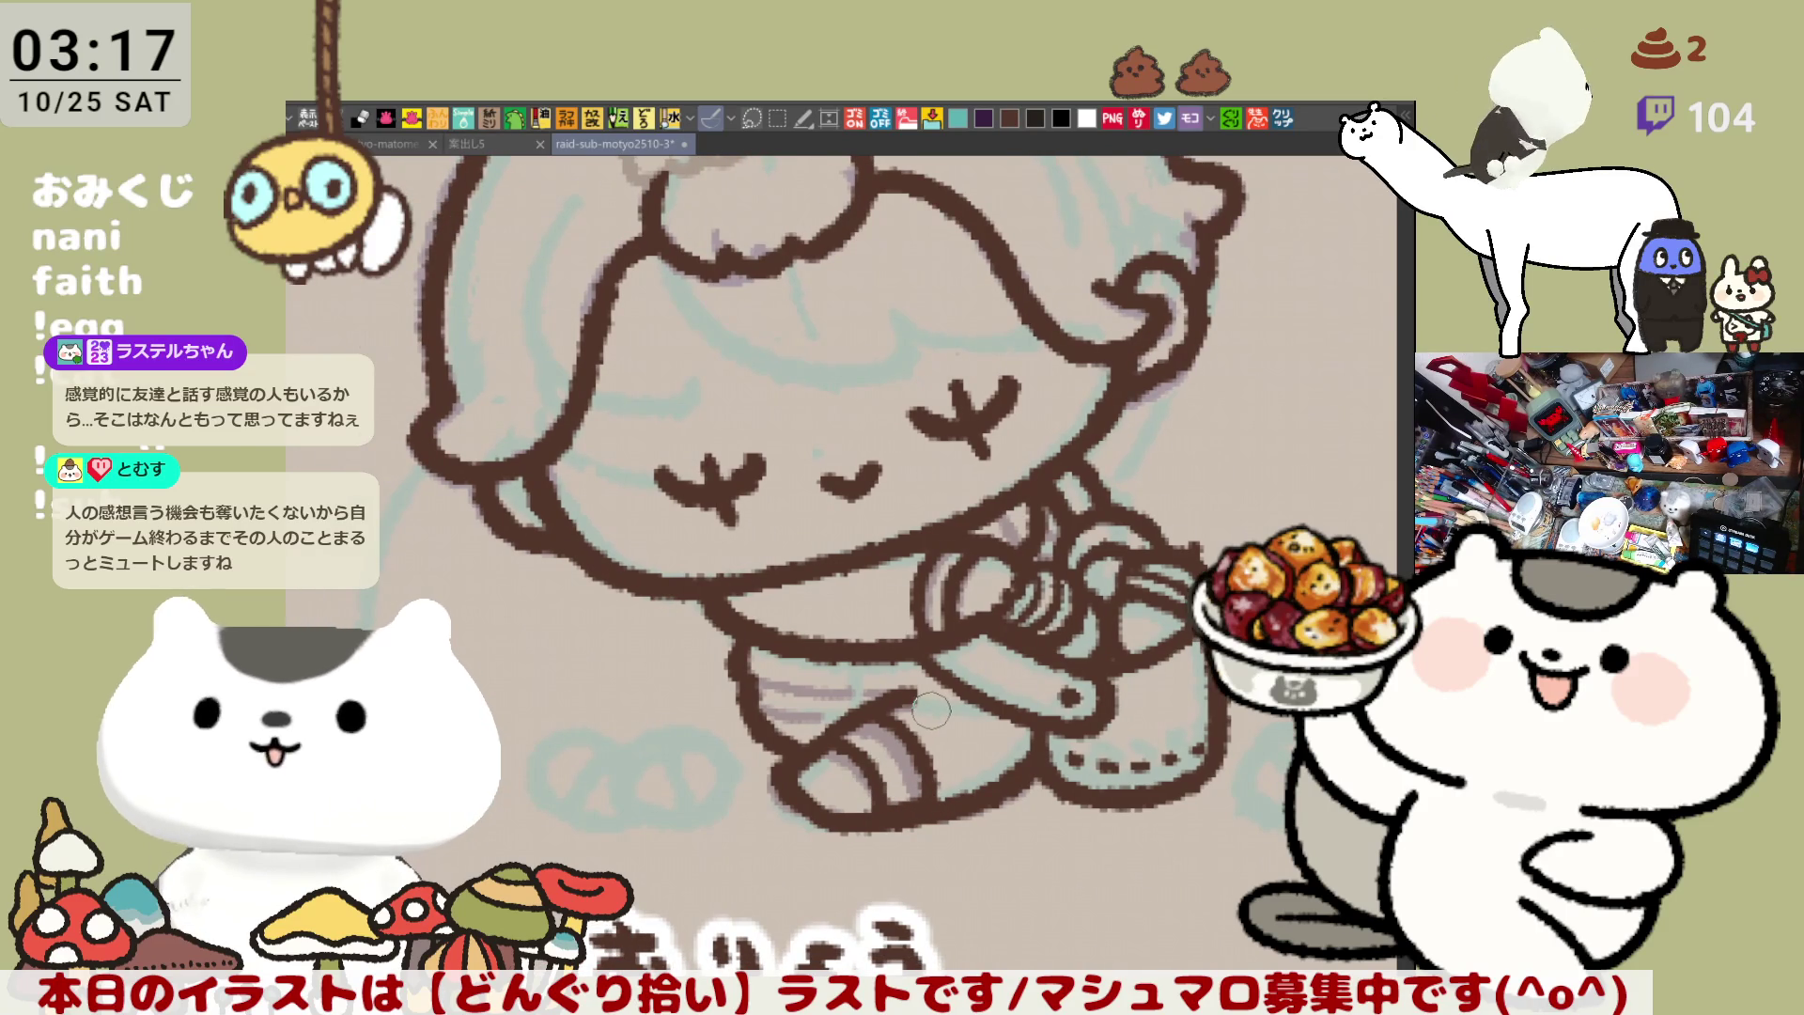